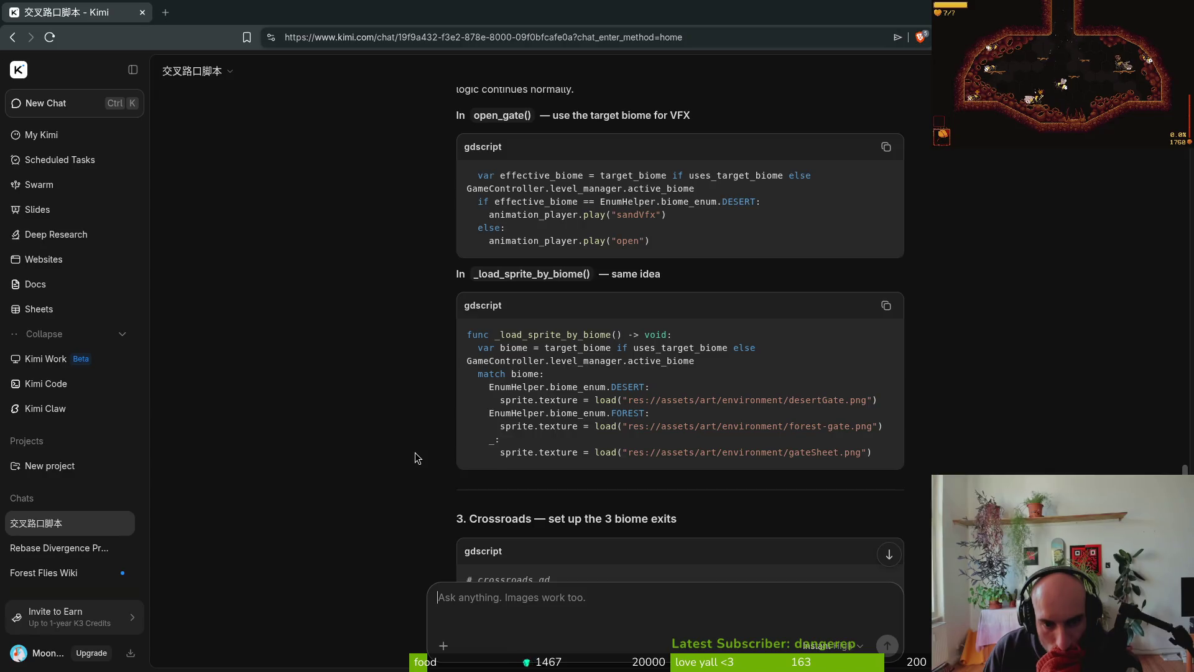
- Read through Kimi's reply, briefly checking level_manager.gd in the editor
{"action": "scroll", "coordinate": [414, 443], "scroll_direction": "down", "scroll_amount": 2}
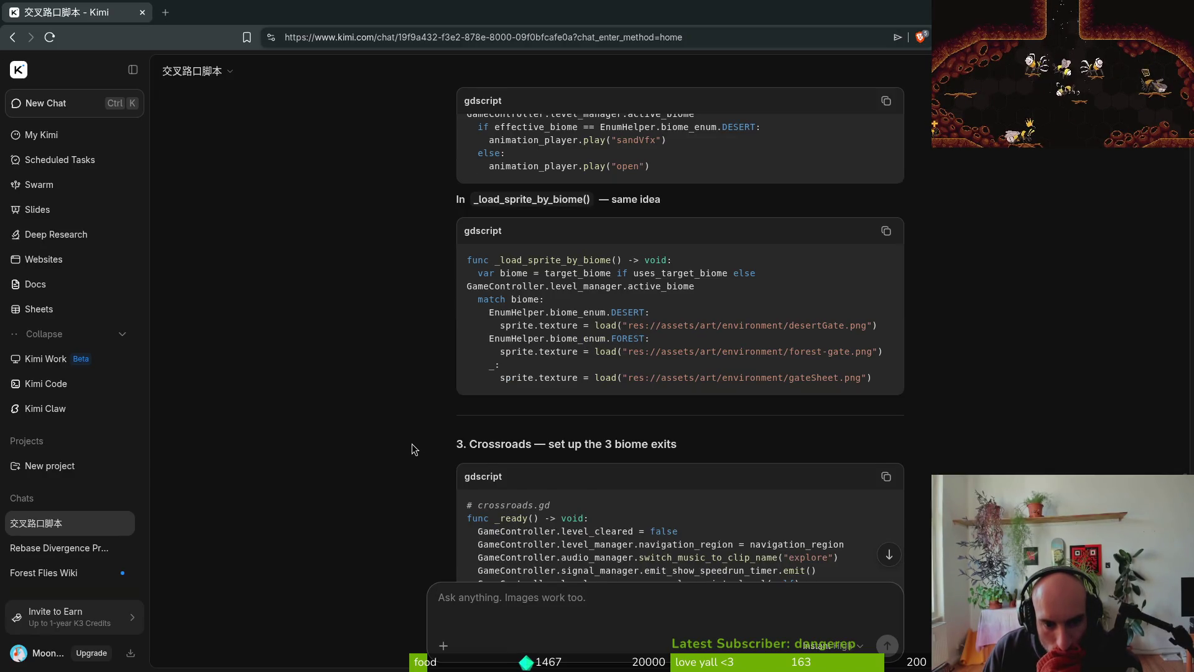
{"action": "scroll", "coordinate": [411, 447], "scroll_direction": "down", "scroll_amount": 1}
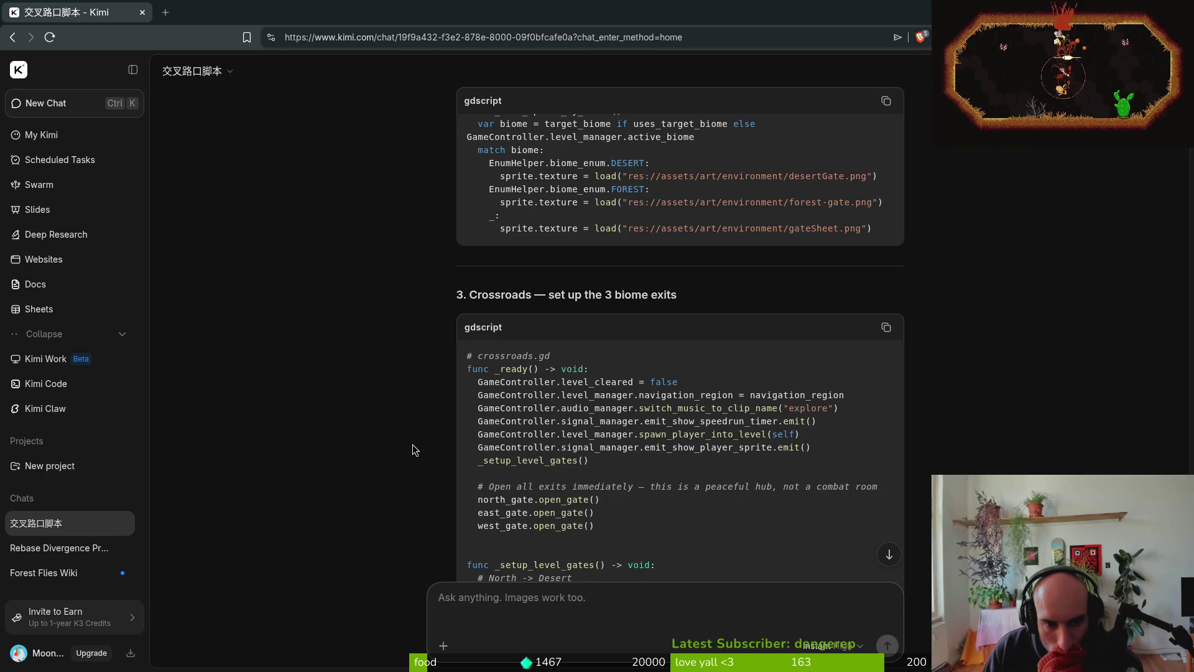
{"action": "scroll", "coordinate": [413, 448], "scroll_direction": "down", "scroll_amount": 1}
{"action": "scroll", "coordinate": [414, 446], "scroll_direction": "down", "scroll_amount": 2}
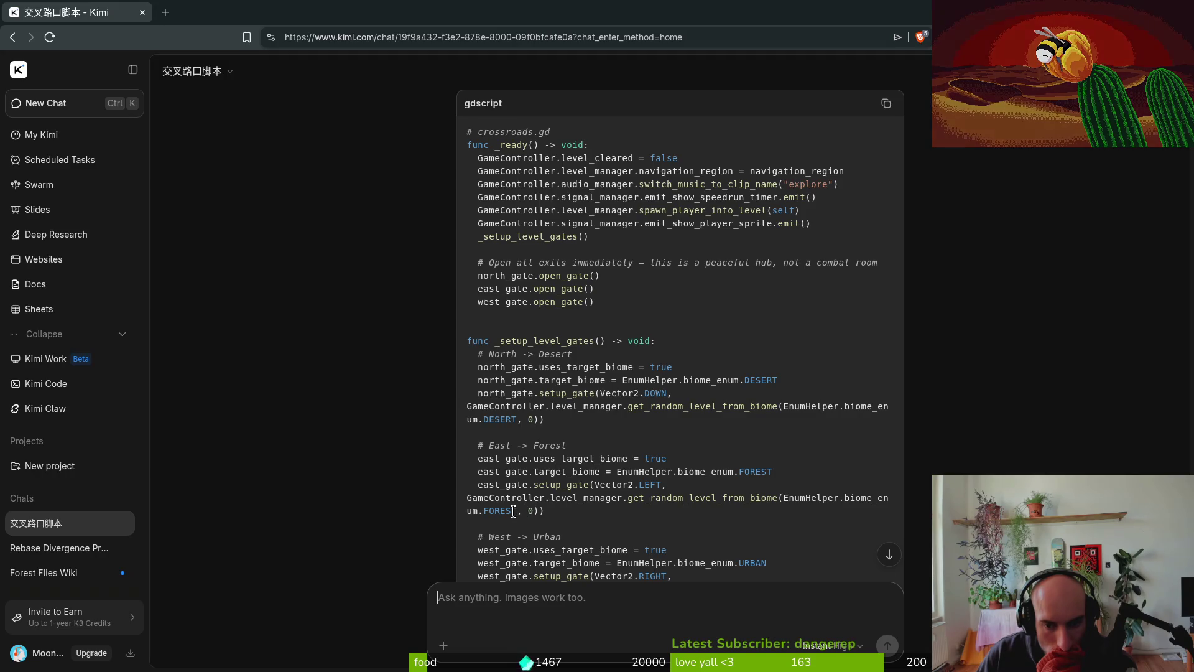
{"action": "scroll", "coordinate": [513, 511], "scroll_direction": "down", "scroll_amount": 3}
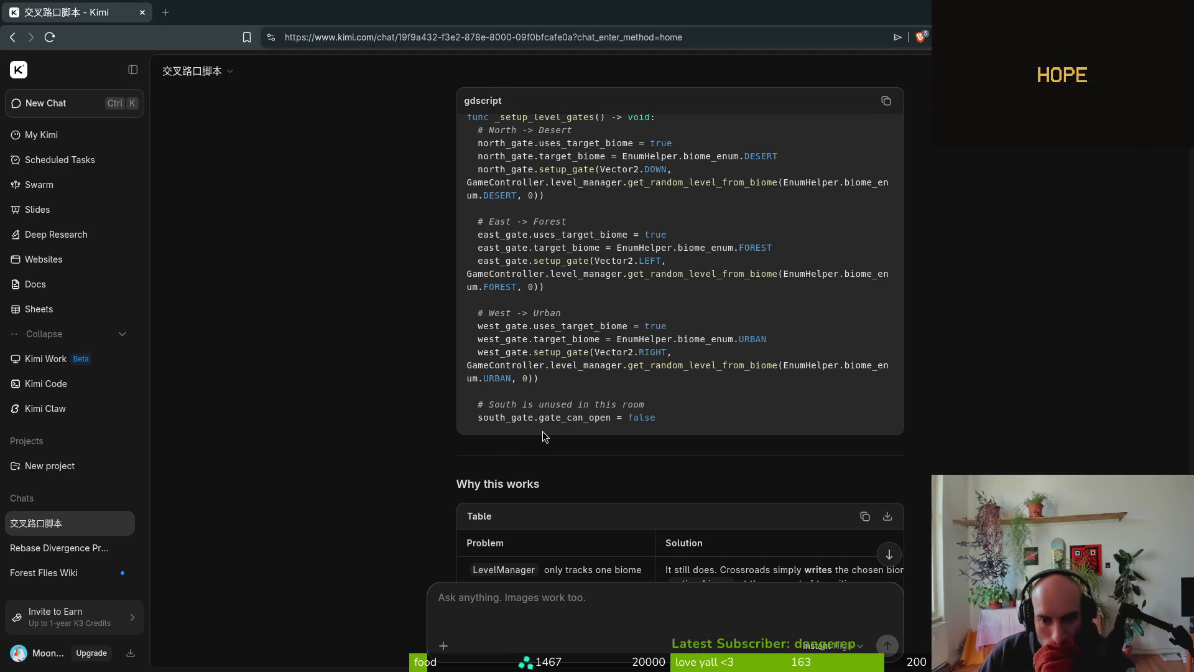
{"action": "scroll", "coordinate": [666, 342], "scroll_direction": "up", "scroll_amount": 6}
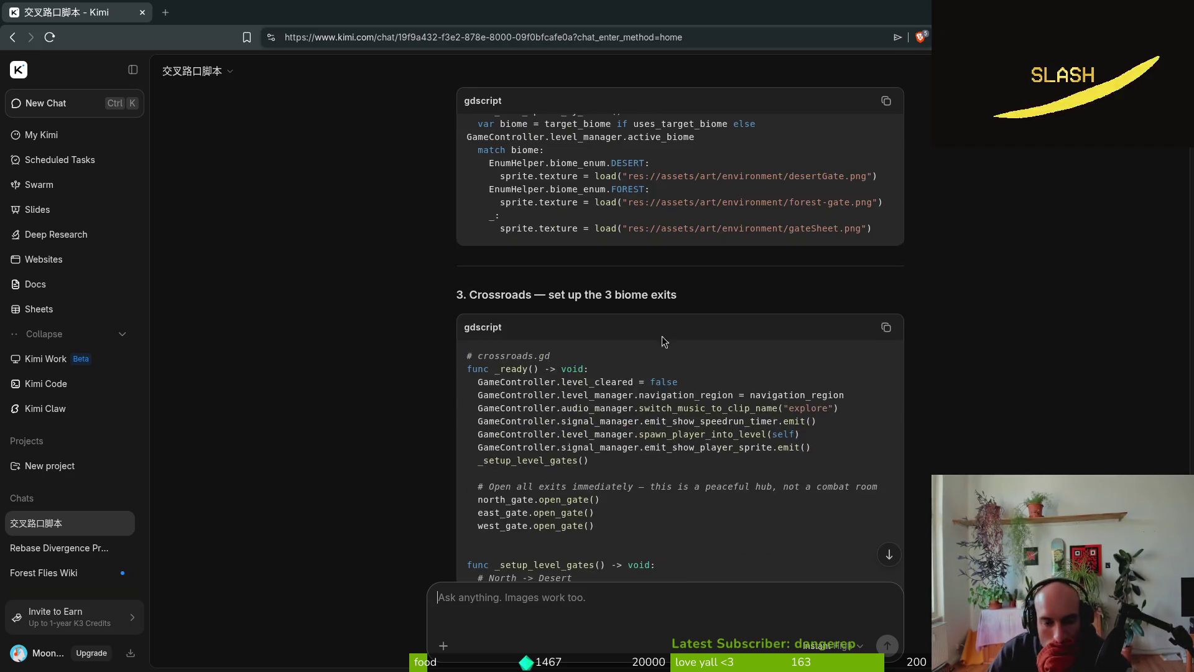
{"action": "scroll", "coordinate": [665, 342], "scroll_direction": "up", "scroll_amount": 8}
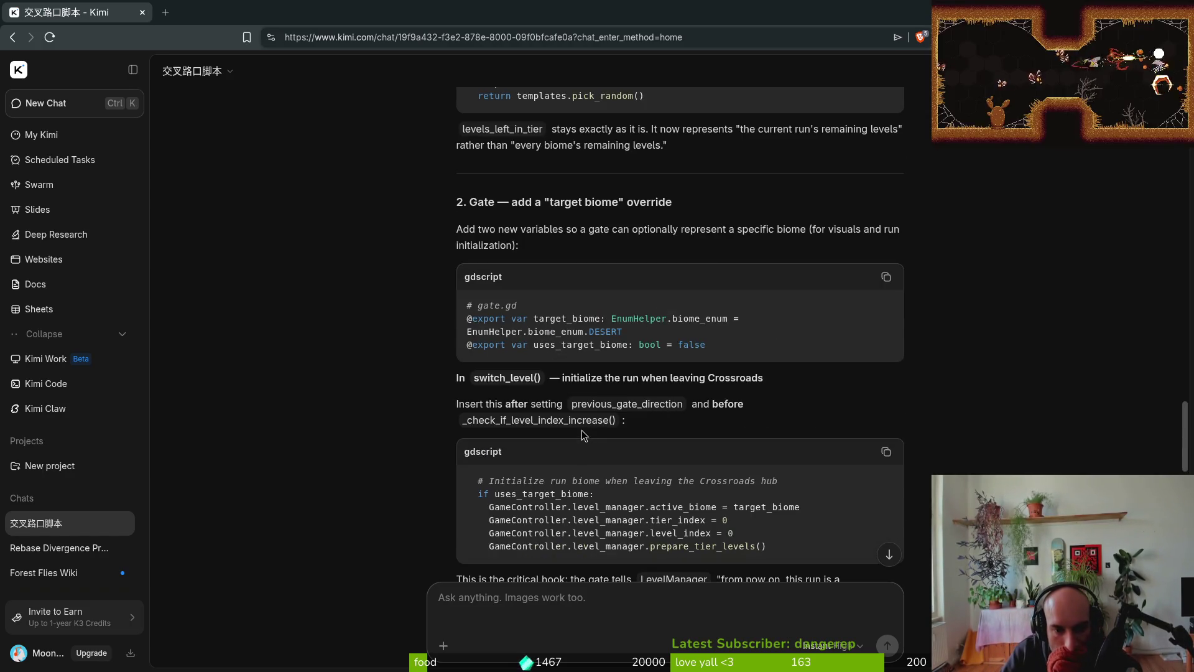
{"action": "scroll", "coordinate": [560, 404], "scroll_direction": "up", "scroll_amount": 7}
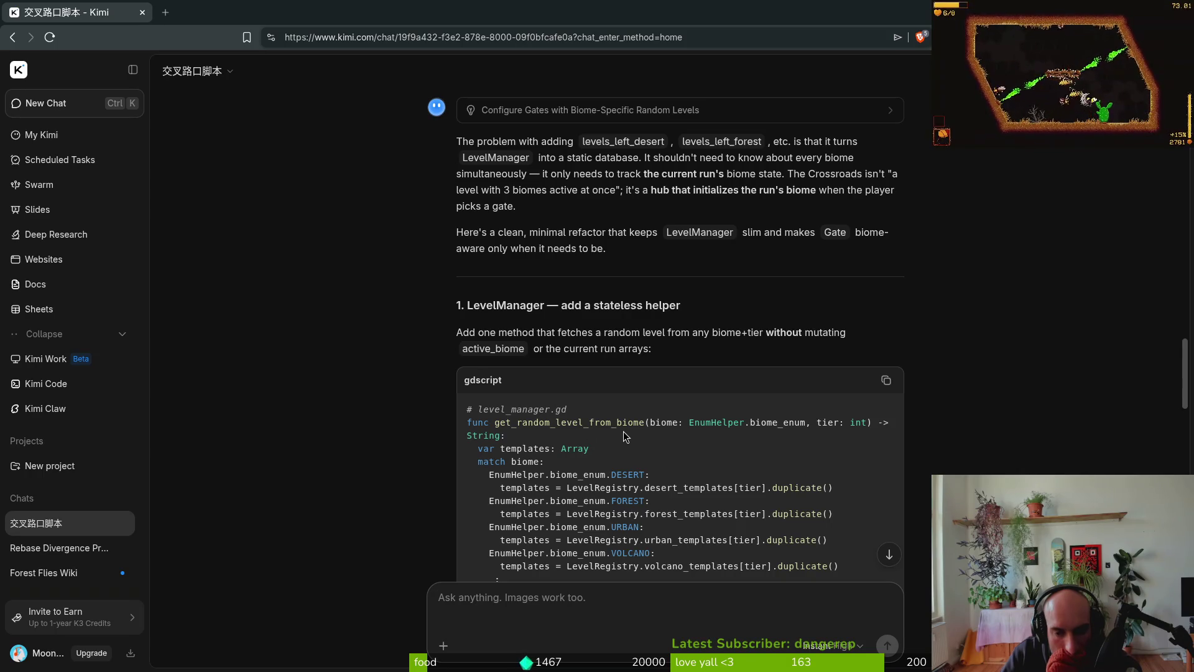
{"action": "scroll", "coordinate": [721, 454], "scroll_direction": "down", "scroll_amount": 15}
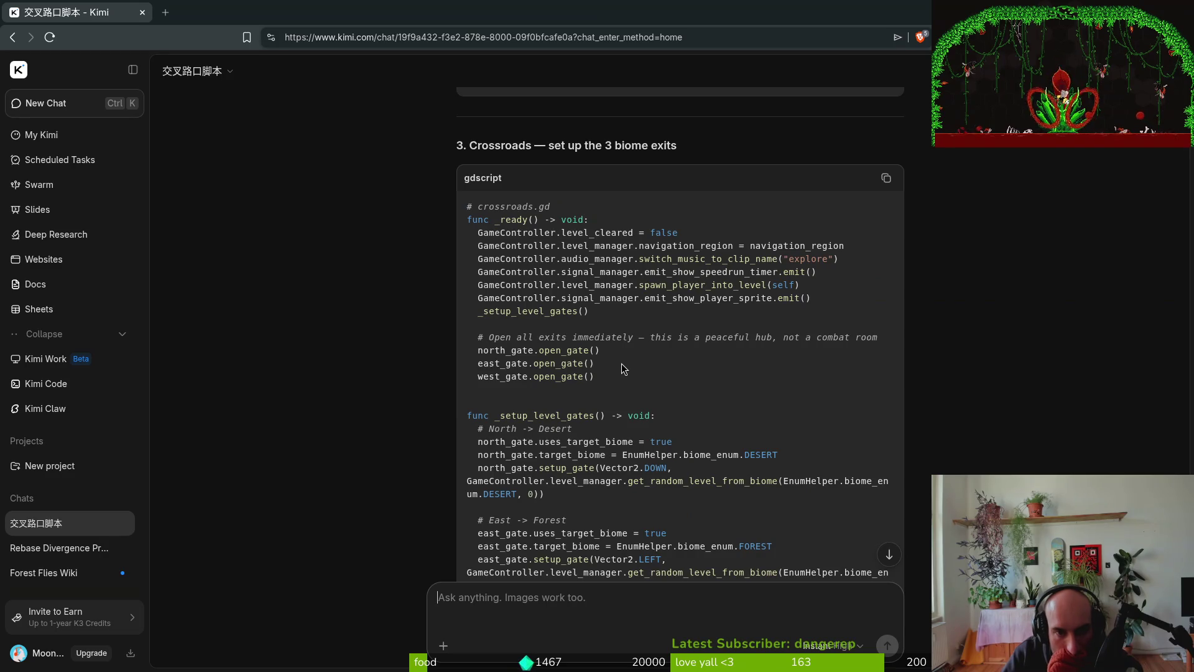
{"action": "scroll", "coordinate": [623, 368], "scroll_direction": "down", "scroll_amount": 5}
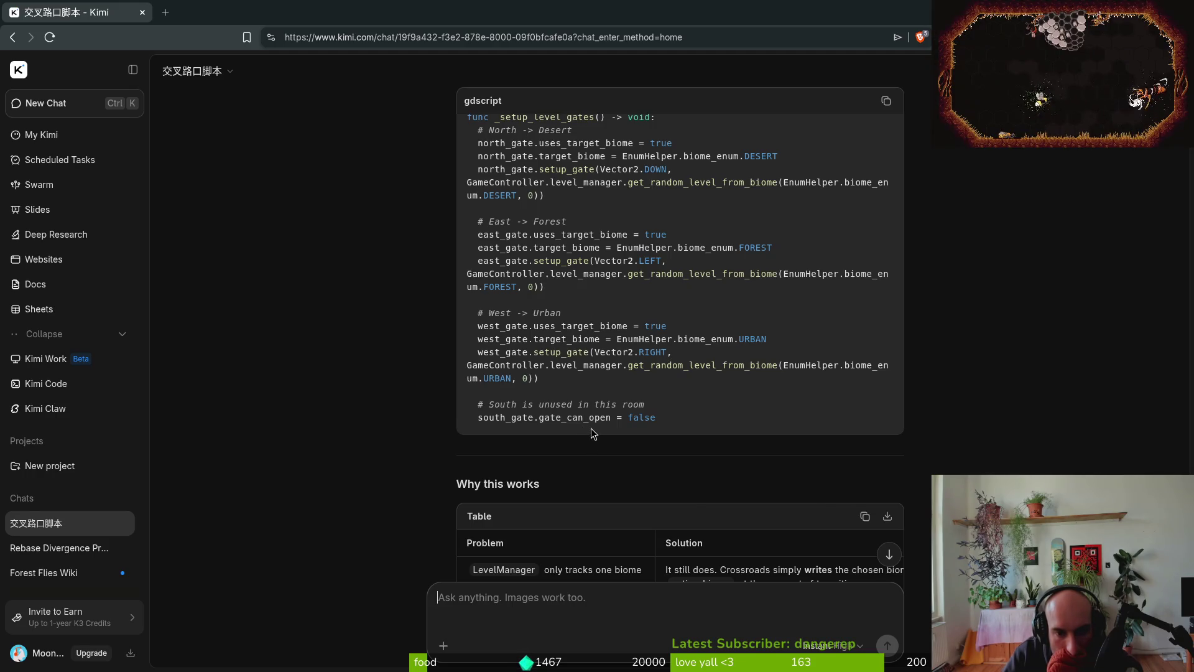
{"action": "scroll", "coordinate": [591, 428], "scroll_direction": "down", "scroll_amount": 1}
{"action": "scroll", "coordinate": [591, 428], "scroll_direction": "up", "scroll_amount": 5}
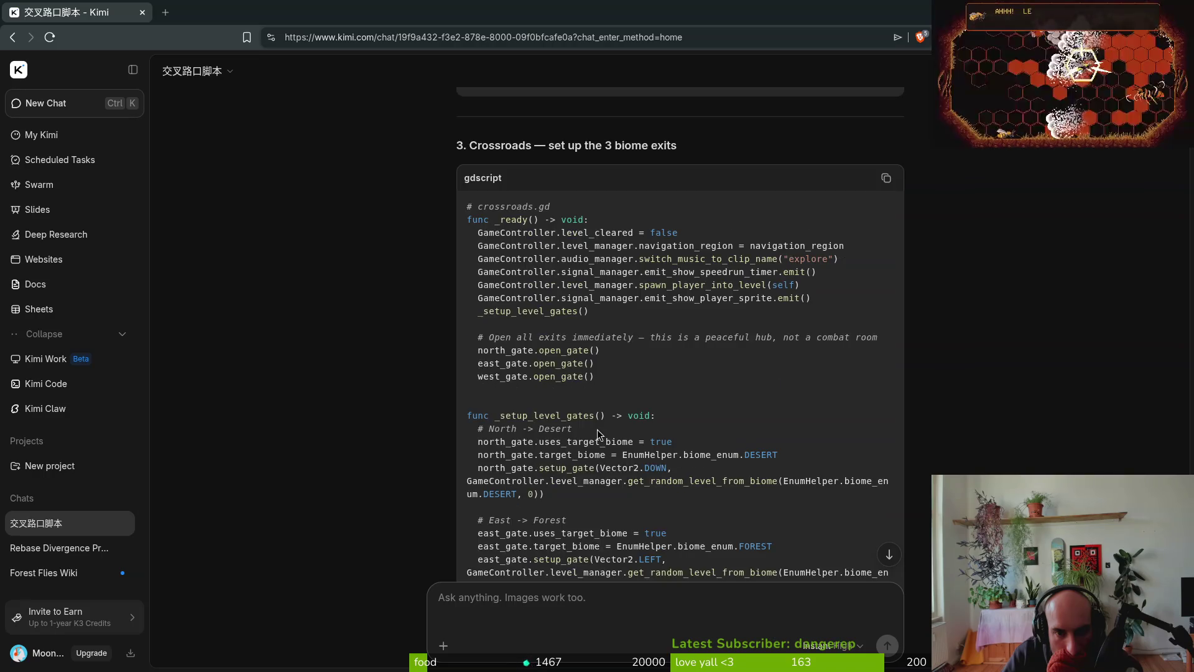
{"action": "scroll", "coordinate": [597, 430], "scroll_direction": "down", "scroll_amount": 6}
{"action": "scroll", "coordinate": [599, 439], "scroll_direction": "down", "scroll_amount": 3}
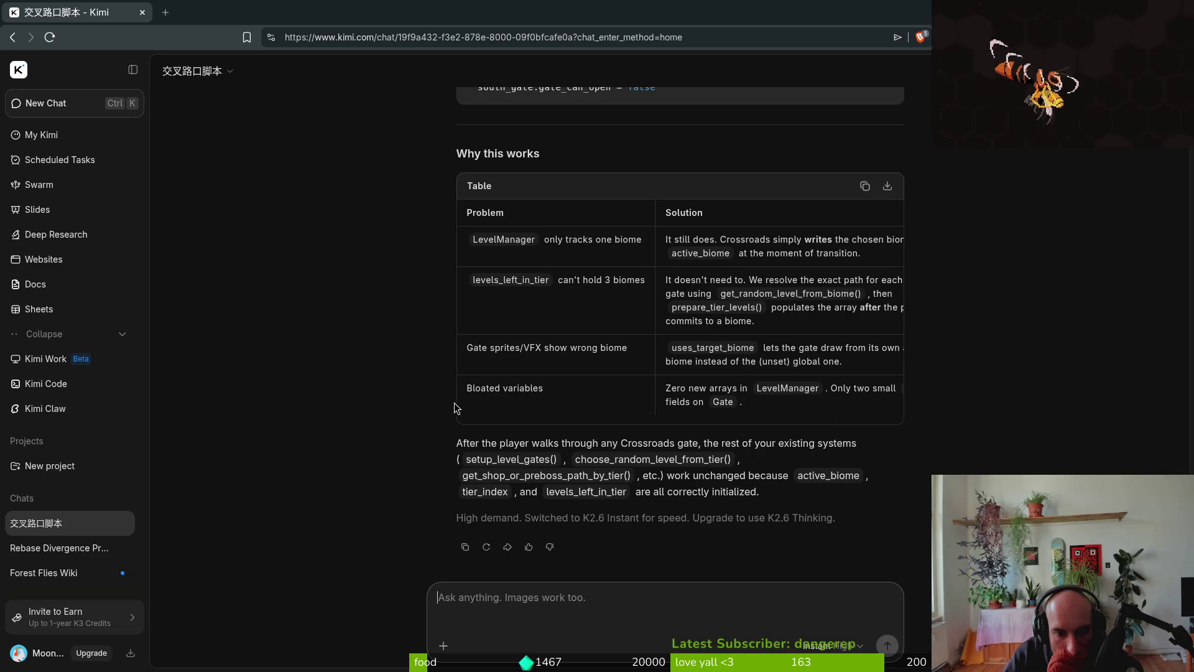
{"action": "scroll", "coordinate": [451, 416], "scroll_direction": "up", "scroll_amount": 10}
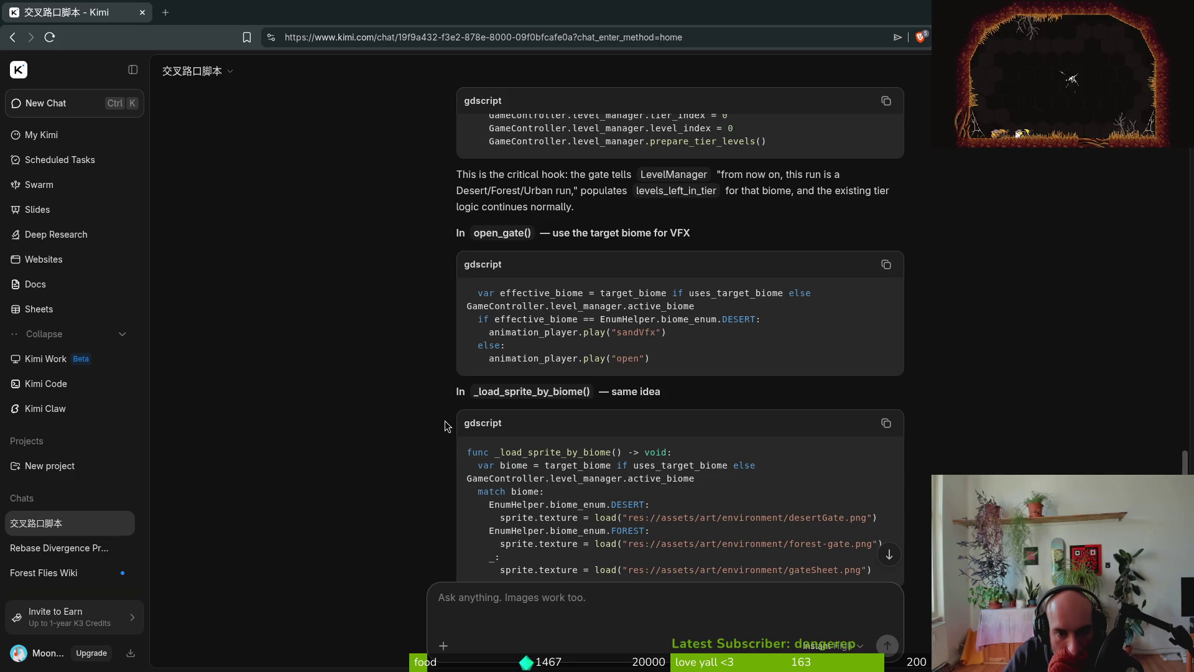
{"action": "scroll", "coordinate": [445, 426], "scroll_direction": "up", "scroll_amount": 2}
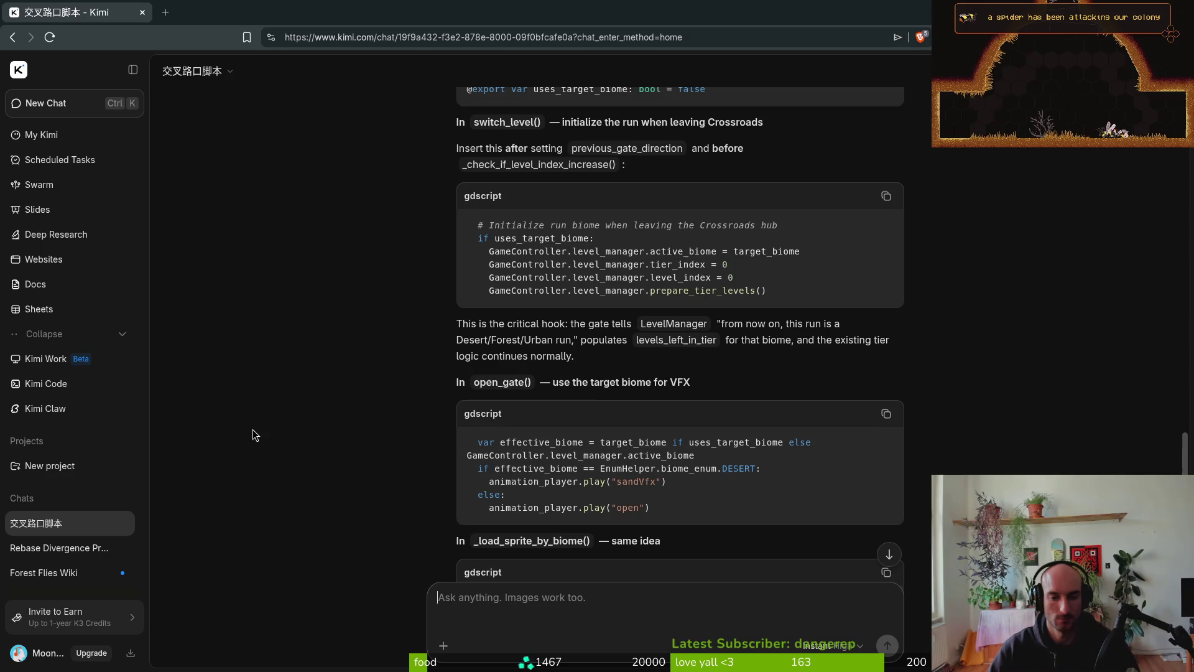
{"action": "key", "text": "alt+Tab"}
{"action": "key", "text": "alt+Tab"}
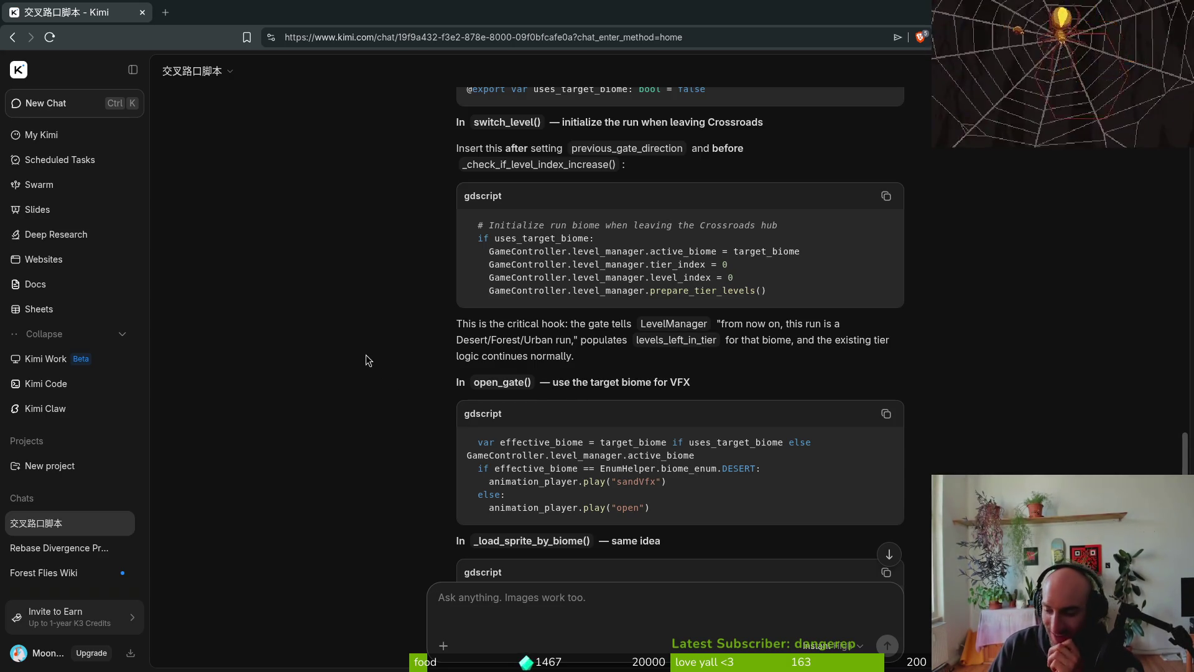
{"action": "scroll", "coordinate": [423, 370], "scroll_direction": "up", "scroll_amount": 3}
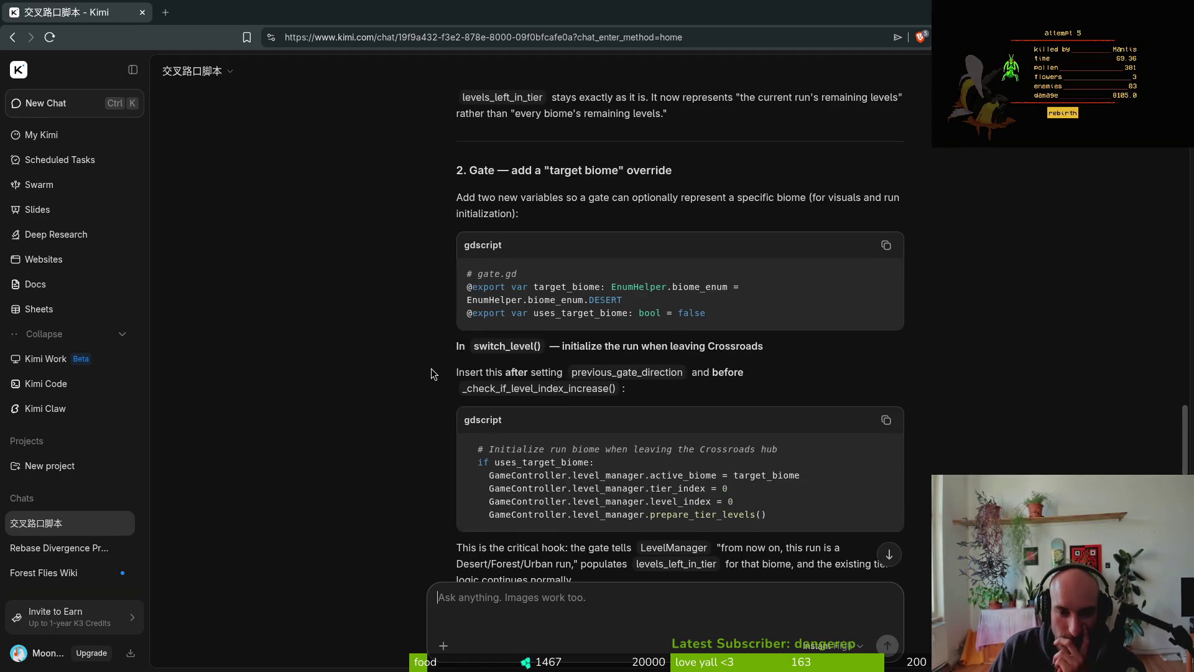
{"action": "scroll", "coordinate": [430, 367], "scroll_direction": "up", "scroll_amount": 6}
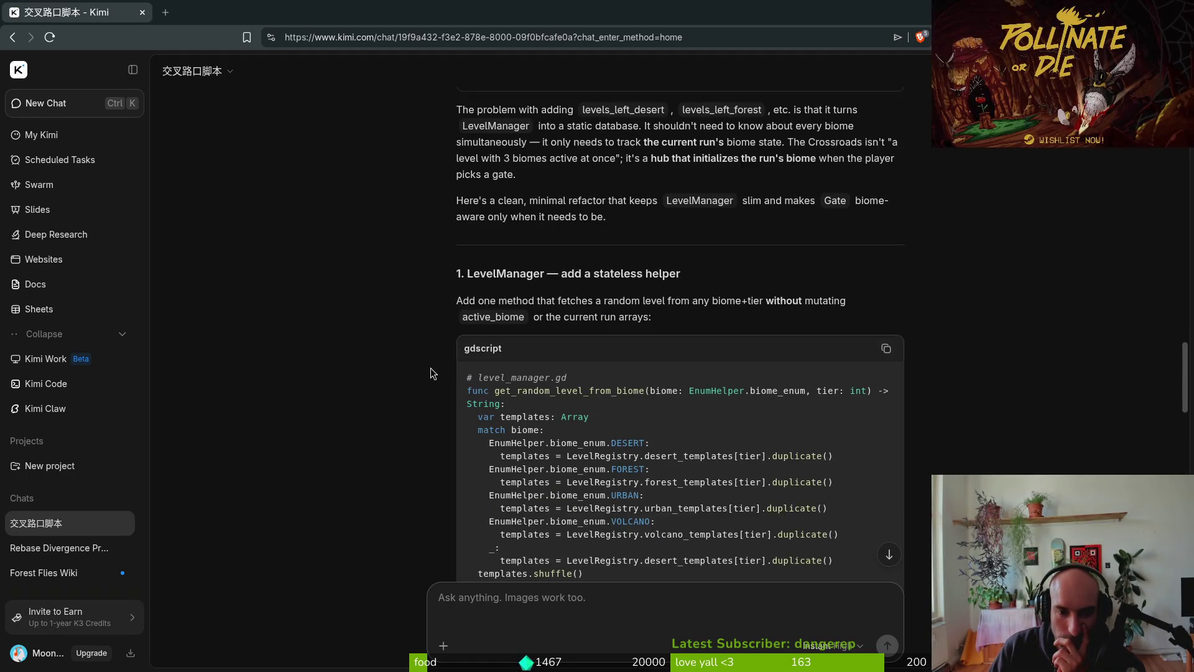
{"action": "scroll", "coordinate": [431, 369], "scroll_direction": "down", "scroll_amount": 1}
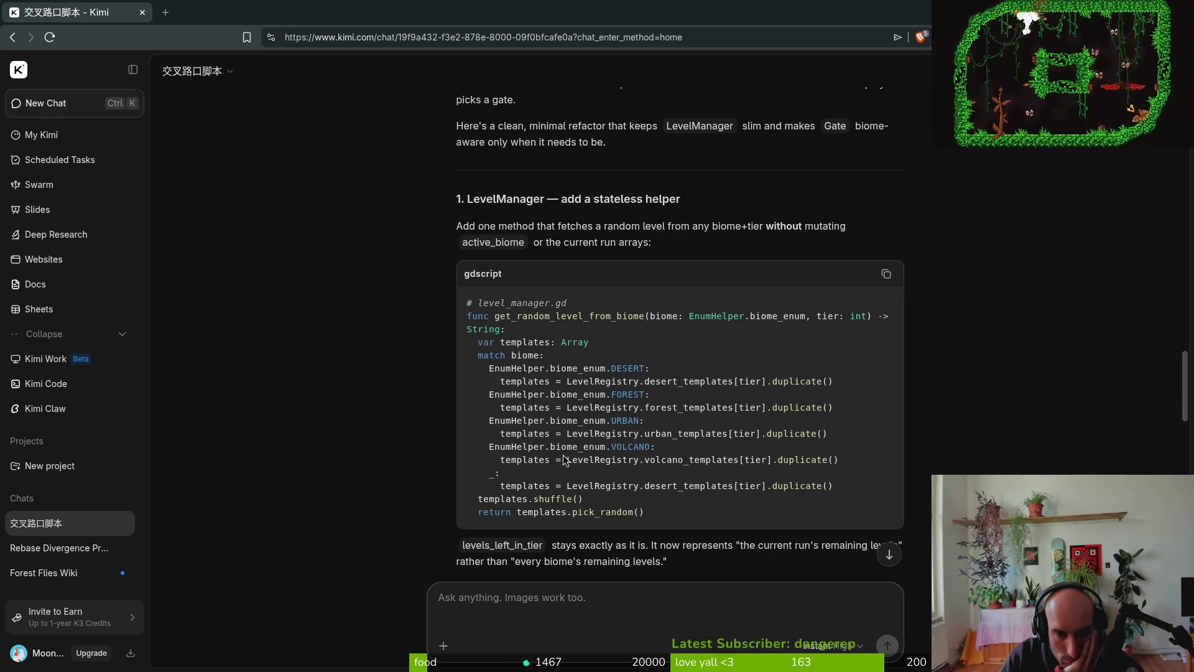
{"action": "scroll", "coordinate": [564, 459], "scroll_direction": "down", "scroll_amount": 2}
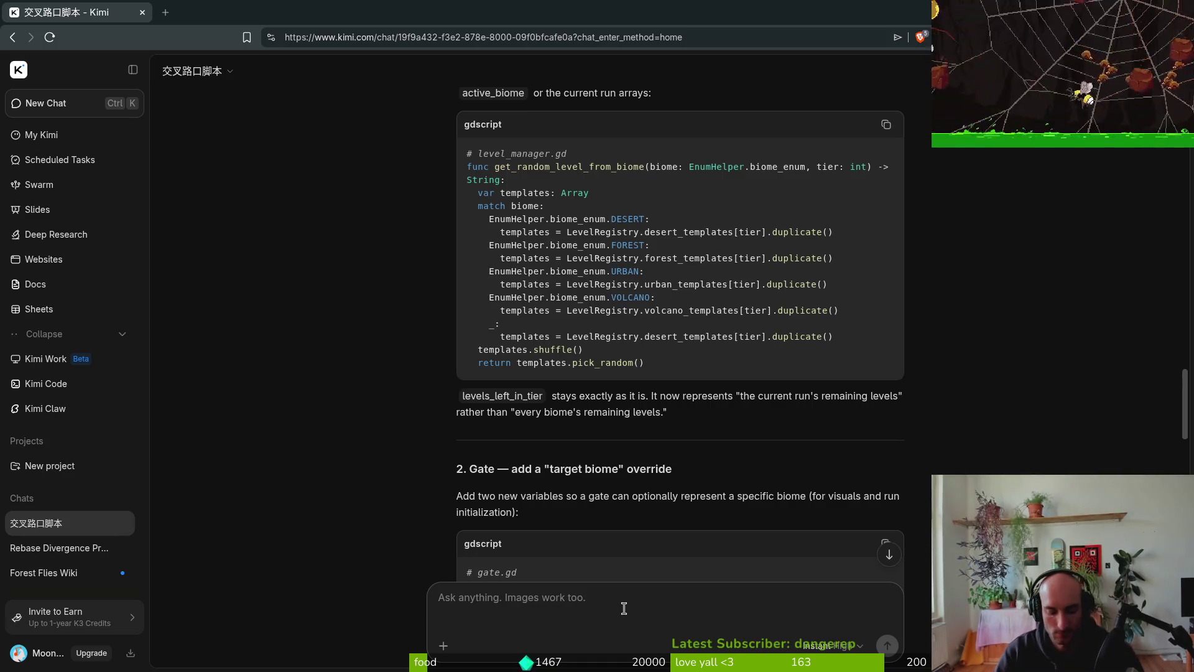
- Draft a follow-up about removing the first chosen level, quoting Kimi's open_gate effective_biome passage
{"action": "type", "text": "i will have to remove t"}
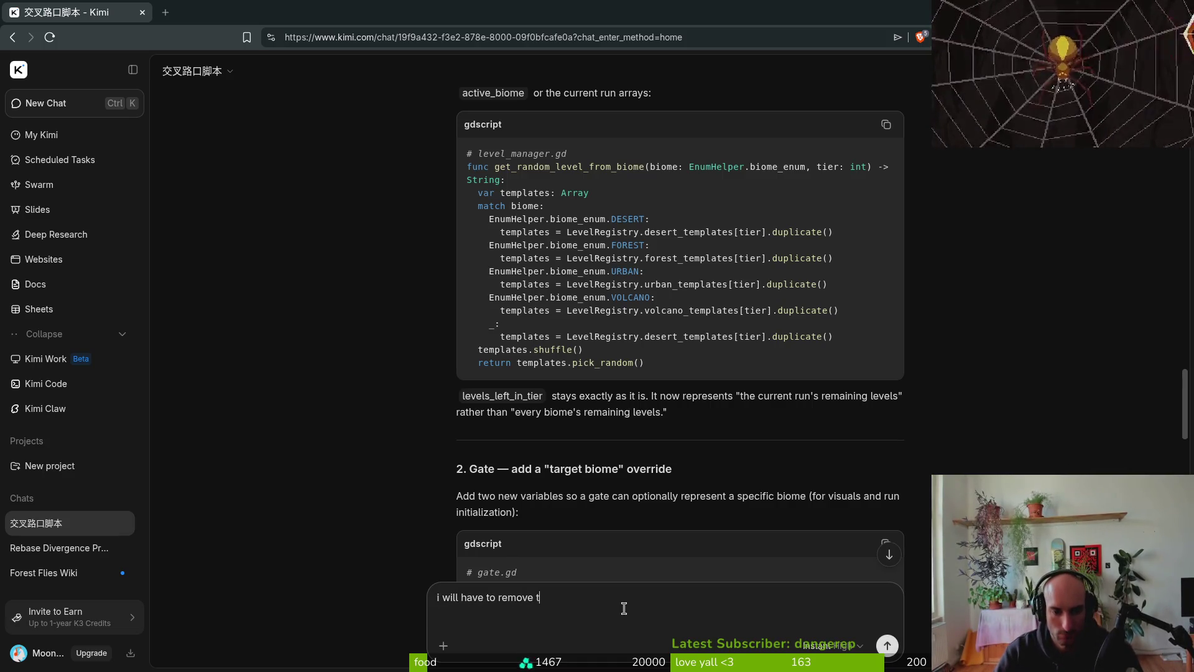
{"action": "type", "text": "he first chosen level from the"}
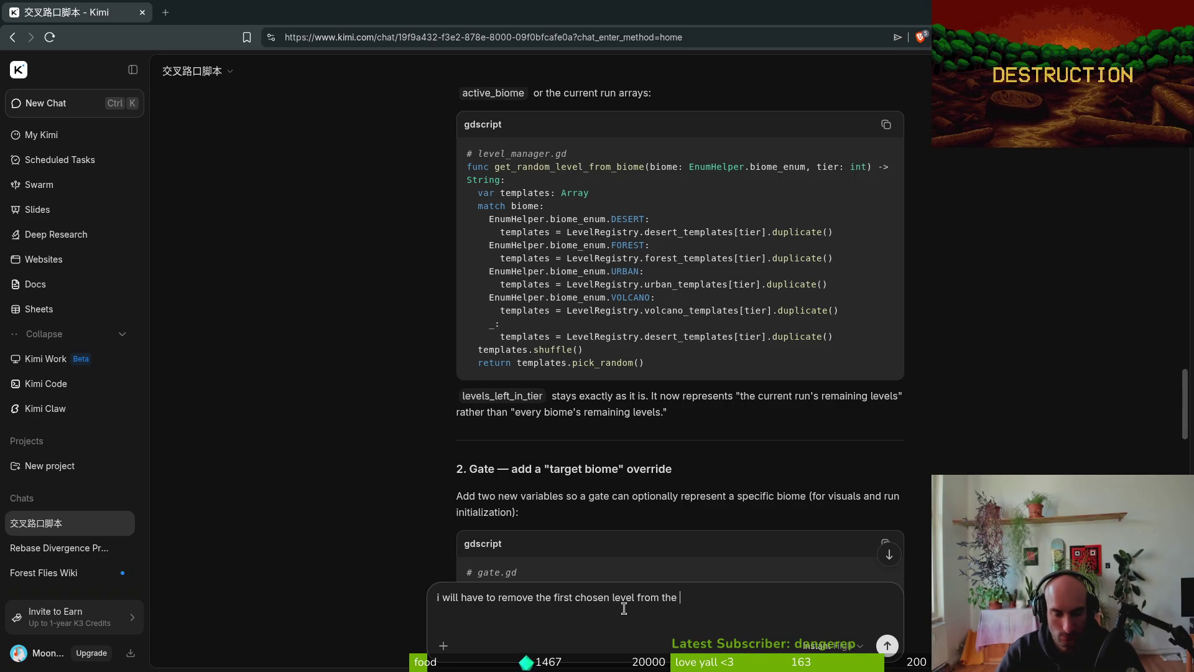
{"action": "type", "text": "oht"}
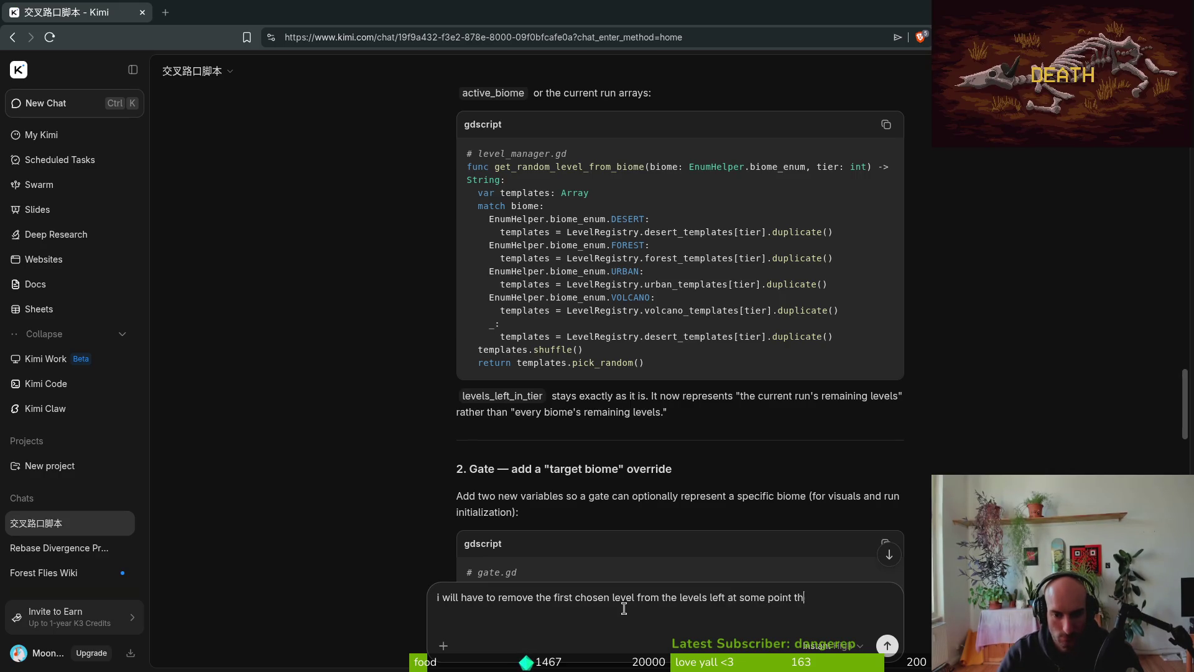
{"action": "type", "text": "no?"}
{"action": "type", "text": " explain the"}
{"action": "scroll", "coordinate": [674, 339], "scroll_direction": "down", "scroll_amount": 7}
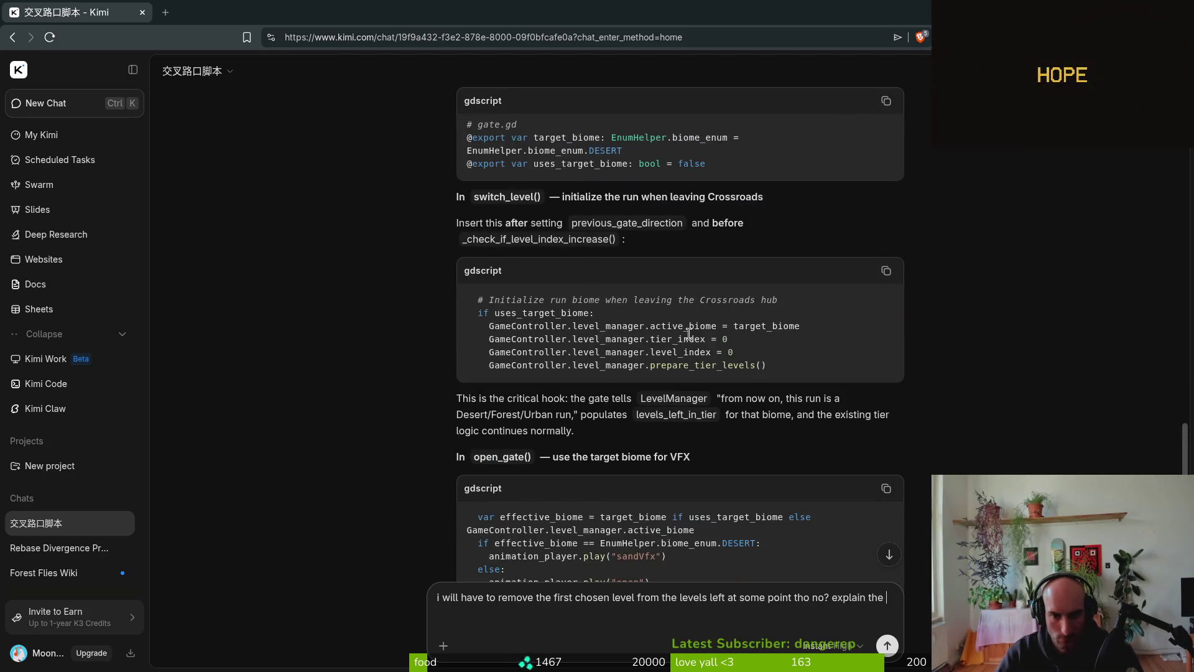
{"action": "scroll", "coordinate": [681, 329], "scroll_direction": "down", "scroll_amount": 6}
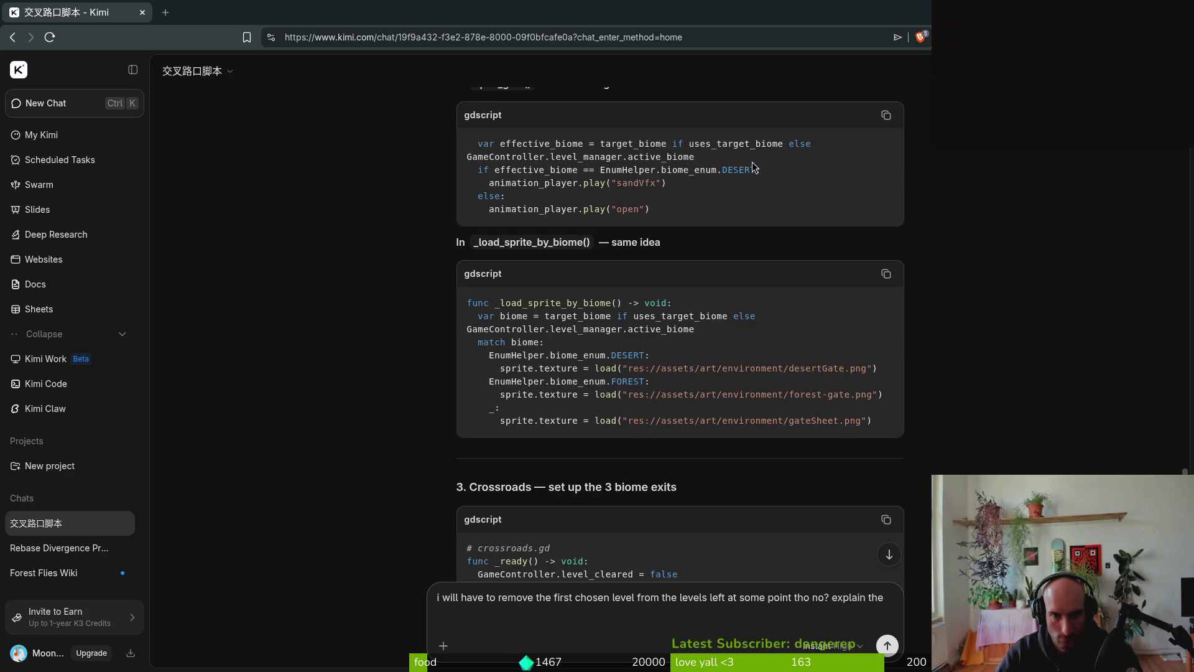
{"action": "triple_click", "coordinate": [712, 163]}
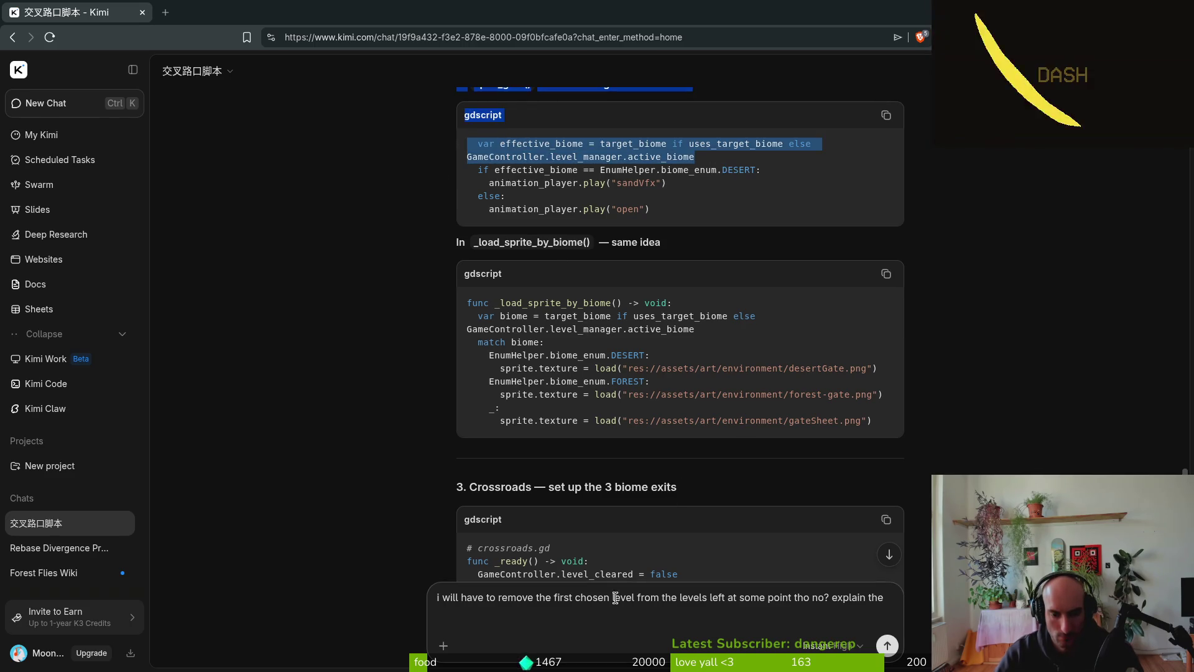
{"action": "left_click", "coordinate": [596, 622]}
{"action": "key", "text": "shift+Return"}
{"action": "key", "text": "ctrl+v"}
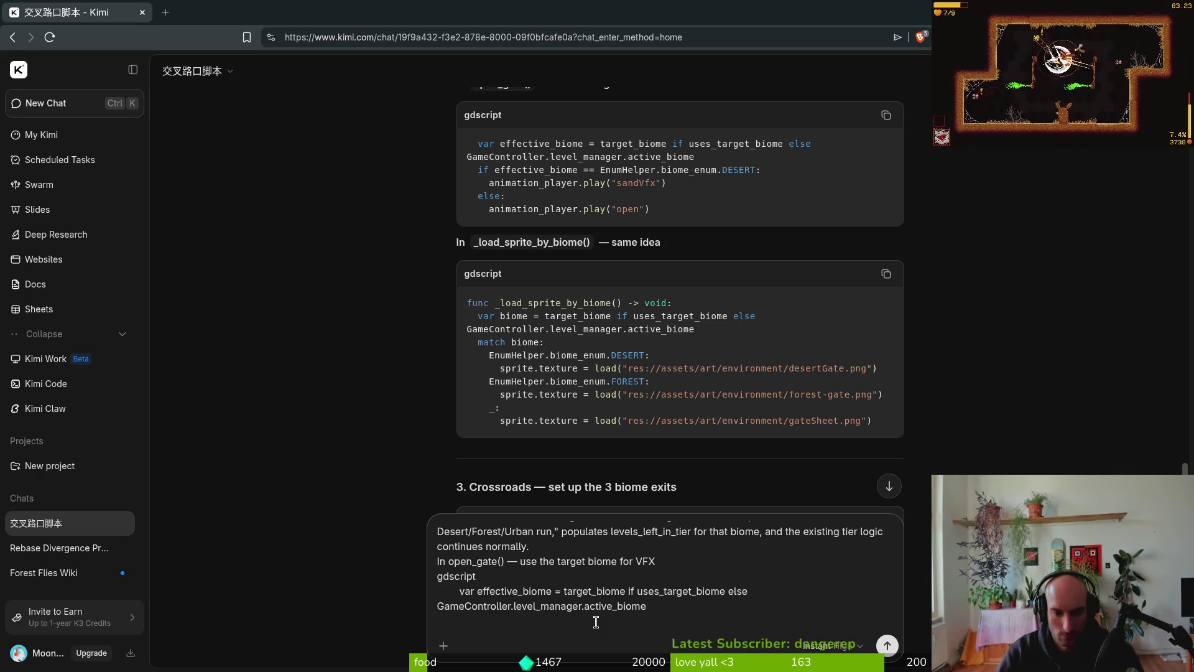
- Add a note asking whether effective_biome is needed and send the follow-up
{"action": "key", "text": "shift+Return"}
{"action": "key", "text": "shift+Return"}
{"action": "type", "text": "espe"}
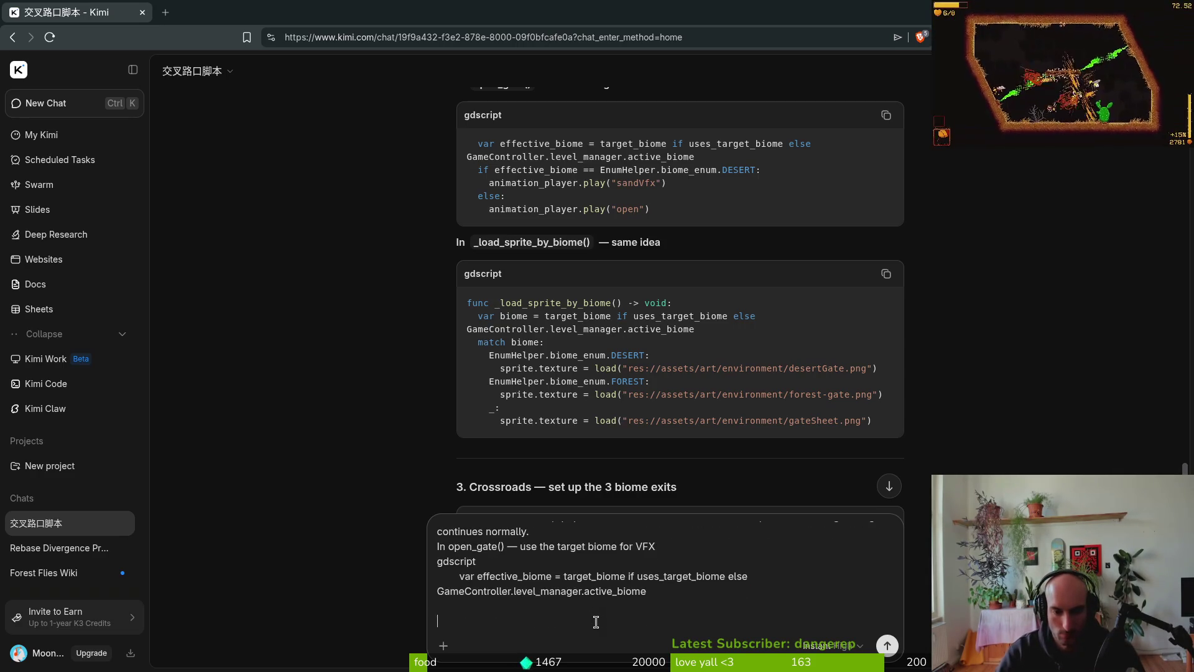
{"action": "type", "text": "cially the"}
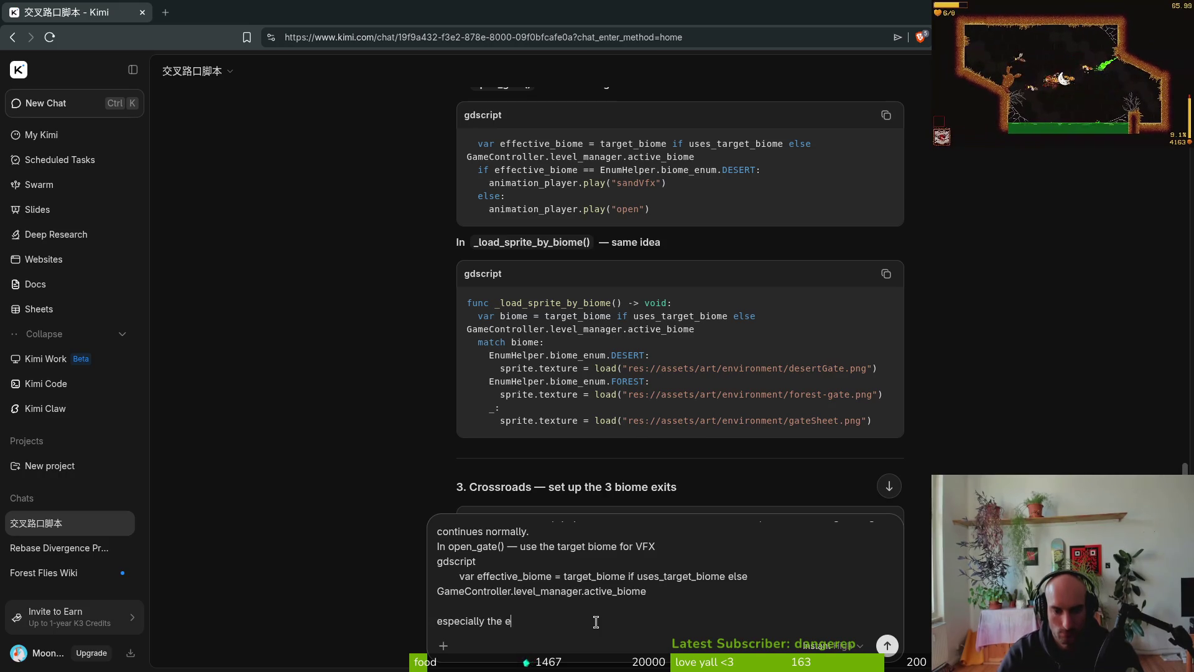
{"action": "type", "text": "effe"}
{"action": "type", "text": "biome."}
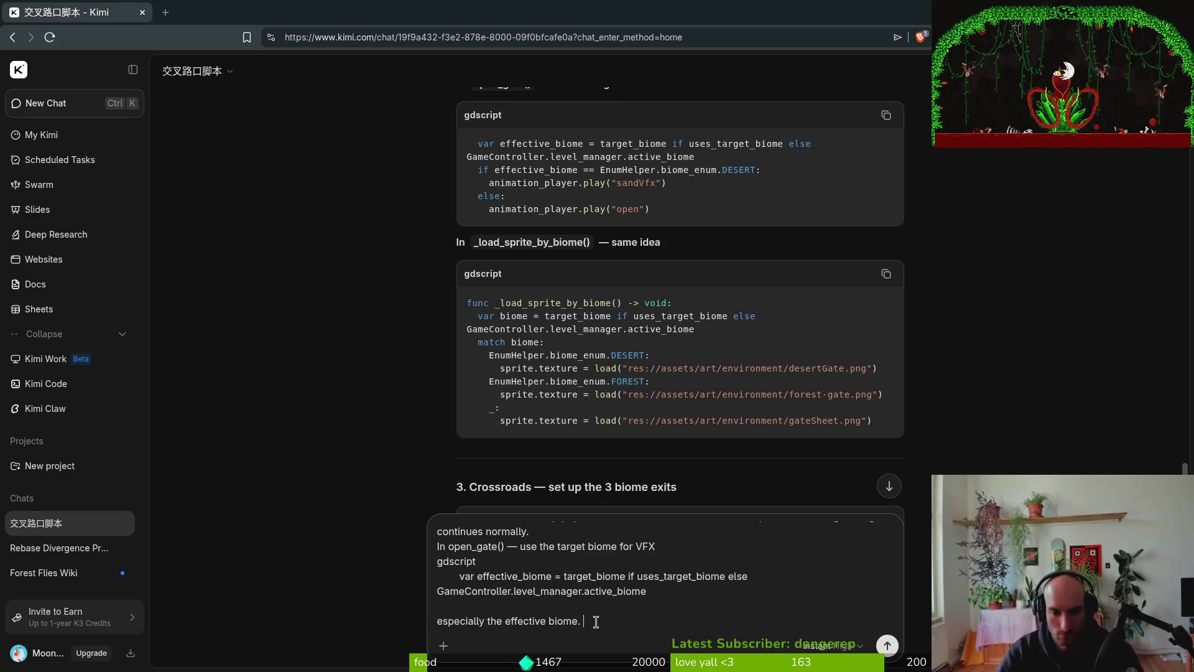
{"action": "type", "text": " don"}
{"action": "type", "text": " to"}
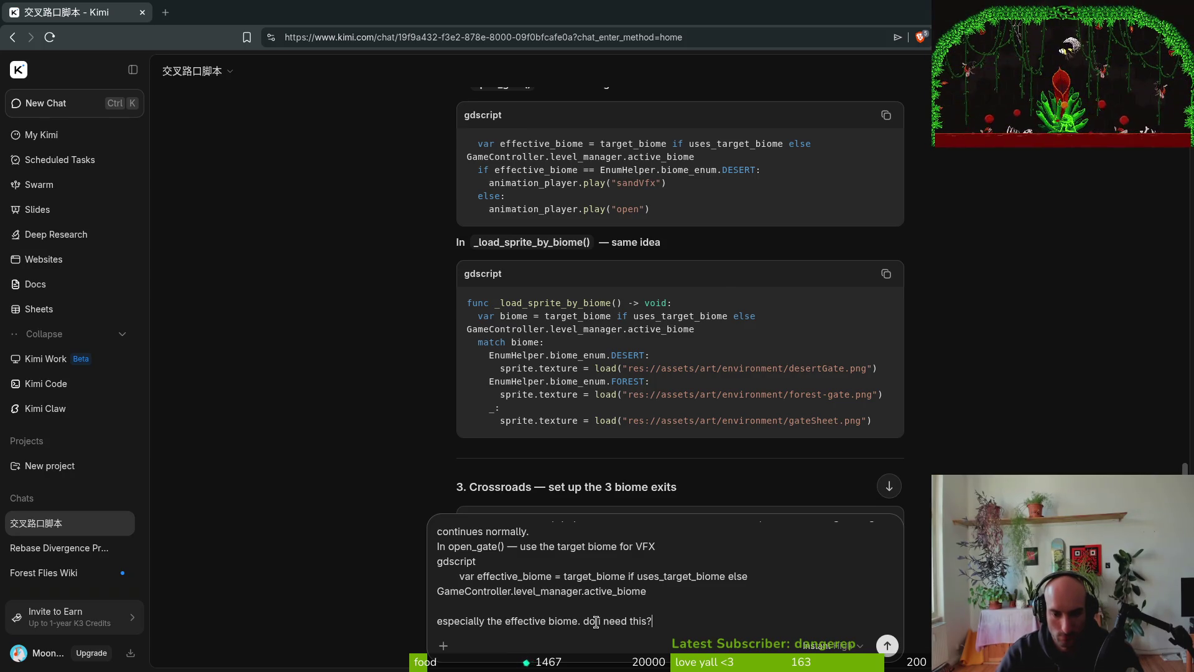
{"action": "key", "text": "Return"}
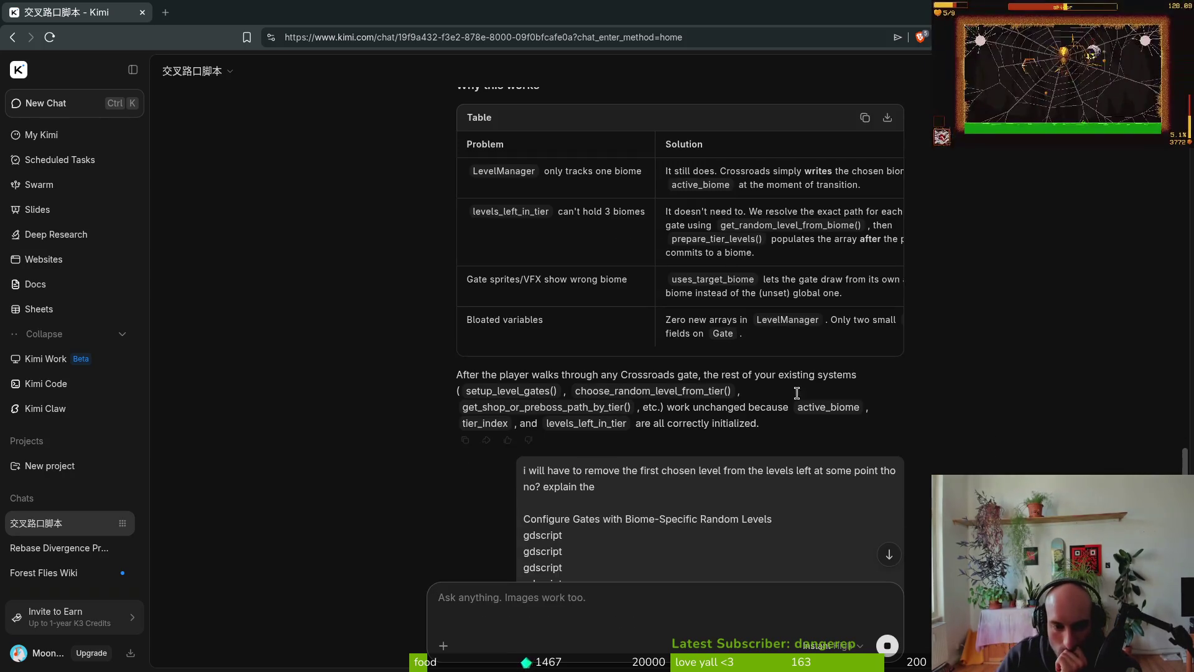
- Scroll sideways through Kimi's suggested biome refactor code
{"action": "scroll", "coordinate": [751, 367], "scroll_direction": "up", "scroll_amount": 5}
{"action": "scroll", "coordinate": [637, 320], "scroll_direction": "down", "scroll_amount": 4}
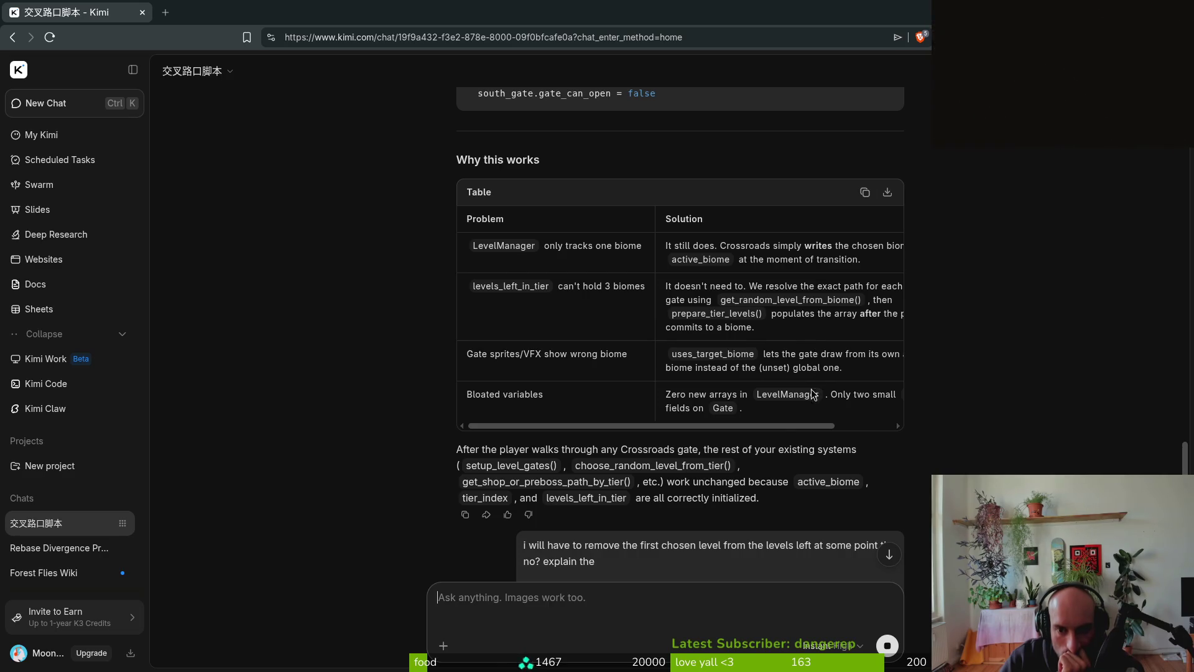
{"action": "left_click_drag", "start_coordinate": [794, 424], "coordinate": [833, 423]}
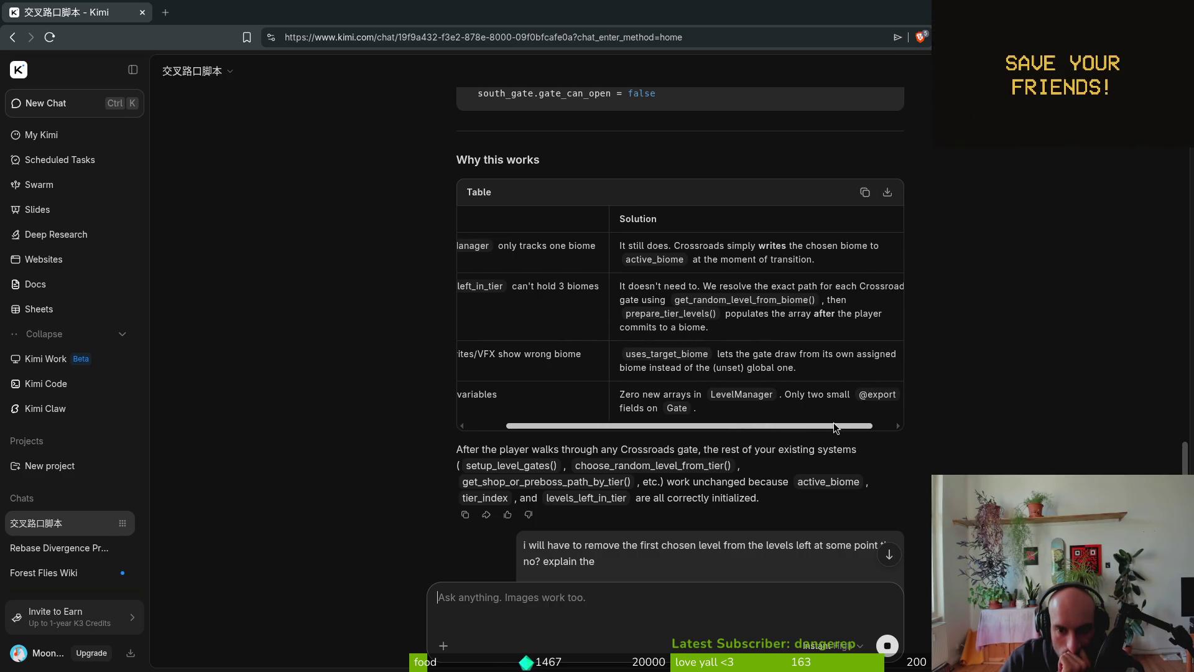
{"action": "scroll", "coordinate": [601, 404], "scroll_direction": "left", "scroll_amount": 2}
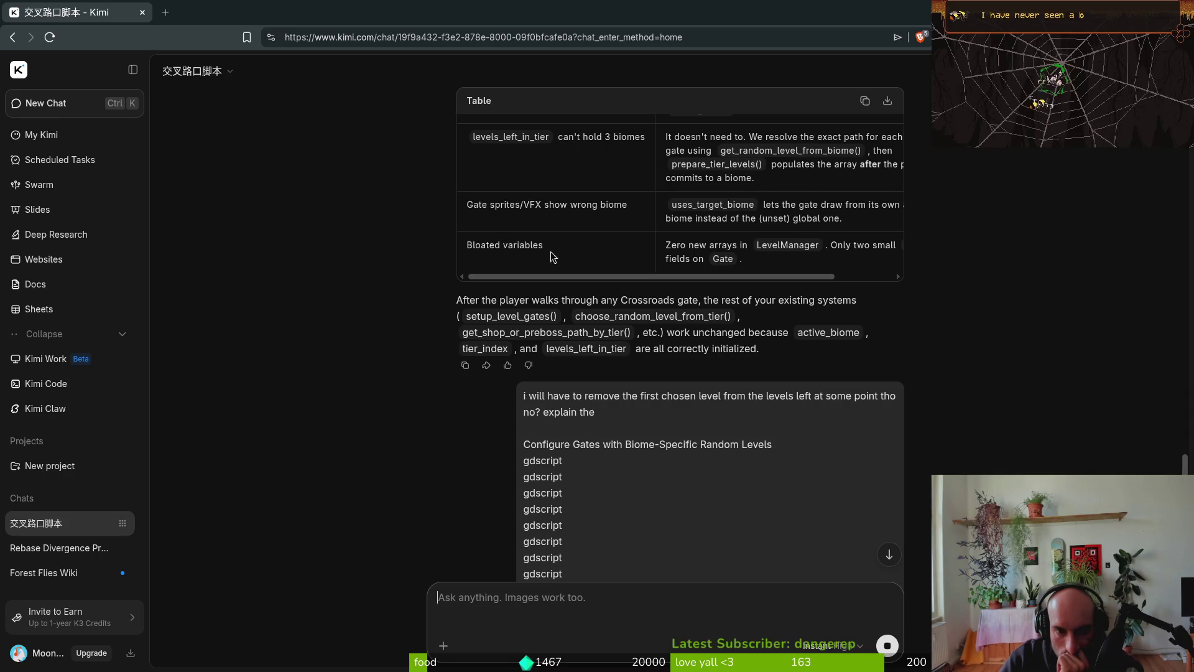
{"action": "mouse_move", "coordinate": [651, 274]}
{"action": "left_mouse_down"}
{"action": "mouse_move", "coordinate": [711, 271]}
{"action": "mouse_move", "coordinate": [484, 269]}
{"action": "left_mouse_up"}
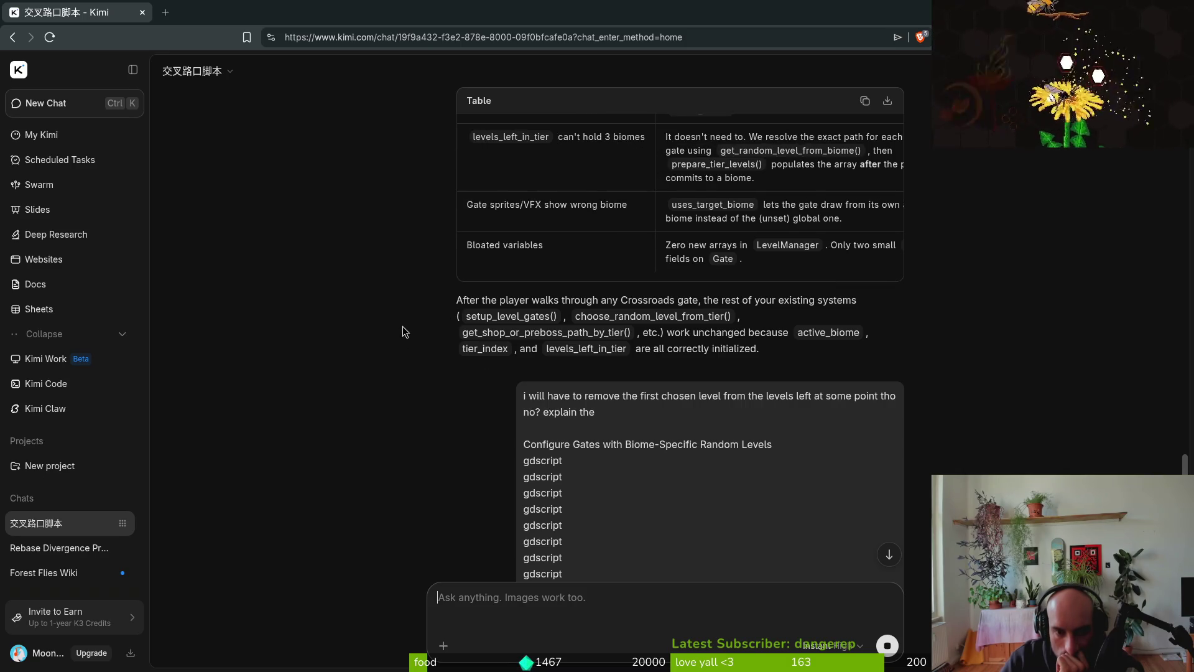
- Read the Why this works table, then bring level.manager.gd back in Neovim
{"action": "scroll", "coordinate": [402, 327], "scroll_direction": "down", "scroll_amount": 5}
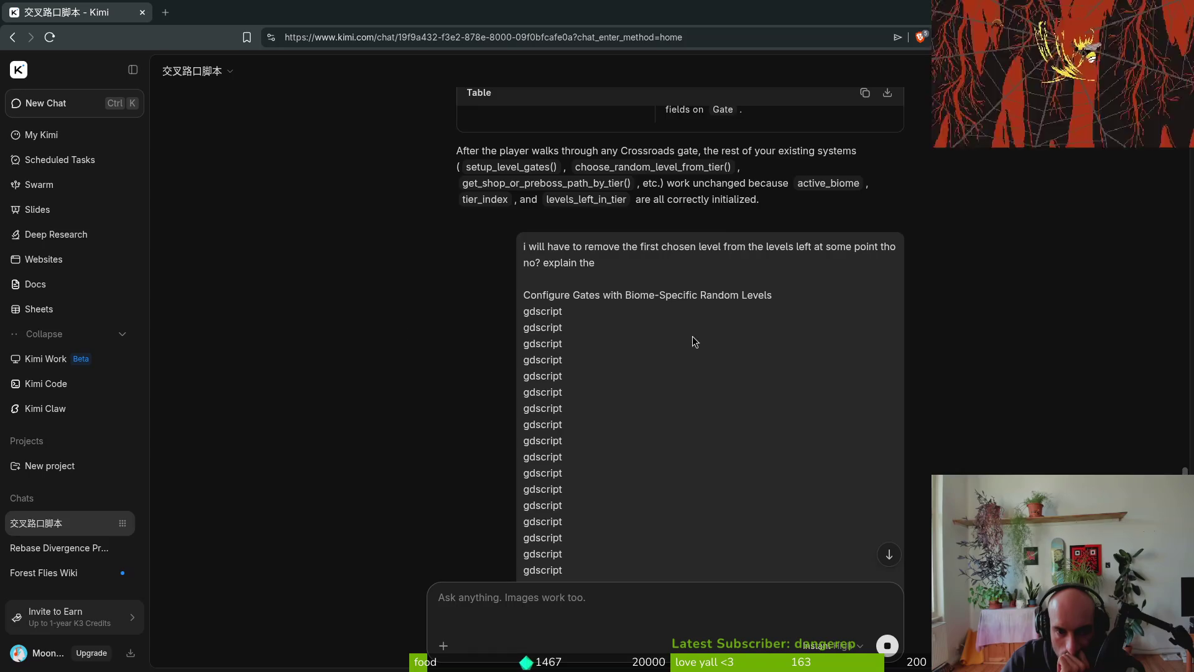
{"action": "scroll", "coordinate": [707, 371], "scroll_direction": "down", "scroll_amount": 8}
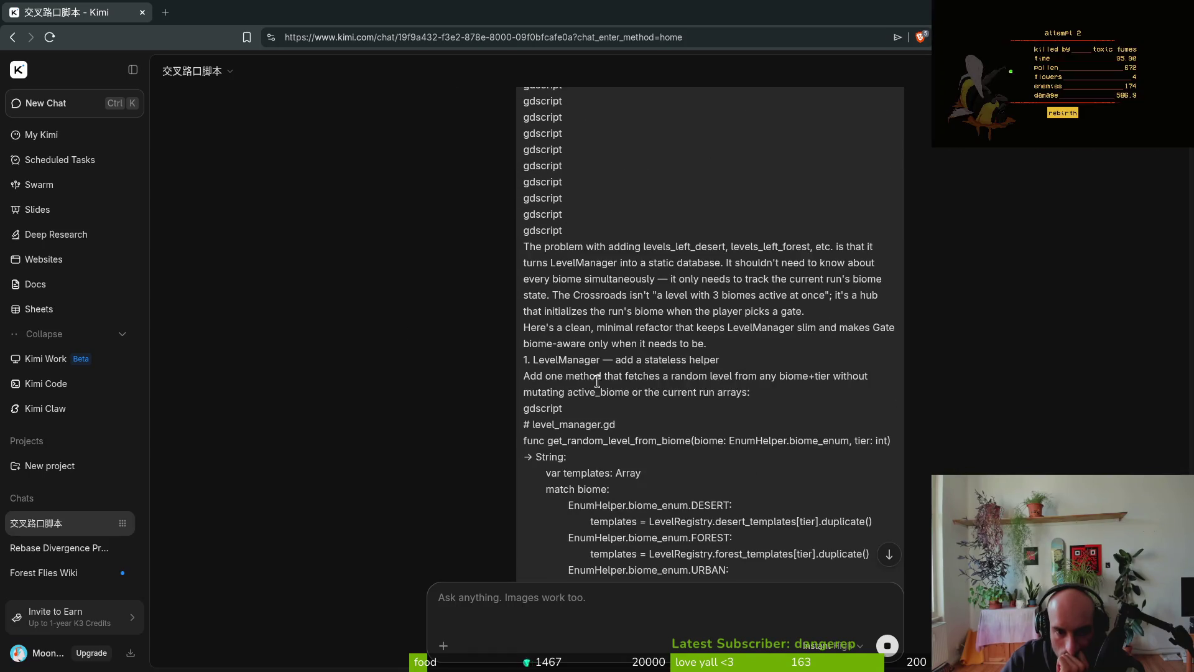
{"action": "scroll", "coordinate": [513, 397], "scroll_direction": "up", "scroll_amount": 6}
{"action": "scroll", "coordinate": [513, 397], "scroll_direction": "up", "scroll_amount": 10}
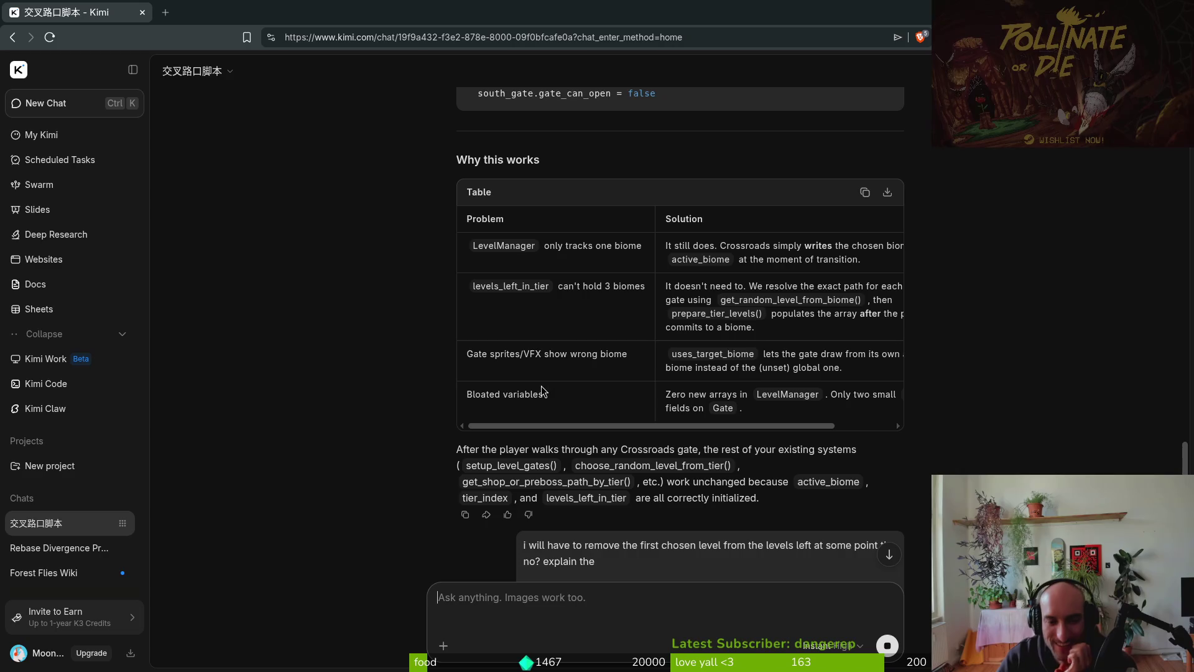
{"action": "scroll", "coordinate": [536, 420], "scroll_direction": "down", "scroll_amount": 5}
{"action": "scroll", "coordinate": [536, 419], "scroll_direction": "down", "scroll_amount": 10}
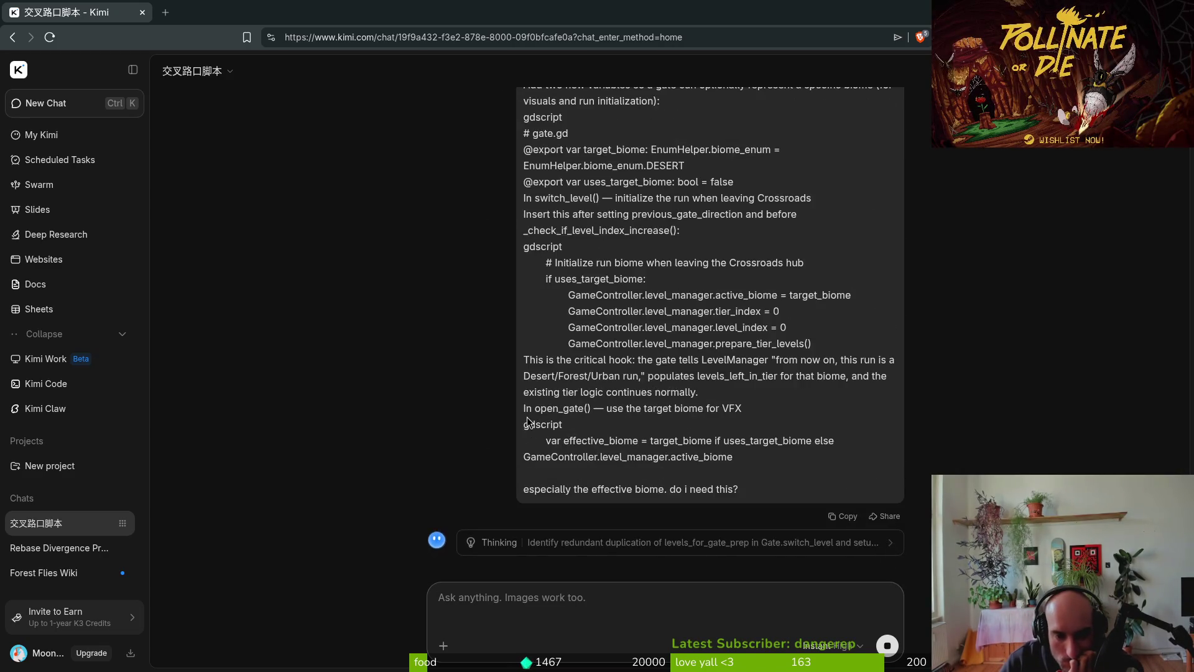
{"action": "scroll", "coordinate": [501, 411], "scroll_direction": "up", "scroll_amount": 15}
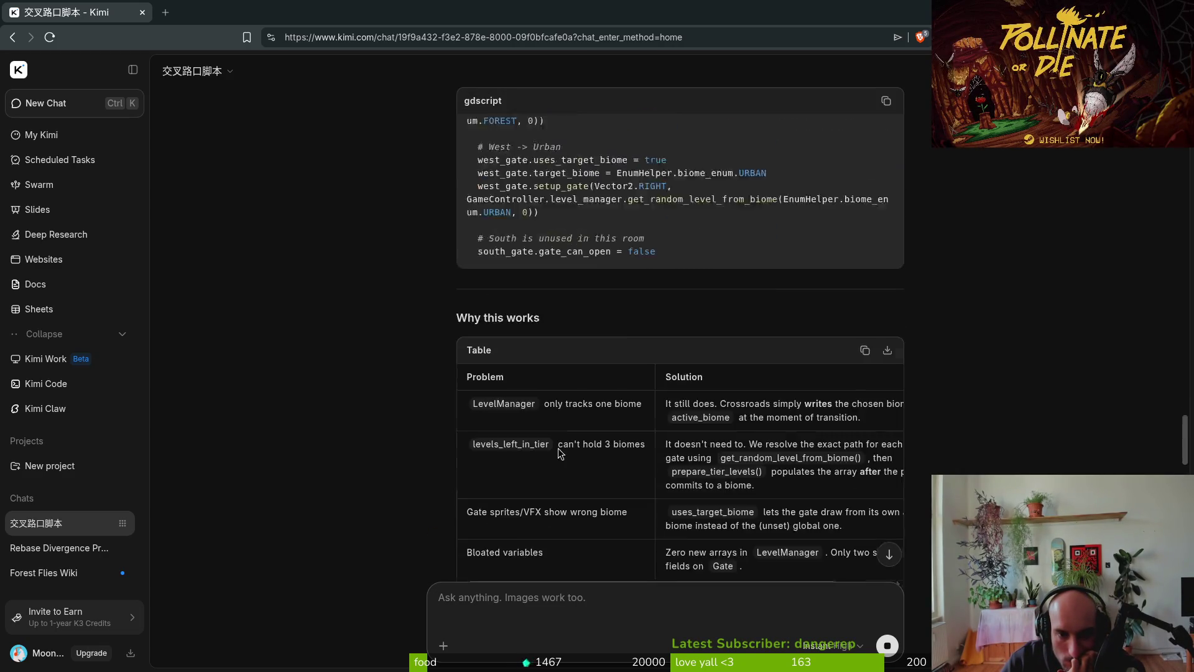
{"action": "scroll", "coordinate": [419, 412], "scroll_direction": "down", "scroll_amount": 3}
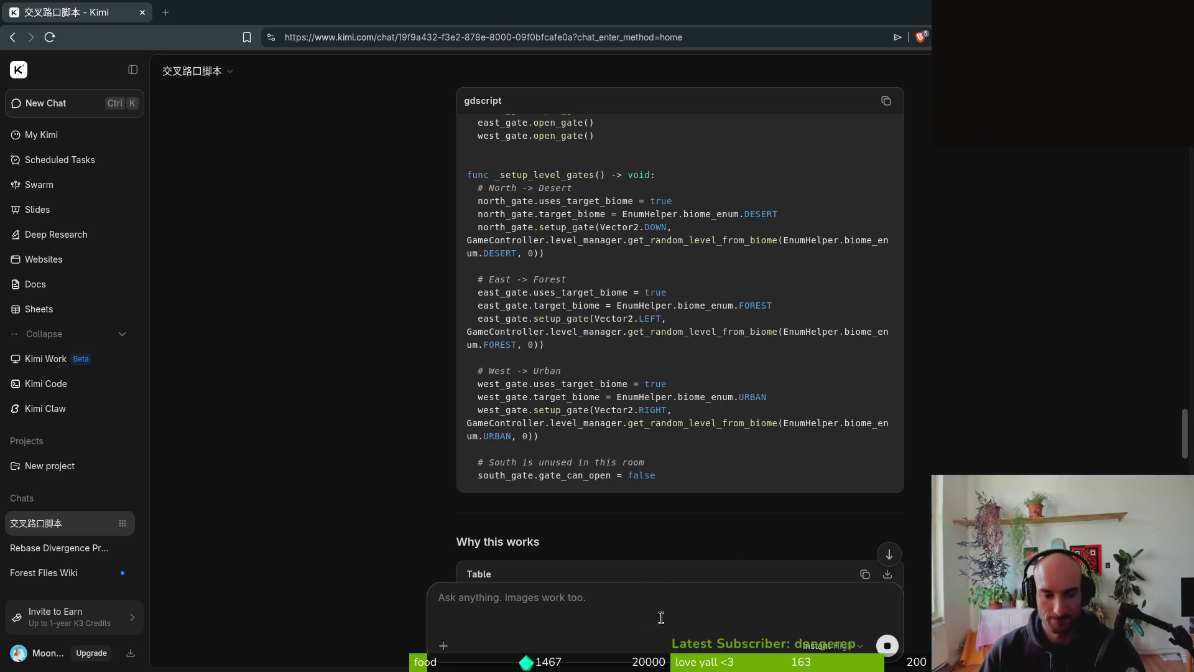
{"action": "scroll", "coordinate": [612, 482], "scroll_direction": "up", "scroll_amount": 10}
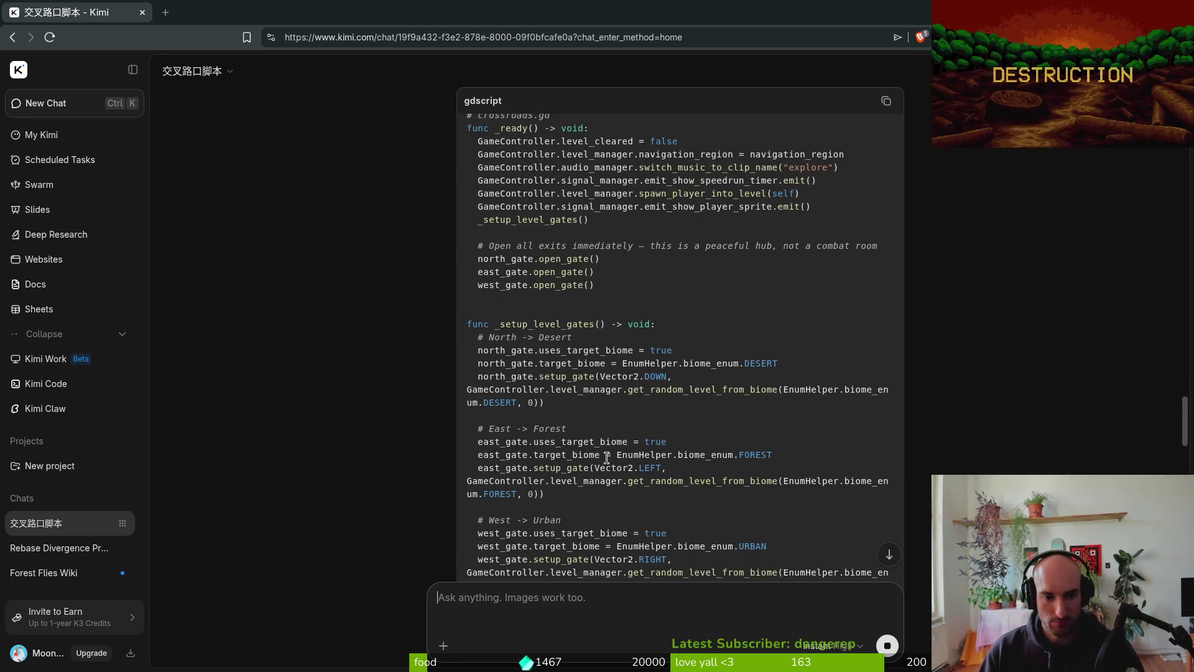
{"action": "scroll", "coordinate": [612, 463], "scroll_direction": "up", "scroll_amount": 6}
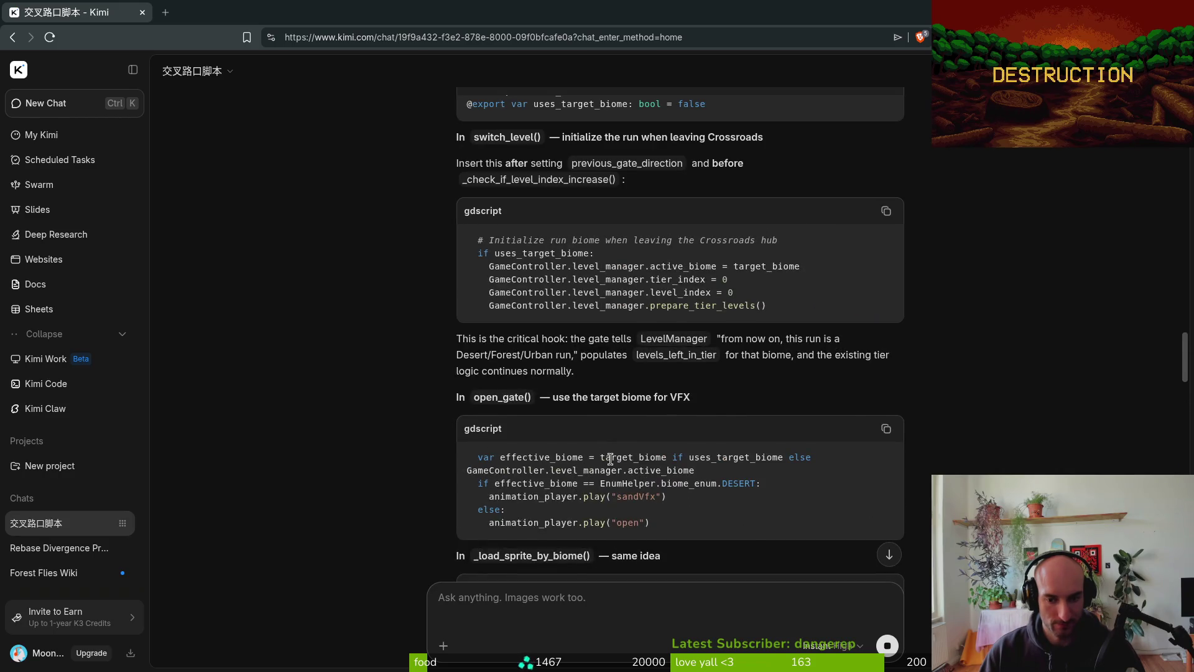
{"action": "scroll", "coordinate": [610, 459], "scroll_direction": "up", "scroll_amount": 4}
{"action": "scroll", "coordinate": [612, 460], "scroll_direction": "up", "scroll_amount": 3}
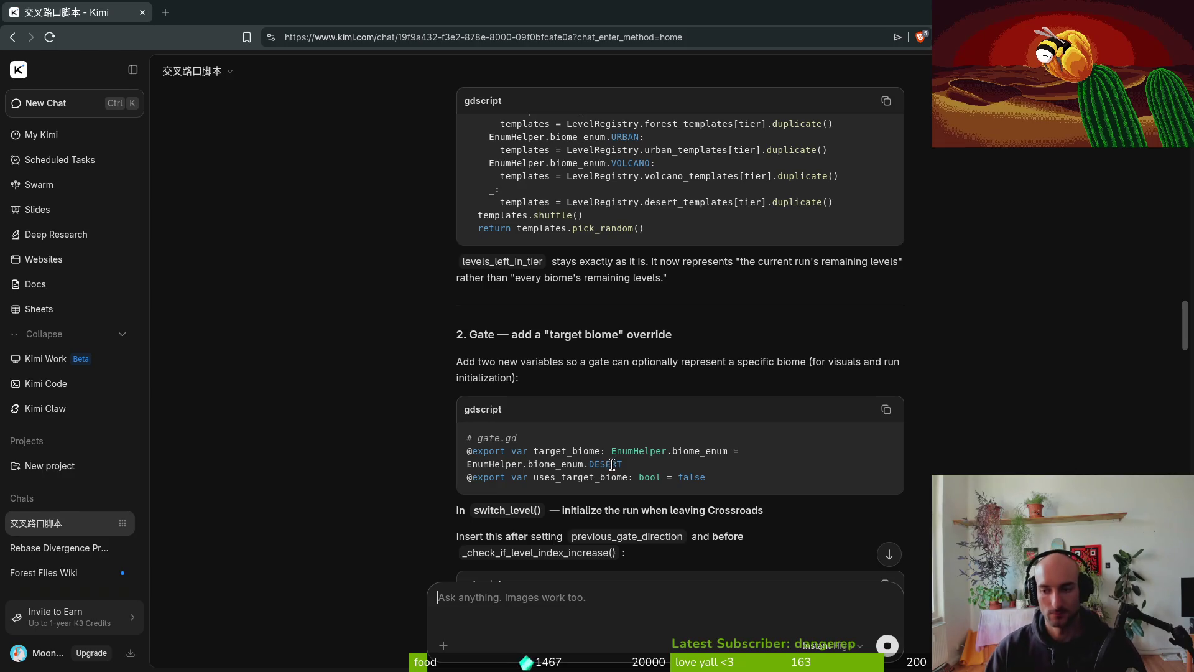
{"action": "scroll", "coordinate": [620, 382], "scroll_direction": "up", "scroll_amount": 4}
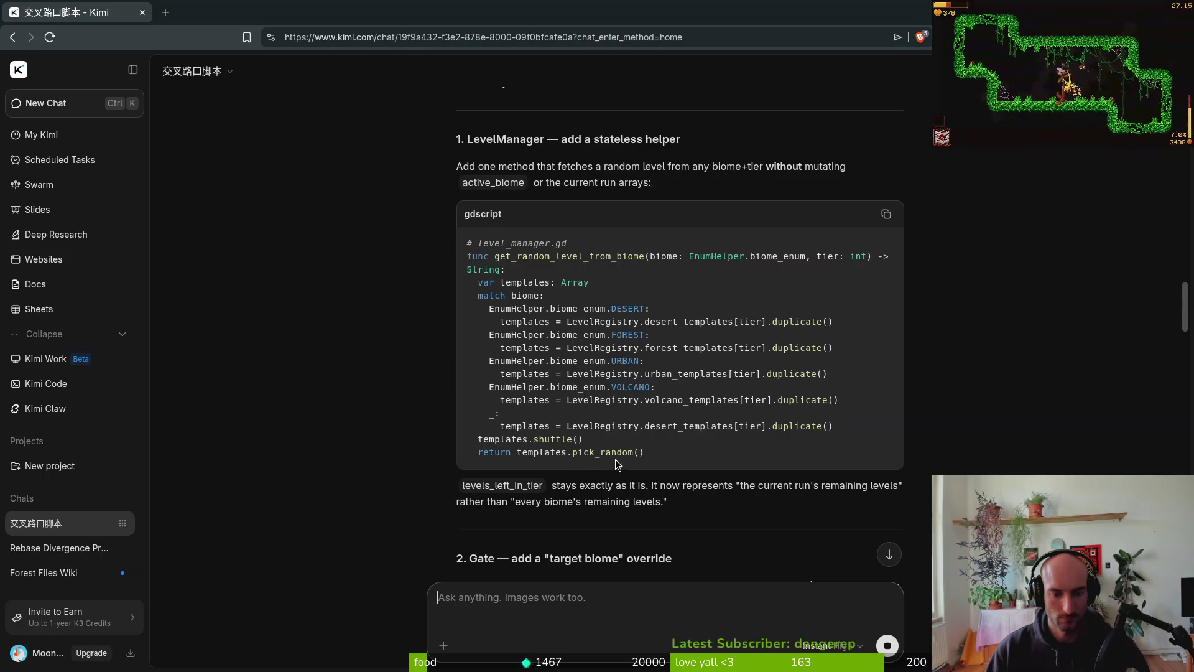
{"action": "scroll", "coordinate": [622, 435], "scroll_direction": "down", "scroll_amount": 15}
{"action": "scroll", "coordinate": [625, 435], "scroll_direction": "up", "scroll_amount": 15}
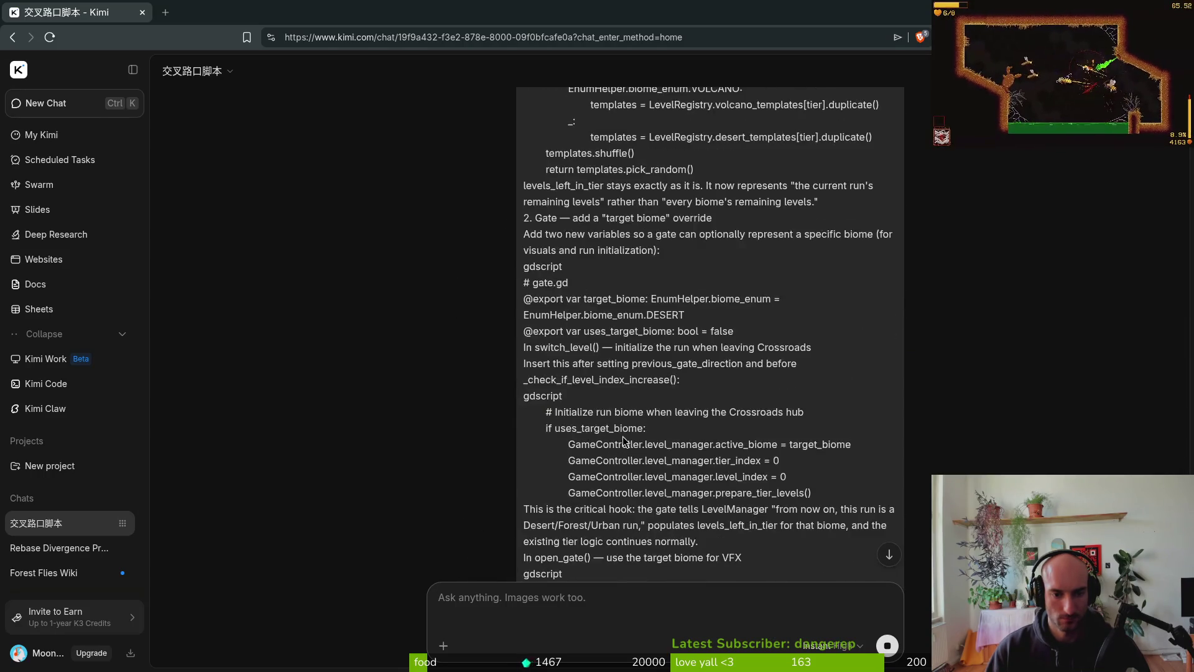
{"action": "scroll", "coordinate": [619, 381], "scroll_direction": "up", "scroll_amount": 10}
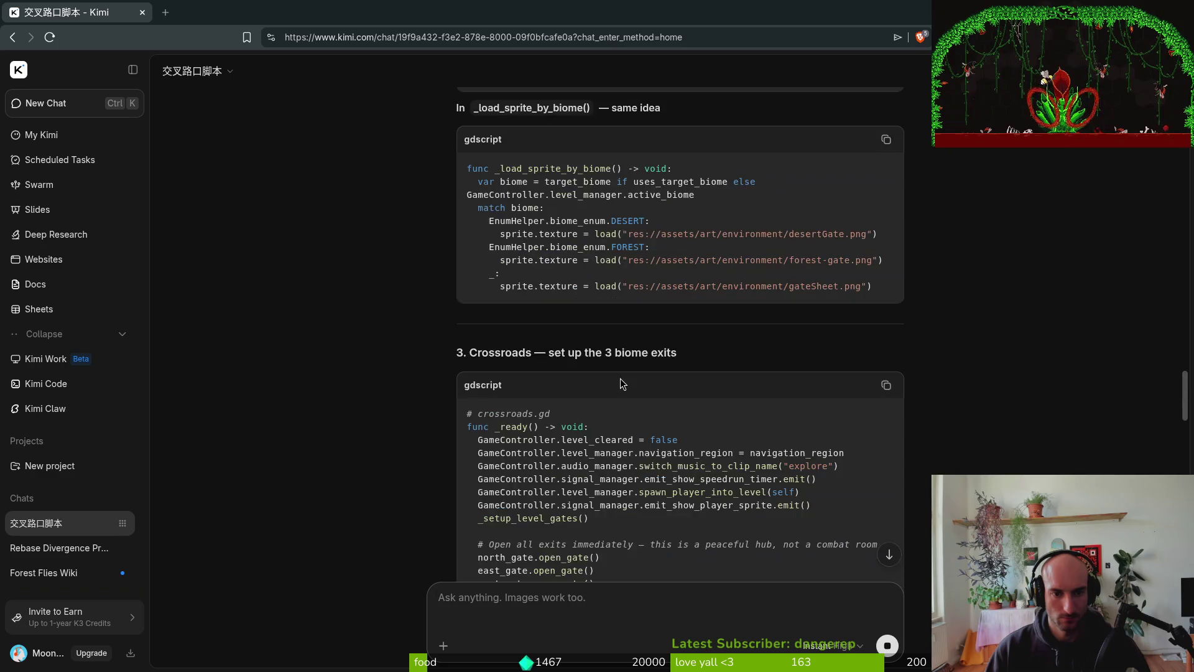
{"action": "scroll", "coordinate": [622, 382], "scroll_direction": "up", "scroll_amount": 5}
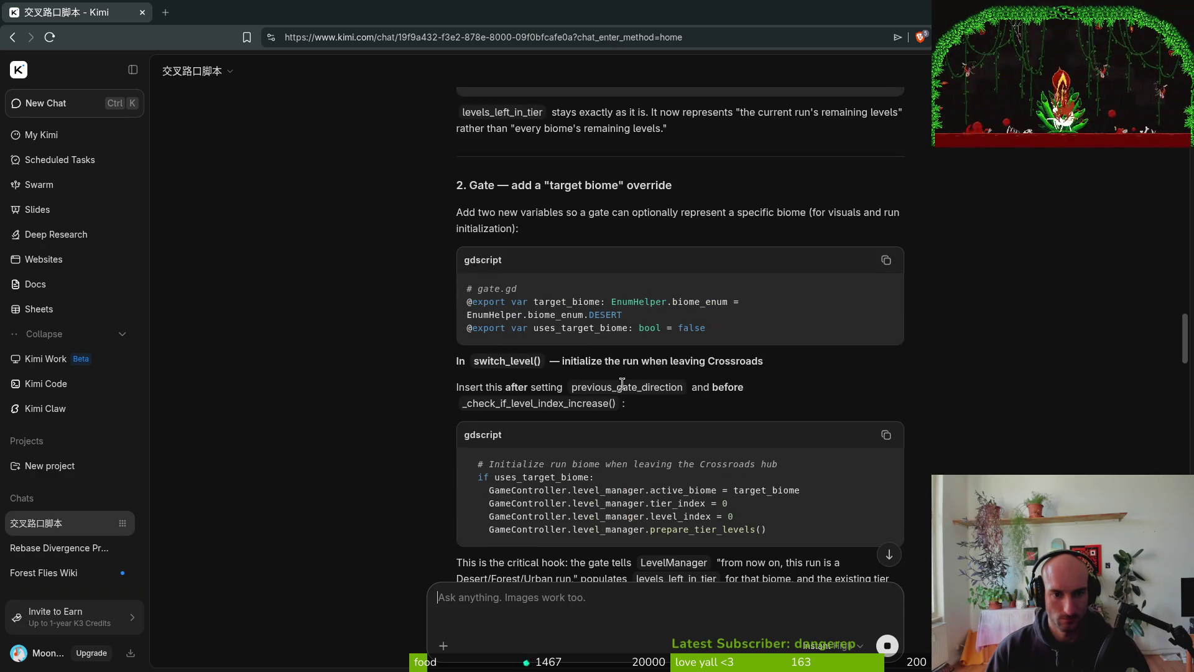
{"action": "key", "text": "alt+Tab"}
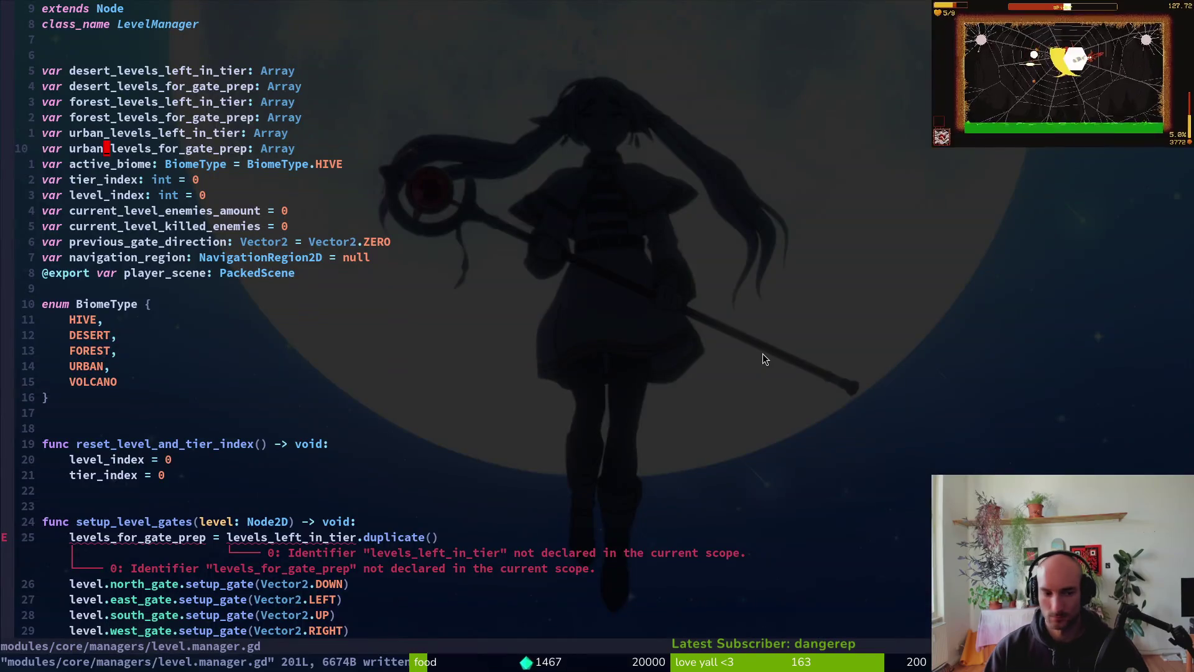
- Undo the desert_/forest_/urban_ per-biome arrays back to the shared ones and save
{"action": "key", "text": "u"}
{"action": "key", "text": "u"}
{"action": "key", "text": "u"}
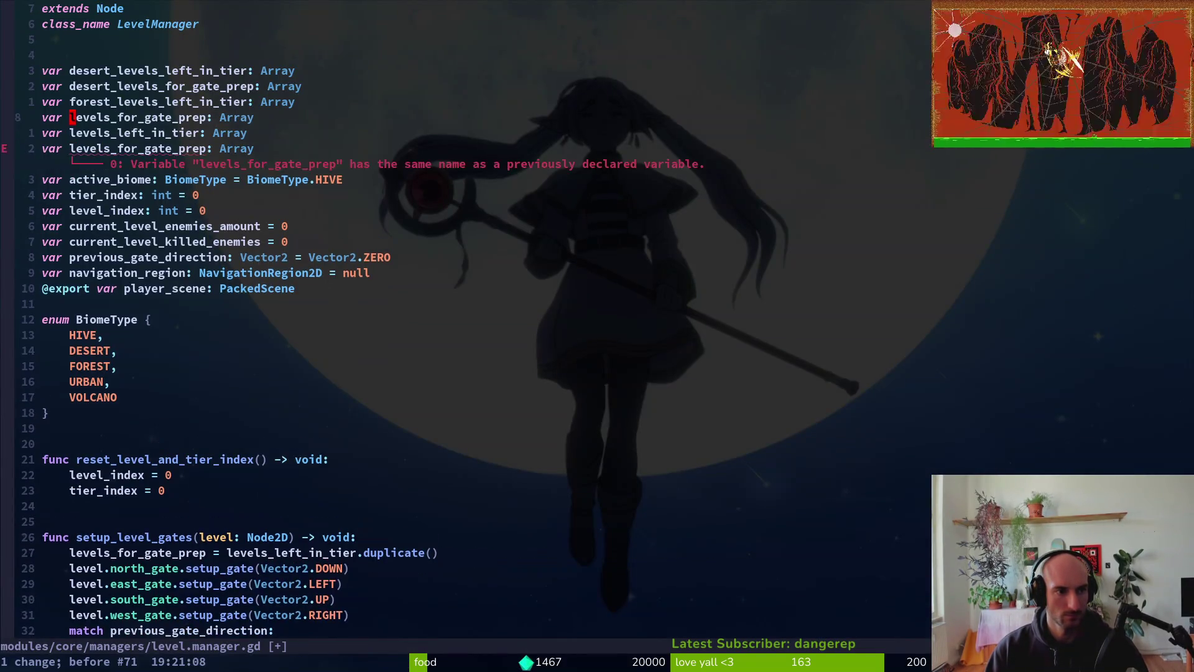
{"action": "key", "text": "u"}
{"action": "key", "text": "u"}
{"action": "key", "text": "u"}
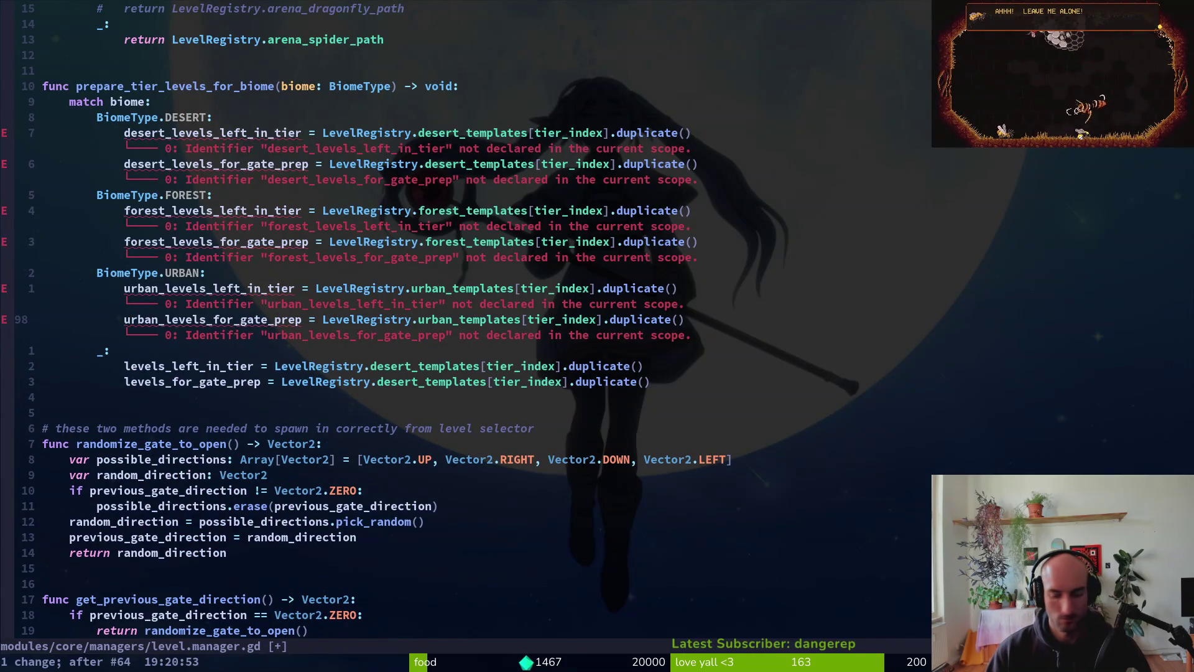
{"action": "key", "text": "u"}
{"action": "key", "text": "u"}
{"action": "key", "text": "u"}
{"action": "key", "text": "u"}
{"action": "key", "text": "u"}
{"action": "key", "text": "u"}
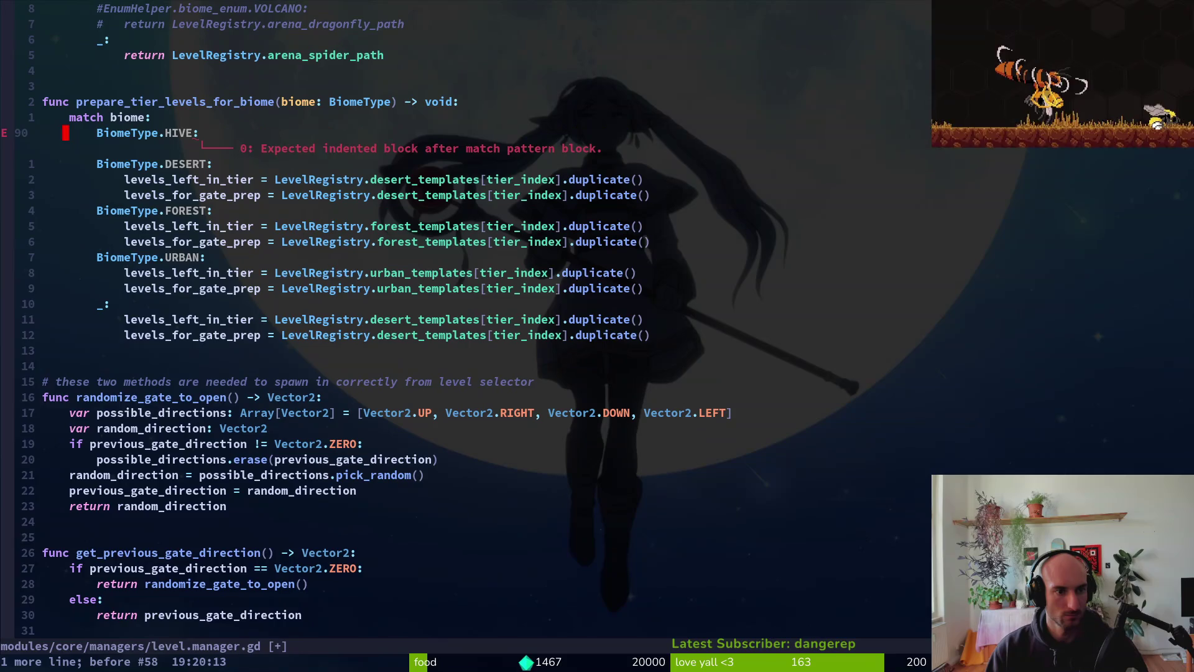
{"action": "type", "text": ":write"}
{"action": "key", "text": "Return"}
- Yank the levels_for_gate_prep.shuffle() line and glance at Kimi's reply
{"action": "key", "text": "ctrl+o"}
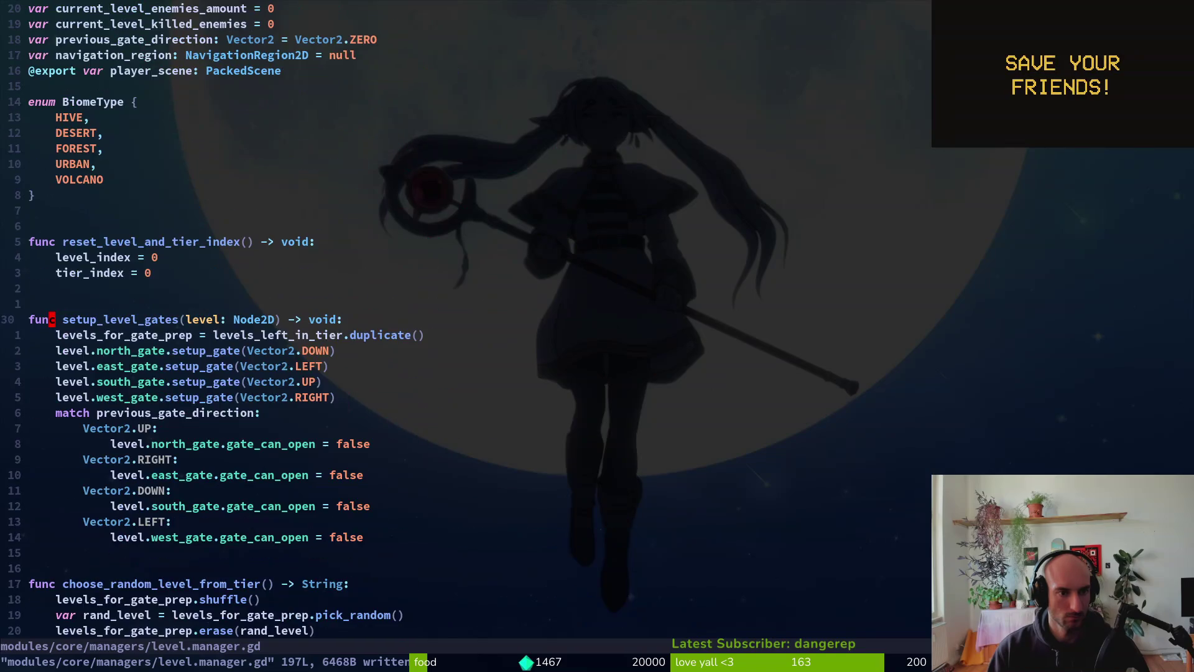
{"action": "key", "text": "j"}
{"action": "key", "text": "j"}
{"action": "key", "text": "j"}
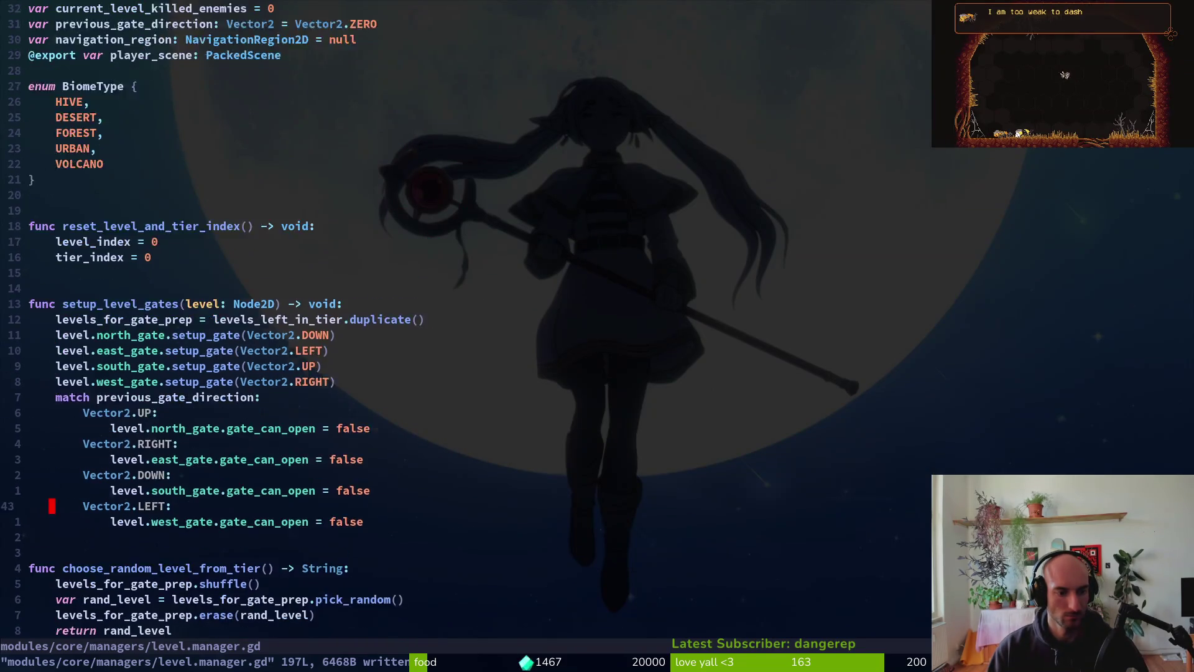
{"action": "key", "text": "k"}
{"action": "key", "text": "k"}
{"action": "key", "text": "k"}
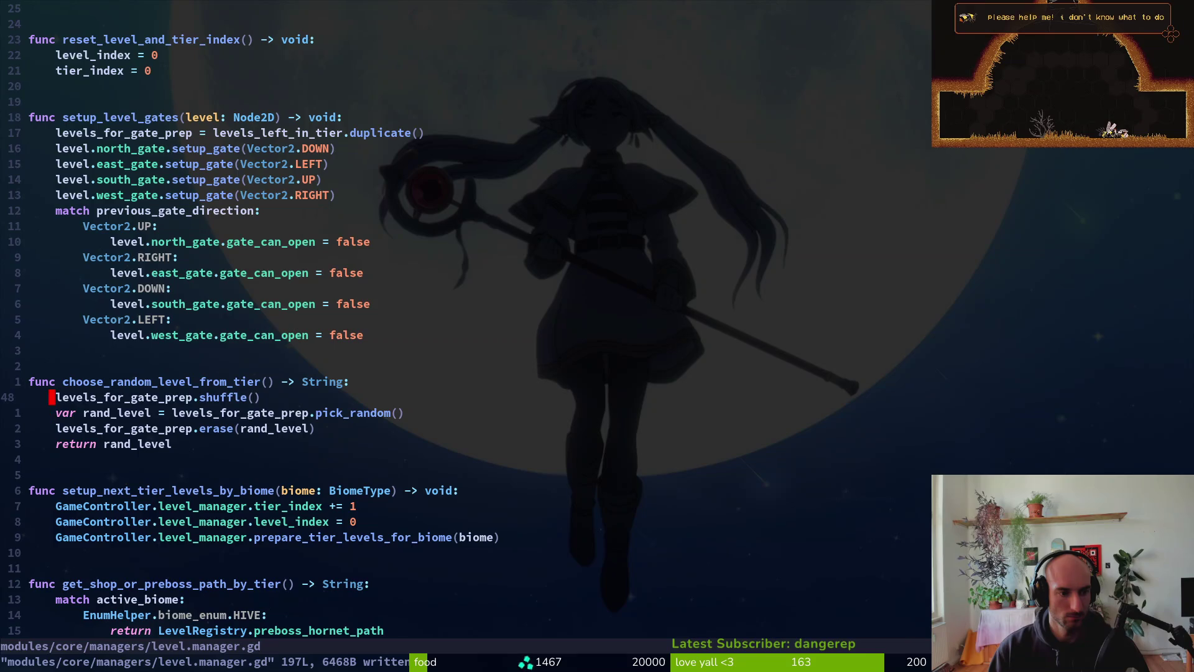
{"action": "key", "text": "y"}
{"action": "key", "text": "y"}
{"action": "key", "text": "alt+Tab"}
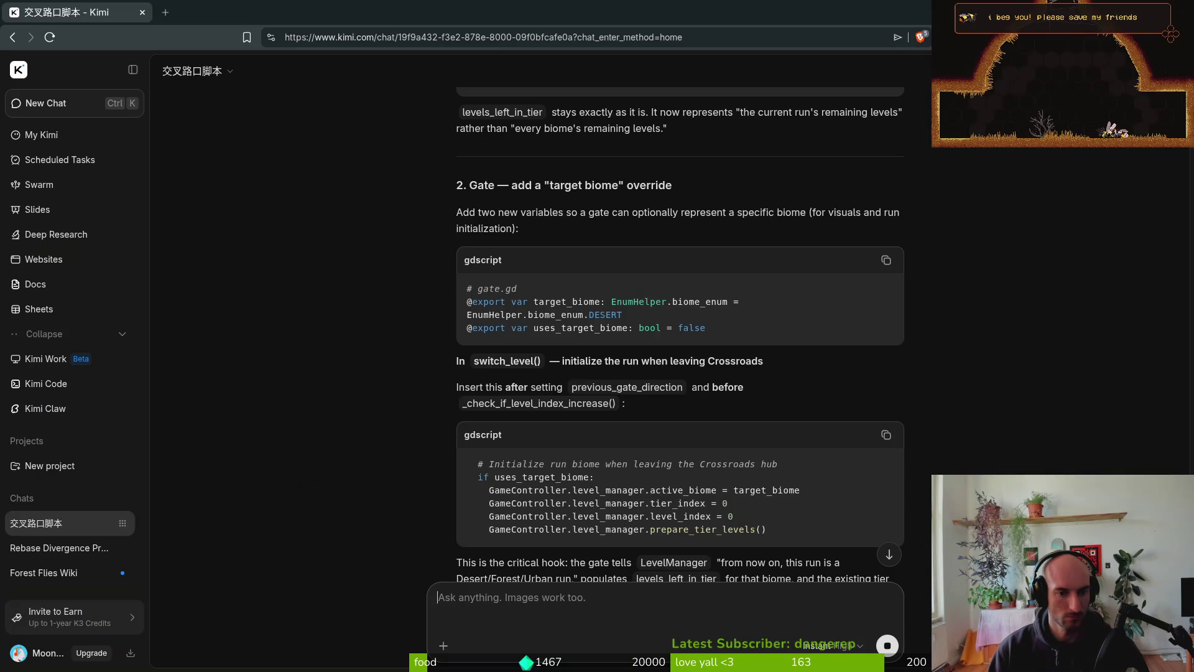
{"action": "scroll", "coordinate": [796, 417], "scroll_direction": "up", "scroll_amount": 8}
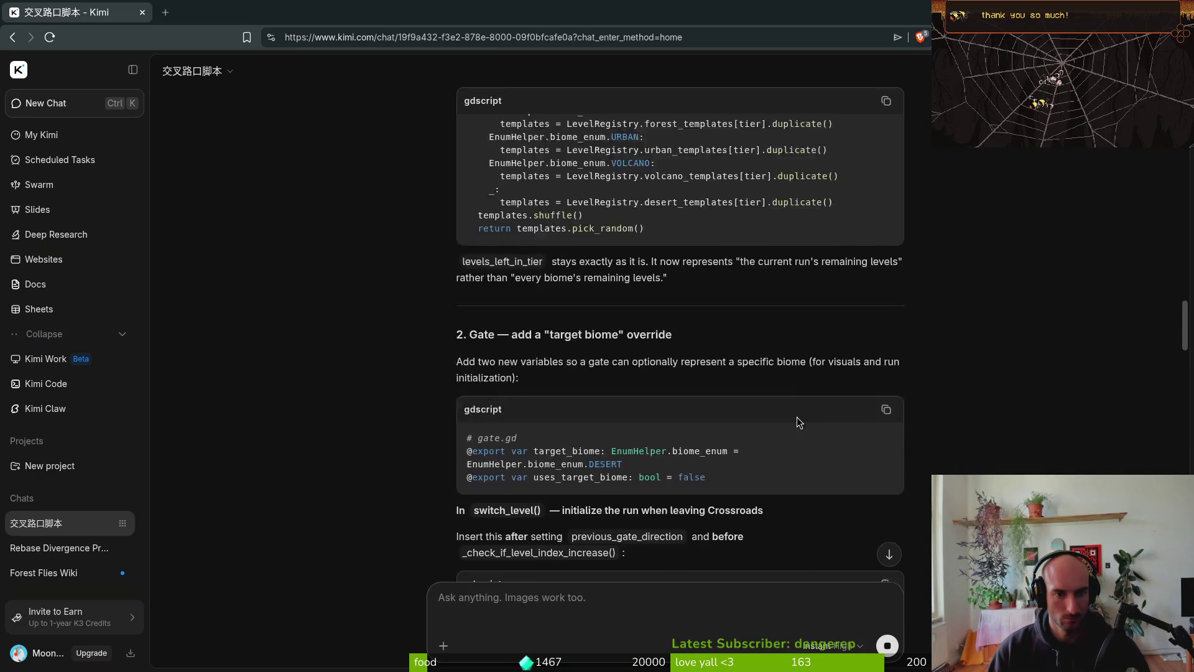
{"action": "key", "text": "alt+Tab"}
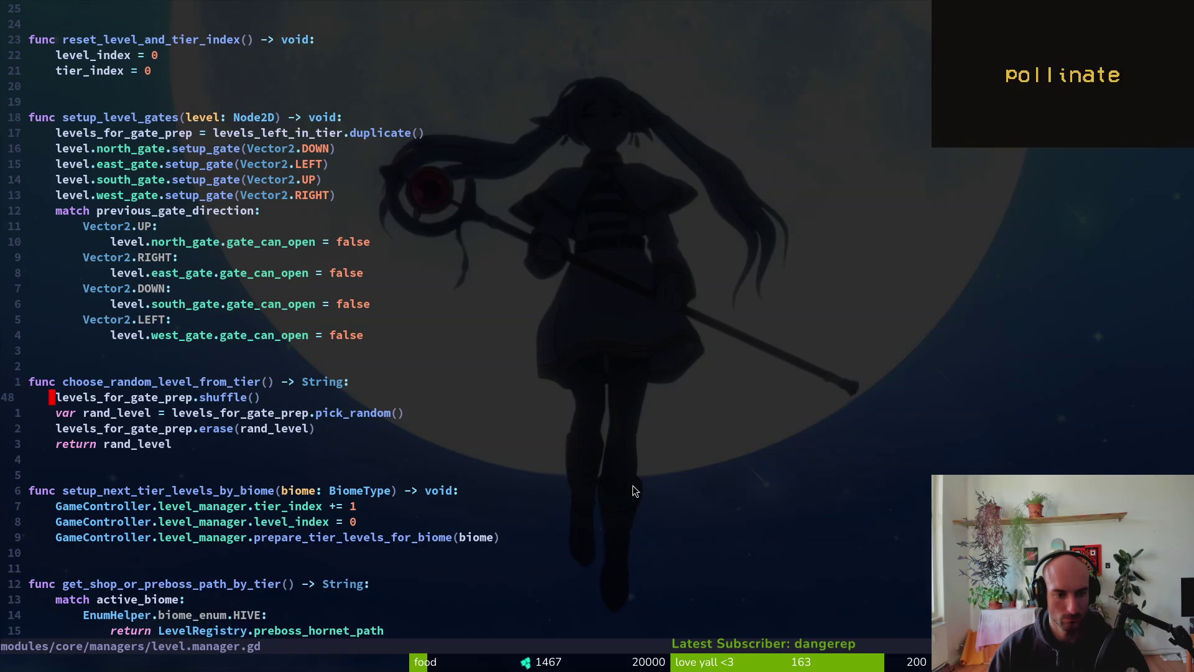
- Duplicate the choose_random_level_from_tier function below the original
{"action": "key", "text": "v"}
{"action": "key", "text": "$"}
{"action": "key", "text": "Escape"}
{"action": "key", "text": "0"}
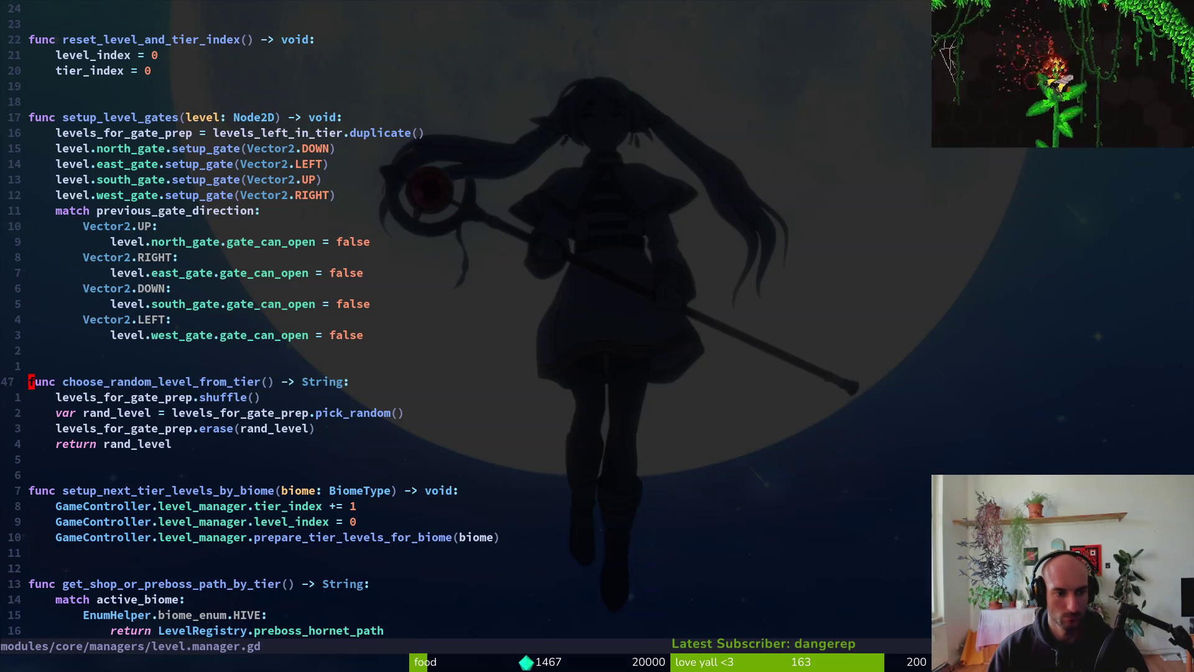
{"action": "key", "text": "V"}
{"action": "key", "text": "j"}
{"action": "key", "text": "j"}
{"action": "key", "text": "j"}
{"action": "key", "text": "j"}
{"action": "key", "text": "y"}
{"action": "key", "text": "j"}
{"action": "key", "text": "j"}
{"action": "key", "text": "j"}
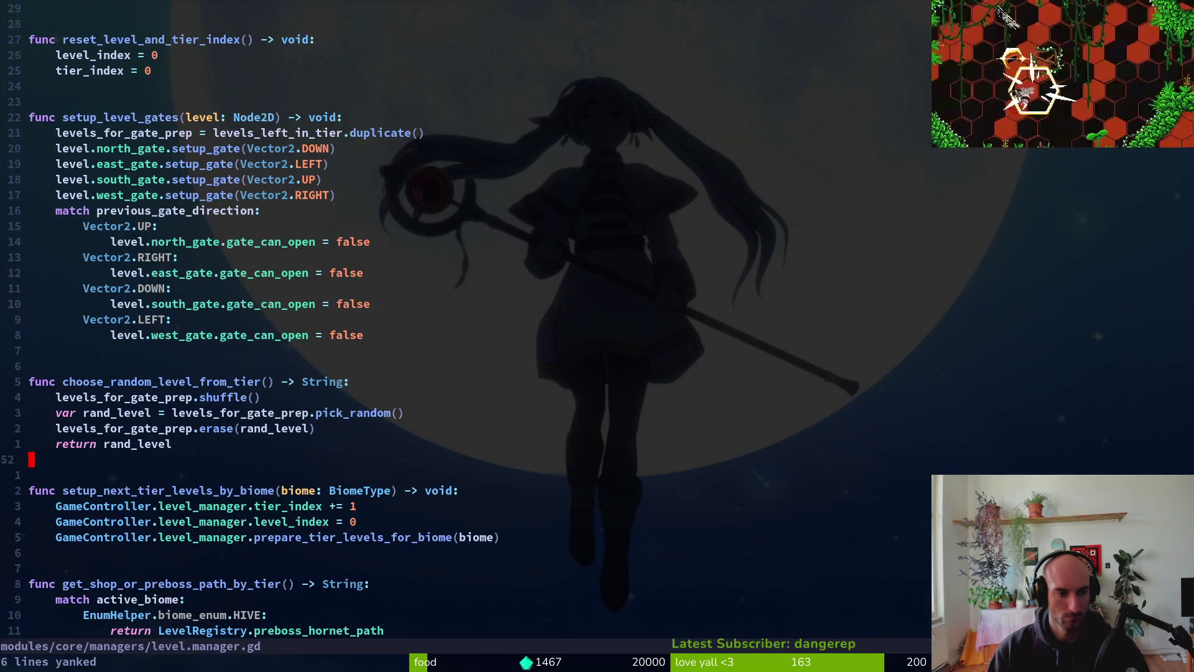
{"action": "key", "text": "p"}
{"action": "key", "text": "O"}
{"action": "key", "text": "Escape"}
{"action": "key", "text": "j"}
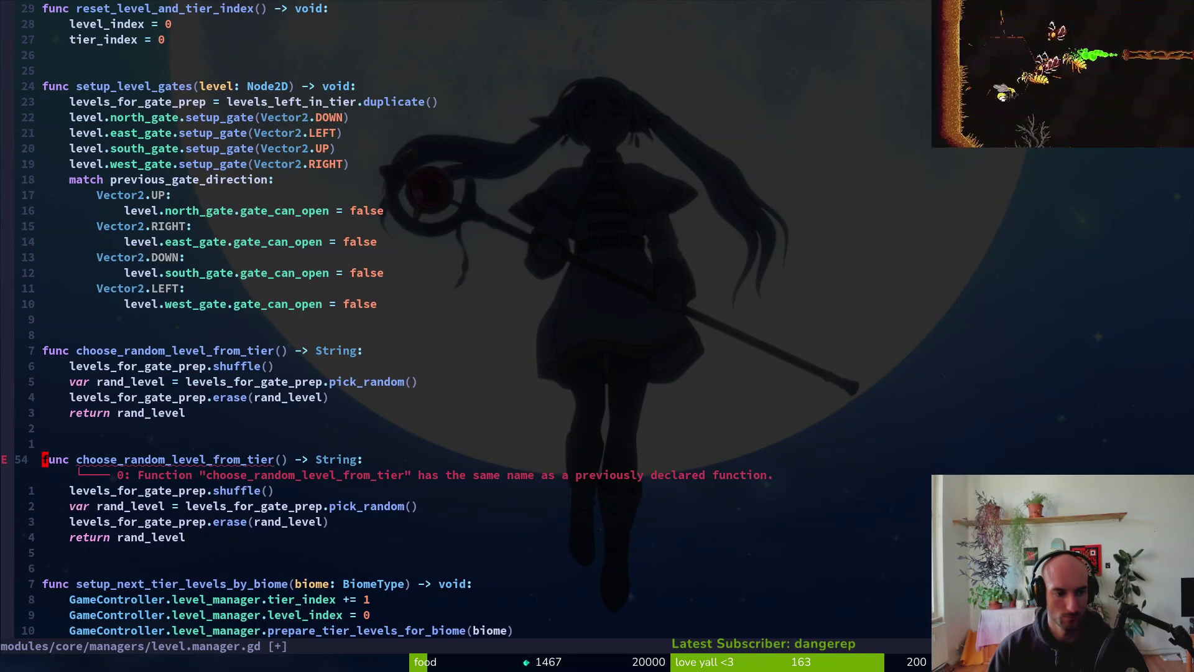
- Rename the copy to get_random_level_from_biome(biome: BiomeType), save, and open a body line
{"action": "type", "text": "cwget_rancom_"}
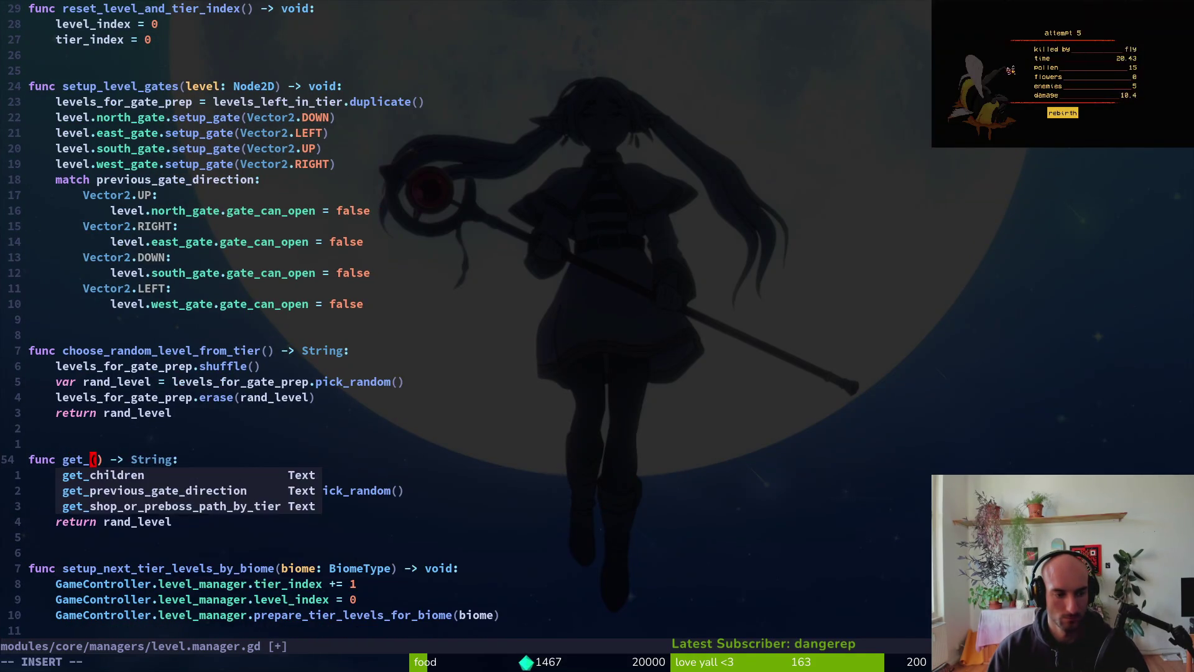
{"action": "key", "text": "BackSpace"}
{"action": "key", "text": "BackSpace"}
{"action": "key", "text": "BackSpace"}
{"action": "type", "text": "dom_level_from_biom"}
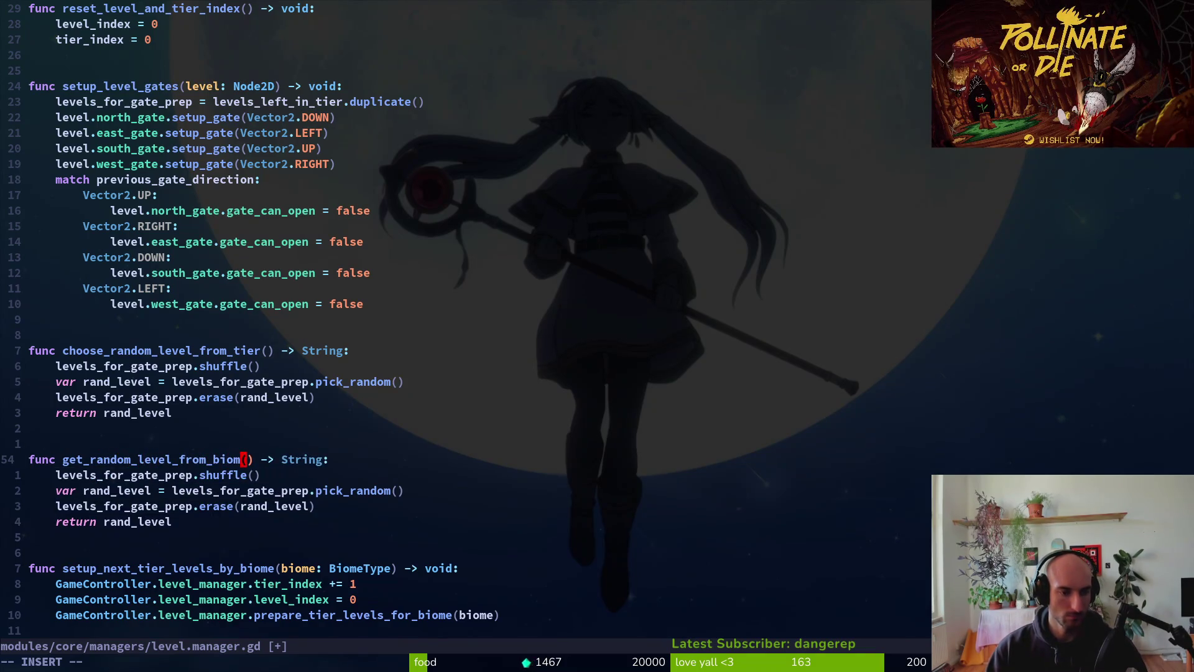
{"action": "type", "text": "bi"}
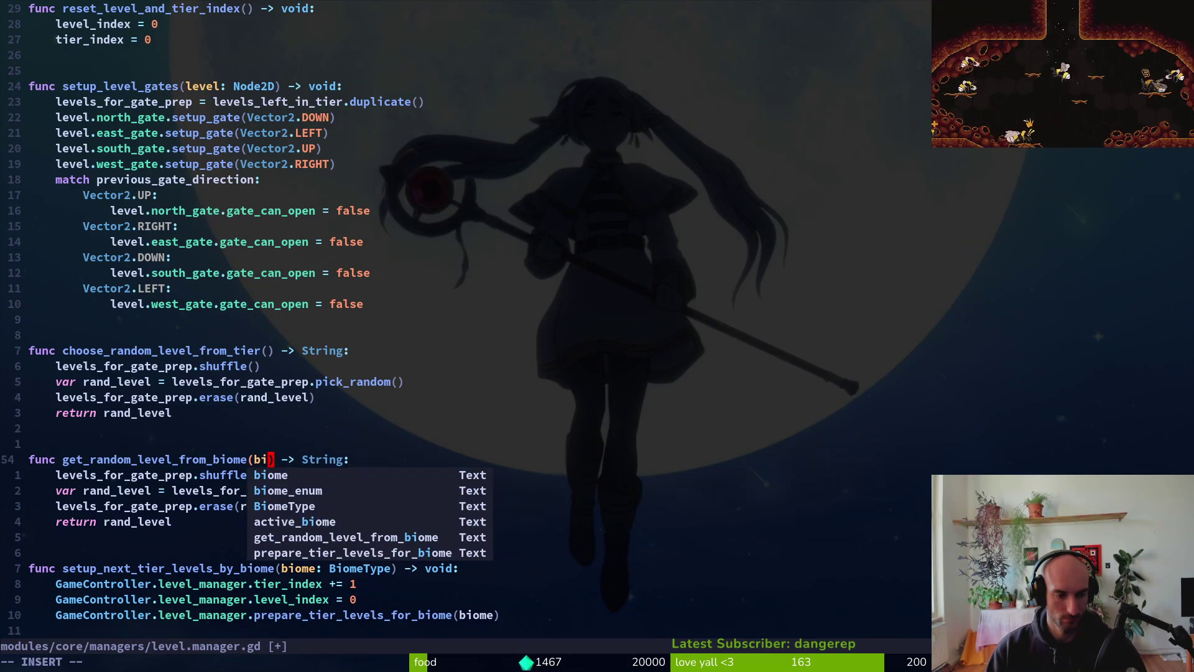
{"action": "type", "text": "e: B"}
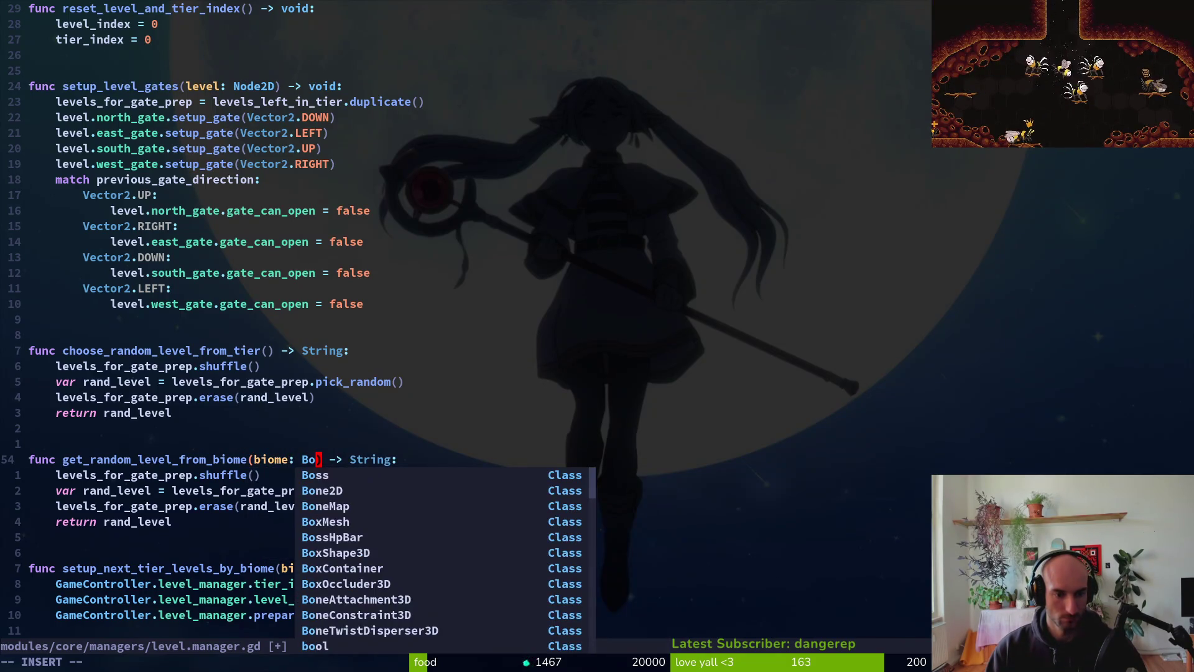
{"action": "key", "text": "Return"}
{"action": "key", "text": "Escape"}
{"action": "type", "text": ":w"}
{"action": "key", "text": "Return"}
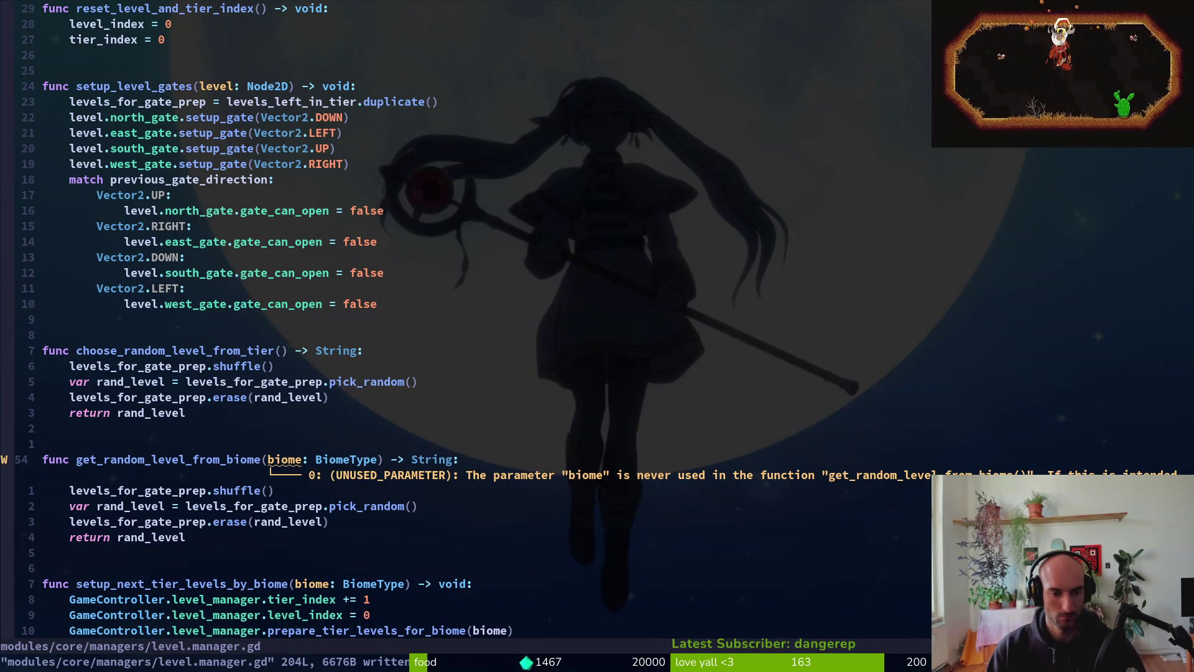
{"action": "key", "text": "O"}
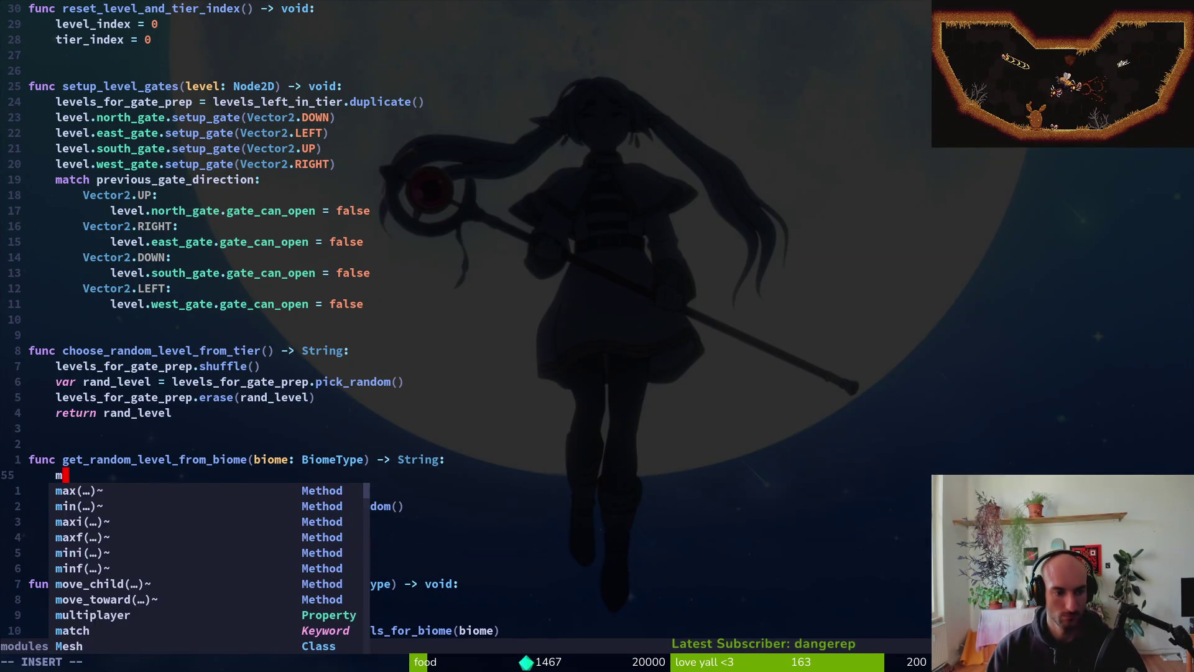
{"action": "key", "text": "alt+Tab"}
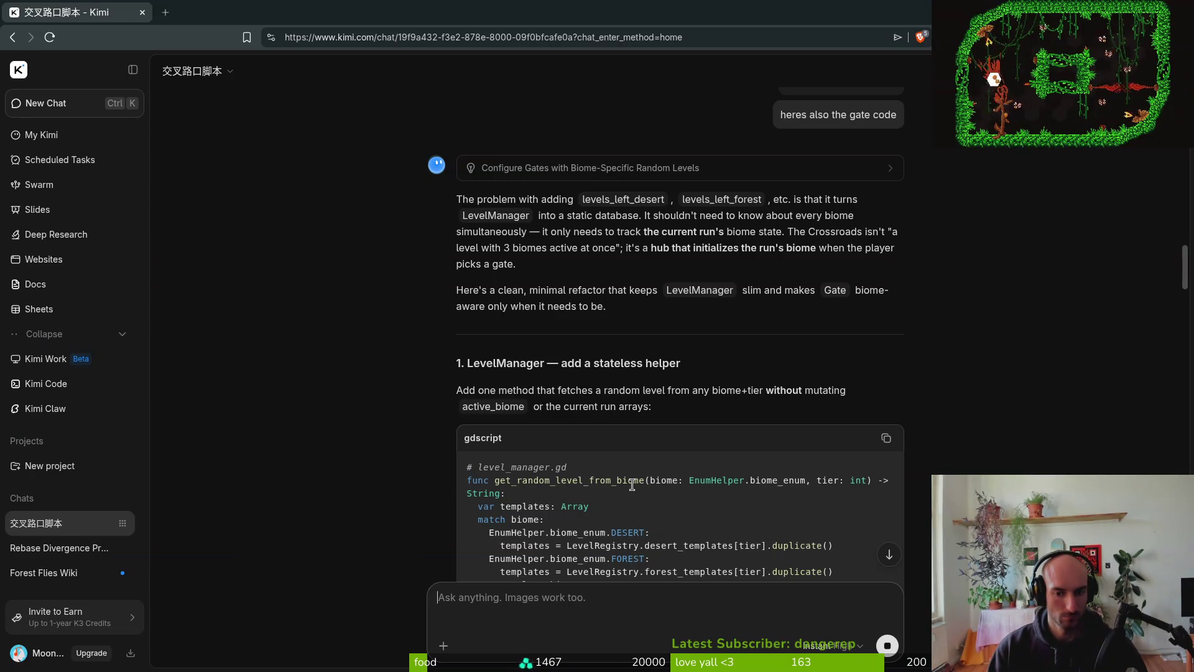
- Declare var templates: Array and start a match on biome
{"action": "key", "text": "alt+Tab"}
{"action": "key", "text": "alt+Tab"}
{"action": "key", "text": "alt+Tab"}
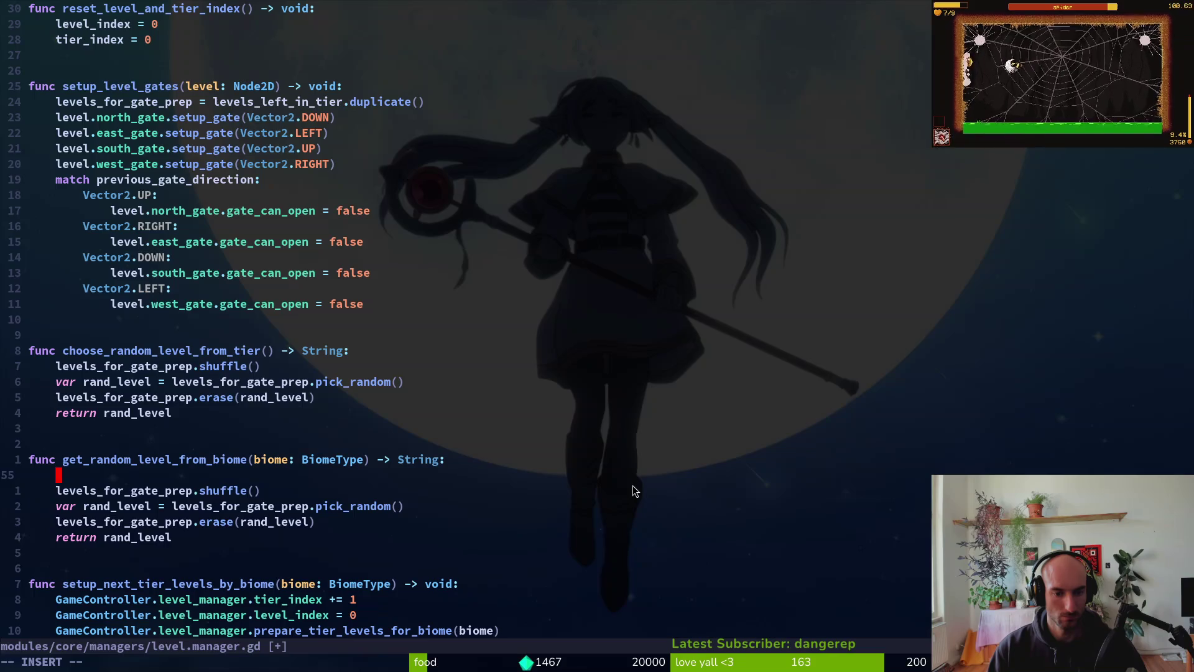
{"action": "type", "text": "var templates"}
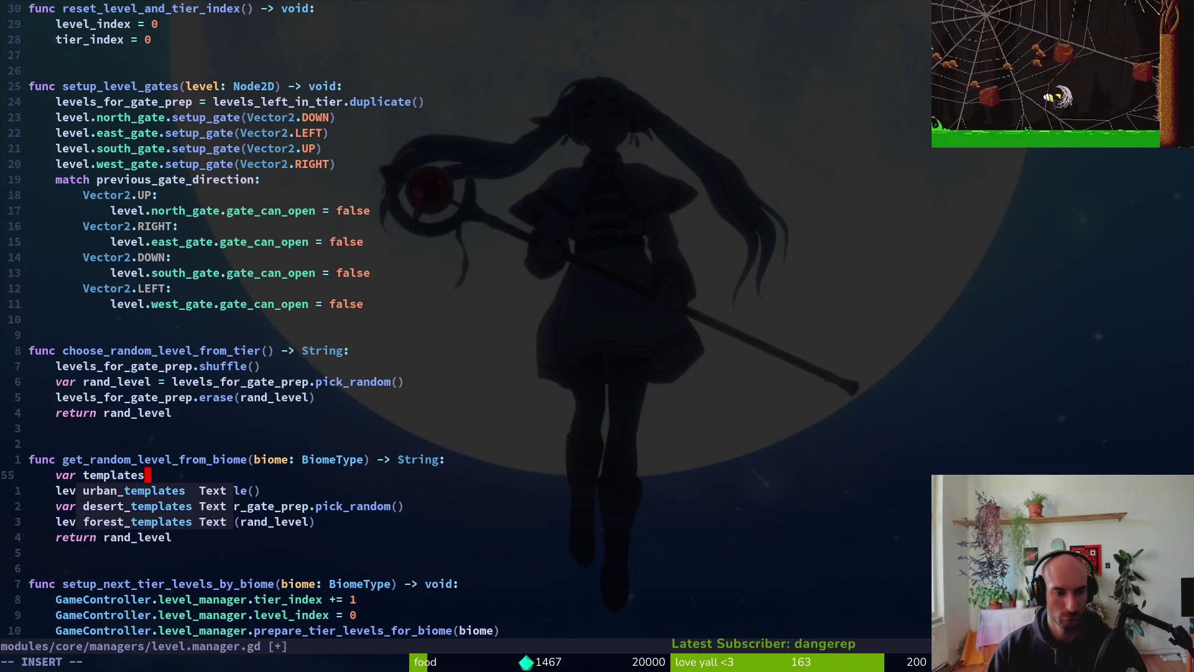
{"action": "type", "text": ": Arra"}
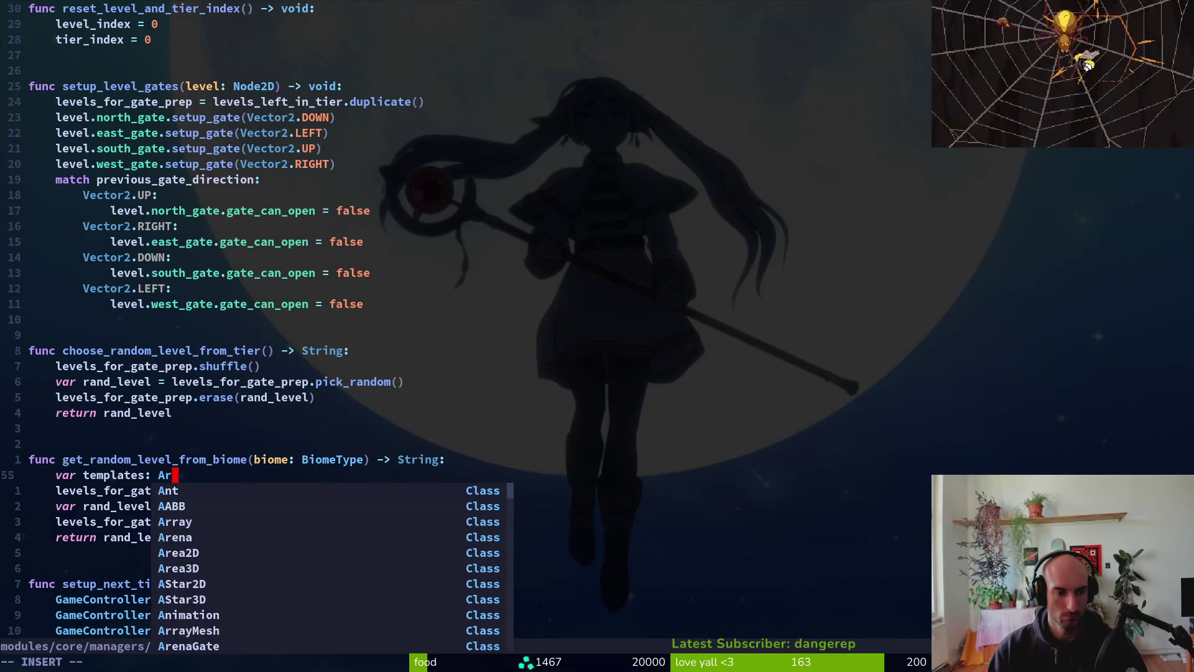
{"action": "key", "text": "Return"}
{"action": "key", "text": "Return"}
{"action": "key", "text": "alt+Tab"}
{"action": "key", "text": "alt+Tab"}
{"action": "type", "text": "match "}
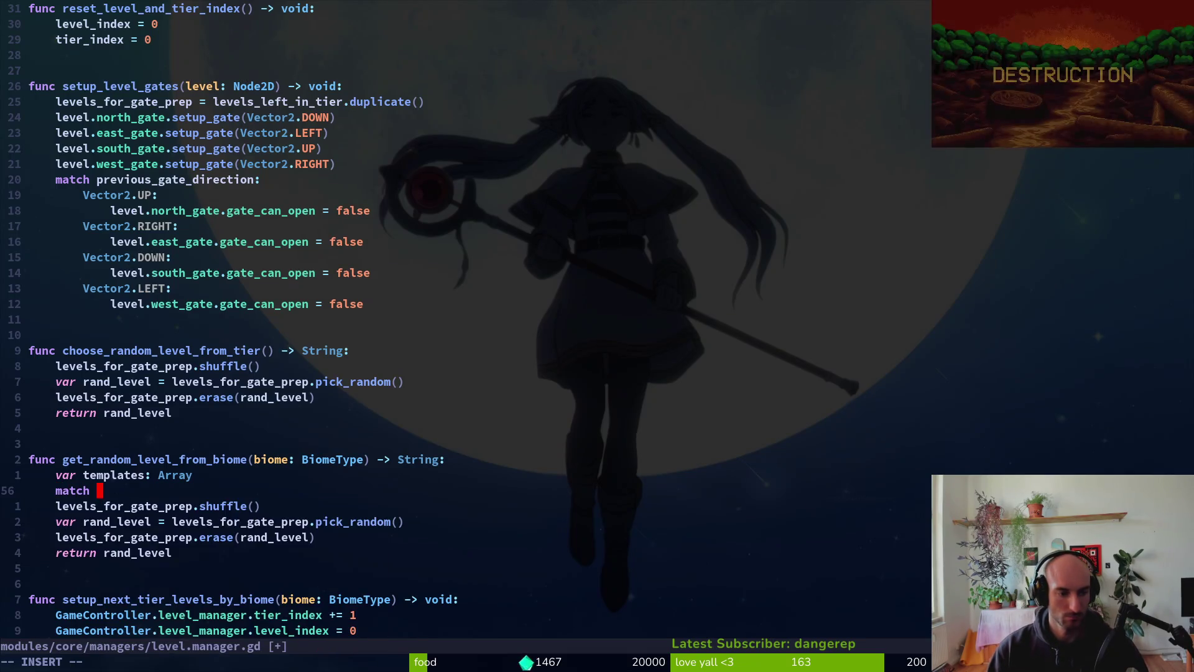
{"action": "type", "text": "biome:"}
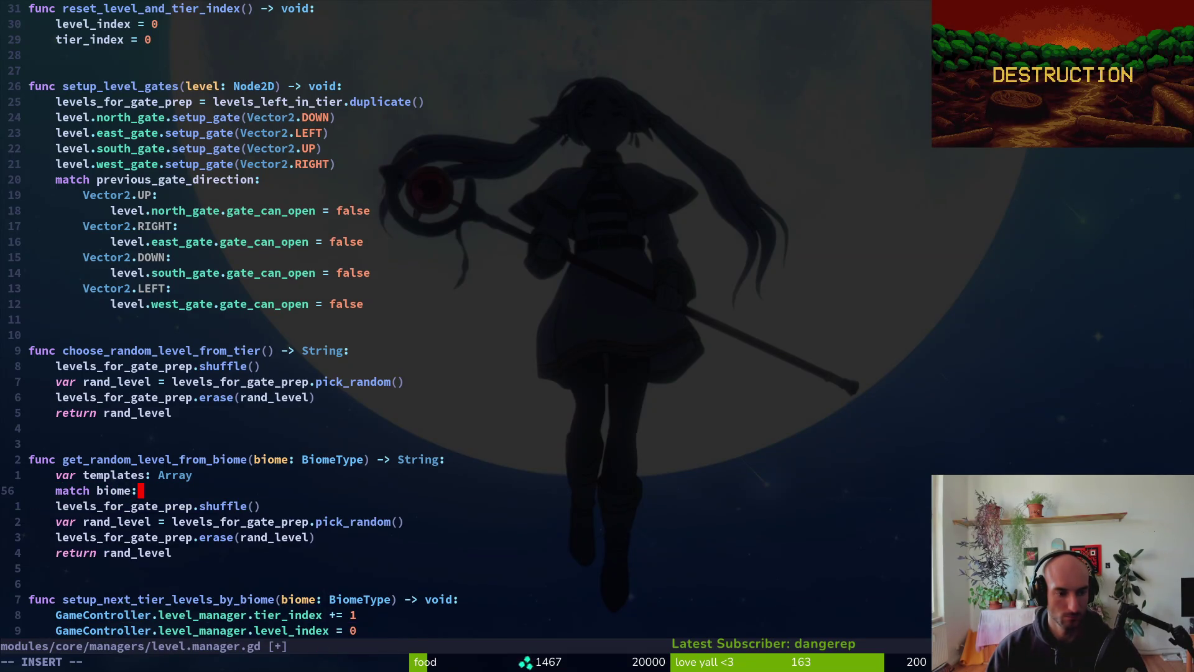
{"action": "key", "text": "Return"}
- Add four BiomeType.DESERT: cases and open an empty line under the first
{"action": "type", "text": "B"}
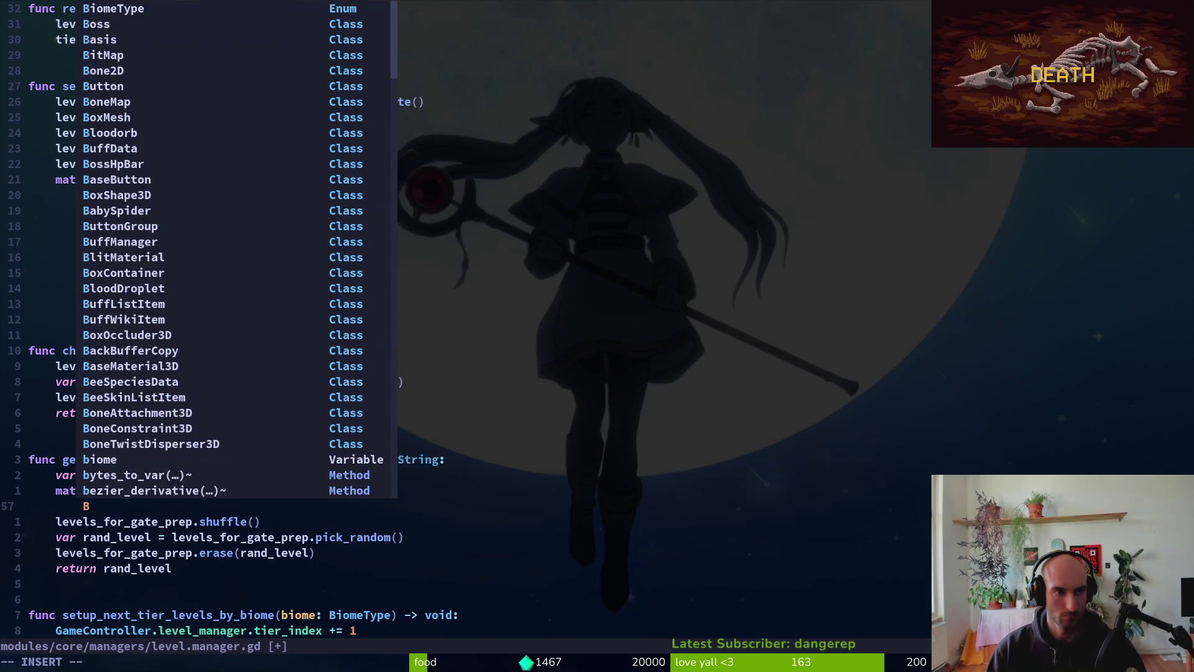
{"action": "type", "text": "iomeType."}
{"action": "key", "text": "Down"}
{"action": "key", "text": "Down"}
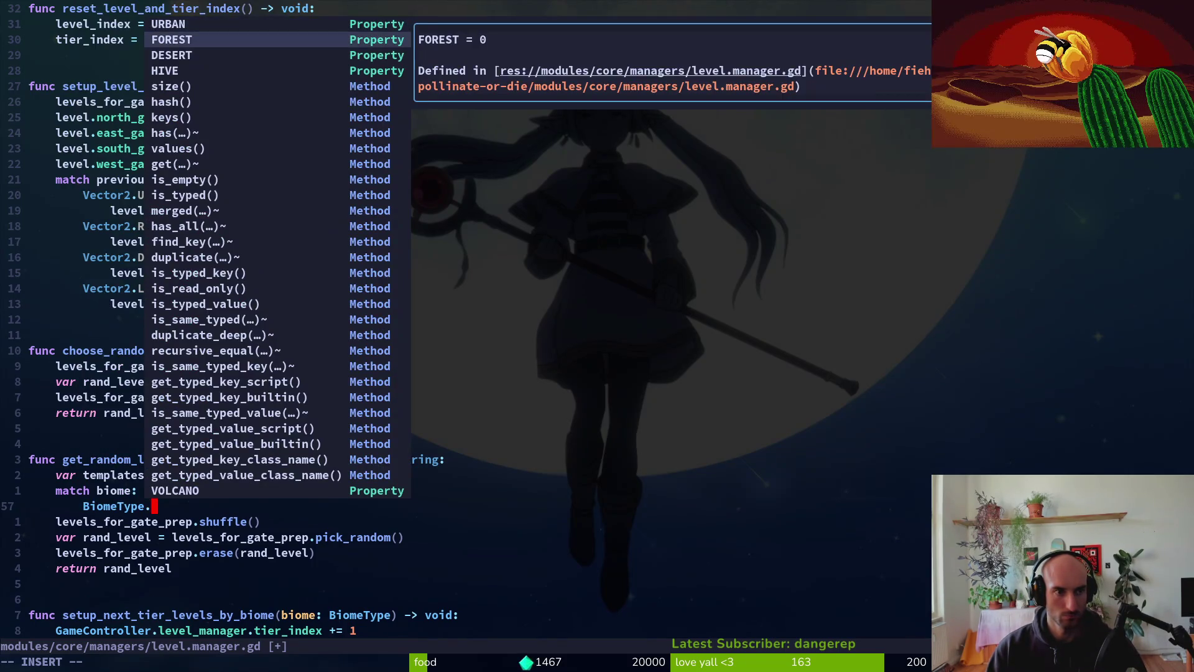
{"action": "key", "text": "Escape"}
{"action": "type", "text": "DESERT:"}
{"action": "key", "text": "Escape"}
{"action": "key", "text": "y"}
{"action": "key", "text": "y"}
{"action": "key", "text": "p"}
{"action": "key", "text": "p"}
{"action": "key", "text": "P"}
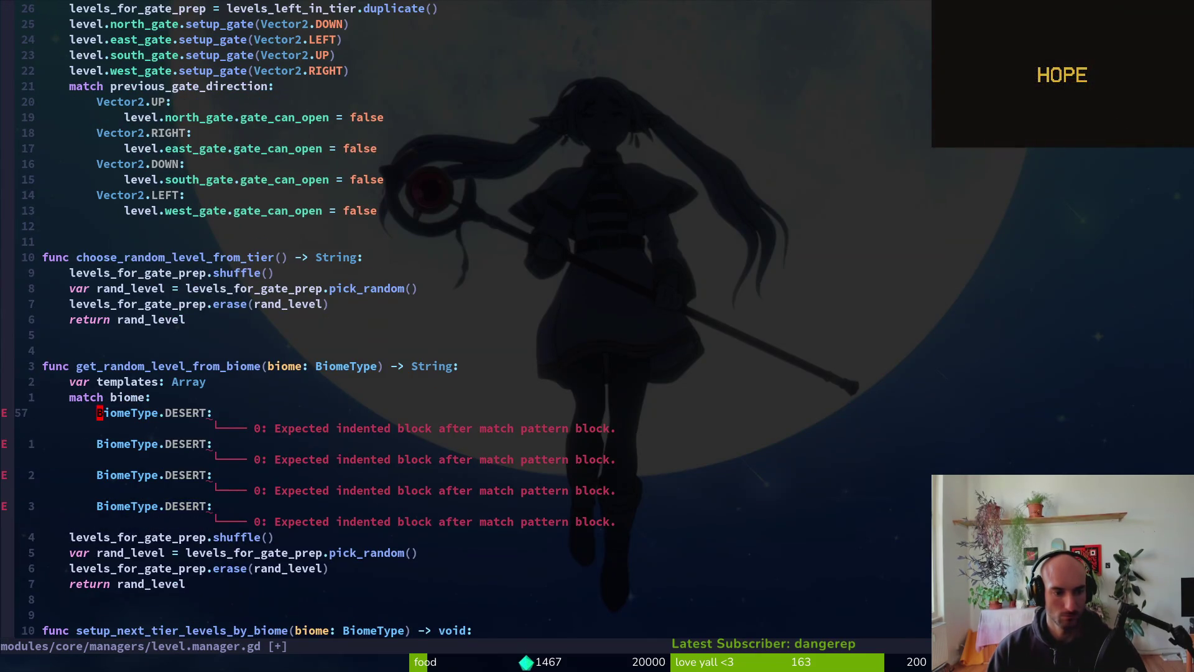
{"action": "key", "text": "j"}
{"action": "key", "text": "o"}
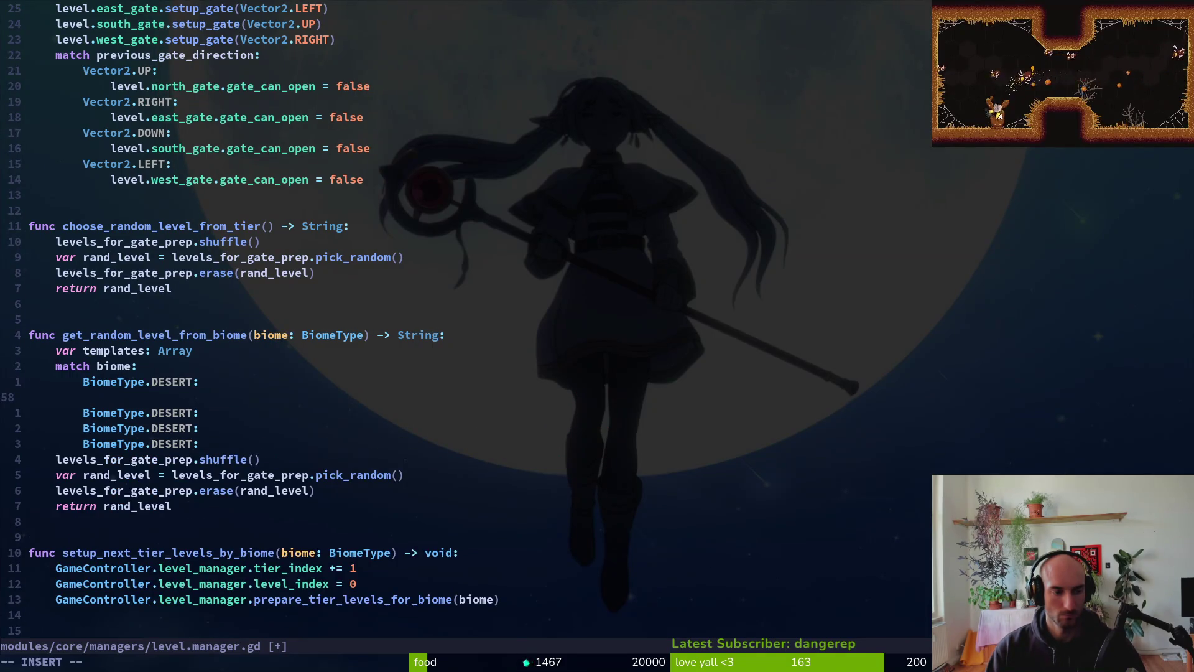
{"action": "type", "text": "d"}
{"action": "key", "text": "BackSpace"}
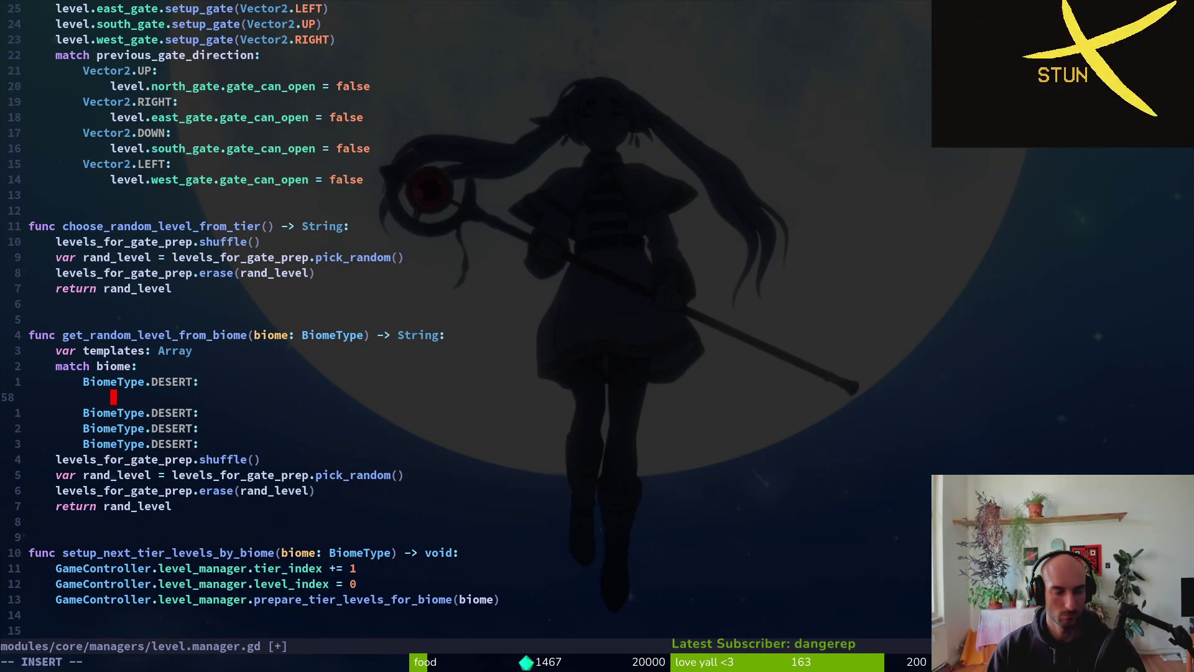
{"action": "key", "text": "alt+Tab"}
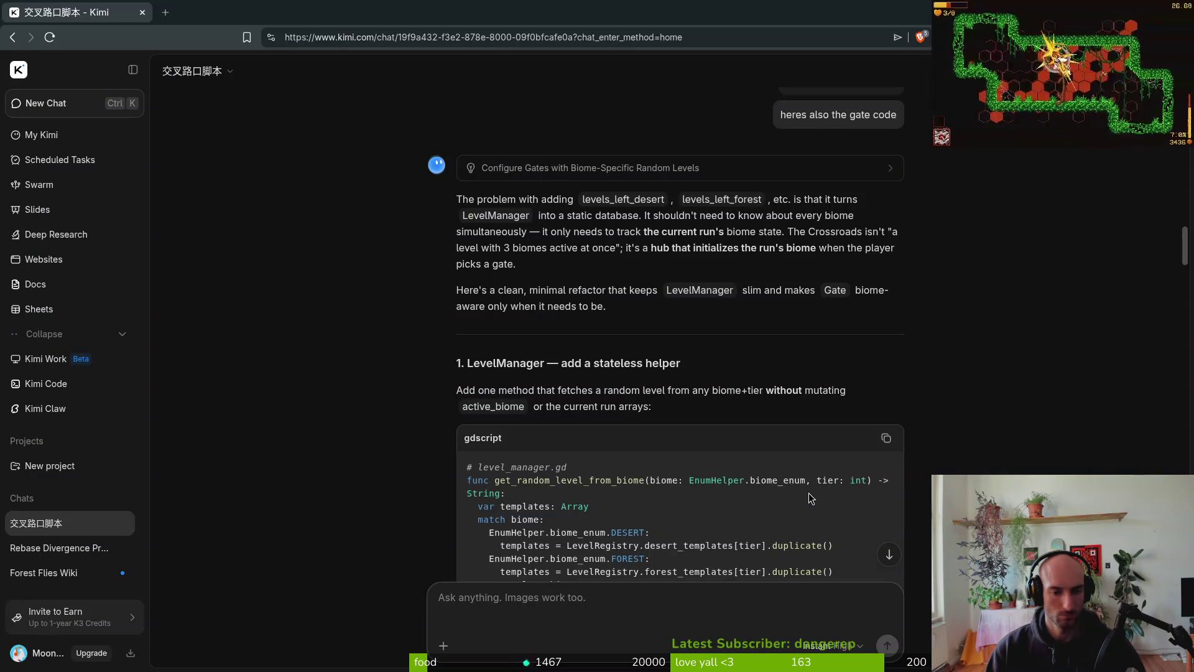
- Under the DESERT case, add 'templates = LevelRegistry.desert_templates'
{"action": "key", "text": "alt+Tab"}
{"action": "type", "text": "templates"}
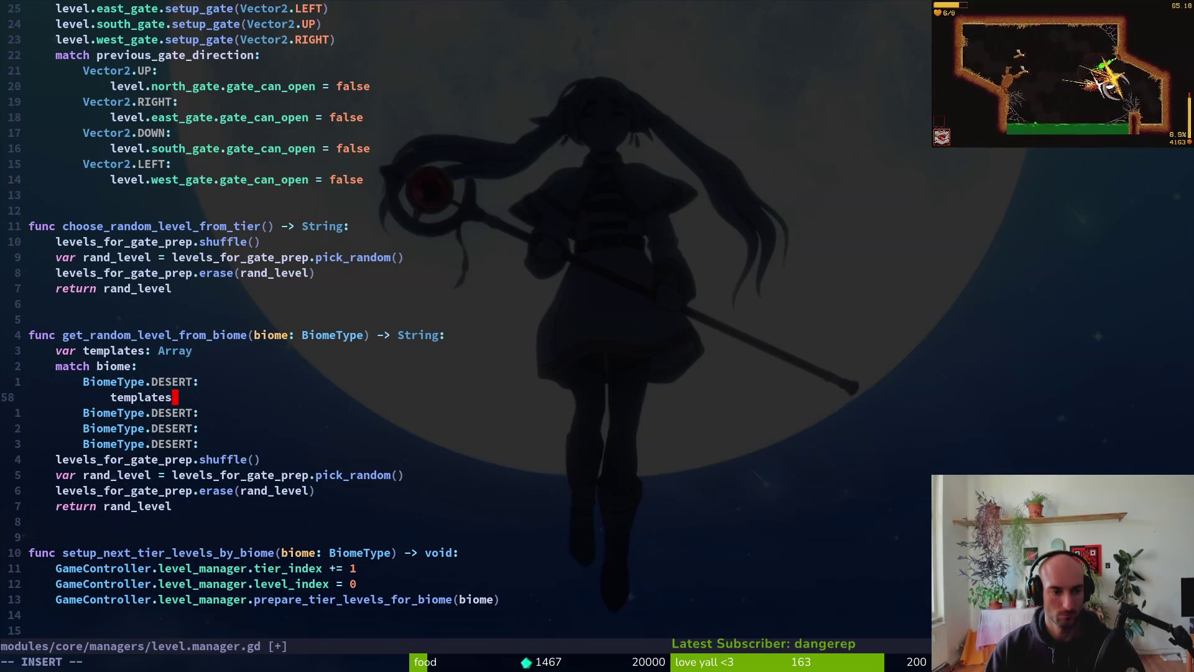
{"action": "type", "text": " = l"}
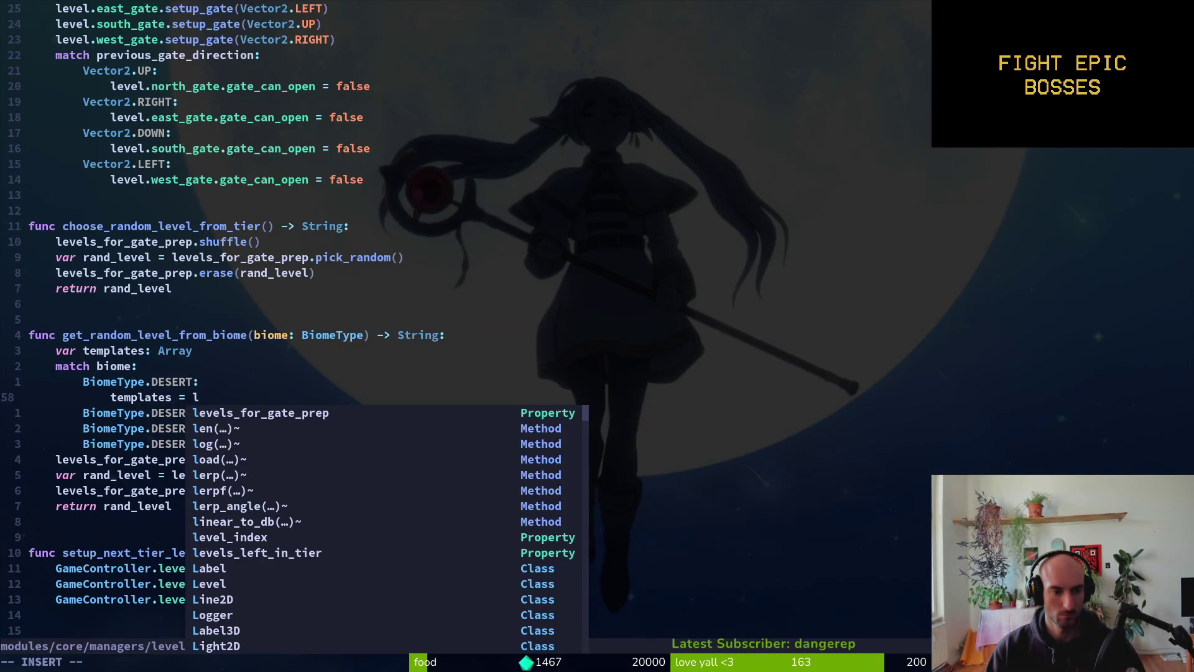
{"action": "type", "text": "evere"}
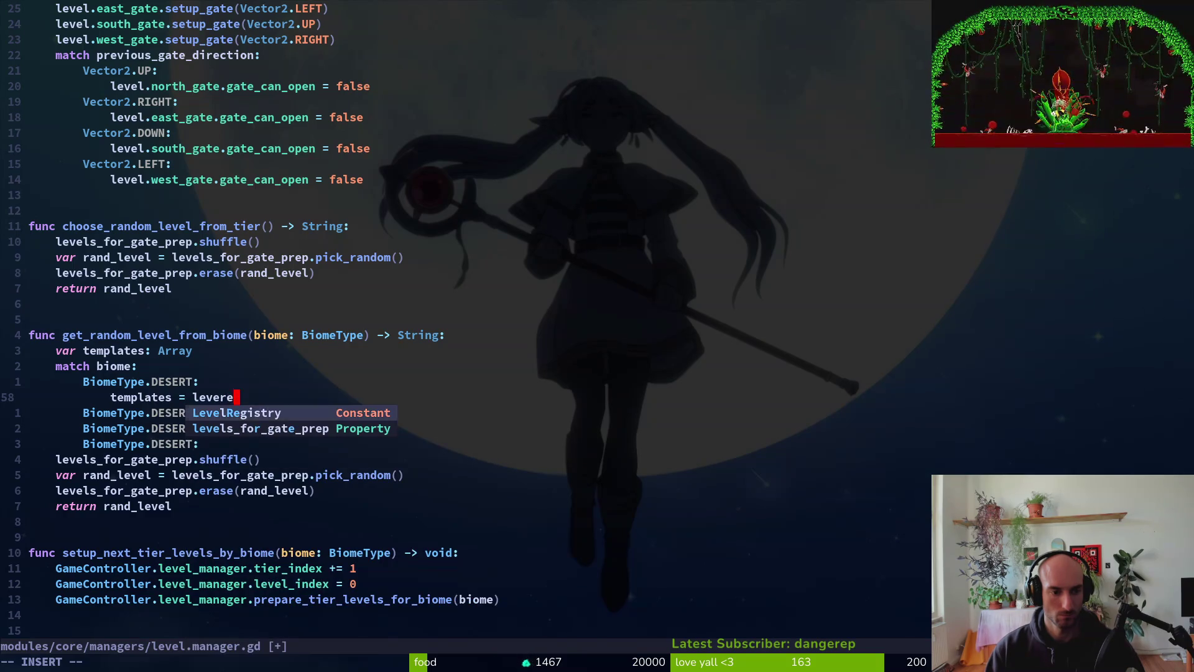
{"action": "key", "text": "Tab"}
{"action": "type", "text": ".des"}
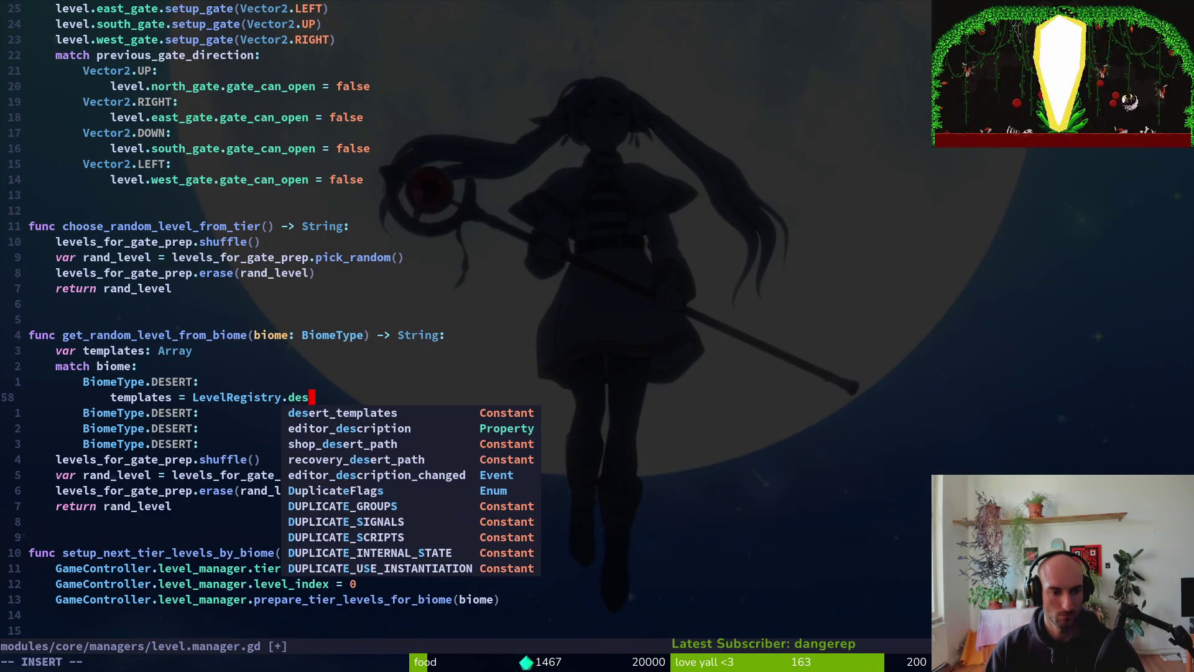
{"action": "key", "text": "Tab"}
{"action": "key", "text": "Escape"}
- Add brackets to the templates line and a 'tier: int' parameter to the function signature, then save
{"action": "key", "text": "alt+Tab"}
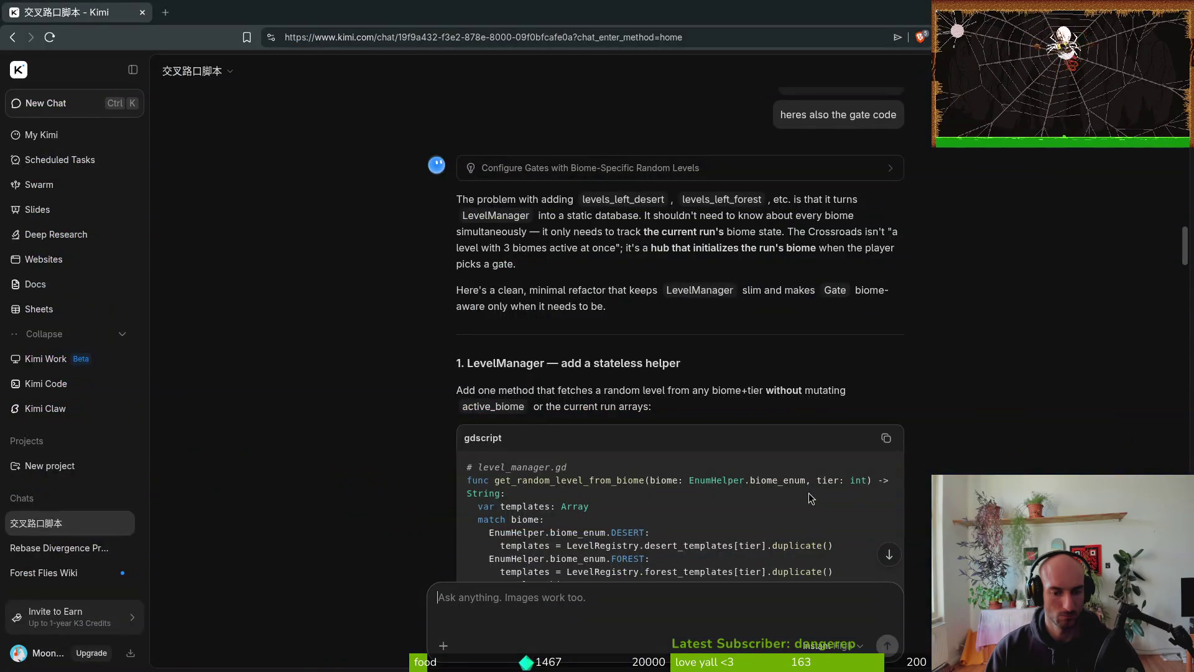
{"action": "key", "text": "alt+Tab"}
{"action": "type", "text": "a"}
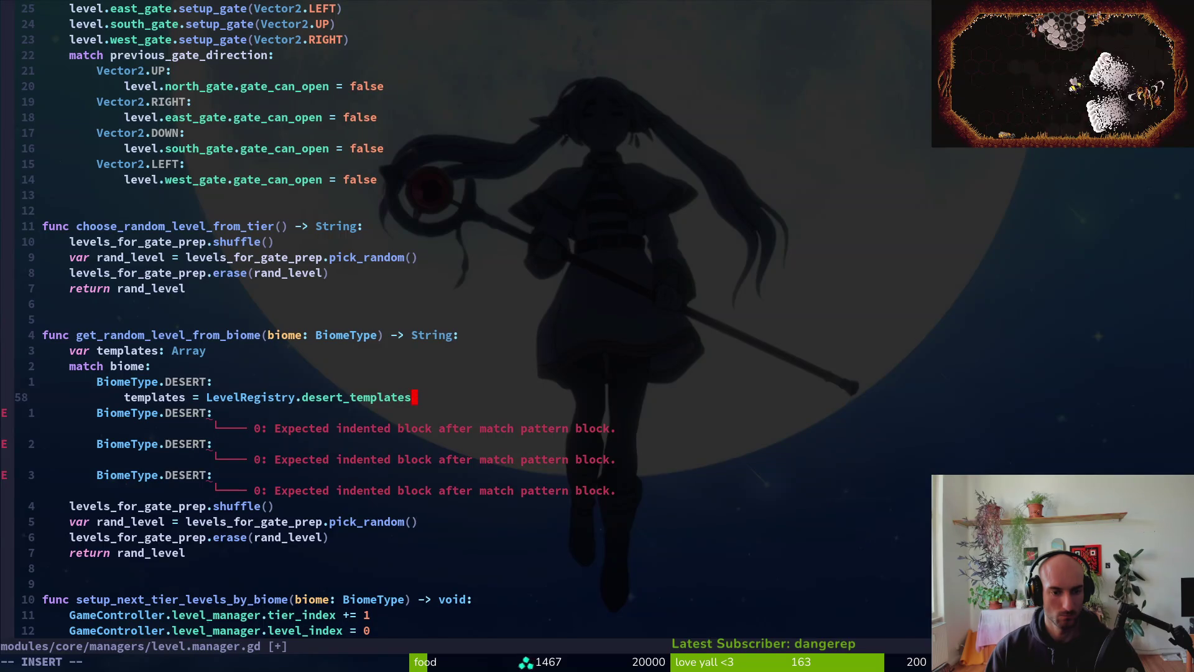
{"action": "type", "text": "["}
{"action": "key", "text": "Escape"}
{"action": "key", "text": "k"}
{"action": "key", "text": "k"}
{"action": "key", "text": "k"}
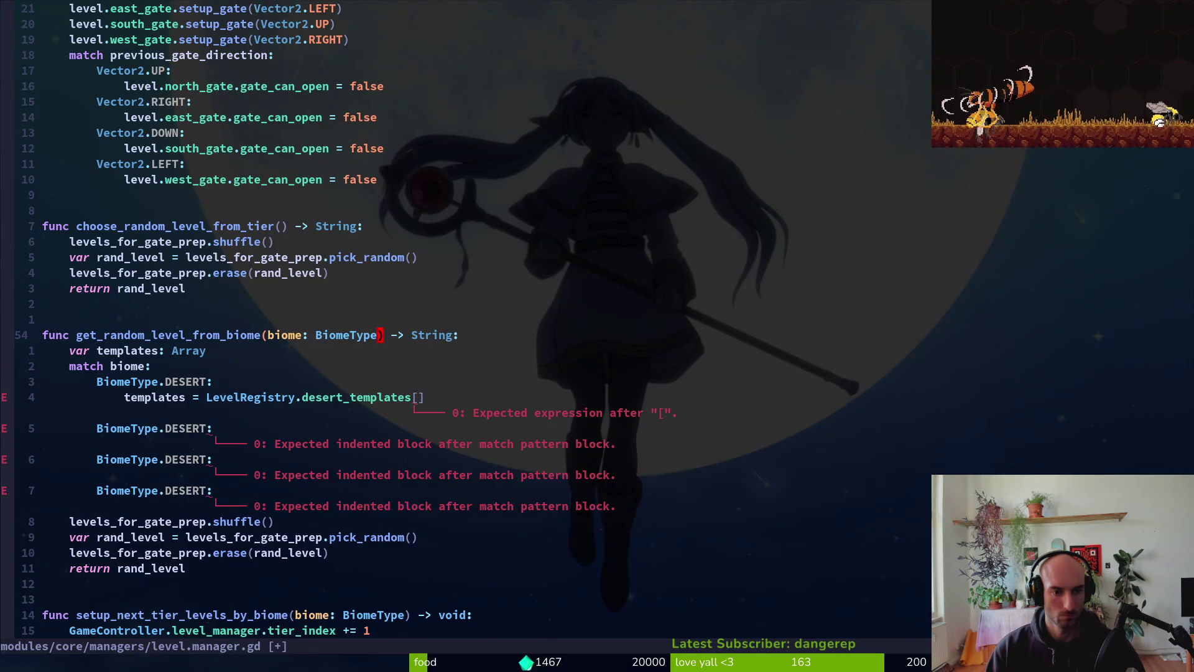
{"action": "type", "text": "iomeType, tier"}
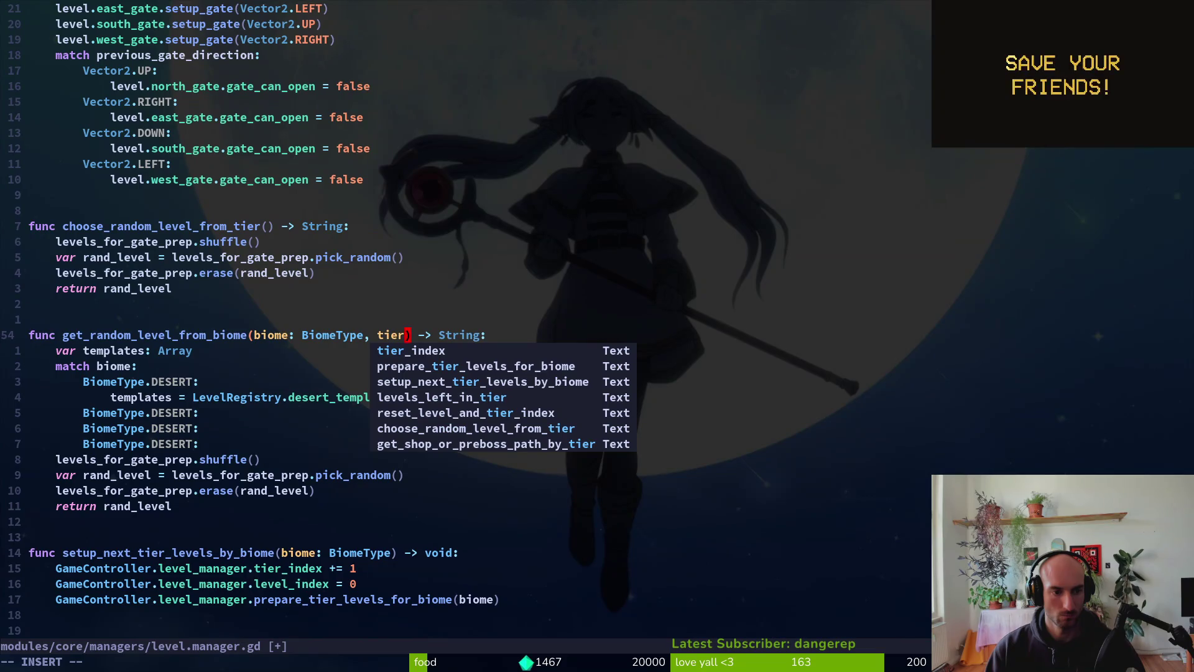
{"action": "key", "text": "Escape"}
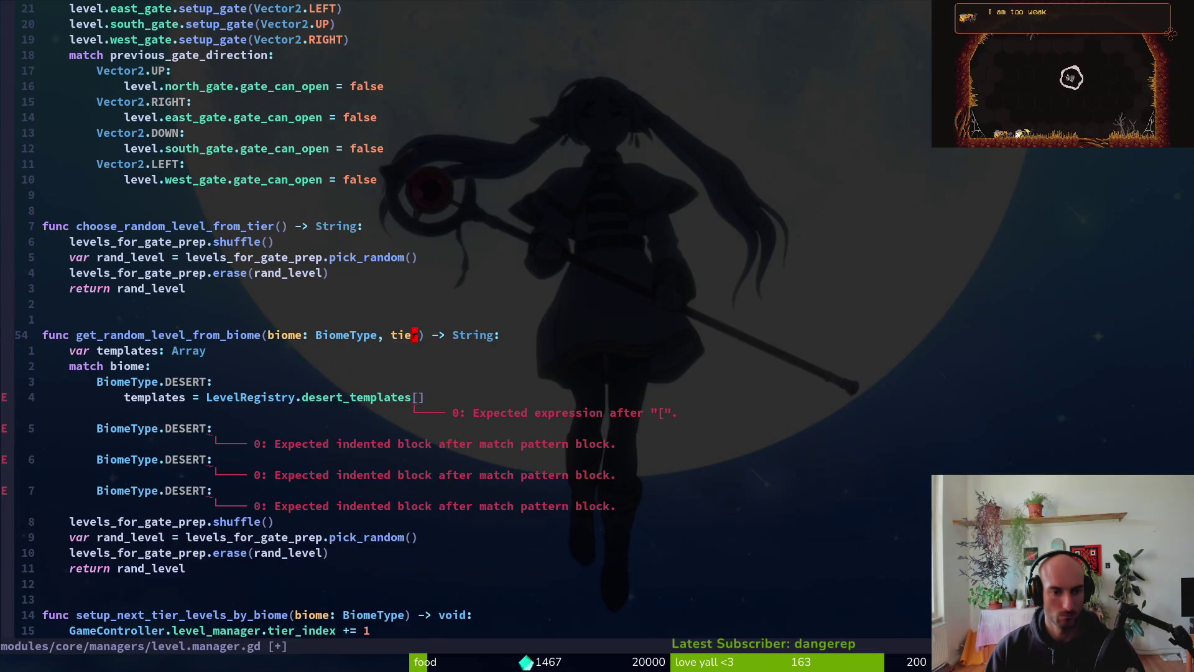
{"action": "type", "text": ": int"}
{"action": "key", "text": "Escape"}
{"action": "type", "text": ":w"}
{"action": "key", "text": "Return"}
- Index desert_templates by tier, append .duplicate(), and save
{"action": "key", "text": "alt+Tab"}
{"action": "key", "text": "alt+Tab"}
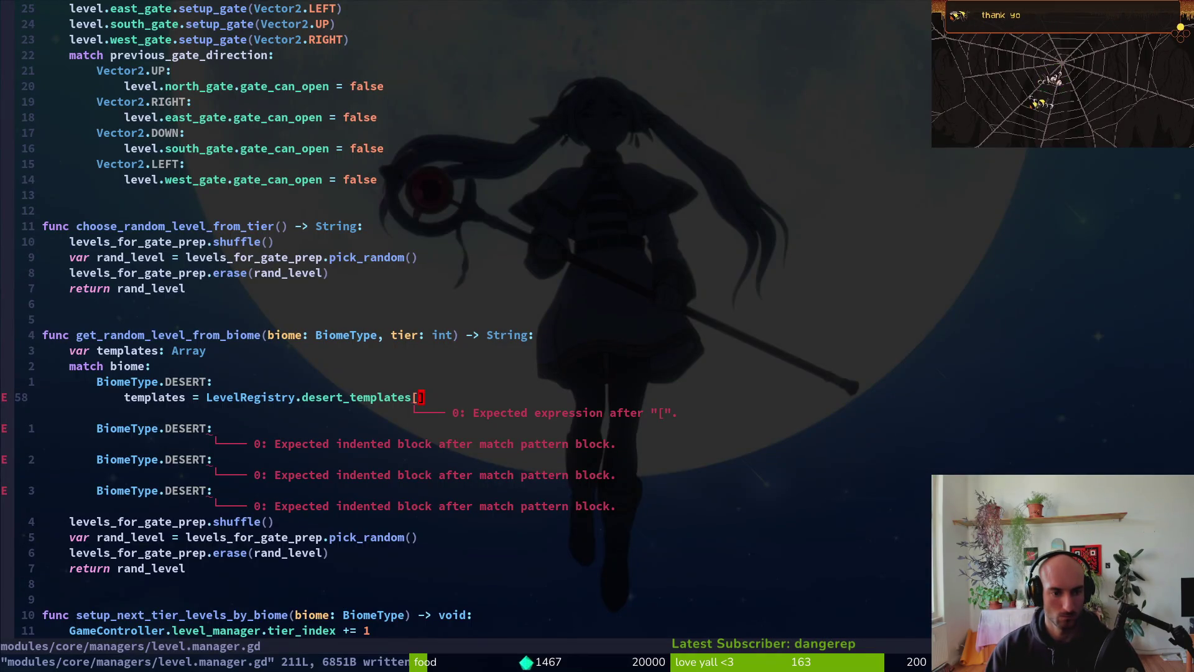
{"action": "key", "text": "alt+Tab"}
{"action": "key", "text": "alt+Tab"}
{"action": "type", "text": "itier"}
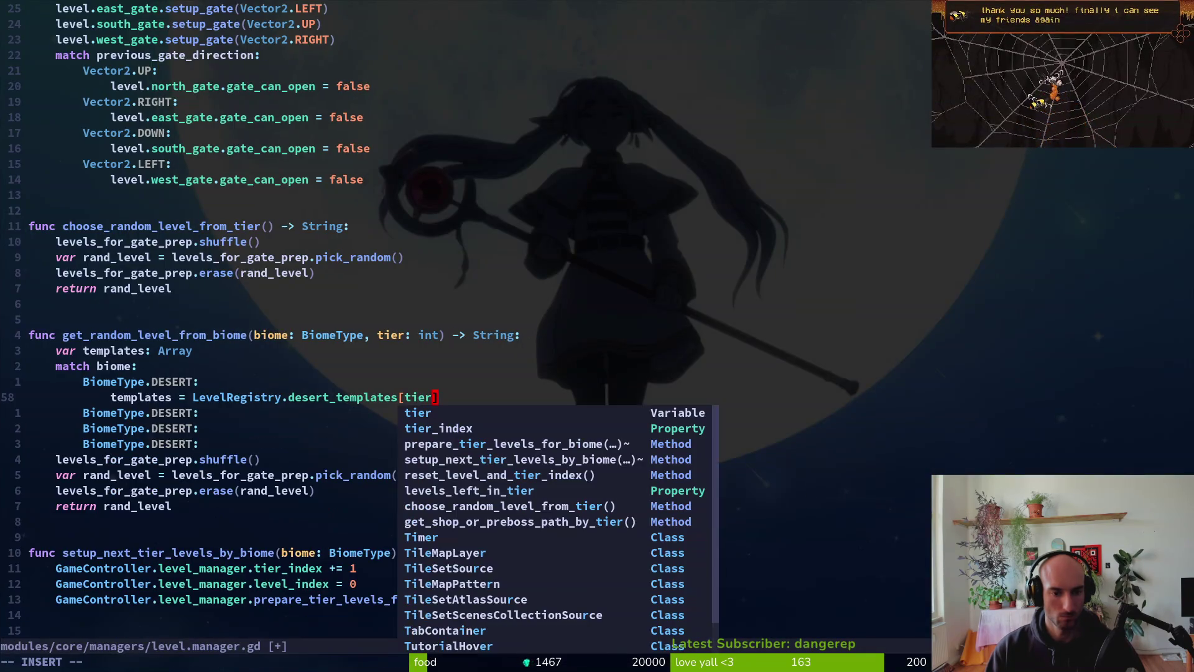
{"action": "key", "text": "Escape"}
{"action": "type", "text": "A.du"}
{"action": "key", "text": "Return"}
{"action": "key", "text": "Escape"}
{"action": "type", "text": ":w"}
{"action": "key", "text": "Return"}
- Copy the templates assignment under the two remaining empty match cases
{"action": "key", "text": "0"}
{"action": "key", "text": "j"}
{"action": "key", "text": "k"}
{"action": "key", "text": "y"}
{"action": "key", "text": "y"}
{"action": "key", "text": "j"}
{"action": "key", "text": "p"}
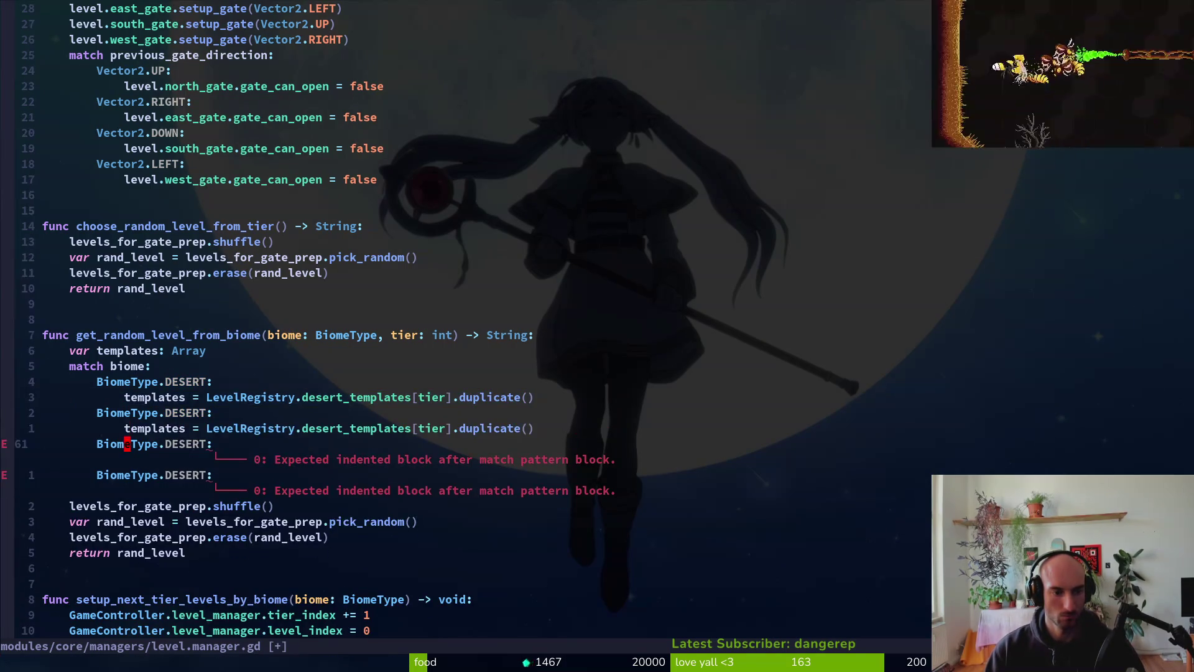
{"action": "key", "text": "j"}
{"action": "key", "text": "j"}
{"action": "key", "text": "p"}
- Rename the second and third match cases to FOREST and URBAN
{"action": "key", "text": "k"}
{"action": "key", "text": "k"}
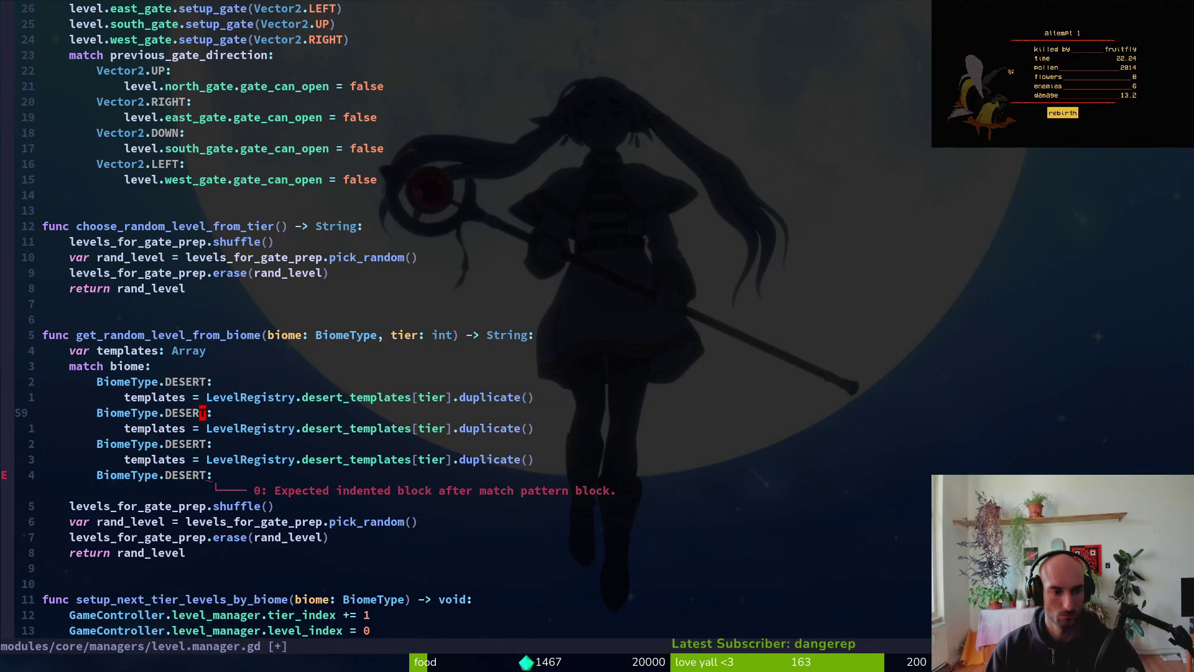
{"action": "type", "text": "ciwFOREST"}
{"action": "key", "text": "Escape"}
{"action": "key", "text": "j"}
{"action": "key", "text": "j"}
{"action": "type", "text": "ciw"}
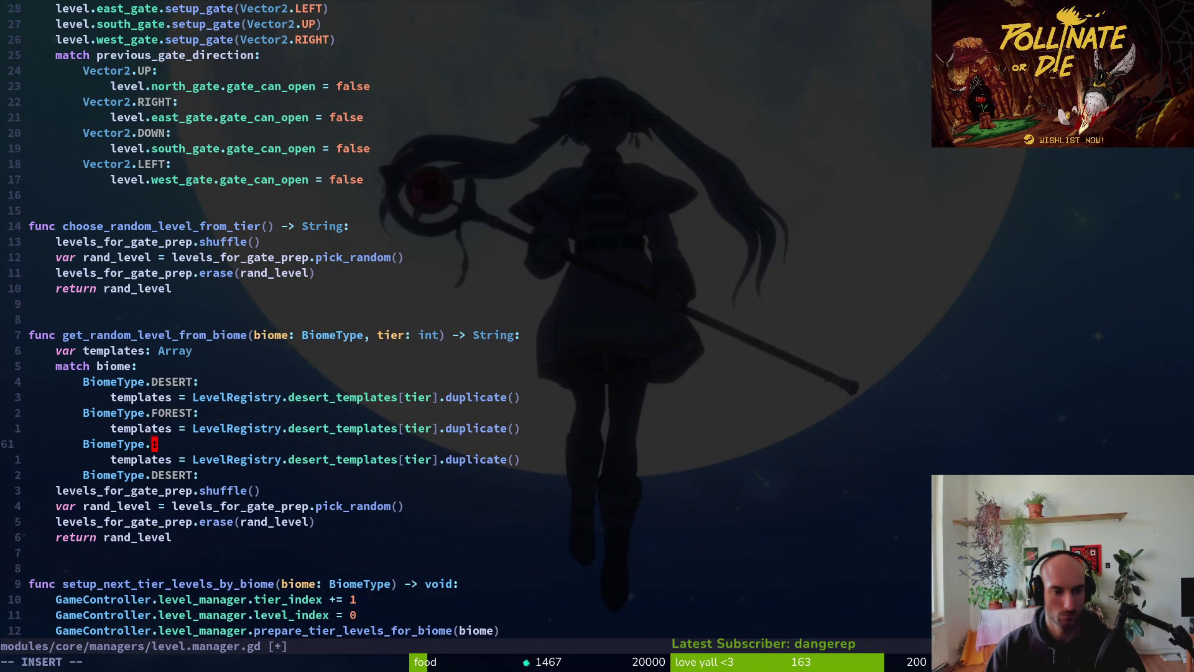
{"action": "type", "text": "Ur"}
{"action": "key", "text": "Return"}
{"action": "key", "text": "Escape"}
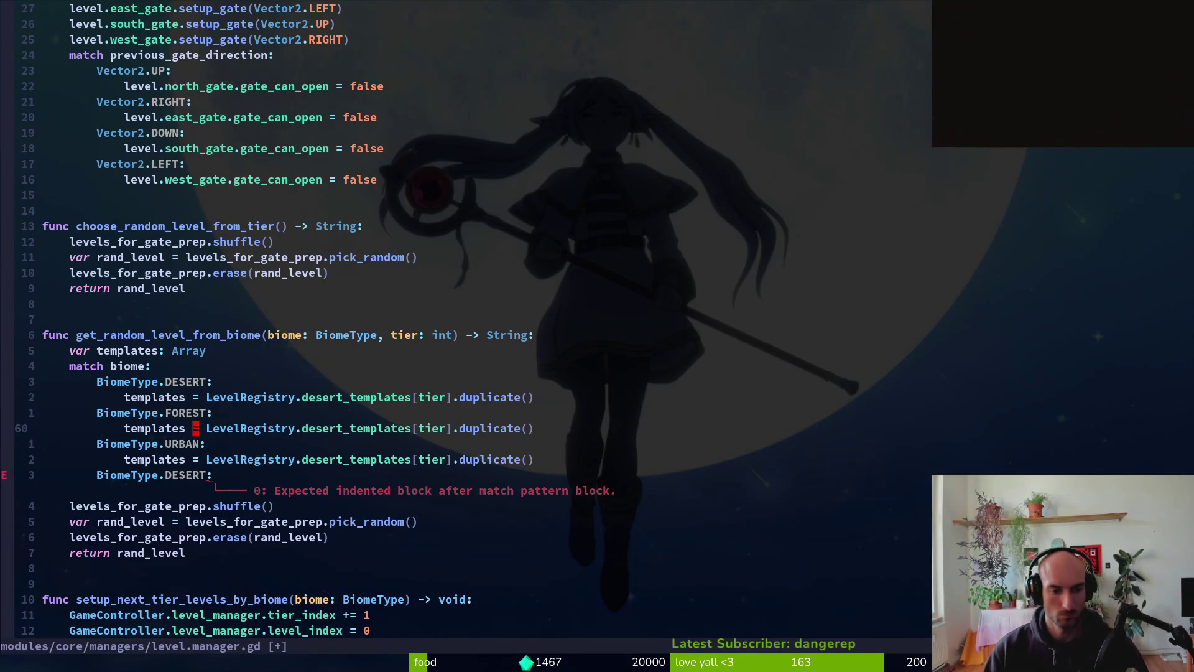
- Change the copied list names to forest_templates and urban_templates, then save
{"action": "type", "text": "ciwf"}
{"action": "key", "text": "Return"}
{"action": "key", "text": "Escape"}
{"action": "type", "text": "ciwu"}
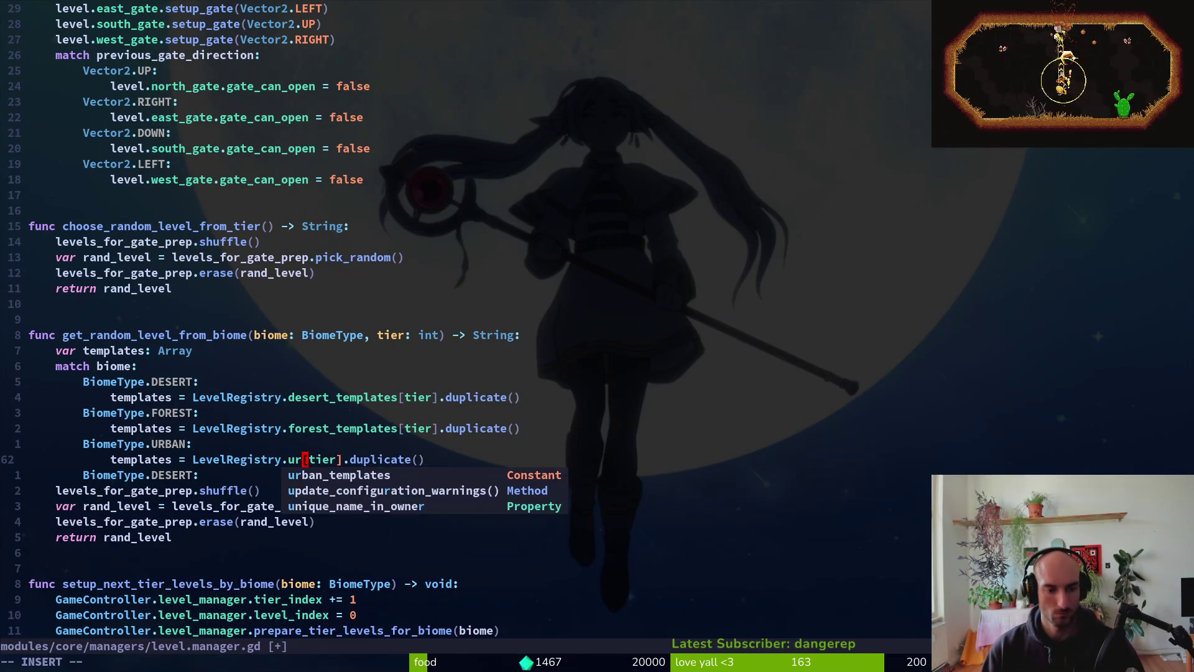
{"action": "key", "text": "Return"}
{"action": "key", "text": "Escape"}
{"action": "type", "text": ":w"}
{"action": "key", "text": "Return"}
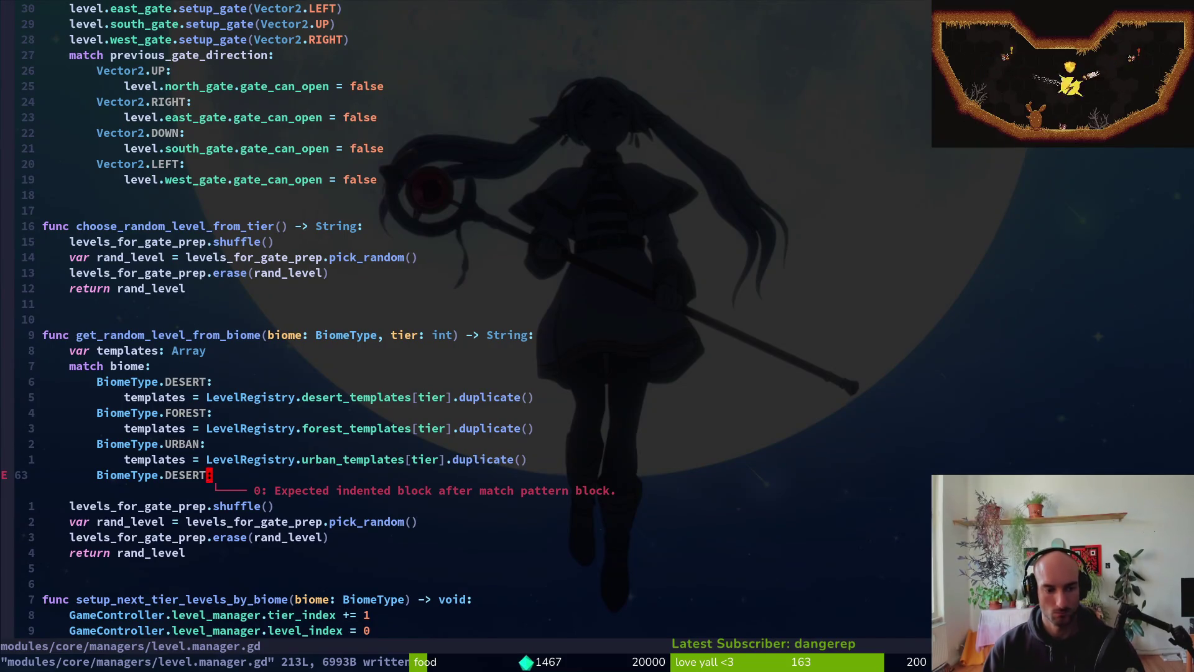
- Delete the old level-picking lines and save
{"action": "key", "text": "d"}
{"action": "key", "text": "d"}
{"action": "key", "text": "V"}
{"action": "key", "text": "j"}
{"action": "key", "text": "j"}
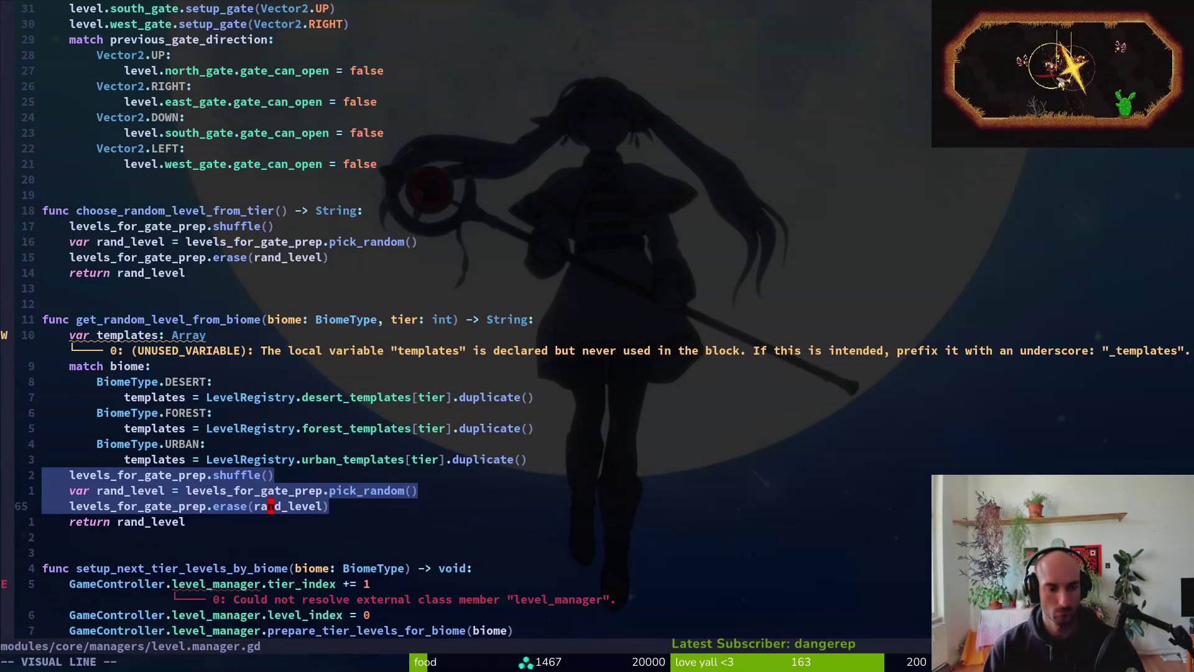
{"action": "type", "text": "jd:w"}
{"action": "key", "text": "Return"}
- Add 'templates.shuffle()' and 'return templates.pick_random()', then save
{"action": "key", "text": "O"}
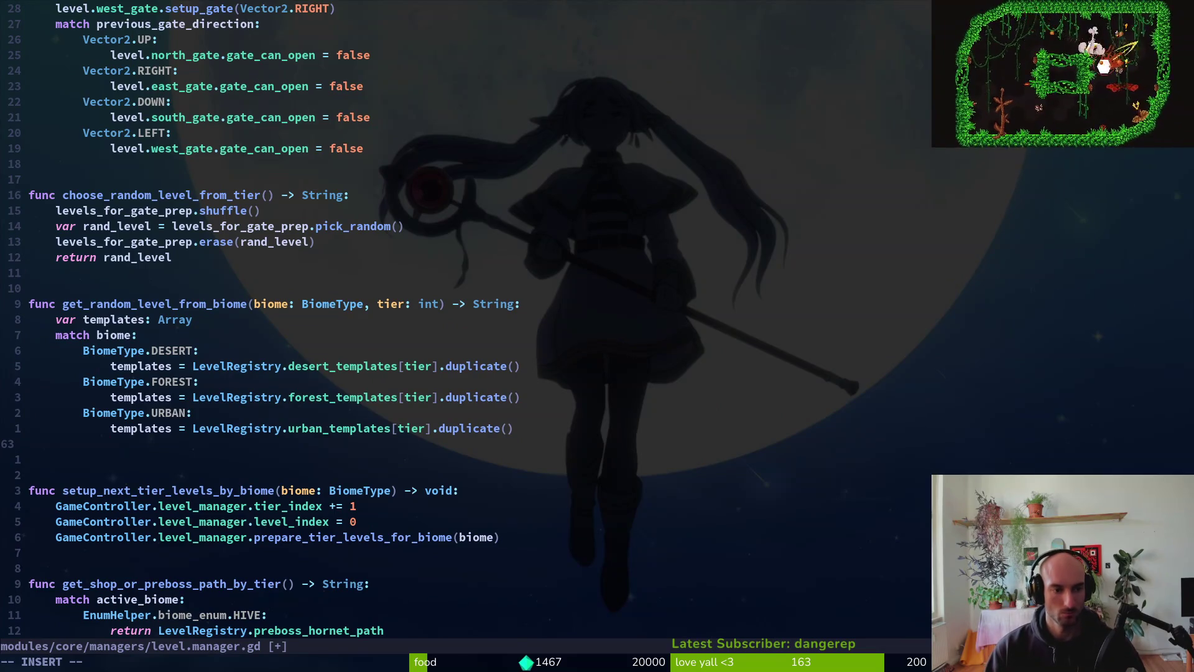
{"action": "type", "text": "templates.shuffle()"}
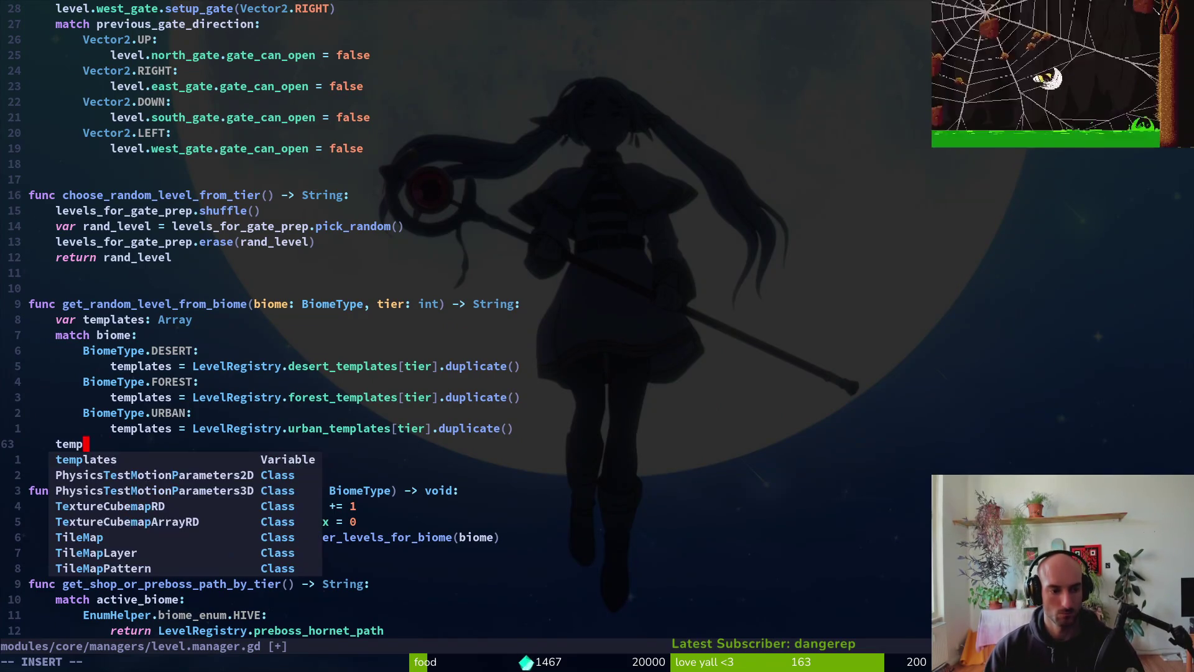
{"action": "key", "text": "Return"}
{"action": "type", "text": "templates"}
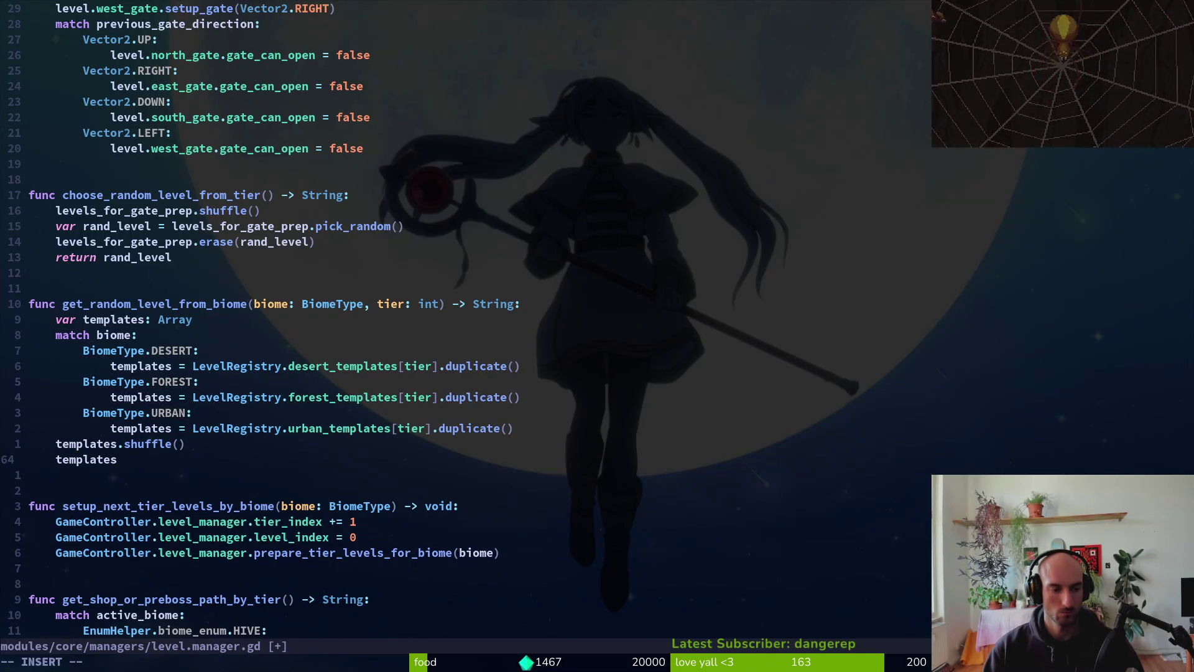
{"action": "key", "text": "Escape"}
{"action": "key", "text": "shift+i"}
{"action": "type", "text": "retur"}
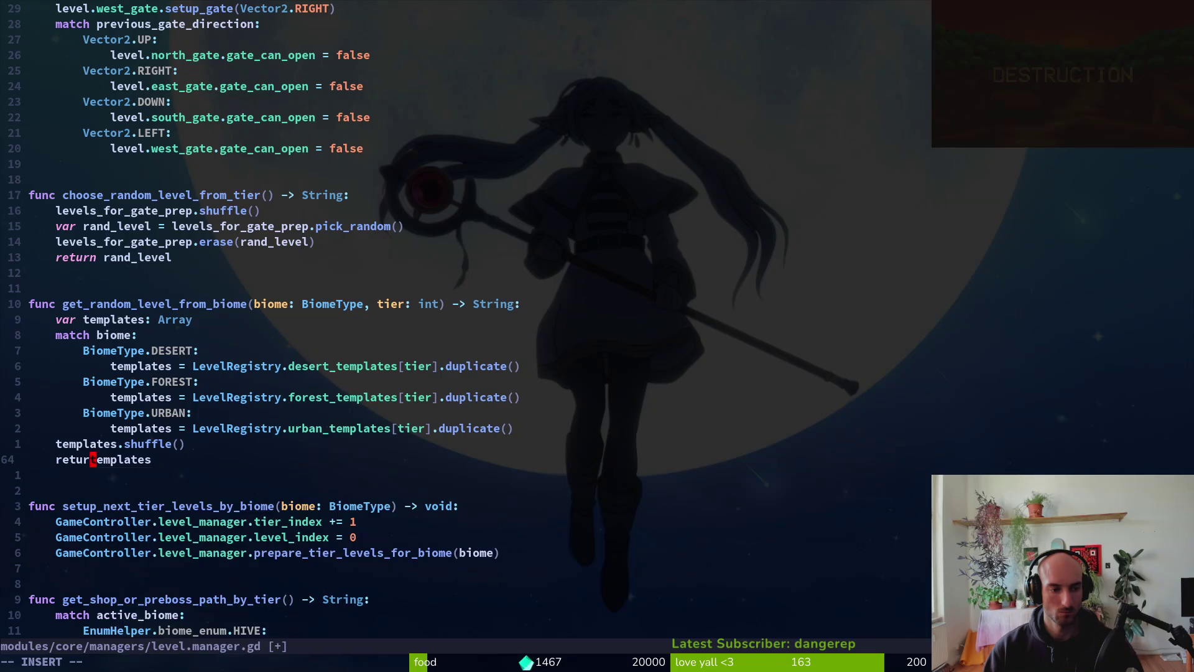
{"action": "type", "text": "n templates.pick_random()"}
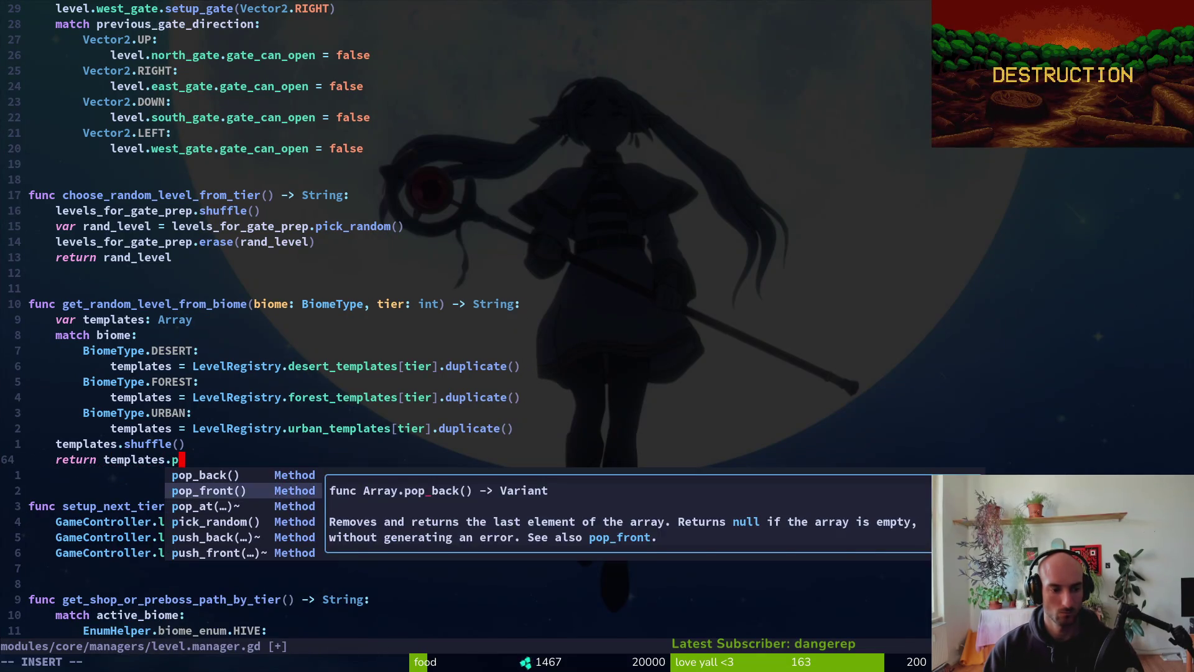
{"action": "key", "text": "Escape"}
{"action": "type", "text": ":w"}
{"action": "key", "text": "Return"}
{"action": "key", "text": "alt+Tab"}
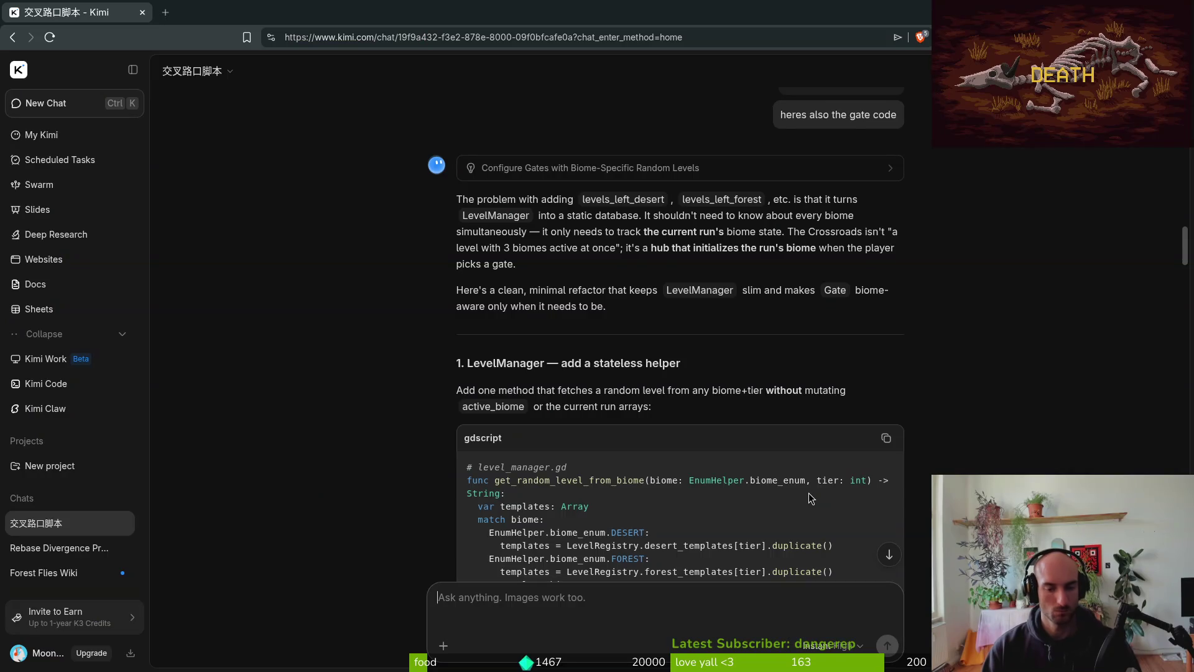
- Add a default '_:' case below the URBAN branch
{"action": "scroll", "coordinate": [349, 408], "scroll_direction": "down", "scroll_amount": 5}
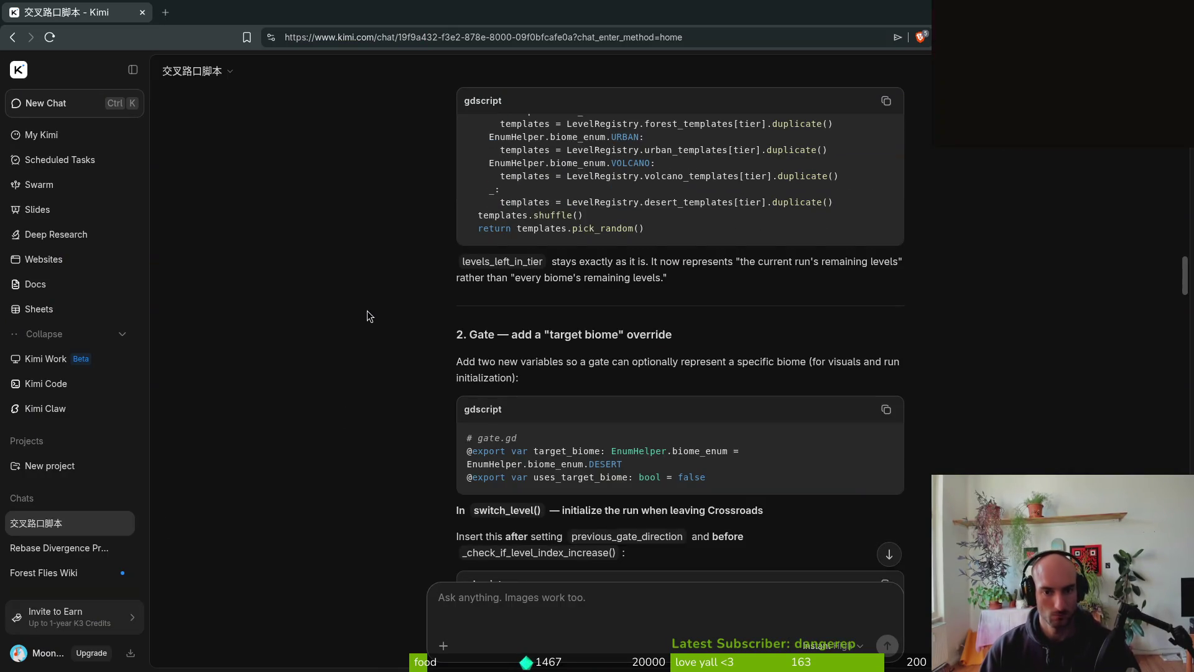
{"action": "key", "text": "alt+Tab"}
{"action": "key", "text": "k"}
{"action": "key", "text": "k"}
{"action": "type", "text": "o"}
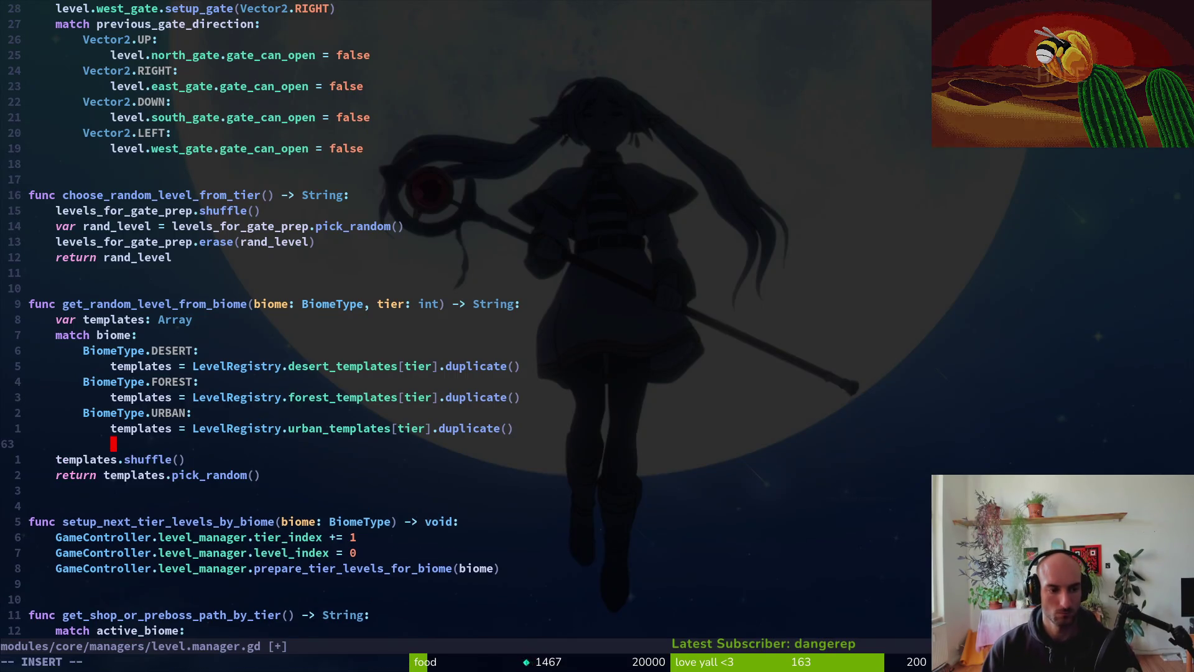
{"action": "type", "text": "_:"}
{"action": "key", "text": "Escape"}
- Copy the urban_templates line under the default case, change it to desert_templates, and save
{"action": "key", "text": "k"}
{"action": "key", "text": "shift+v"}
{"action": "key", "text": "y"}
{"action": "key", "text": "j"}
{"action": "key", "text": "p"}
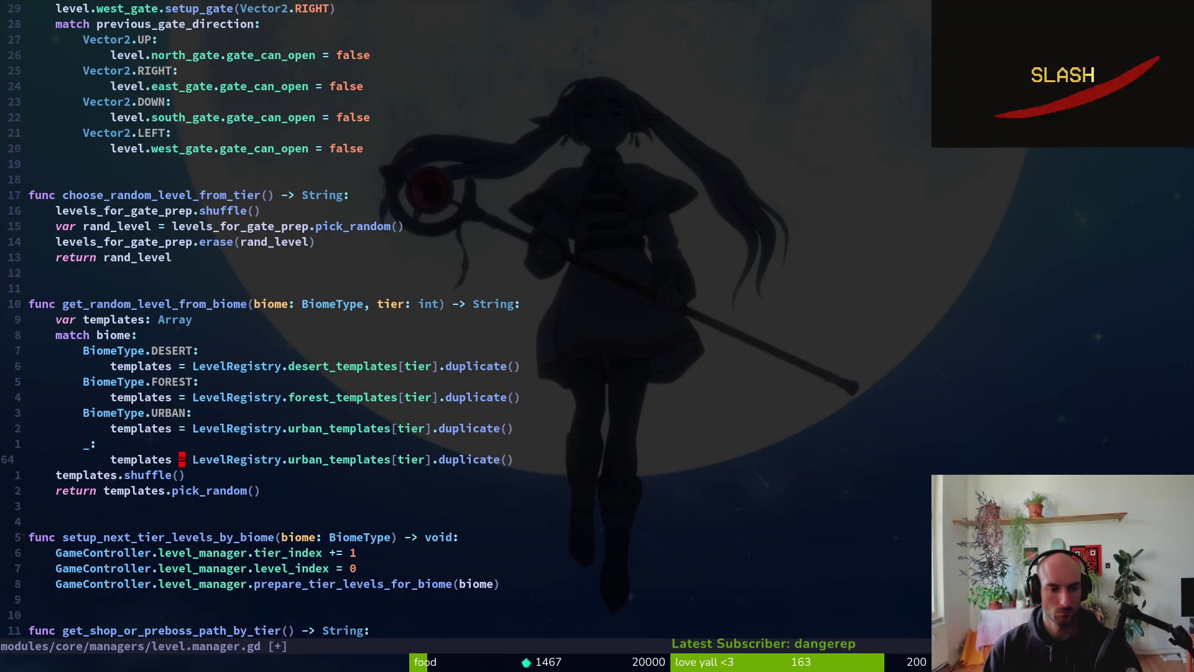
{"action": "key", "text": "w"}
{"action": "key", "text": "w"}
{"action": "key", "text": "w"}
{"action": "type", "text": "cwd"}
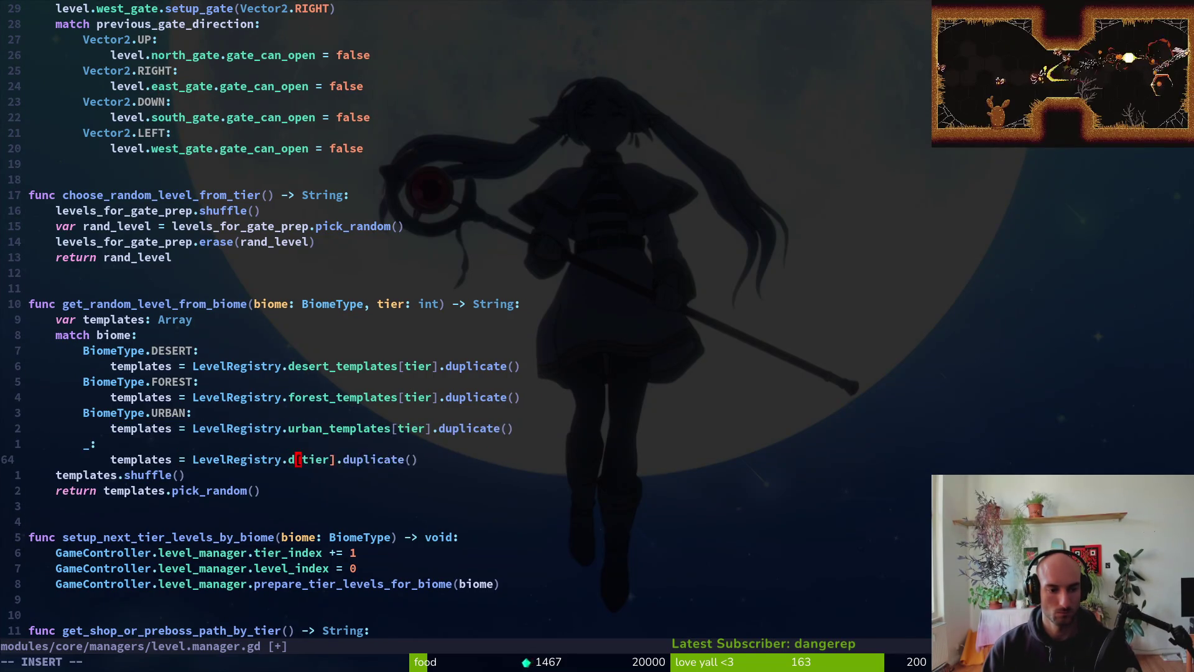
{"action": "key", "text": "Tab"}
{"action": "key", "text": "Escape"}
{"action": "key", "text": "ctrl+s"}
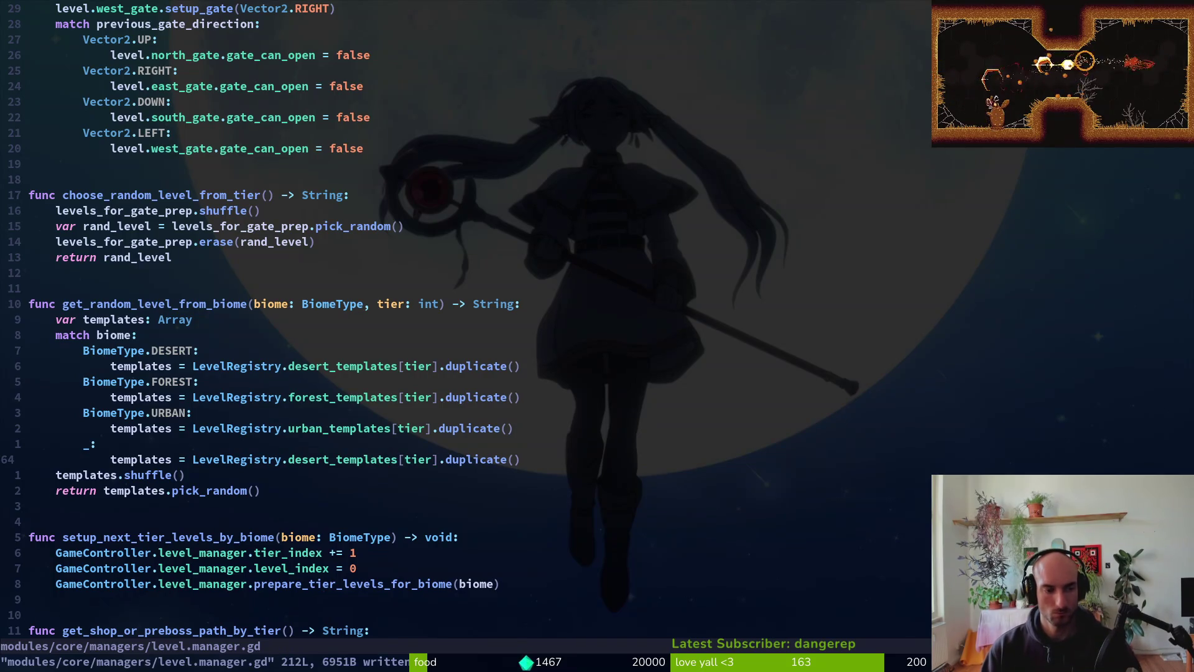
{"action": "key", "text": "ctrl+d"}
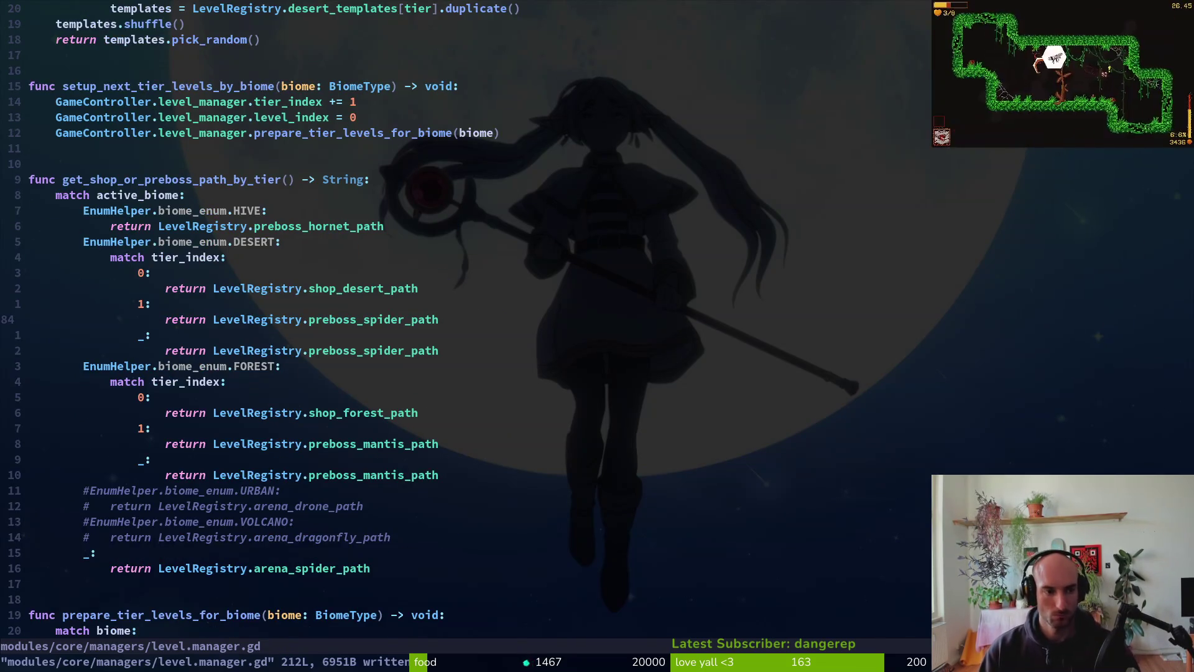
{"action": "key", "text": "alt+Tab"}
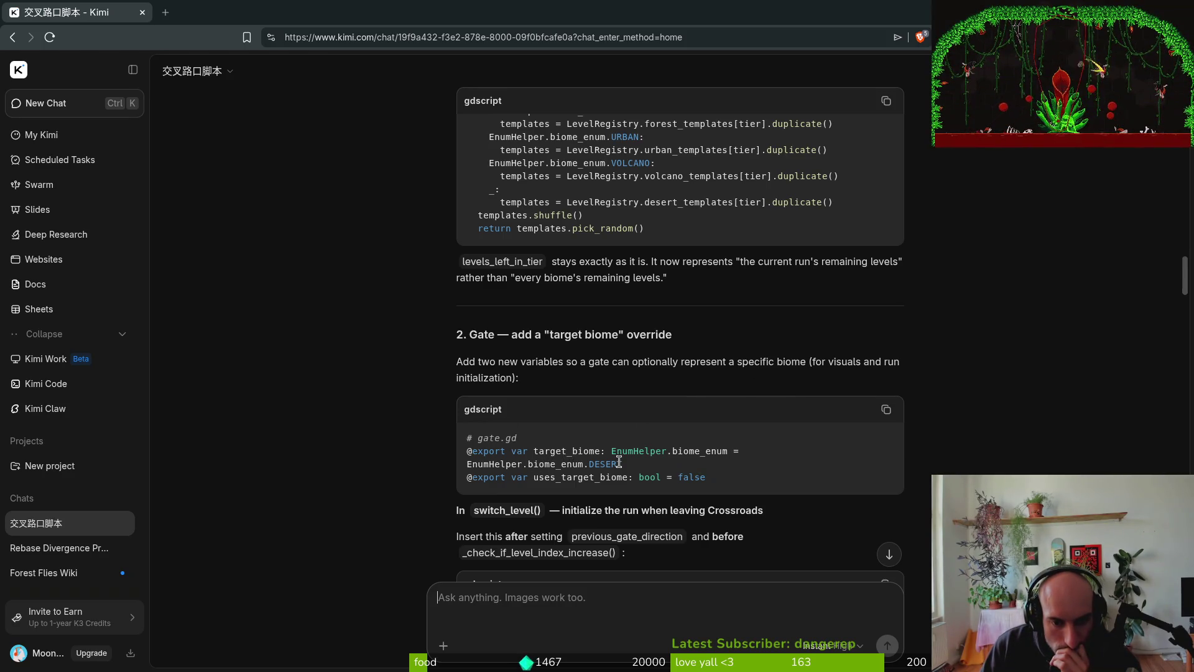
- Copy the three gate.gd export lines from the chat's example code
{"action": "left_click_drag", "start_coordinate": [632, 465], "coordinate": [416, 449]}
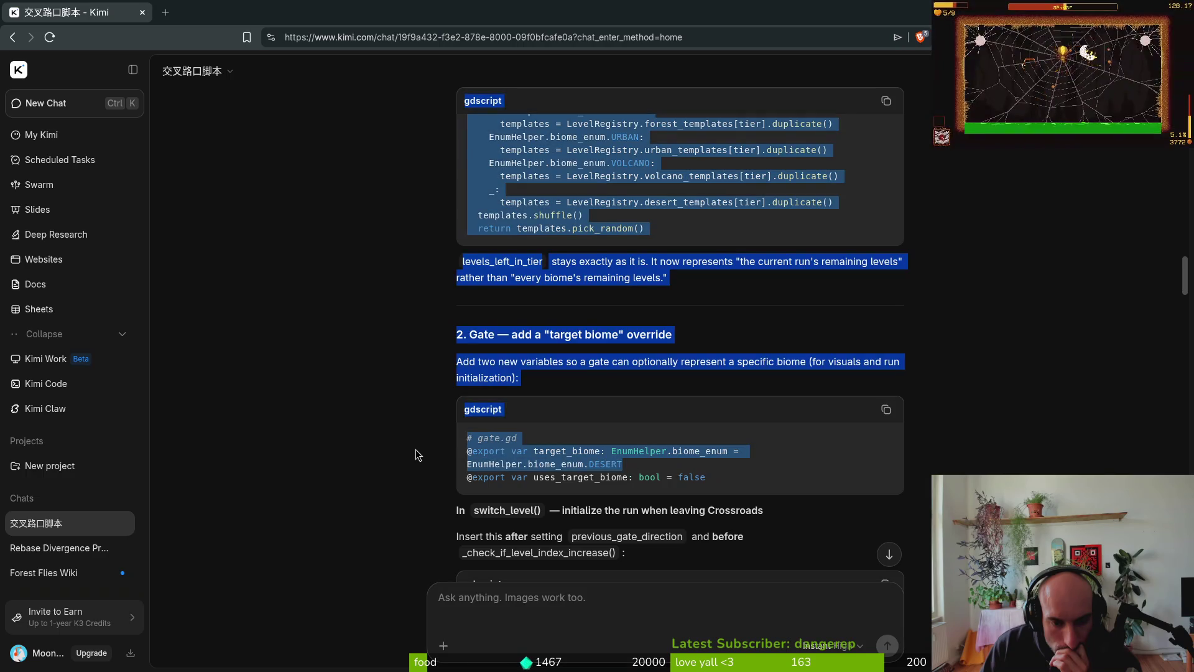
{"action": "left_click", "coordinate": [652, 491]}
{"action": "mouse_move", "coordinate": [722, 475]}
{"action": "left_mouse_down"}
{"action": "mouse_move", "coordinate": [467, 463]}
{"action": "mouse_move", "coordinate": [447, 449]}
{"action": "left_mouse_up"}
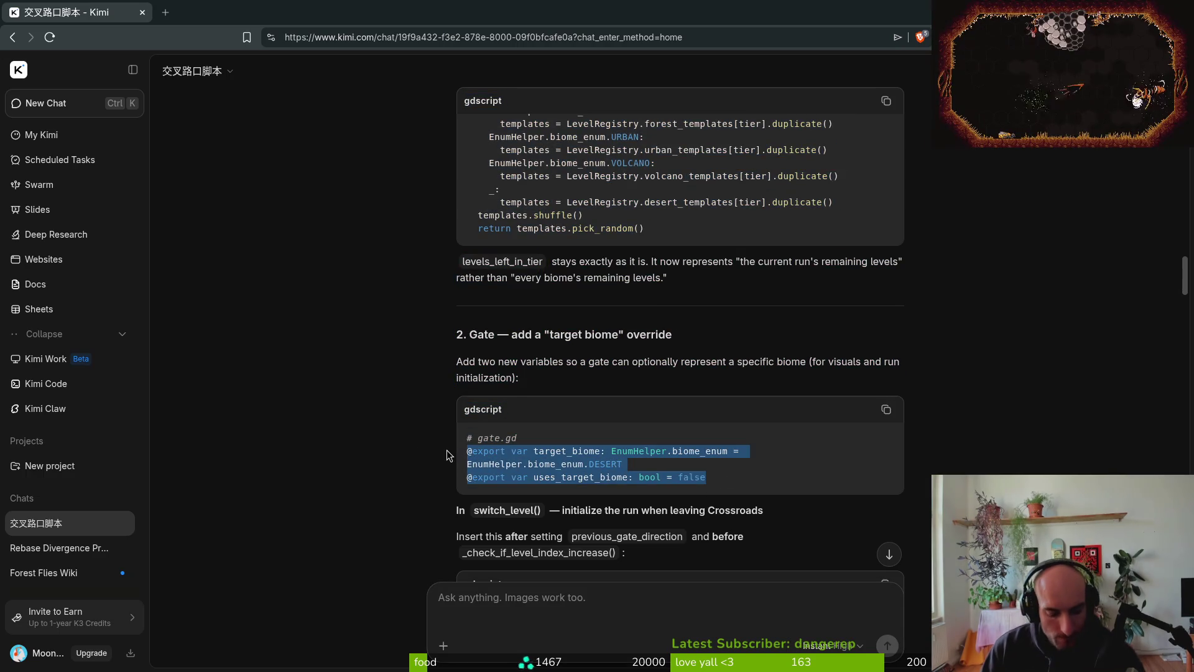
{"action": "key", "text": "ctrl+c"}
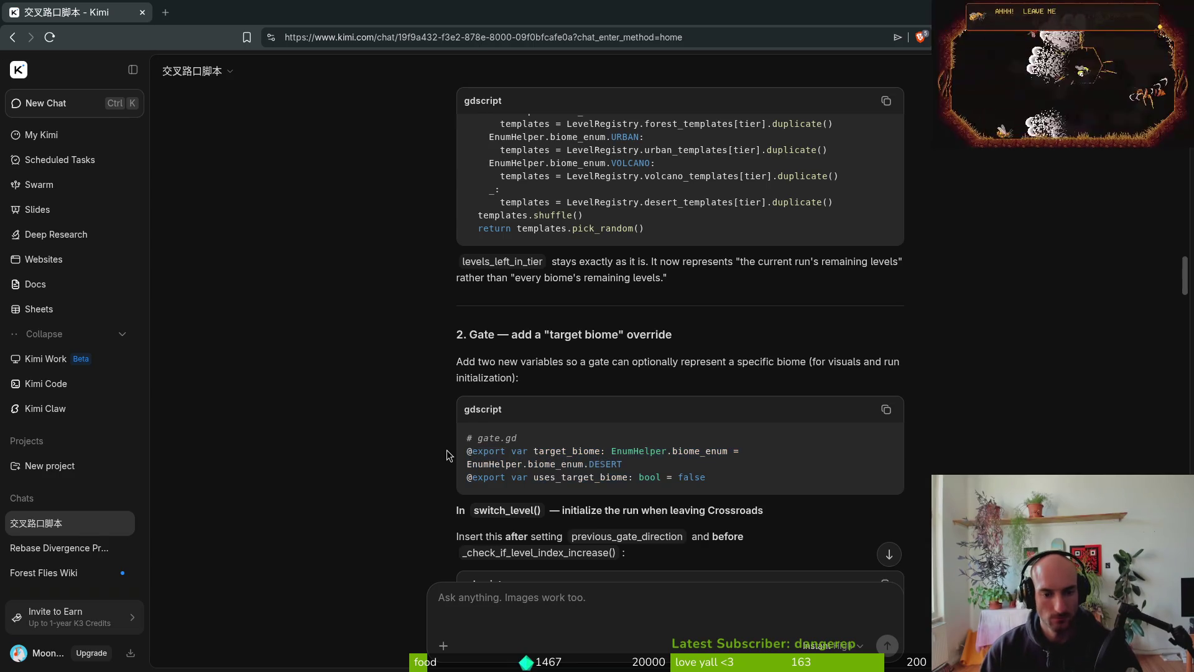
- Open gate.gd and paste the target_biome export lines below flower_chance
{"action": "key", "text": "alt+Tab"}
{"action": "key", "text": "space"}
{"action": "key", "text": "f"}
{"action": "key", "text": "f"}
{"action": "type", "text": "gate"}
{"action": "key", "text": "Return"}
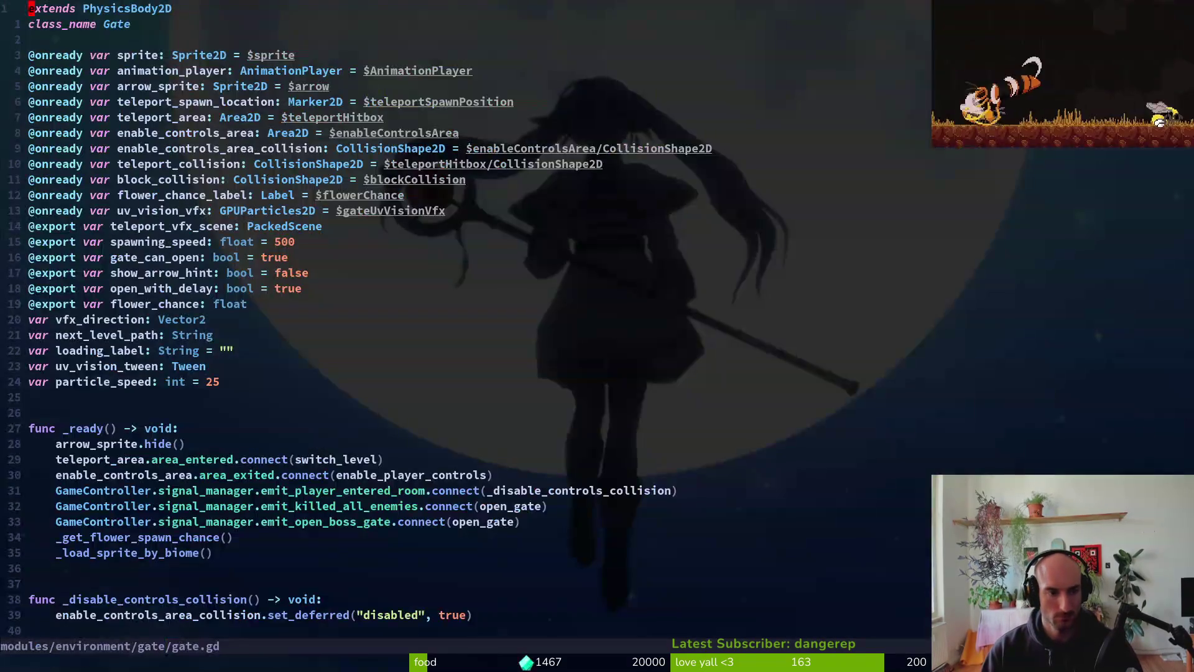
{"action": "key", "text": "1"}
{"action": "key", "text": "6"}
{"action": "key", "text": "j"}
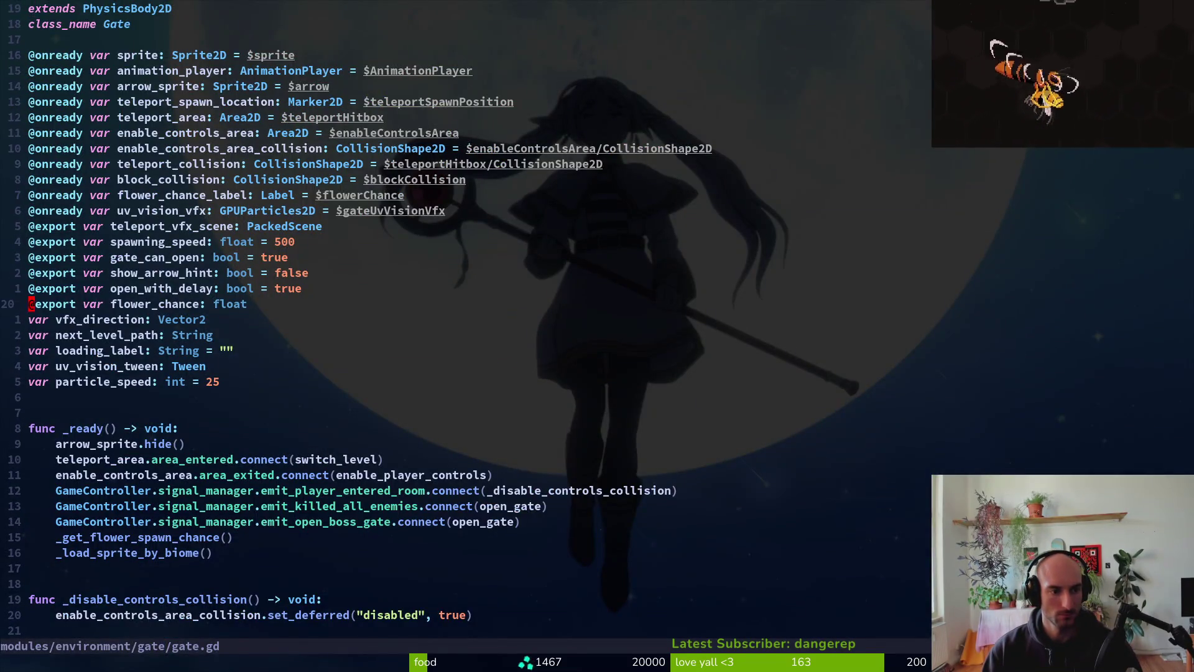
{"action": "key", "text": "p"}
{"action": "key", "text": "u"}
{"action": "key", "text": "p"}
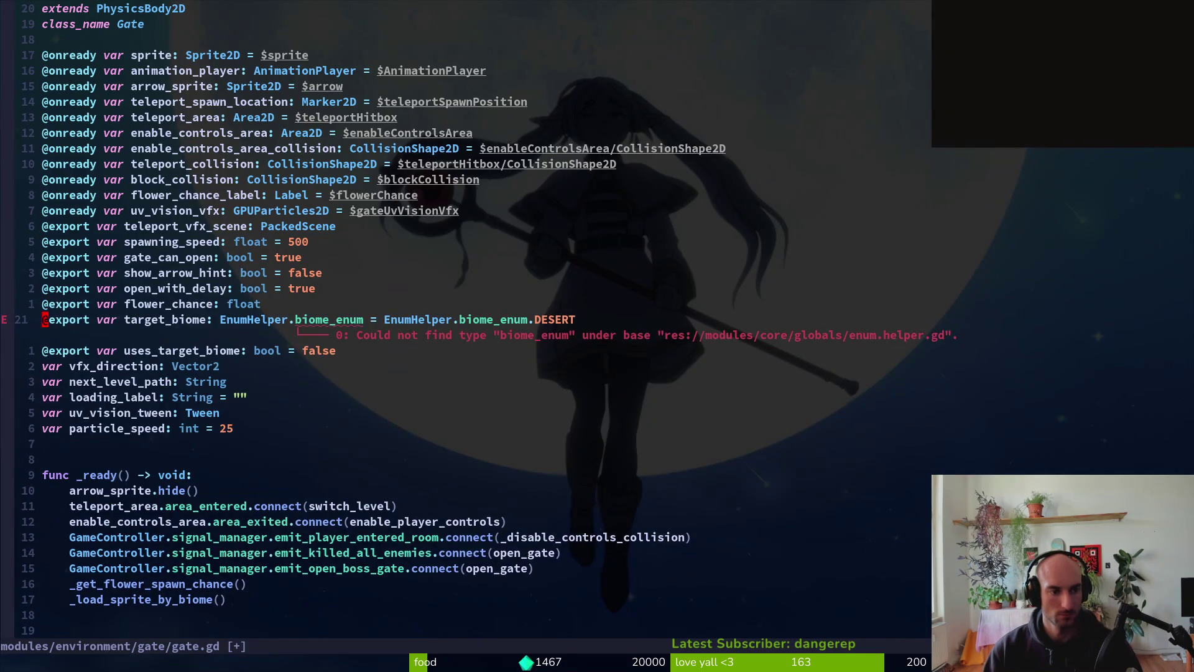
- Start replacing target_biome's EnumHelper.biome_enum type with a LevelManager type
{"action": "key", "text": "w"}
{"action": "key", "text": "v"}
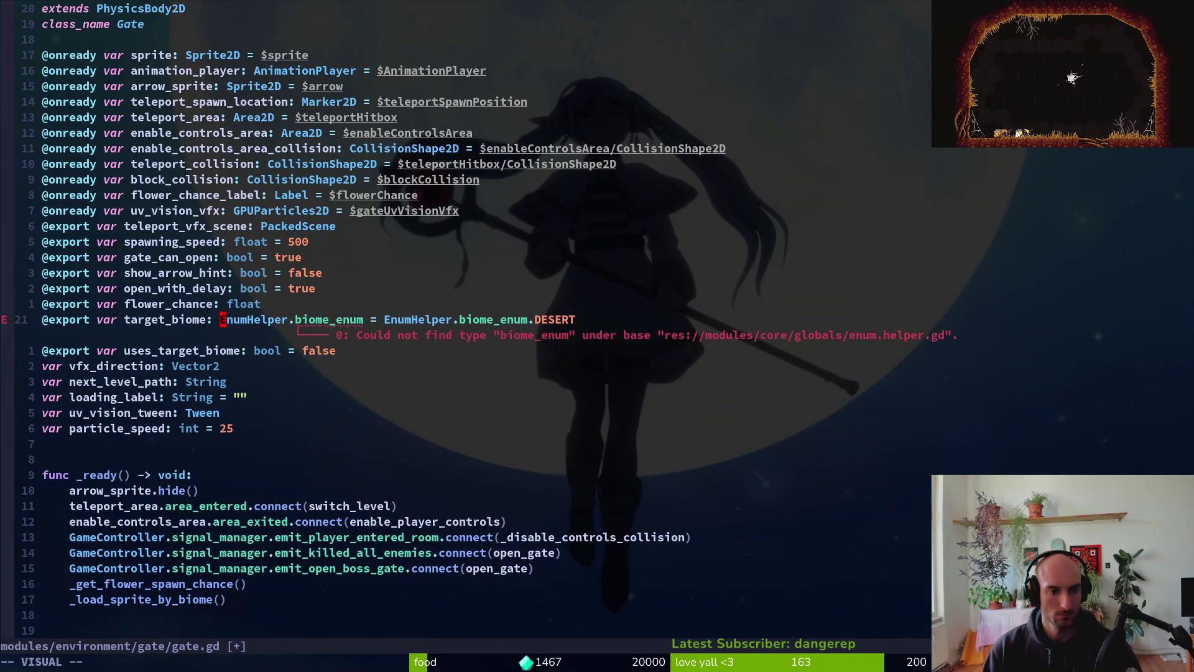
{"action": "key", "text": "w"}
{"action": "key", "text": "w"}
{"action": "type", "text": "c"}
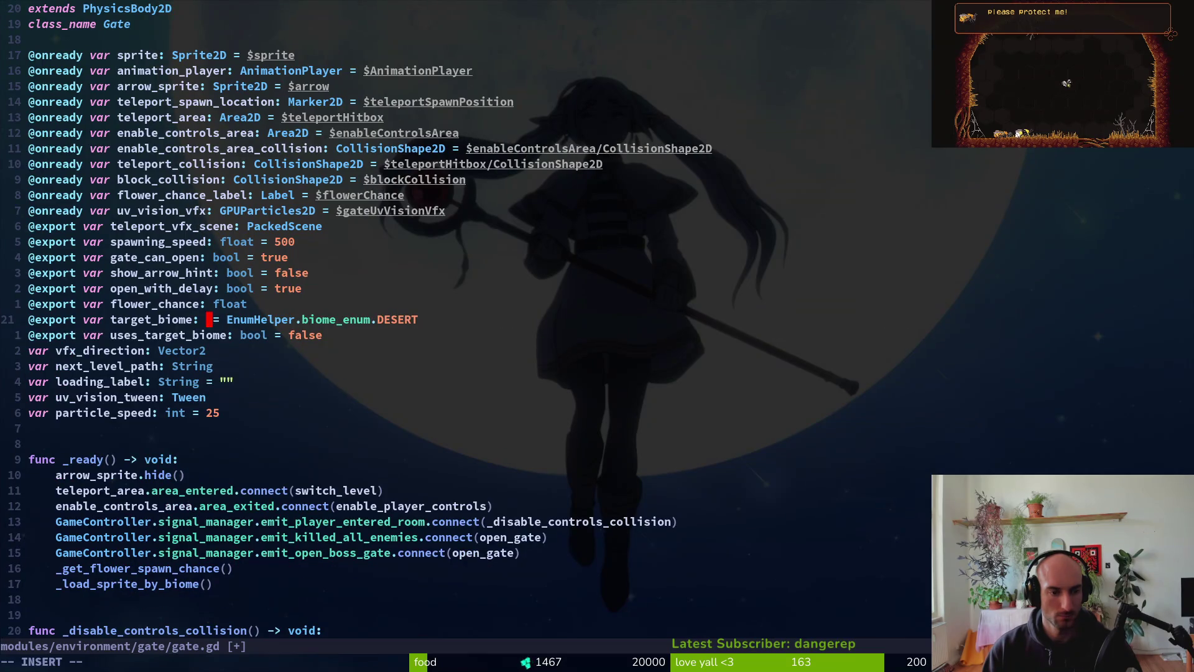
{"action": "type", "text": "LevelManager"}
{"action": "key", "text": "BackSpace"}
{"action": "key", "text": "BackSpace"}
{"action": "key", "text": "BackSpace"}
{"action": "key", "text": "Tab"}
{"action": "key", "text": "Return"}
{"action": "type", "text": "."}
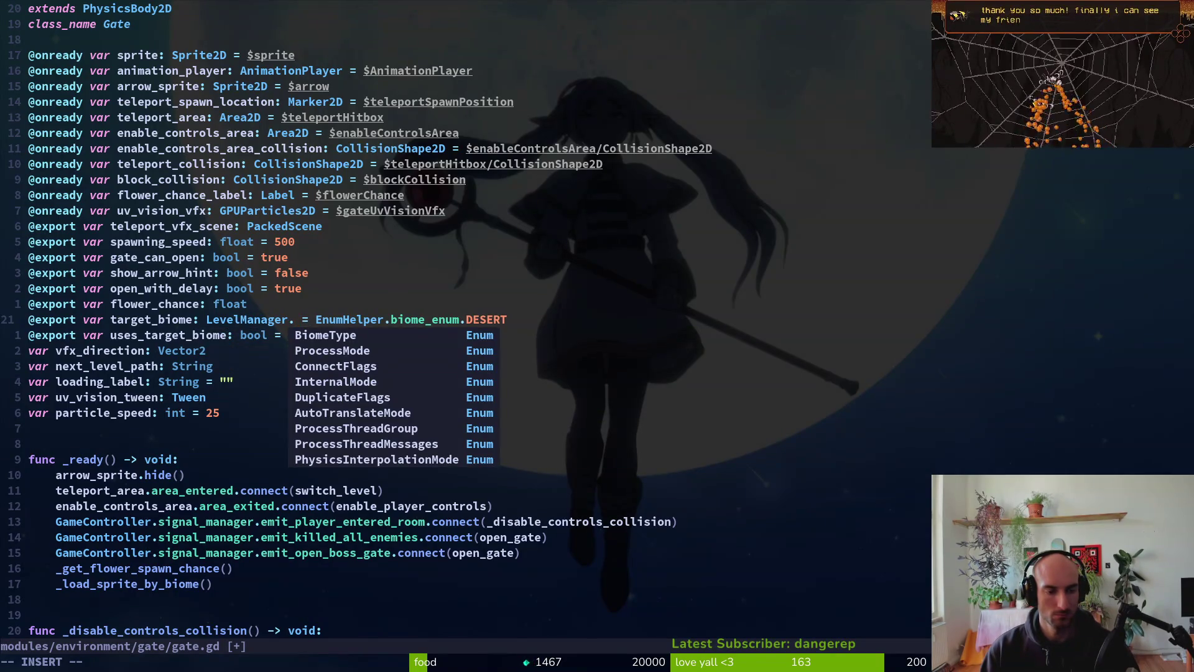
{"action": "key", "text": "Tab"}
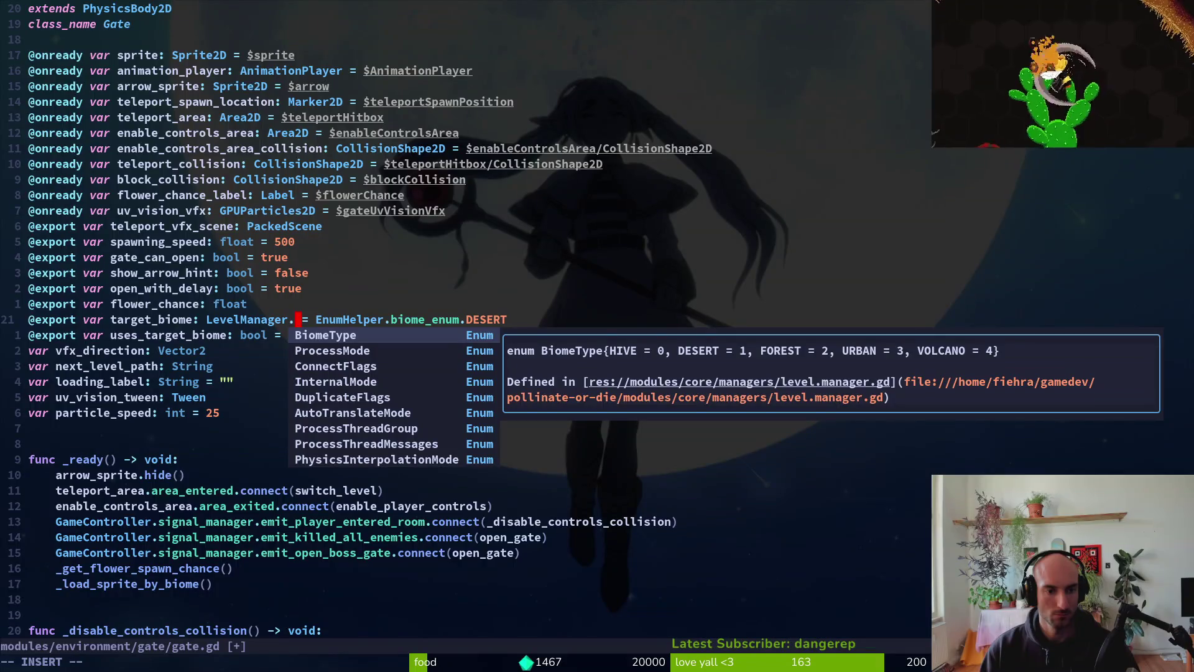
{"action": "key", "text": "Escape"}
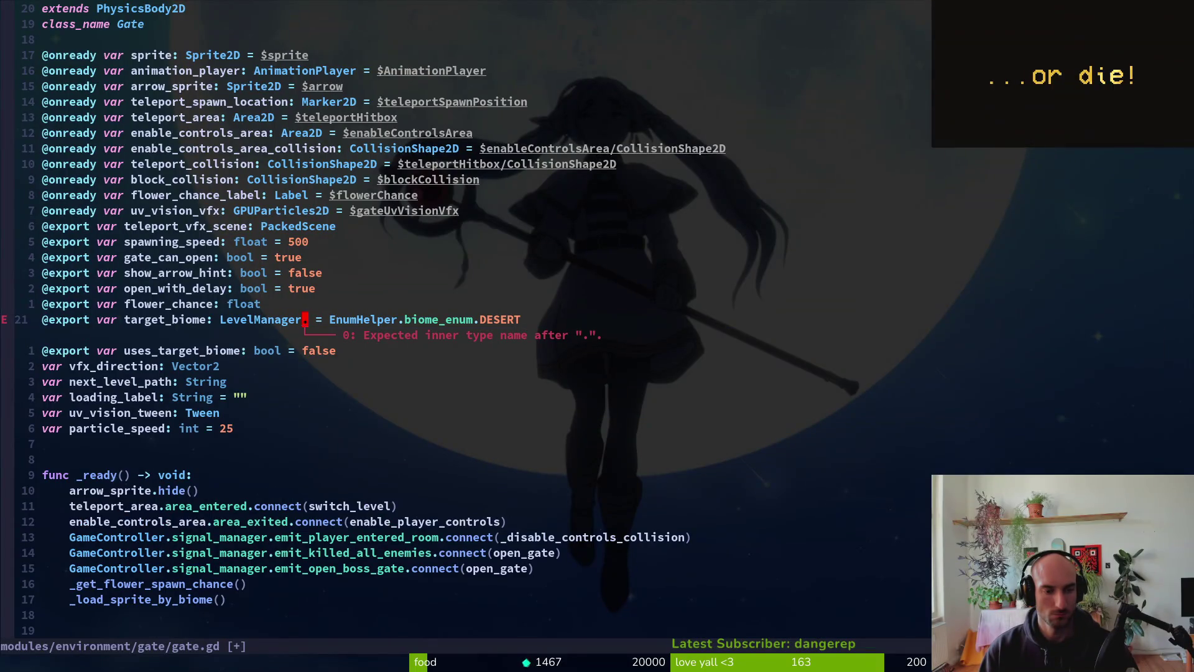
{"action": "key", "text": "space"}
- Change line 21's type to GameController.level_manager.BiomeType
{"action": "key", "text": "f"}
{"action": "key", "text": "f"}
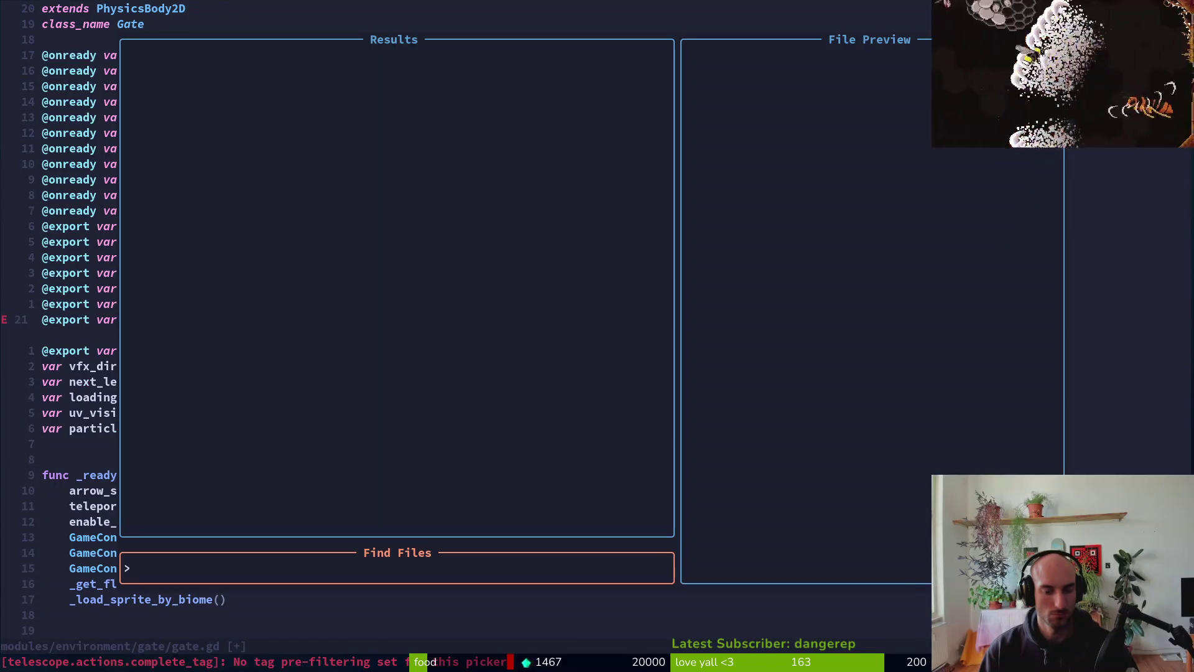
{"action": "type", "text": "leve"}
{"action": "key", "text": "Escape"}
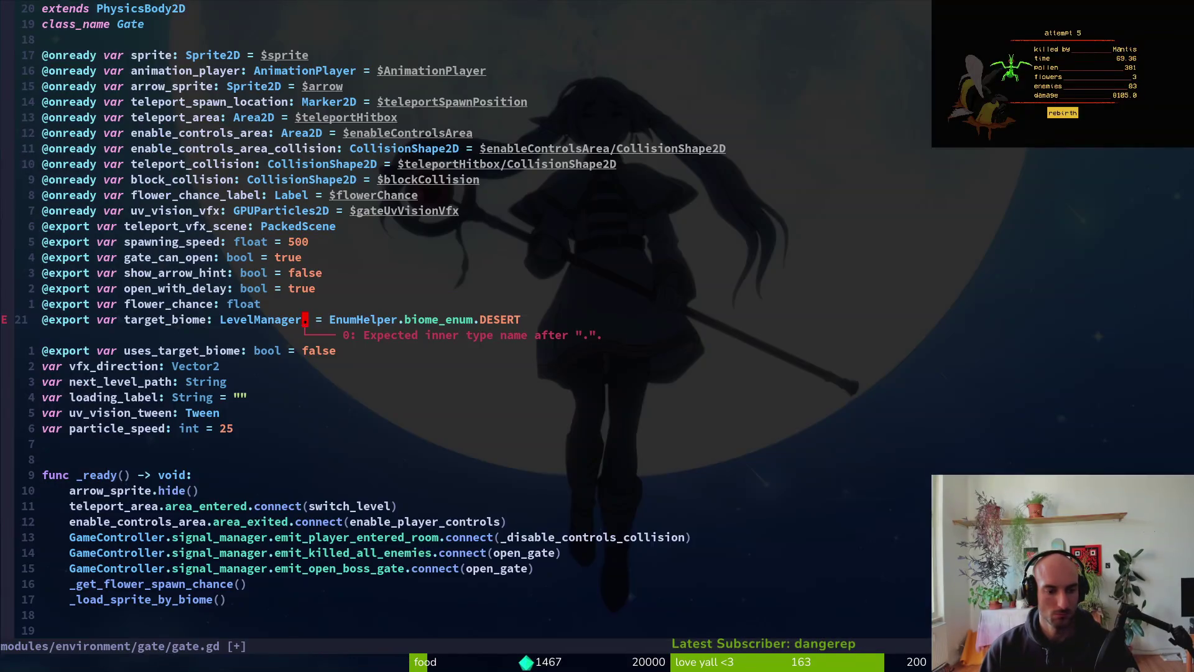
{"action": "type", "text": "ciwGam"}
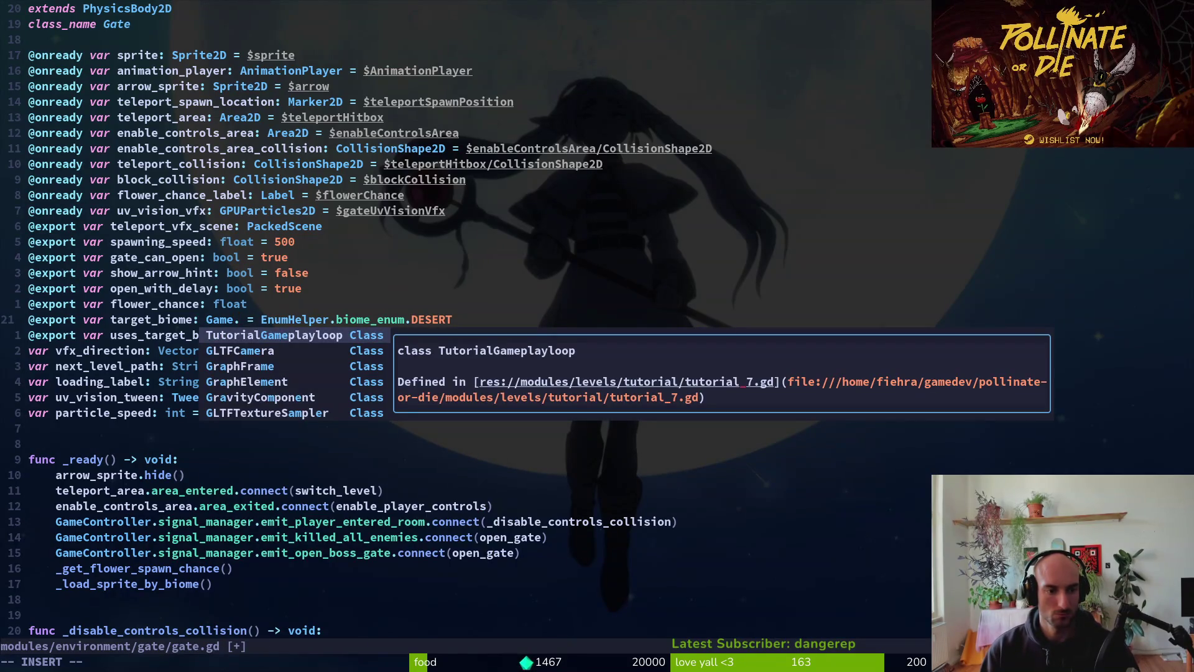
{"action": "key", "text": "BackSpace"}
{"action": "type", "text": "Controller."}
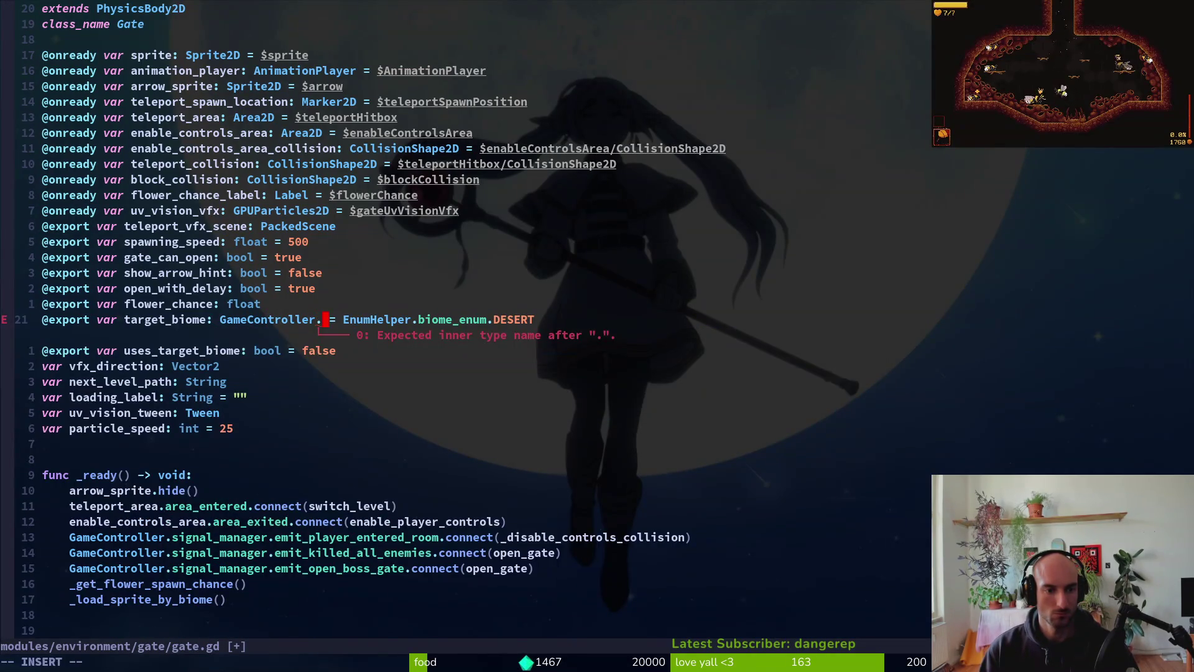
{"action": "type", "text": "level_manager."}
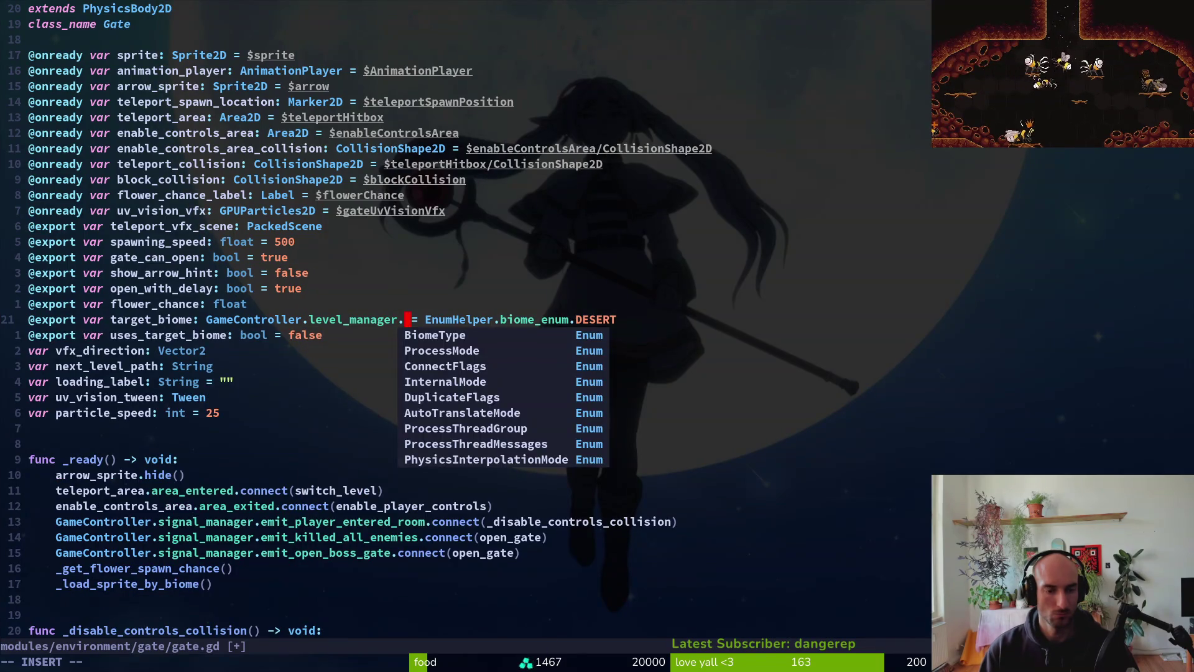
{"action": "key", "text": "Return"}
{"action": "key", "text": "Escape"}
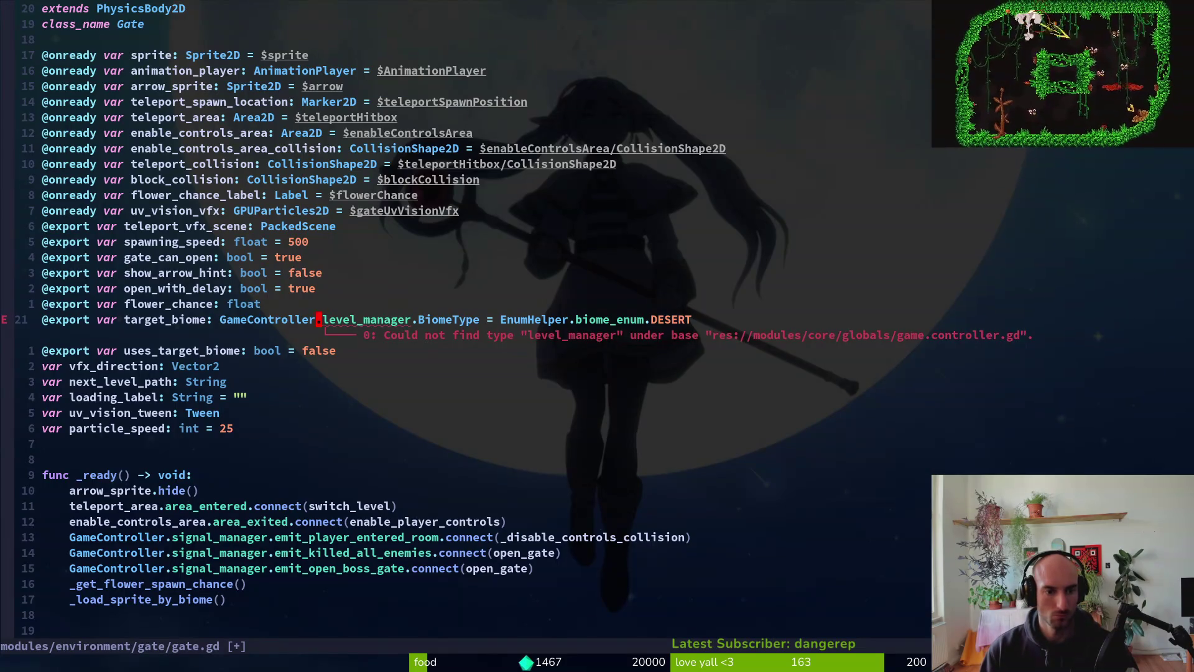
{"action": "key", "text": "i"}
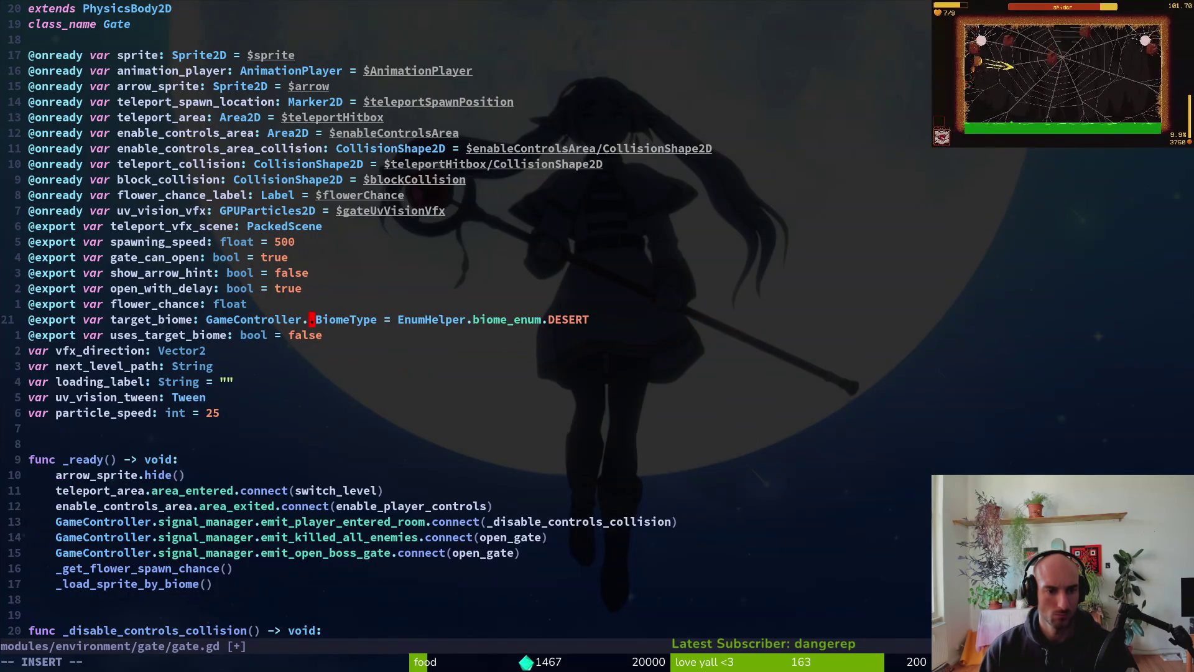
{"action": "type", "text": "leve"}
{"action": "key", "text": "Escape"}
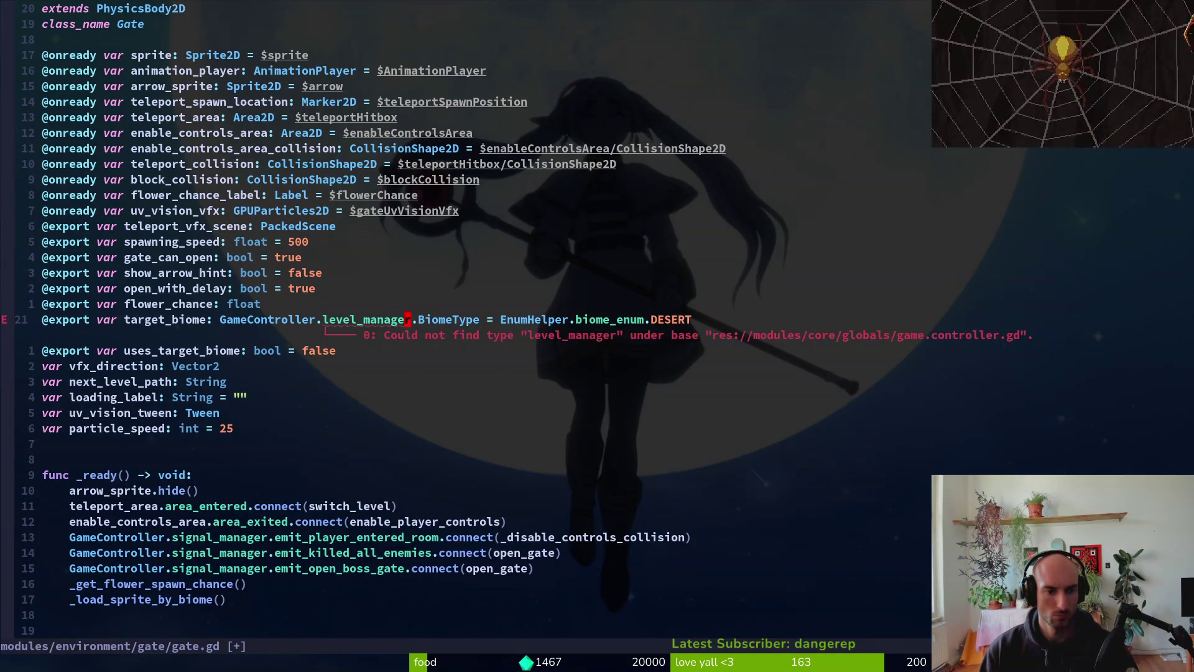
- Inspect and save game.controller.gd, then return to gate.gd and save it
{"action": "key", "text": "space"}
{"action": "key", "text": "f"}
{"action": "key", "text": "f"}
{"action": "type", "text": "gamecontroller"}
{"action": "key", "text": "Return"}
{"action": "scroll", "coordinate": [472, 324], "scroll_direction": "down", "scroll_amount": 20}
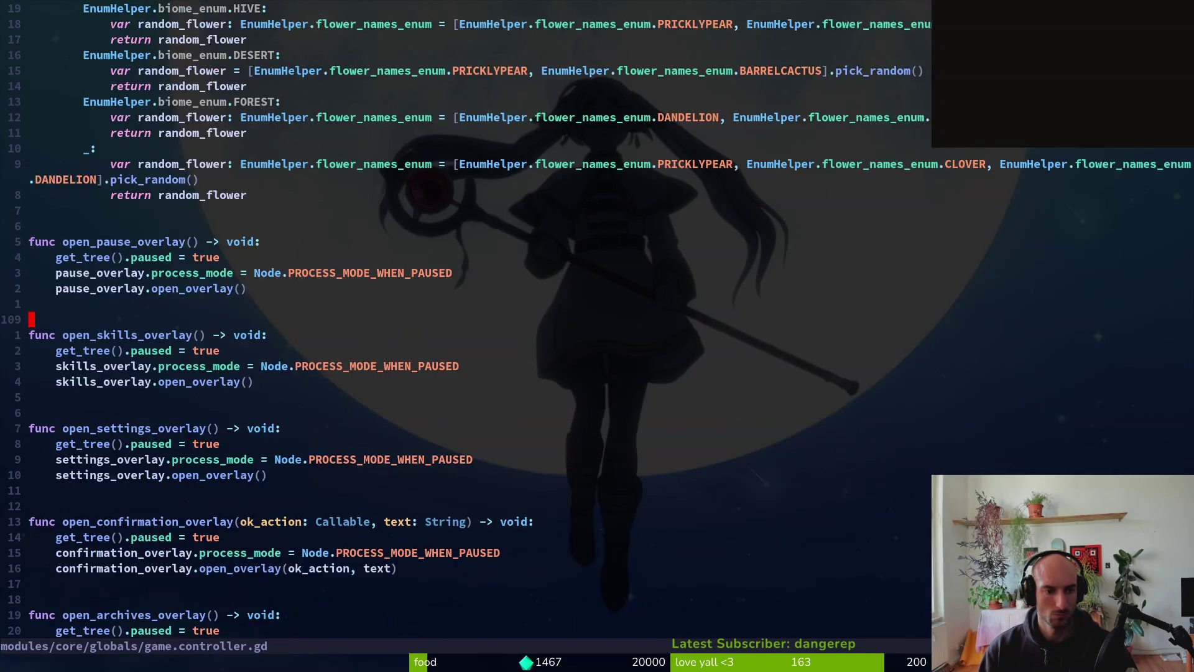
{"action": "key", "text": "g"}
{"action": "key", "text": "g"}
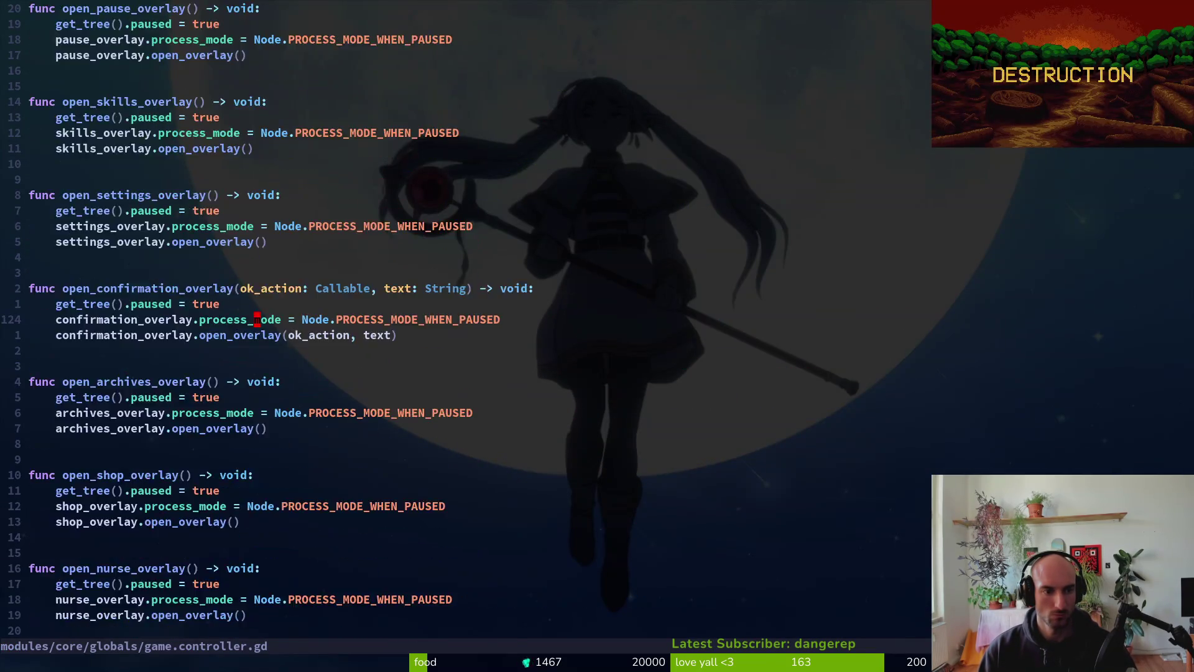
{"action": "key", "text": ":"}
{"action": "key", "text": "Return"}
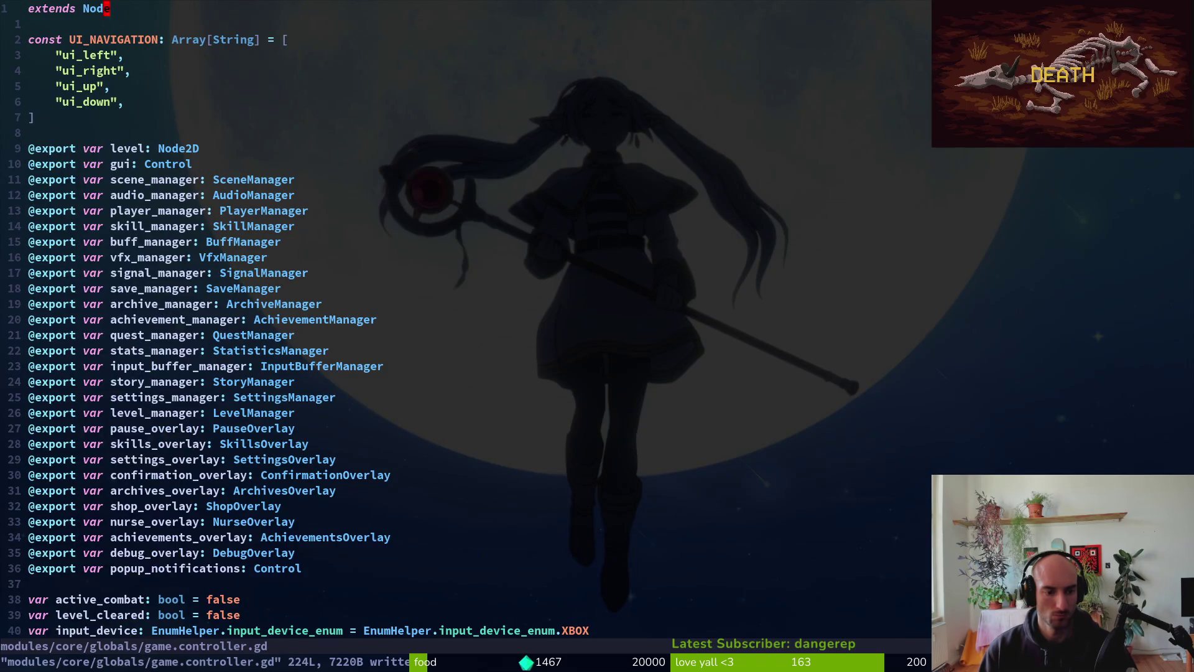
{"action": "key", "text": "ctrl+o"}
{"action": "key", "text": "ctrl+o"}
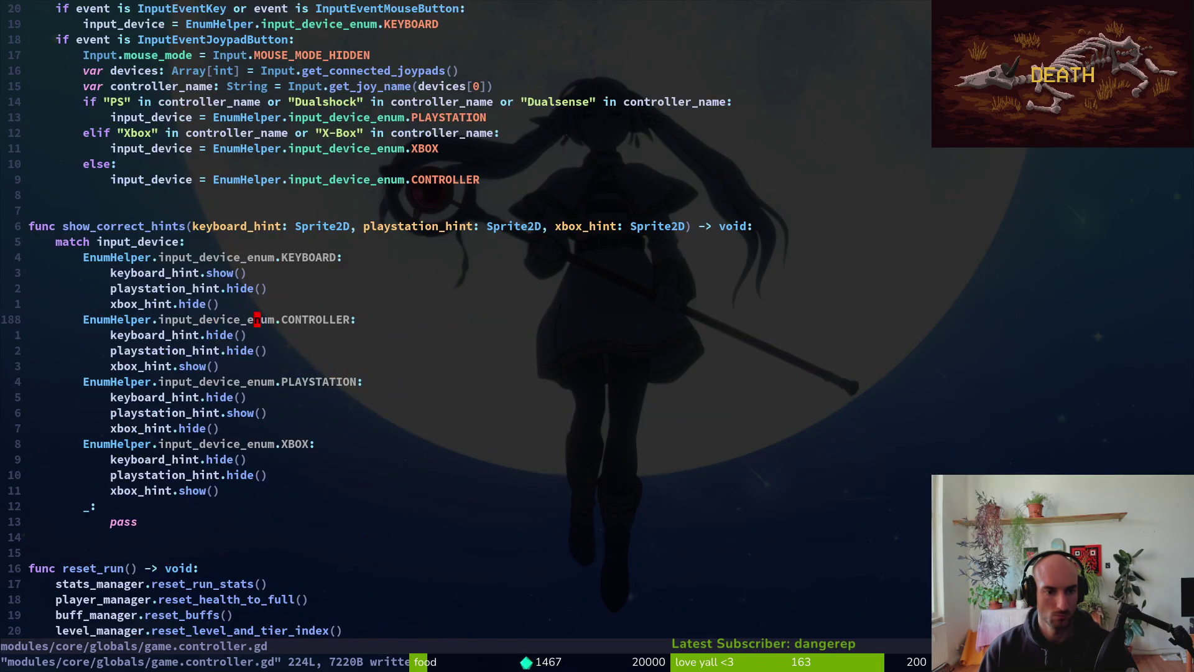
{"action": "key", "text": "ctrl+o"}
{"action": "key", "text": ":"}
{"action": "key", "text": "Return"}
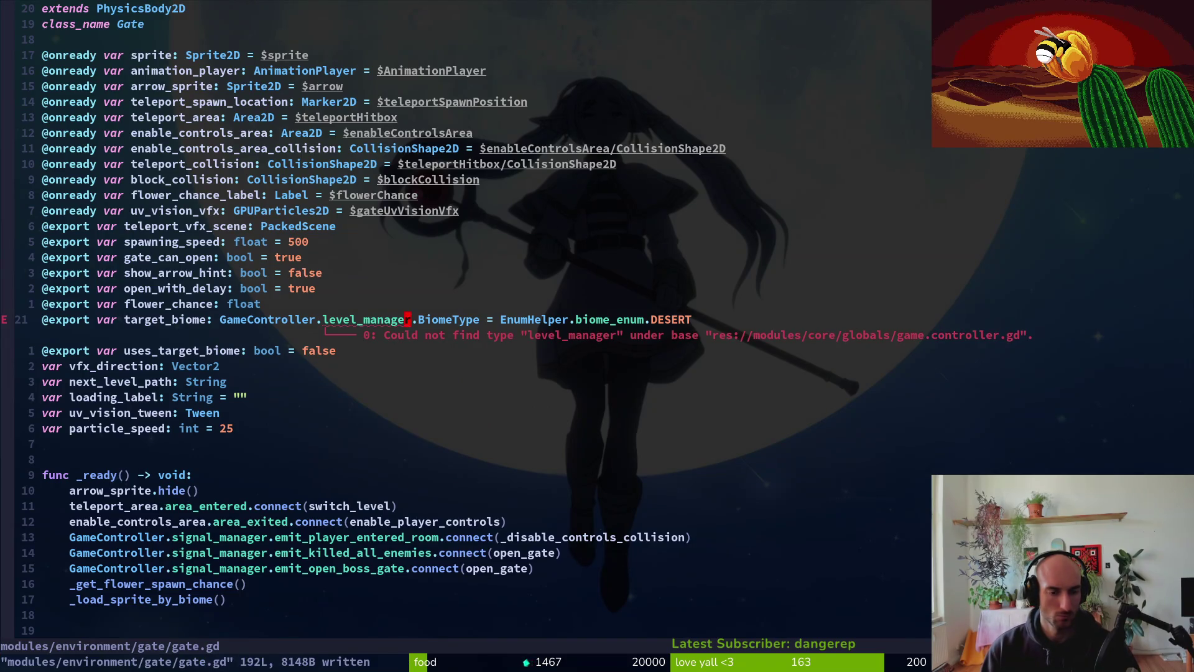
- Open level.manager.gd from the file finder to view its BiomeType enum
{"action": "key", "text": "ctrl+p"}
{"action": "type", "text": "lema"}
{"action": "key", "text": "Return"}
- Cut the BiomeType enum block out of level.manager.gd and save the file
{"action": "key", "text": "g"}
{"action": "key", "text": "g"}
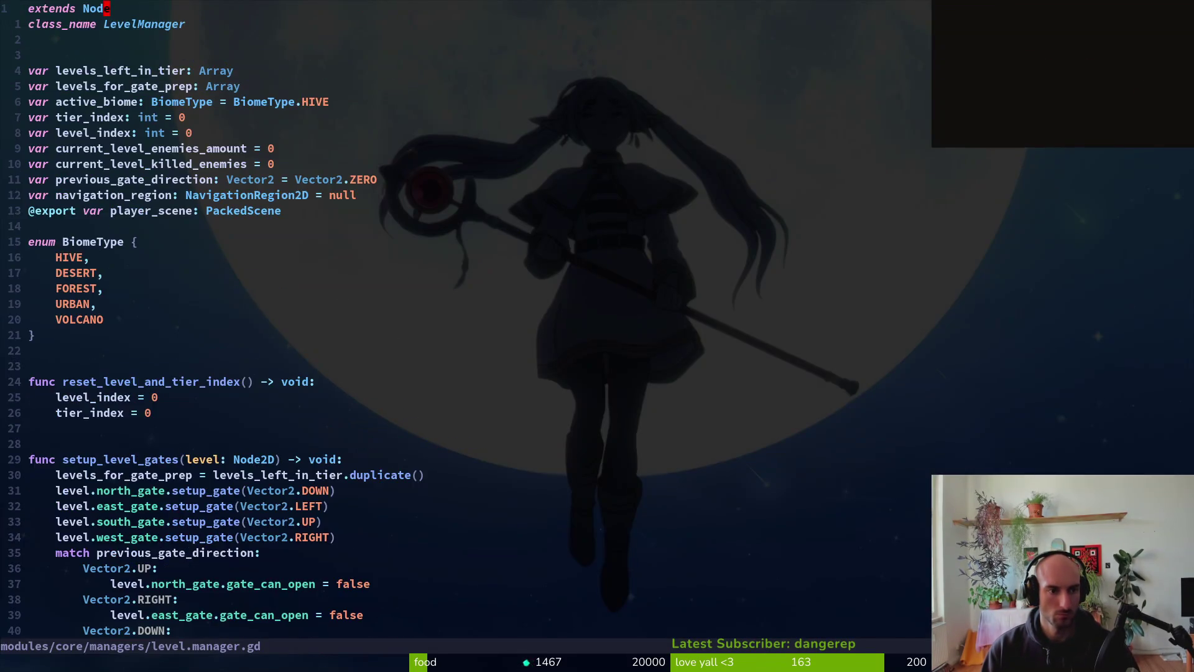
{"action": "key", "text": "j"}
{"action": "key", "text": "j"}
{"action": "key", "text": "j"}
{"action": "key", "text": "V"}
{"action": "key", "text": "j"}
{"action": "key", "text": "j"}
{"action": "key", "text": "j"}
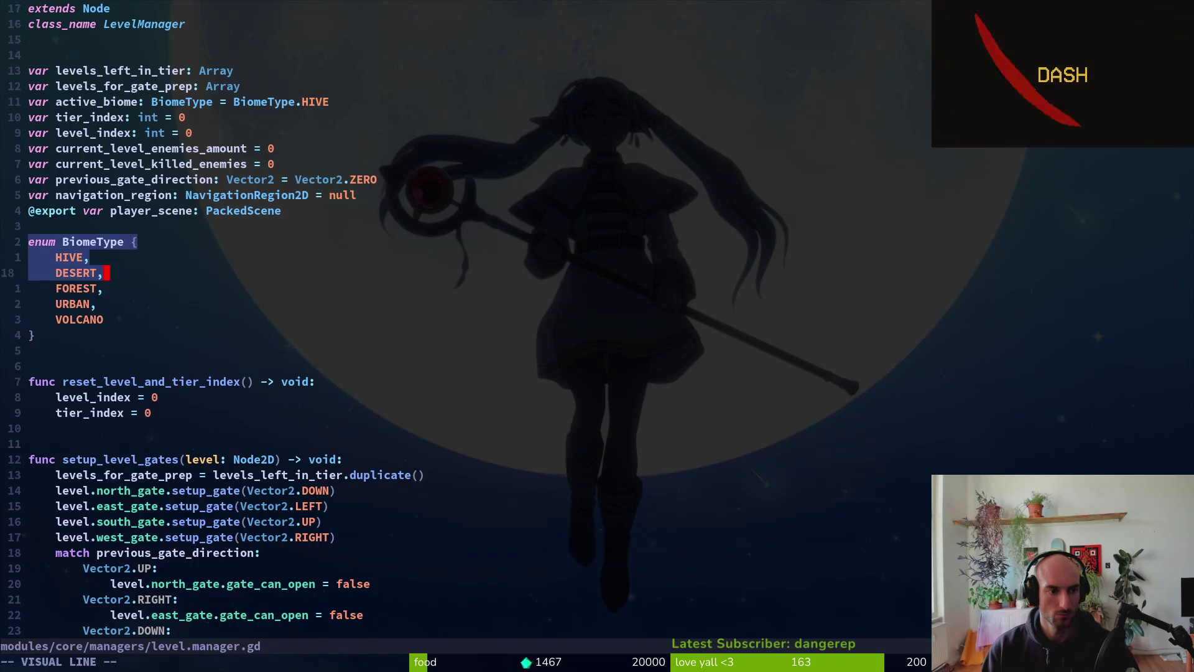
{"action": "key", "text": "j"}
{"action": "key", "text": "j"}
{"action": "key", "text": "Escape"}
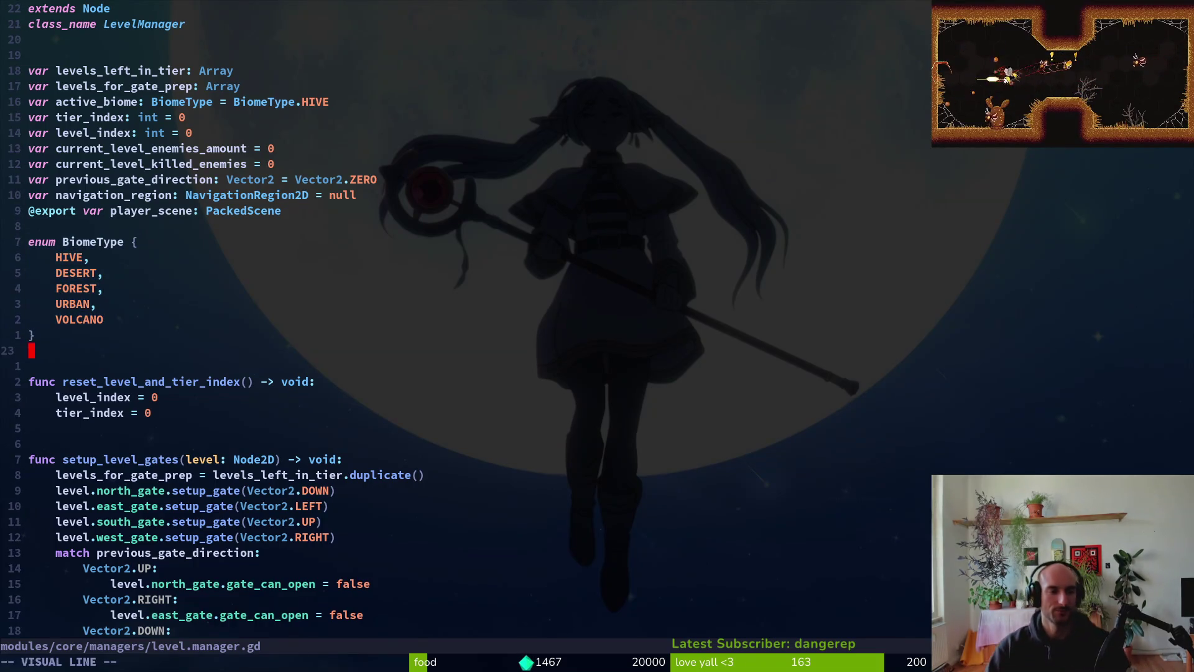
{"action": "key", "text": "V"}
{"action": "key", "text": "k"}
{"action": "key", "text": "k"}
{"action": "key", "text": "k"}
{"action": "key", "text": "k"}
{"action": "key", "text": "k"}
{"action": "key", "text": "k"}
{"action": "key", "text": "d"}
{"action": "key", "text": "ctrl+s"}
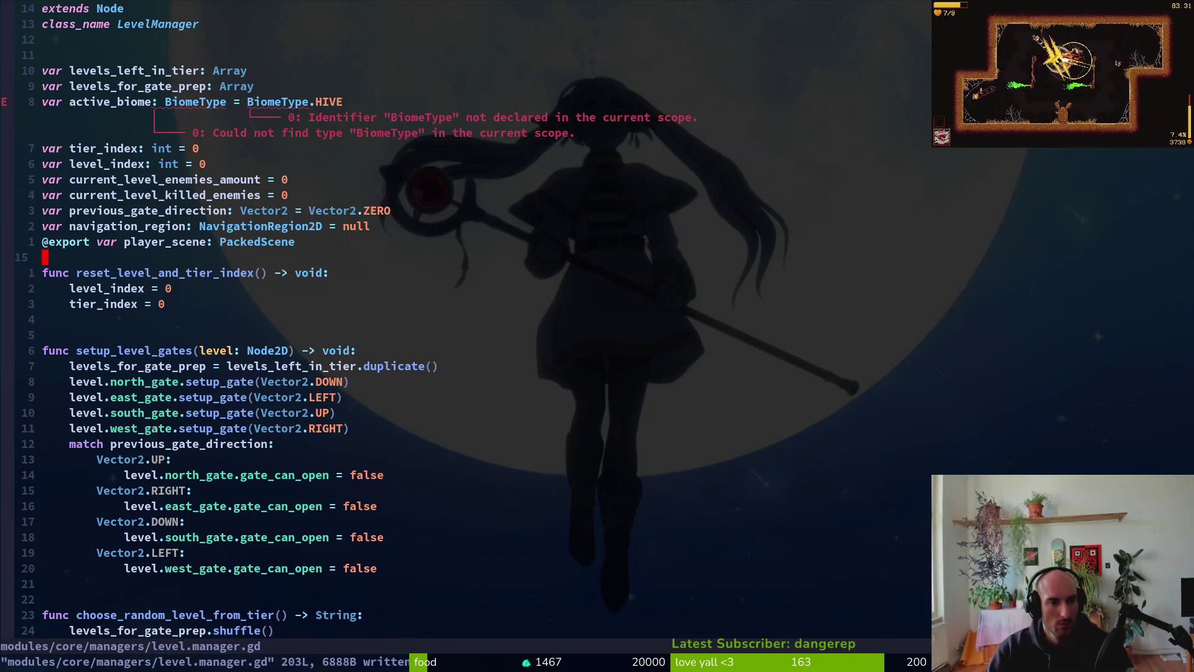
- Paste the BiomeType enum above assist_type in enum.helper.gd and save it
{"action": "key", "text": "space"}
{"action": "key", "text": "f"}
{"action": "key", "text": "f"}
{"action": "type", "text": "enh"}
{"action": "key", "text": "Return"}
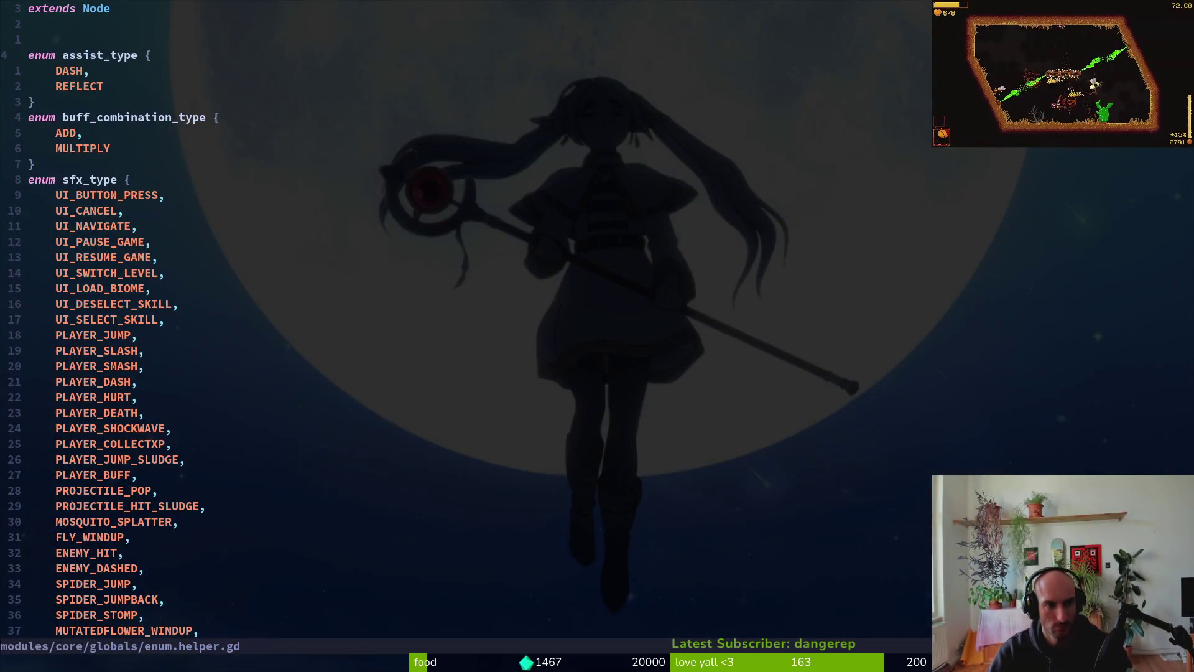
{"action": "key", "text": "P"}
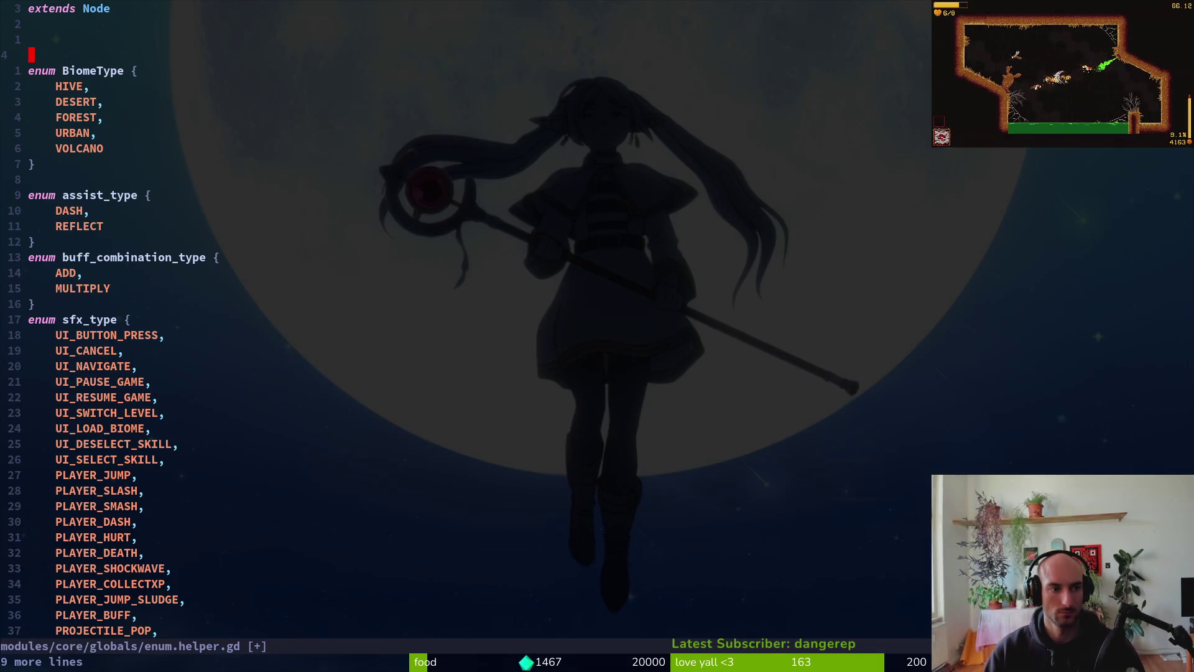
{"action": "key", "text": "ctrl+s"}
- Back in level.manager.gd, begin prefixing active_biome's BiomeType with EnumHelper
{"action": "key", "text": "ctrl+o"}
{"action": "key", "text": "k"}
{"action": "key", "text": "k"}
{"action": "key", "text": "k"}
{"action": "type", "text": "w"}
{"action": "type", "text": "i"}
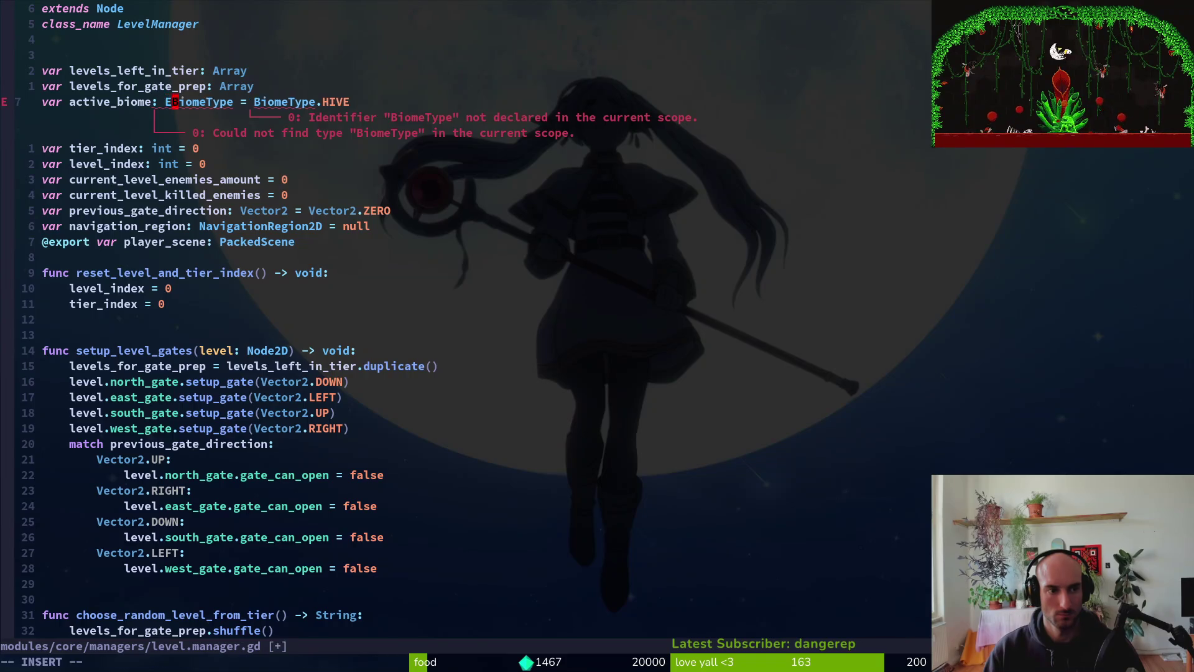
{"action": "type", "text": "EnumHelper."}
- Make active_biome's type EnumHelper.BiomeType and save level.manager.gd
{"action": "key", "text": "Escape"}
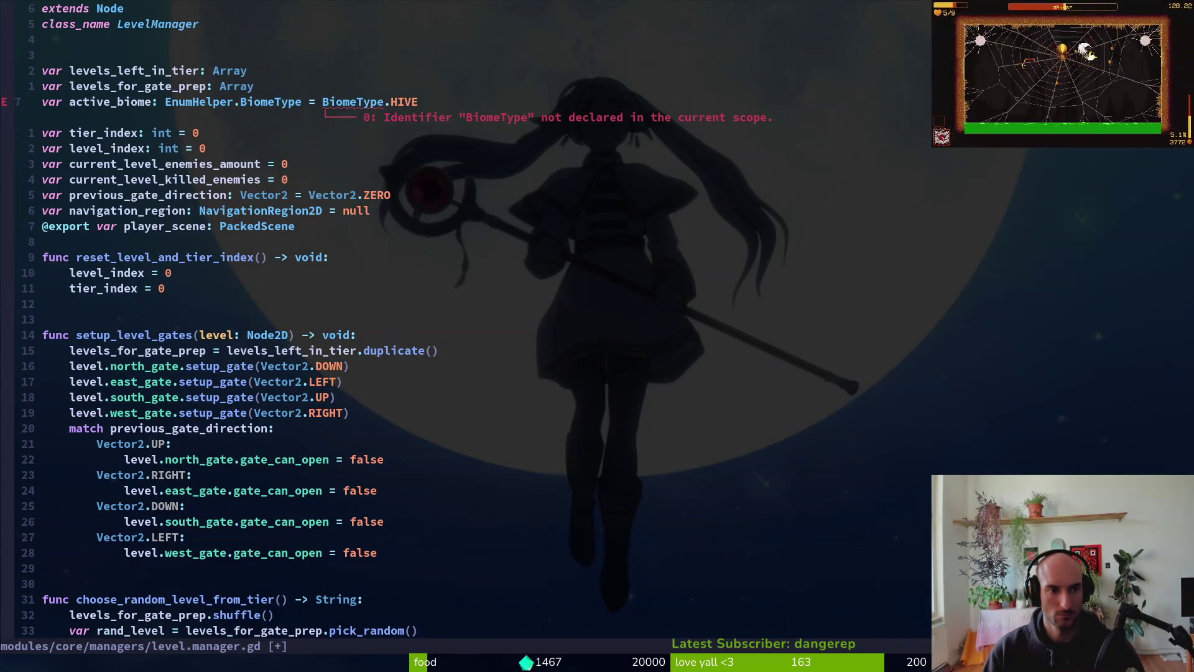
{"action": "key", "text": "ctrl+o"}
{"action": "key", "text": "ctrl+i"}
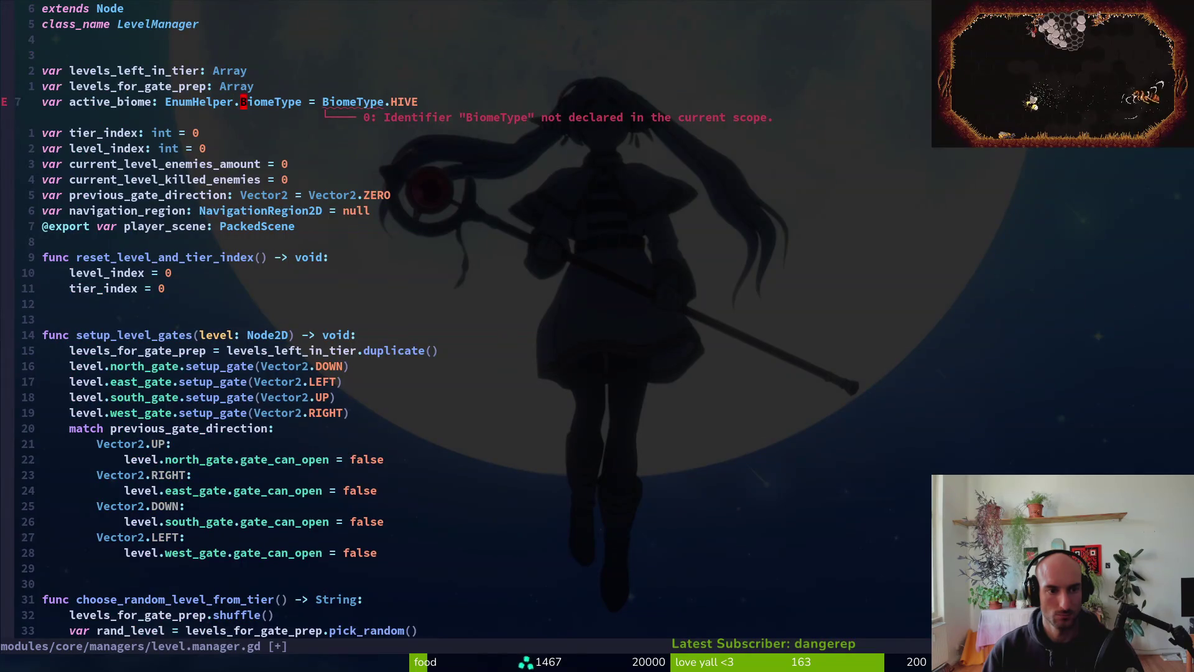
{"action": "type", "text": "cw"}
{"action": "type", "text": "EnumHelper."}
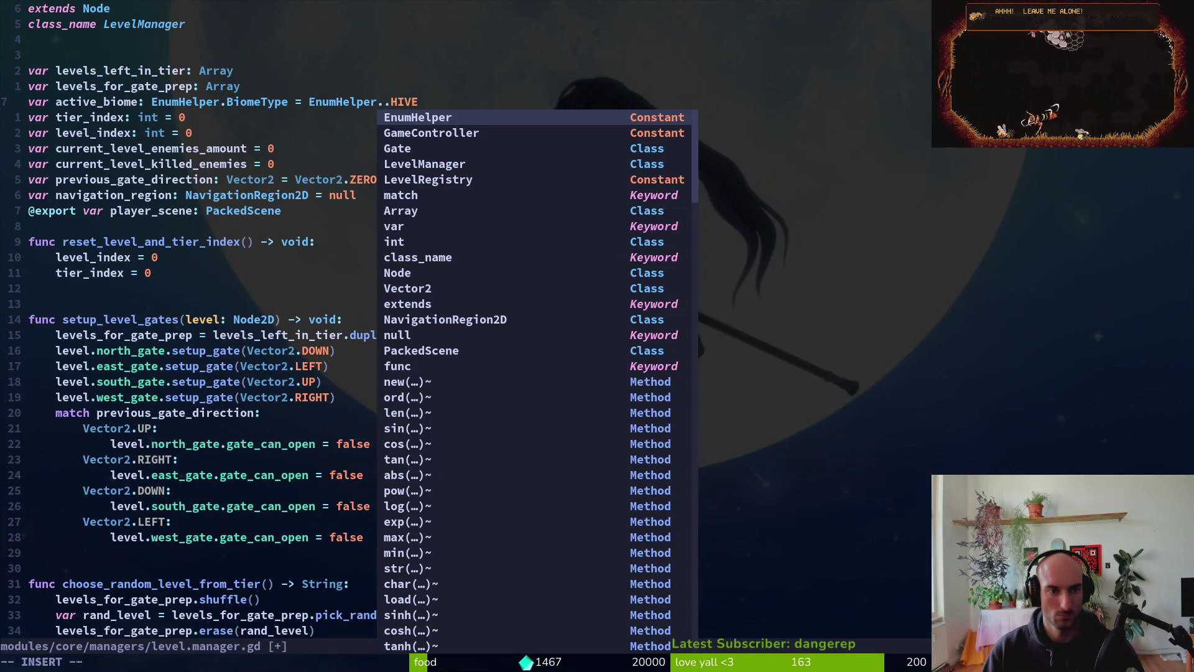
{"action": "type", "text": "biom"}
{"action": "key", "text": "Tab"}
{"action": "key", "text": "Tab"}
{"action": "key", "text": "Tab"}
{"action": "key", "text": "Escape"}
{"action": "type", "text": ":w"}
{"action": "key", "text": "Return"}
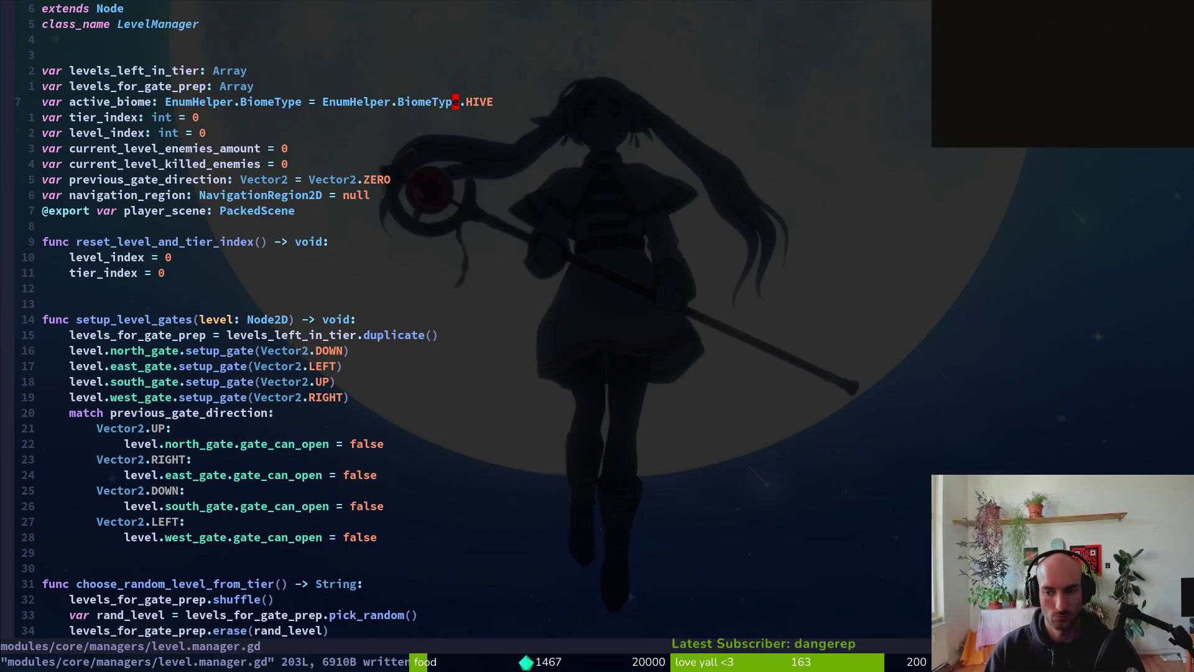
- Change get_random_level_from_biome's parameter to biome: EnumHelper.BiomeType
{"action": "key", "text": "j"}
{"action": "scroll", "coordinate": [455, 319], "scroll_direction": "down", "scroll_amount": 10}
{"action": "left_click", "coordinate": [455, 319]}
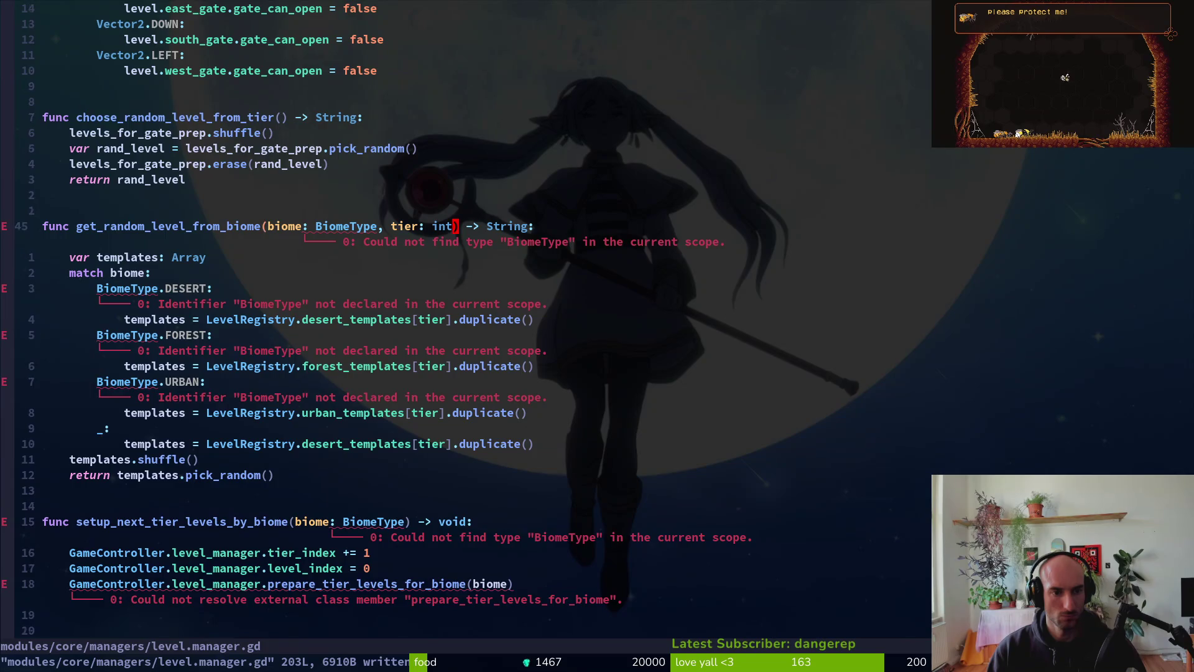
{"action": "key", "text": "j"}
{"action": "key", "text": "f"}
{"action": "key", "text": "parenright"}
{"action": "key", "text": "b"}
{"action": "key", "text": "b"}
{"action": "key", "text": "b"}
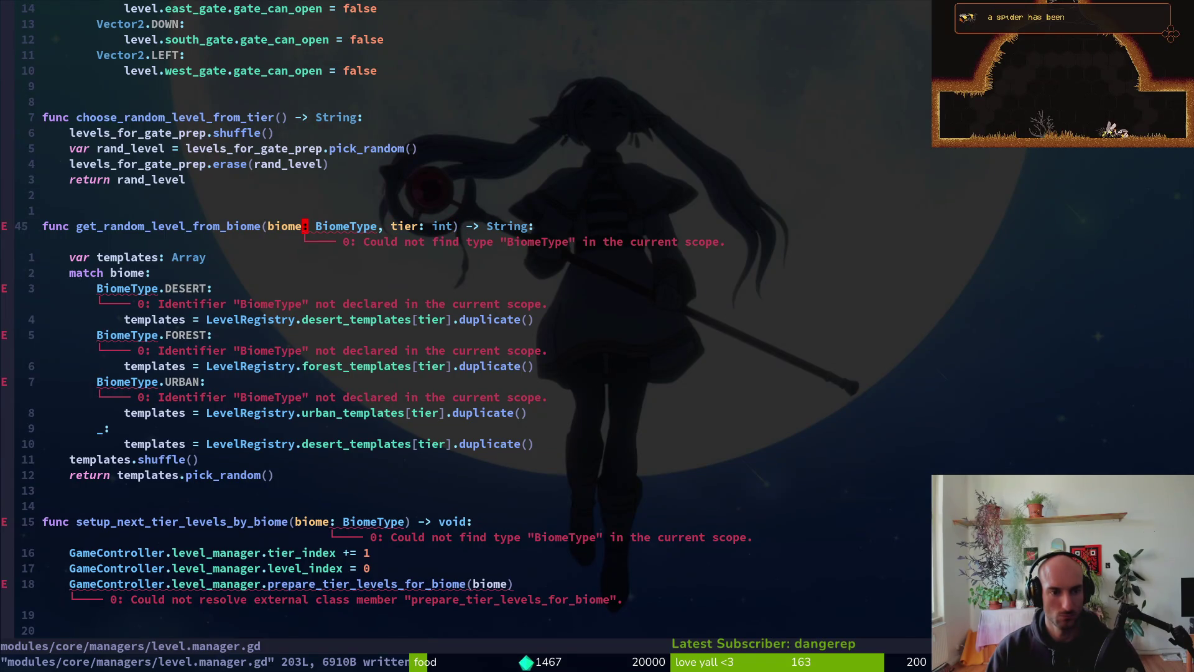
{"action": "type", "text": "biome: E"}
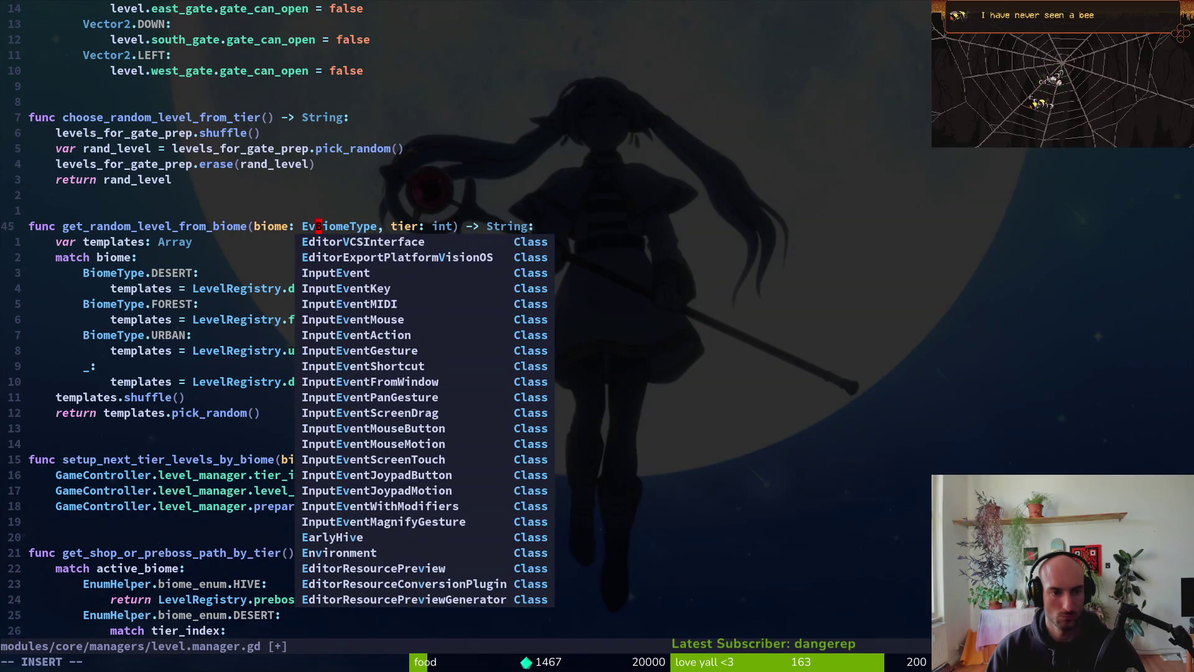
{"action": "type", "text": "numHelper.BiomeTyp"}
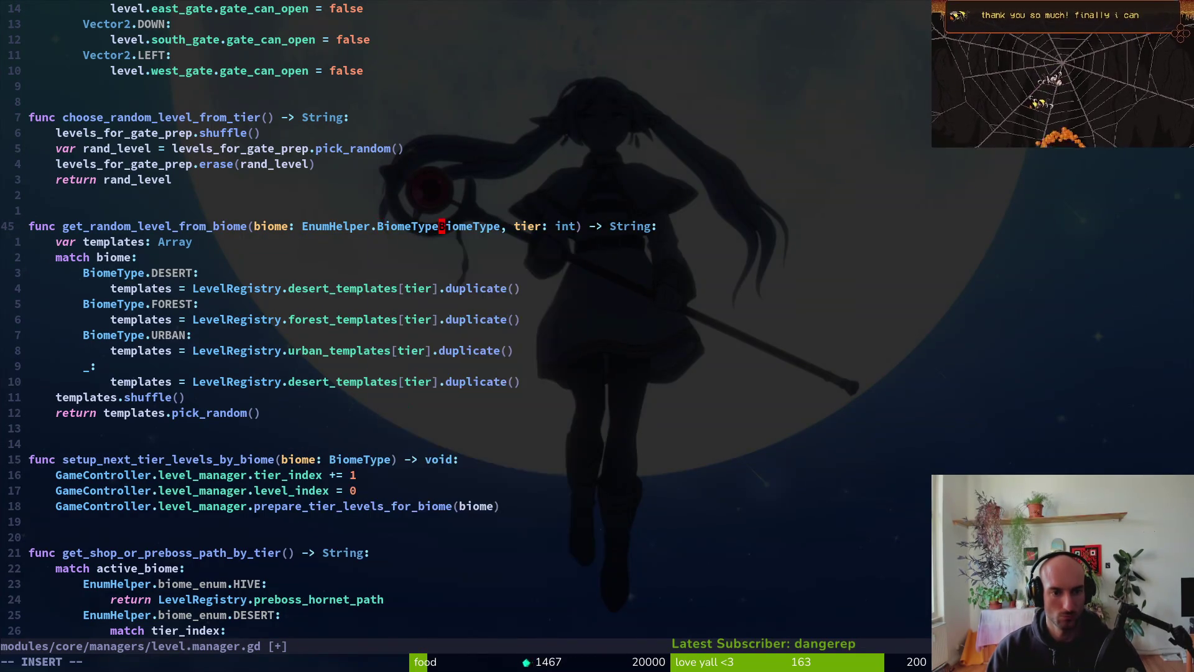
{"action": "type", "text": "e"}
{"action": "key", "text": "Return"}
{"action": "key", "text": "Escape"}
- Prefix the DESERT, FOREST and URBAN cases with EnumHelper., reusing a yanked copy
{"action": "key", "text": "j"}
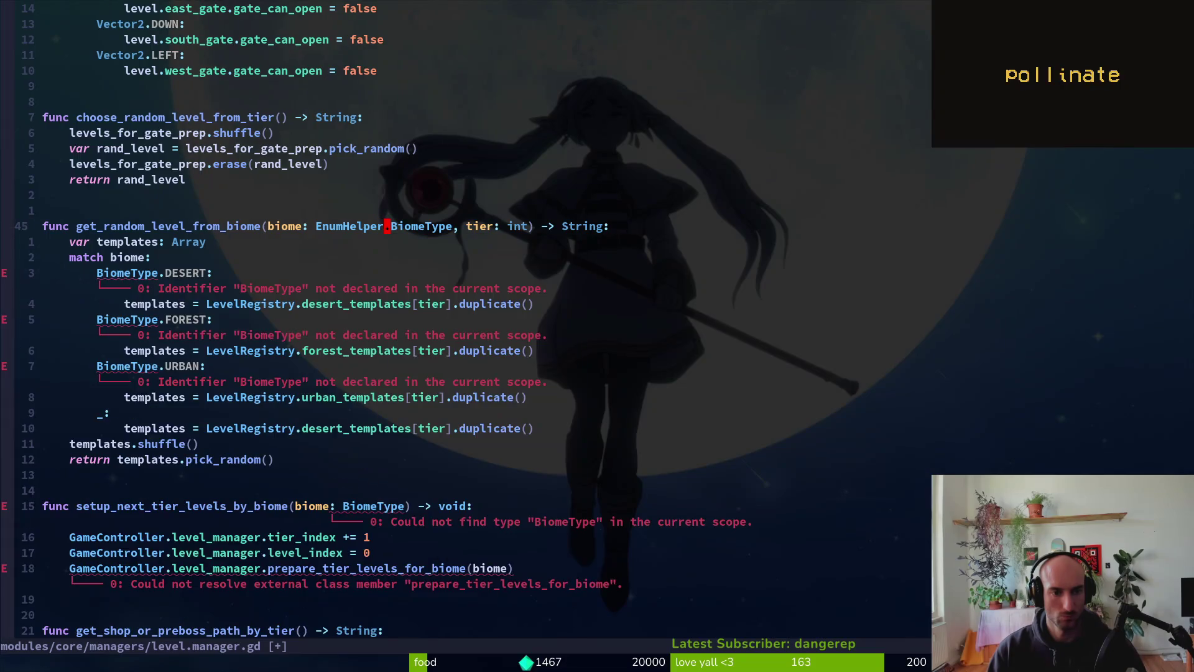
{"action": "key", "text": "j"}
{"action": "key", "text": "j"}
{"action": "key", "text": "b"}
{"action": "key", "text": "b"}
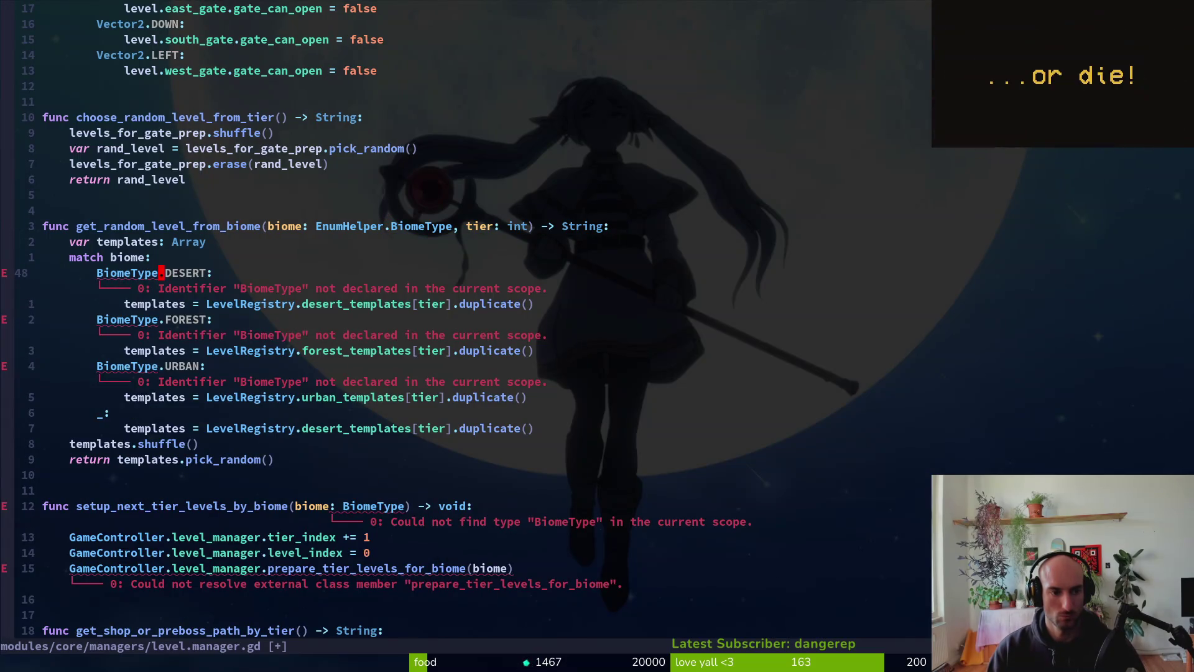
{"action": "type", "text": "EnumHelper."}
{"action": "key", "text": "Escape"}
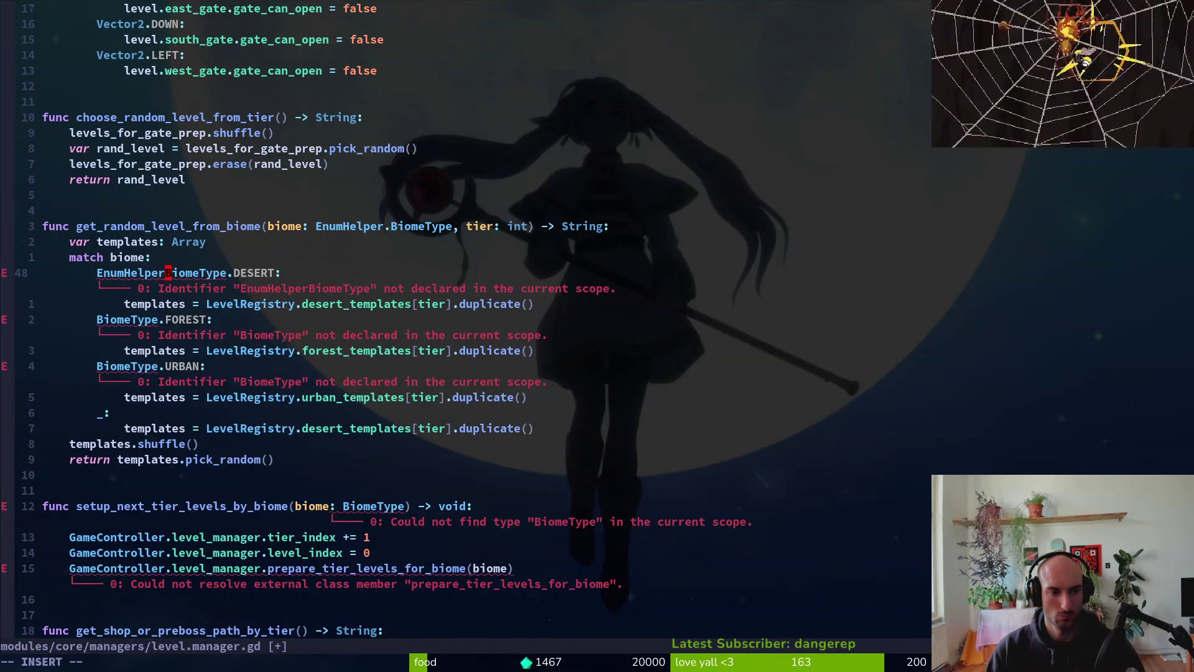
{"action": "key", "text": "v"}
{"action": "key", "text": "b"}
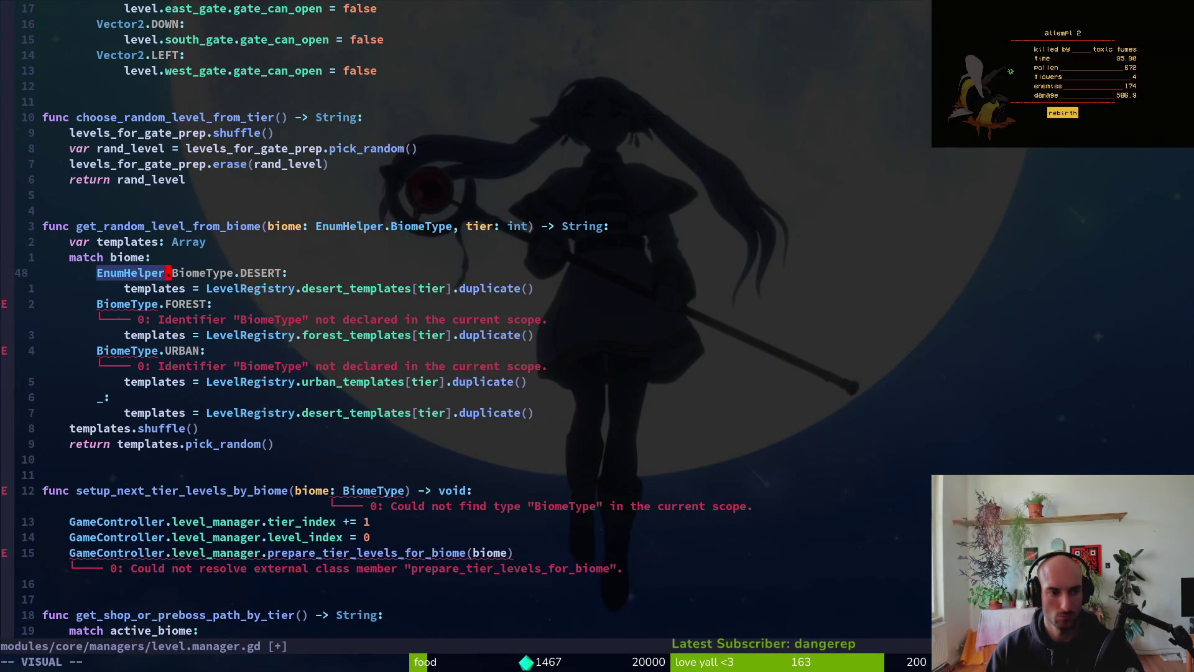
{"action": "key", "text": "y"}
{"action": "key", "text": "j"}
{"action": "key", "text": "j"}
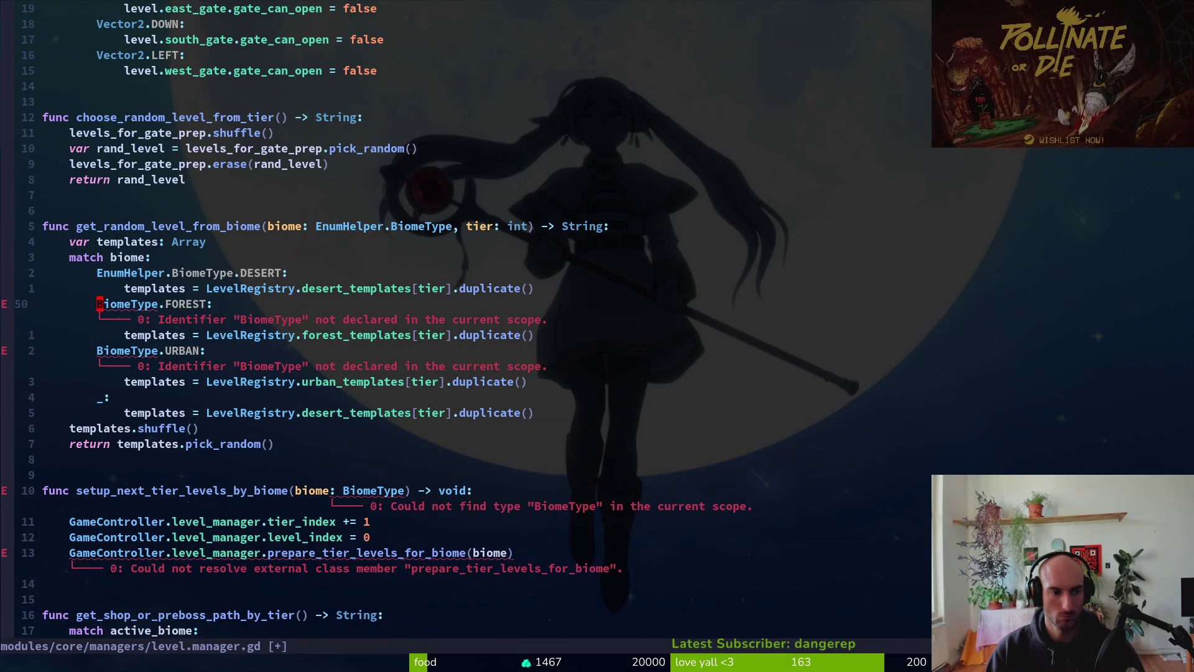
{"action": "key", "text": "P"}
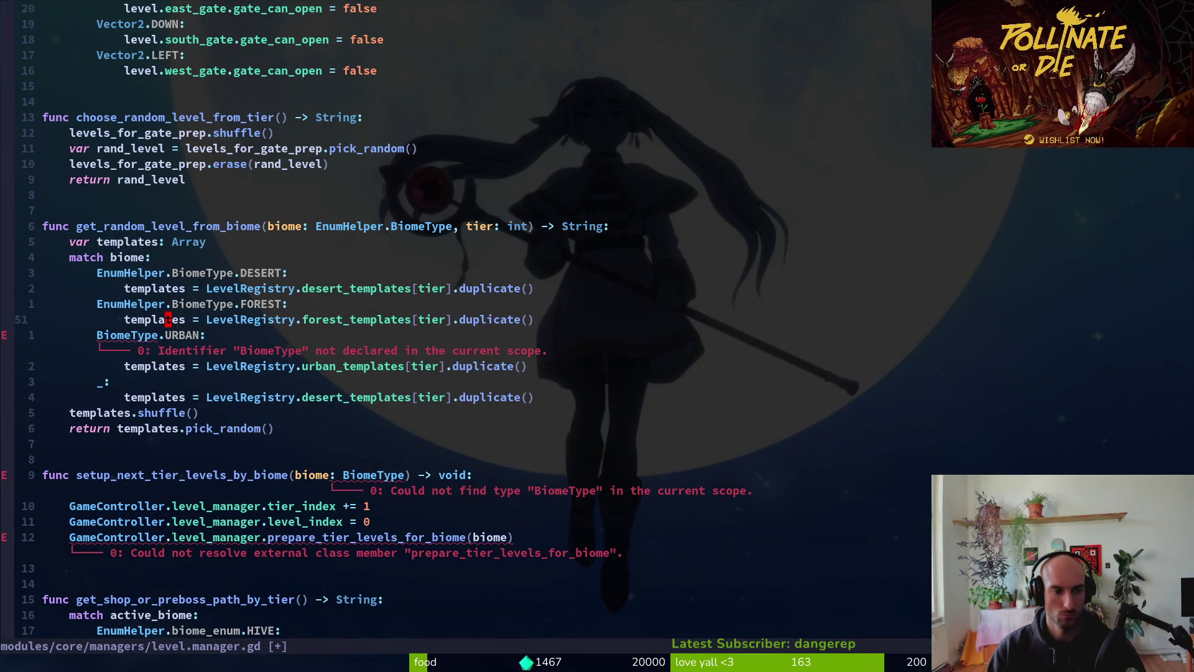
{"action": "key", "text": "P"}
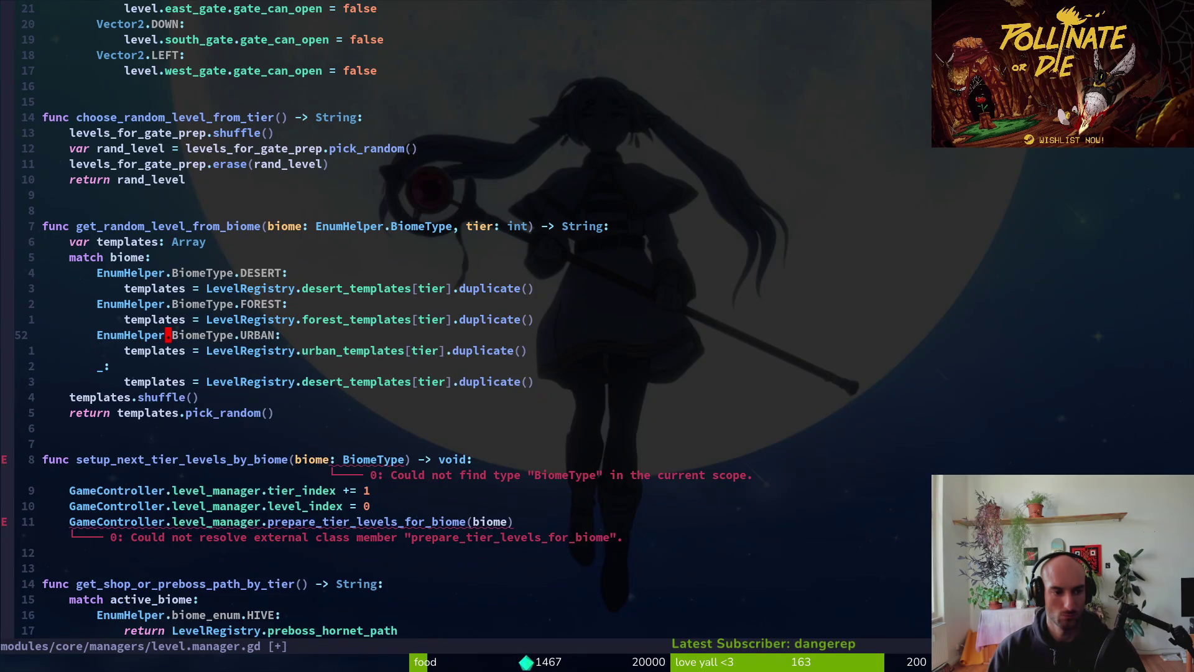
- Add EnumHelper. to setup_next_tier_levels_by_biome's BiomeType parameter
{"action": "key", "text": "j"}
{"action": "key", "text": "j"}
{"action": "key", "text": "j"}
{"action": "key", "text": "f"}
{"action": "key", "text": "parenleft"}
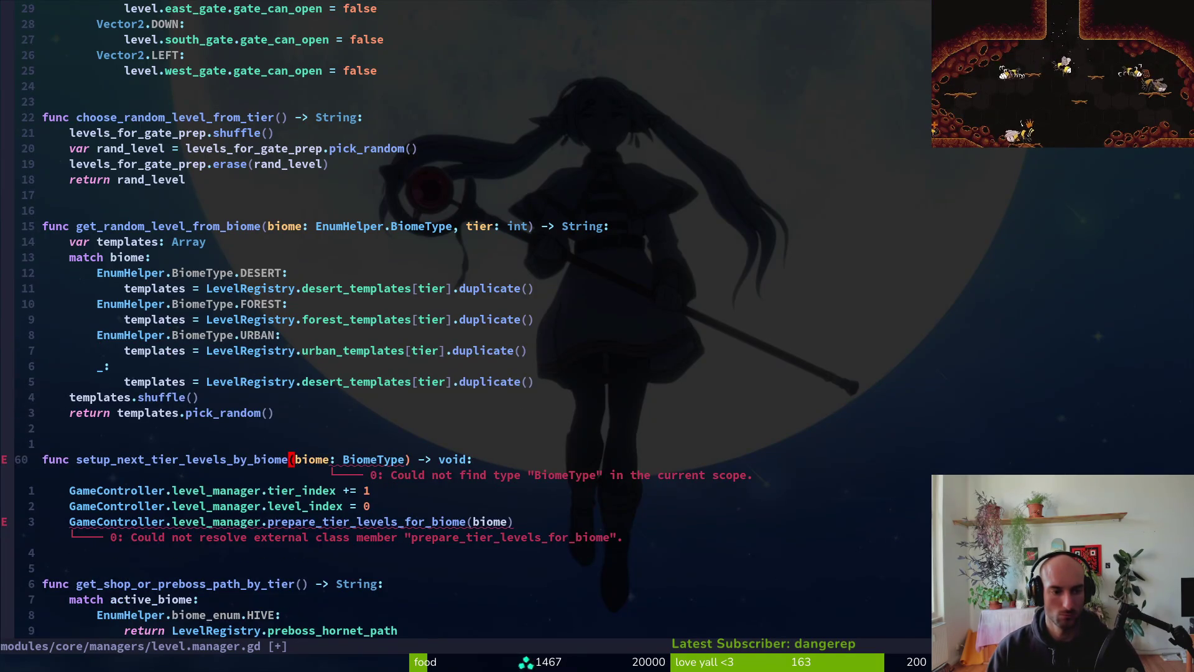
{"action": "key", "text": "P"}
{"action": "key", "text": "j"}
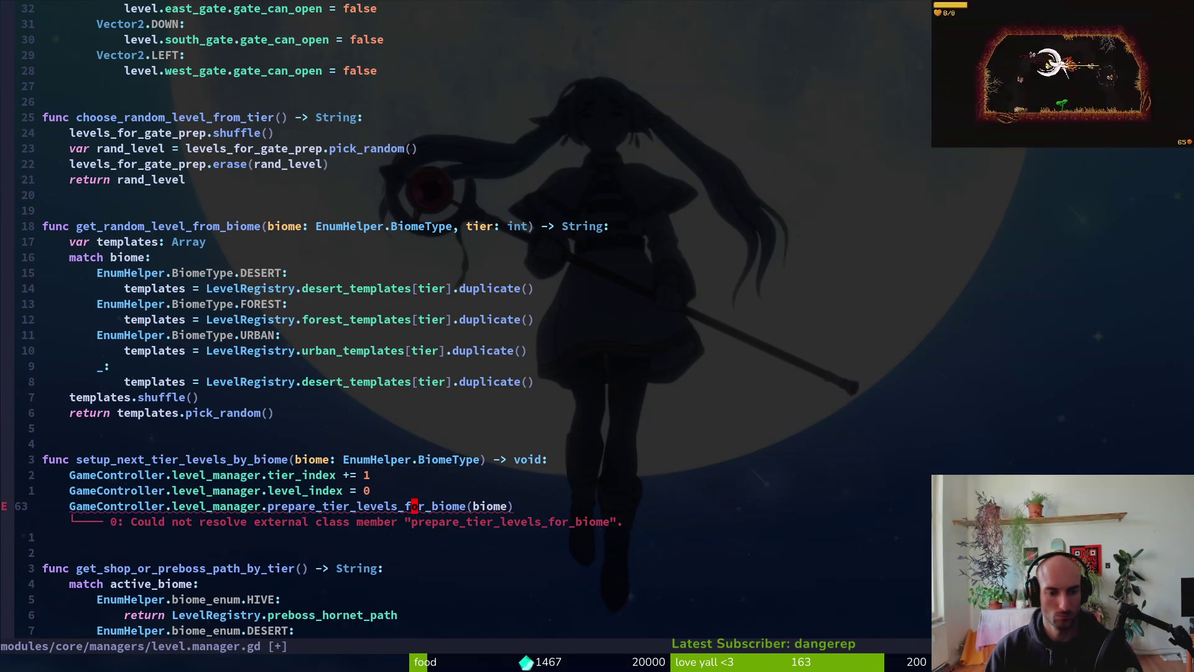
- Prefix prepare_tier_levels_for_biome's parameter and DESERT, FOREST, URBAN cases with EnumHelper
{"action": "key", "text": "n"}
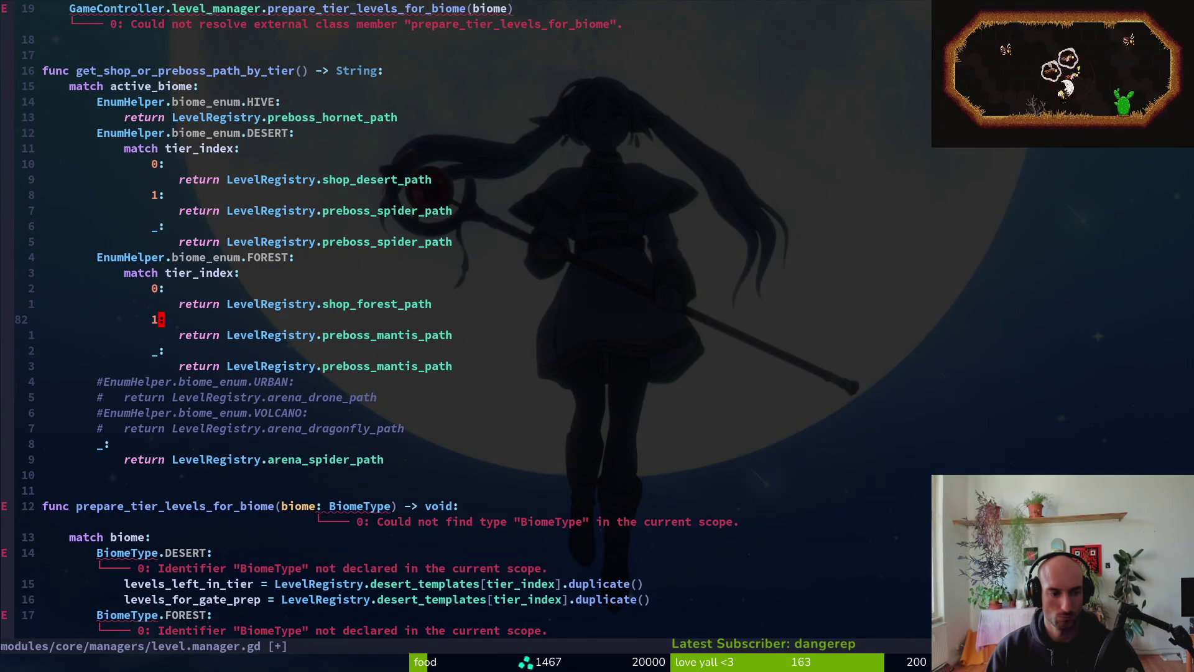
{"action": "key", "text": "n"}
{"action": "key", "text": "B"}
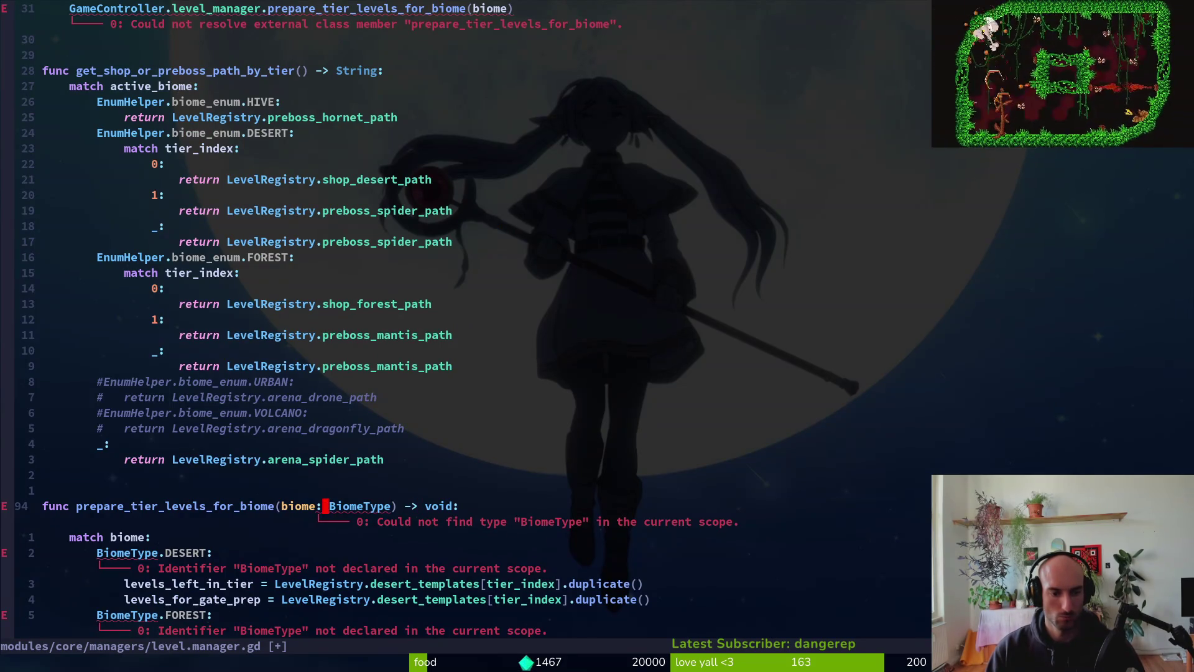
{"action": "key", "text": "P"}
{"action": "key", "text": "bracketright"}
{"action": "key", "text": "d"}
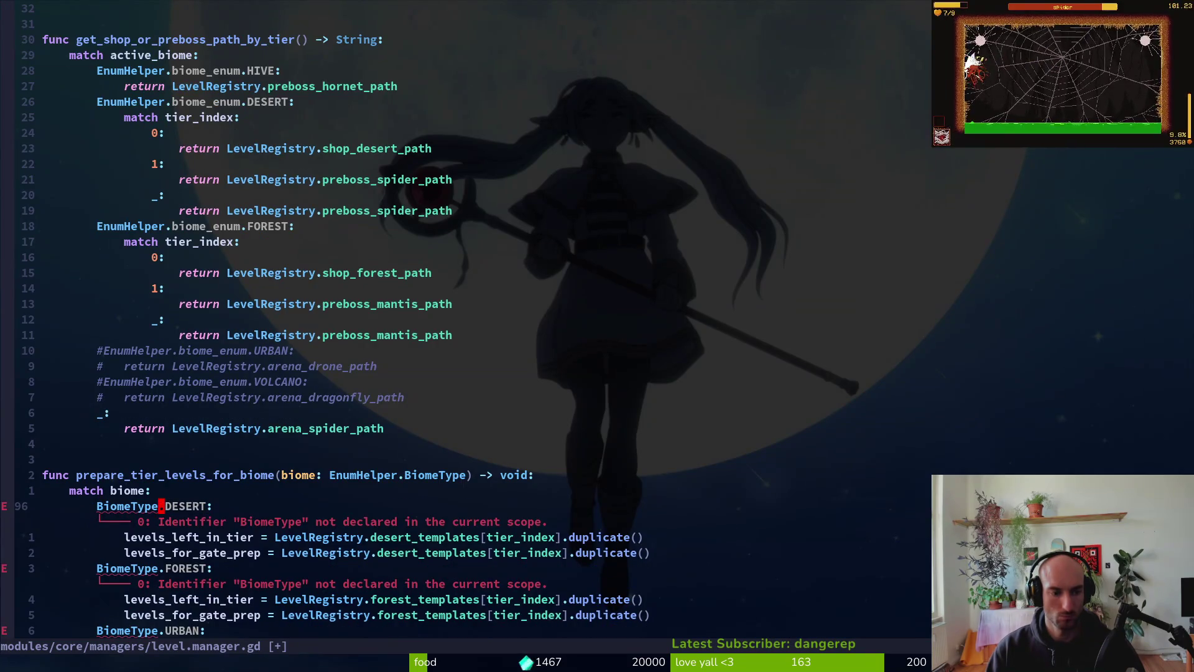
{"action": "key", "text": "P"}
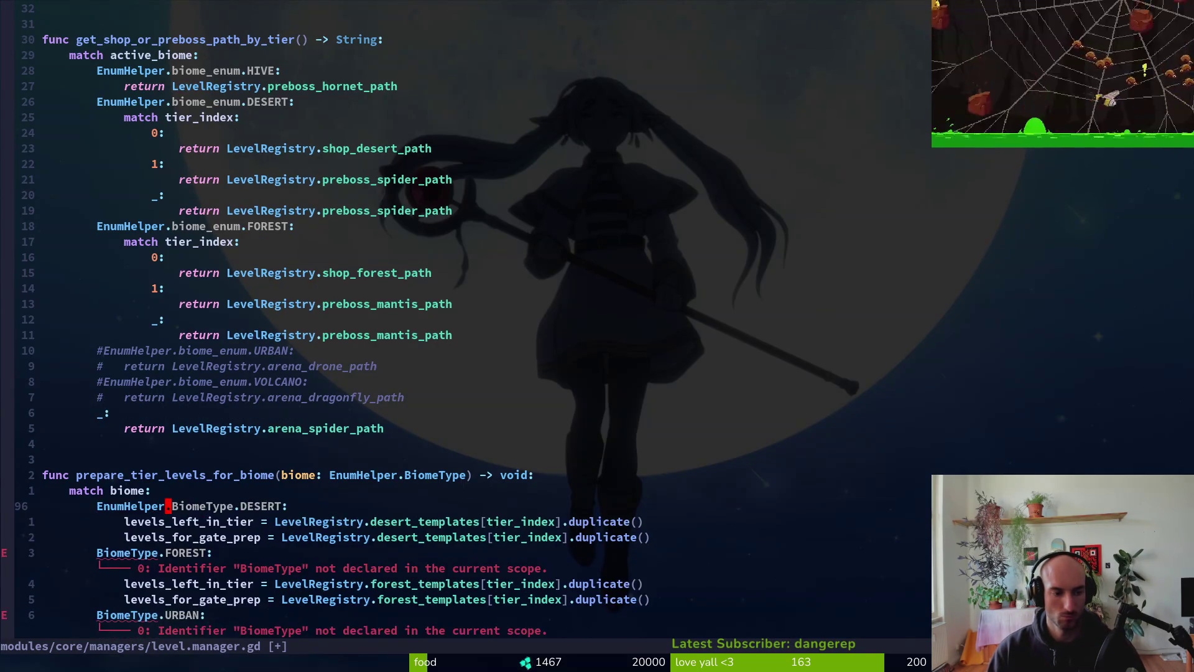
{"action": "key", "text": "j"}
{"action": "key", "text": "bracketright"}
{"action": "key", "text": "d"}
{"action": "key", "text": "P"}
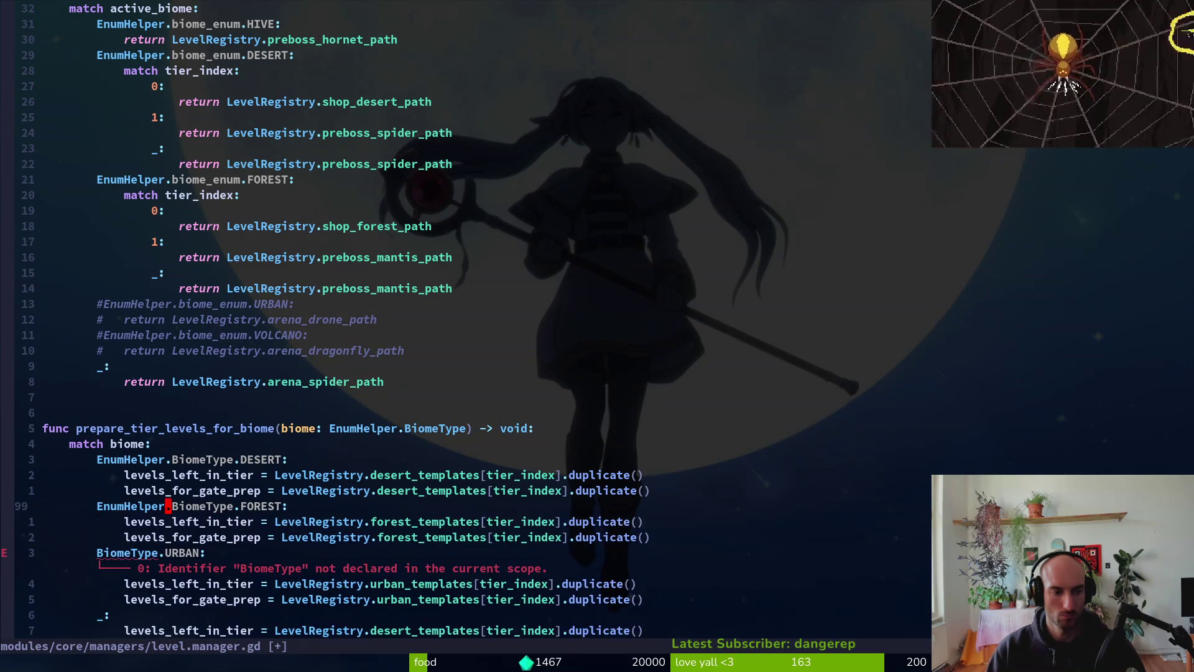
{"action": "key", "text": "j"}
{"action": "key", "text": "j"}
{"action": "key", "text": "j"}
{"action": "key", "text": "P"}
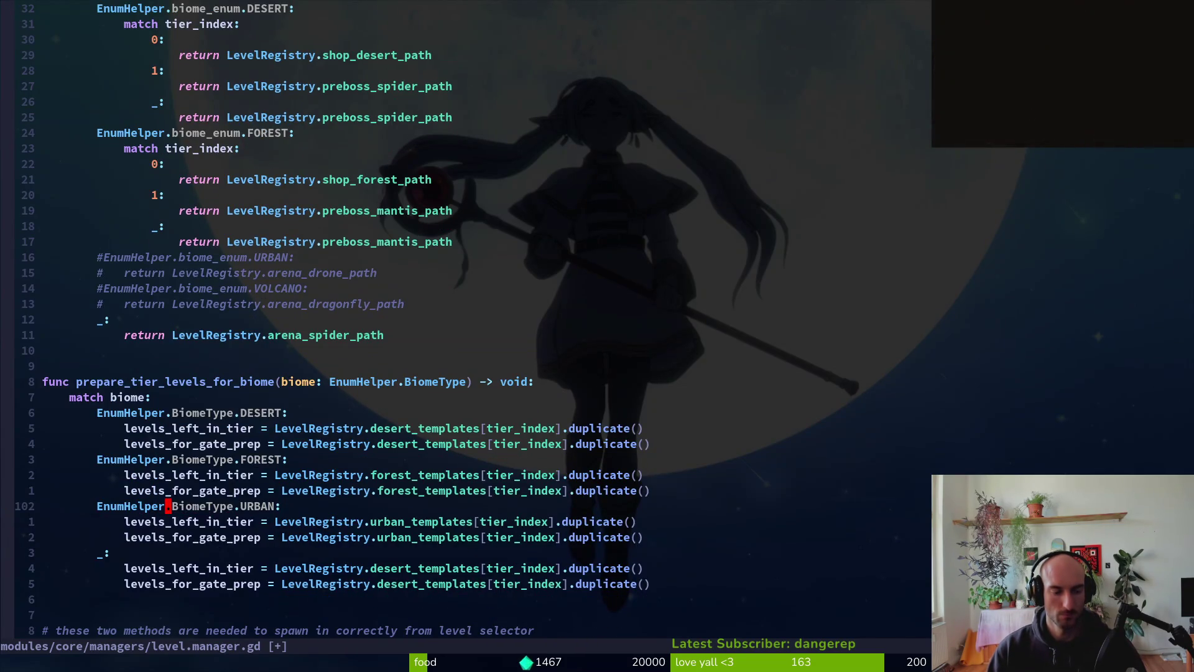
- Save level.manager.gd and scroll through the edited functions to check them
{"action": "key", "text": "ctrl+o"}
{"action": "key", "text": "ctrl+o"}
{"action": "key", "text": "ctrl+o"}
{"action": "key", "text": "ctrl+o"}
{"action": "key", "text": "ctrl+o"}
{"action": "type", "text": ":w"}
{"action": "key", "text": "Return"}
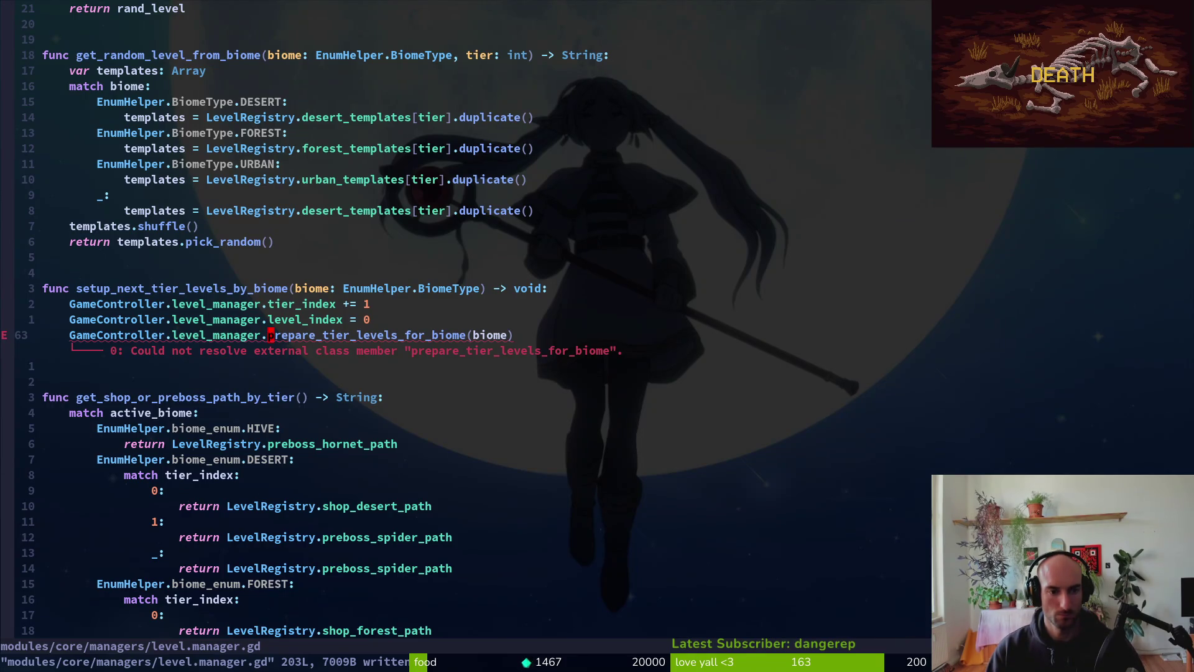
{"action": "key", "text": "ctrl+d"}
{"action": "key", "text": "ctrl+d"}
{"action": "key", "text": "ctrl+u"}
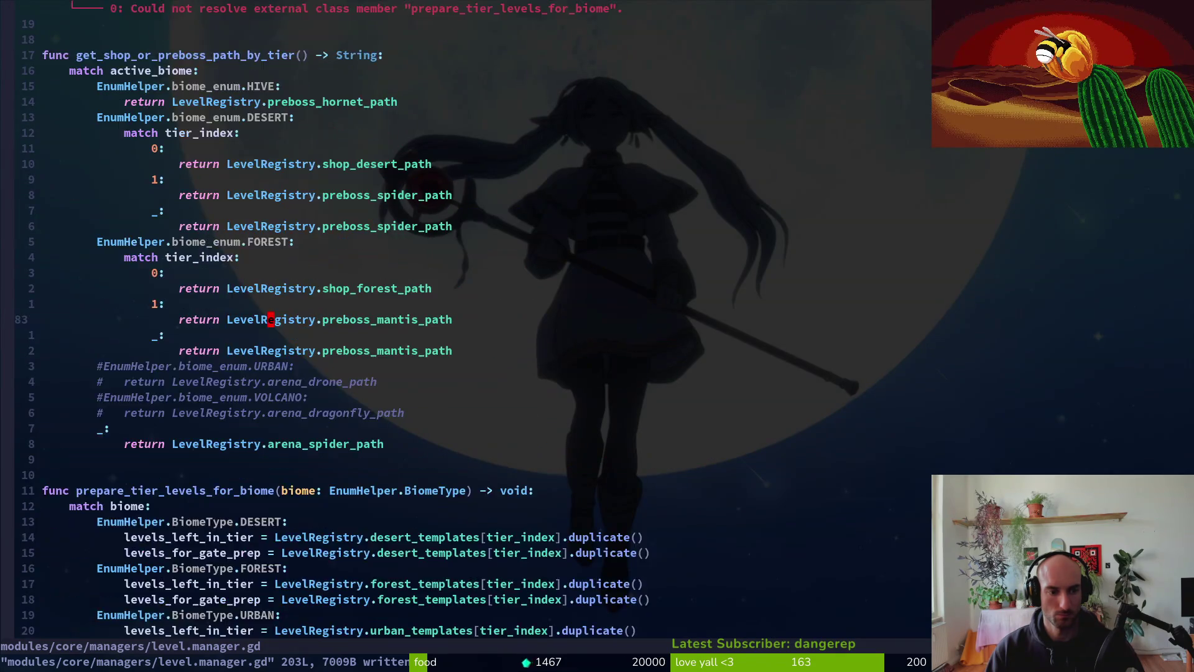
{"action": "key", "text": "ctrl+u"}
{"action": "key", "text": "ctrl+d"}
{"action": "key", "text": "ctrl+d"}
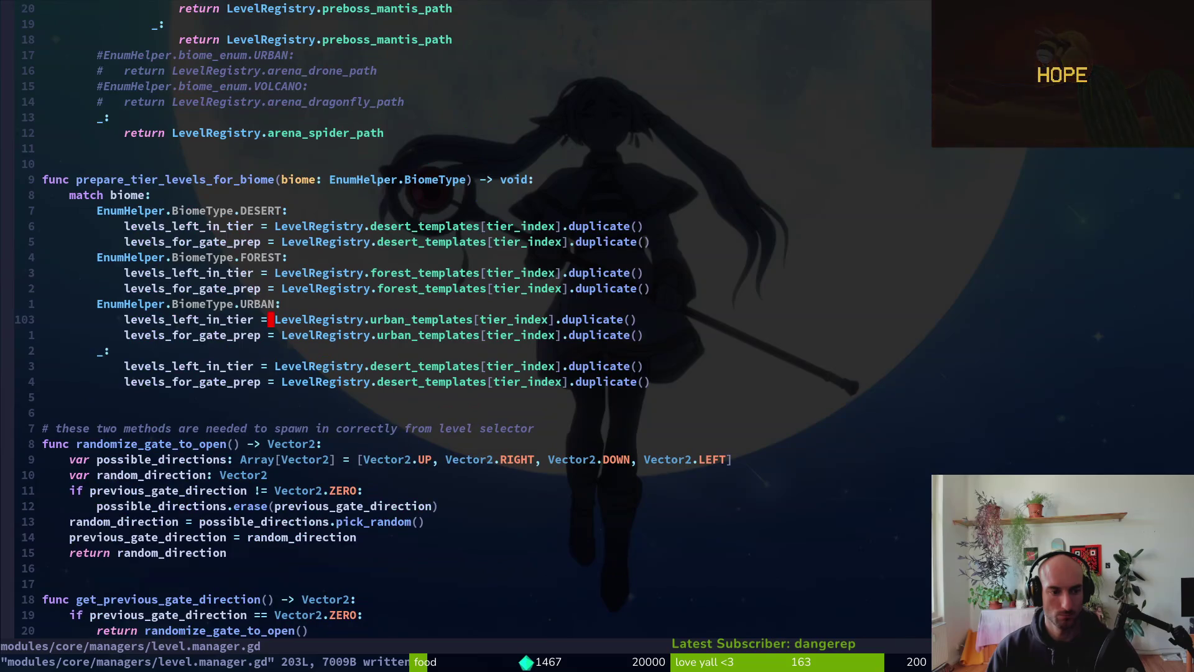
{"action": "key", "text": "ctrl+d"}
{"action": "key", "text": "ctrl+u"}
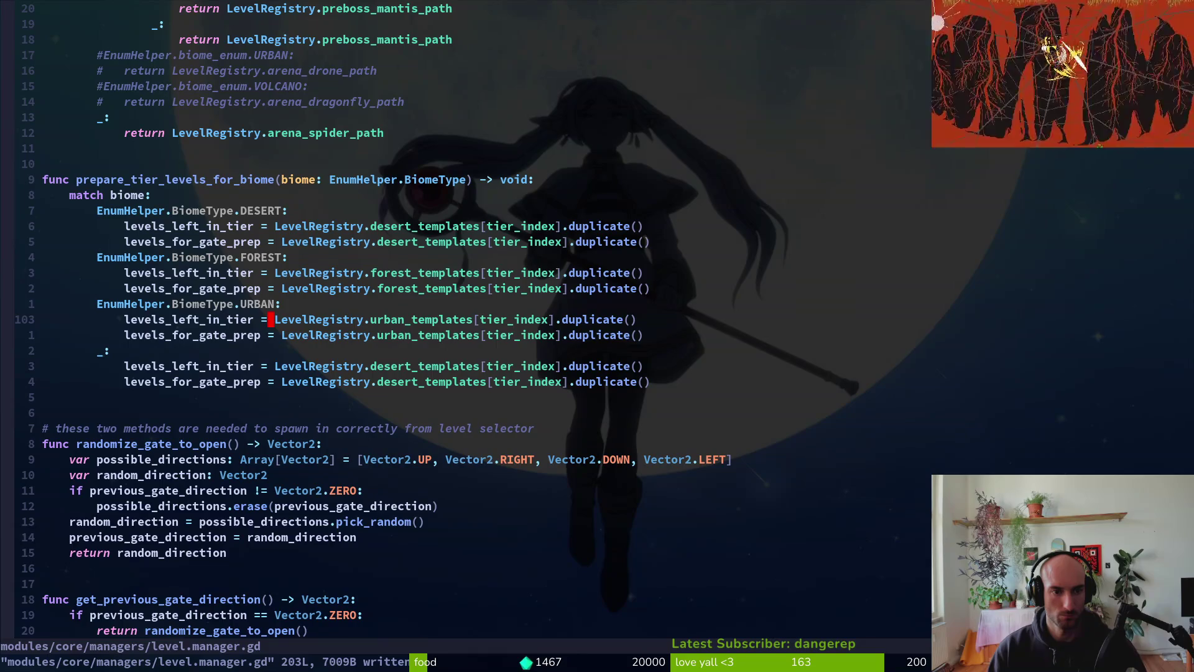
- Undo and redo the URBAN prefix edit, then save the file again
{"action": "key", "text": "k"}
{"action": "key", "text": "ctrl+u"}
{"action": "key", "text": "ctrl+u"}
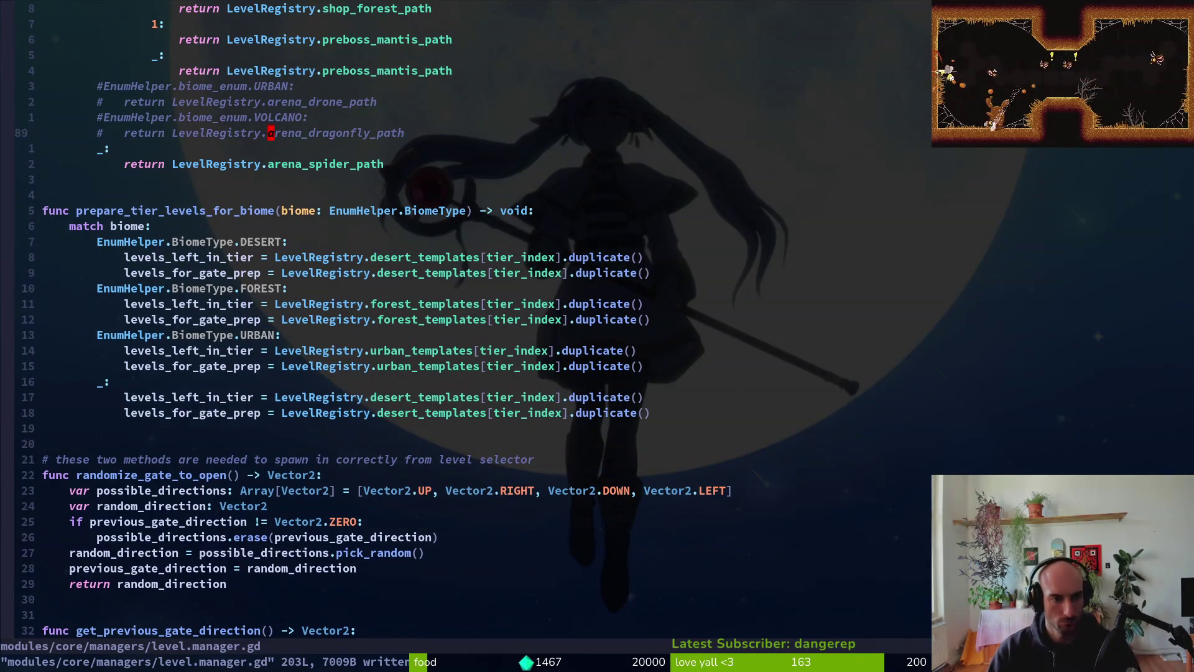
{"action": "key", "text": "k"}
{"action": "key", "text": "k"}
{"action": "key", "text": "k"}
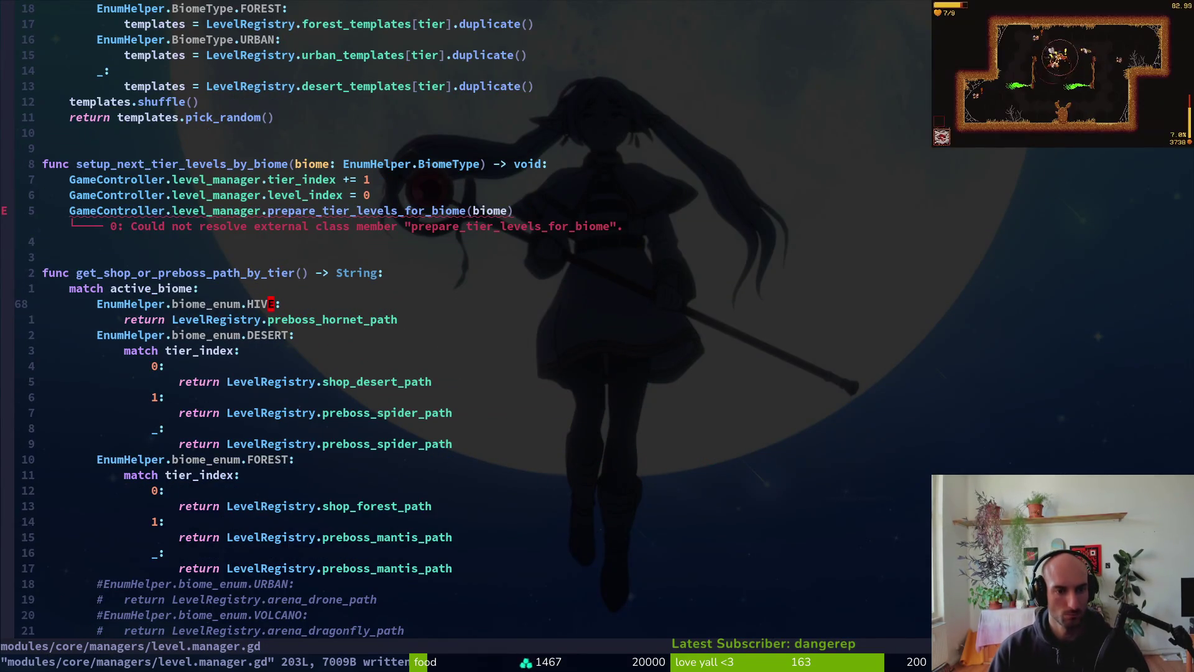
{"action": "key", "text": "k"}
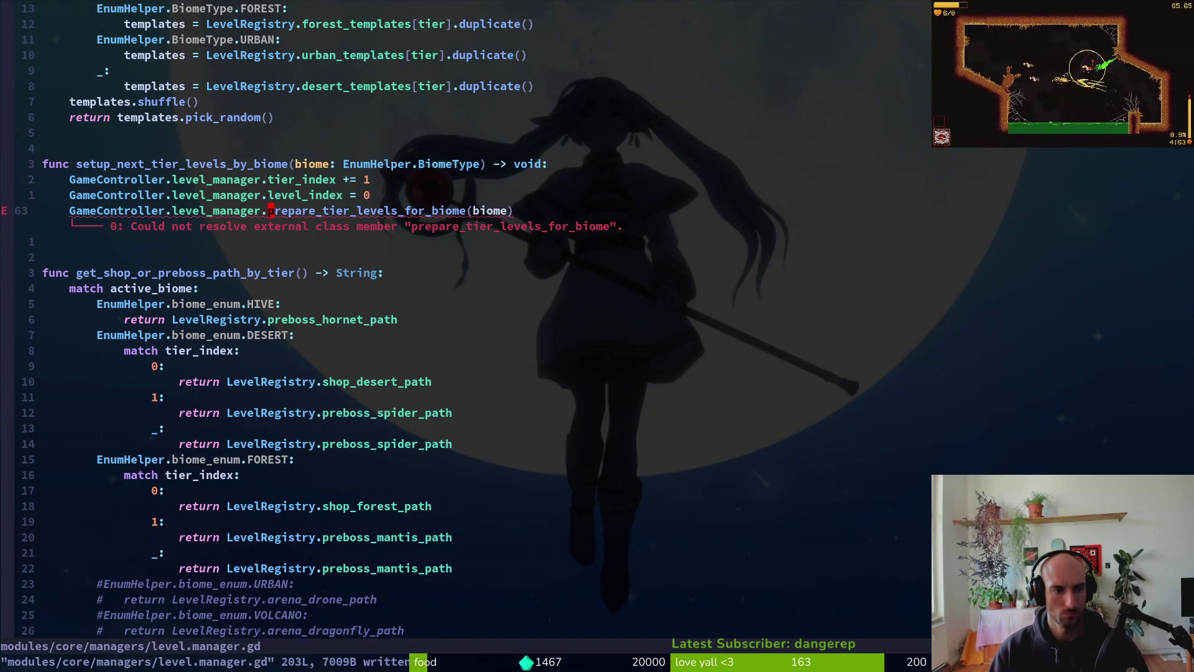
{"action": "key", "text": "u"}
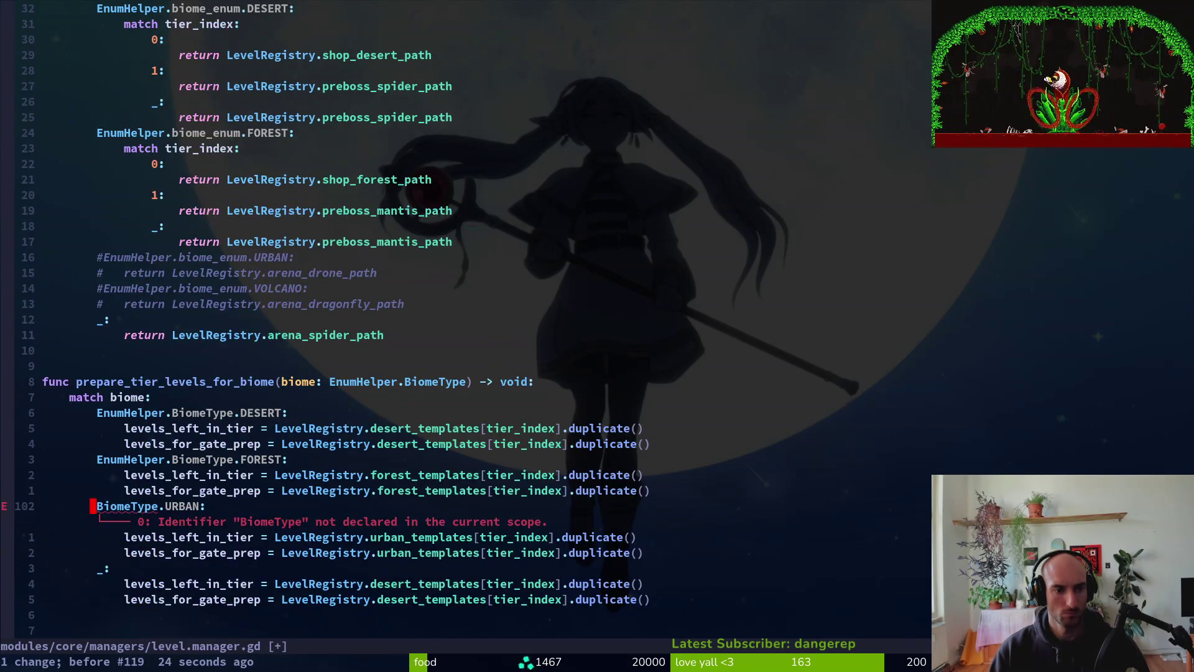
{"action": "key", "text": "ctrl+r"}
{"action": "key", "text": "ctrl+r"}
{"action": "key", "text": "ctrl+r"}
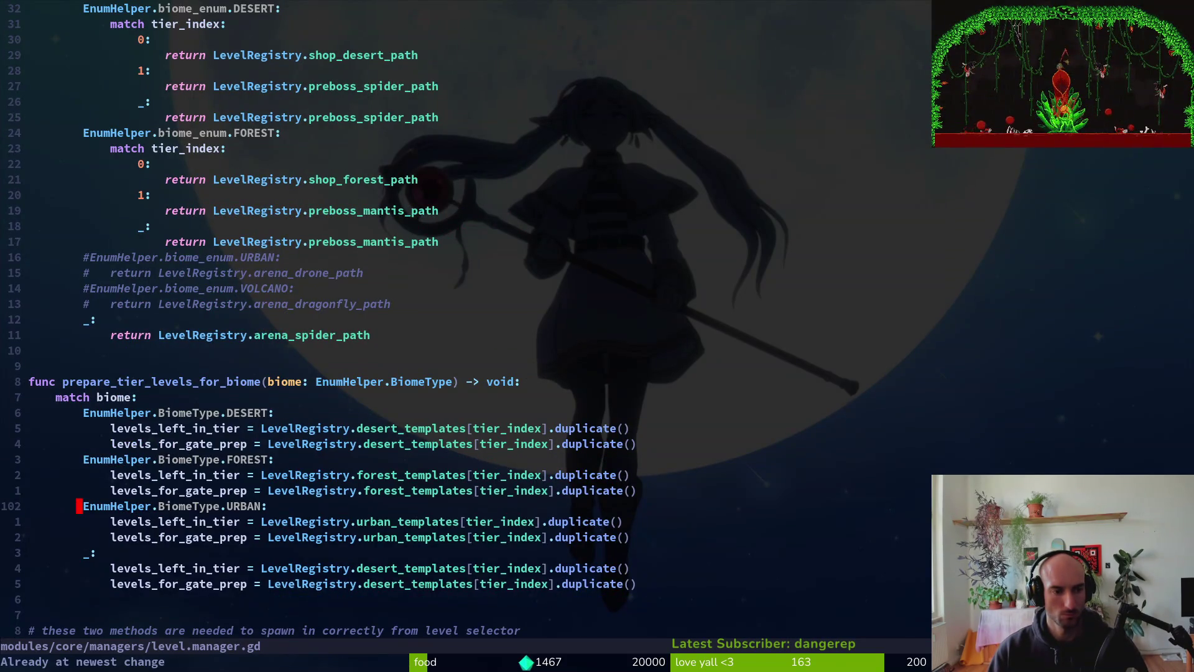
{"action": "type", "text": ":w"}
{"action": "key", "text": "Return"}
- Inspect the GameController reference on the prepare_tier_levels_for_biome call
{"action": "key", "text": "2"}
{"action": "key", "text": "0"}
{"action": "key", "text": "k"}
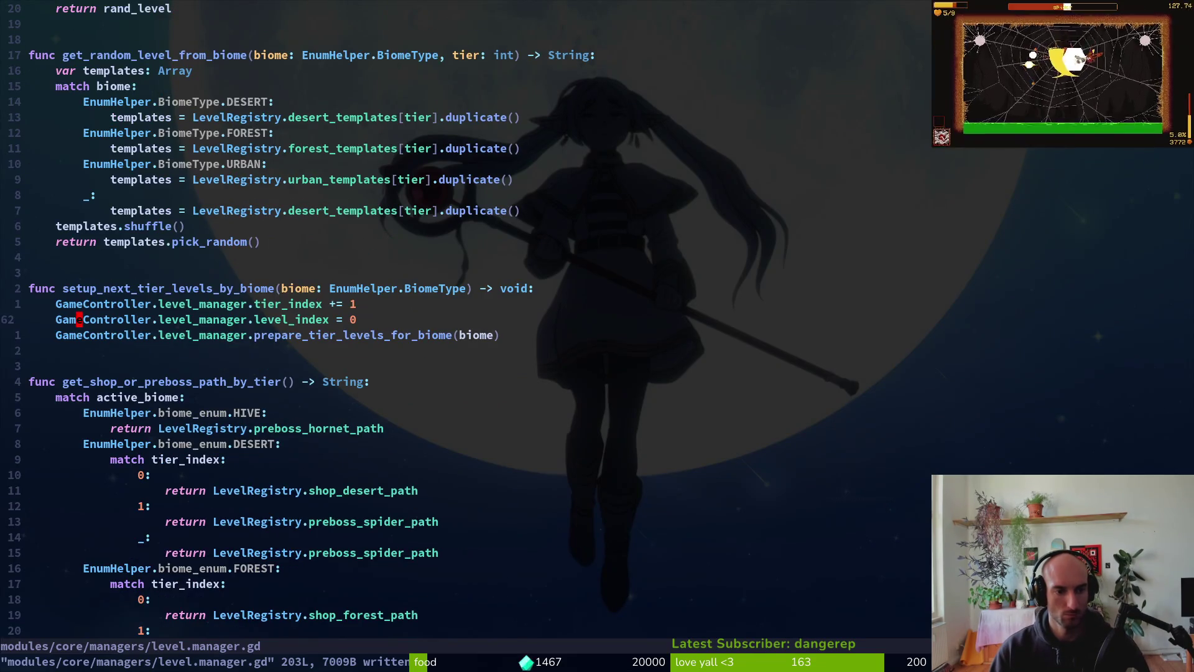
{"action": "key", "text": "j"}
{"action": "key", "text": "j"}
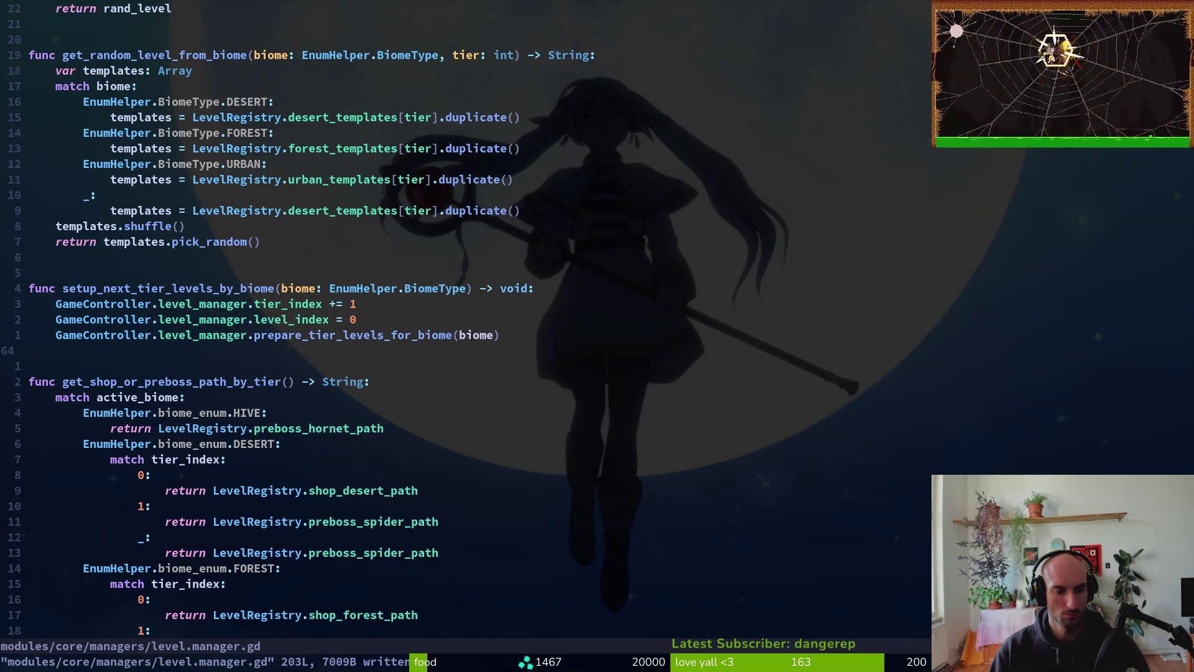
{"action": "key", "text": "k"}
{"action": "key", "text": "l"}
{"action": "key", "text": "e"}
{"action": "key", "text": "h"}
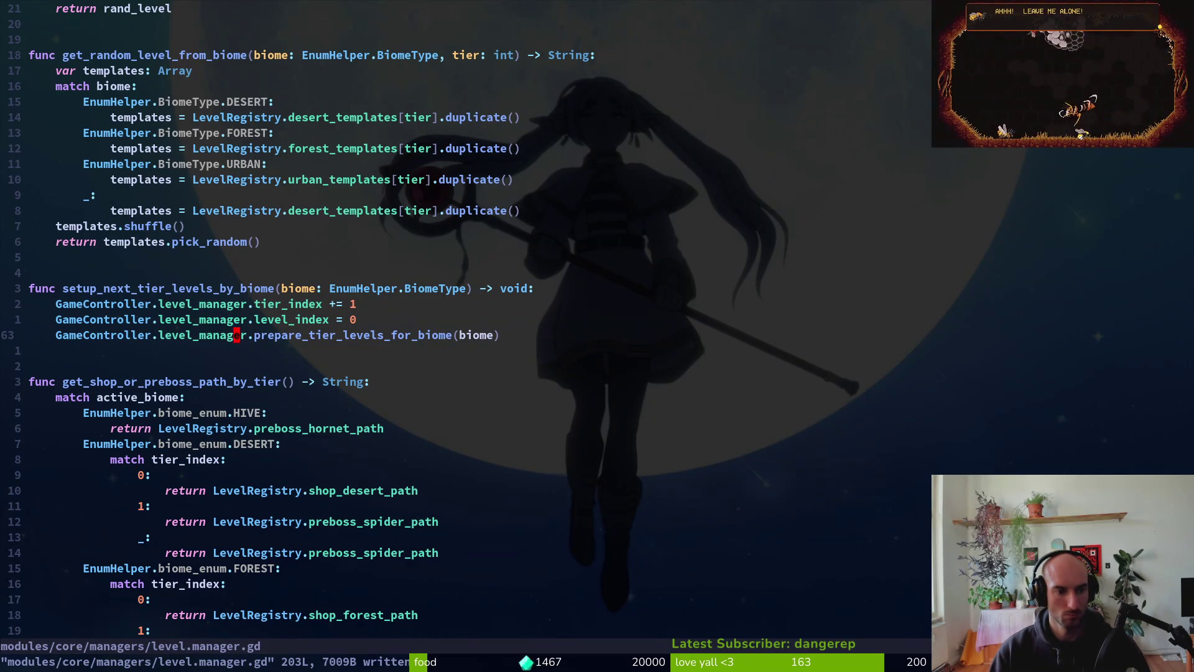
{"action": "key", "text": "h"}
{"action": "key", "text": "asciicircum"}
{"action": "key", "text": "v"}
{"action": "key", "text": "f"}
{"action": "key", "text": "period"}
{"action": "key", "text": "Escape"}
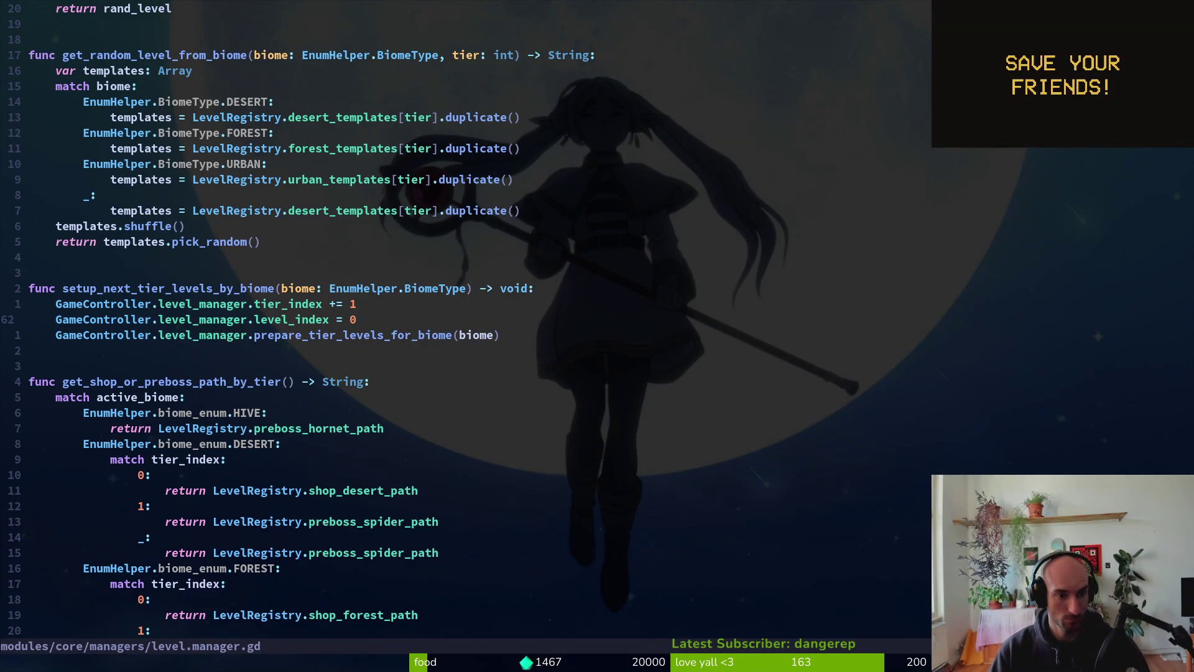
- Select the setup_next_tier_levels_by_biome name to search the project for it
{"action": "key", "text": "k"}
{"action": "key", "text": "v"}
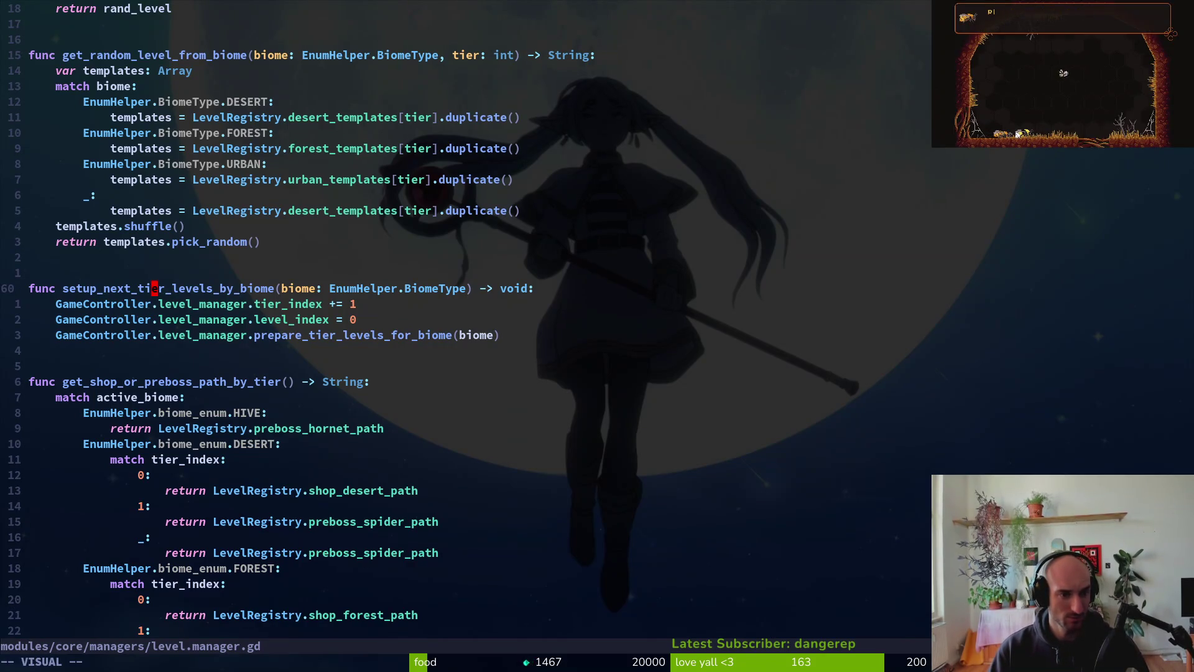
{"action": "key", "text": "space"}
- Grep the project twice for setup_next_tier_levels_by_biome usages, saving level.manager.gd each time
{"action": "key", "text": "s"}
{"action": "key", "text": "w"}
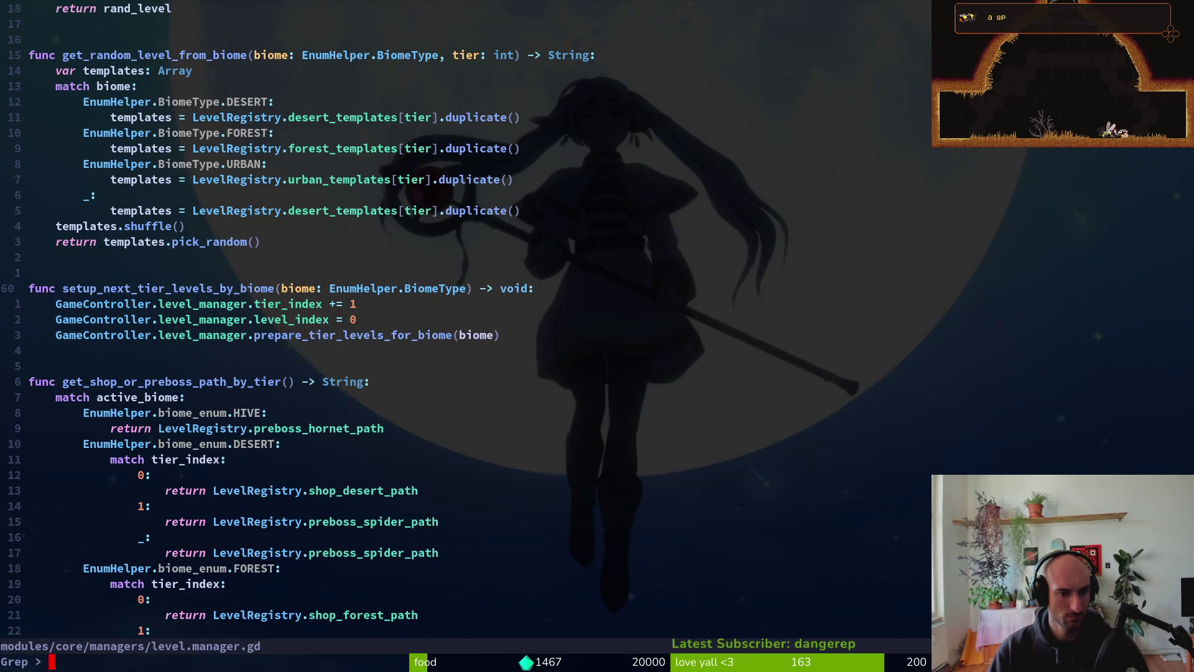
{"action": "key", "text": "Return"}
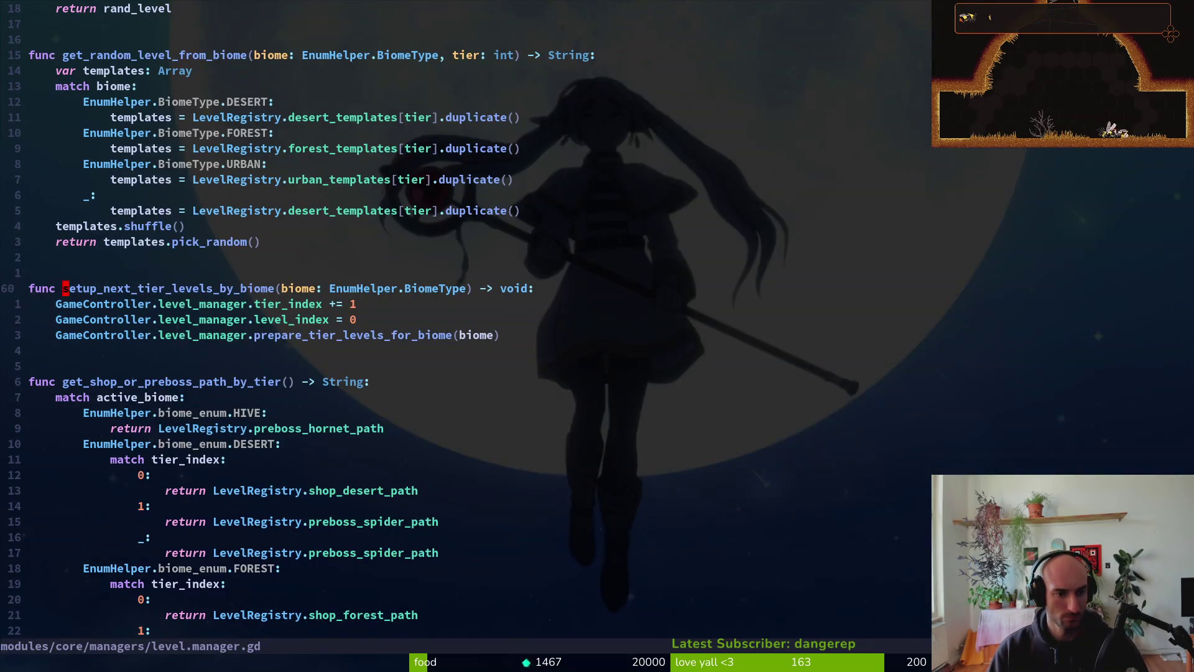
{"action": "type", "text": ":w"}
{"action": "key", "text": "Return"}
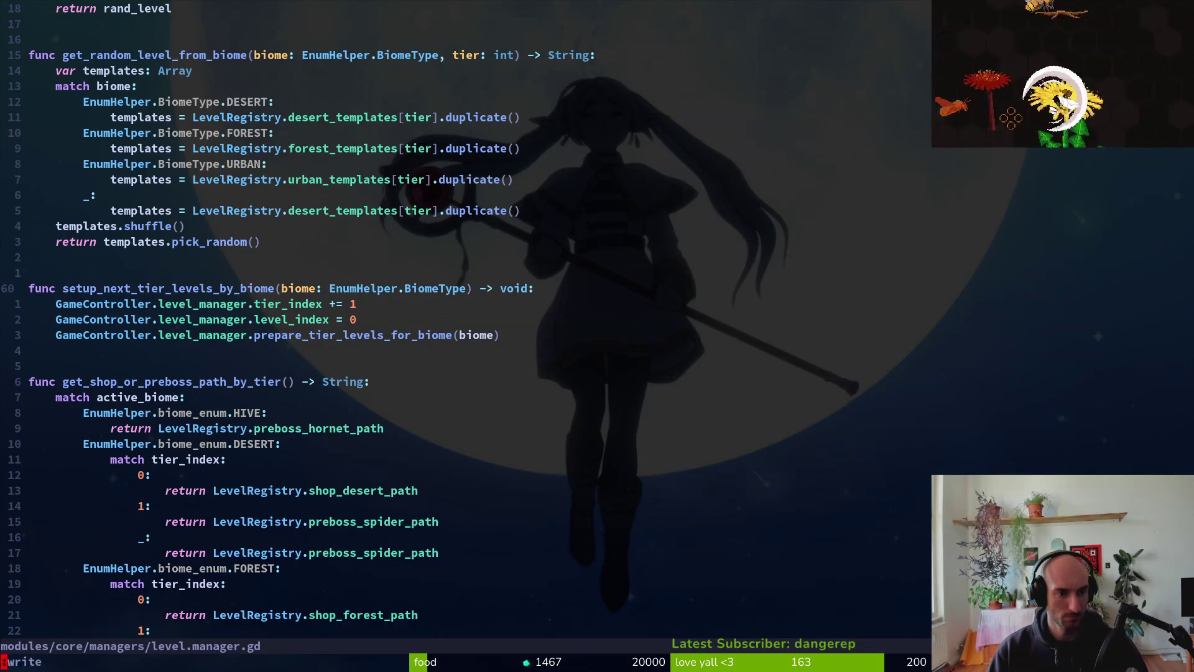
{"action": "key", "text": "space"}
{"action": "key", "text": "f"}
{"action": "key", "text": "w"}
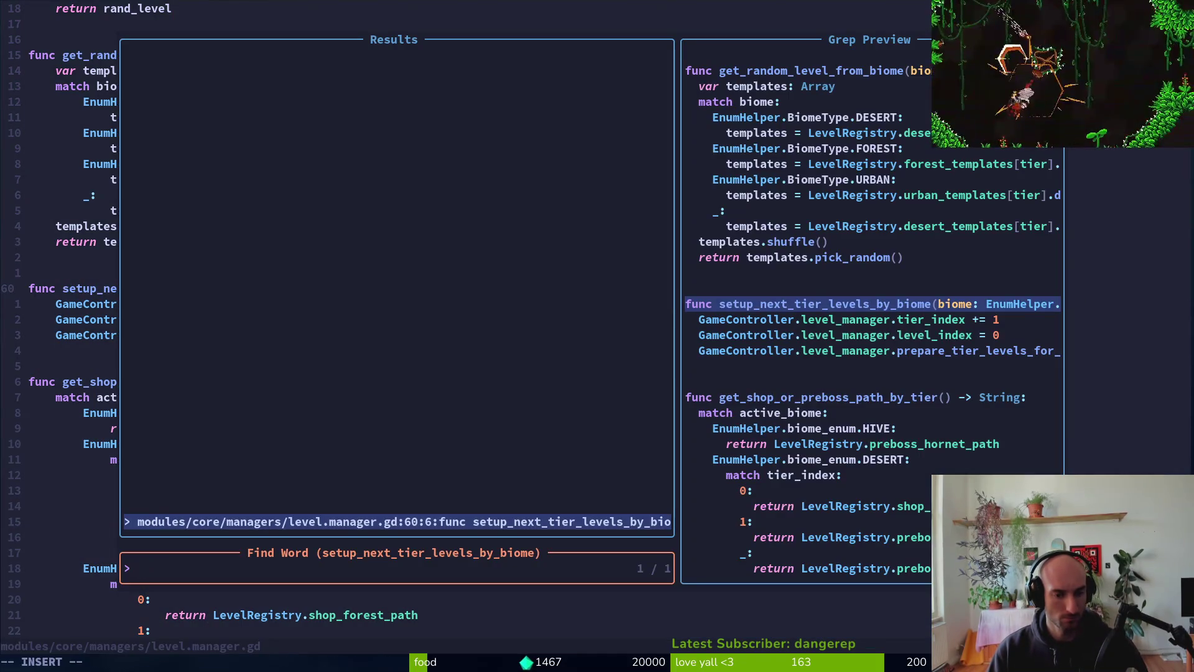
{"action": "key", "text": "Escape"}
{"action": "key", "text": "Escape"}
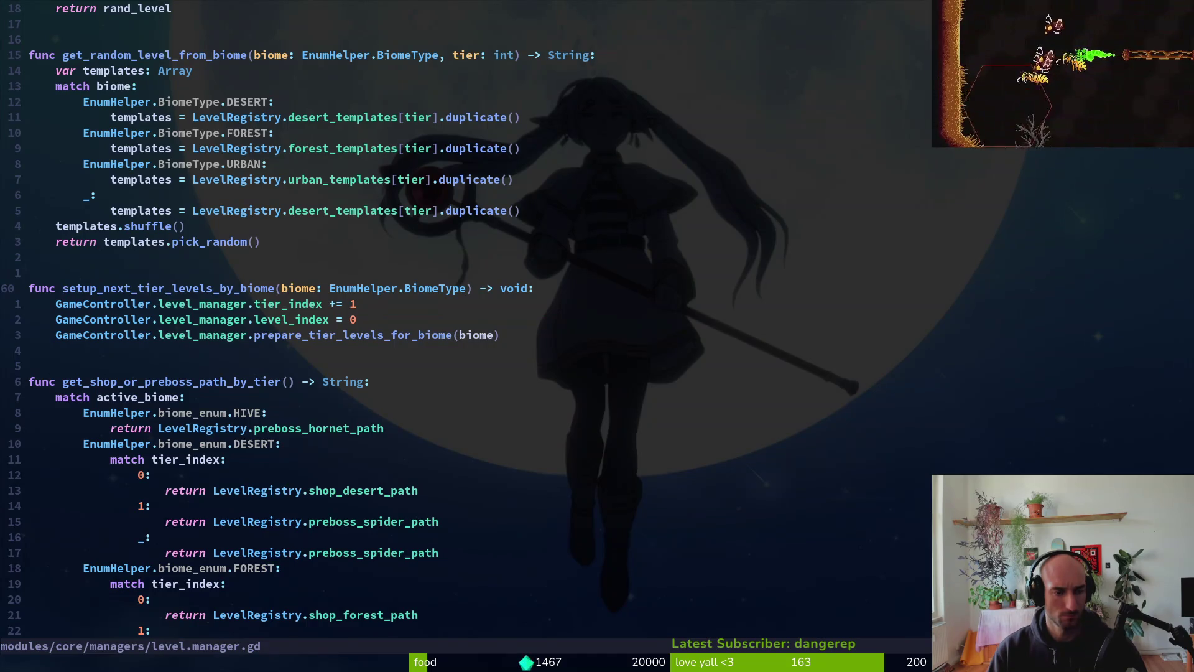
{"action": "key", "text": "ctrl+s"}
{"action": "key", "text": "space"}
- Launch tig's status view and step down the modified files to level.manager.gd's diff
{"action": "key", "text": "g"}
{"action": "key", "text": "t"}
{"action": "key", "text": "s"}
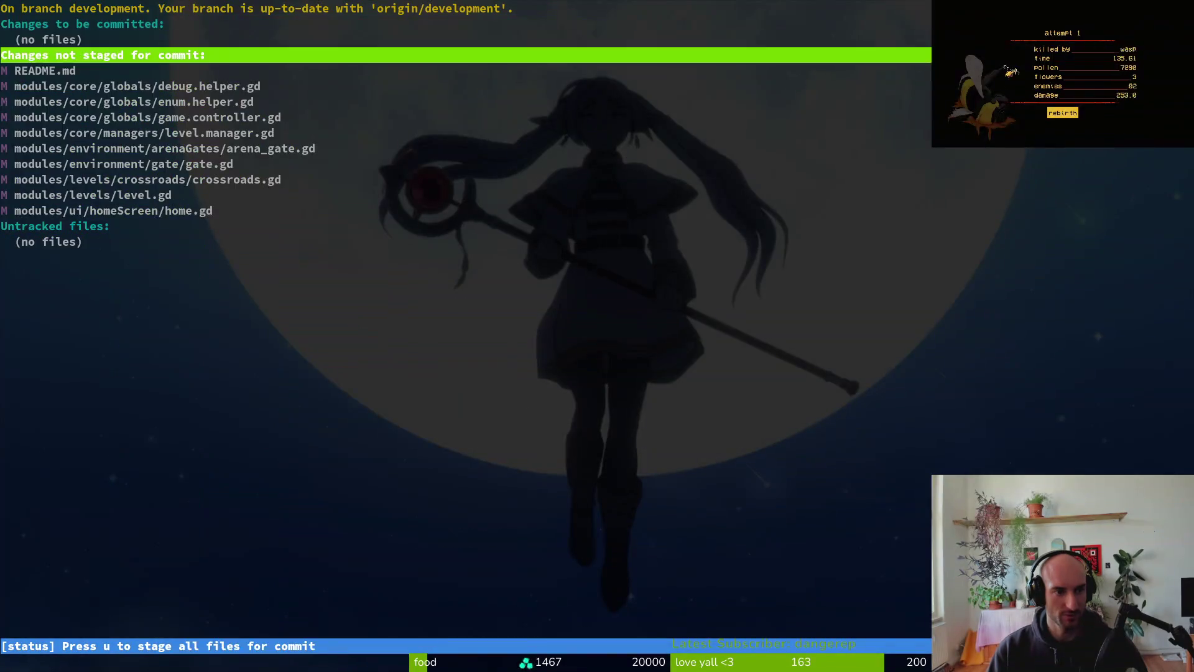
{"action": "key", "text": "Down"}
{"action": "key", "text": "Return"}
{"action": "key", "text": "Down"}
{"action": "key", "text": "Down"}
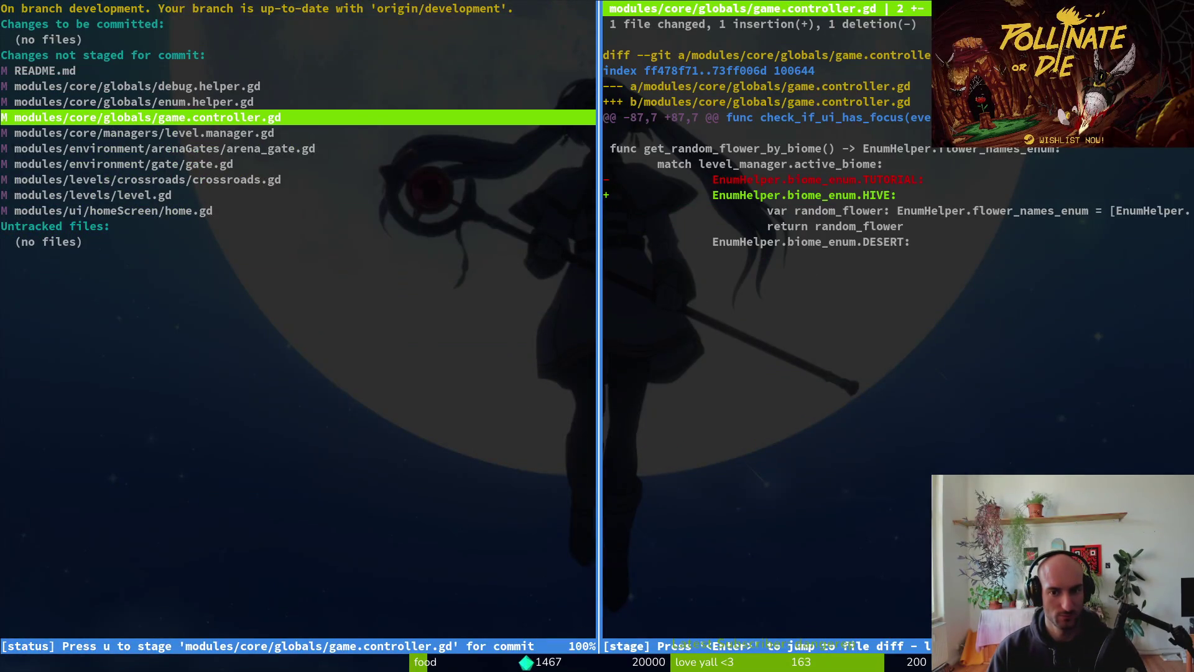
{"action": "key", "text": "Down"}
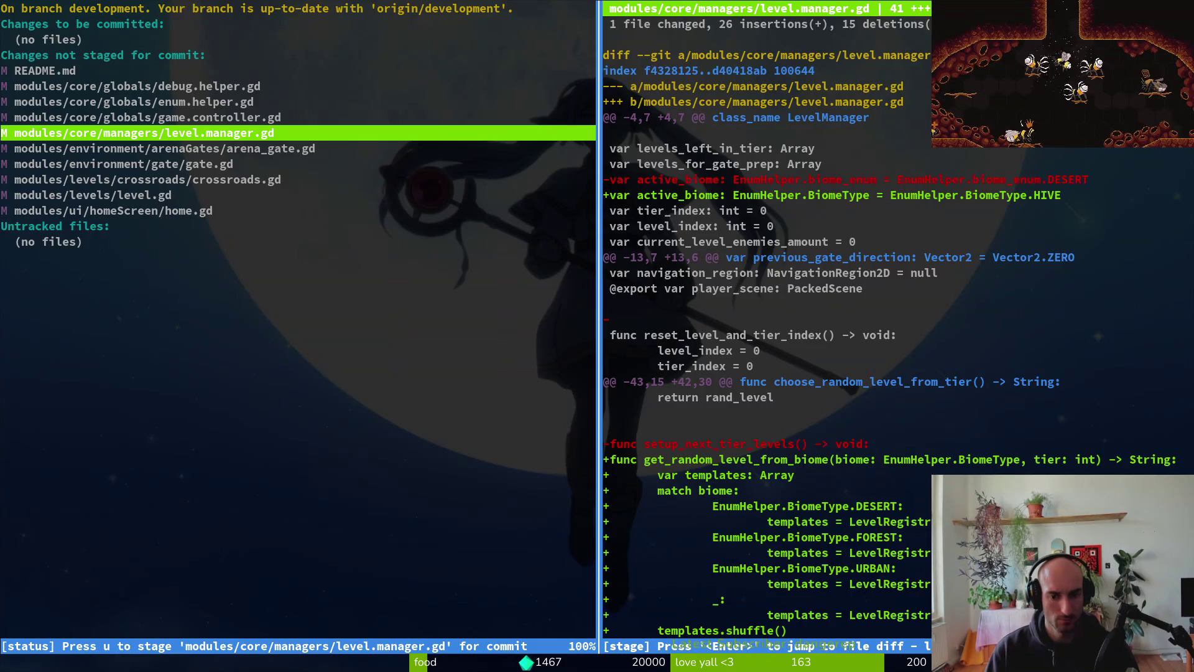
- Expand level.manager.gd's diff, page through it to the last line, then quit tig
{"action": "key", "text": "shift+o"}
{"action": "key", "text": "ctrl+d"}
{"action": "key", "text": "ctrl+d"}
{"action": "key", "text": "ctrl+d"}
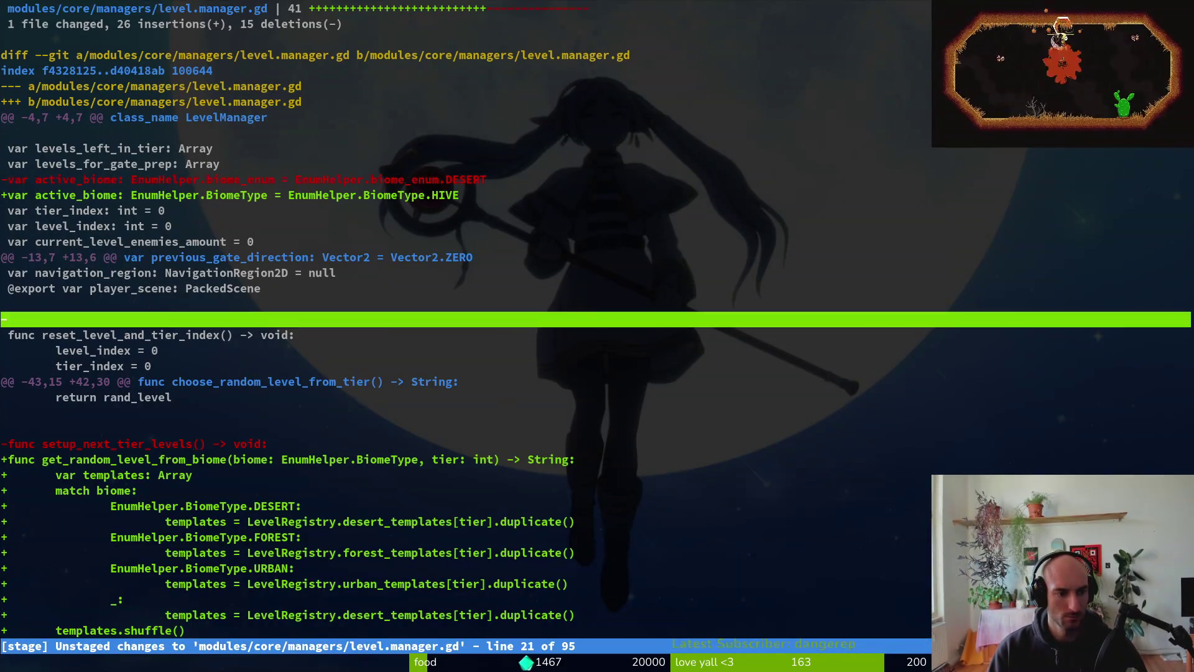
{"action": "key", "text": "ctrl+d"}
{"action": "key", "text": "ctrl+d"}
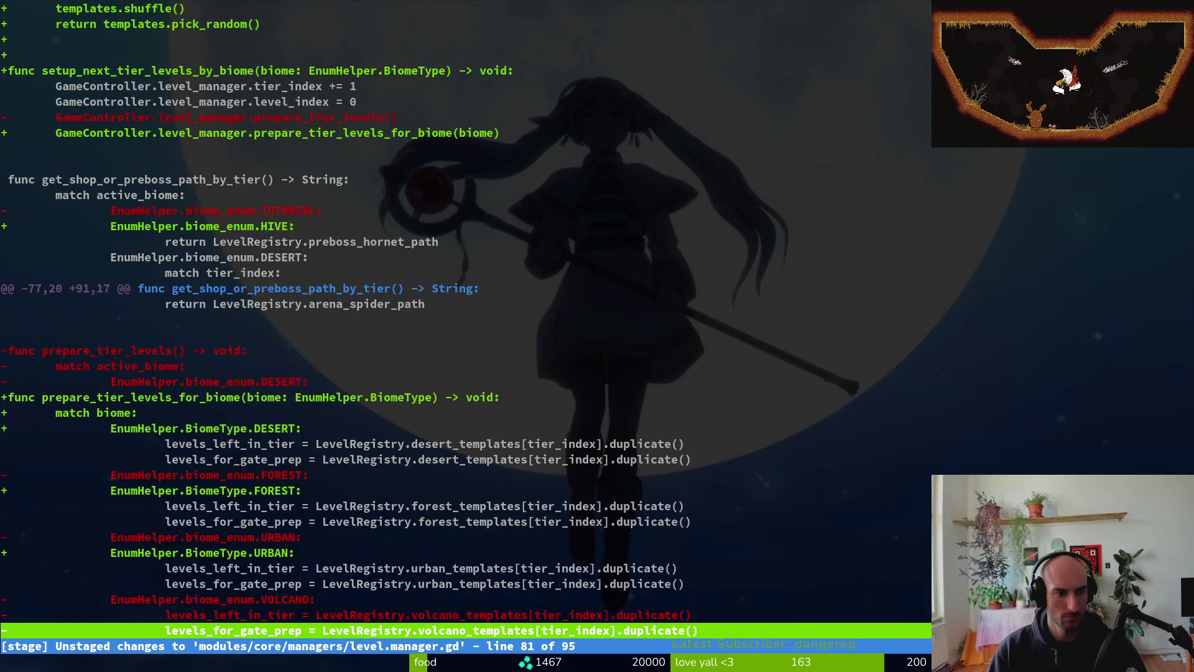
{"action": "key", "text": "ctrl+u"}
{"action": "key", "text": "ctrl+u"}
{"action": "key", "text": "ctrl+u"}
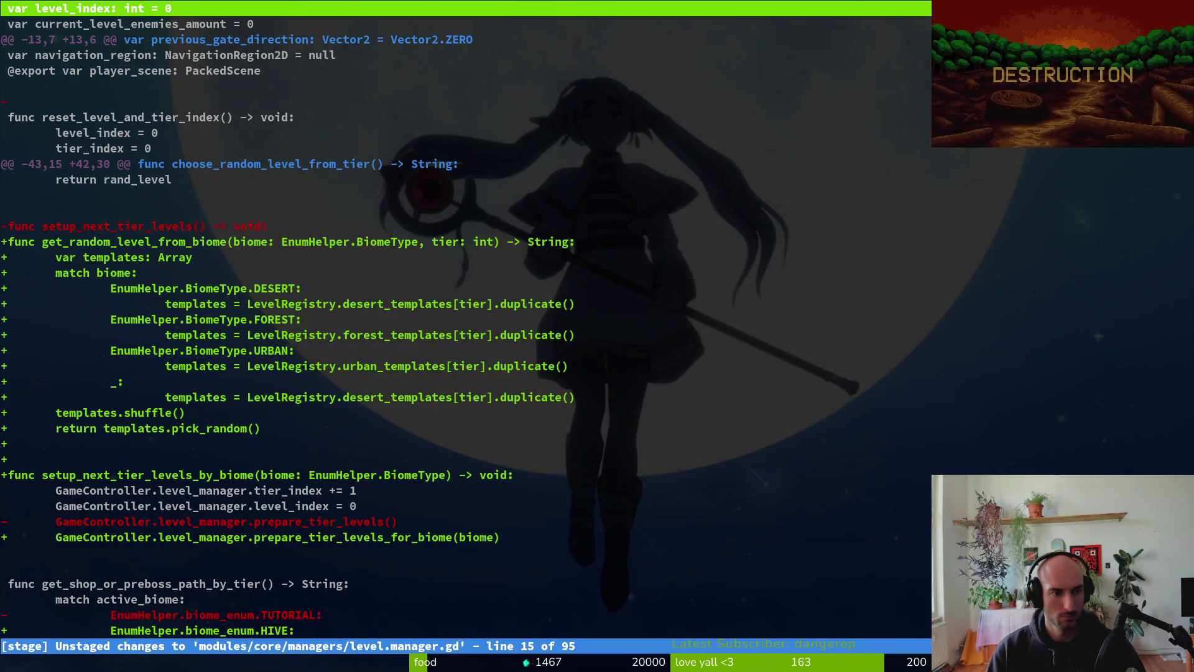
{"action": "key", "text": "ctrl+d"}
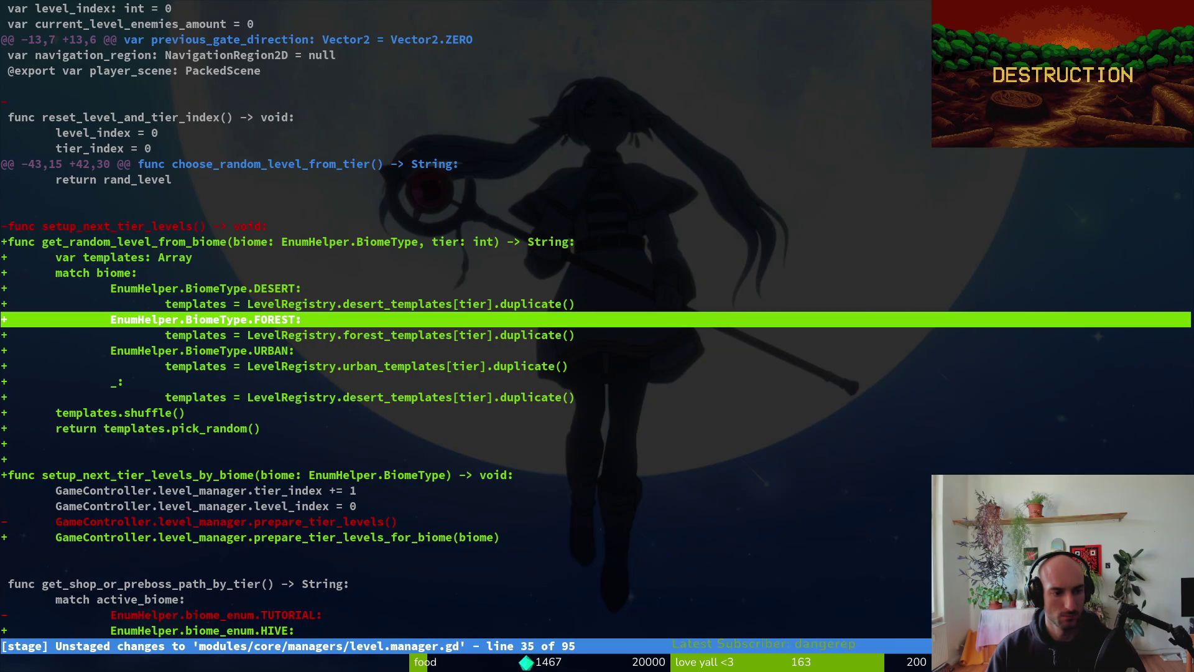
{"action": "key", "text": "ctrl+d"}
{"action": "key", "text": "ctrl+d"}
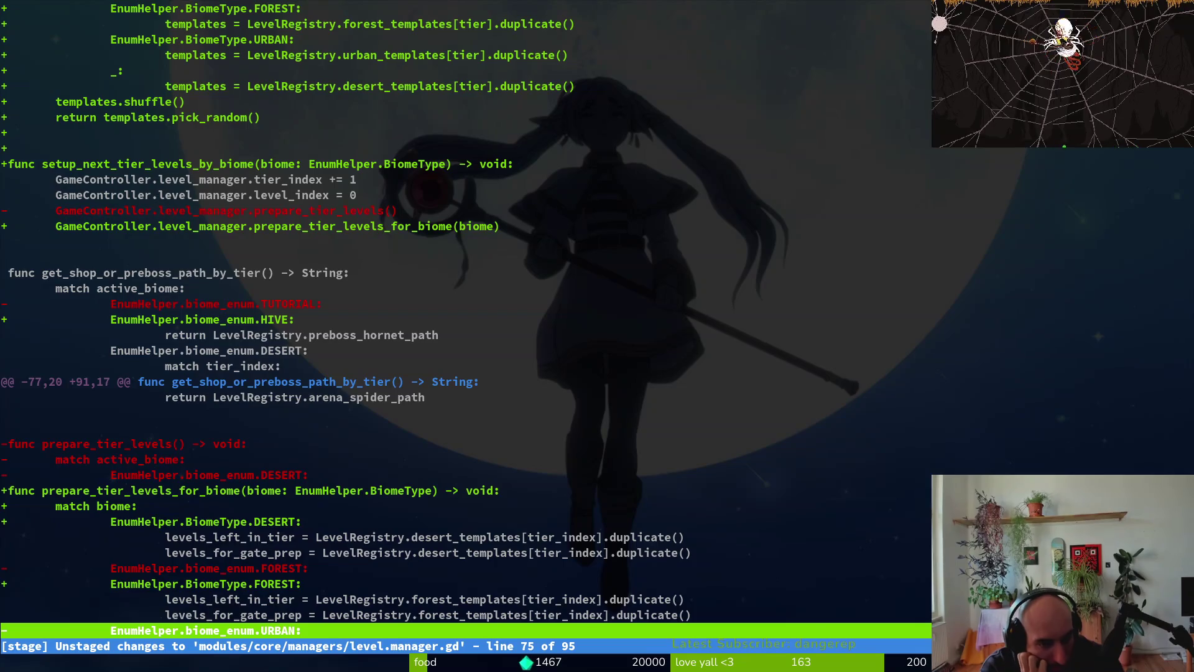
{"action": "key", "text": "ctrl+d"}
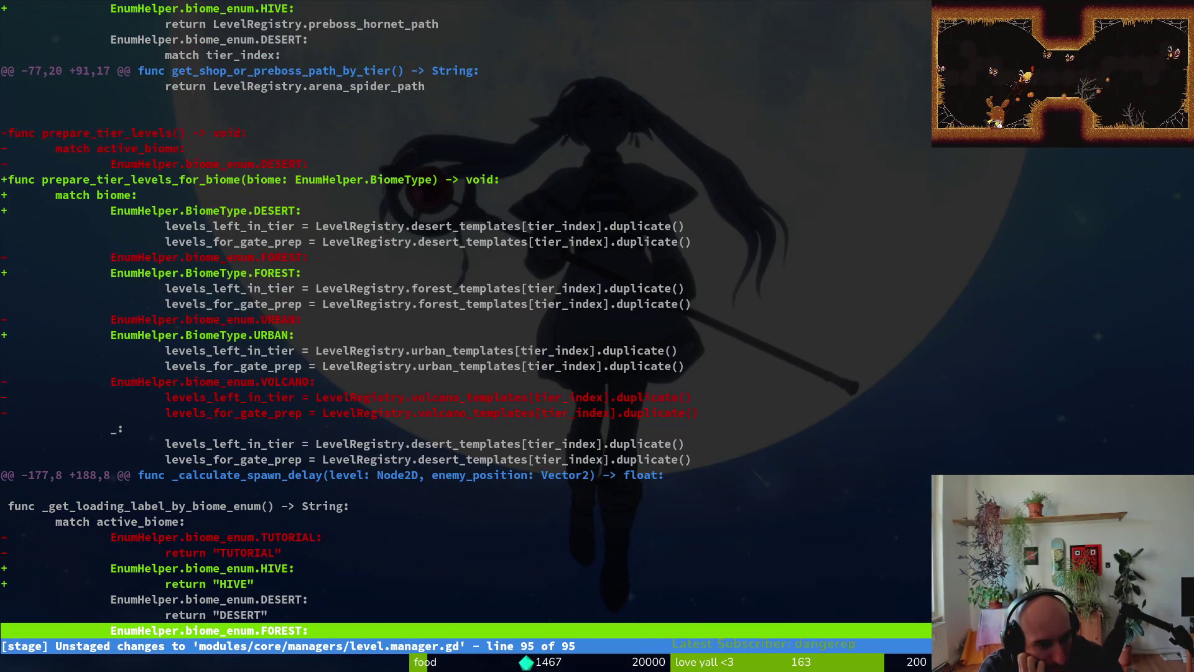
{"action": "key", "text": "ctrl+d"}
{"action": "type", "text": "Q"}
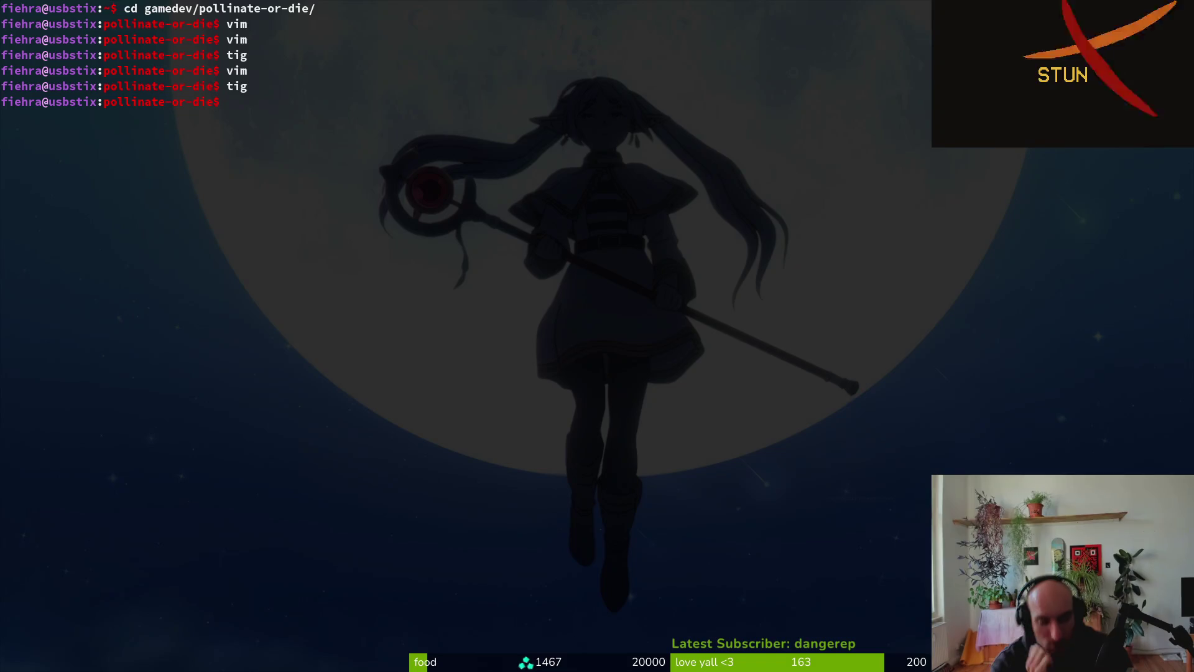
{"action": "type", "text": "vim"}
- Open level.manager.gd via the file finder with 'lev' and go to setup_next_tier_levels_by_biome
{"action": "key", "text": "ctrl+p"}
{"action": "type", "text": "lev"}
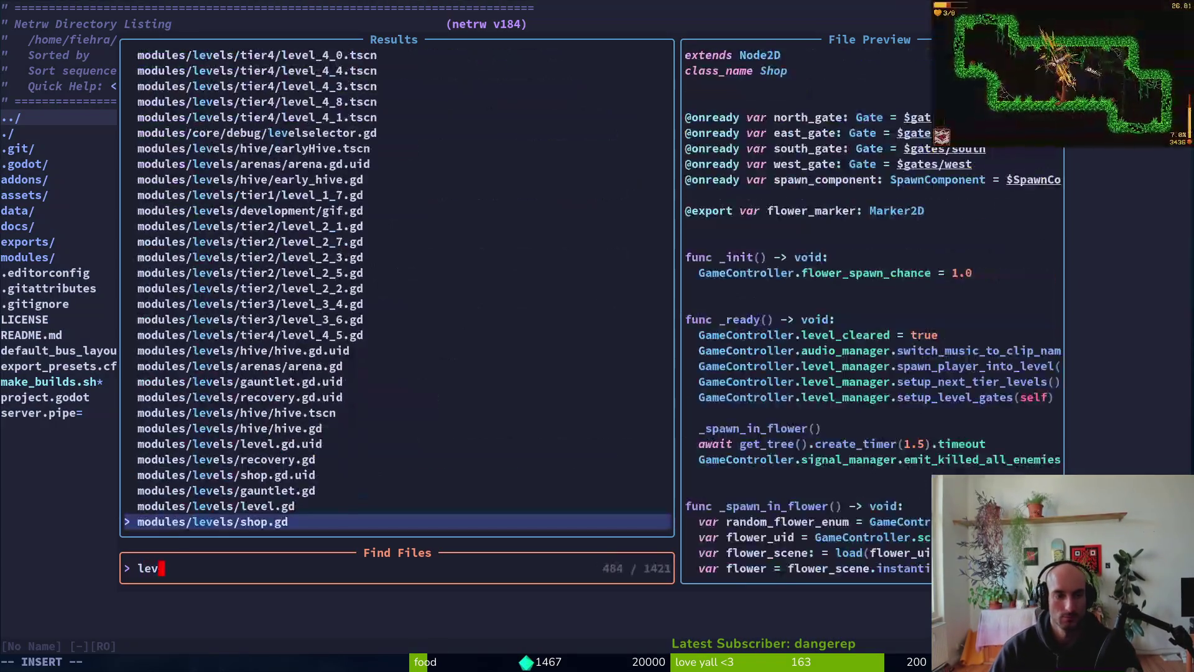
{"action": "key", "text": "Return"}
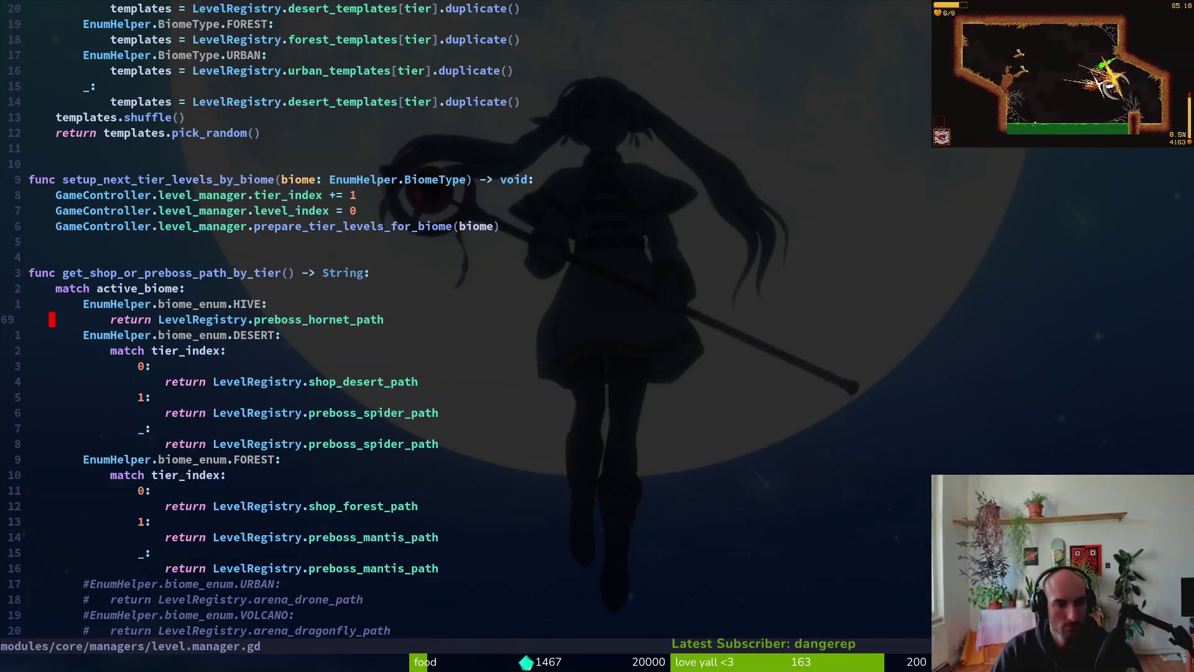
{"action": "key", "text": "8"}
{"action": "key", "text": "k"}
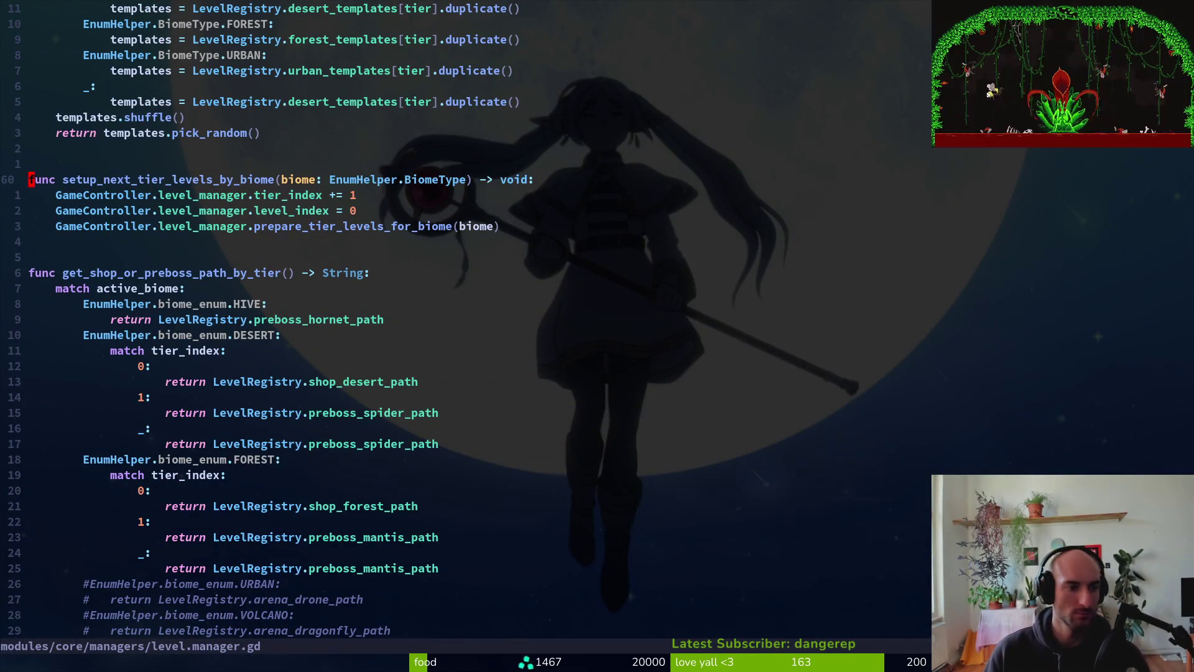
- Undo three edits, redo two, and write level.manager.gd at 203 lines
{"action": "key", "text": "u"}
{"action": "key", "text": "u"}
{"action": "key", "text": "u"}
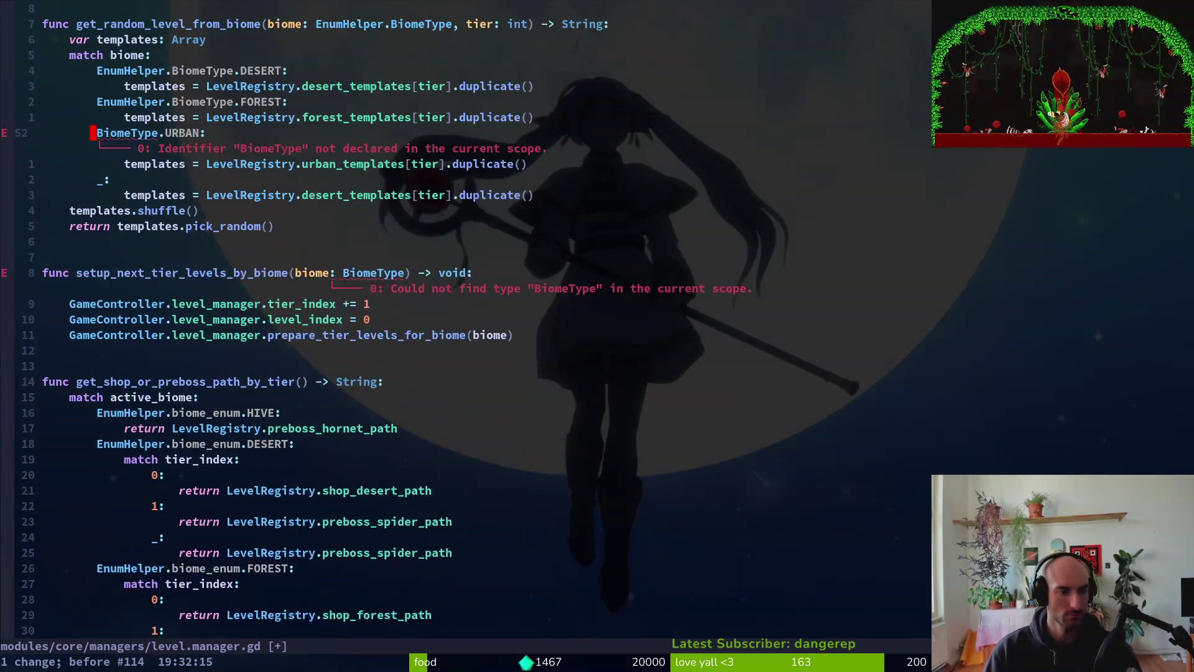
{"action": "key", "text": "u"}
{"action": "key", "text": "u"}
{"action": "key", "text": "u"}
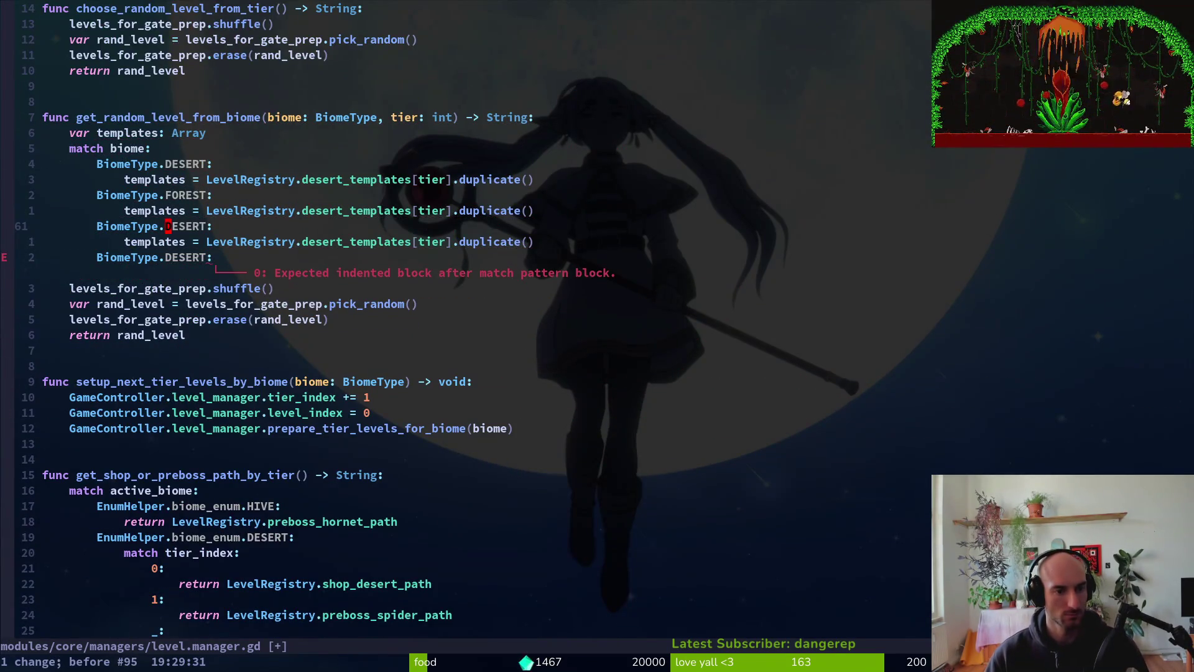
{"action": "key", "text": "u"}
{"action": "key", "text": "u"}
{"action": "key", "text": "u"}
{"action": "key", "text": "ctrl+r"}
{"action": "key", "text": "ctrl+r"}
{"action": "key", "text": "ctrl+r"}
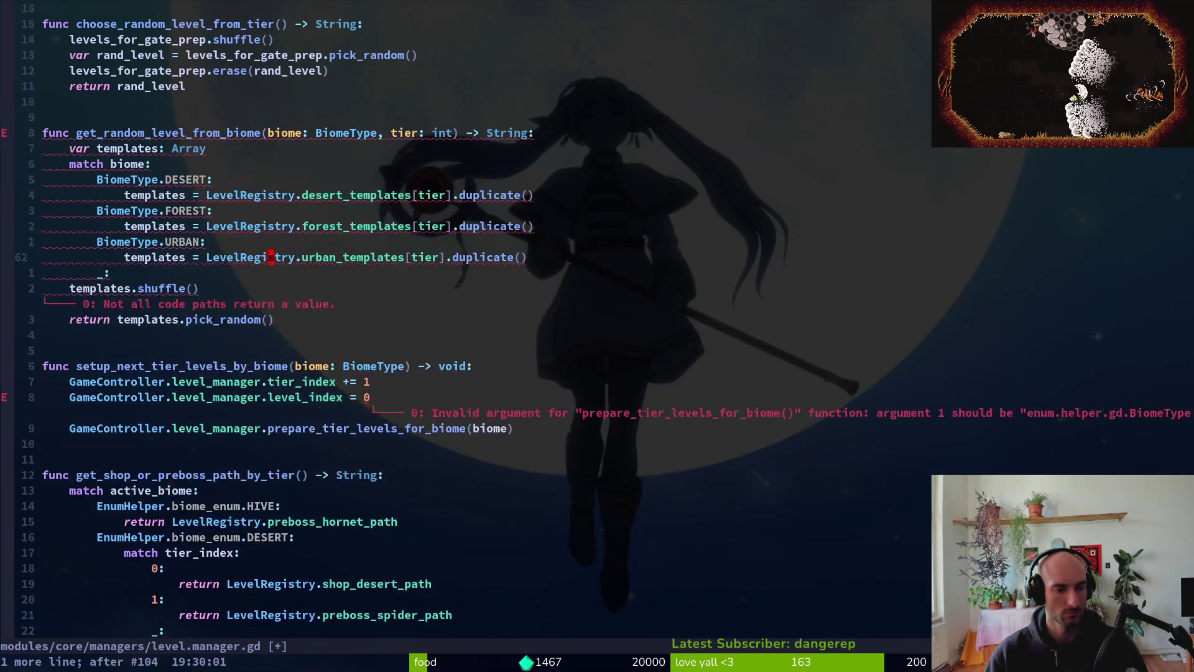
{"action": "key", "text": "ctrl+r"}
{"action": "key", "text": "ctrl+r"}
{"action": "key", "text": "ctrl+r"}
{"action": "type", "text": ":w"}
{"action": "key", "text": "Return"}
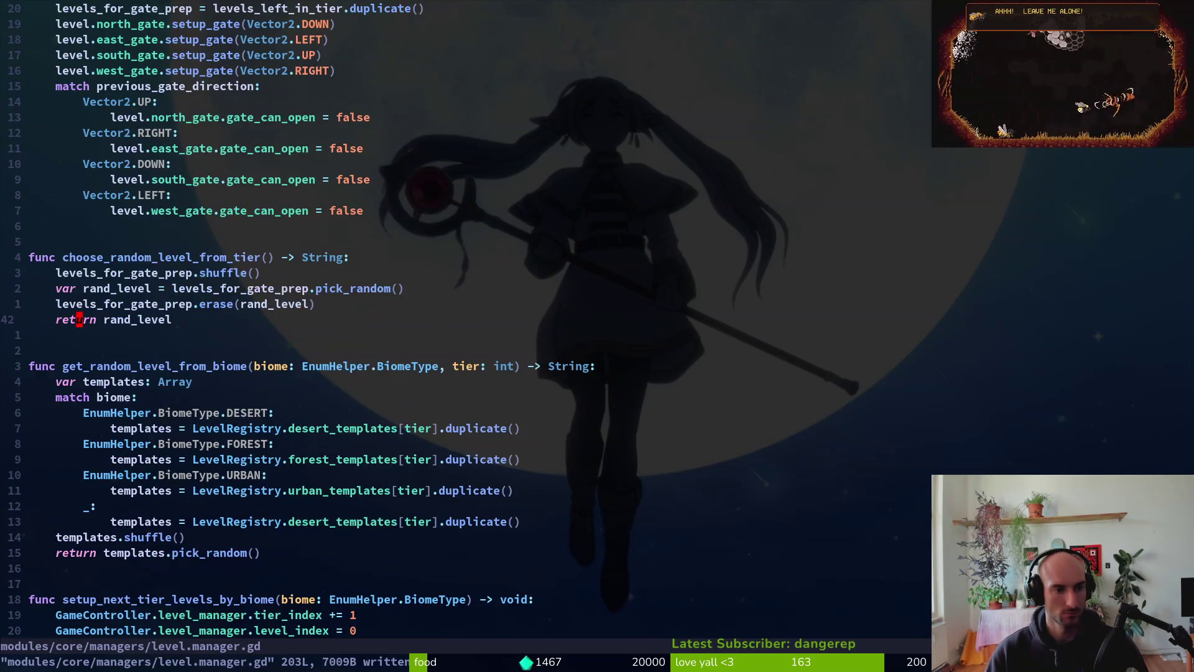
- Start a column block selection on the tier_index line of the function body
{"action": "key", "text": "ctrl+u"}
{"action": "key", "text": "ctrl+d"}
{"action": "key", "text": "ctrl+d"}
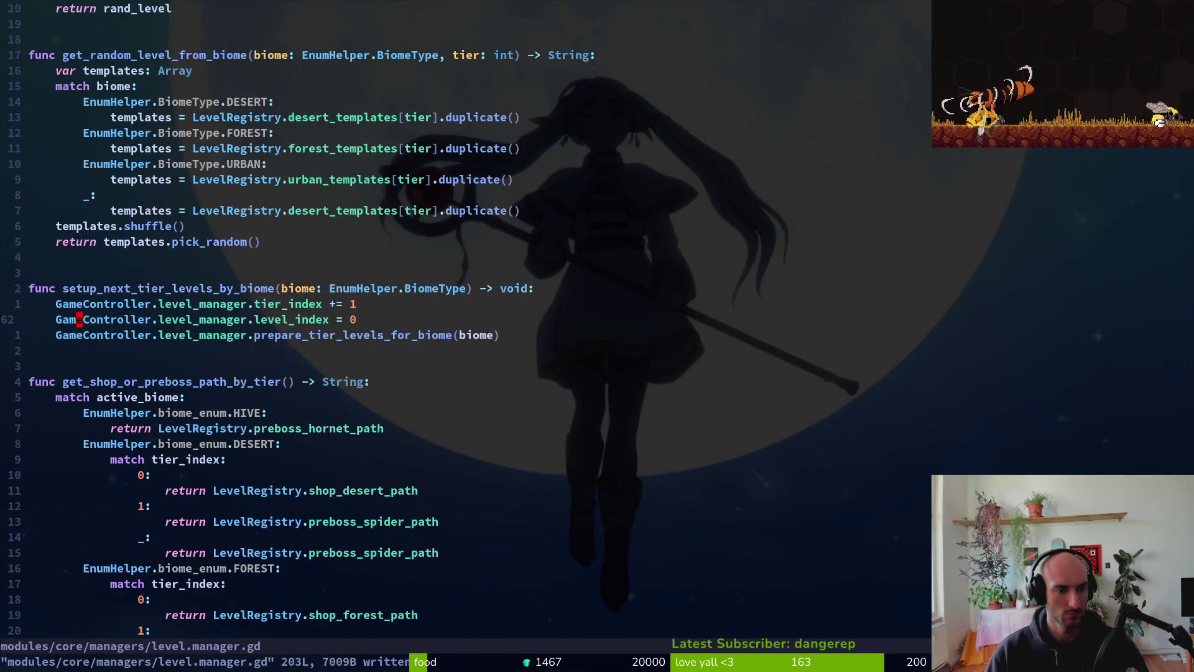
{"action": "key", "text": "k"}
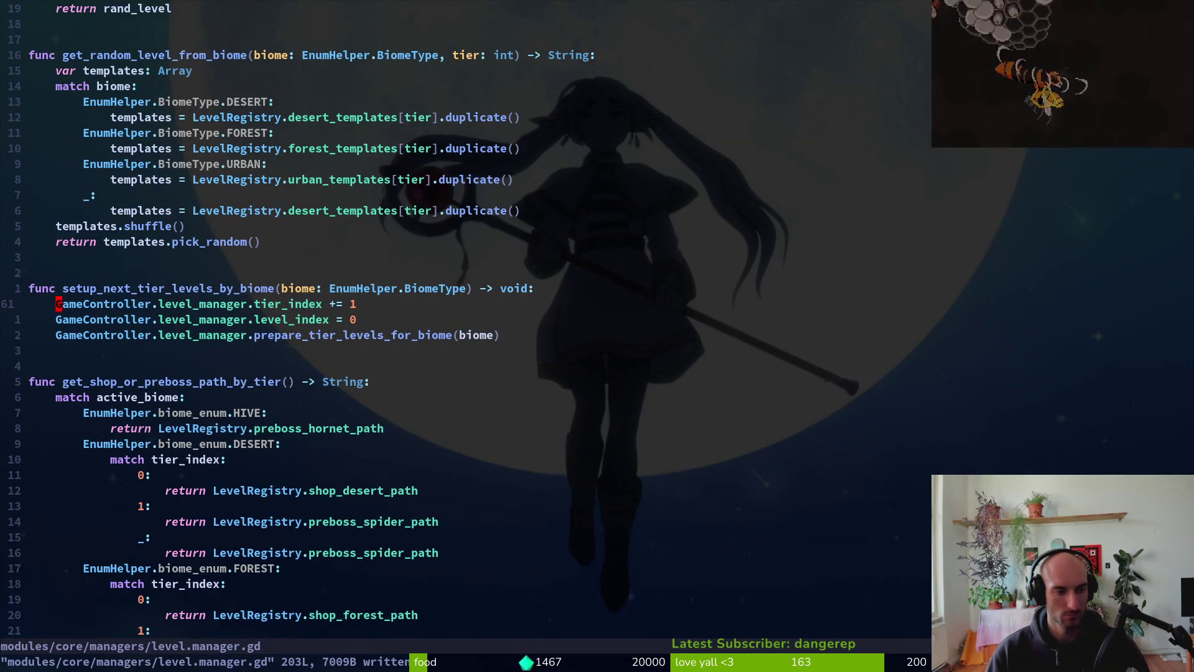
{"action": "key", "text": "ctrl+v"}
- Delete the GameController.level_manager. prefix from the three body lines and save
{"action": "key", "text": "j"}
{"action": "key", "text": "j"}
{"action": "key", "text": "w"}
{"action": "key", "text": "w"}
{"action": "key", "text": "w"}
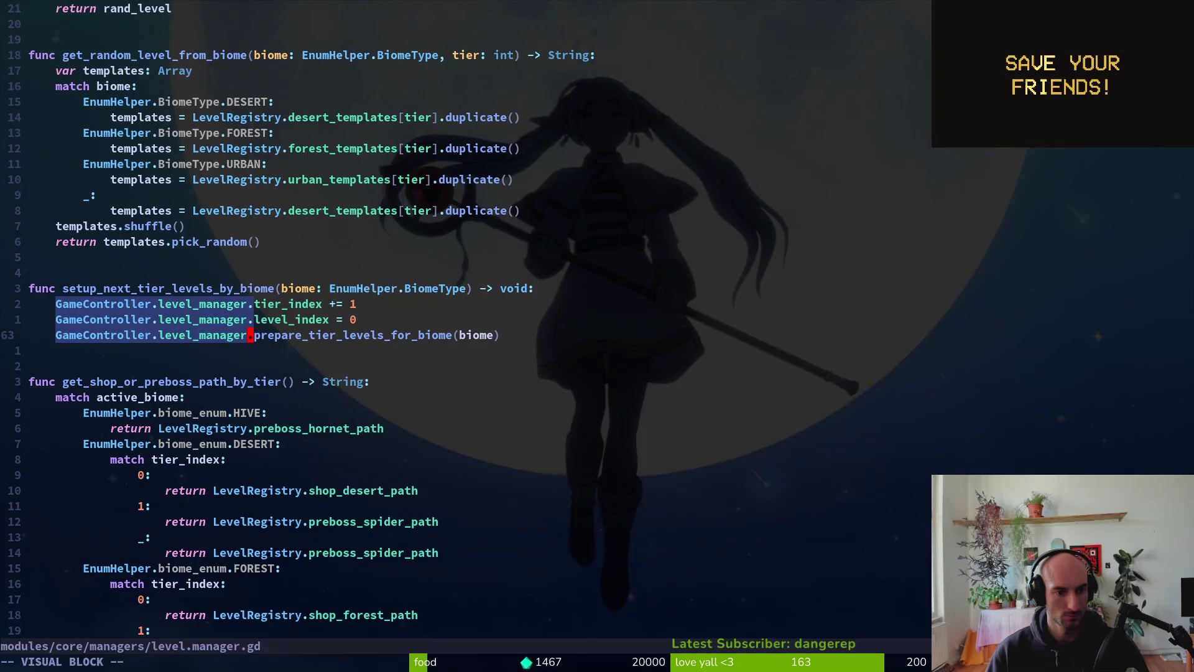
{"action": "type", "text": "d:w"}
{"action": "key", "text": "Return"}
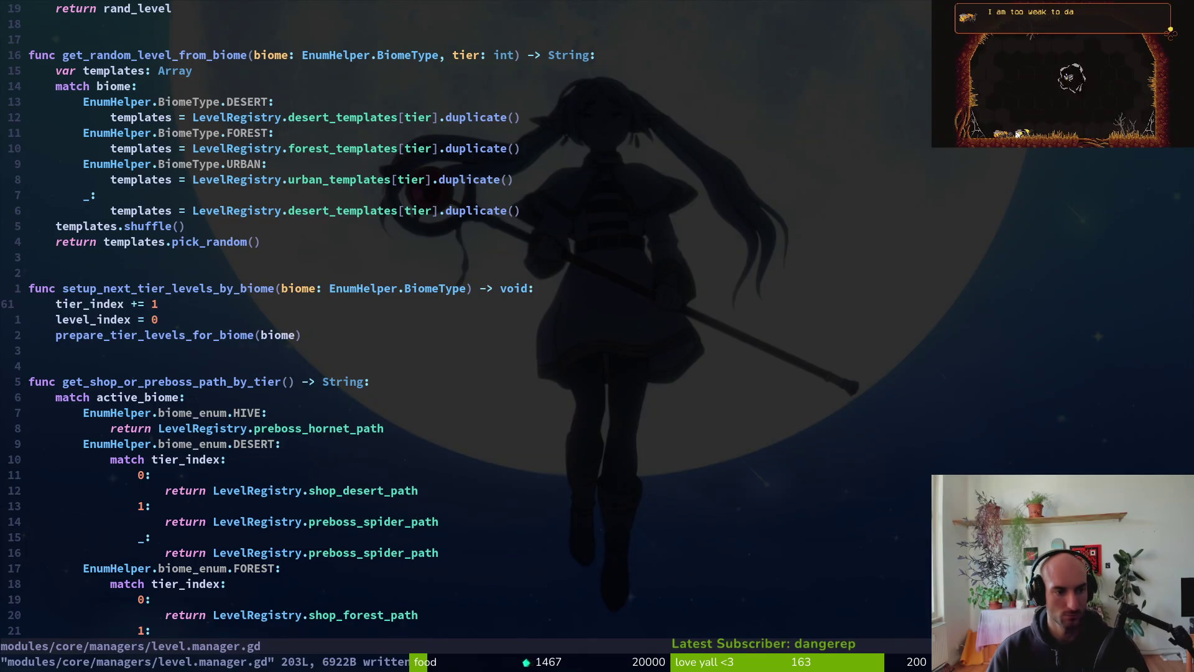
- Undo the accidental changes to the function line and save level.manager.gd with Ctrl+S
{"action": "key", "text": "l"}
{"action": "key", "text": "x"}
{"action": "key", "text": "u"}
{"action": "key", "text": "space"}
{"action": "key", "text": "f"}
{"action": "key", "text": "w"}
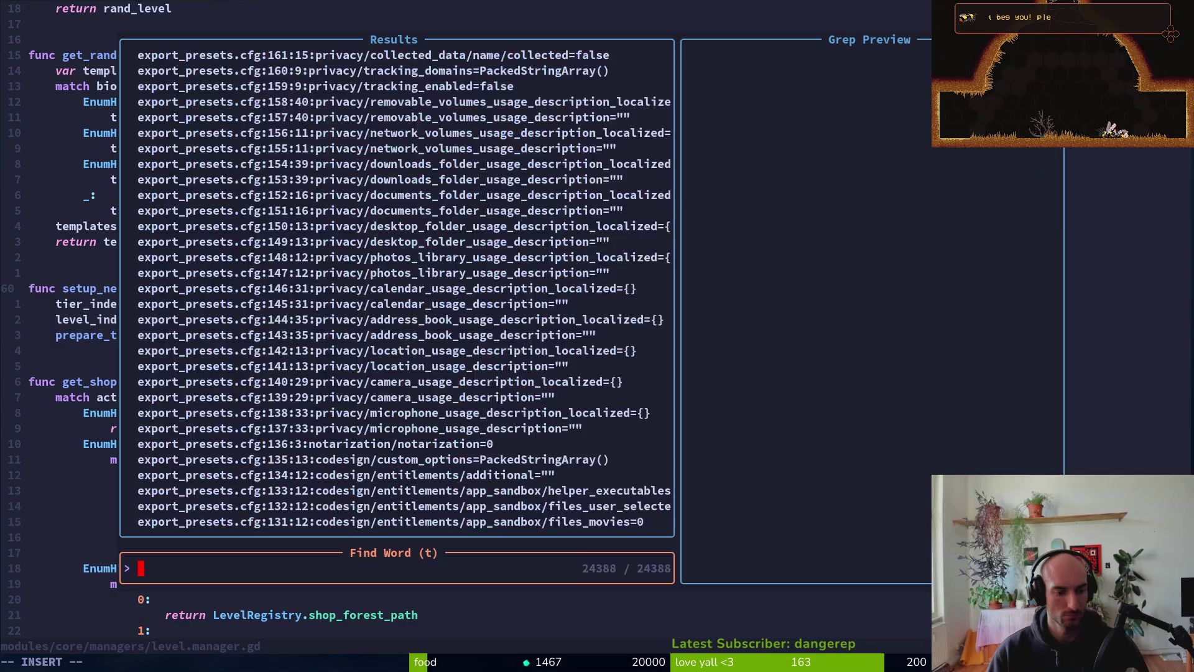
{"action": "key", "text": "Escape"}
{"action": "key", "text": "v"}
{"action": "key", "text": "i"}
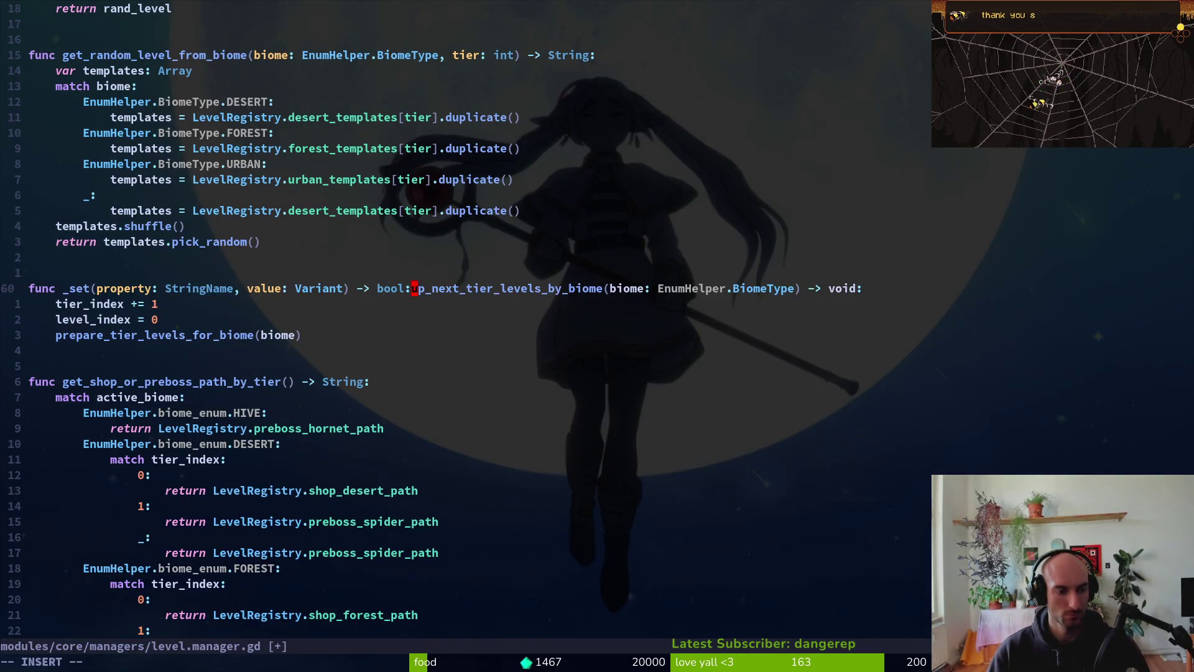
{"action": "key", "text": "Escape"}
{"action": "key", "text": "u"}
{"action": "key", "text": "ctrl+s"}
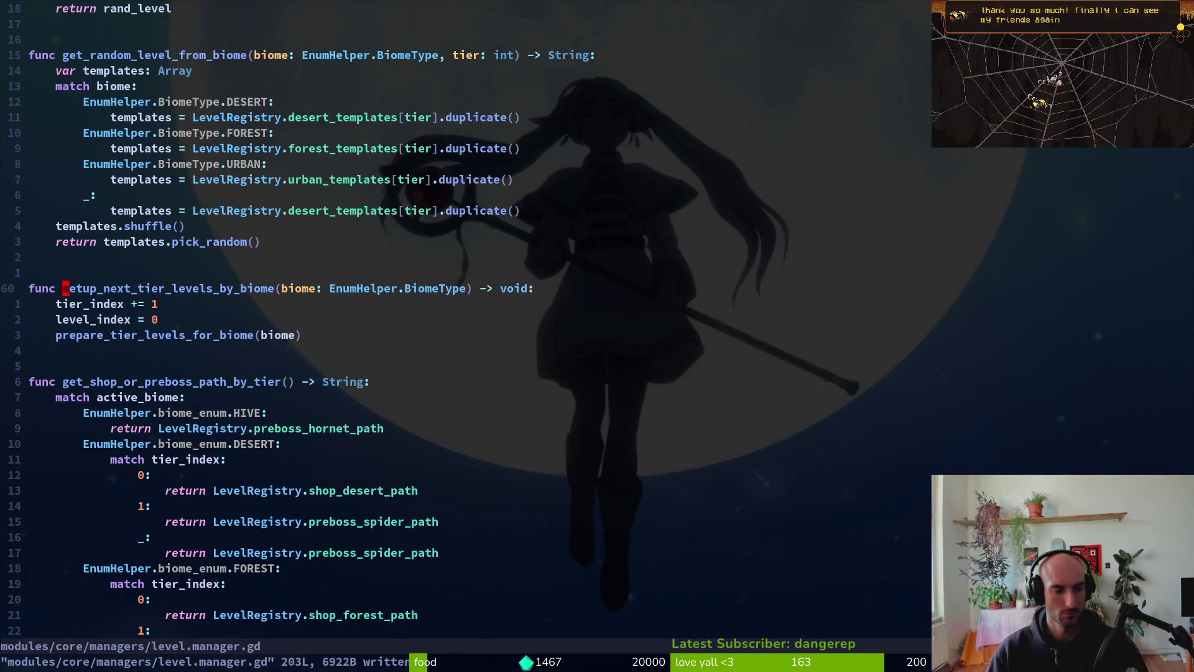
- Search the project for setup_next_tier_levels_by_biome, finding only its definition
{"action": "key", "text": "space"}
{"action": "key", "text": "f"}
{"action": "key", "text": "w"}
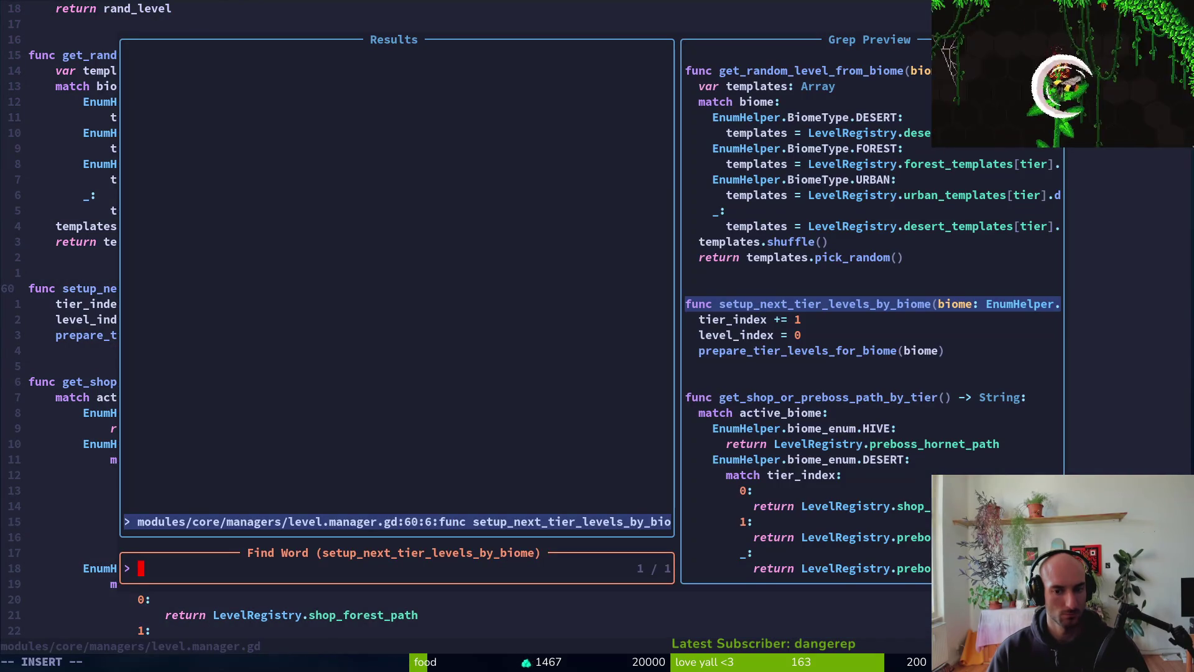
{"action": "key", "text": "Escape"}
{"action": "key", "text": "Escape"}
{"action": "type", "text": "setup_n"}
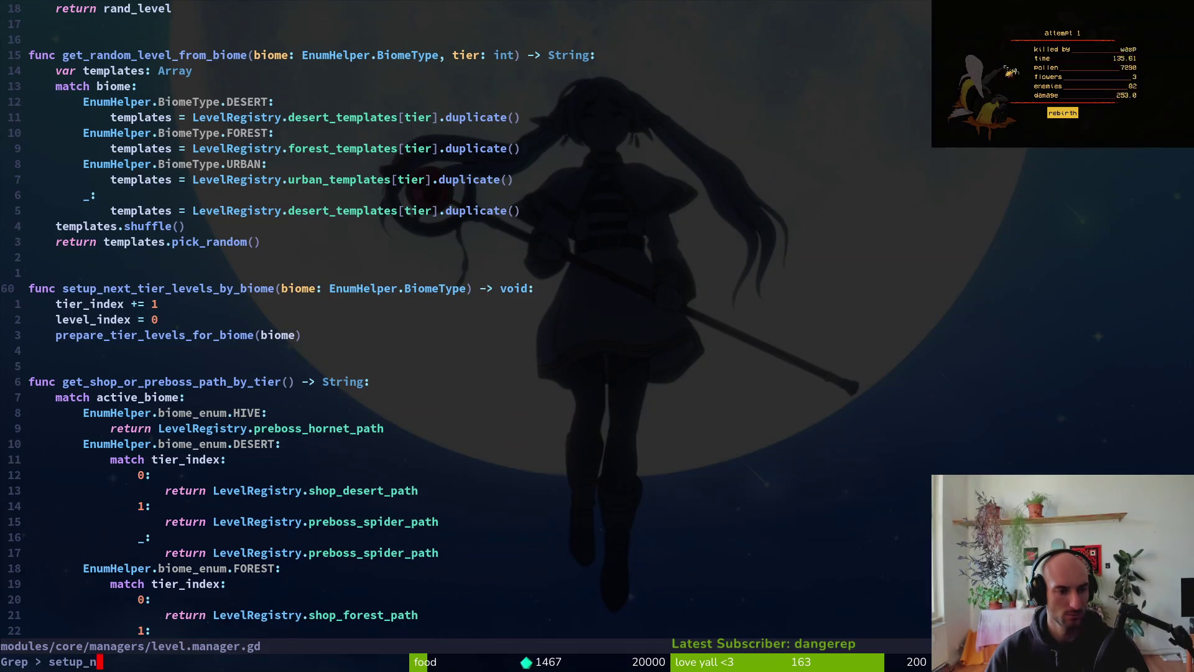
- Grep the project for setup_next_tier_levels and open the call in shop.gd
{"action": "type", "text": "ext_tier_lev"}
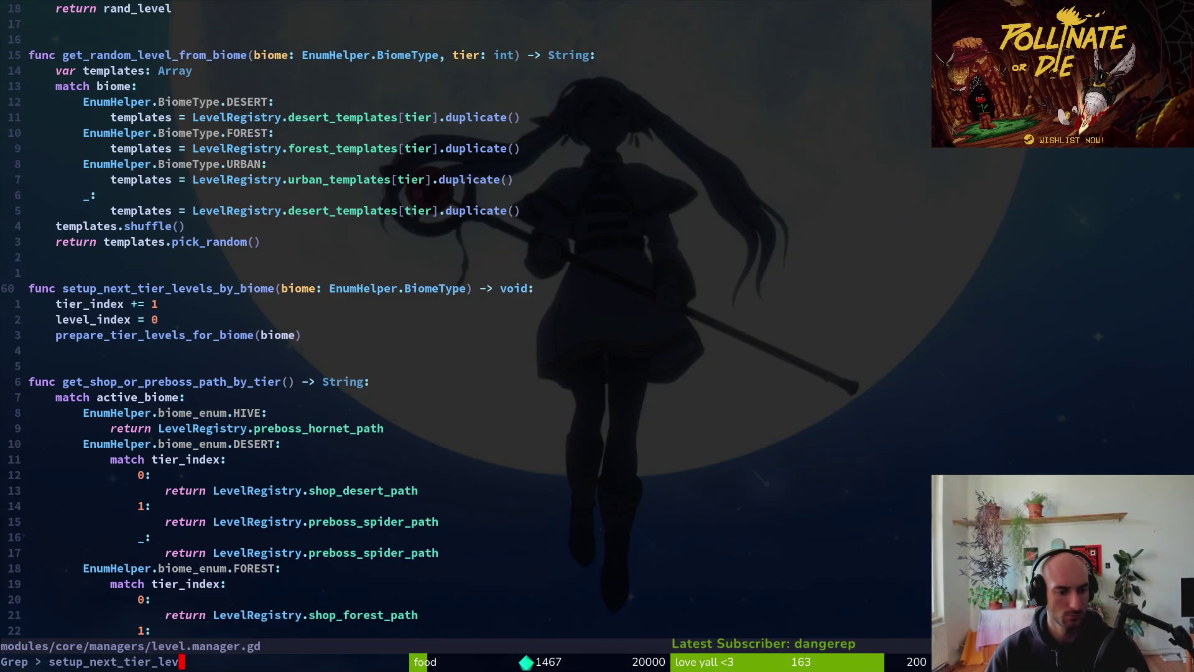
{"action": "type", "text": "els"}
{"action": "key", "text": "Return"}
{"action": "key", "text": "Up"}
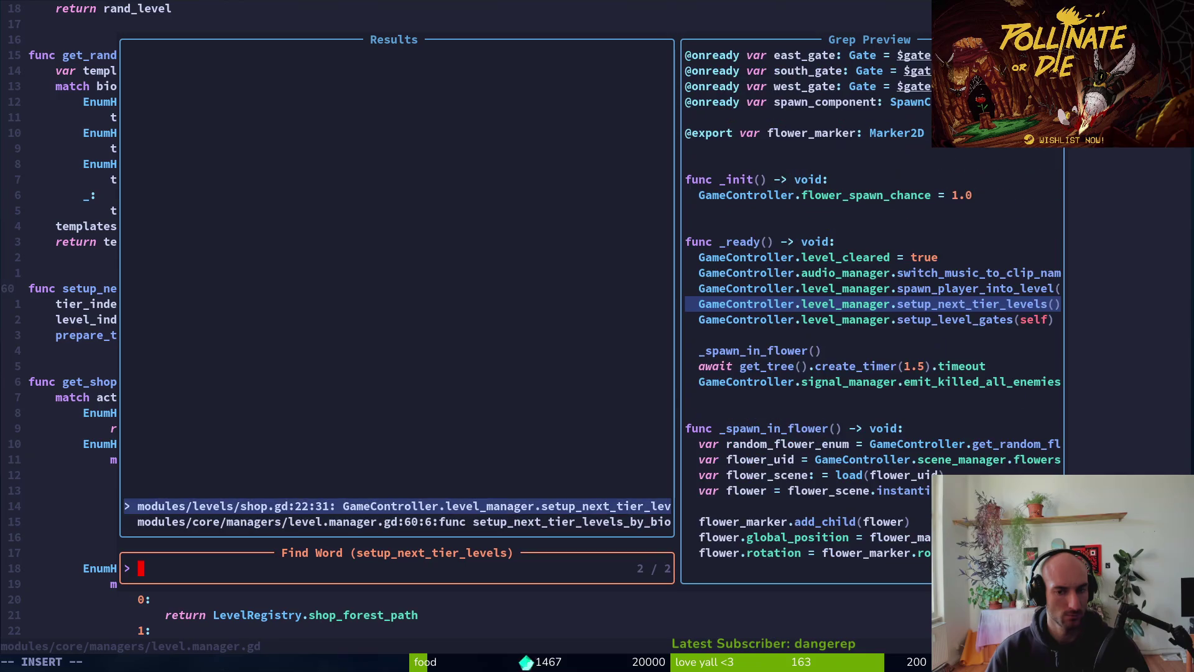
{"action": "key", "text": "Return"}
- Change shop.gd's call to setup_next_tier_levels_by_biome() via completion and save the file
{"action": "key", "text": "c"}
{"action": "key", "text": "i"}
{"action": "key", "text": "w"}
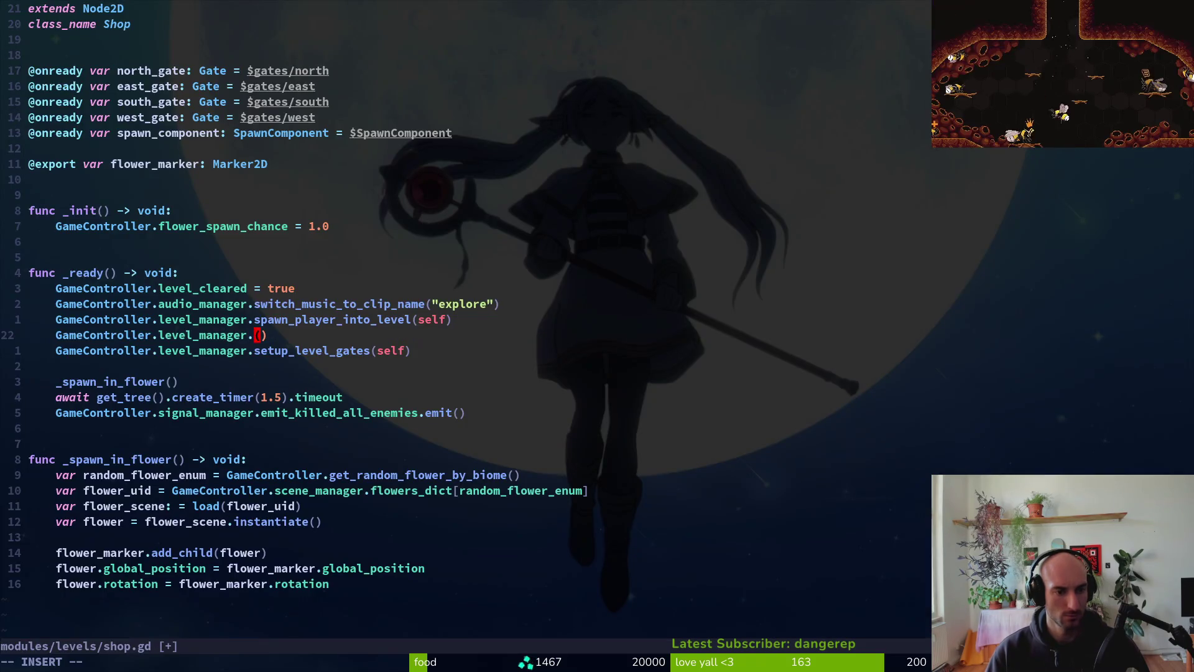
{"action": "key", "text": "Tab"}
{"action": "key", "text": "Return"}
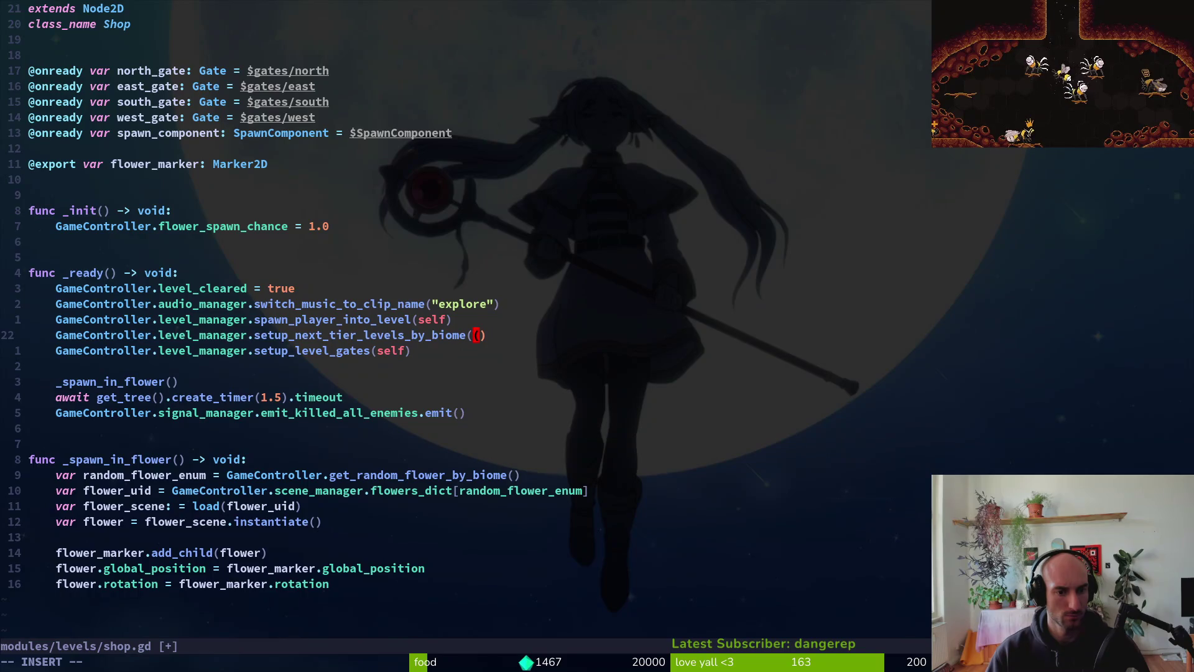
{"action": "key", "text": "Escape"}
{"action": "type", "text": ":w"}
{"action": "key", "text": "Return"}
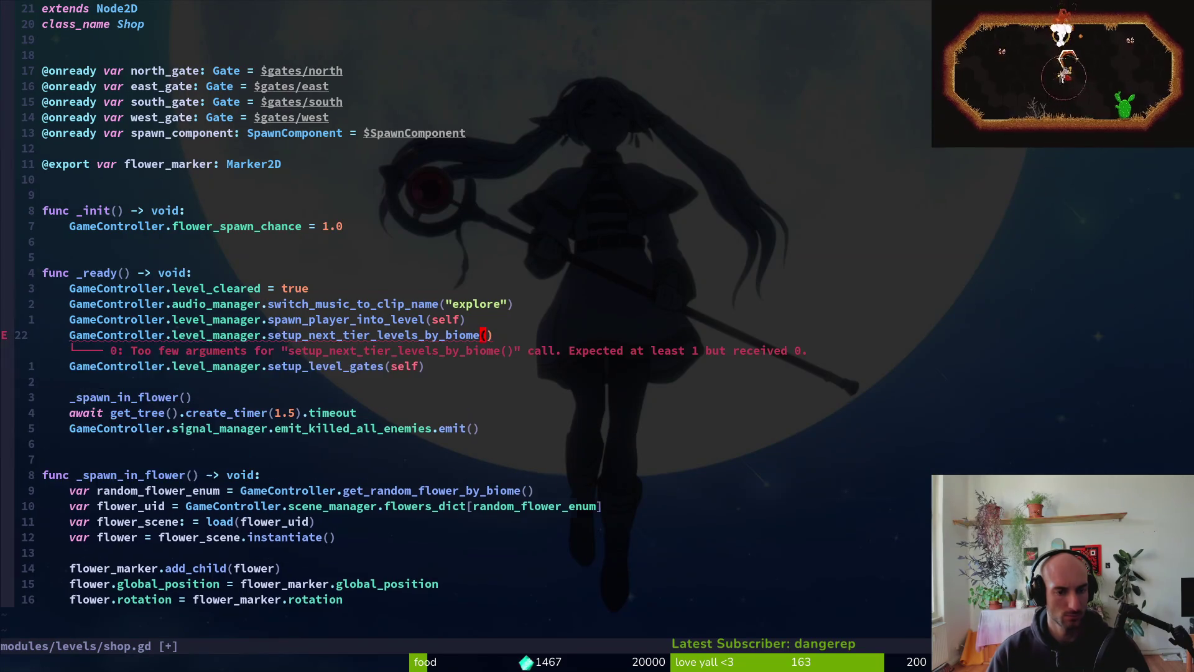
{"action": "key", "text": "i"}
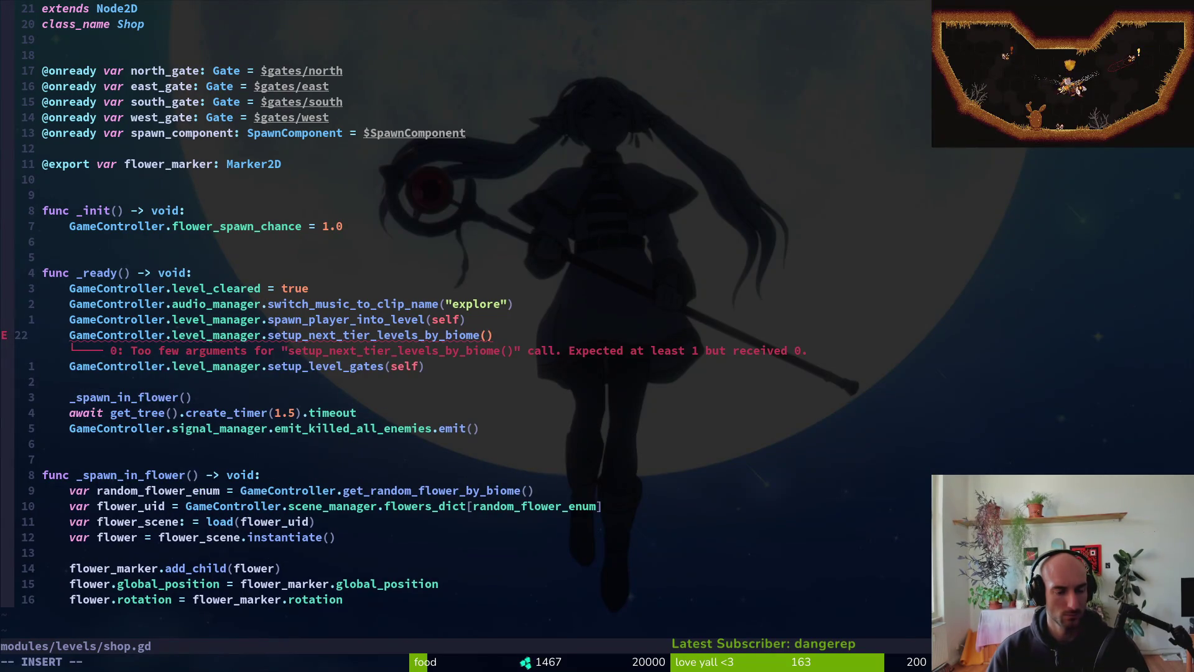
{"action": "key", "text": "alt+Tab"}
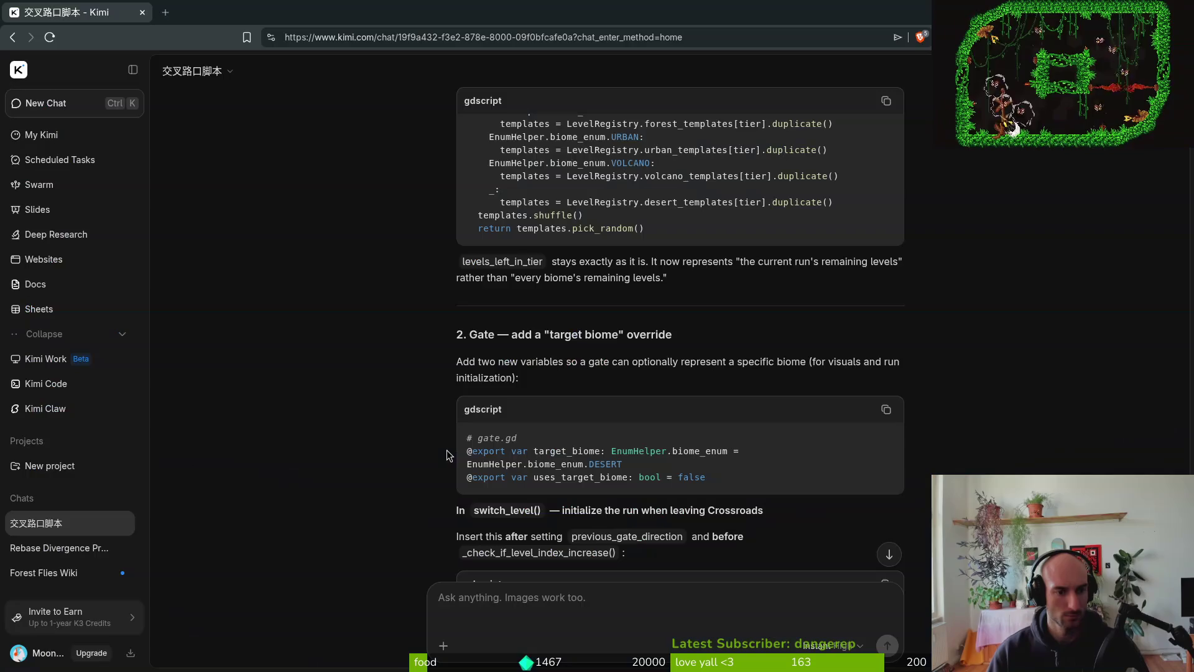
- Read through Kimi's LevelManager helper and switch_level() code, then return to shop.gd
{"action": "scroll", "coordinate": [598, 412], "scroll_direction": "up", "scroll_amount": 3}
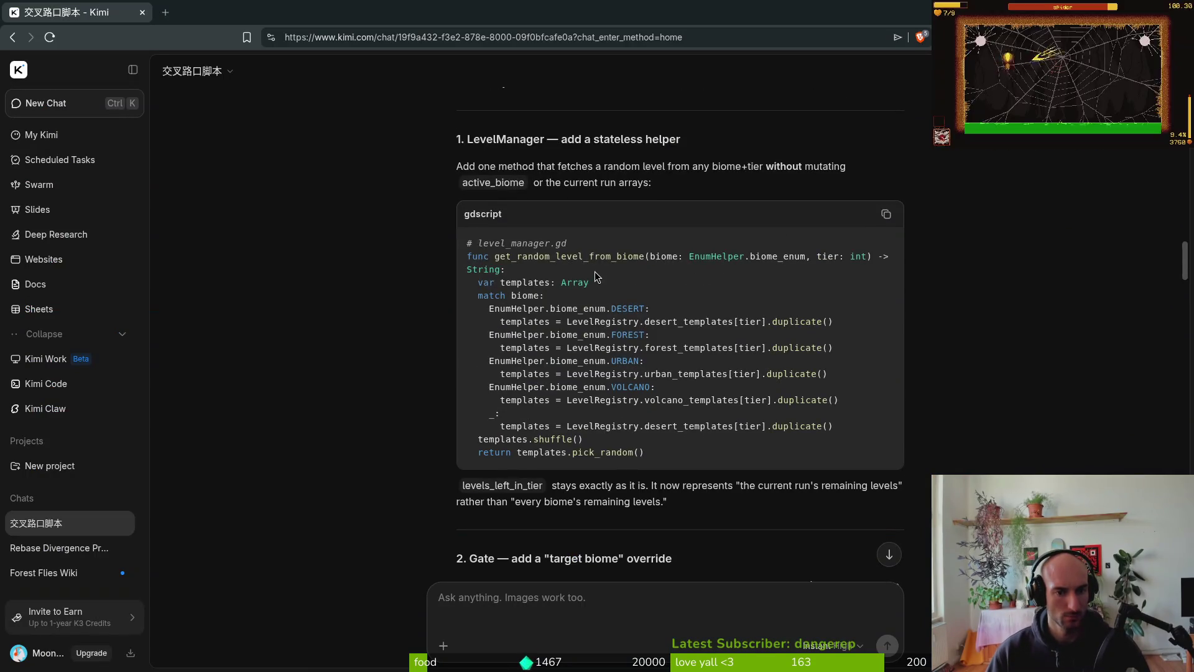
{"action": "scroll", "coordinate": [594, 287], "scroll_direction": "down", "scroll_amount": 10}
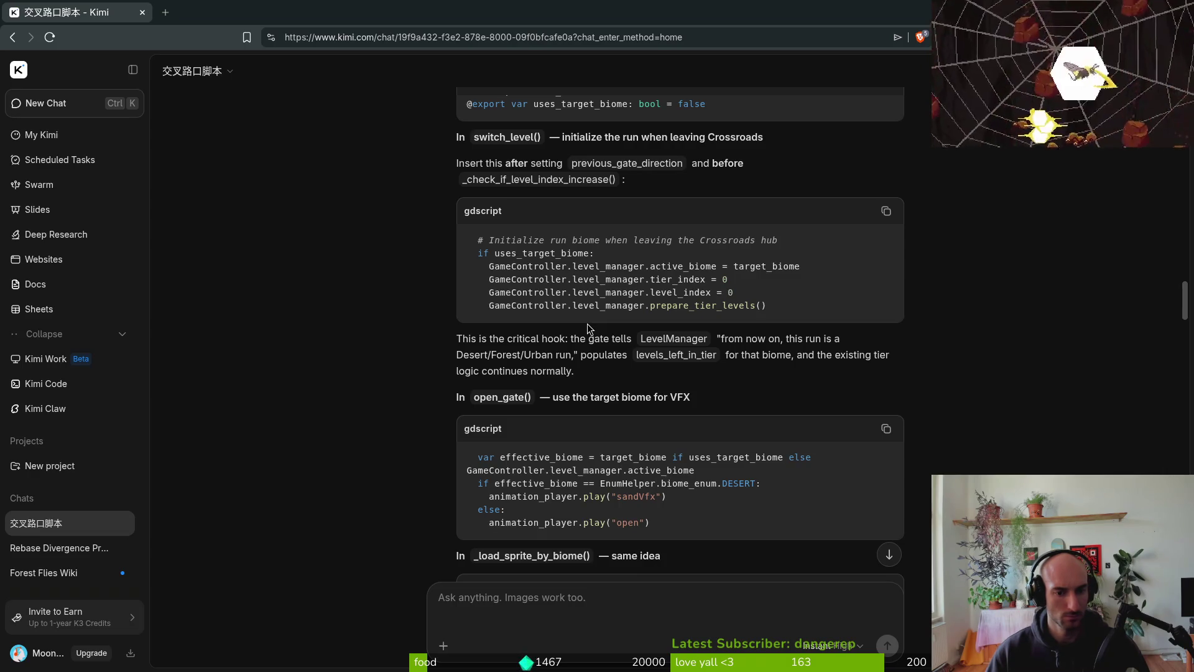
{"action": "key", "text": "alt+Tab"}
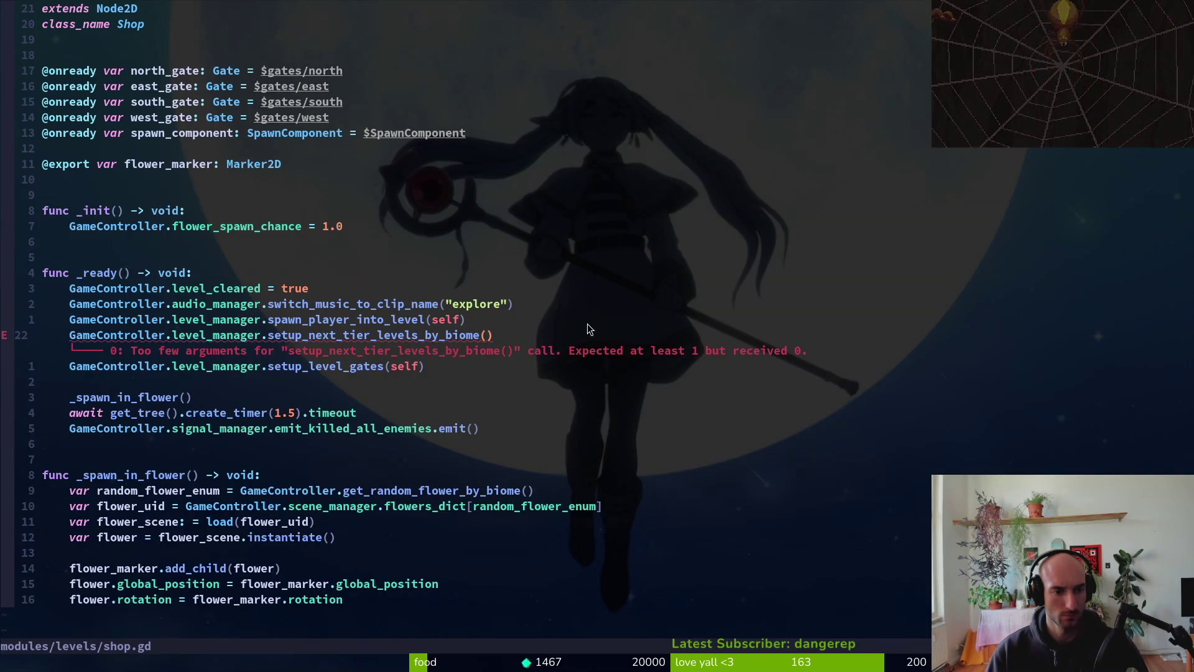
- Undo the shop.gd call change, save it, and jump to the definition in level.manager.gd
{"action": "type", "text": "u:w"}
{"action": "key", "text": "Return"}
{"action": "key", "text": "g"}
{"action": "key", "text": "d"}
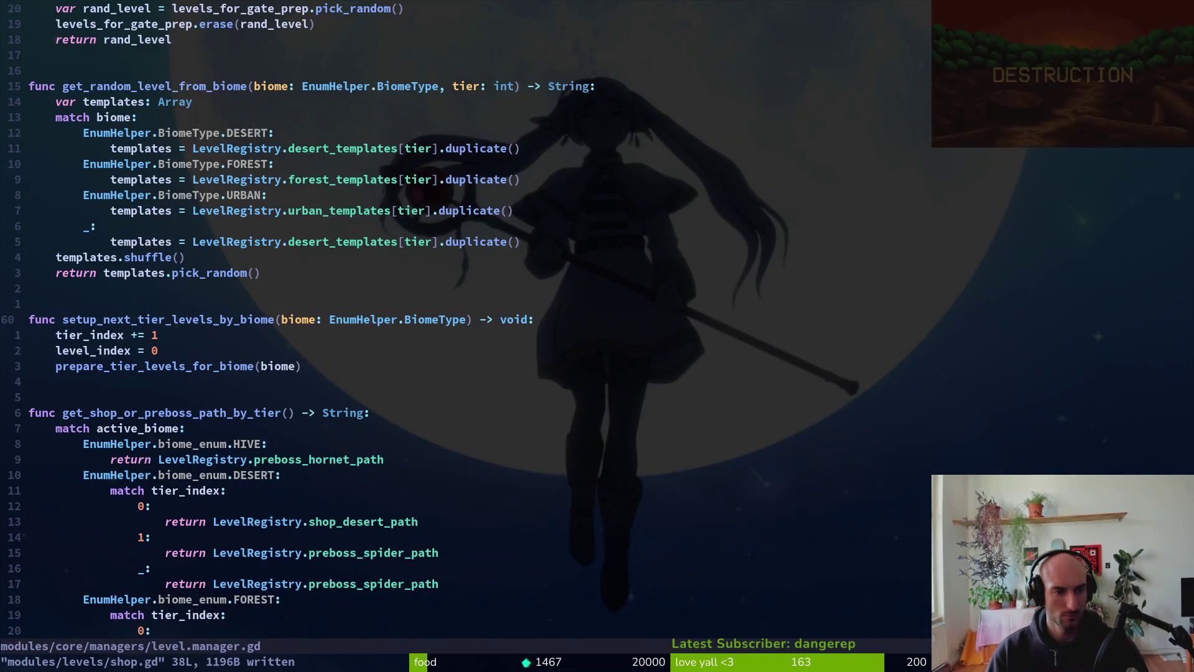
- Undo back through level.manager.gd's history until setup_next_tier_levels_by_biome takes a biome argument
{"action": "key", "text": "u"}
{"action": "key", "text": "ctrl+r"}
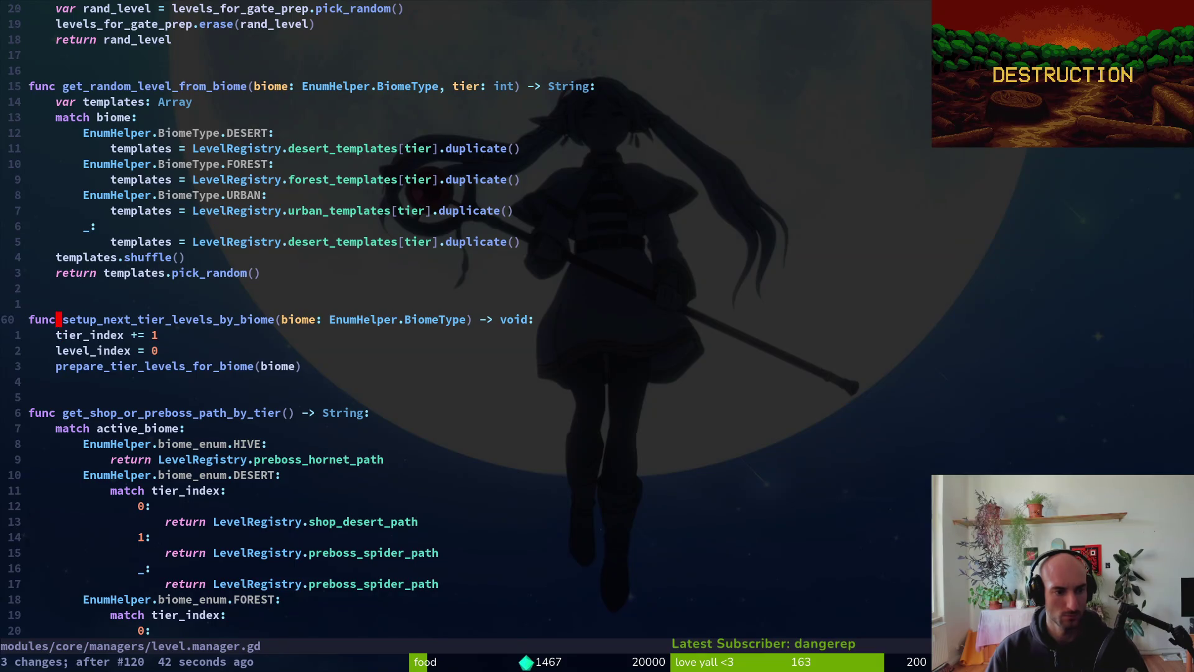
{"action": "key", "text": "u"}
{"action": "key", "text": "u"}
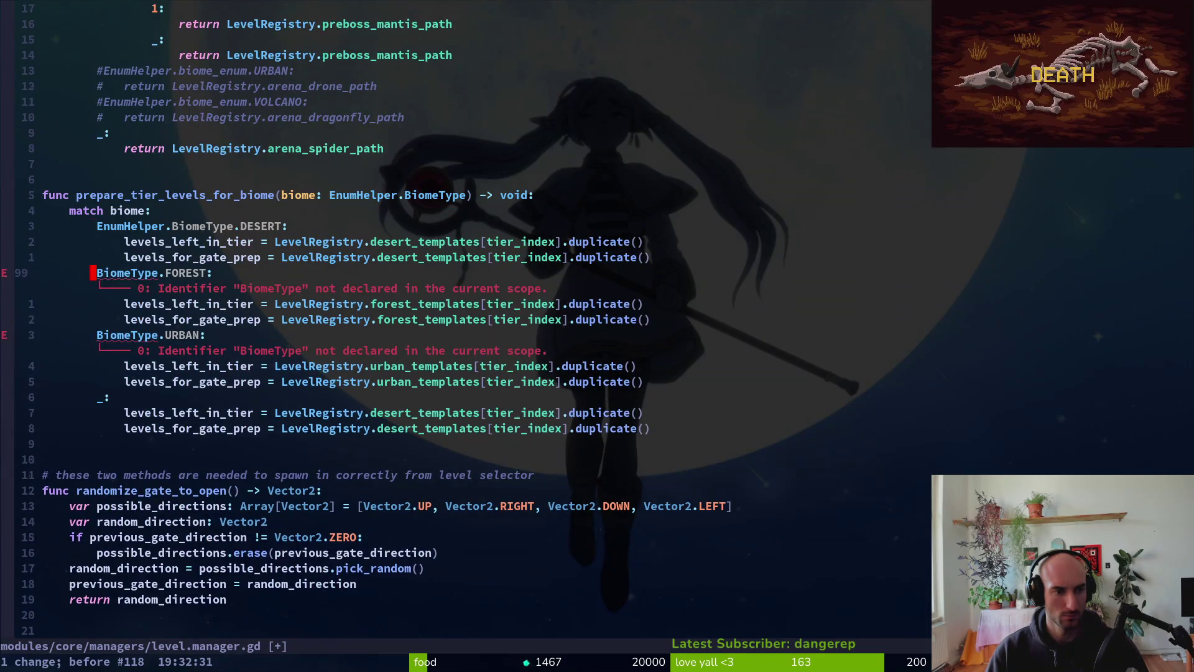
{"action": "key", "text": "u"}
{"action": "key", "text": "u"}
{"action": "key", "text": "u"}
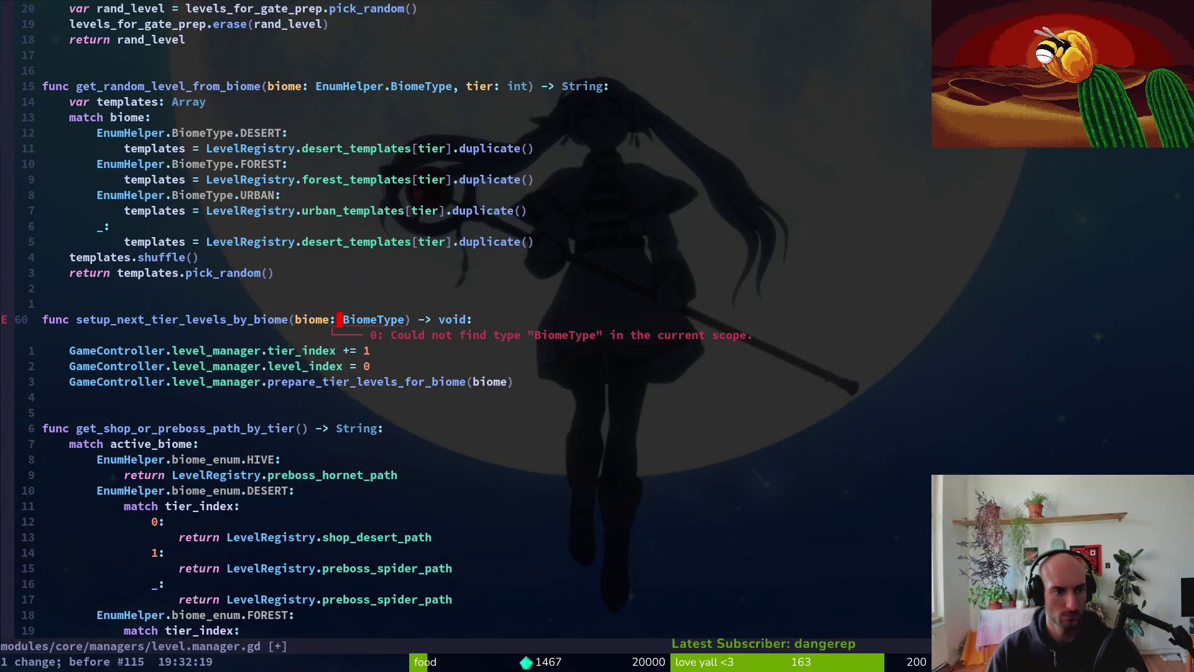
{"action": "key", "text": "u"}
{"action": "key", "text": "u"}
{"action": "key", "text": "u"}
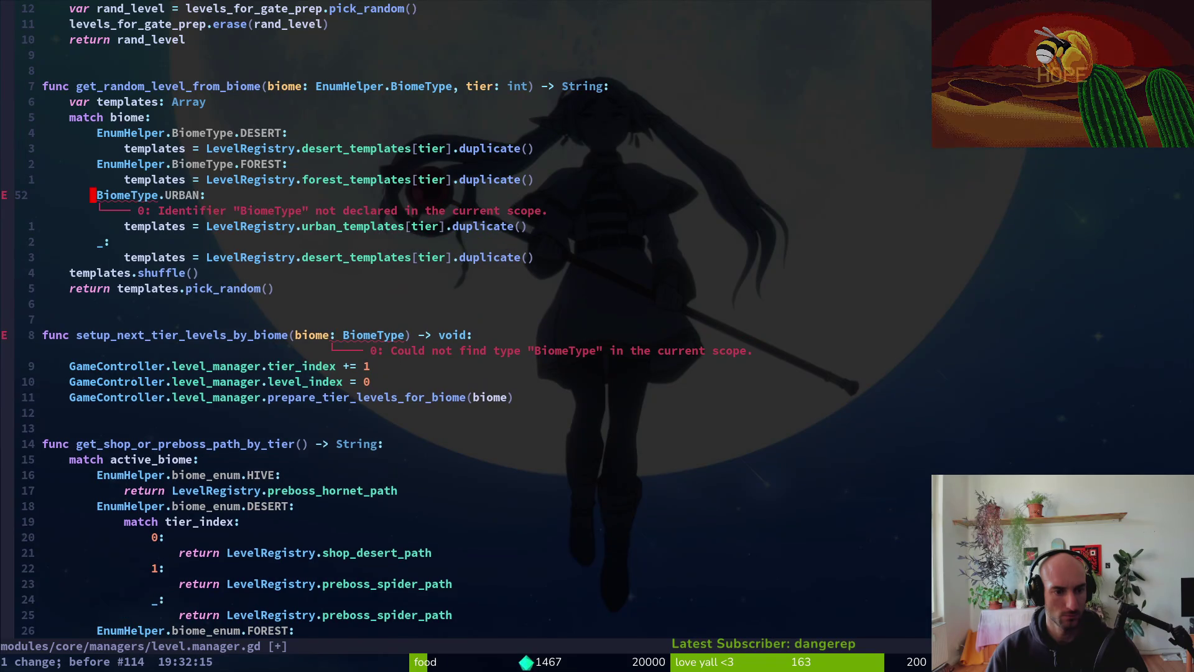
{"action": "key", "text": "u"}
{"action": "key", "text": "u"}
{"action": "key", "text": "u"}
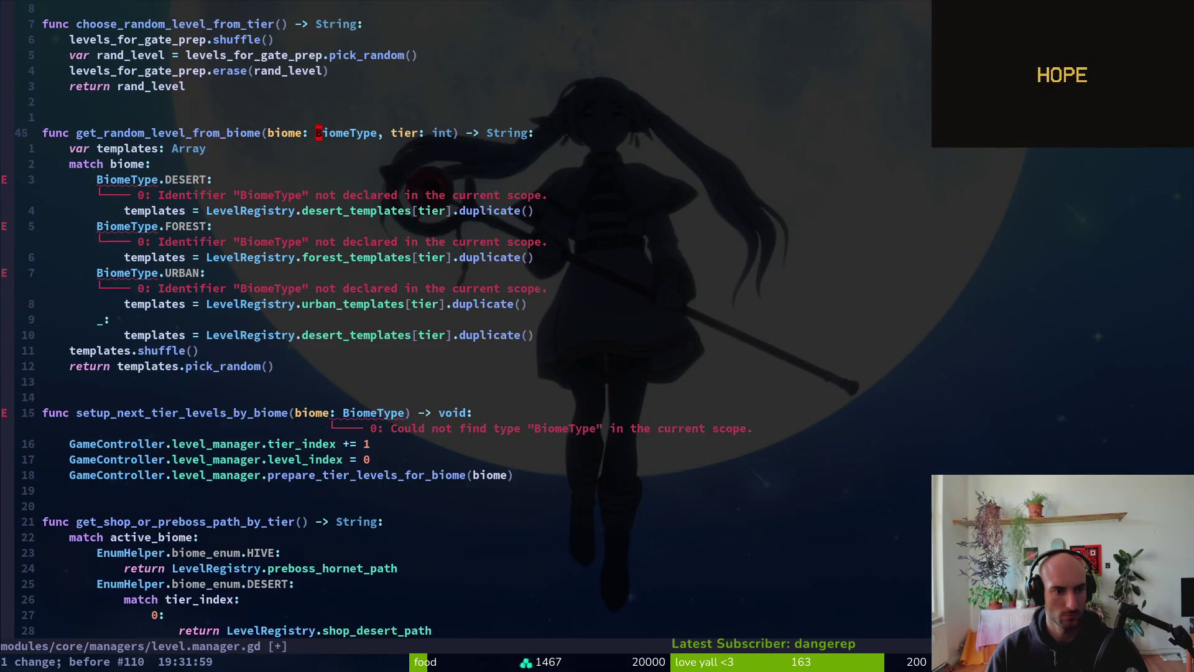
{"action": "key", "text": "u"}
{"action": "key", "text": "u"}
{"action": "key", "text": "u"}
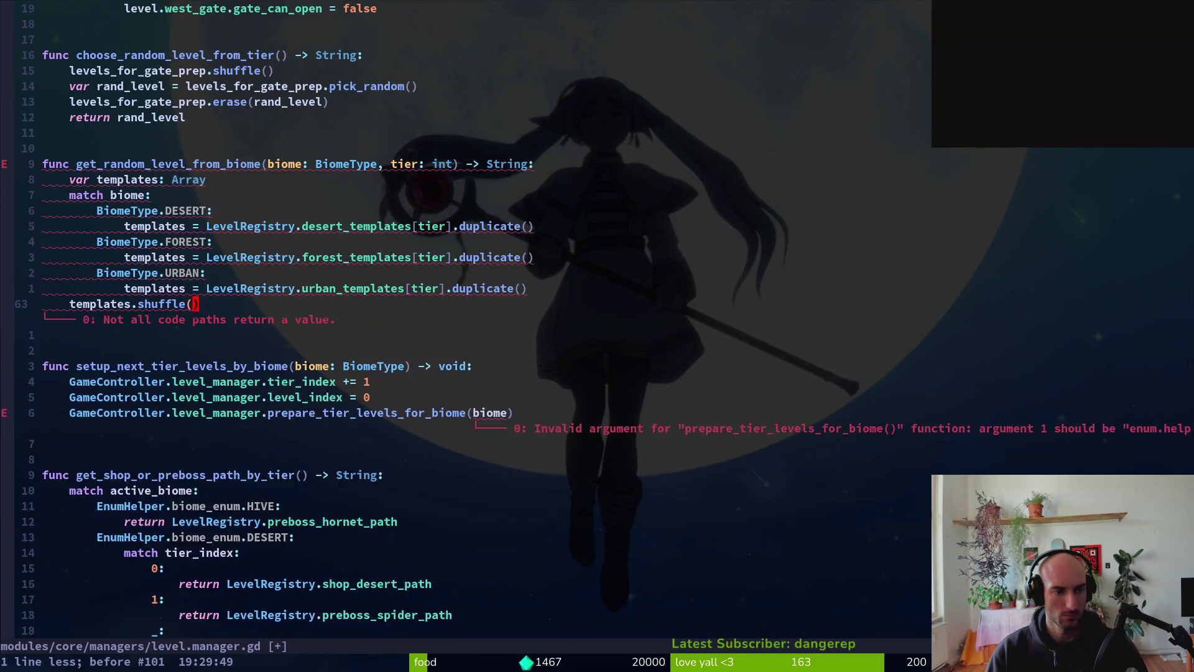
{"action": "key", "text": "ctrl+r"}
{"action": "key", "text": "ctrl+r"}
{"action": "key", "text": "ctrl+r"}
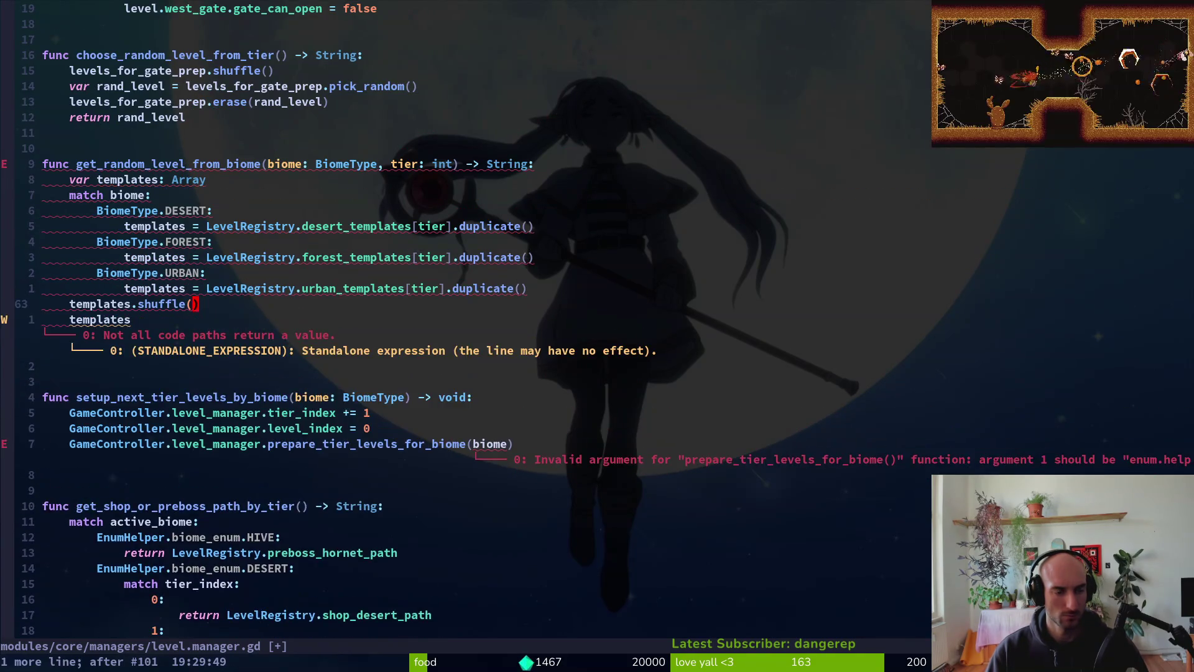
{"action": "key", "text": "Escape"}
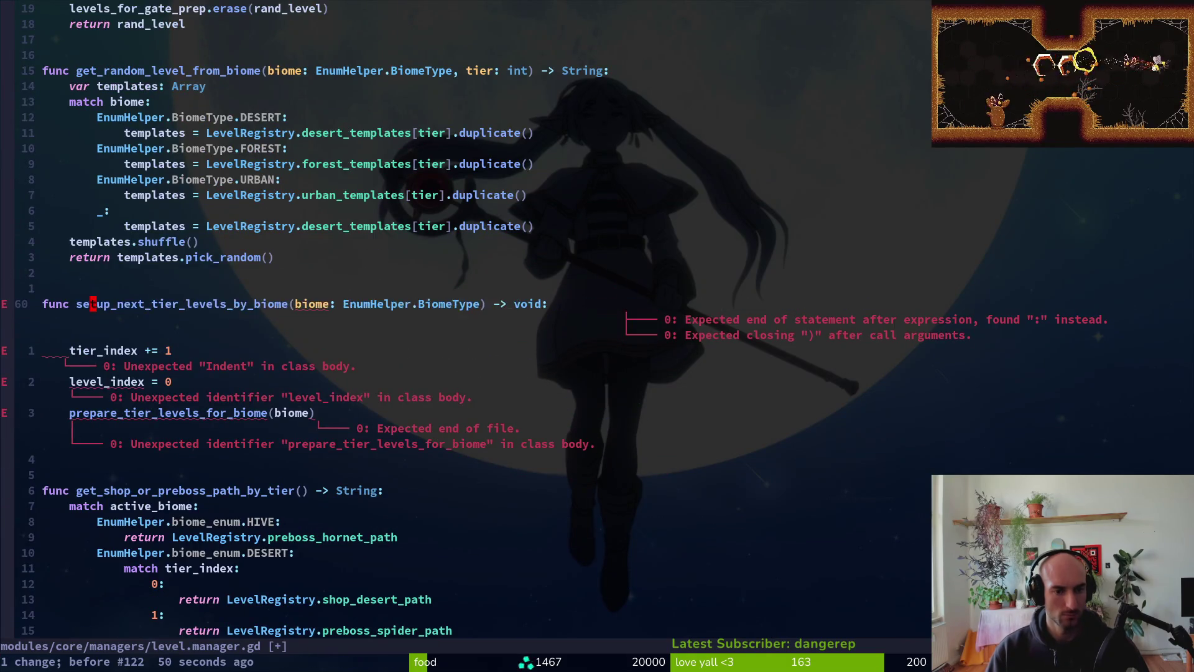
- Rename the function to setup_next_tier_level and save level.manager.gd
{"action": "type", "text": "u:w"}
{"action": "key", "text": "Return"}
{"action": "type", "text": "ciw"}
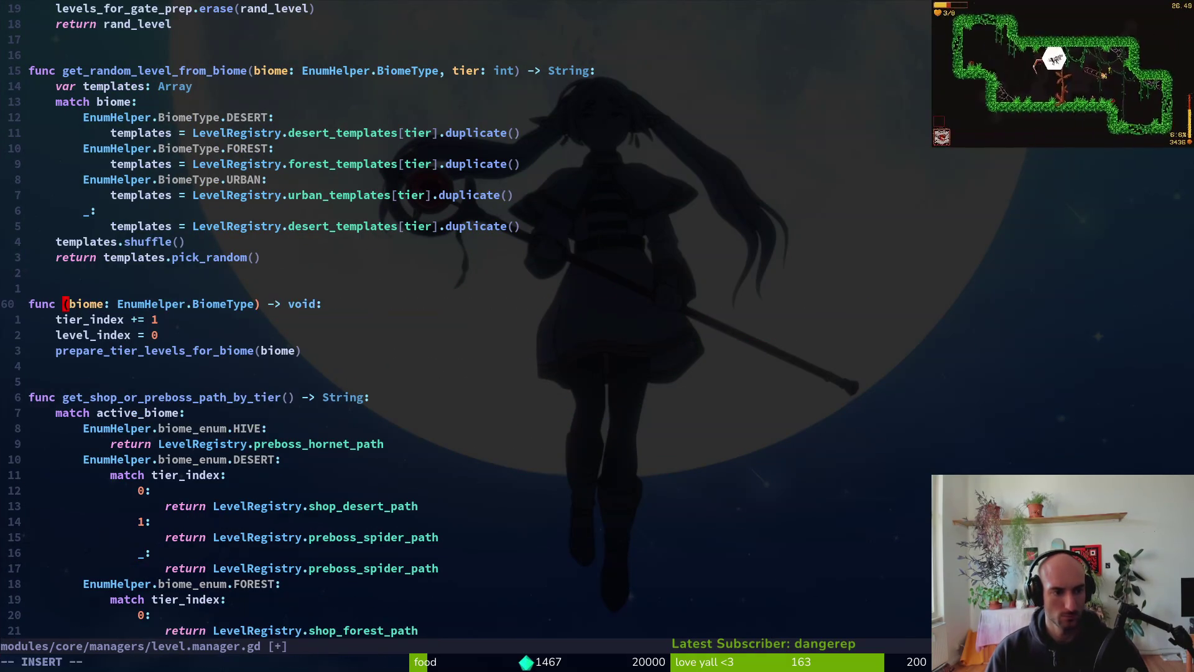
{"action": "type", "text": "setup_next"}
{"action": "key", "text": "Escape"}
{"action": "key", "text": "u"}
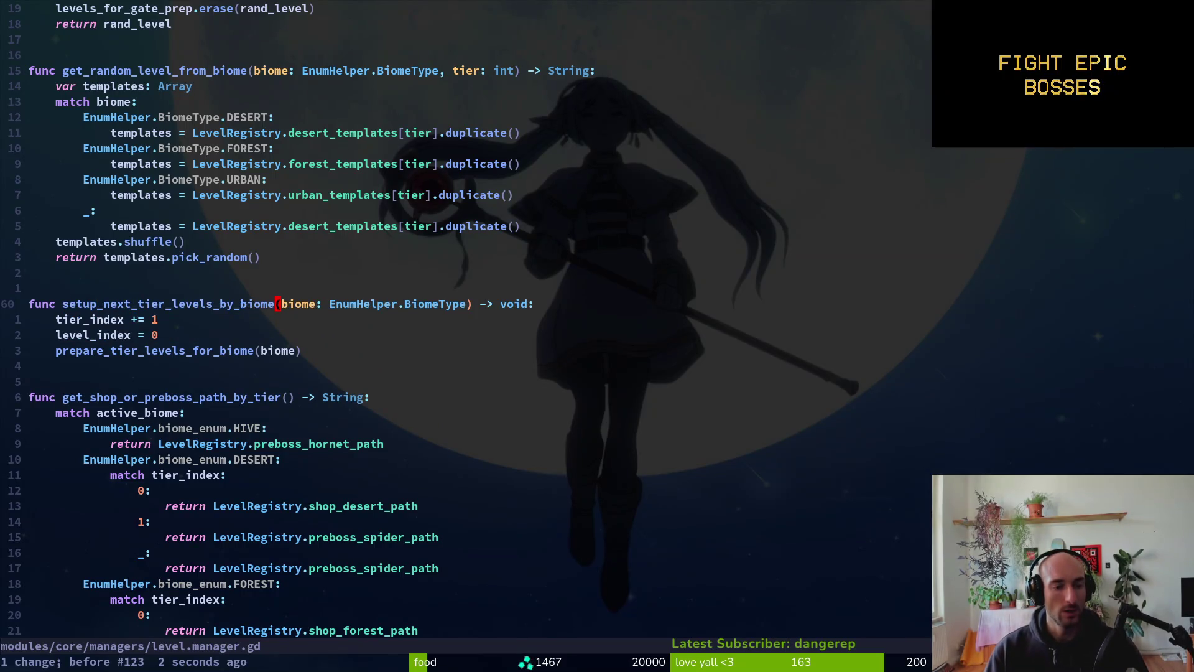
{"action": "key", "text": "h"}
{"action": "key", "text": "i"}
{"action": "key", "text": "BackSpace"}
{"action": "key", "text": "BackSpace"}
{"action": "key", "text": "BackSpace"}
{"action": "key", "text": "BackSpace"}
{"action": "key", "text": "BackSpace"}
{"action": "key", "text": "BackSpace"}
{"action": "key", "text": "Escape"}
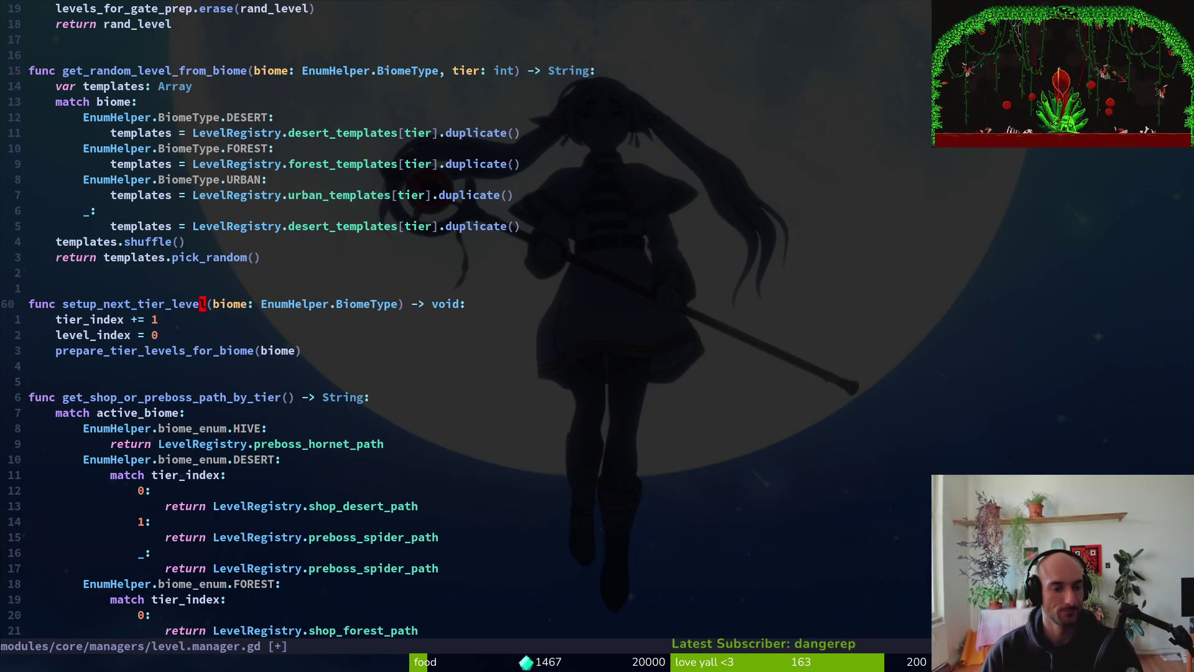
{"action": "type", "text": ":w"}
{"action": "key", "text": "Return"}
- Pass active_biome to prepare_tier_levels_for_biome, delete the biome parameter, and save
{"action": "left_click", "coordinate": [264, 350]}
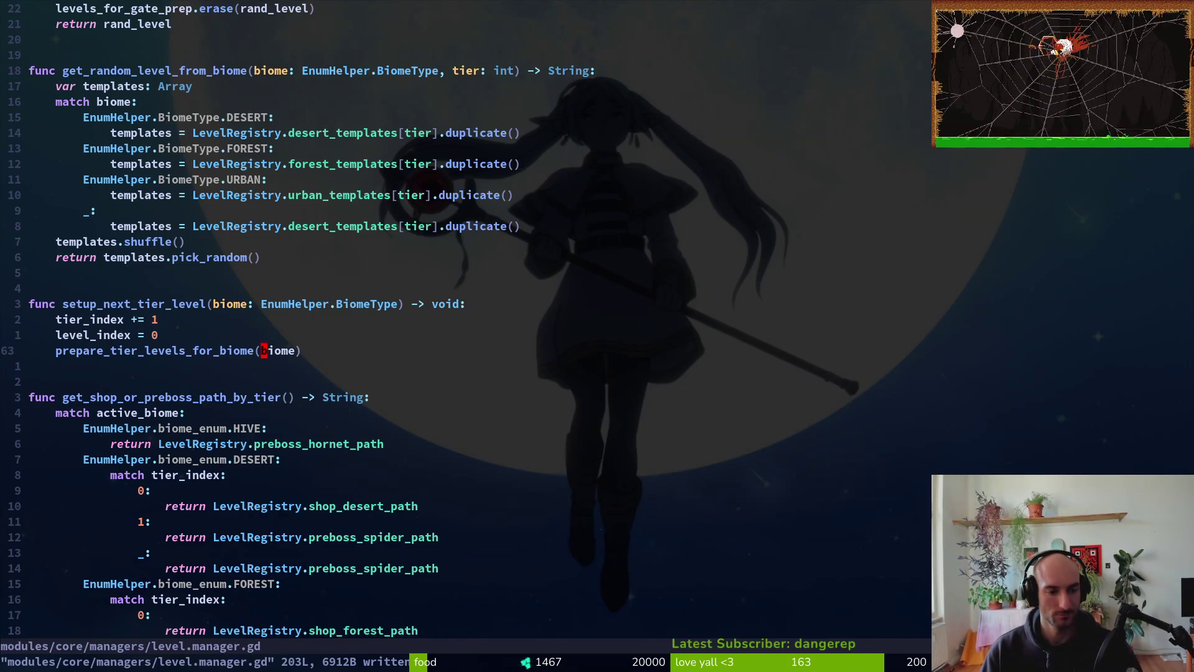
{"action": "type", "text": "ciwactive_biome"}
{"action": "key", "text": "Escape"}
{"action": "key", "text": "k"}
{"action": "key", "text": "k"}
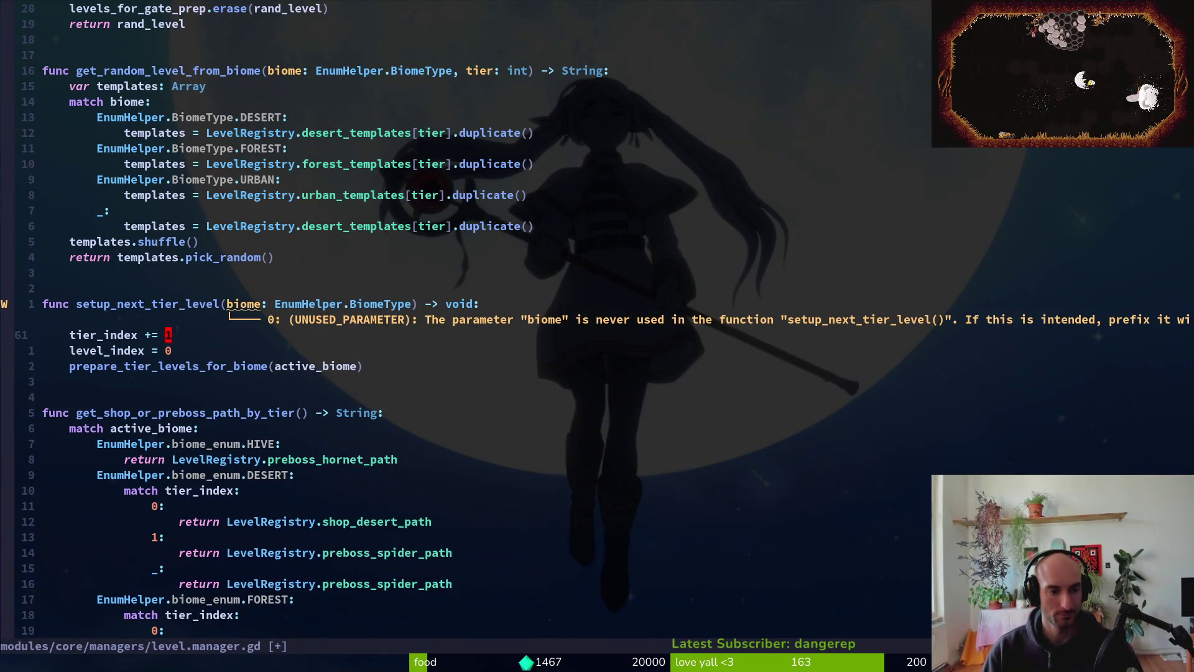
{"action": "key", "text": "v"}
{"action": "key", "text": "w"}
{"action": "key", "text": "w"}
{"action": "key", "text": "w"}
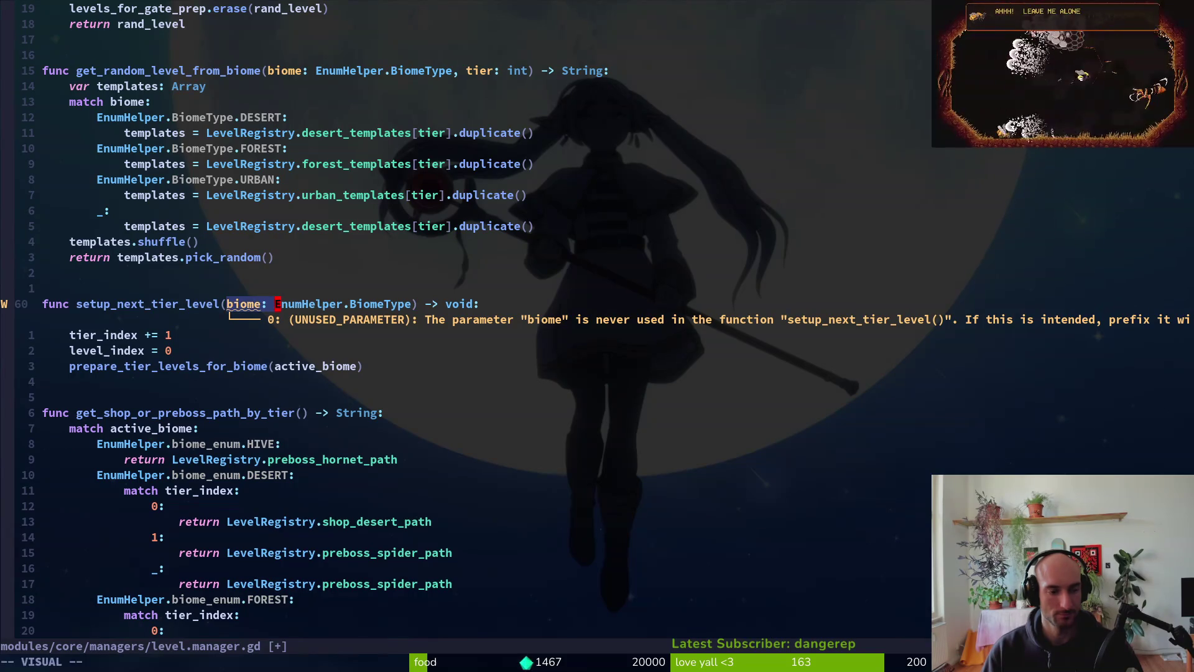
{"action": "type", "text": "dj:w"}
{"action": "key", "text": "Return"}
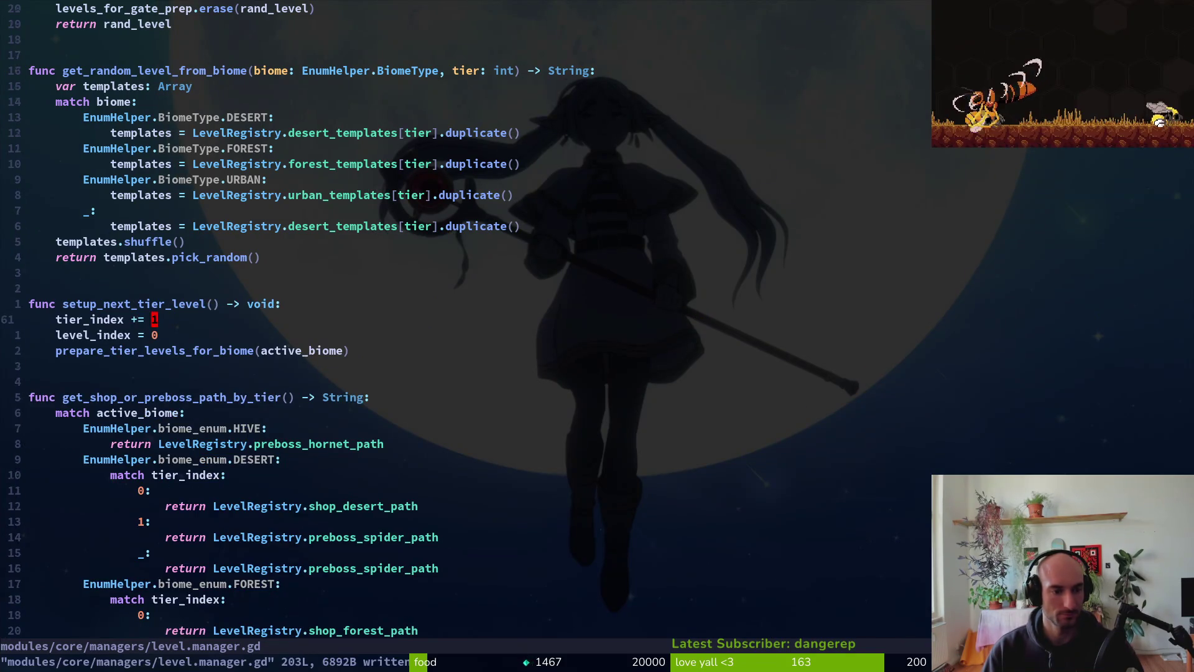
- Rename the call to prepare_tier_levels, remove its argument, and save
{"action": "type", "text": "ciwprepare_li"}
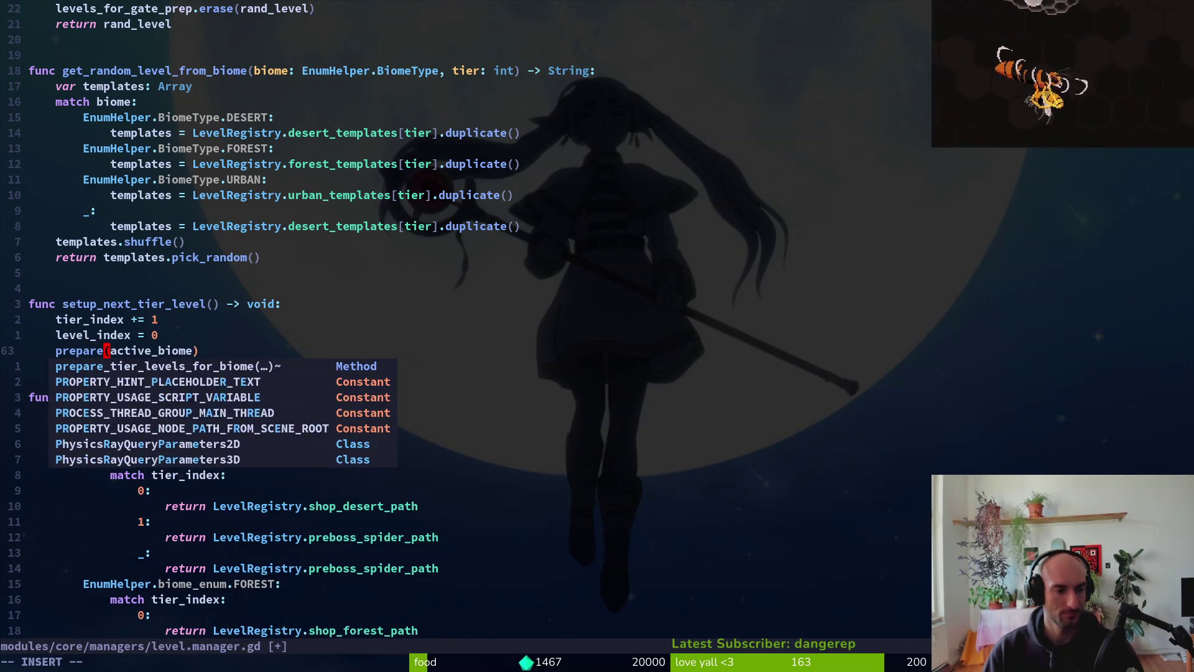
{"action": "key", "text": "BackSpace"}
{"action": "key", "text": "BackSpace"}
{"action": "type", "text": "tier_levels"}
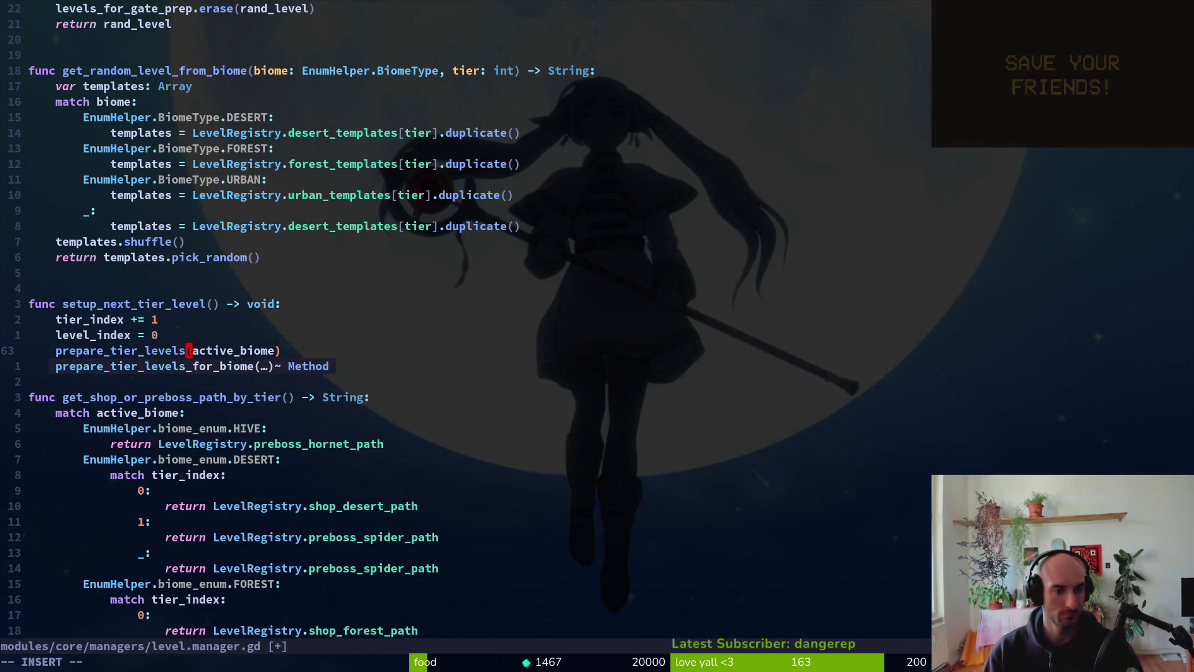
{"action": "key", "text": "Escape"}
{"action": "type", "text": ":"}
{"action": "key", "text": "Return"}
{"action": "key", "text": "j"}
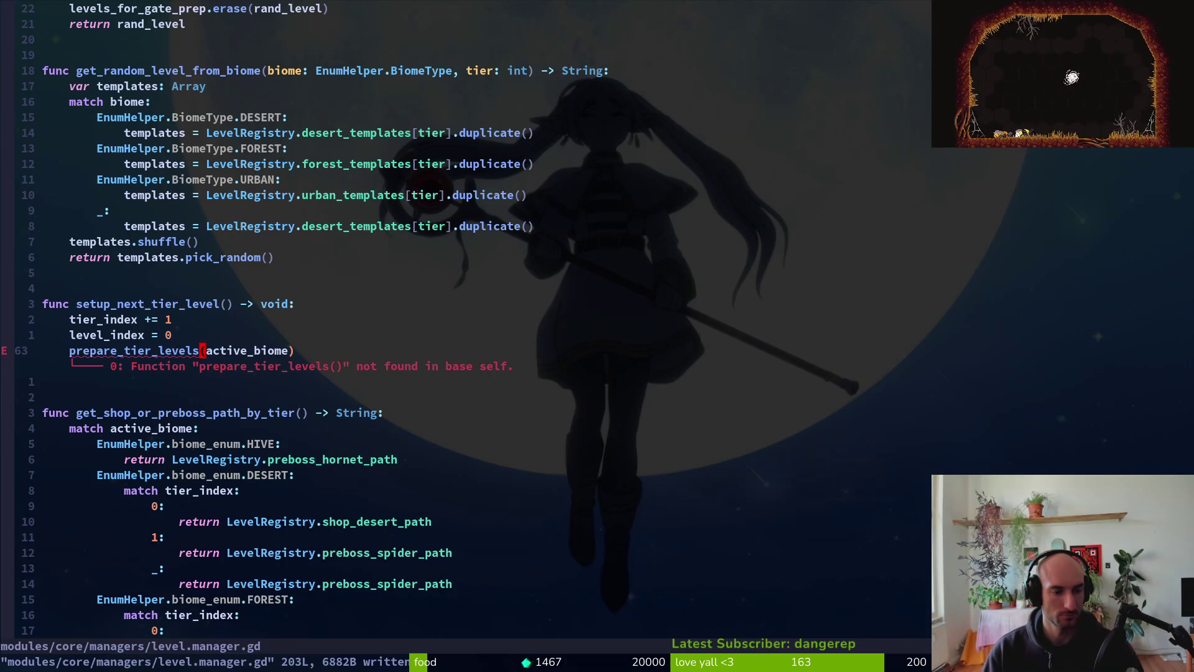
{"action": "type", "text": "di(:w"}
{"action": "key", "text": "Return"}
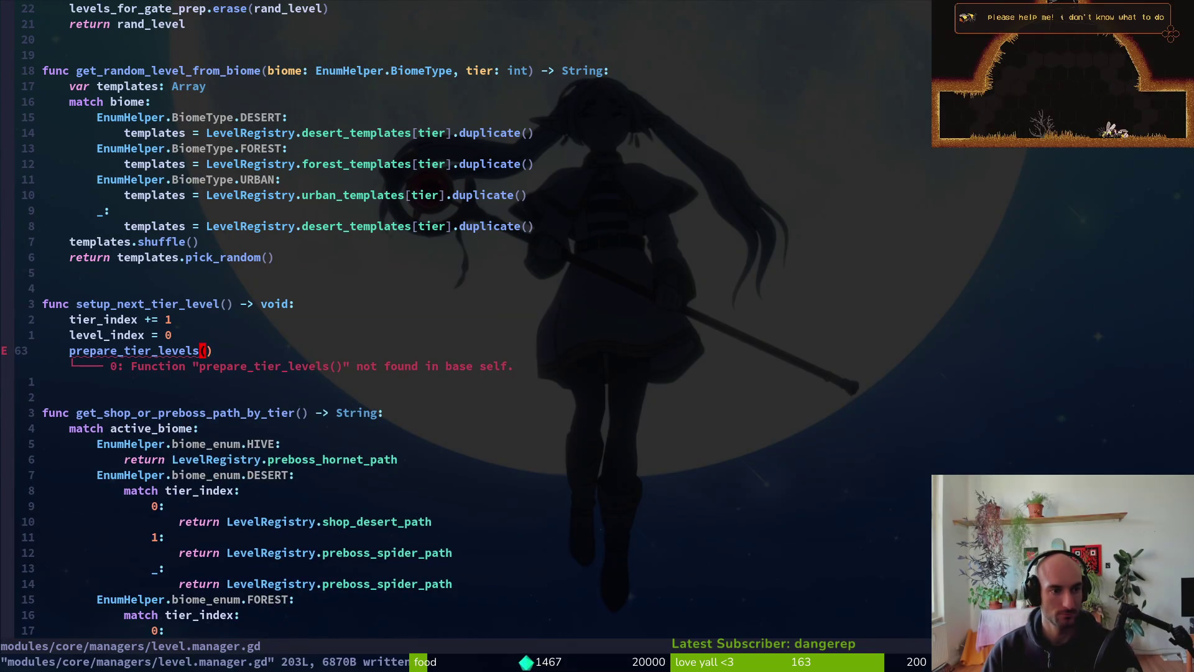
- Rename the prepare_tier_levels_for_biome definition to prepare_tier_levels
{"action": "key", "text": "ctrl+d"}
{"action": "key", "text": "j"}
{"action": "type", "text": "10j"}
{"action": "type", "text": "ciw"}
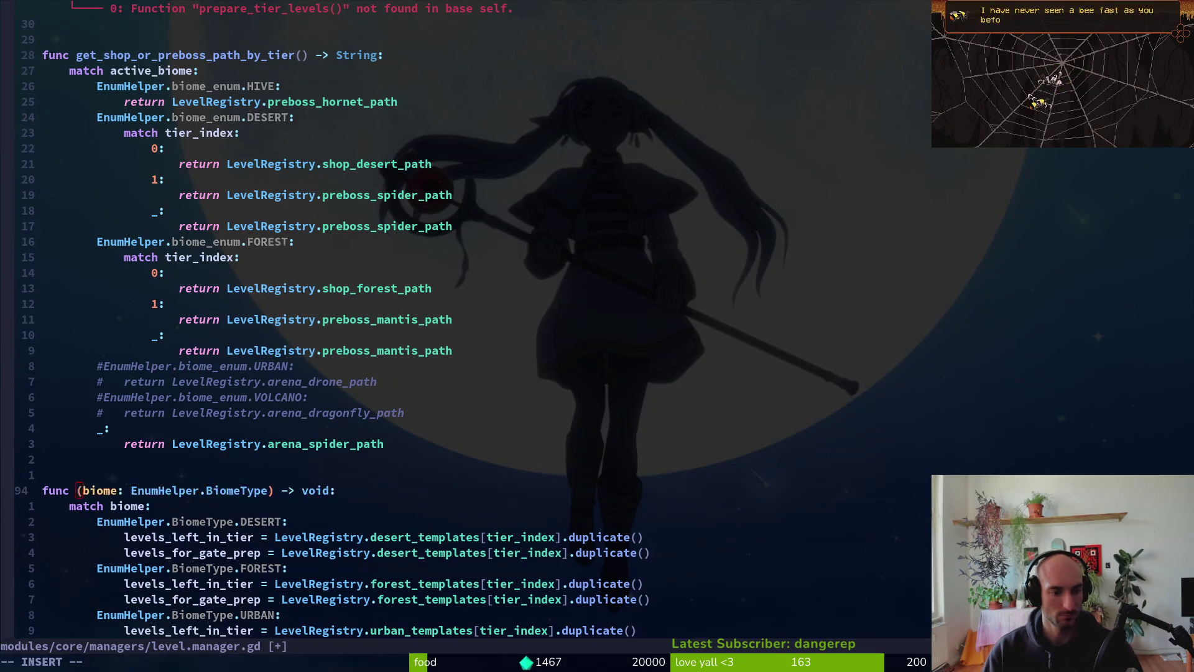
{"action": "type", "text": "prepare_tier_levels"}
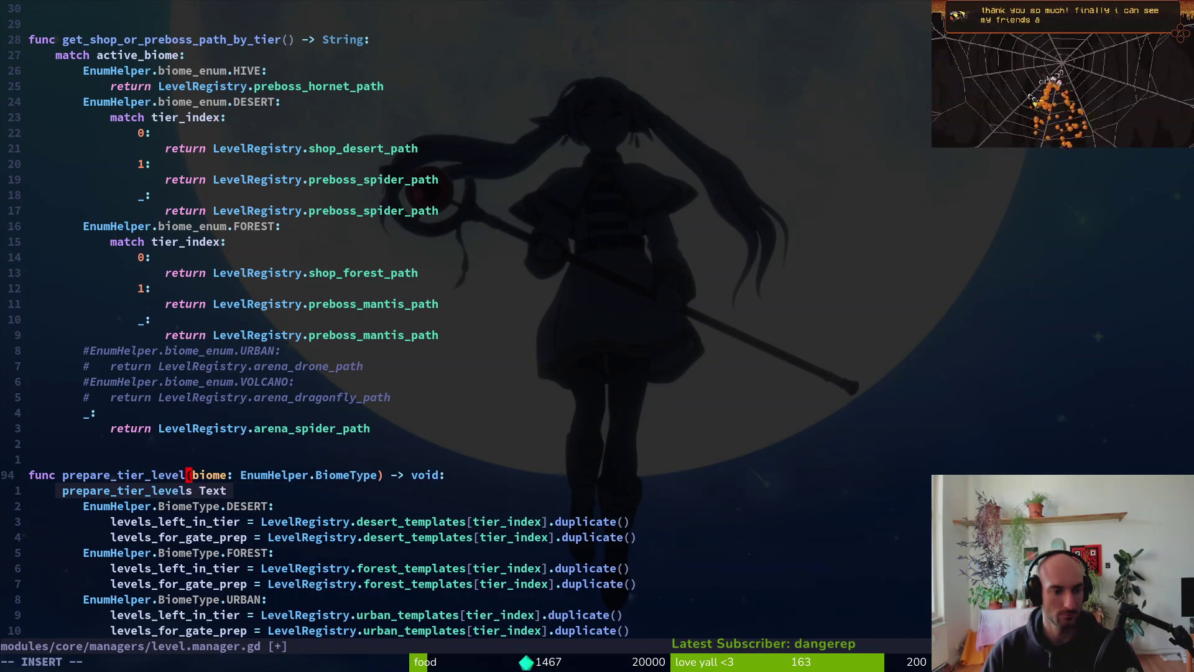
{"action": "key", "text": "Escape"}
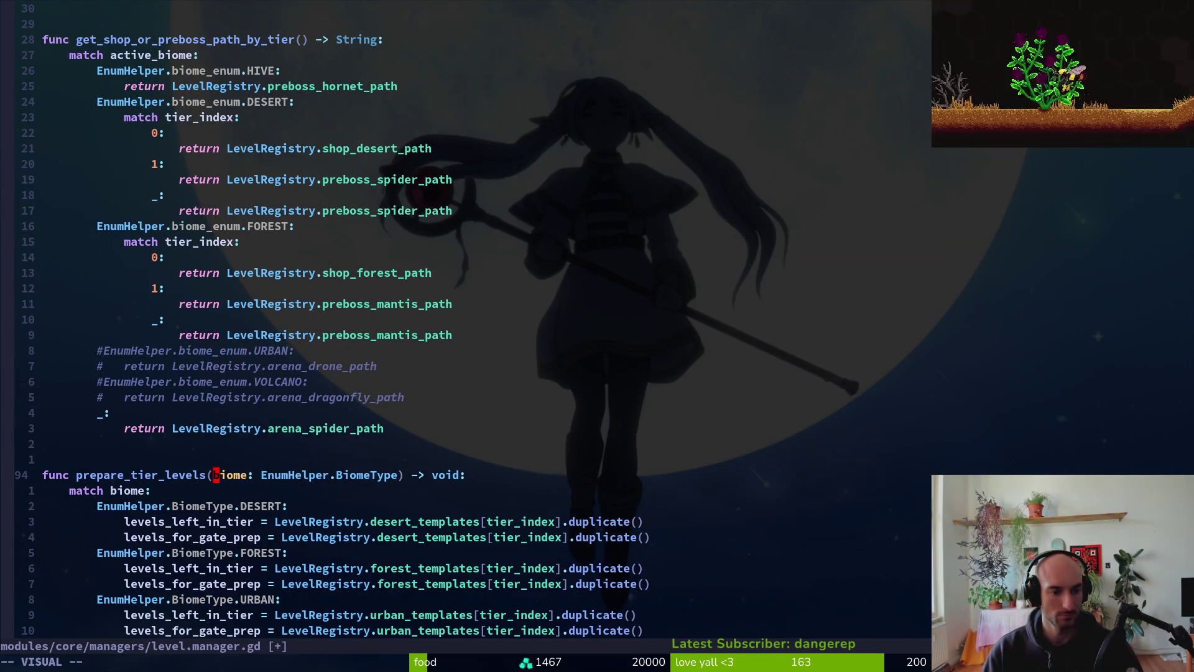
- Delete the biome parameter, change 'match biome' to 'match active_biome', and write the file
{"action": "key", "text": "v"}
{"action": "key", "text": "i"}
{"action": "key", "text": "("}
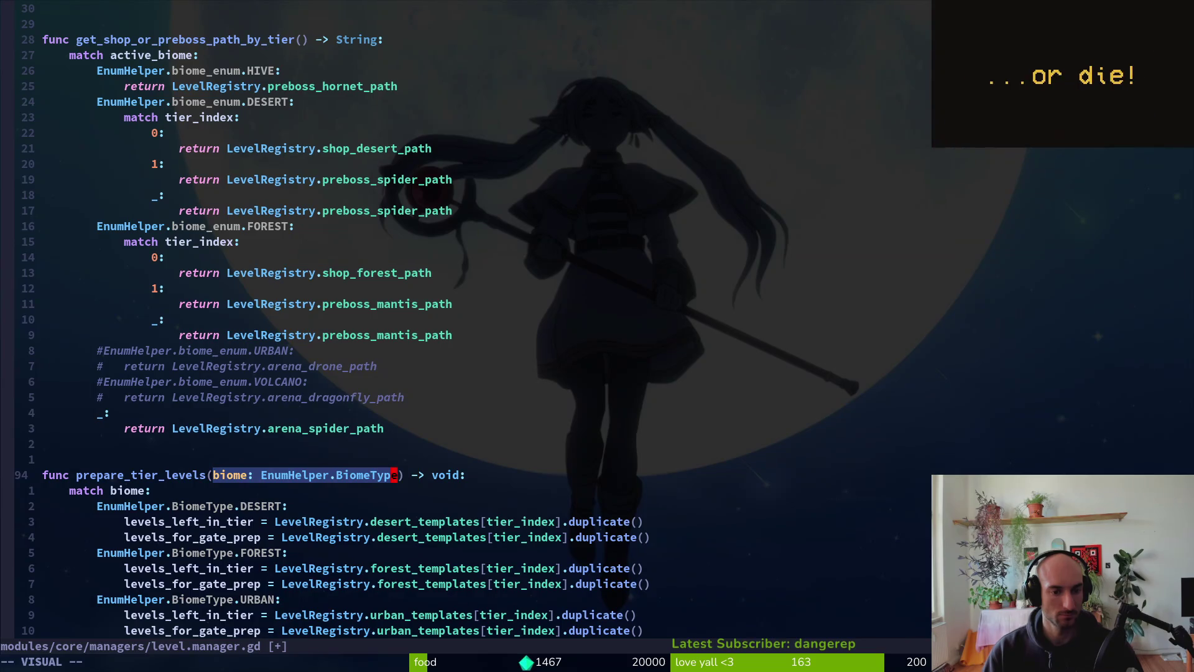
{"action": "type", "text": "djbiact"}
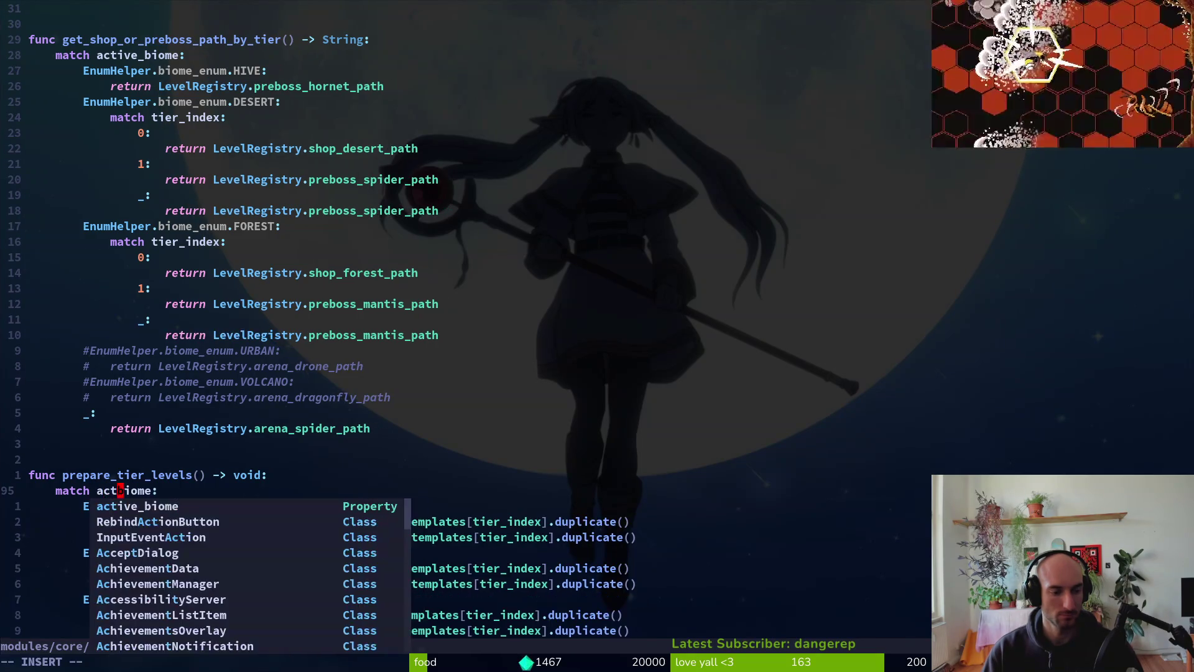
{"action": "type", "text": "ive_biome"}
{"action": "key", "text": "Escape"}
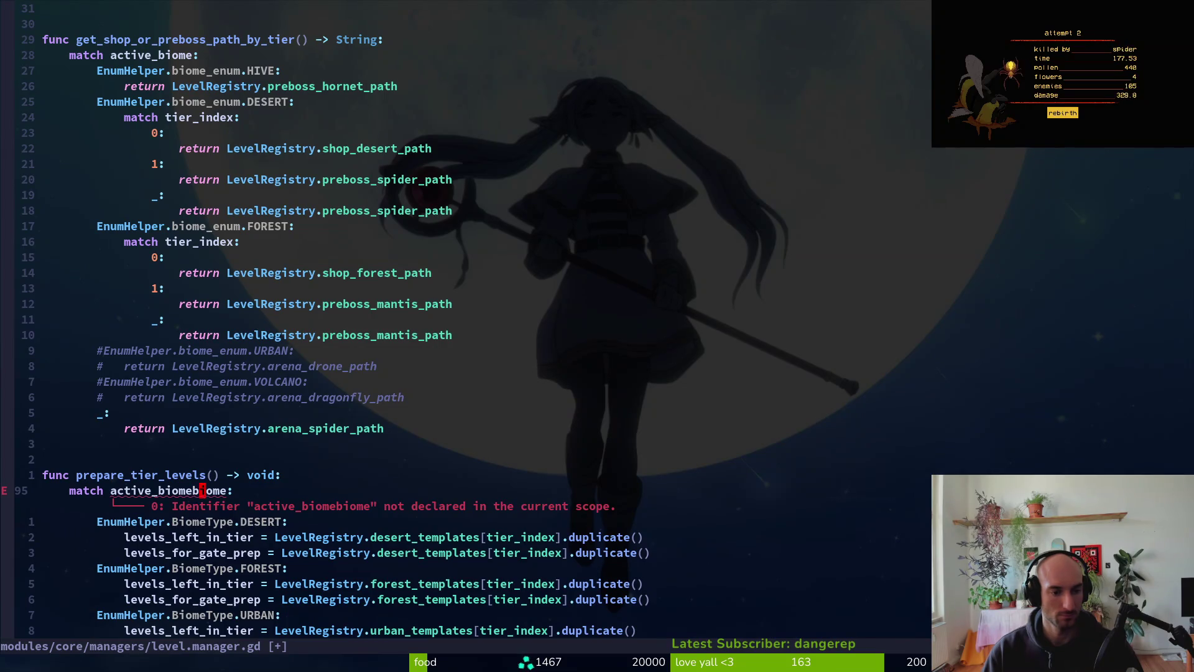
{"action": "type", "text": "hde:write"}
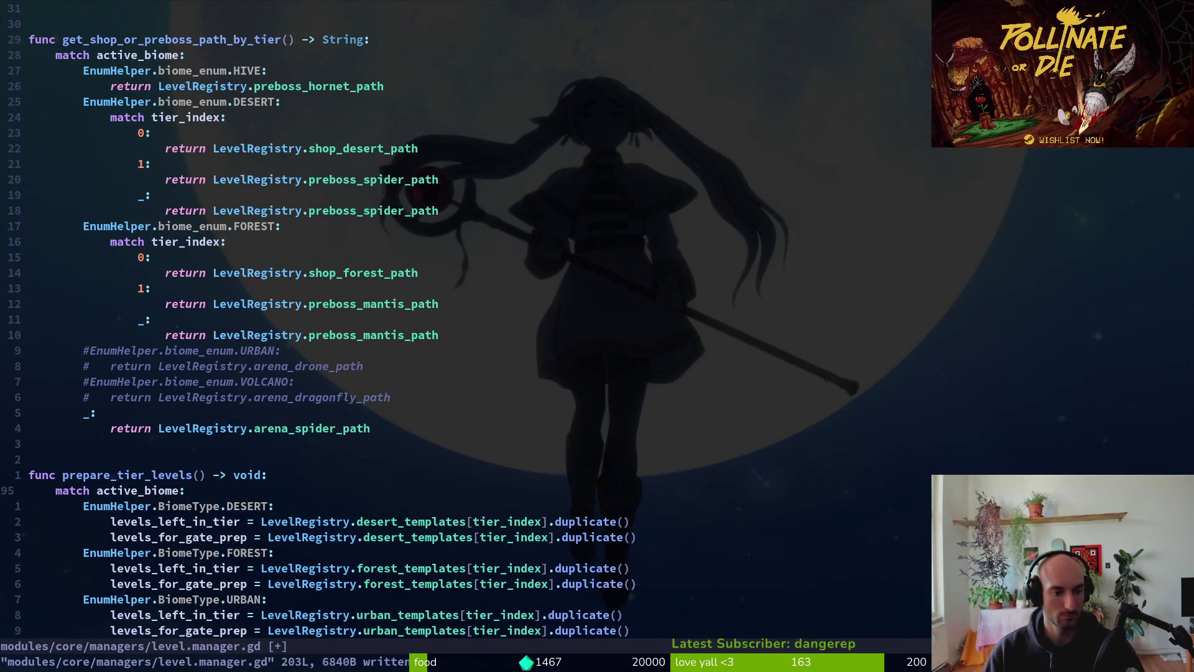
{"action": "key", "text": "Return"}
{"action": "key", "text": "ctrl+o"}
{"action": "key", "text": "ctrl+o"}
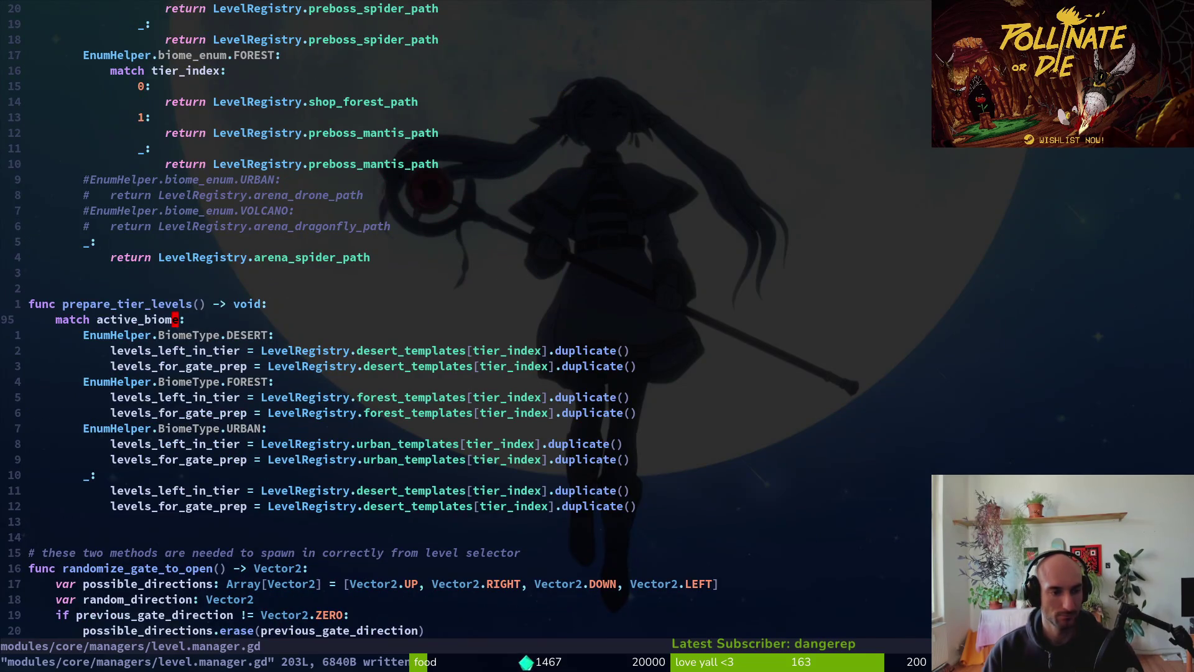
{"action": "key", "text": "ctrl+o"}
{"action": "key", "text": "ctrl+o"}
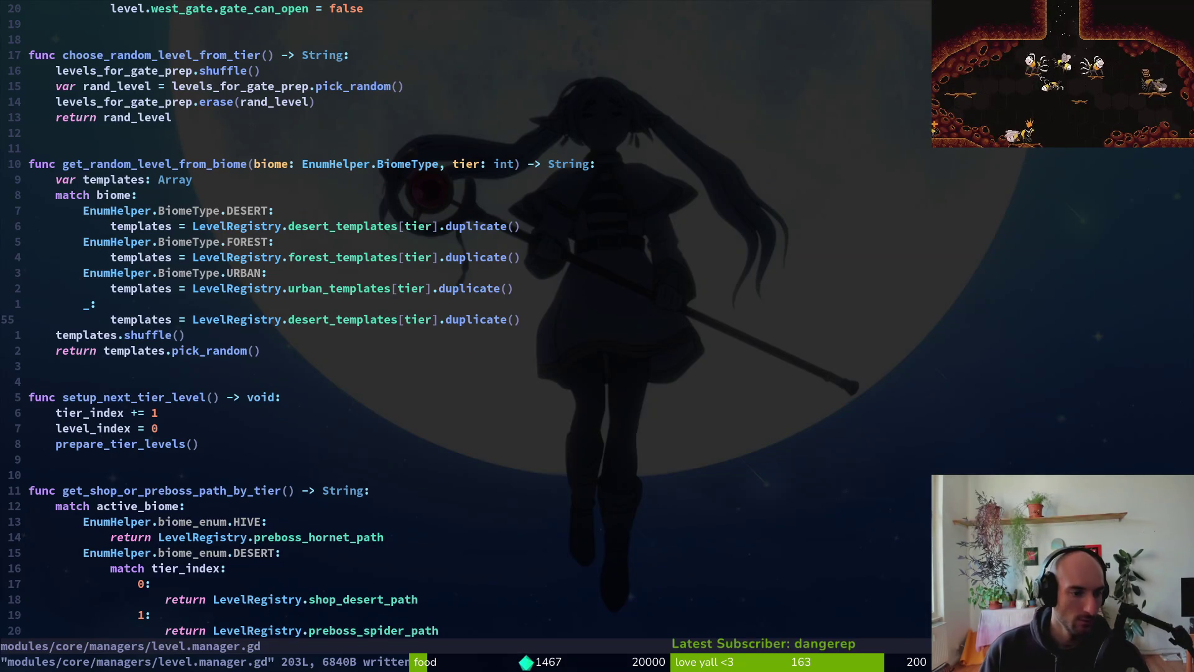
- Rename the function to setup_next_tier_levels, save, and grep the project for its callers
{"action": "type", "text": "b"}
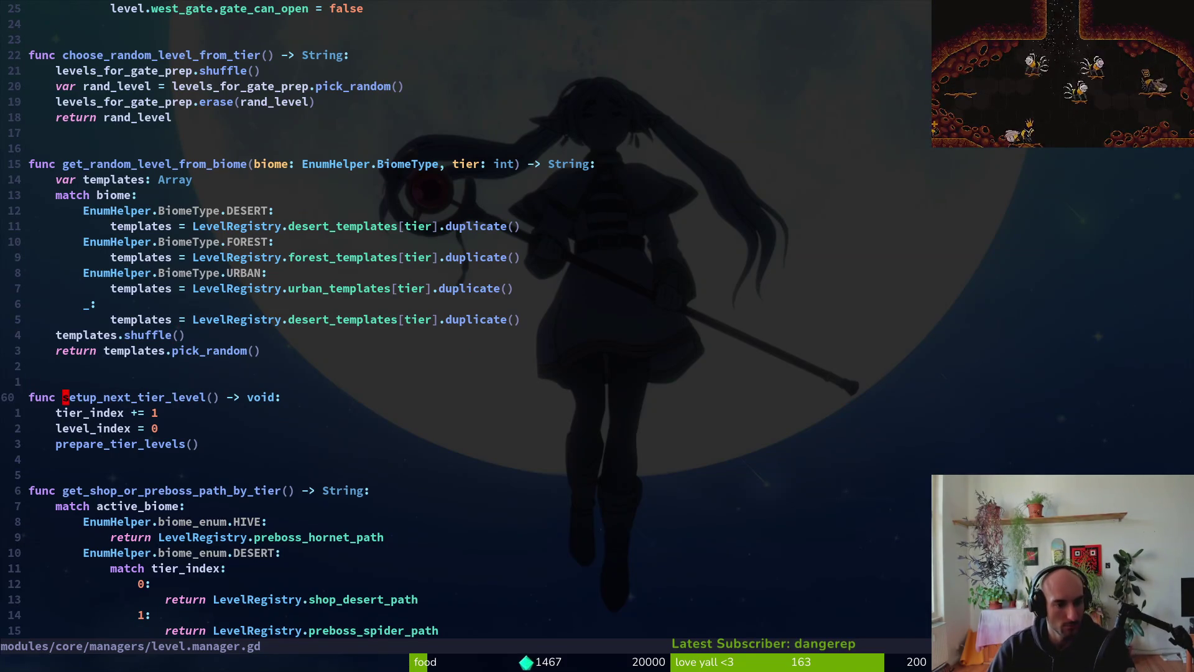
{"action": "type", "text": "s"}
{"action": "key", "text": "Escape"}
{"action": "key", "text": "v"}
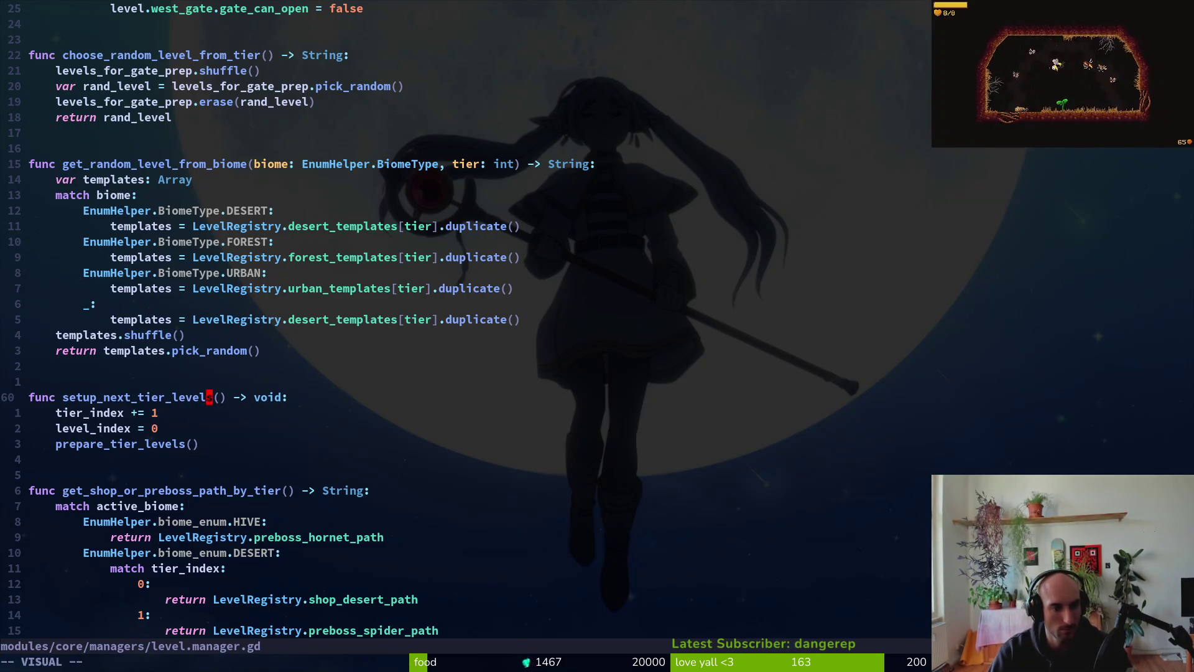
{"action": "key", "text": "Tab"}
{"action": "type", "text": "write"}
{"action": "key", "text": "Return"}
{"action": "key", "text": "space"}
{"action": "key", "text": "f"}
{"action": "key", "text": "w"}
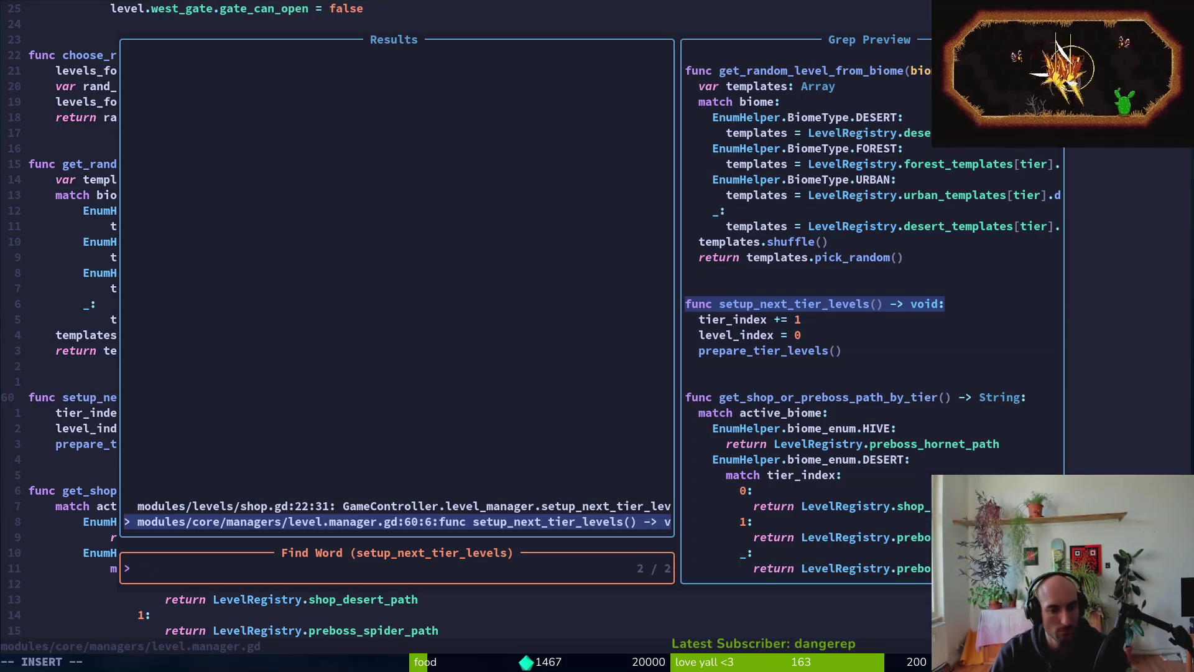
{"action": "key", "text": "ctrl+p"}
{"action": "key", "text": "Escape"}
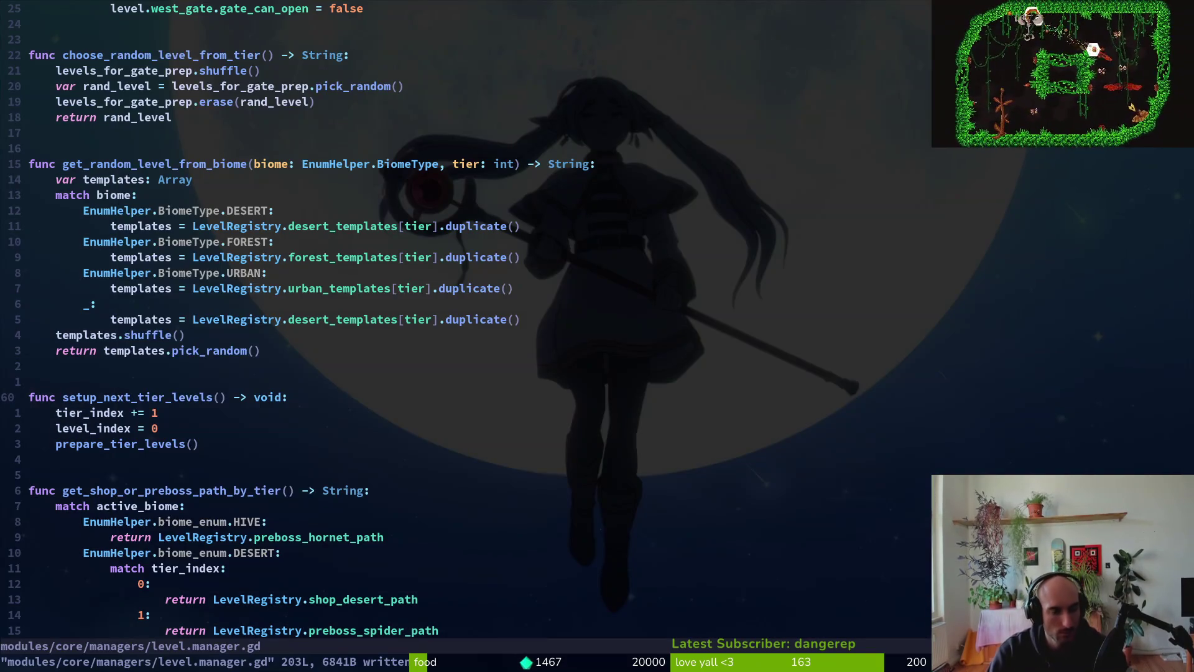
- Add a blank line above reset_level_and_tier_index and save level.manager.gd at 204 lines
{"action": "key", "text": "w"}
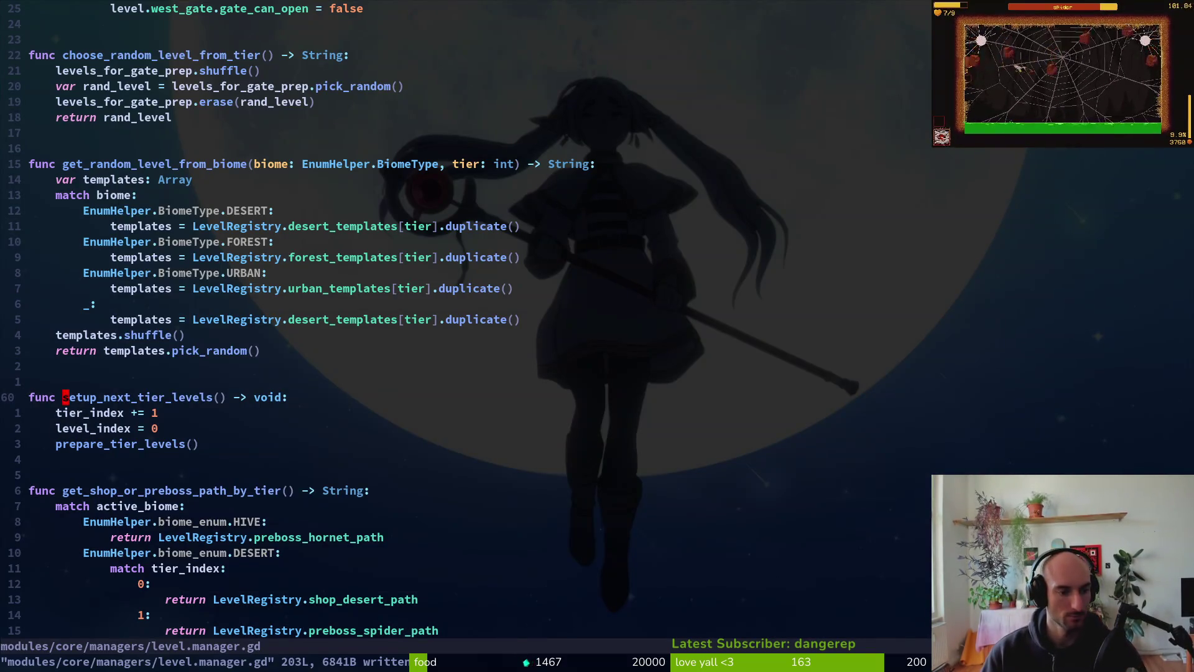
{"action": "key", "text": "j"}
{"action": "key", "text": "k"}
{"action": "key", "text": "6"}
{"action": "key", "text": "k"}
{"action": "key", "text": "{"}
{"action": "key", "text": "{"}
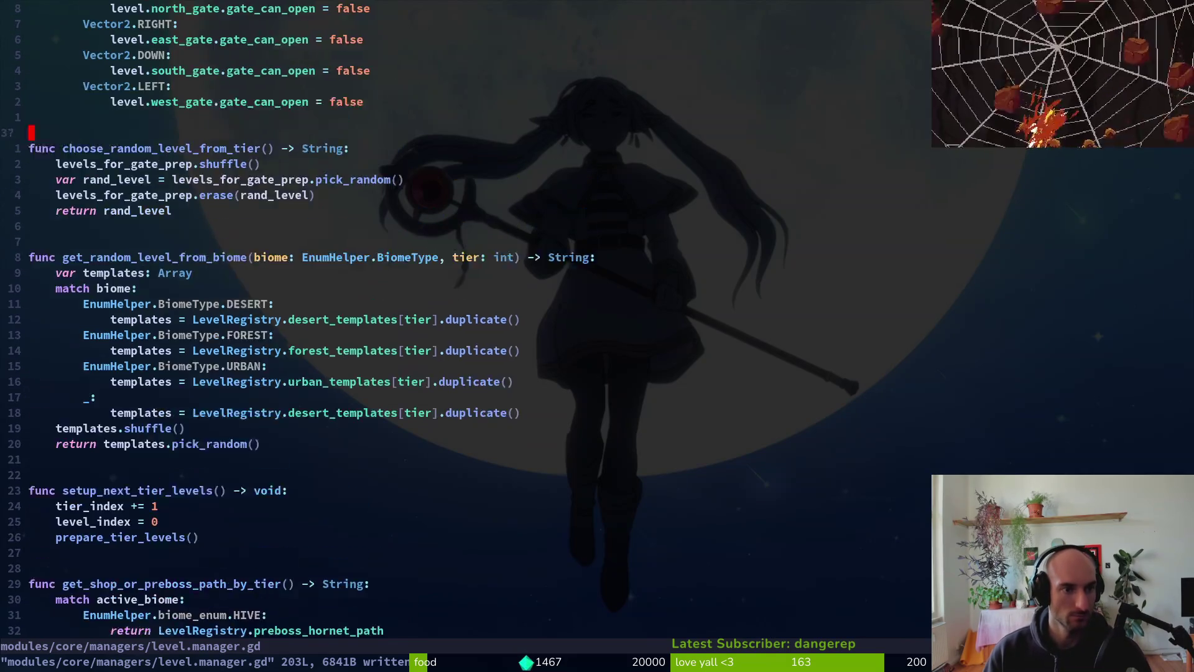
{"action": "key", "text": "k"}
{"action": "key", "text": "k"}
{"action": "key", "text": "k"}
{"action": "key", "text": "j"}
{"action": "key", "text": "j"}
{"action": "key", "text": "8"}
{"action": "key", "text": "j"}
{"action": "key", "text": "{"}
{"action": "key", "text": "{"}
{"action": "key", "text": "k"}
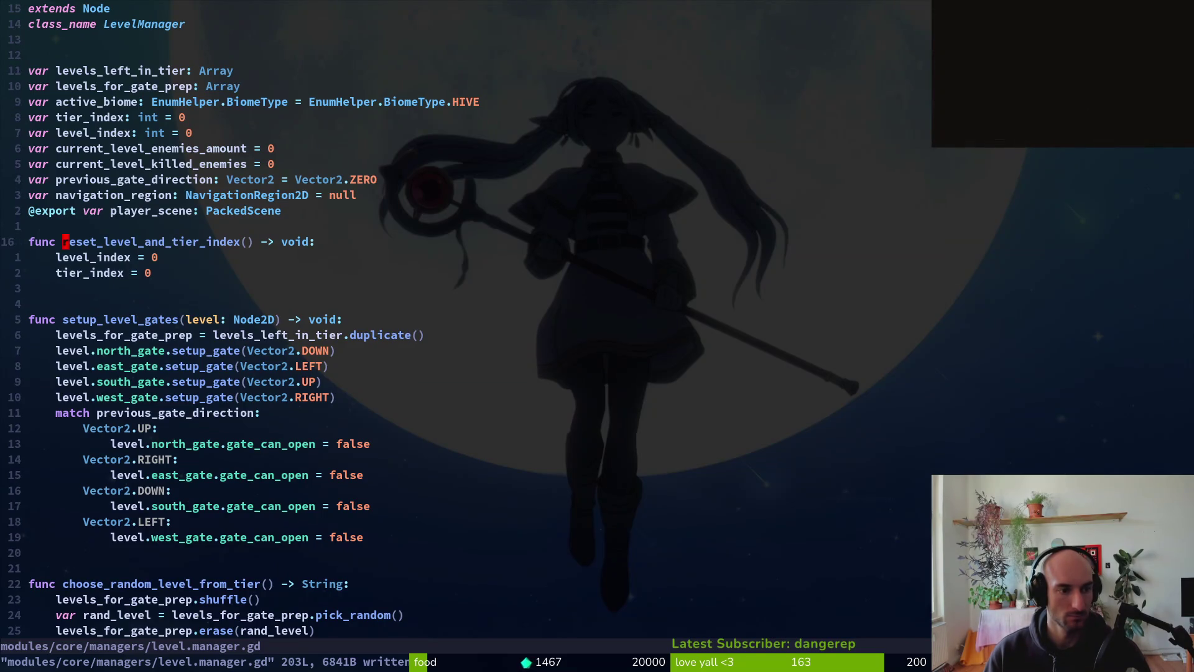
{"action": "key", "text": "O"}
{"action": "key", "text": "Escape"}
{"action": "type", "text": ":w"}
{"action": "key", "text": "Return"}
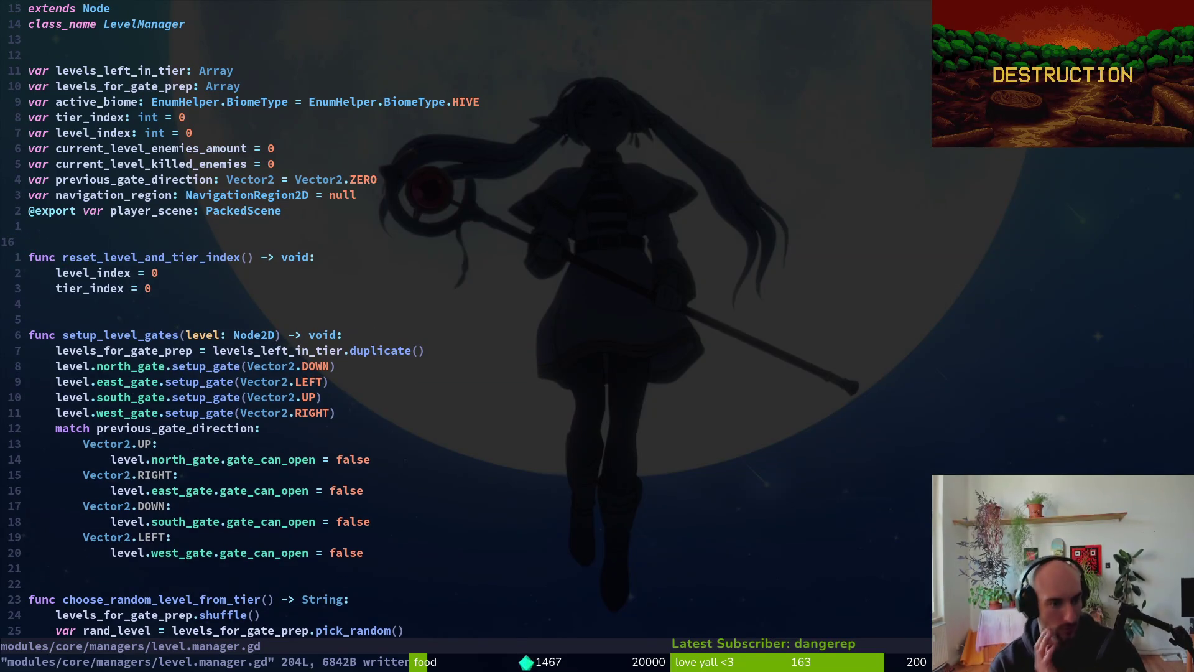
- Scroll down past setup_level_gates to get_random_level_from_biome, then return to Kimi's reply
{"action": "key", "text": "}"}
{"action": "key", "text": "}"}
{"action": "key", "text": "k"}
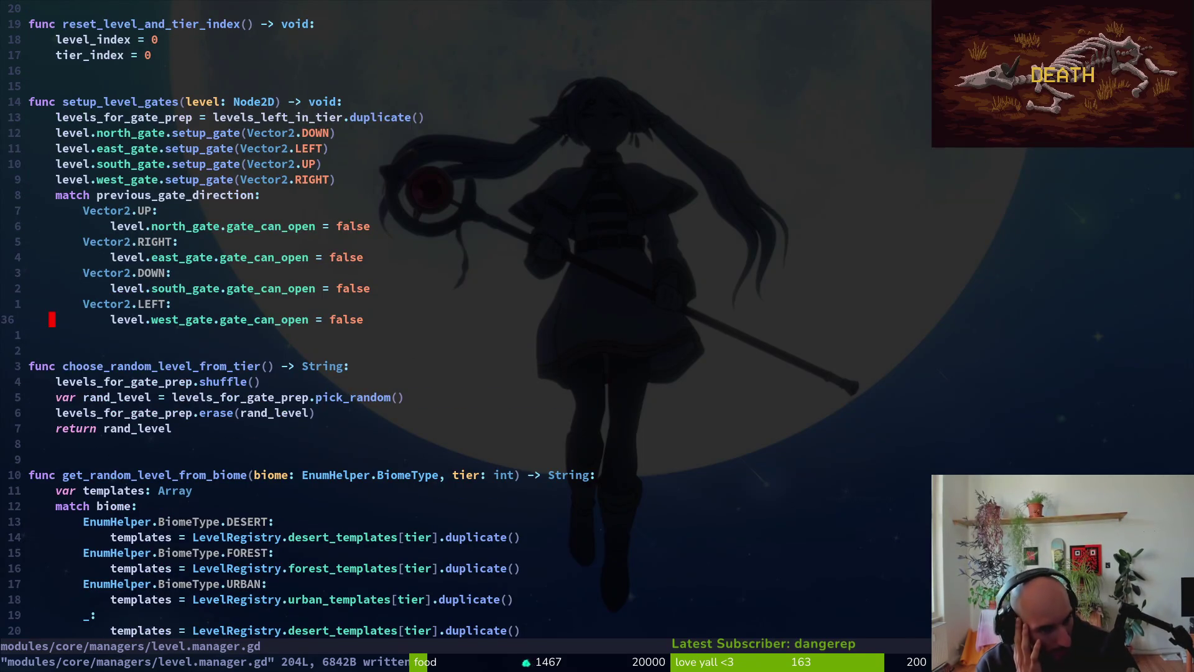
{"action": "key", "text": "ctrl+d"}
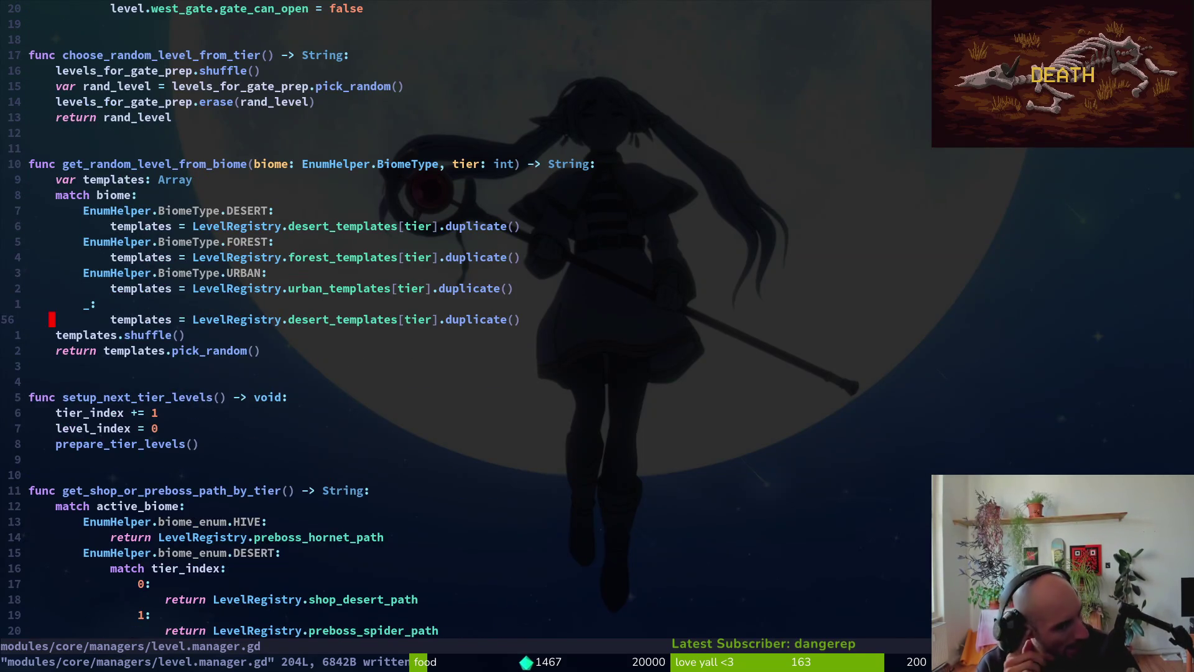
{"action": "key", "text": "ctrl+d"}
{"action": "key", "text": "alt+Tab"}
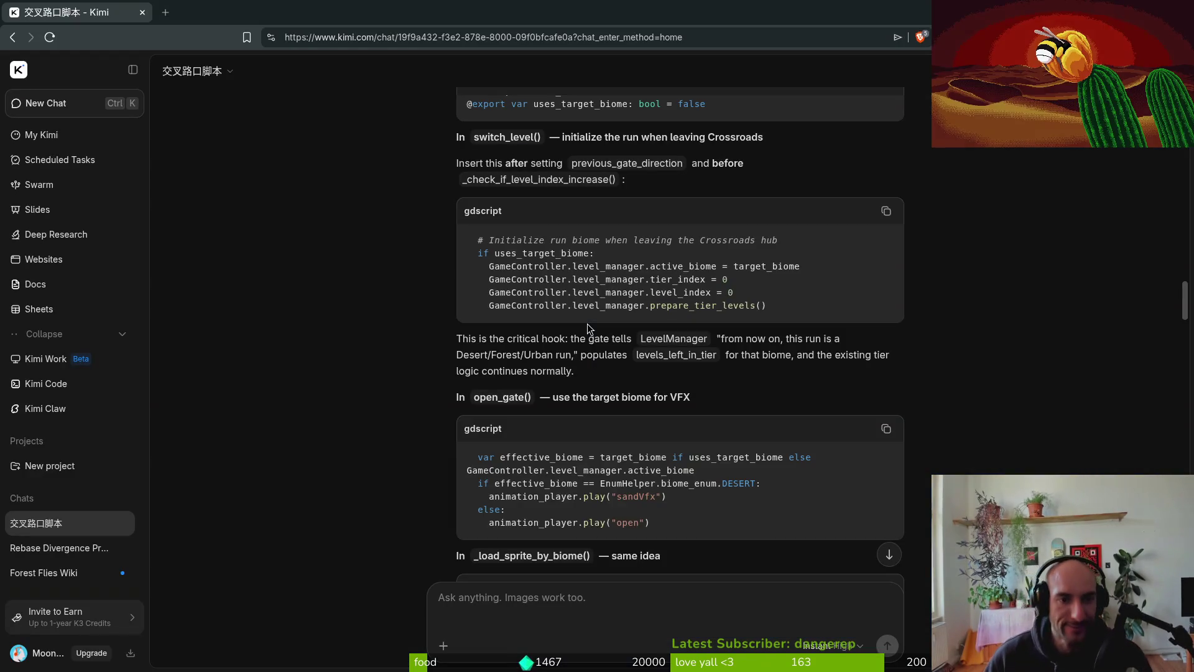
{"action": "scroll", "coordinate": [587, 324], "scroll_direction": "down", "scroll_amount": 15}
{"action": "scroll", "coordinate": [560, 399], "scroll_direction": "down", "scroll_amount": 10}
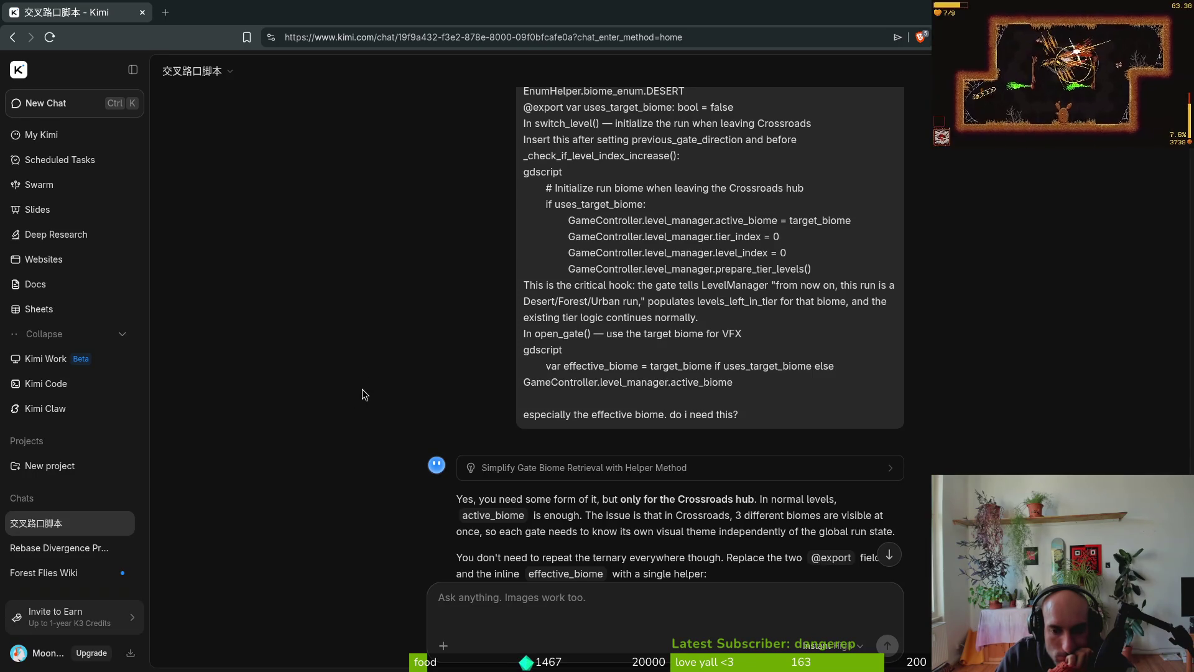
{"action": "scroll", "coordinate": [363, 386], "scroll_direction": "down", "scroll_amount": 1}
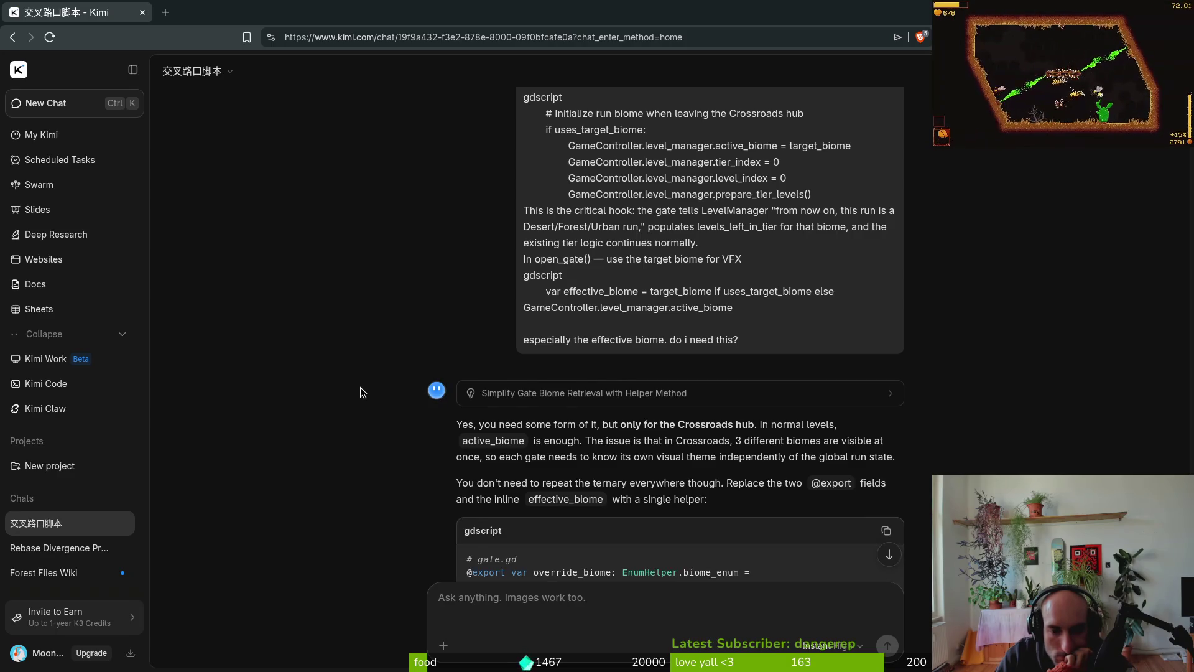
{"action": "scroll", "coordinate": [365, 383], "scroll_direction": "down", "scroll_amount": 1}
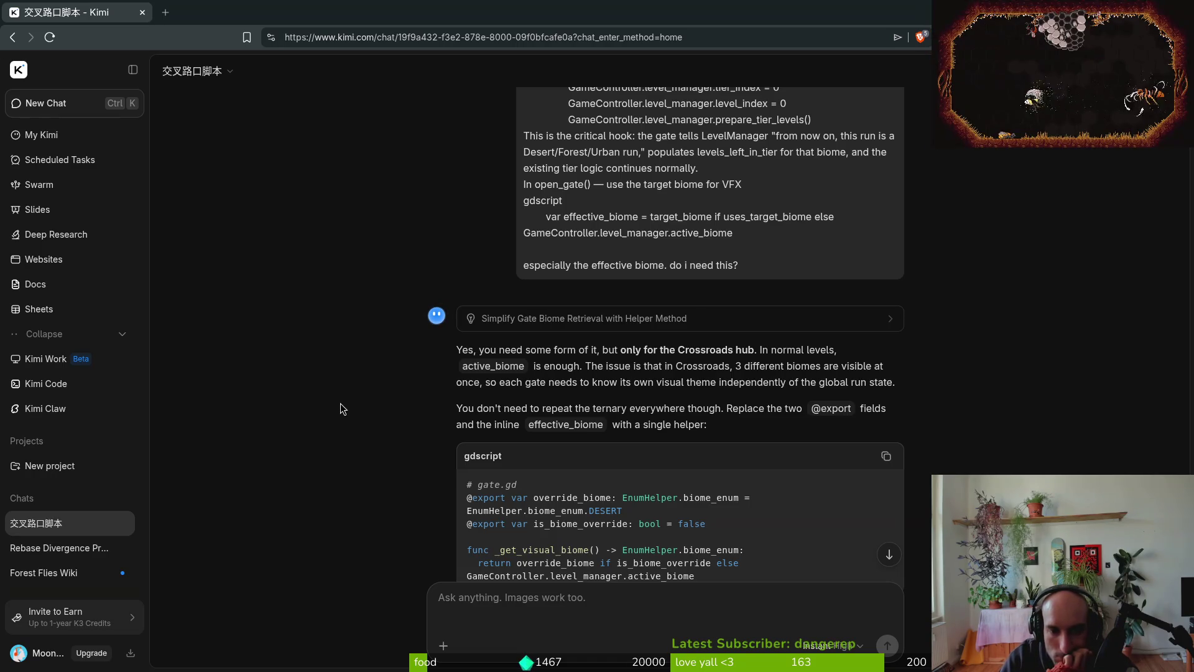
{"action": "scroll", "coordinate": [331, 337], "scroll_direction": "down", "scroll_amount": 1}
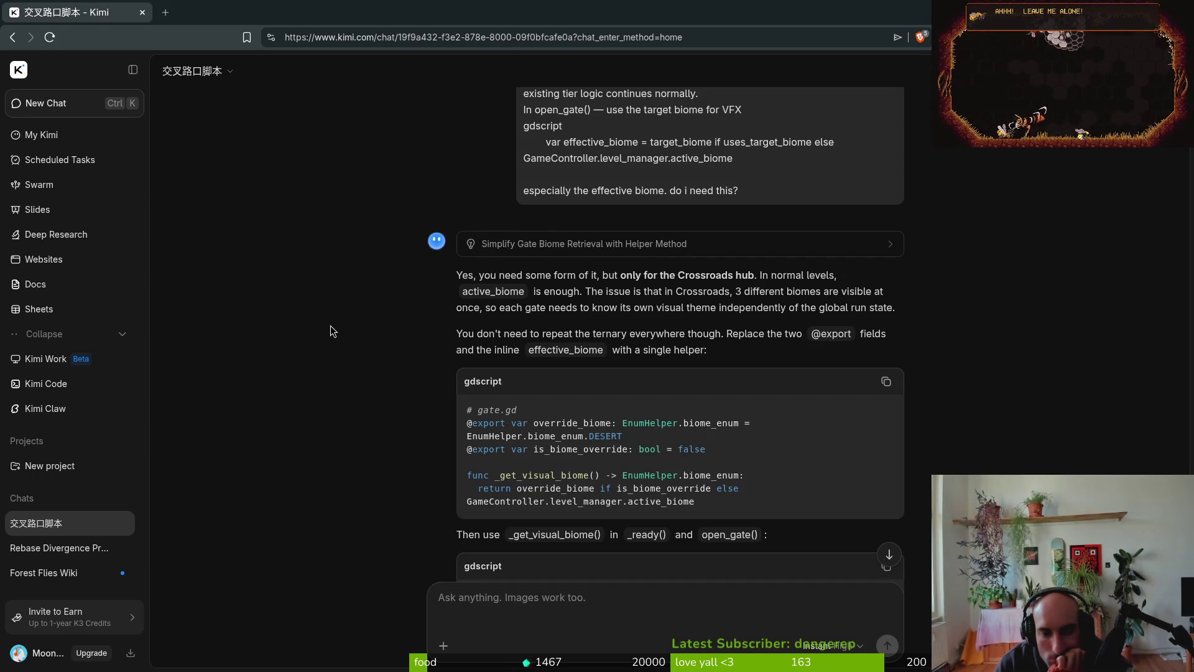
{"action": "scroll", "coordinate": [345, 355], "scroll_direction": "down", "scroll_amount": 3}
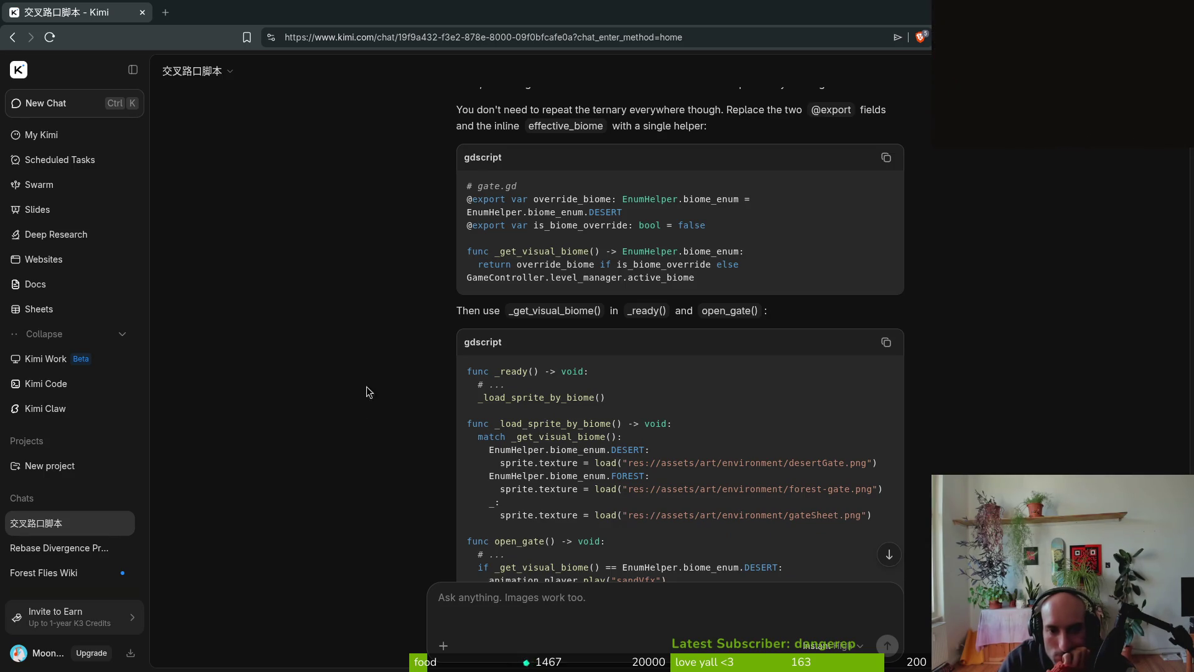
{"action": "scroll", "coordinate": [367, 386], "scroll_direction": "down", "scroll_amount": 2}
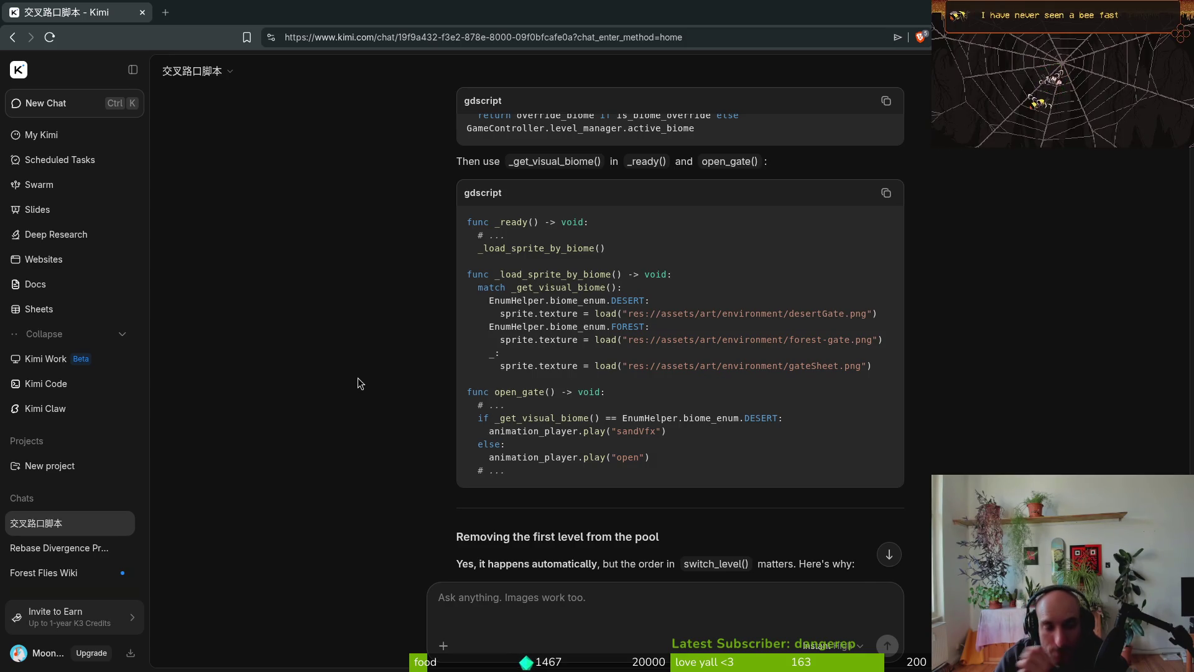
{"action": "scroll", "coordinate": [367, 379], "scroll_direction": "down", "scroll_amount": 2}
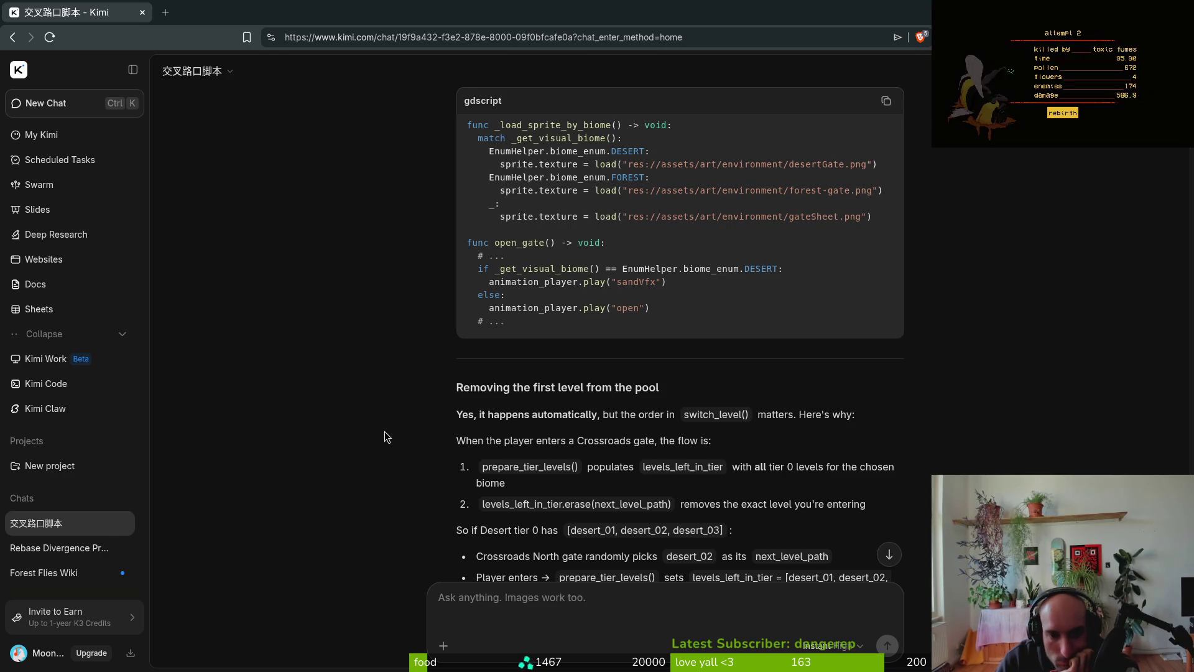
{"action": "scroll", "coordinate": [390, 434], "scroll_direction": "down", "scroll_amount": 2}
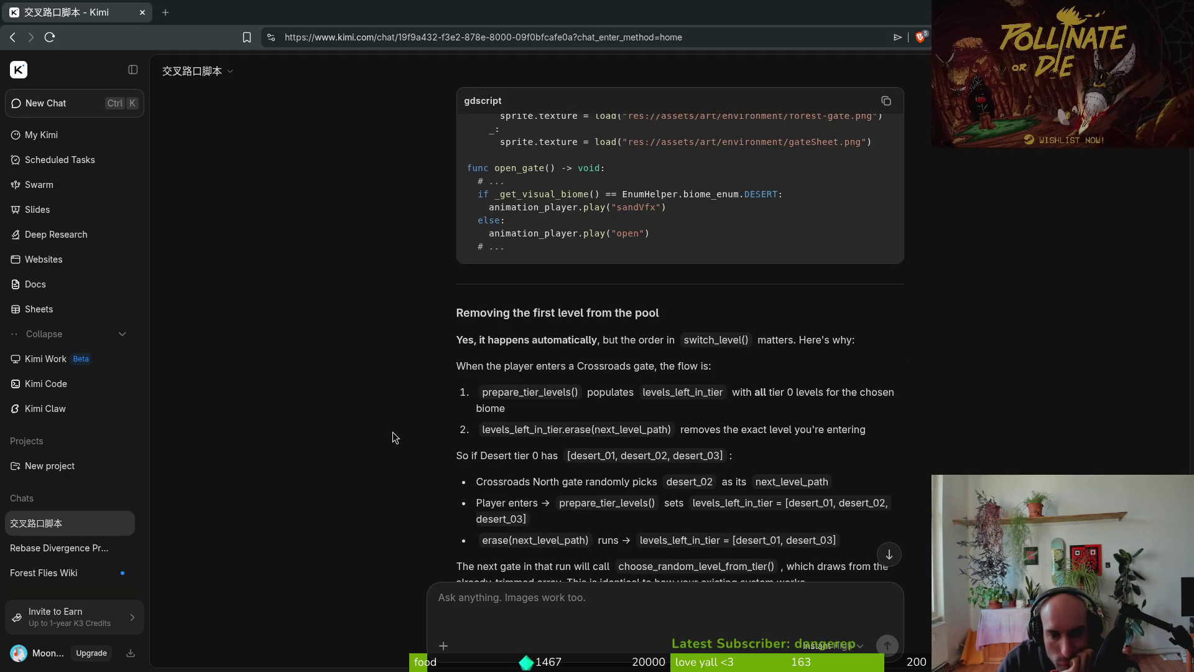
{"action": "scroll", "coordinate": [393, 437], "scroll_direction": "down", "scroll_amount": 2}
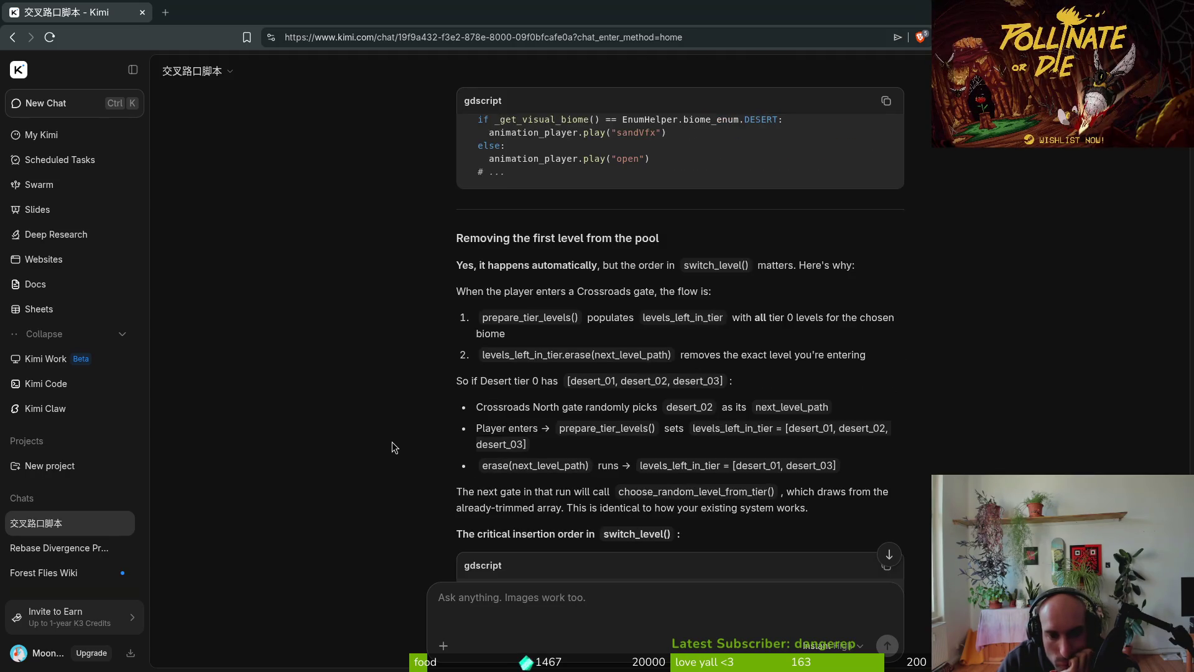
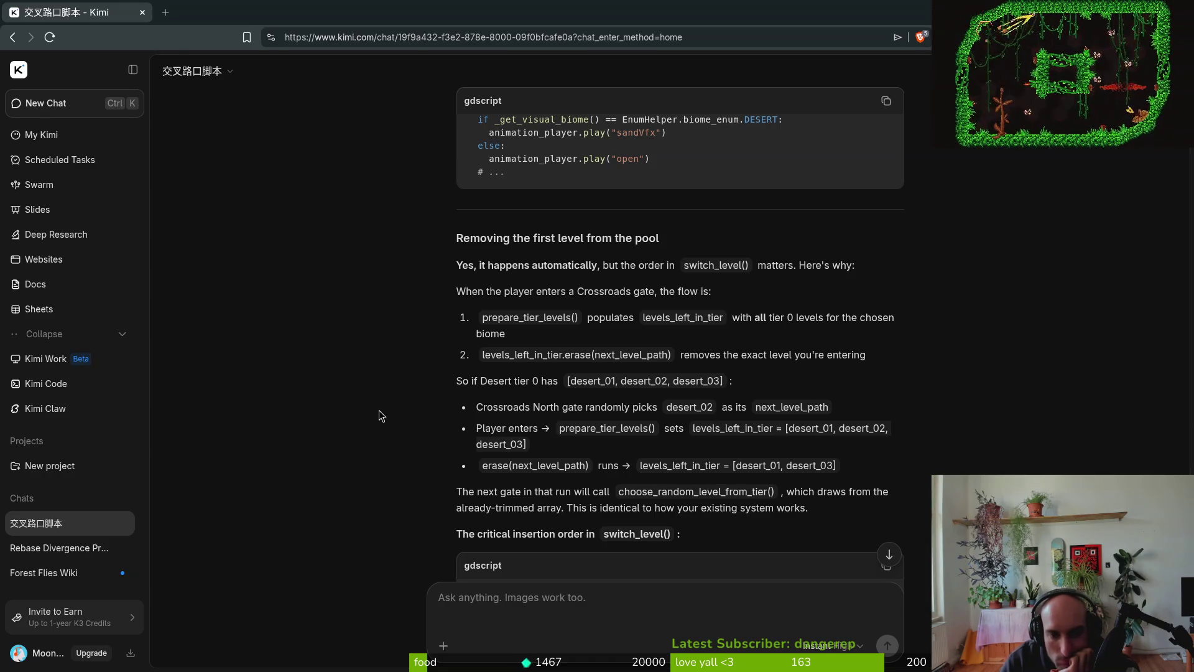
- Check where shop.gd calls setup_next_tier_levels, then save level.manager.gd
{"action": "scroll", "coordinate": [379, 408], "scroll_direction": "down", "scroll_amount": 2}
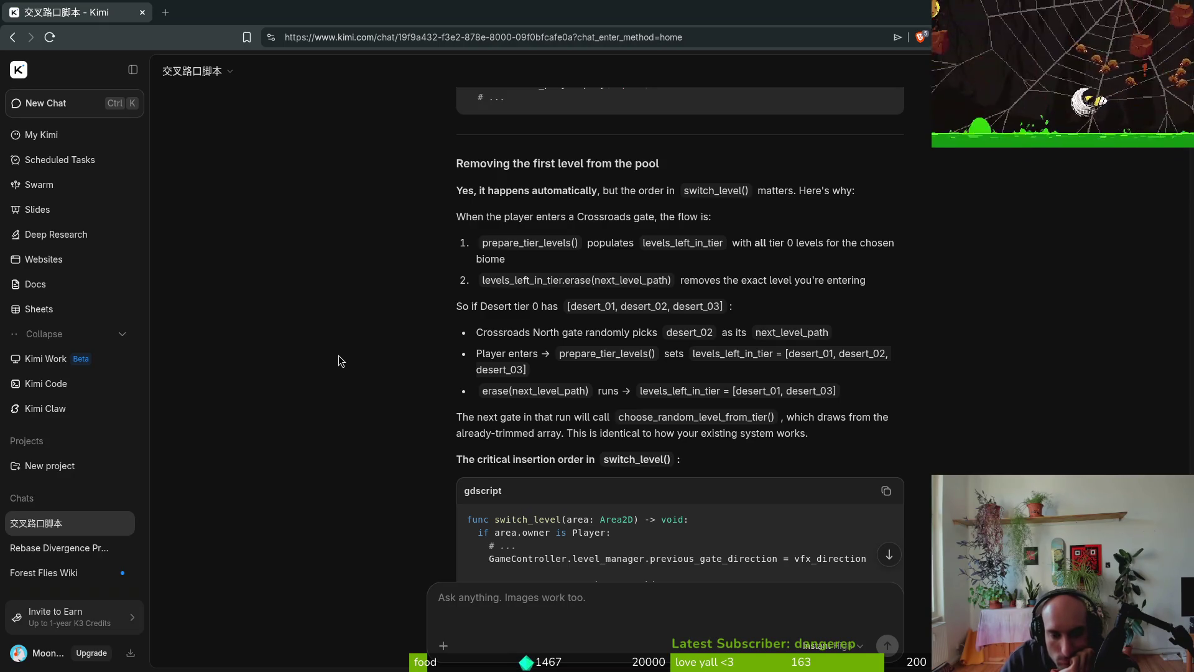
{"action": "scroll", "coordinate": [322, 386], "scroll_direction": "up", "scroll_amount": 10}
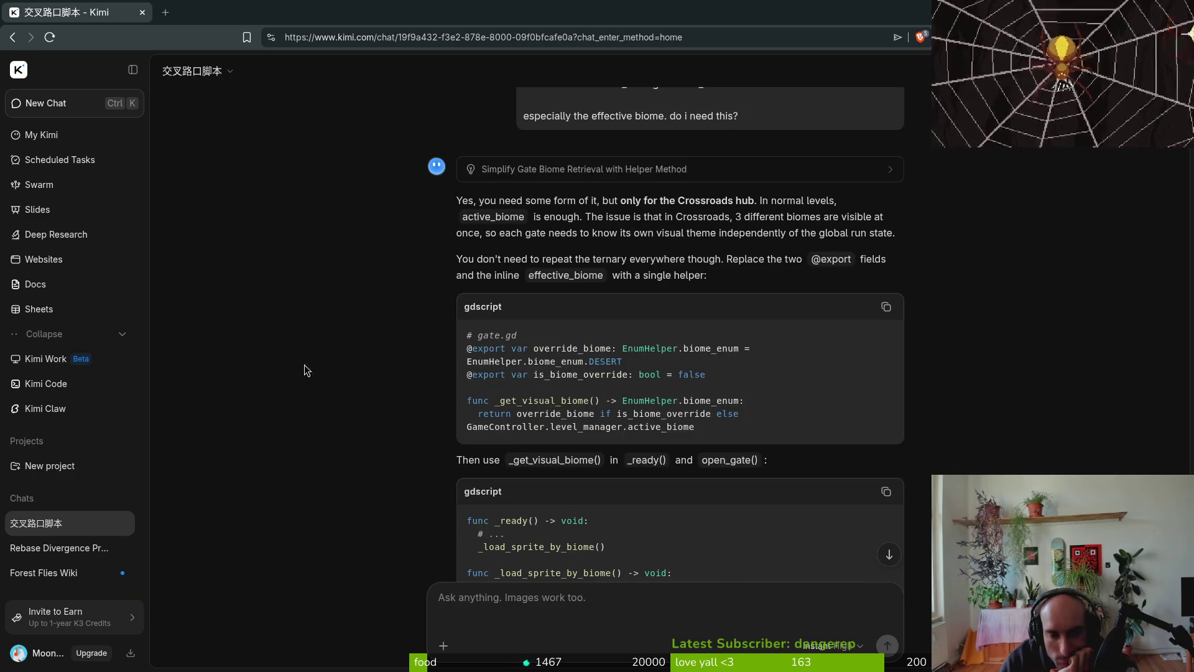
{"action": "key", "text": "alt+Tab"}
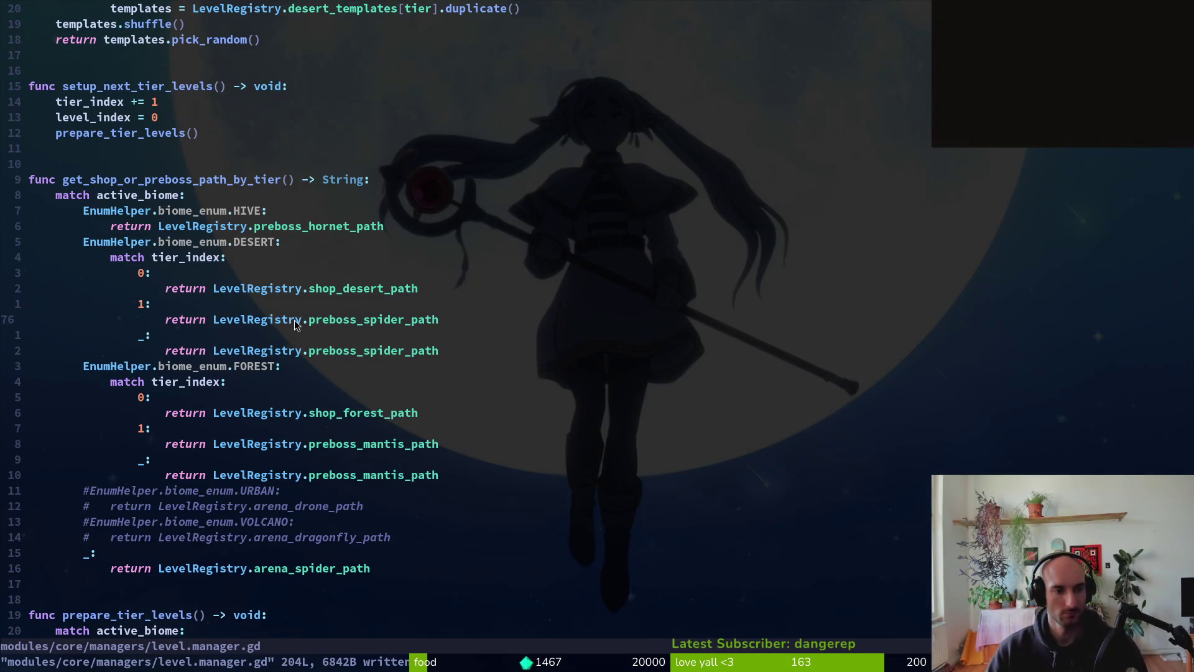
{"action": "scroll", "coordinate": [247, 361], "scroll_direction": "up", "scroll_amount": 11}
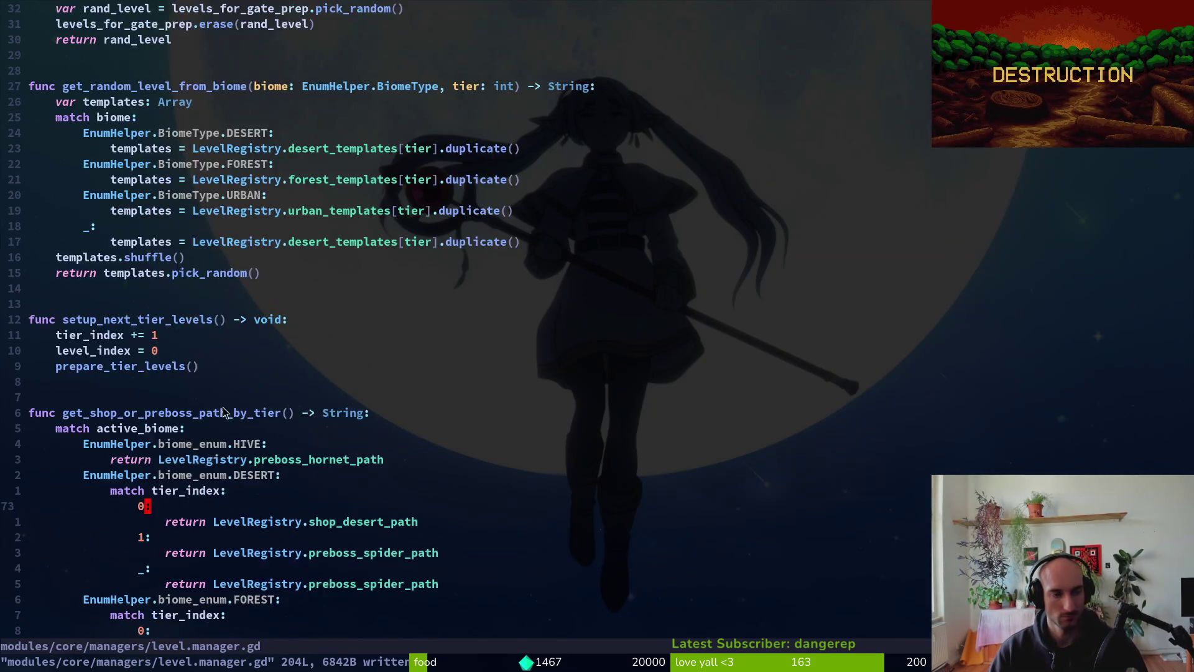
{"action": "scroll", "coordinate": [247, 361], "scroll_direction": "up", "scroll_amount": 5}
{"action": "key", "text": "ctrl+o"}
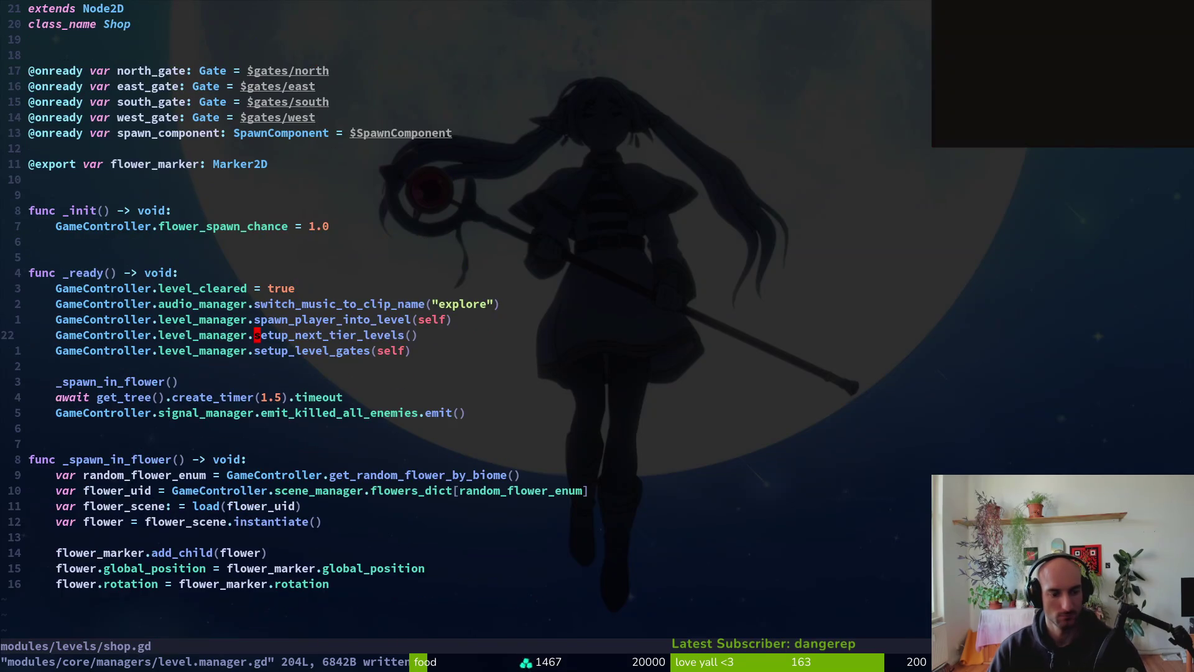
{"action": "key", "text": "ctrl+i"}
{"action": "key", "text": "g"}
{"action": "key", "text": "a"}
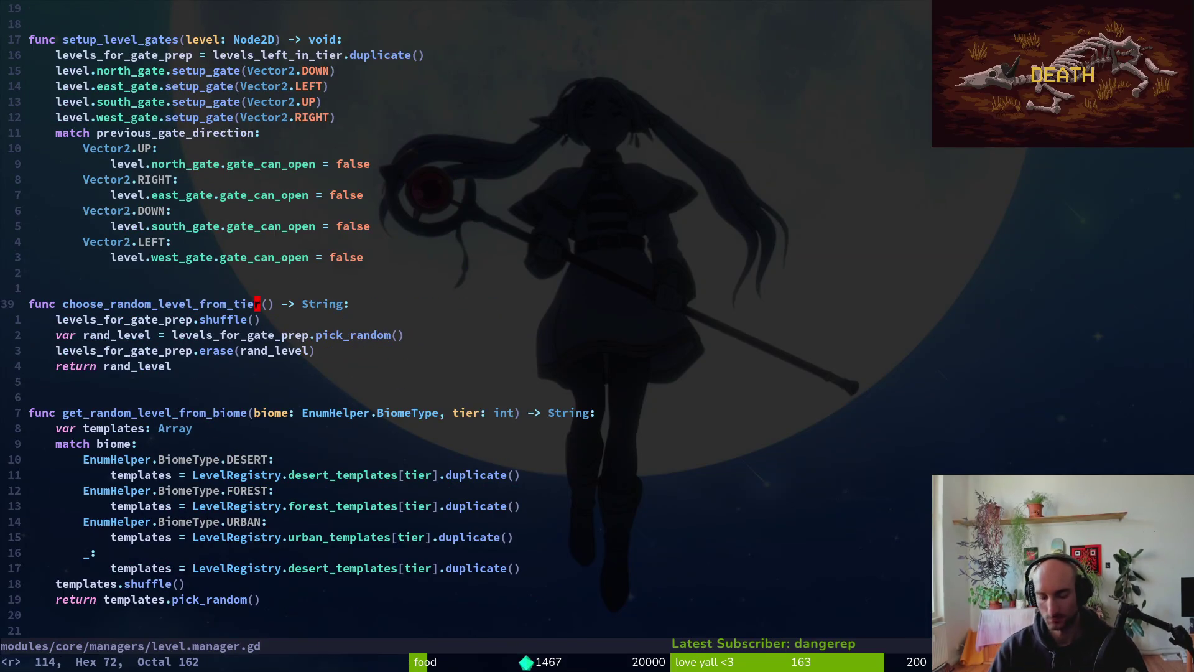
{"action": "key", "text": "ctrl+s"}
- Reread the Kimi chat's suggested changes
{"action": "key", "text": "alt+Tab"}
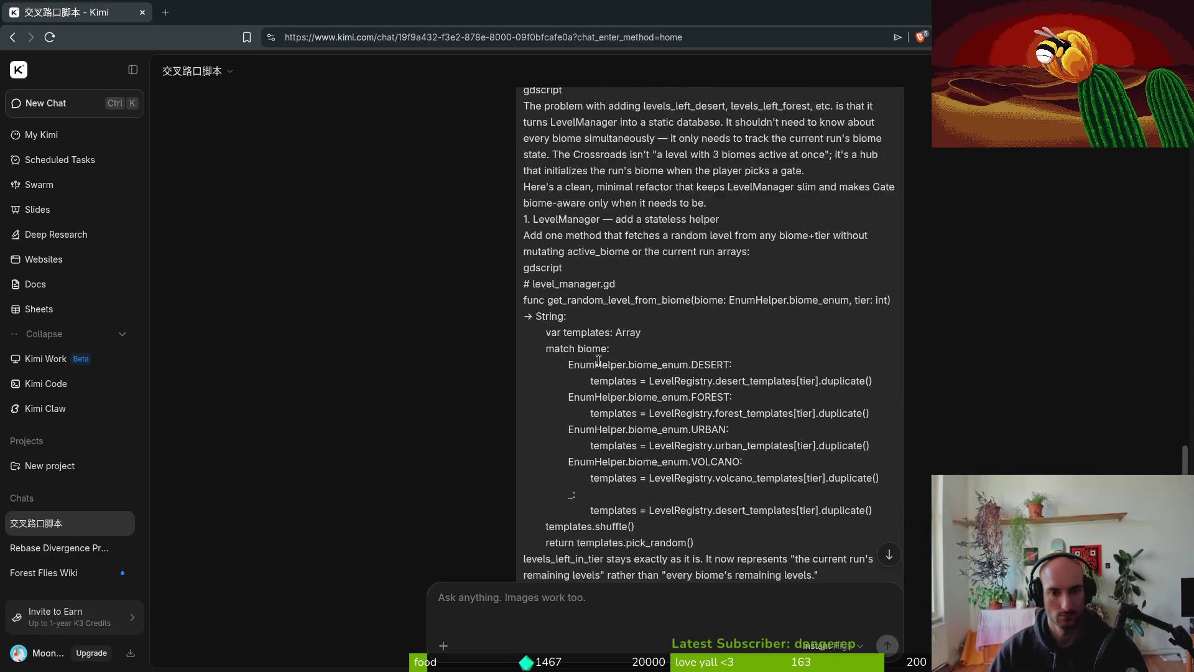
{"action": "scroll", "coordinate": [603, 373], "scroll_direction": "up", "scroll_amount": 10}
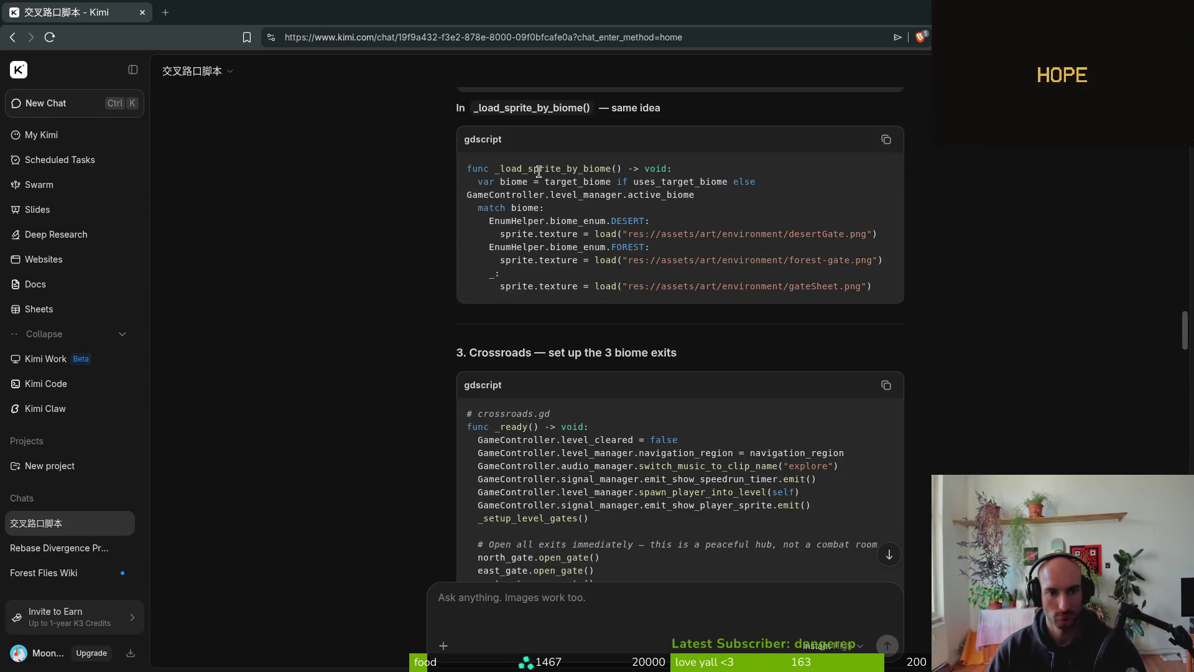
{"action": "scroll", "coordinate": [617, 244], "scroll_direction": "up", "scroll_amount": 15}
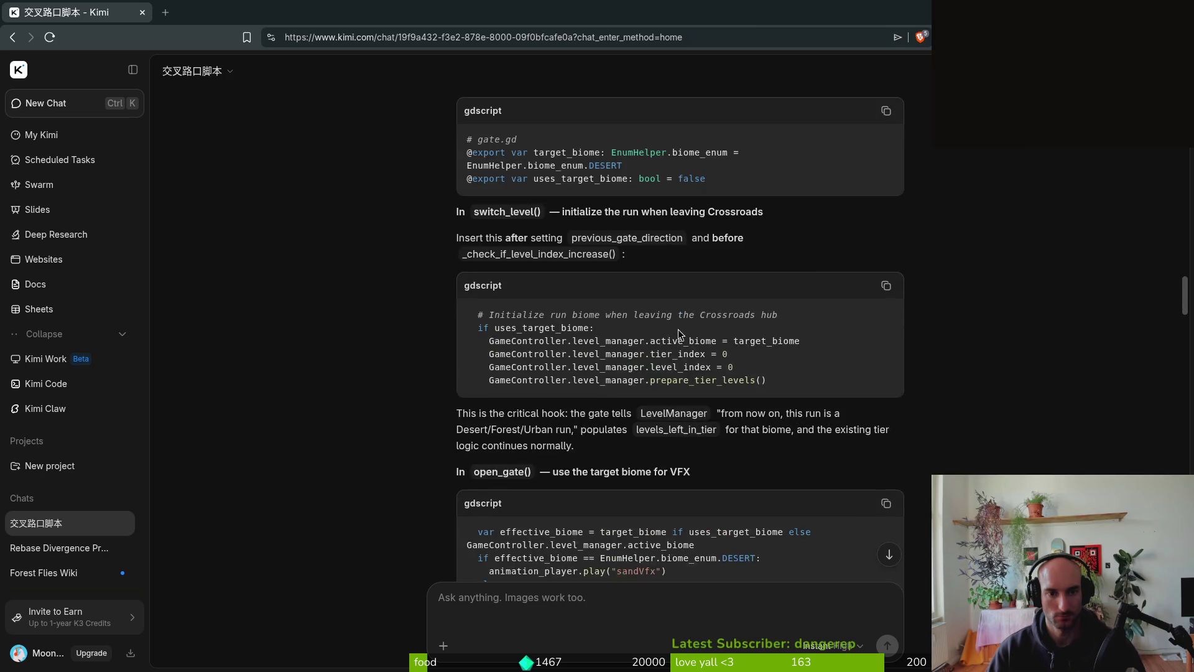
{"action": "scroll", "coordinate": [594, 309], "scroll_direction": "down", "scroll_amount": 7}
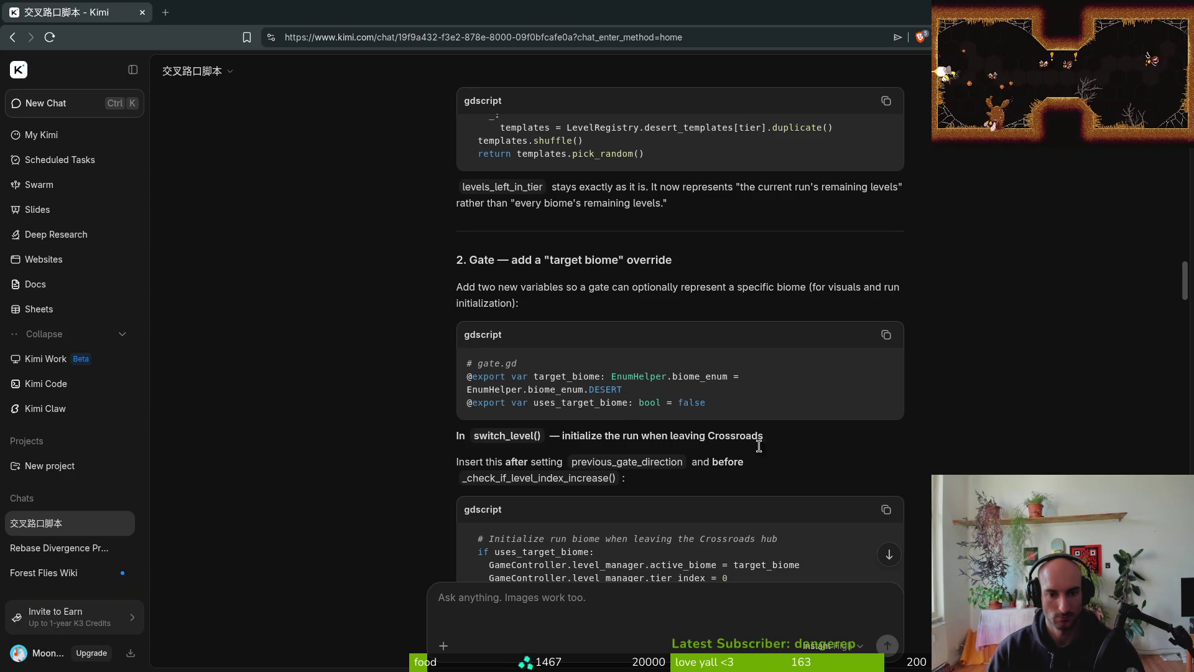
- Open gate.gd and go to the target_biome declaration on line 21
{"action": "key", "text": "alt+Tab"}
{"action": "type", "text": "gate"}
{"action": "key", "text": "Return"}
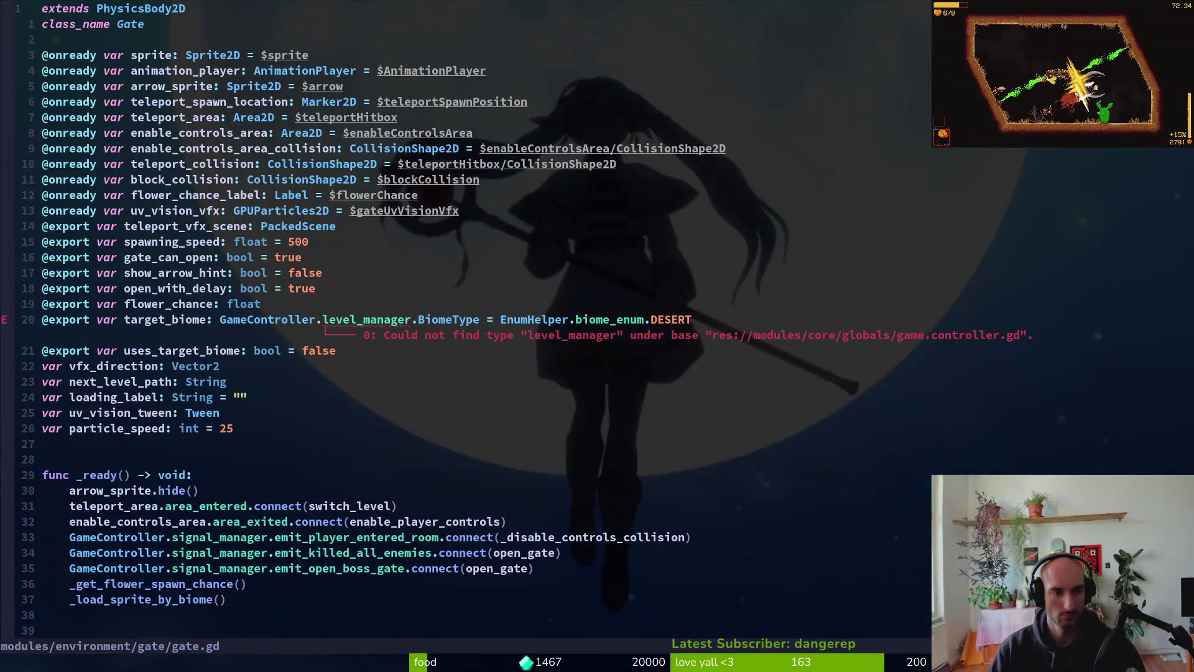
{"action": "key", "text": "2"}
{"action": "key", "text": "0"}
{"action": "key", "text": "j"}
{"action": "key", "text": "w"}
{"action": "key", "text": "w"}
{"action": "key", "text": "w"}
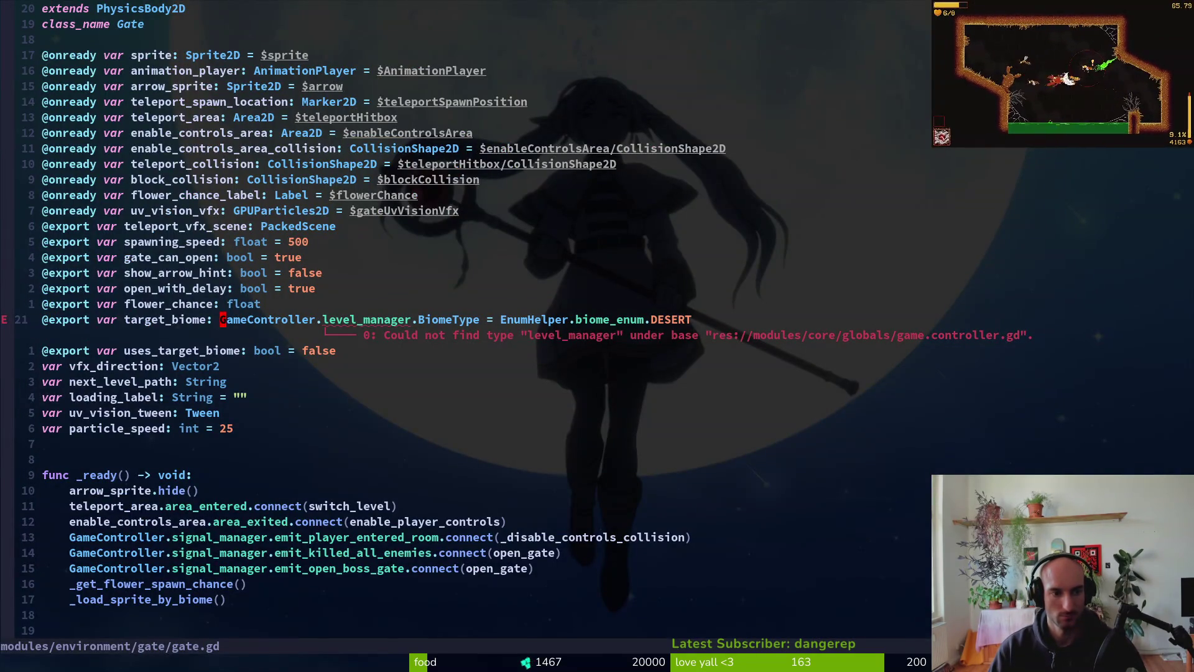
- Replace 'GameController.level_manager.' with 'EnumHelper.' in target_biome's type and save gate.gd
{"action": "key", "text": "v"}
{"action": "key", "text": "w"}
{"action": "key", "text": "w"}
{"action": "key", "text": "w"}
{"action": "type", "text": "cEnumHelper."}
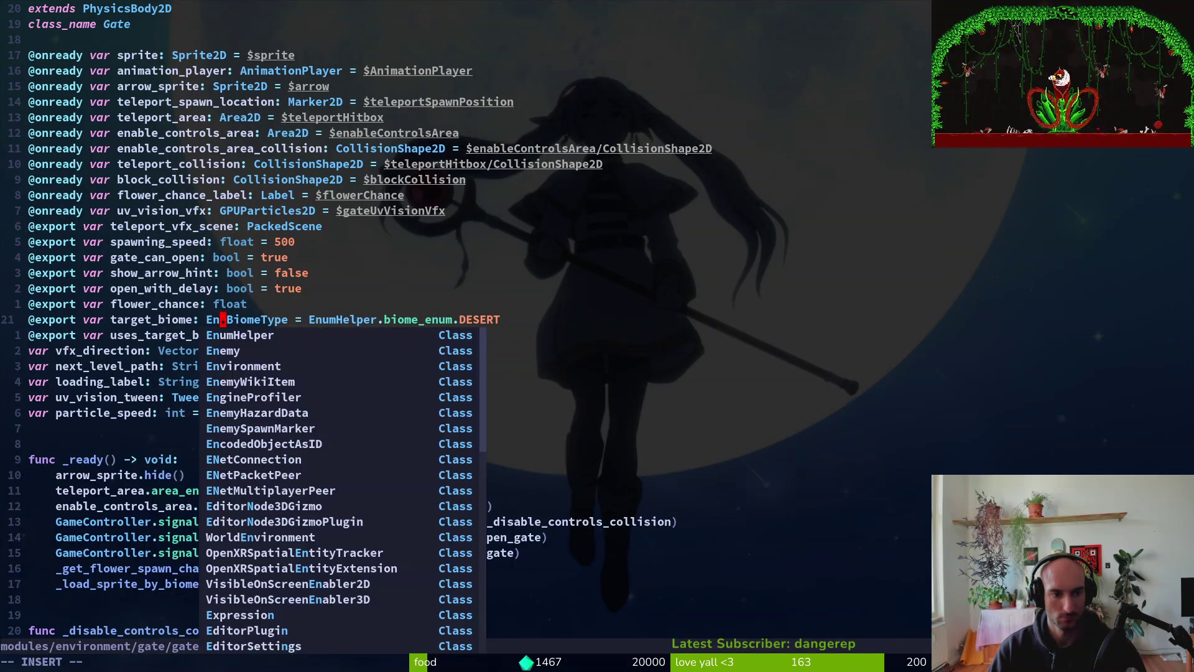
{"action": "key", "text": "BackSpace"}
{"action": "key", "text": "Escape"}
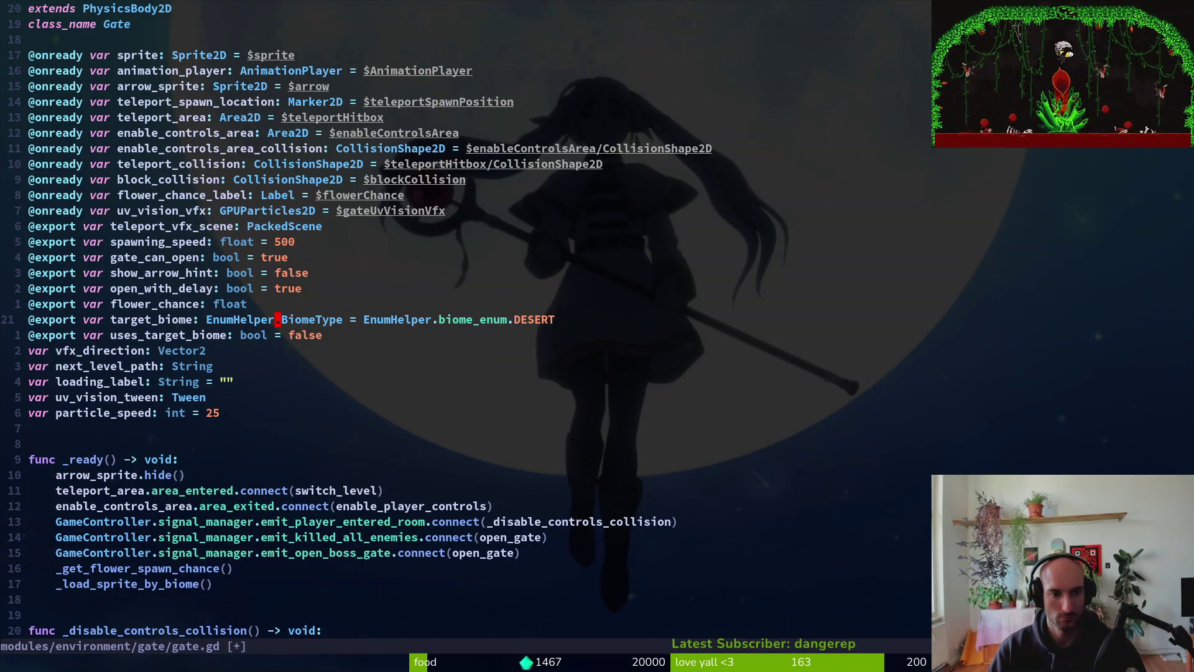
{"action": "type", "text": ":w"}
{"action": "key", "text": "Return"}
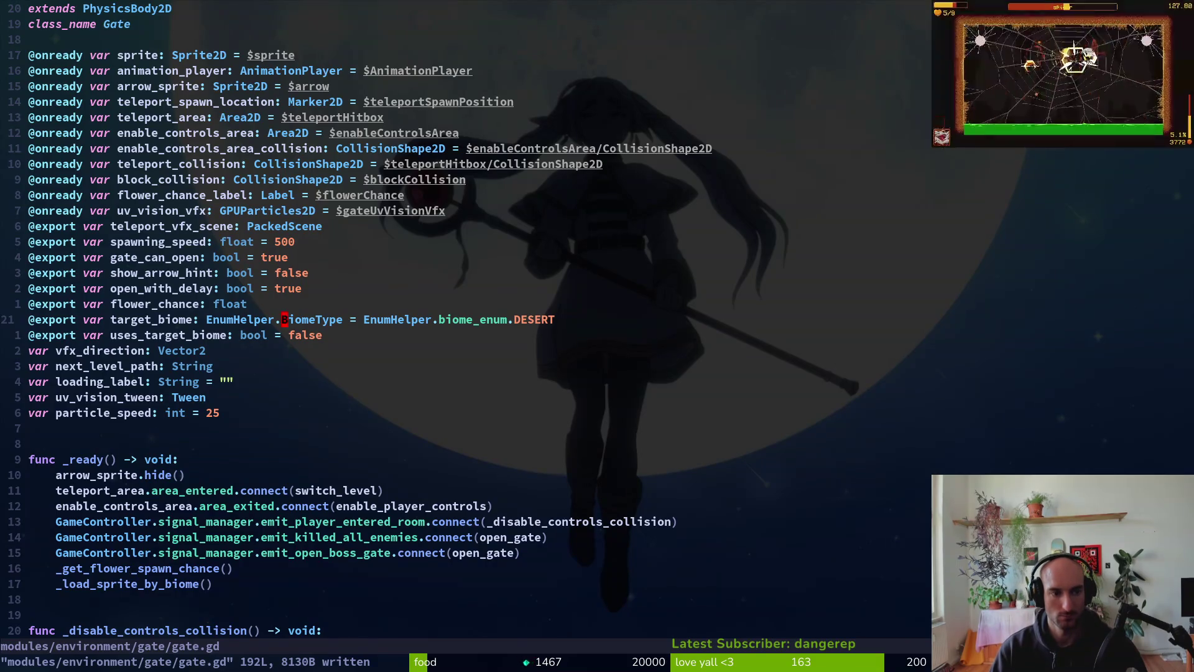
- Compare gate.gd with Kimi's suggestion and bring switch_level into view
{"action": "key", "text": "ctrl+6"}
{"action": "key", "text": "ctrl+6"}
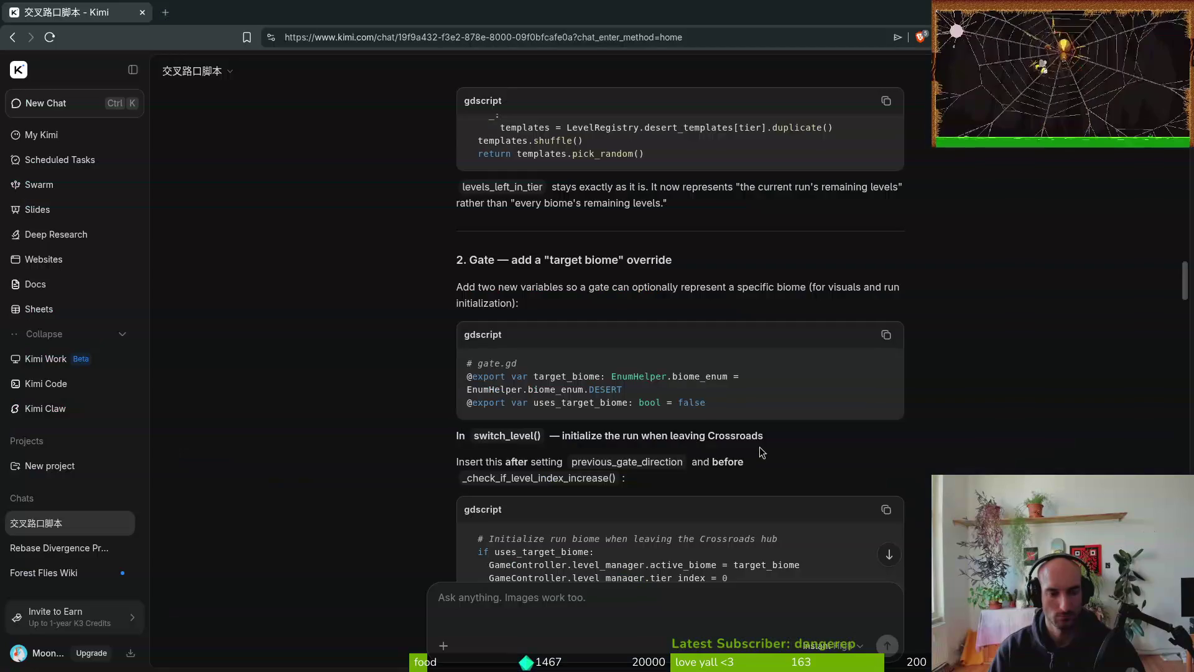
{"action": "key", "text": "alt+Tab"}
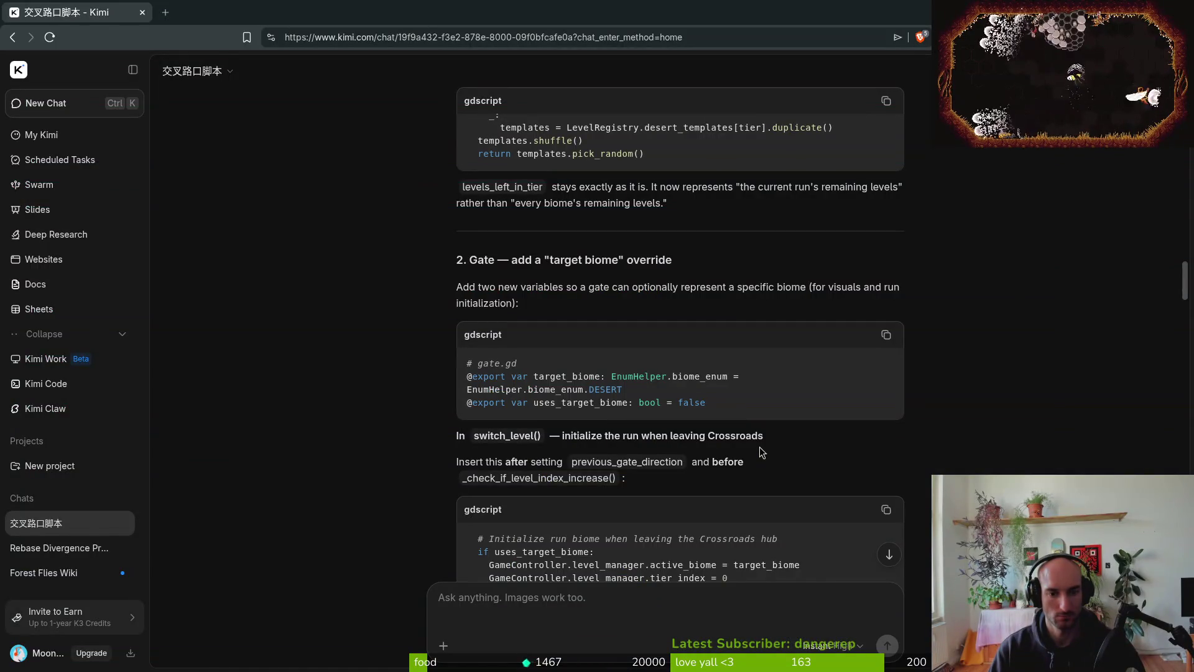
{"action": "key", "text": "alt+Tab"}
{"action": "key", "text": "alt+Tab"}
{"action": "key", "text": "alt+Tab"}
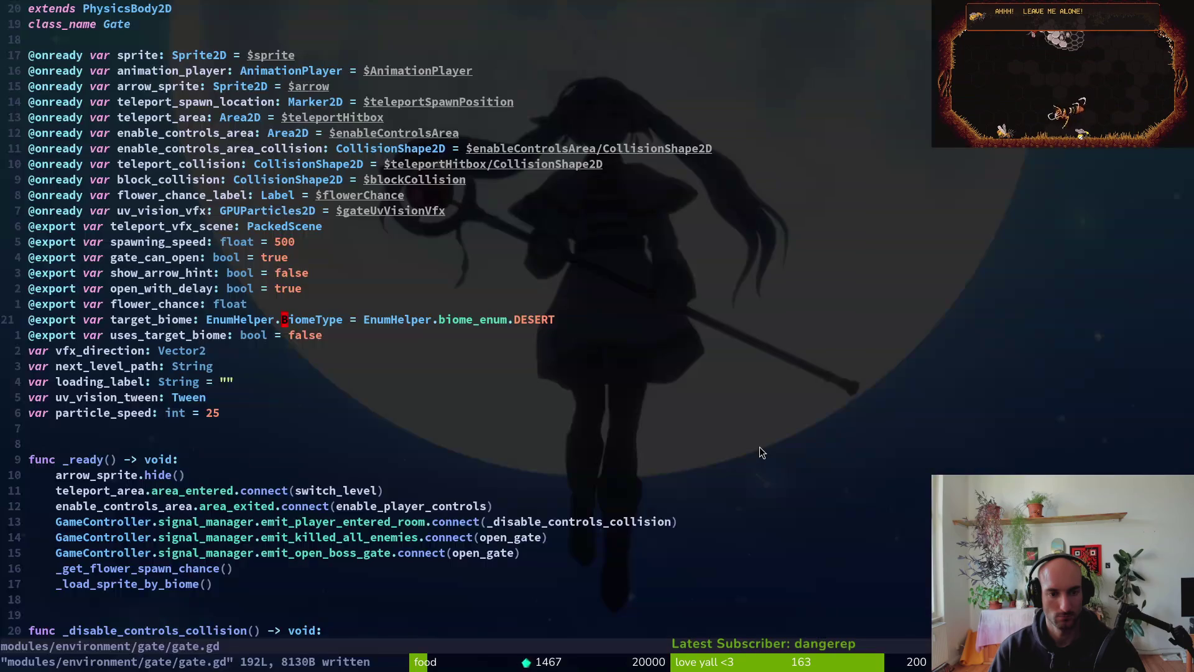
{"action": "key", "text": "alt+Tab"}
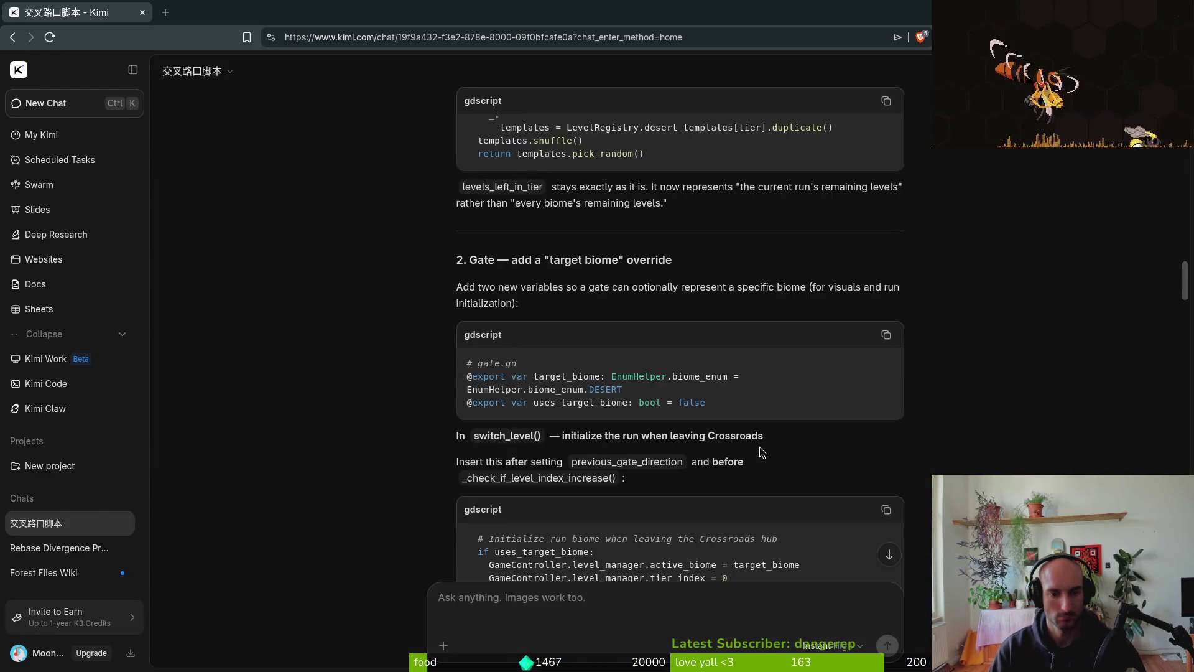
{"action": "scroll", "coordinate": [570, 385], "scroll_direction": "down", "scroll_amount": 3}
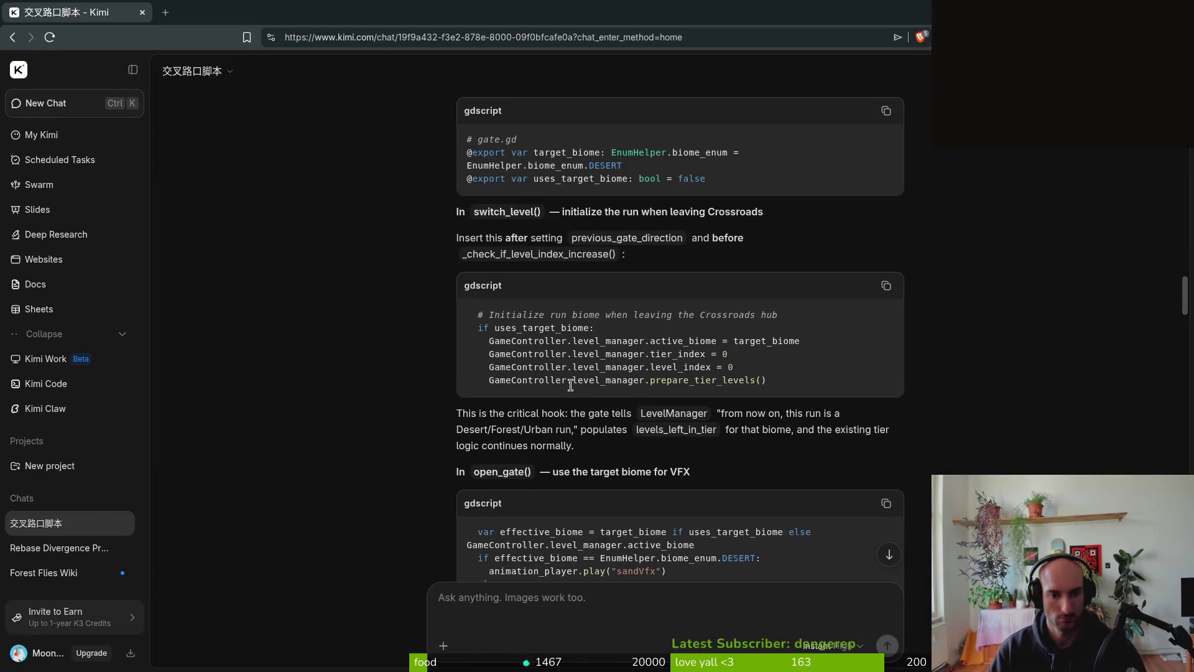
{"action": "key", "text": "alt+Tab"}
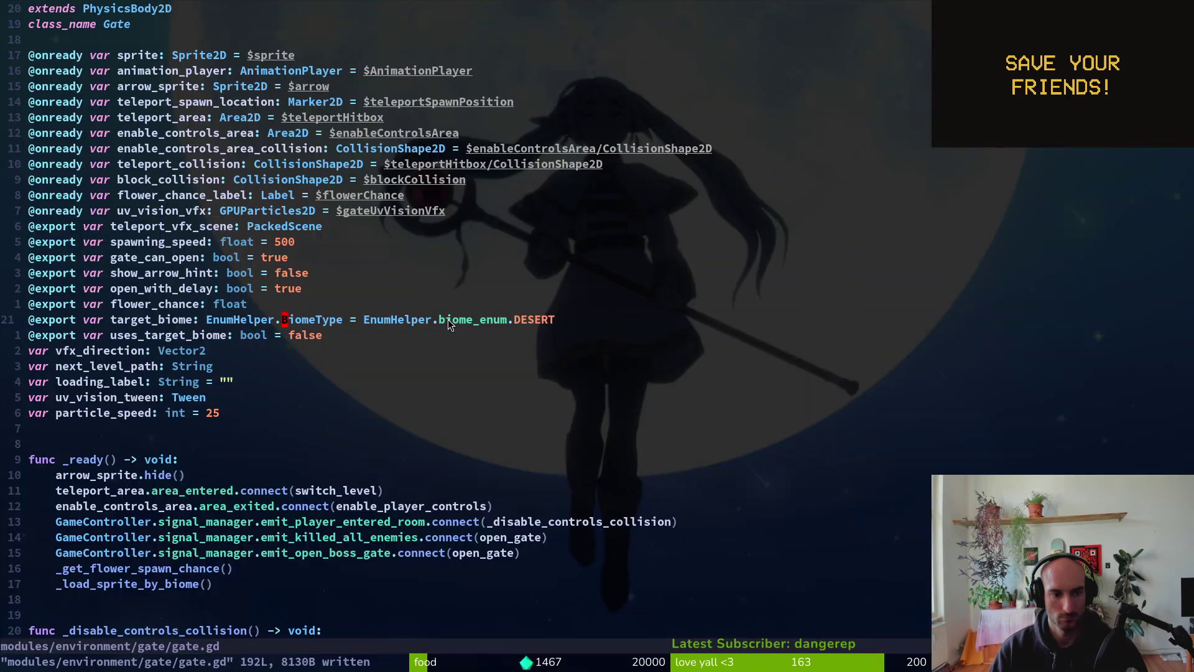
{"action": "key", "text": "ctrl+d"}
{"action": "key", "text": "ctrl+d"}
{"action": "key", "text": "alt+Tab"}
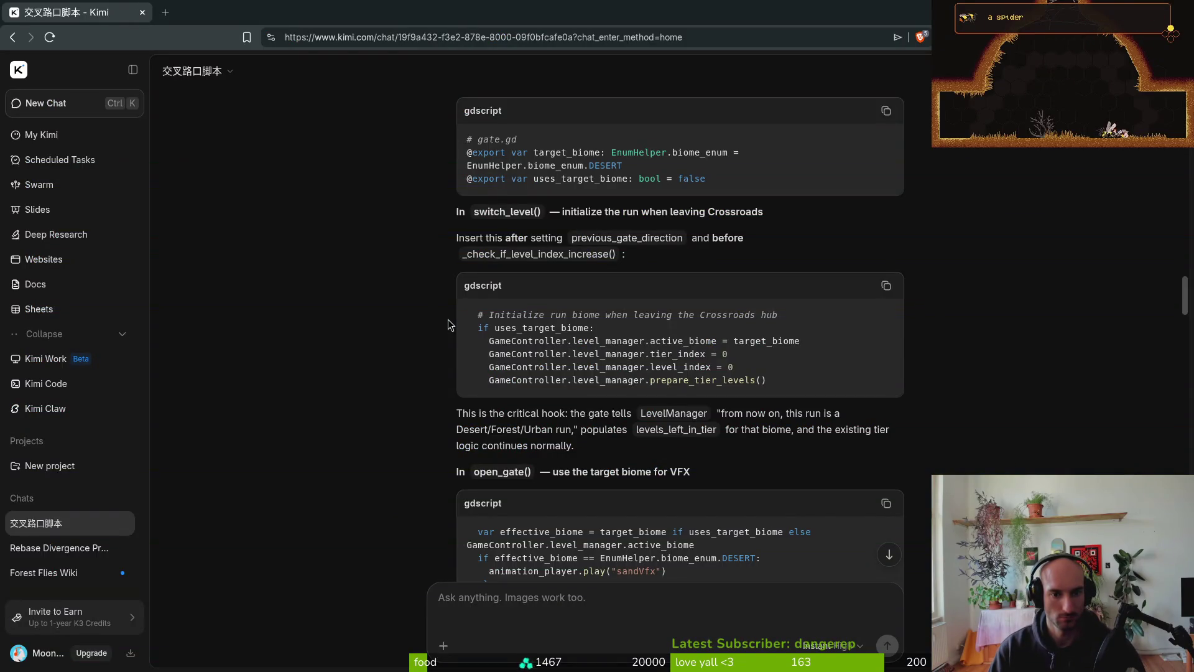
{"action": "key", "text": "alt+Tab"}
{"action": "key", "text": "alt+Tab"}
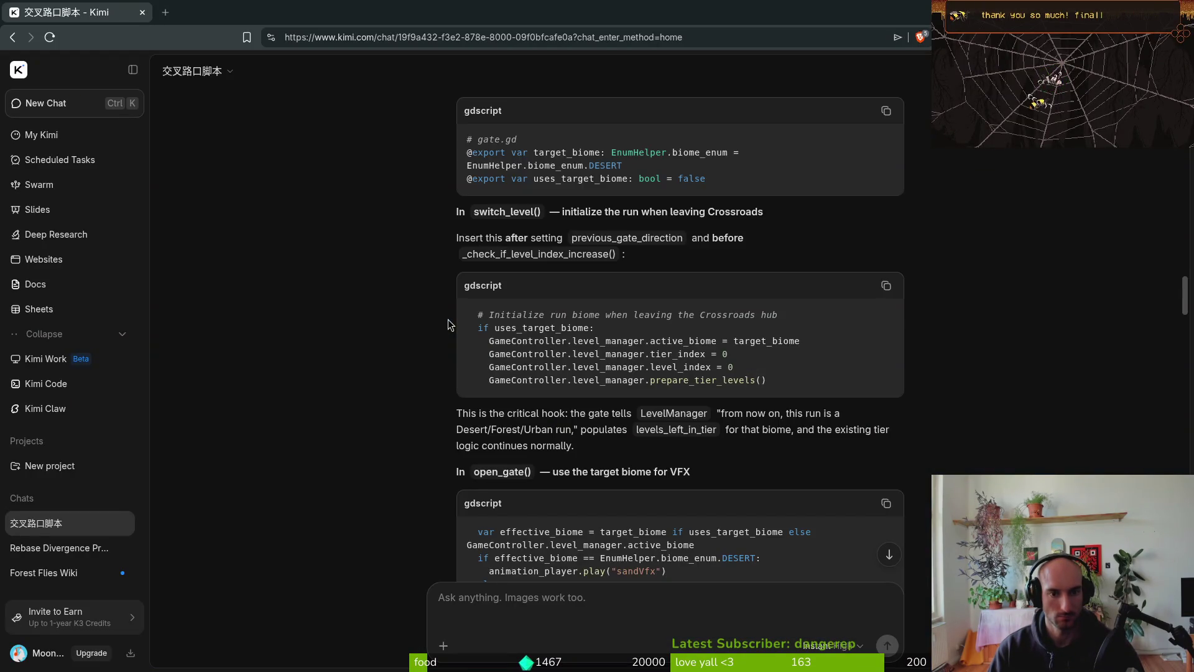
{"action": "key", "text": "alt+Tab"}
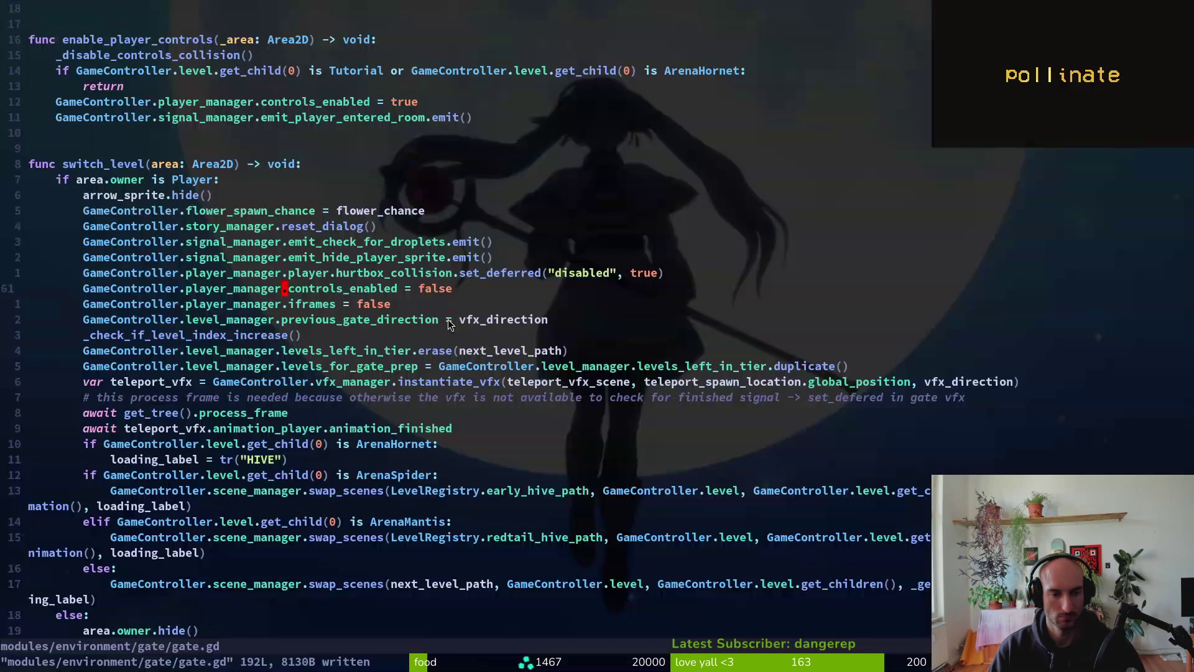
- Add an 'if uses_target_biome:' line below previous_gate_direction in switch_level
{"action": "key", "text": "j"}
{"action": "key", "text": "j"}
{"action": "key", "text": "j"}
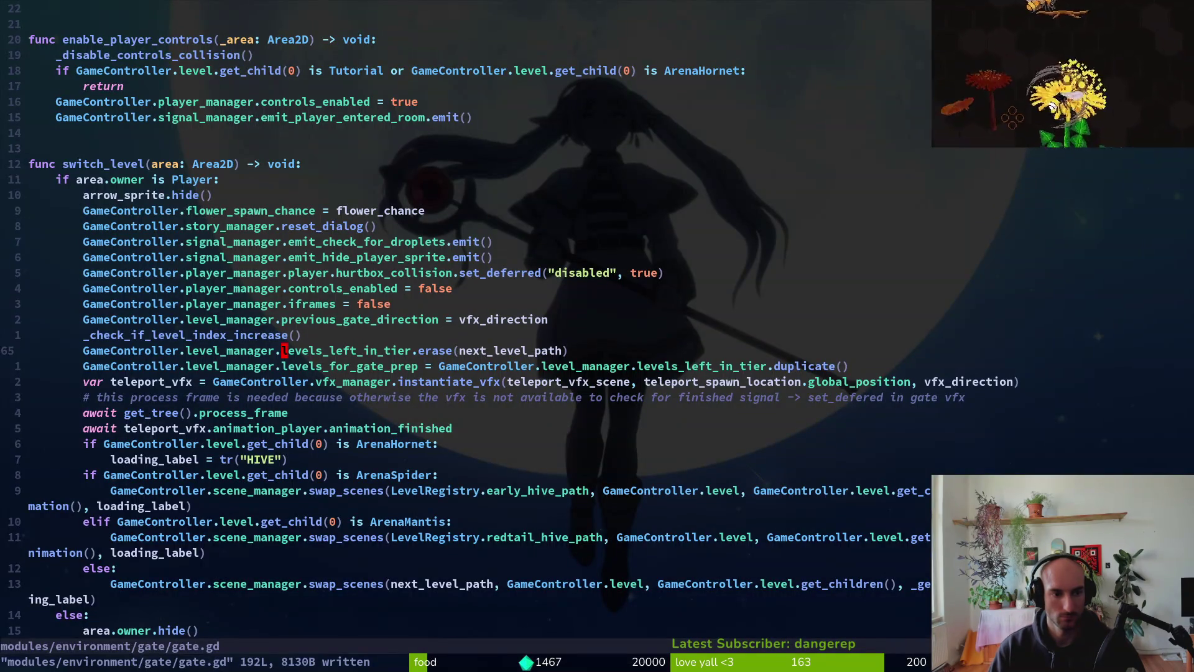
{"action": "key", "text": "k"}
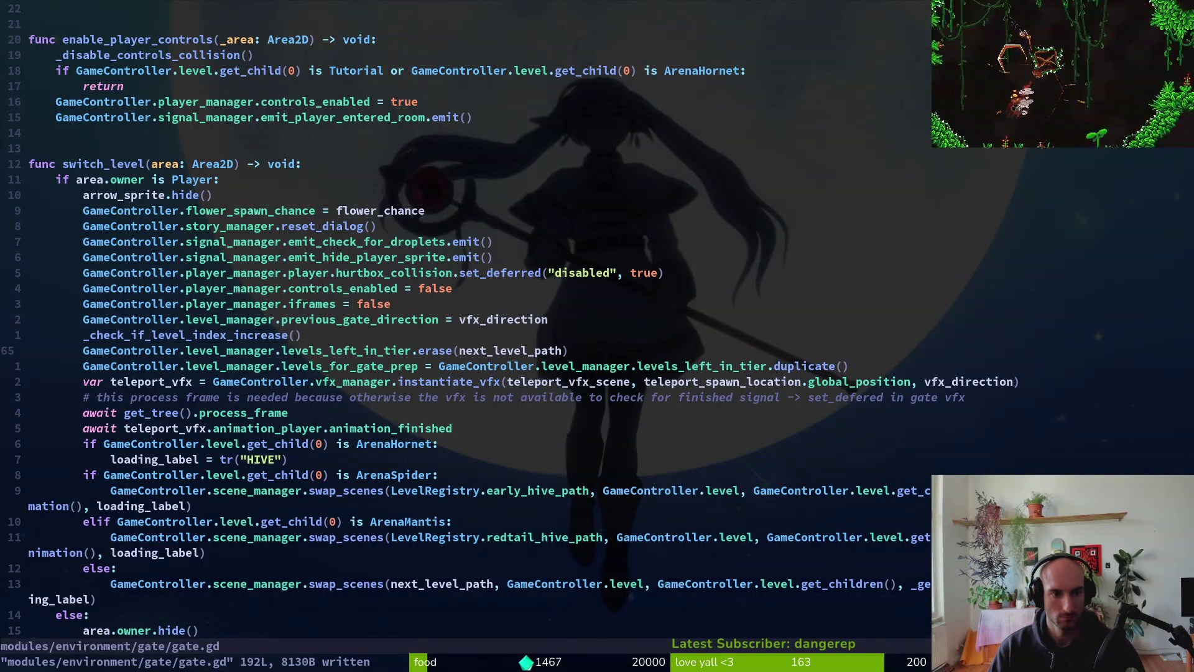
{"action": "key", "text": "k"}
{"action": "key", "text": "y"}
{"action": "key", "text": "y"}
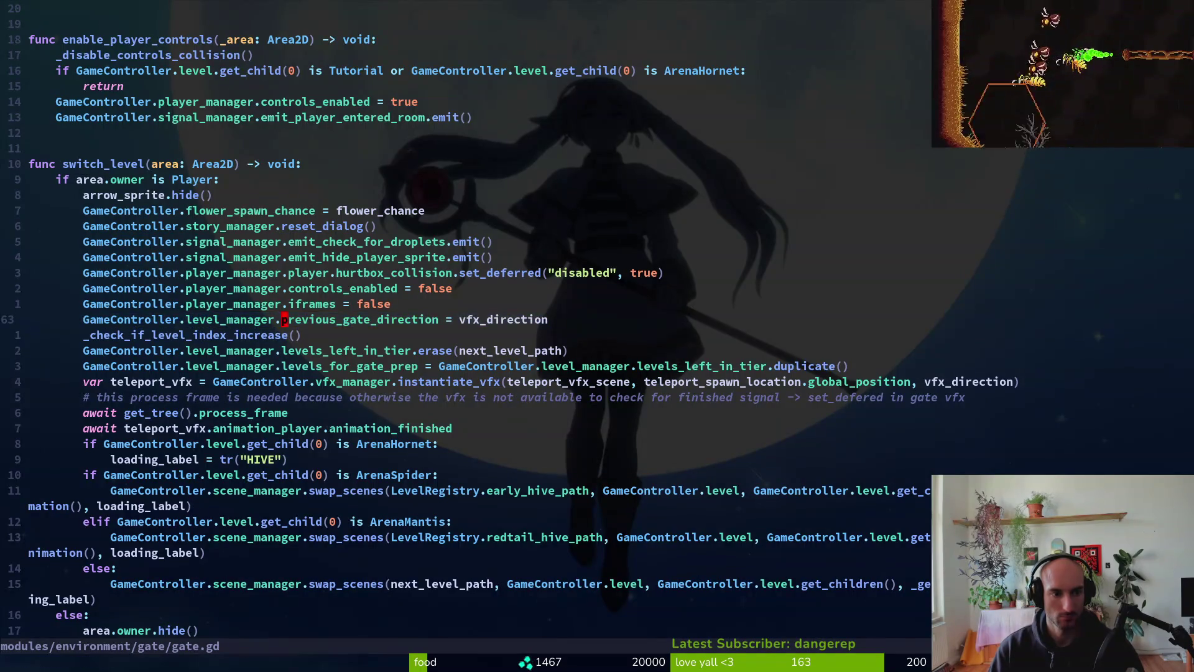
{"action": "key", "text": "alt+Tab"}
{"action": "key", "text": "alt+Tab"}
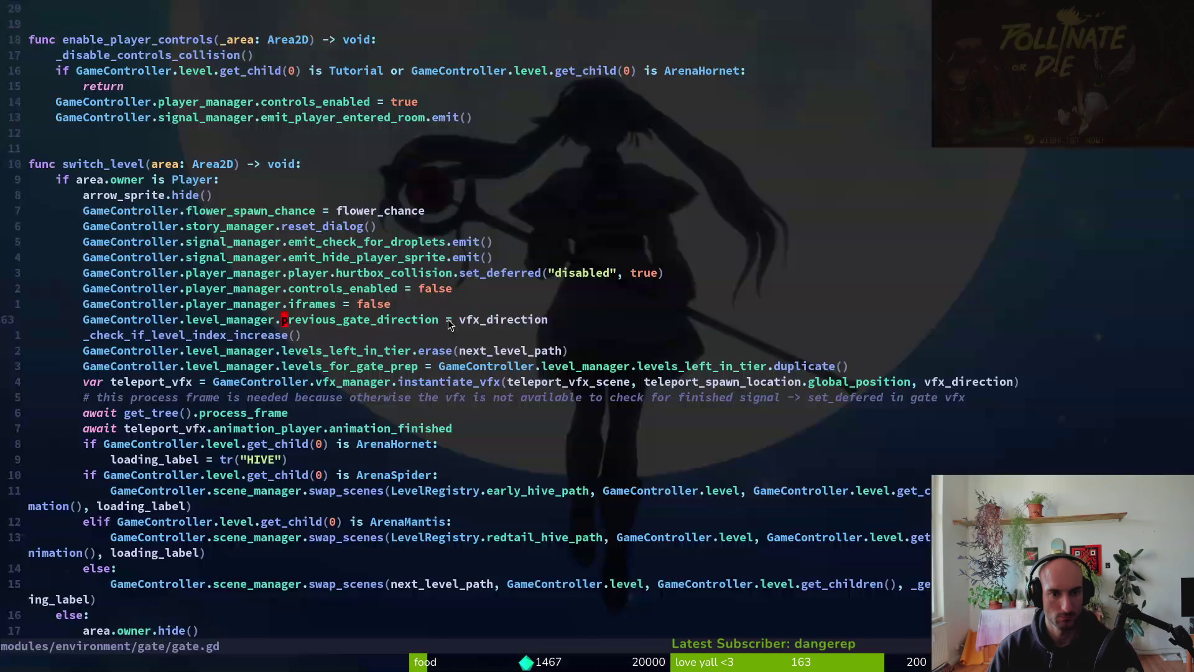
{"action": "key", "text": "o"}
{"action": "key", "text": "alt+Tab"}
{"action": "key", "text": "alt+Tab"}
{"action": "type", "text": "if"}
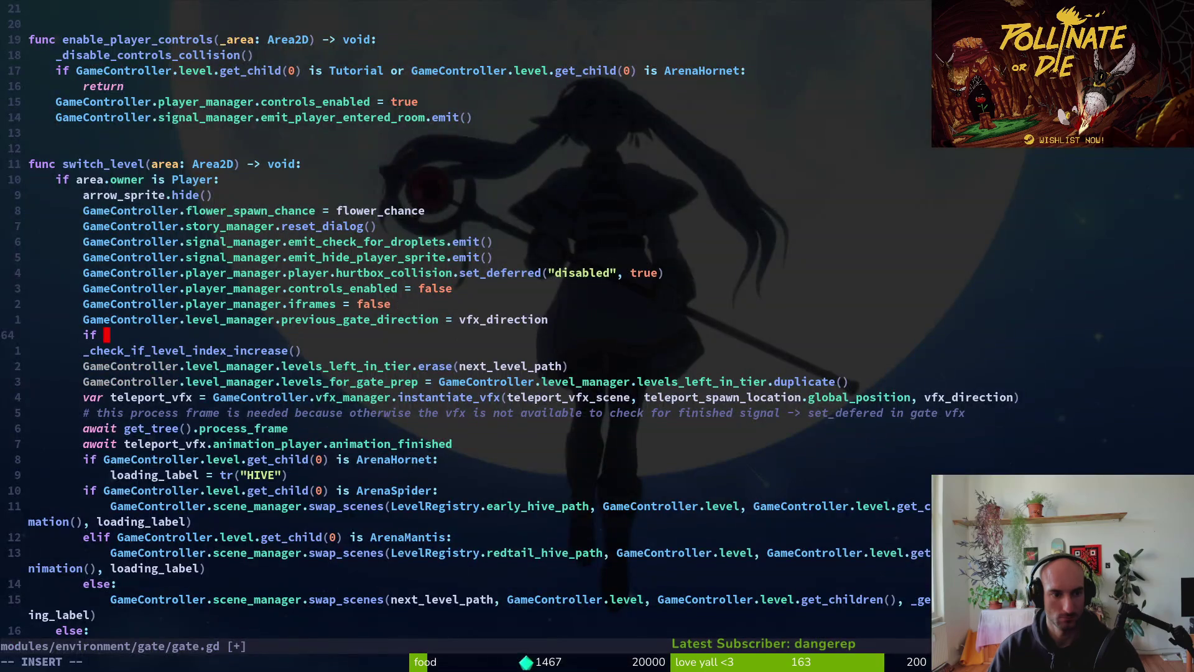
{"action": "key", "text": "Return"}
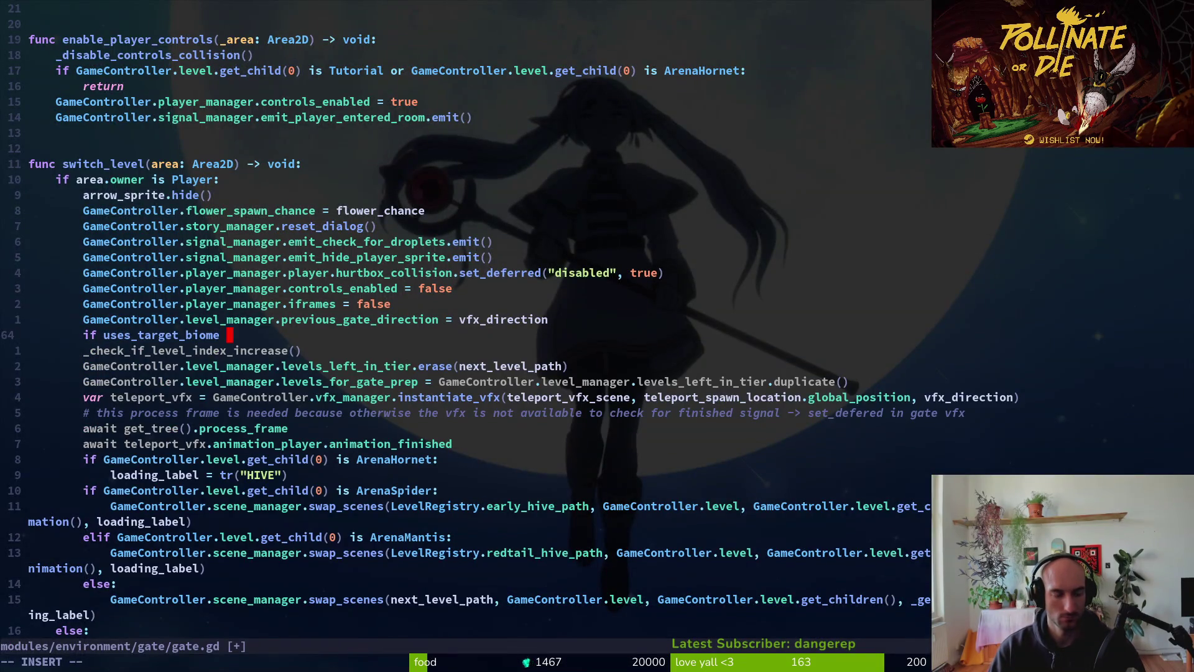
{"action": "key", "text": "BackSpace"}
{"action": "type", "text": ":"}
{"action": "key", "text": "Return"}
- Paste Kimi's four suggested lines under the condition, indent them, and save gate.gd
{"action": "key", "text": "alt+Tab"}
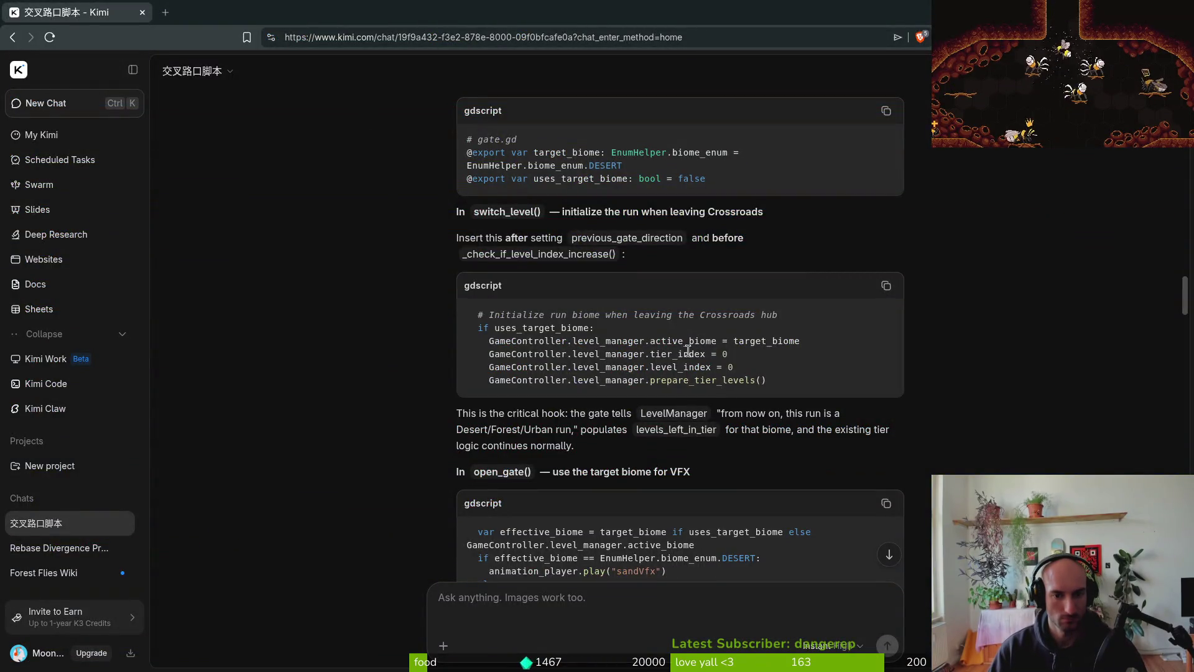
{"action": "left_click_drag", "start_coordinate": [482, 343], "coordinate": [782, 383]}
{"action": "key", "text": "alt+Tab"}
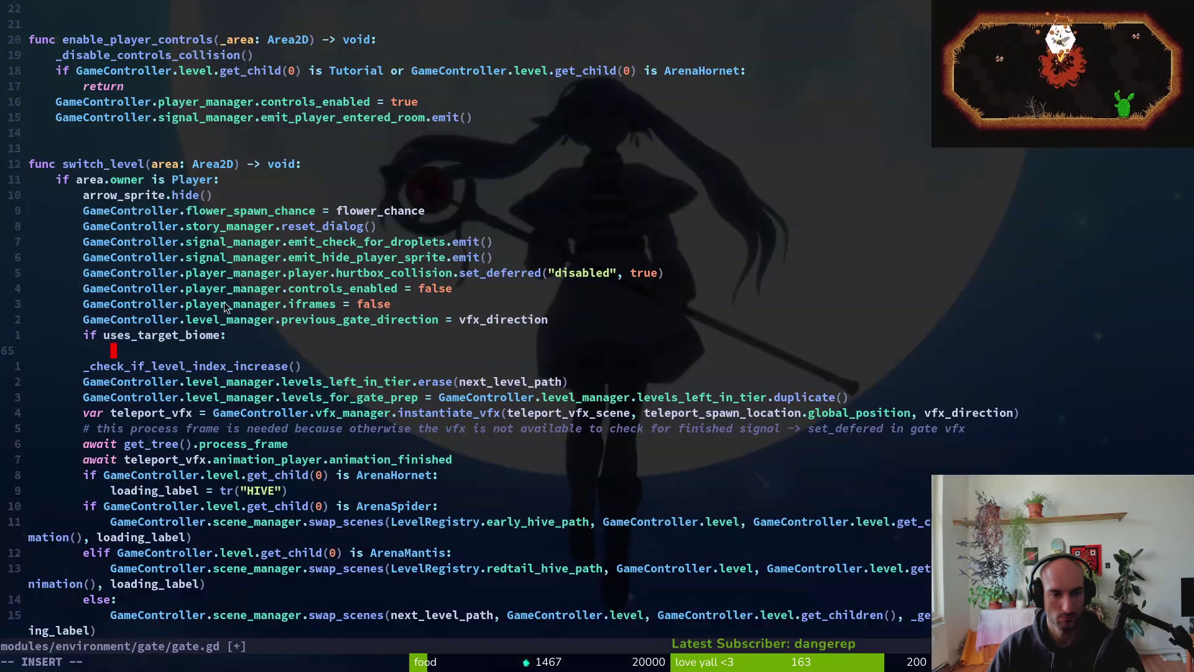
{"action": "key", "text": "Escape"}
{"action": "key", "text": "p"}
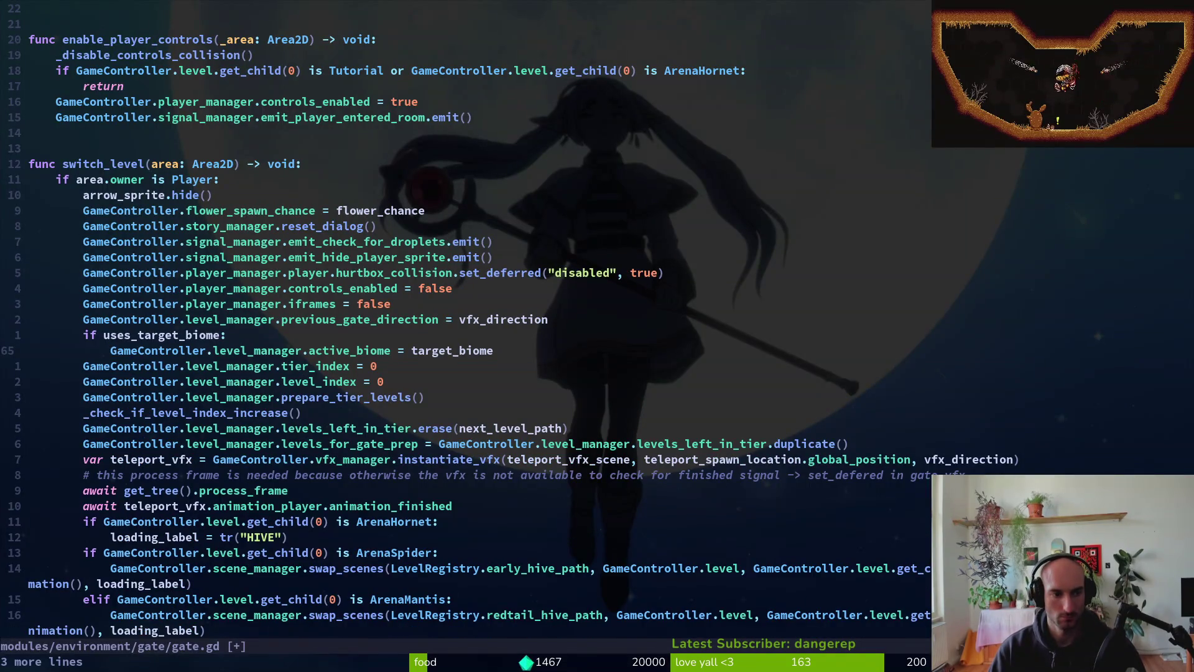
{"action": "key", "text": "j"}
{"action": "key", "text": "V"}
{"action": "key", "text": "j"}
{"action": "key", "text": "j"}
{"action": "key", "text": "greater"}
{"action": "type", "text": ":w"}
{"action": "key", "text": "Return"}
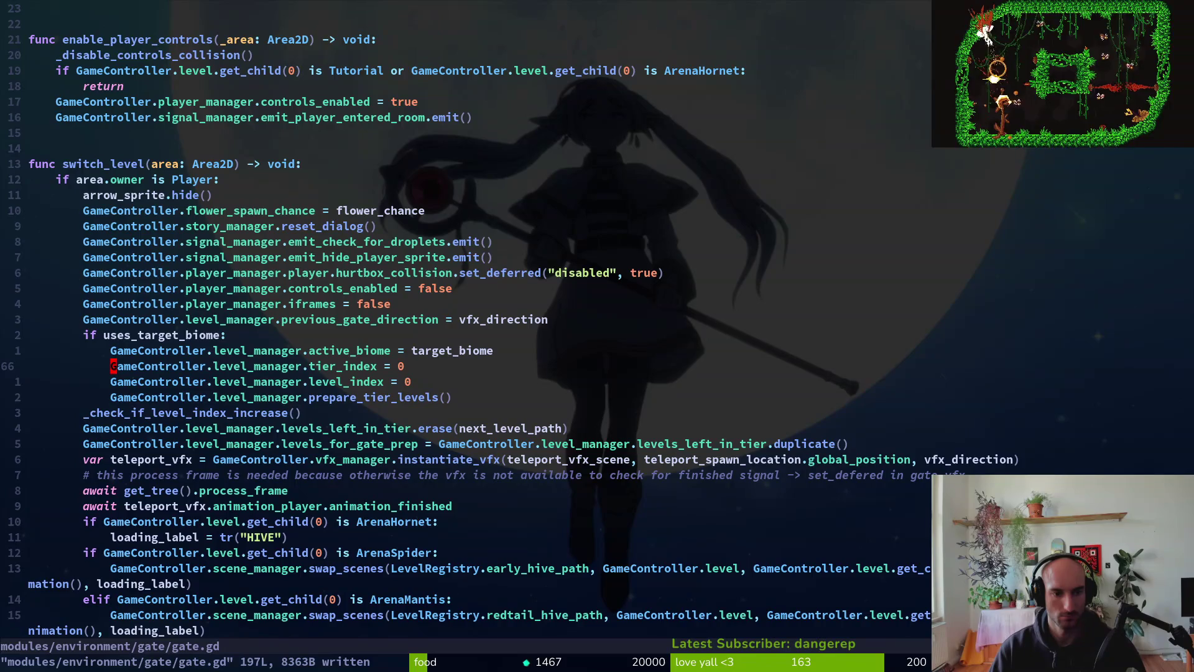
{"action": "key", "text": "j"}
{"action": "key", "text": "j"}
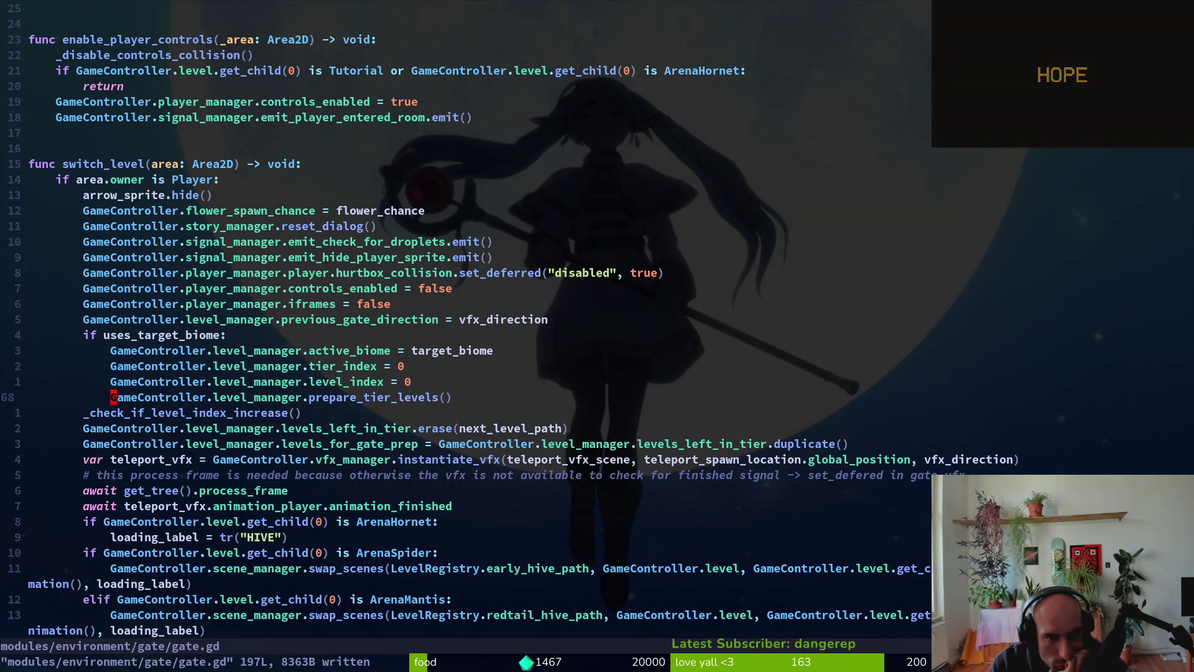
- Open a blank line below active_biome and check level.manager.gd's available functions
{"action": "key", "text": "k"}
{"action": "key", "text": "k"}
{"action": "key", "text": "k"}
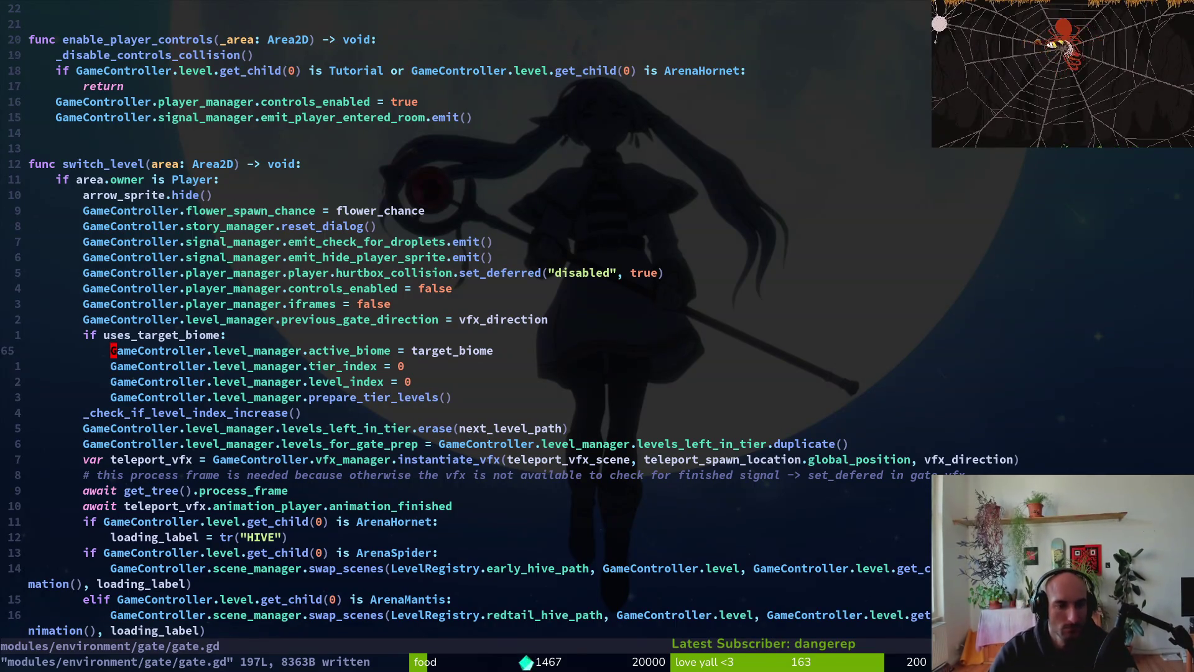
{"action": "key", "text": "o"}
{"action": "key", "text": "Escape"}
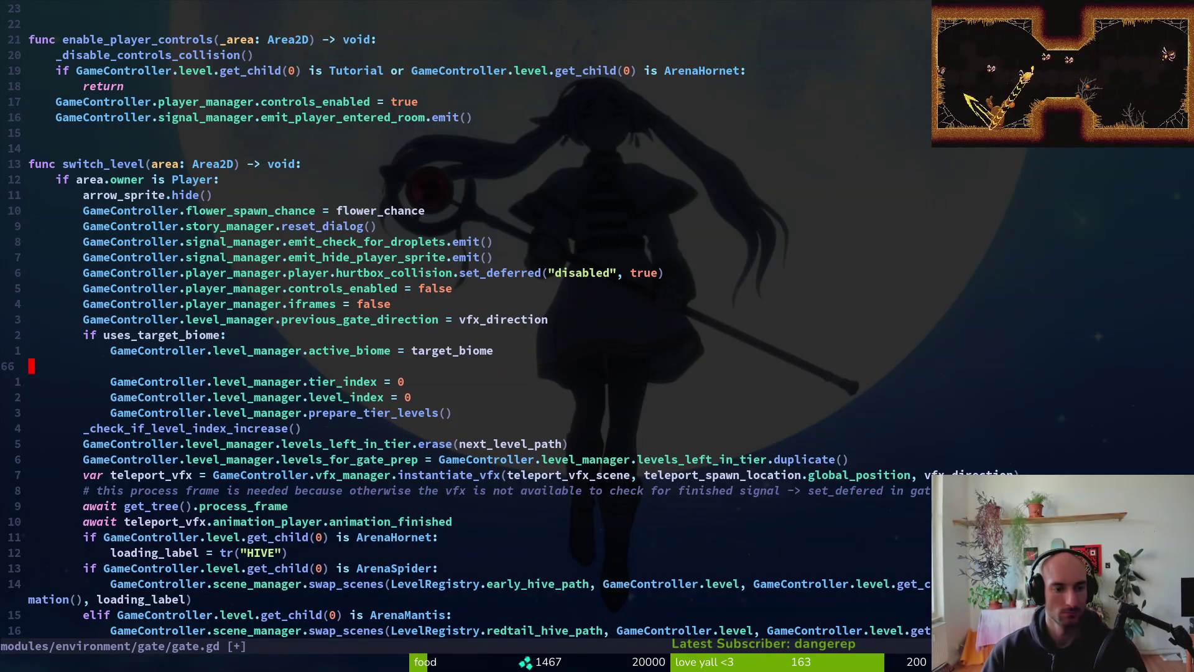
{"action": "key", "text": "ctrl+6"}
{"action": "key", "text": "g"}
{"action": "key", "text": "g"}
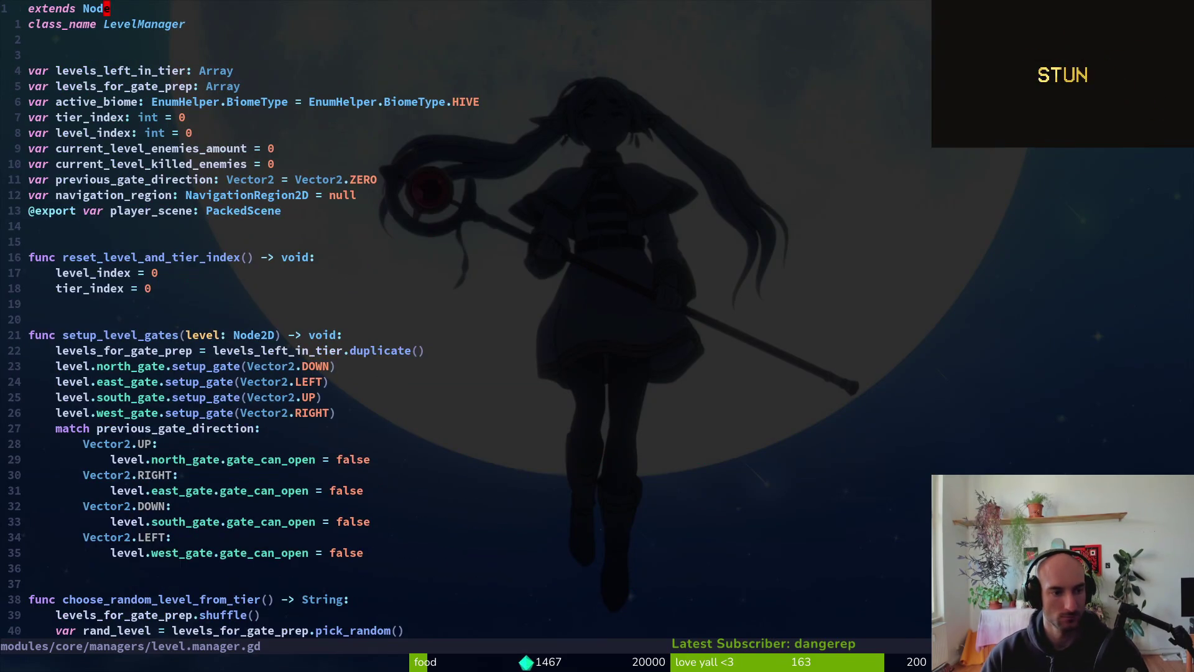
{"action": "key", "text": "ctrl+6"}
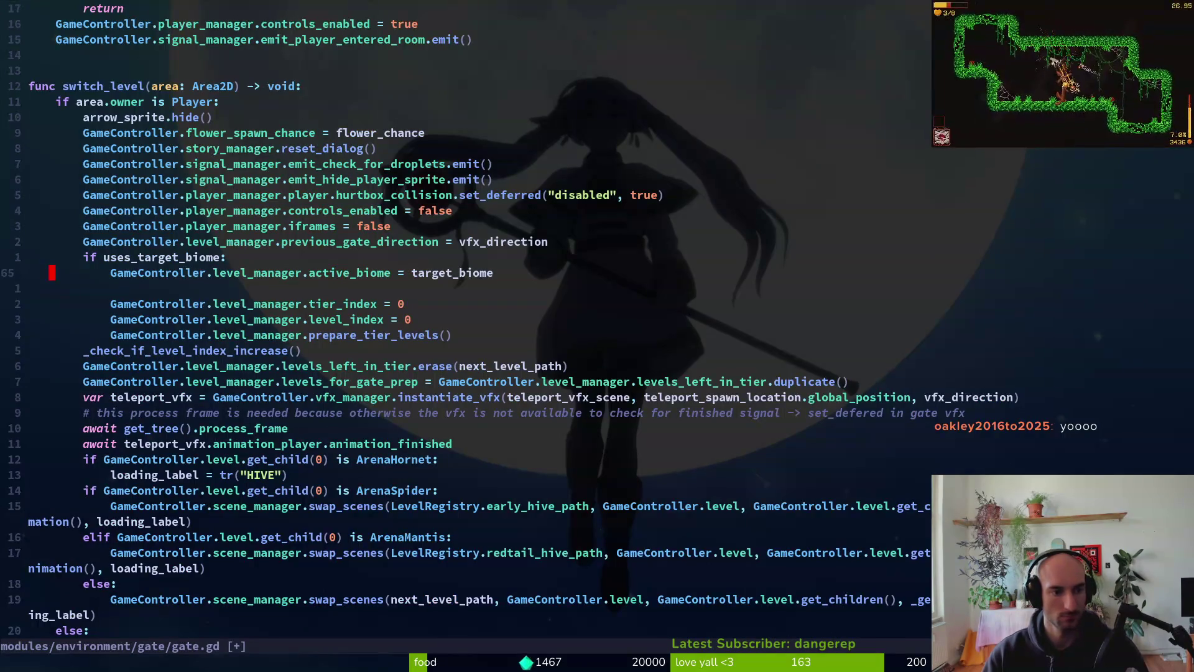
- Call GameController.level_manager.reset_level_and_tier_index(), delete the index-zeroing lines, and save
{"action": "type", "text": "oGameController.level_manager."}
{"action": "key", "text": "Return"}
{"action": "key", "text": "Escape"}
{"action": "key", "text": "j"}
{"action": "key", "text": "d"}
{"action": "key", "text": "d"}
{"action": "key", "text": "d"}
{"action": "key", "text": "d"}
{"action": "key", "text": "d"}
{"action": "key", "text": "d"}
{"action": "type", "text": ":w"}
{"action": "key", "text": "Return"}
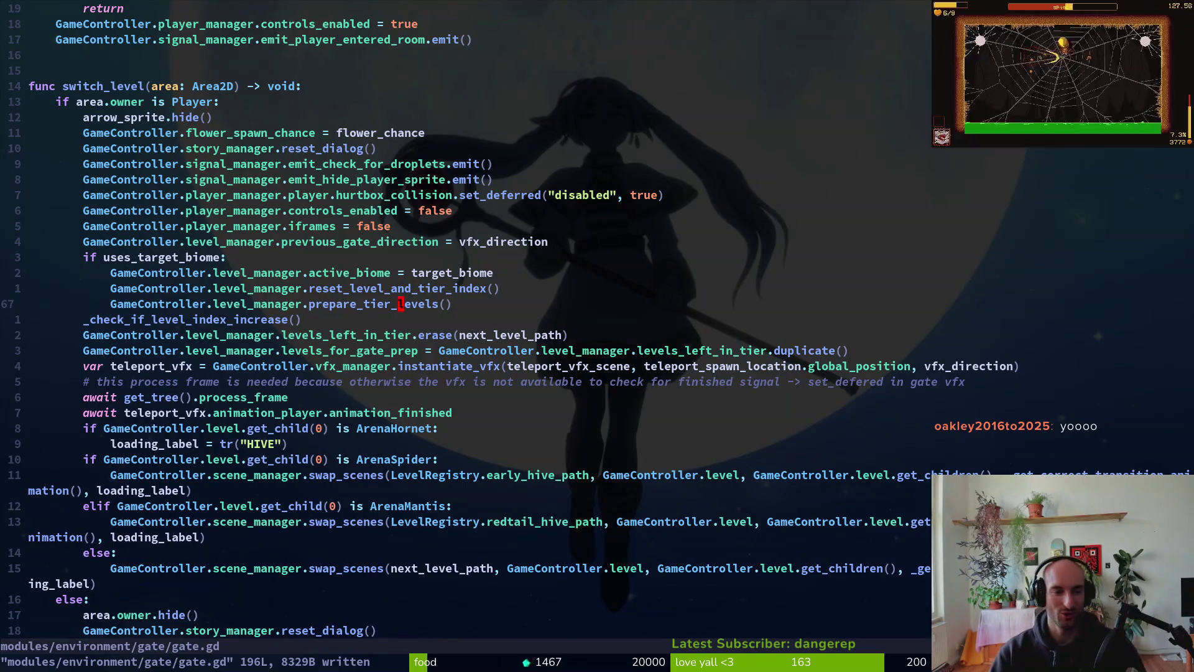
{"action": "type", "text": ":write"}
{"action": "key", "text": "Return"}
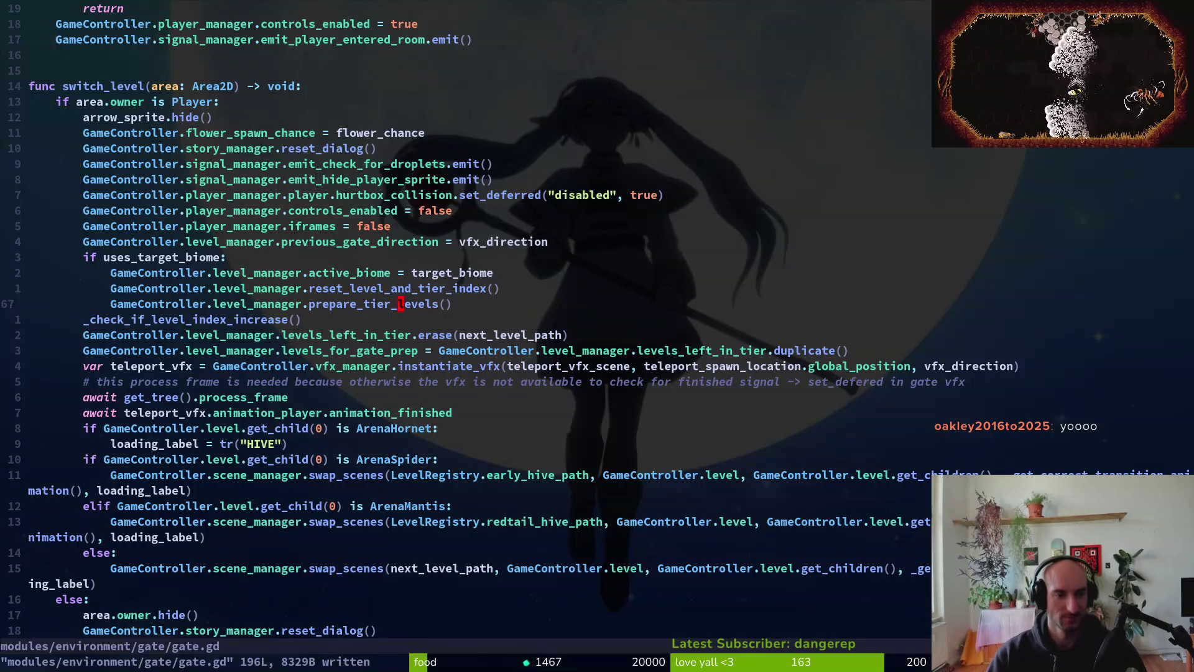
- Glance at level.manager.gd again, then go back to the Kimi chat snippet
{"action": "key", "text": "j"}
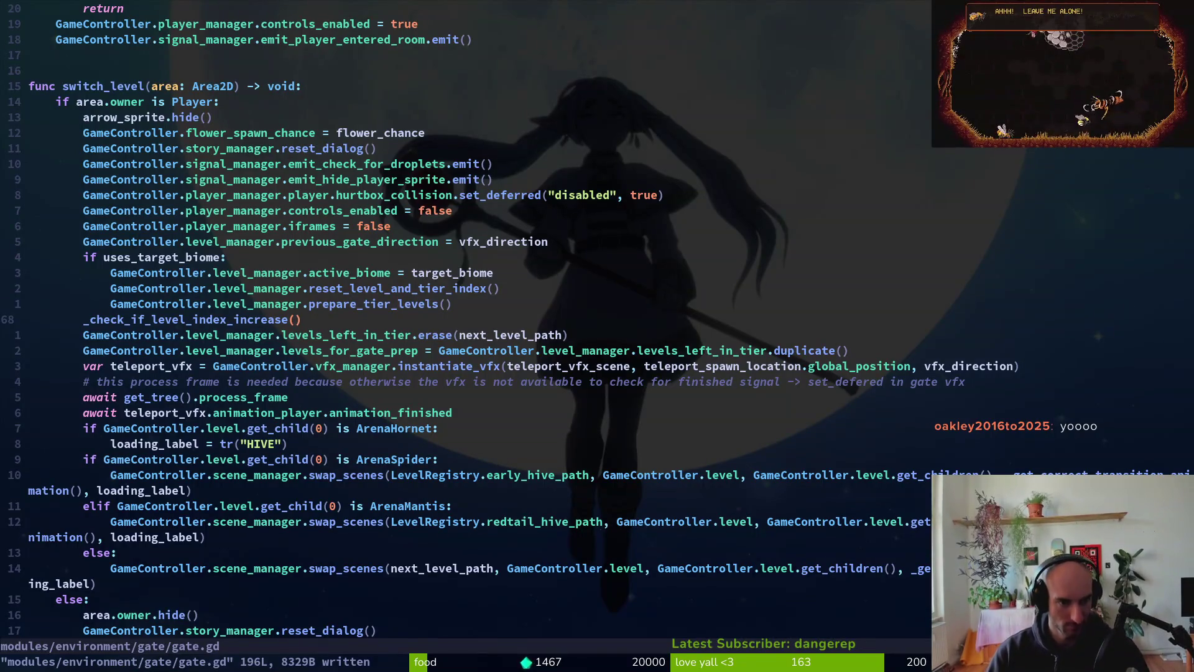
{"action": "key", "text": "ctrl+6"}
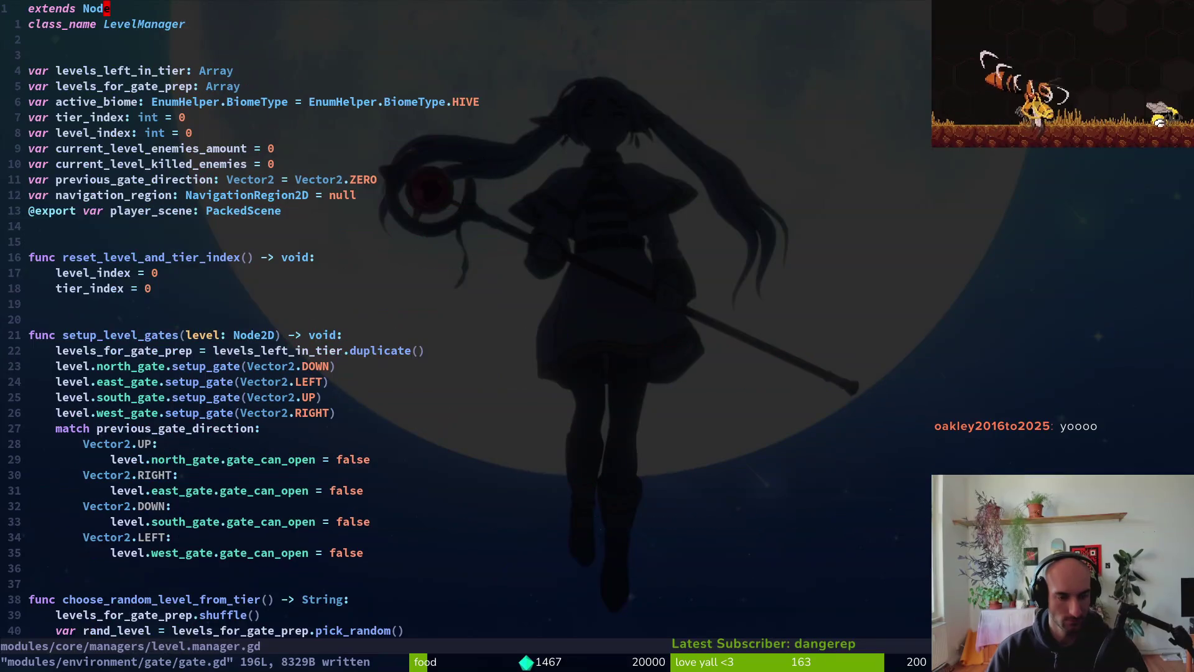
{"action": "key", "text": "ctrl+6"}
{"action": "key", "text": "alt+Tab"}
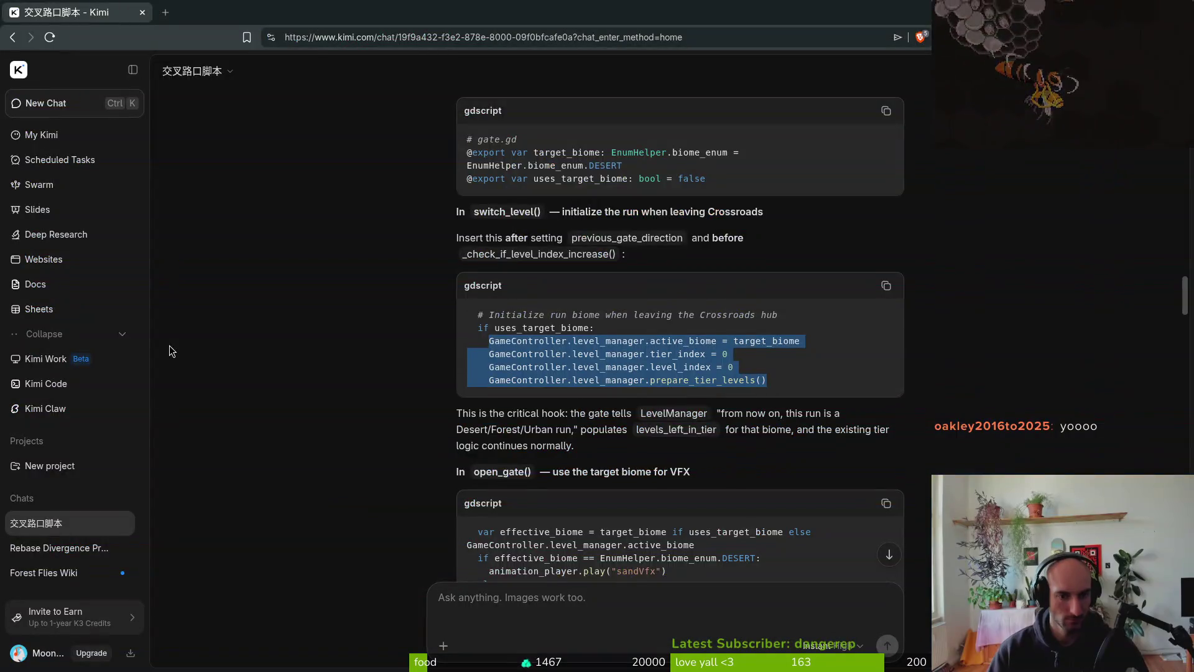
{"action": "left_click", "coordinate": [433, 408]}
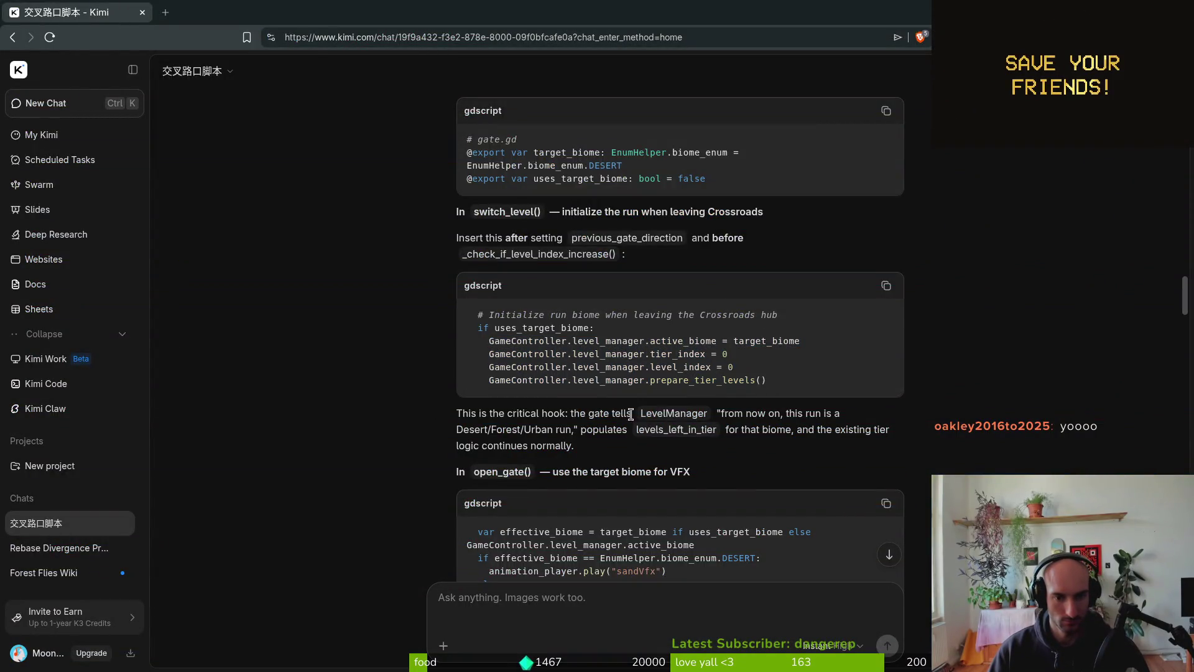
{"action": "scroll", "coordinate": [545, 434], "scroll_direction": "down", "scroll_amount": 2}
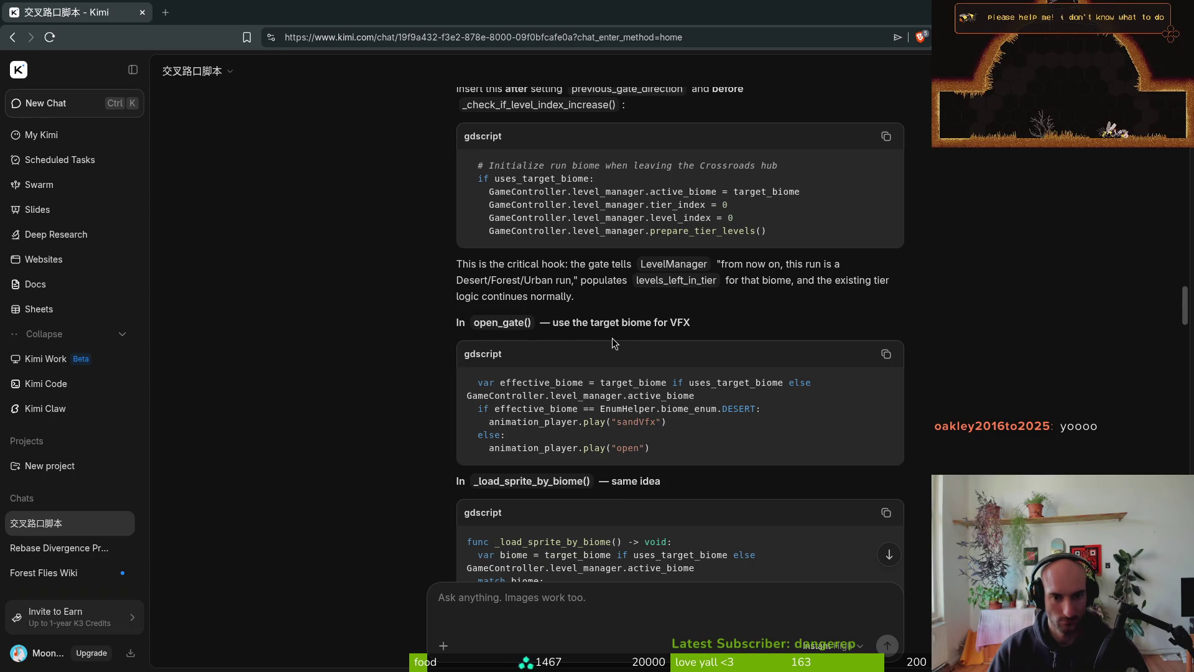
- Scroll through Kimi's open_gate() and _load_sprite_by_biome() suggestions, then return to the editor
{"action": "scroll", "coordinate": [616, 361], "scroll_direction": "down", "scroll_amount": 2}
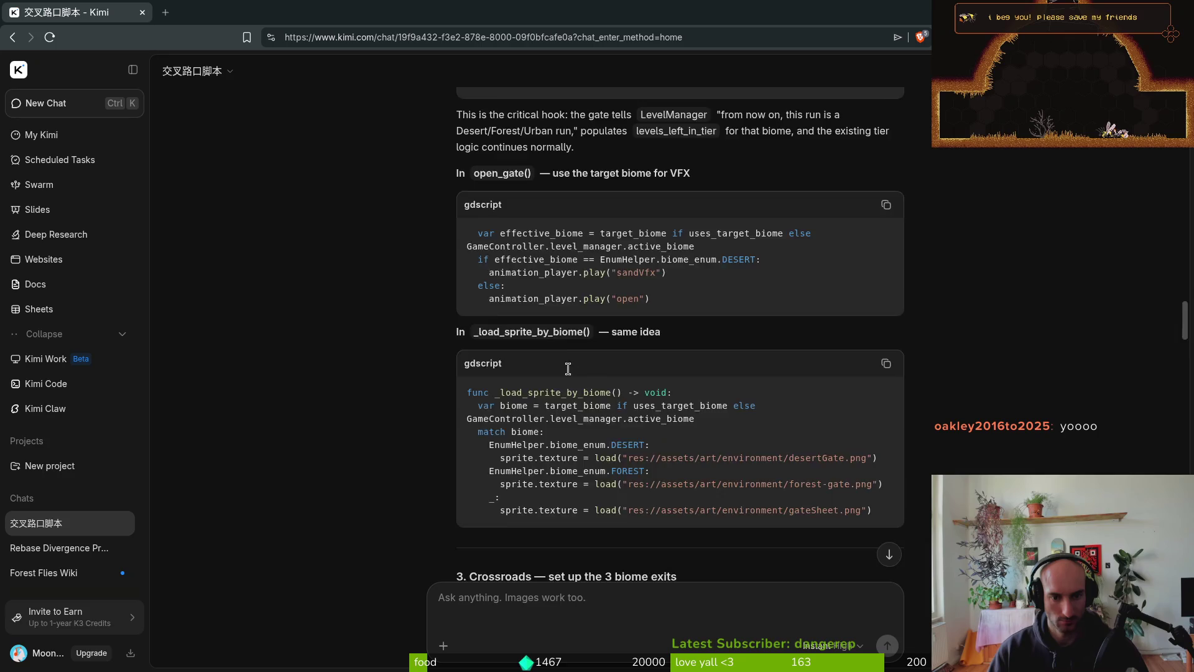
{"action": "scroll", "coordinate": [568, 369], "scroll_direction": "down", "scroll_amount": 5}
{"action": "scroll", "coordinate": [595, 237], "scroll_direction": "down", "scroll_amount": 15}
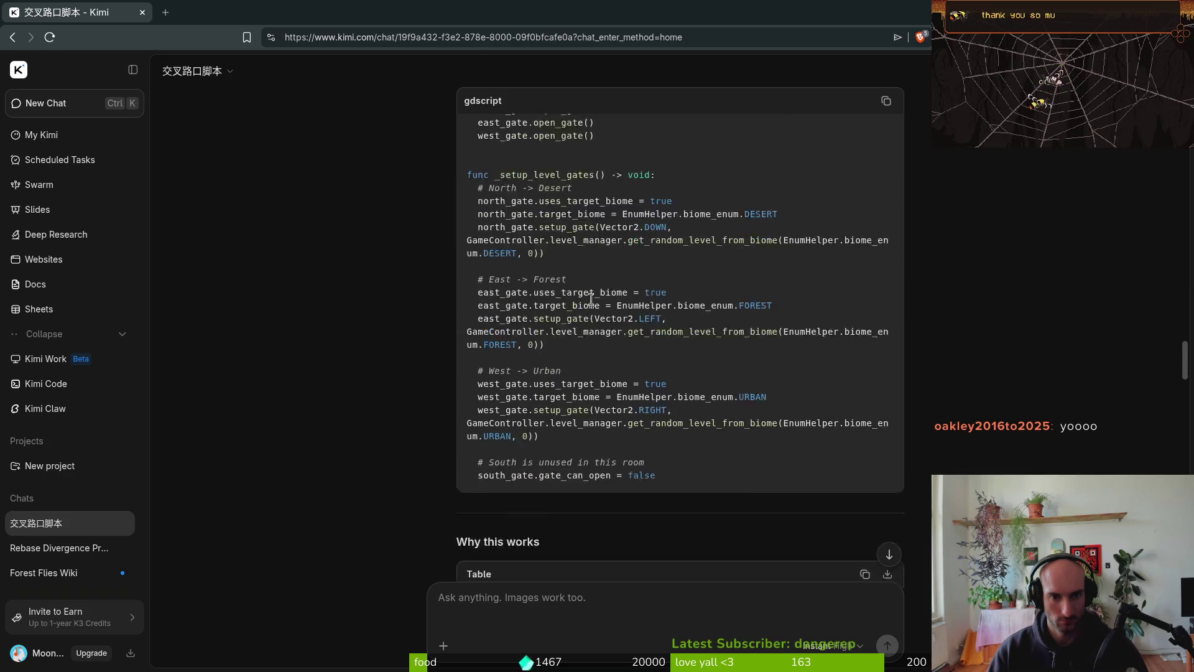
{"action": "scroll", "coordinate": [587, 331], "scroll_direction": "down", "scroll_amount": 20}
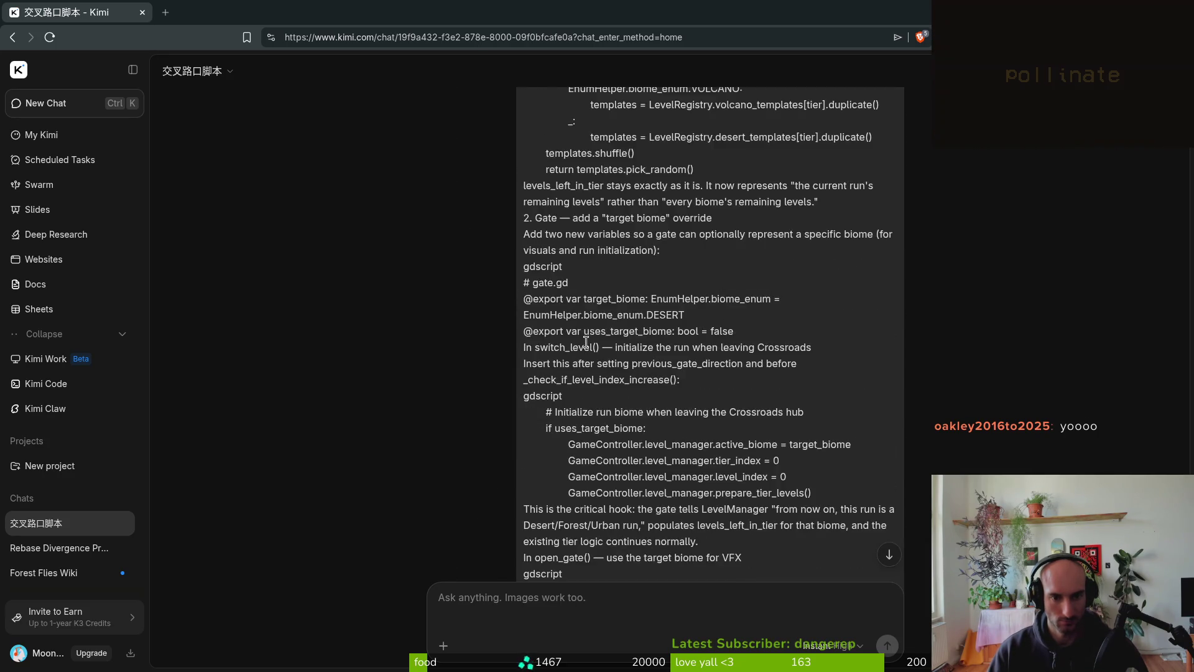
{"action": "scroll", "coordinate": [513, 230], "scroll_direction": "up", "scroll_amount": 20}
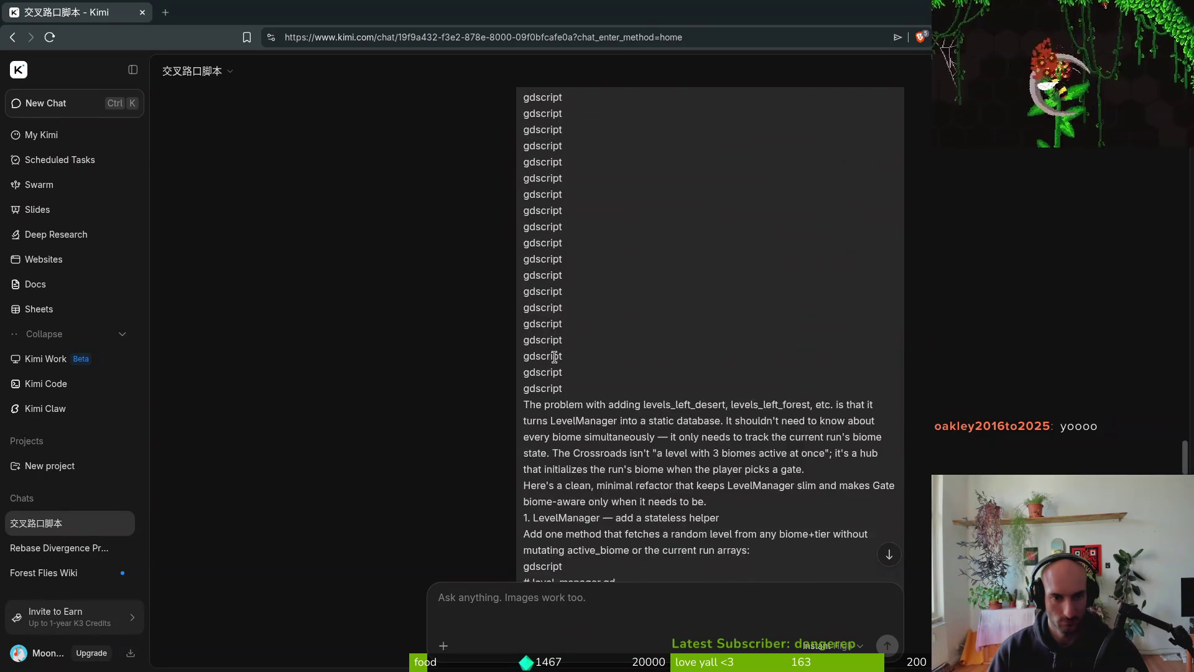
{"action": "scroll", "coordinate": [557, 378], "scroll_direction": "down", "scroll_amount": 2}
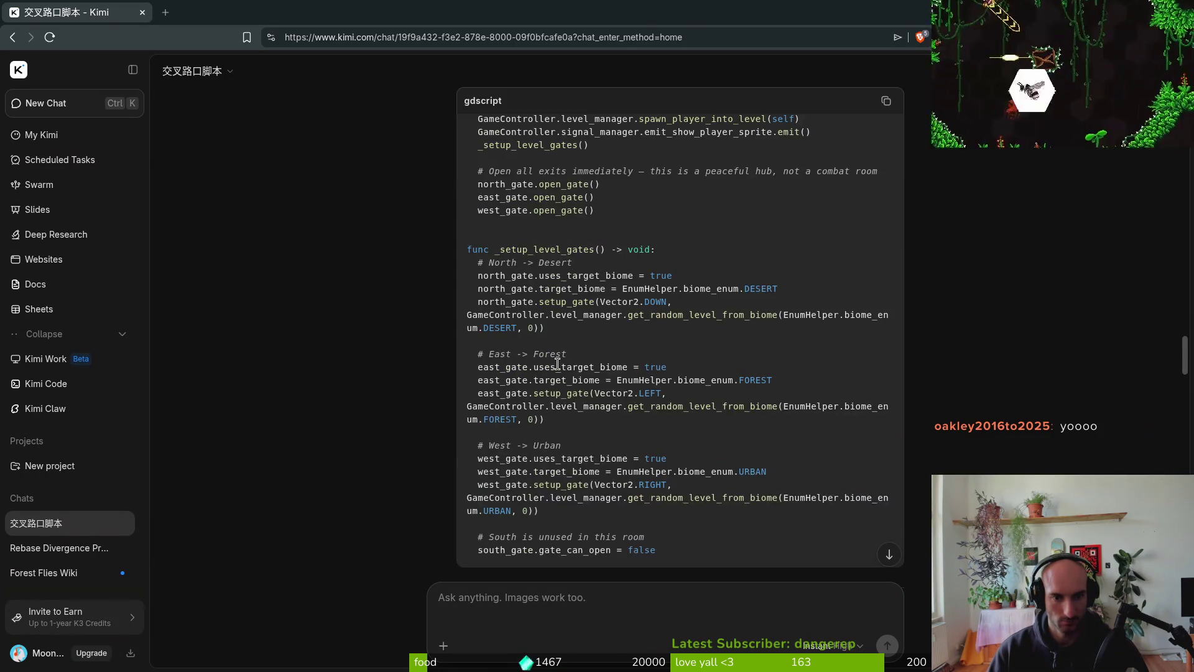
{"action": "scroll", "coordinate": [558, 373], "scroll_direction": "down", "scroll_amount": 5}
{"action": "scroll", "coordinate": [557, 364], "scroll_direction": "up", "scroll_amount": 5}
{"action": "scroll", "coordinate": [561, 366], "scroll_direction": "up", "scroll_amount": 9}
{"action": "scroll", "coordinate": [519, 261], "scroll_direction": "down", "scroll_amount": 1}
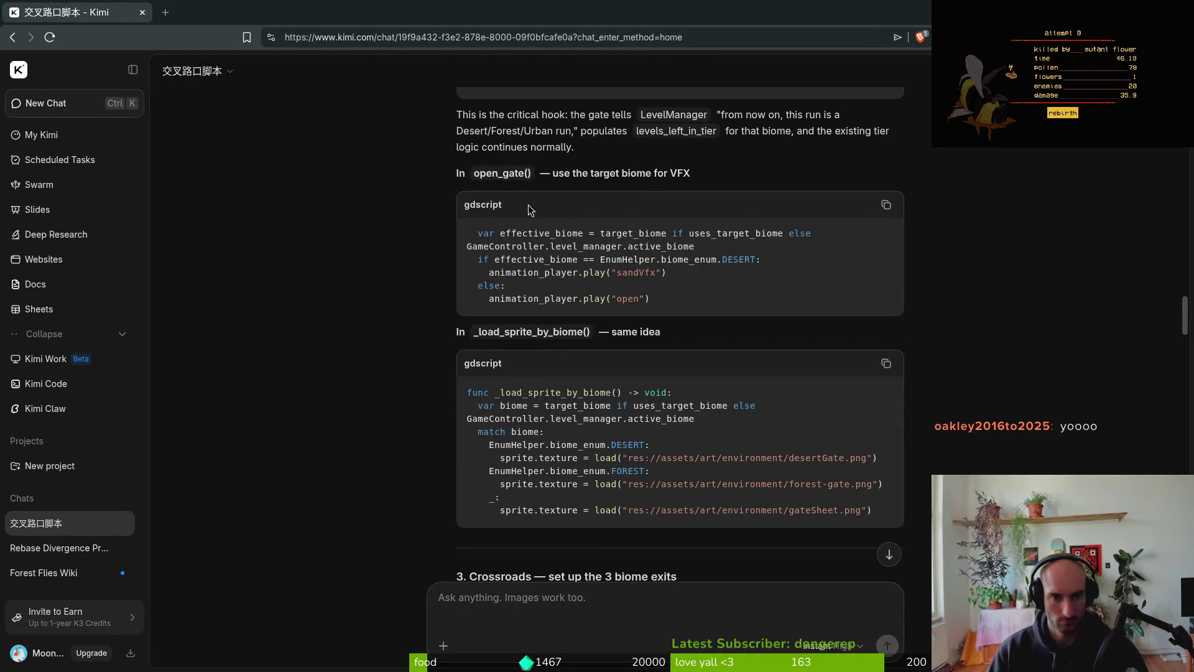
{"action": "key", "text": "alt+Tab"}
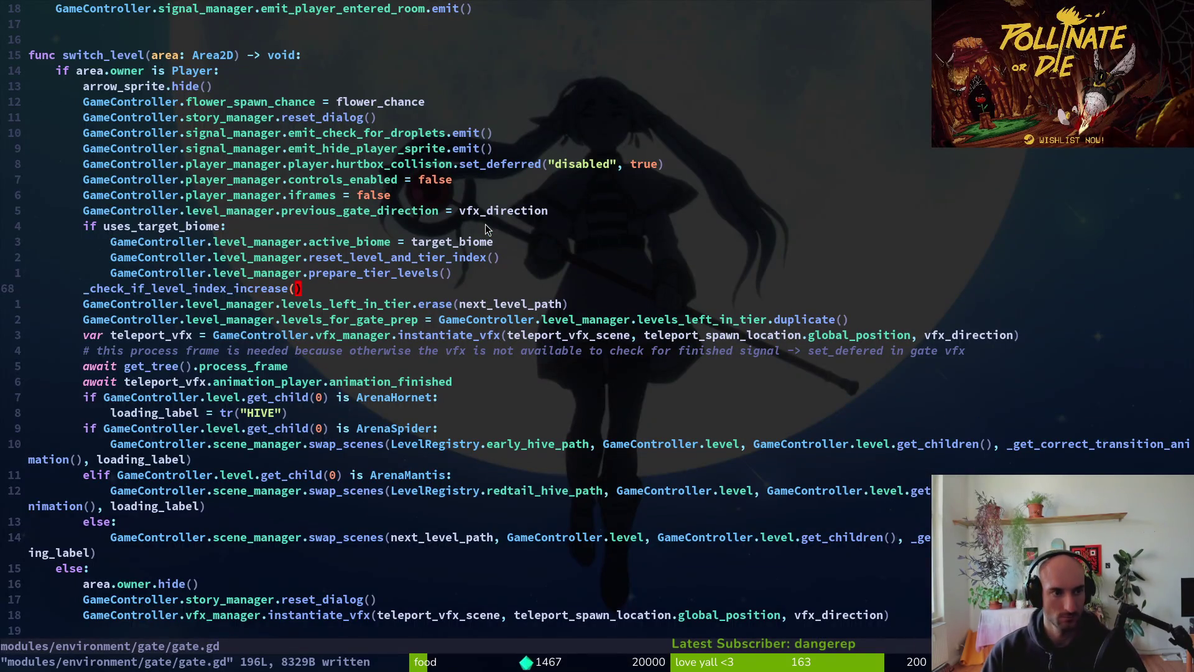
- Compare gate.gd's open_gate() active_biome check against Kimi's target_biome suggestion
{"action": "key", "text": "ctrl+u"}
{"action": "key", "text": "ctrl+u"}
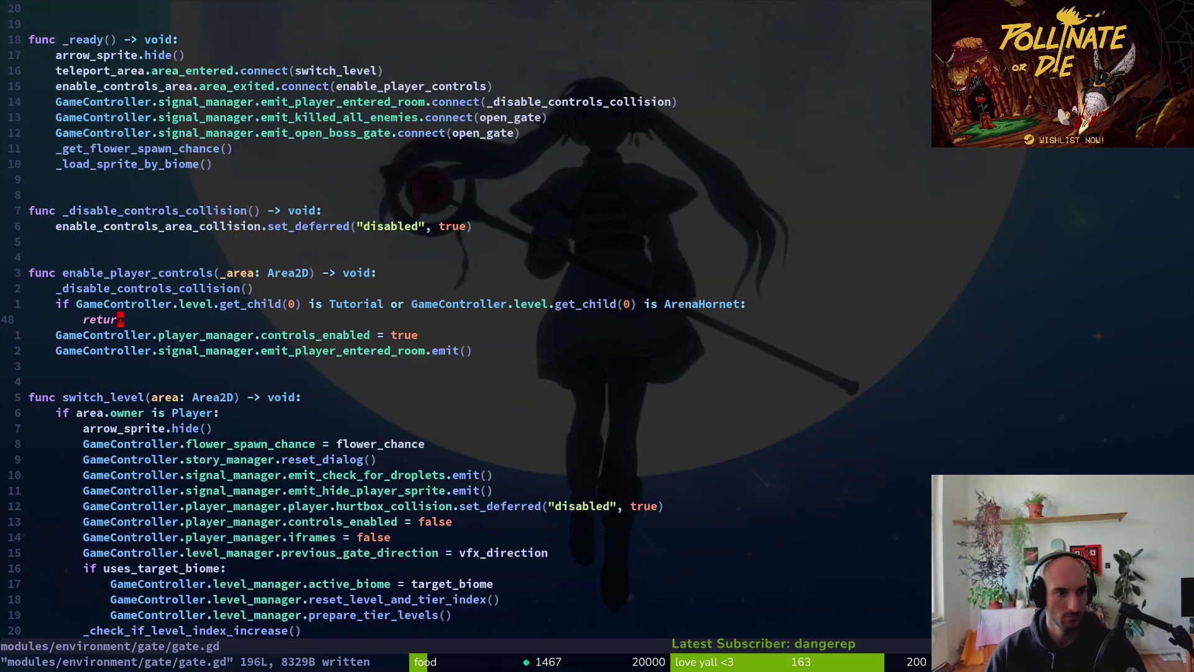
{"action": "key", "text": "ctrl+d"}
{"action": "key", "text": "ctrl+d"}
{"action": "key", "text": "ctrl+d"}
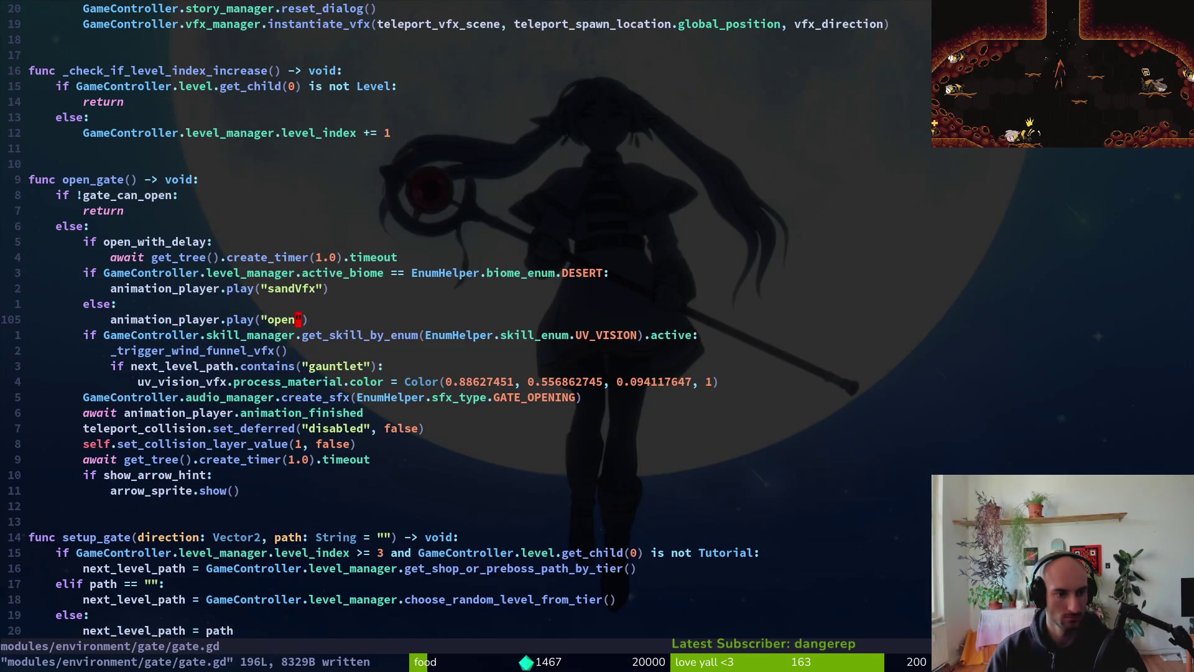
{"action": "key", "text": "alt+Tab"}
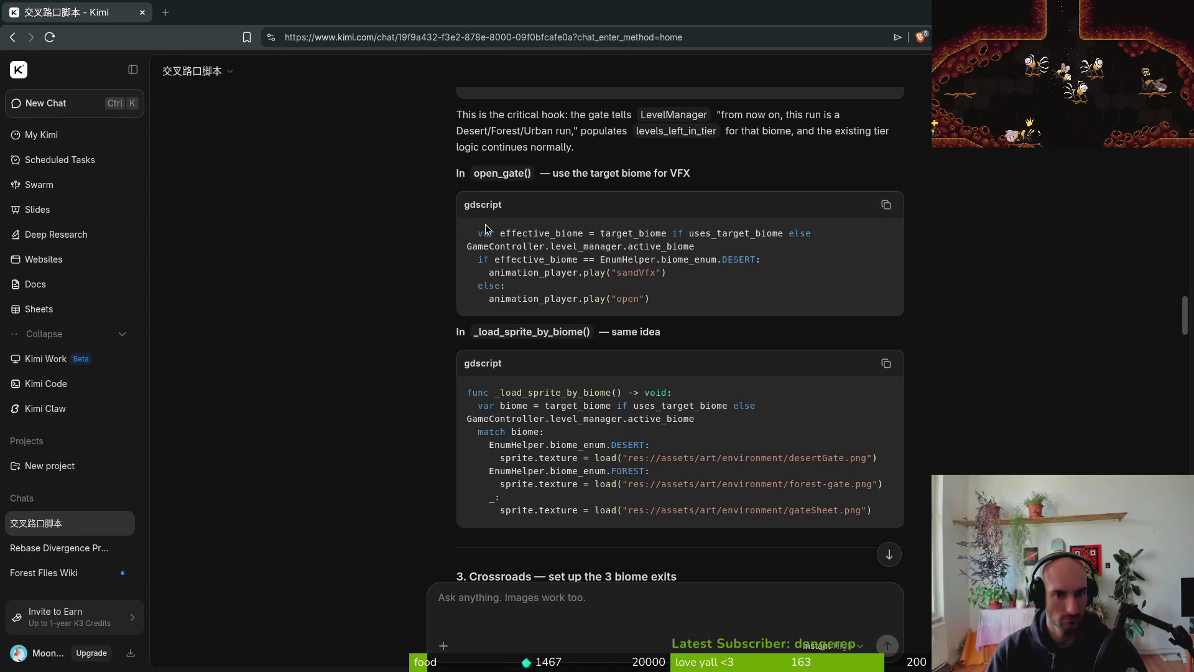
{"action": "key", "text": "alt+Tab"}
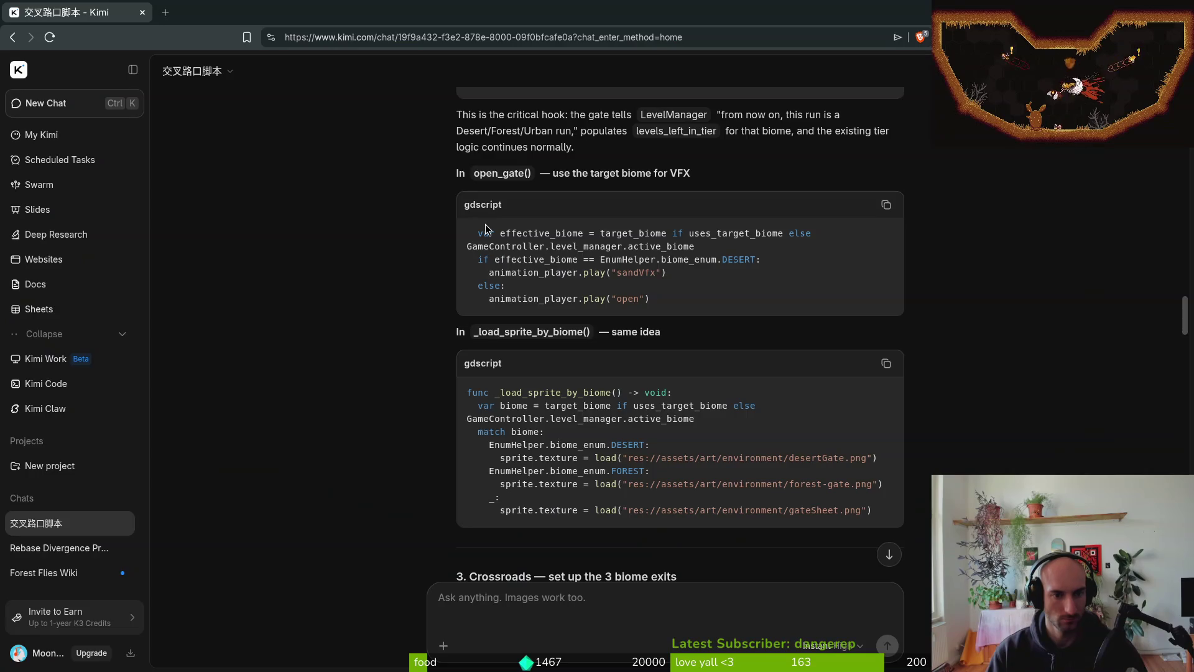
{"action": "key", "text": "alt+Tab"}
{"action": "key", "text": "alt+Tab"}
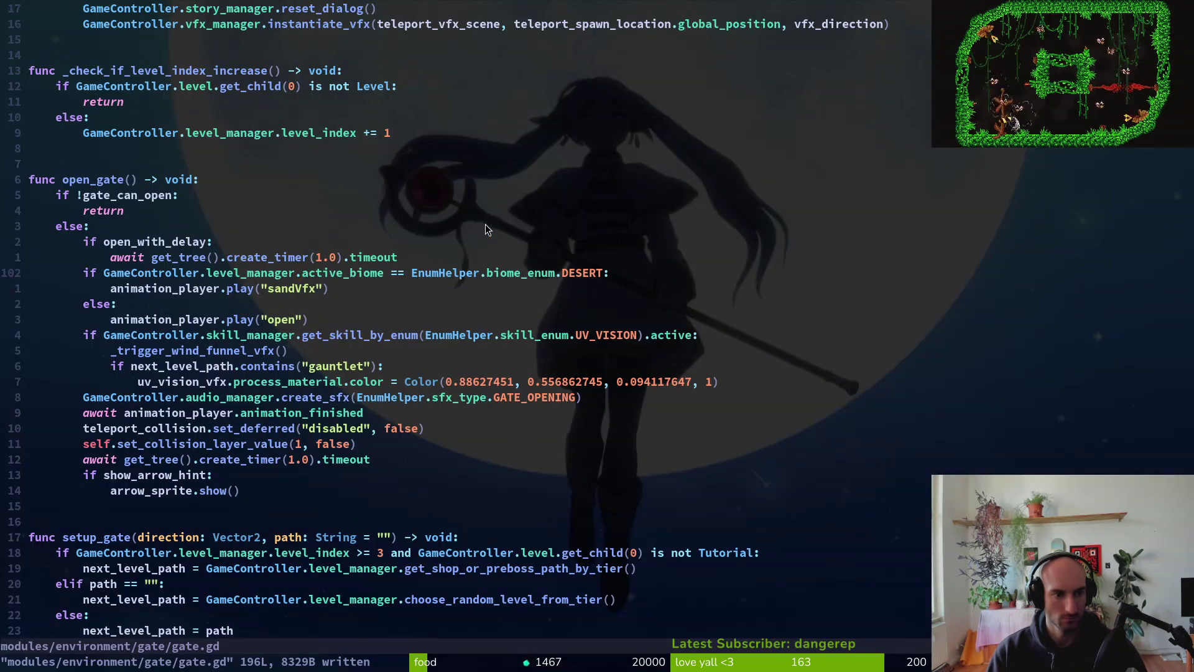
{"action": "key", "text": "alt+Tab"}
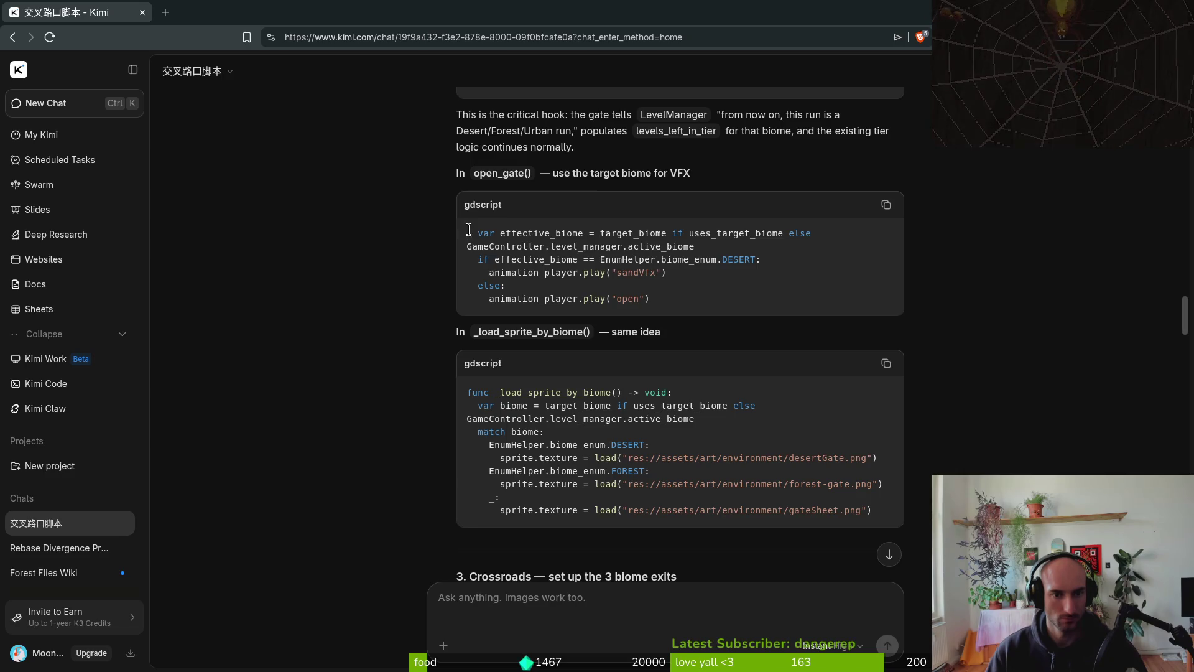
- Select the open_gate() snippet and tell Kimi the one-line biome assignment is hard to read
{"action": "left_click_drag", "start_coordinate": [468, 231], "coordinate": [732, 299]}
{"action": "left_click", "coordinate": [564, 602]}
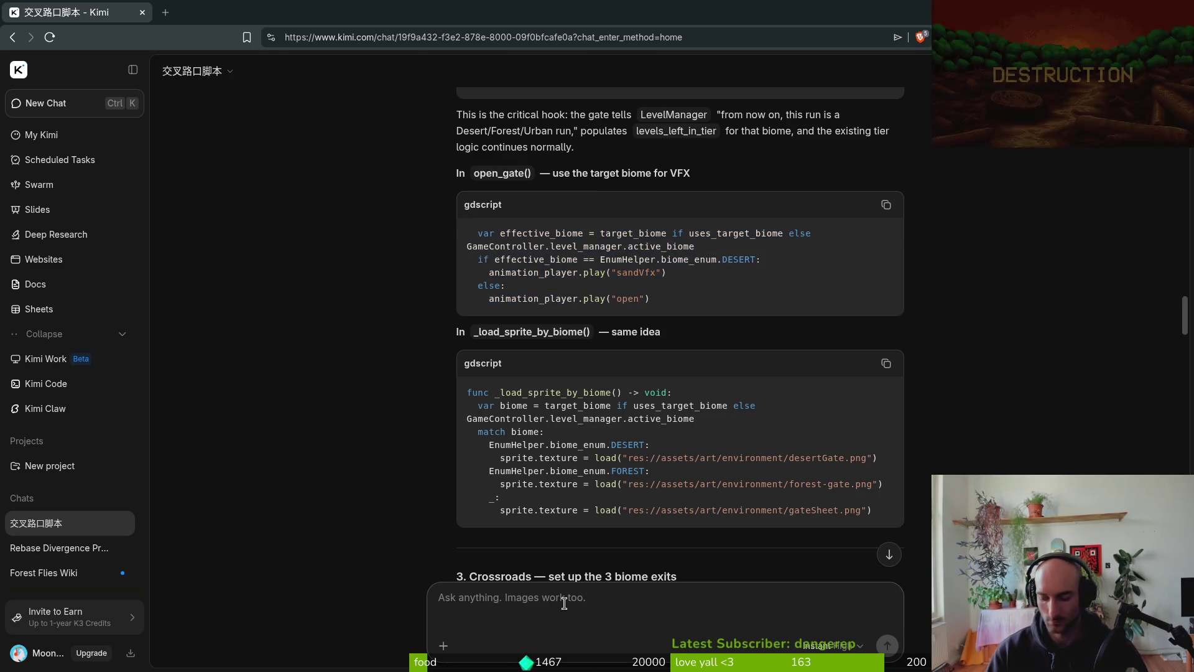
{"action": "type", "text": "cna you not do this"}
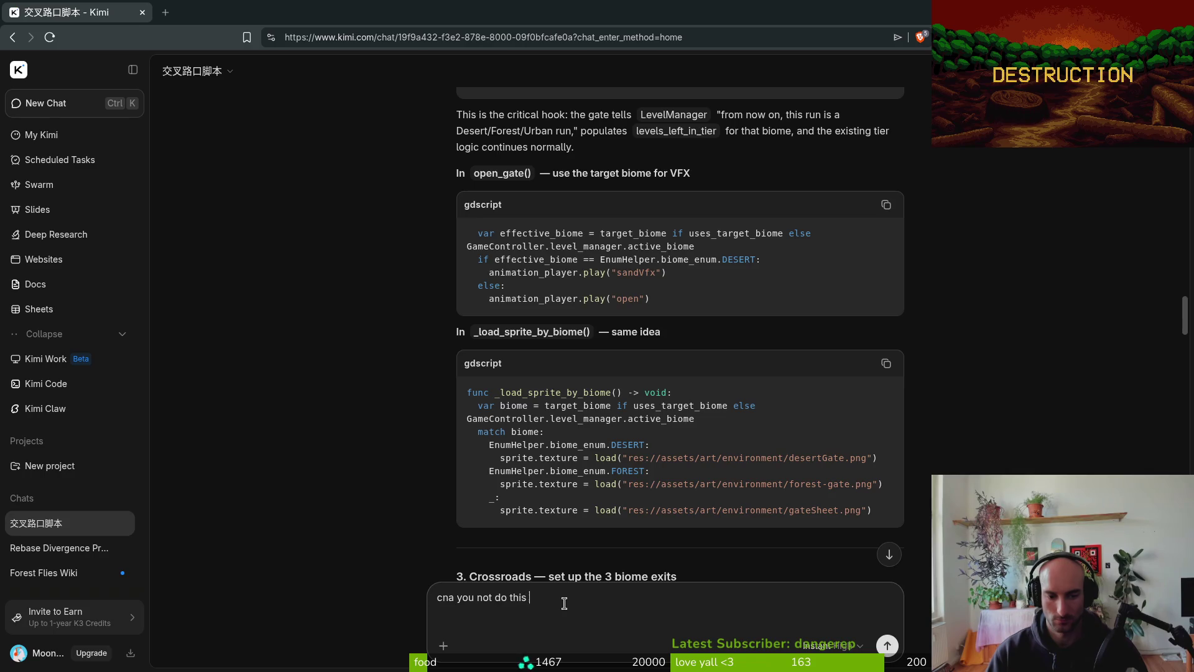
{"action": "type", "text": "ne line its su"}
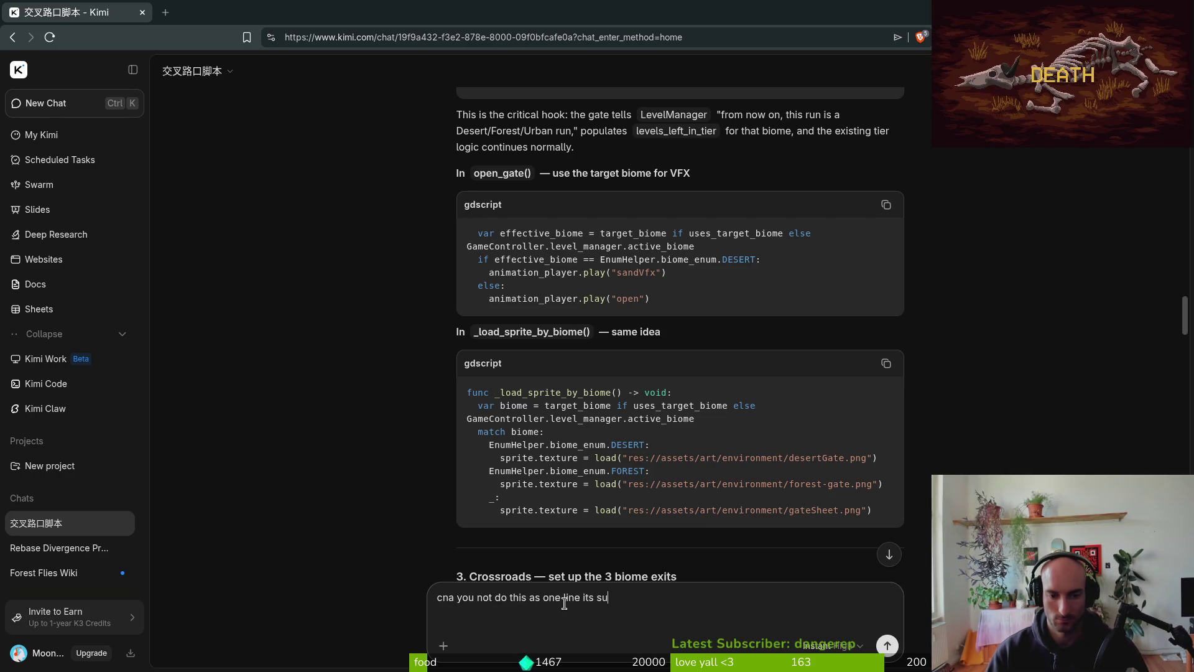
{"action": "key", "text": "BackSpace"}
{"action": "key", "text": "BackSpace"}
{"action": "key", "text": "BackSpace"}
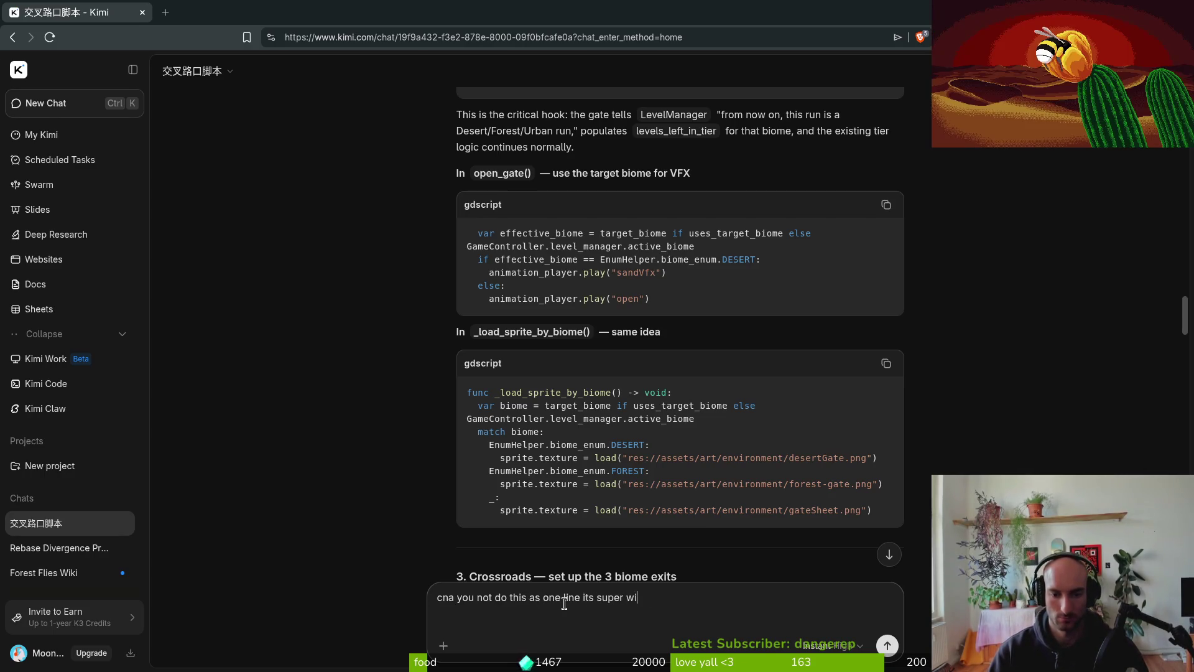
{"action": "type", "text": "ead"}
{"action": "key", "text": "Return"}
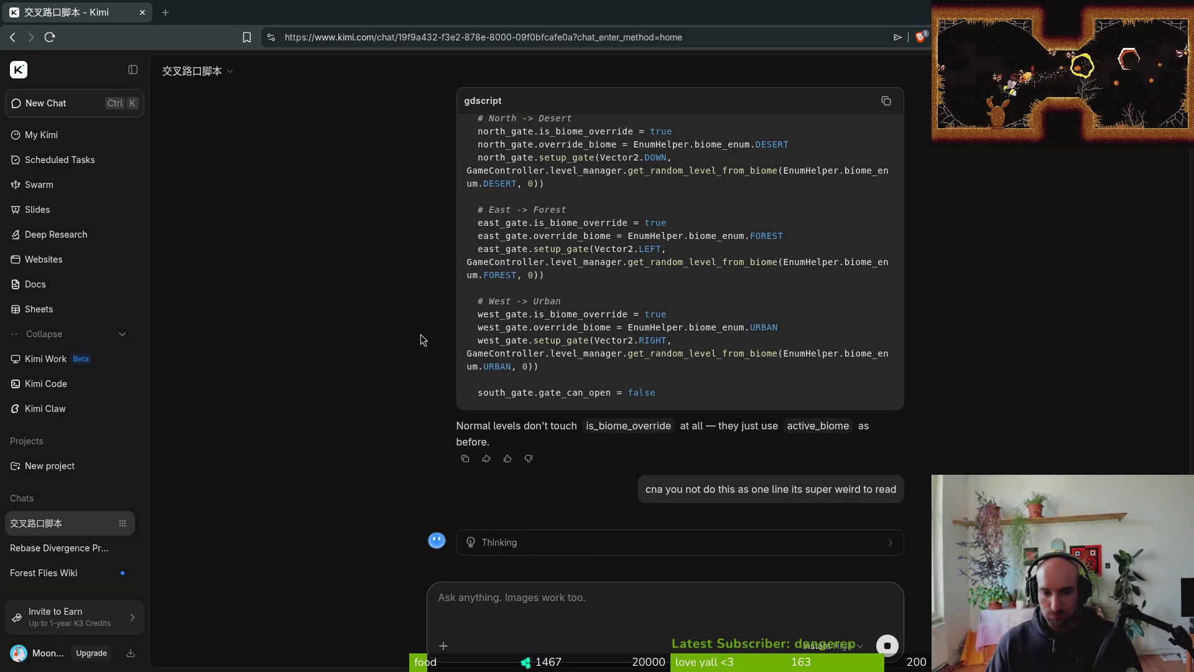
- Read Kimi's if/else reply, then select the earlier open_gate() effective_biome lines
{"action": "mouse_move", "coordinate": [872, 506]}
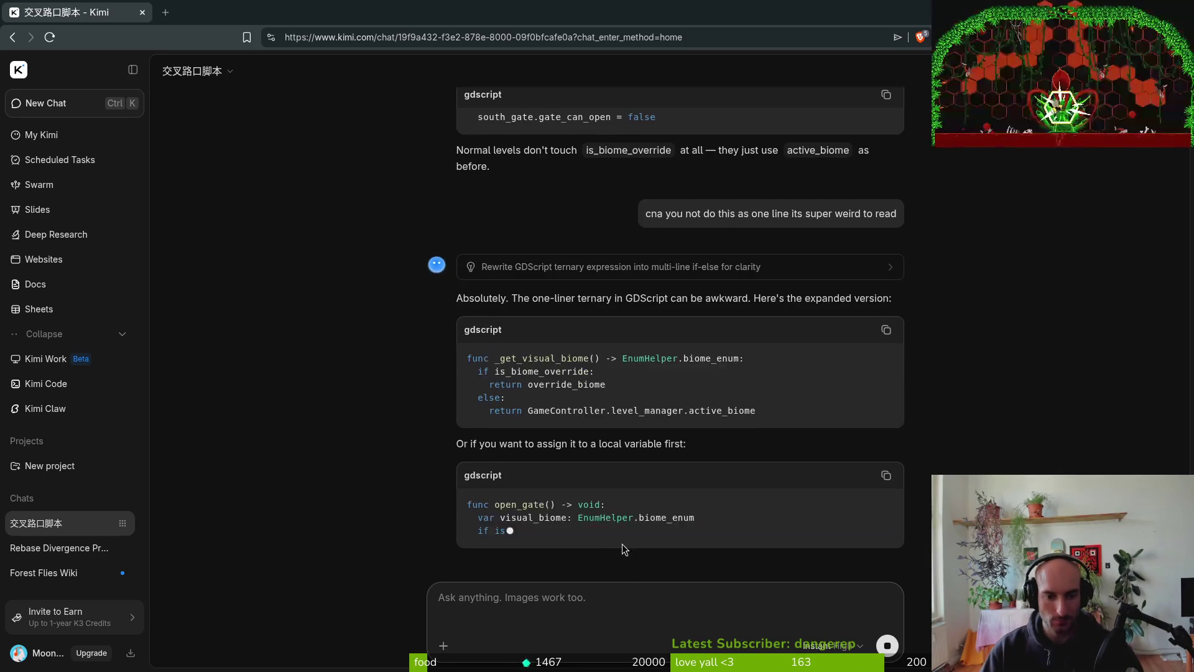
{"action": "key", "text": "alt+Tab"}
{"action": "key", "text": "alt+Tab"}
{"action": "scroll", "coordinate": [735, 326], "scroll_direction": "up", "scroll_amount": 5}
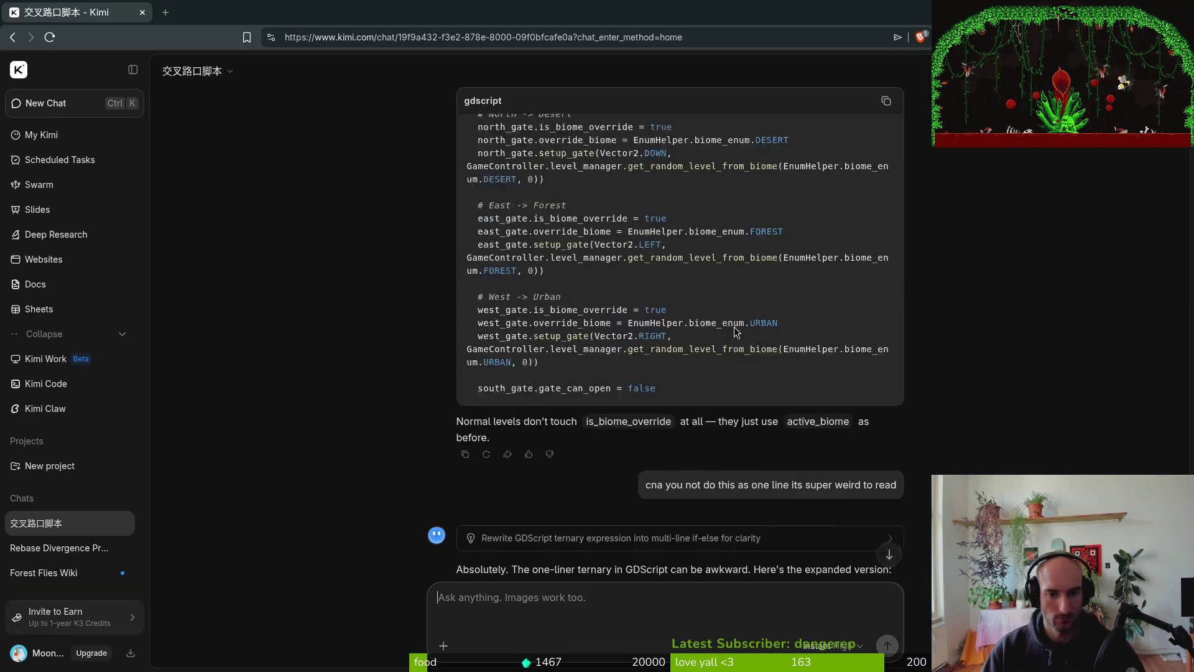
{"action": "scroll", "coordinate": [735, 326], "scroll_direction": "down", "scroll_amount": 15}
{"action": "scroll", "coordinate": [675, 338], "scroll_direction": "up", "scroll_amount": 10}
{"action": "scroll", "coordinate": [593, 278], "scroll_direction": "up", "scroll_amount": 5}
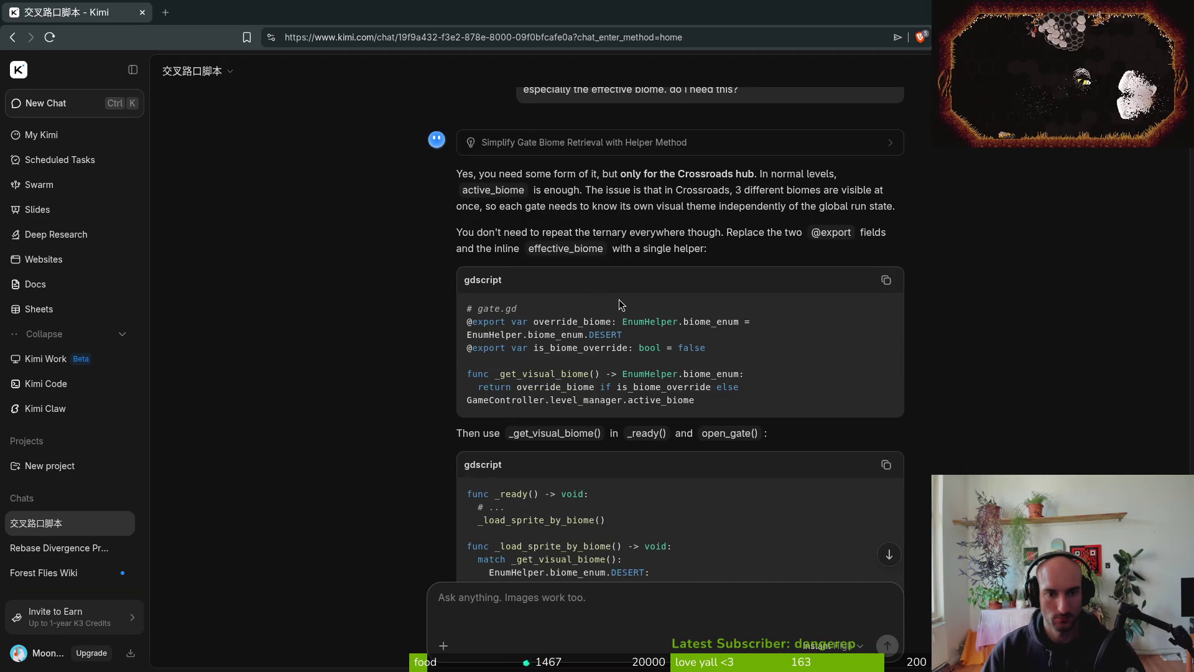
{"action": "scroll", "coordinate": [503, 378], "scroll_direction": "up", "scroll_amount": 15}
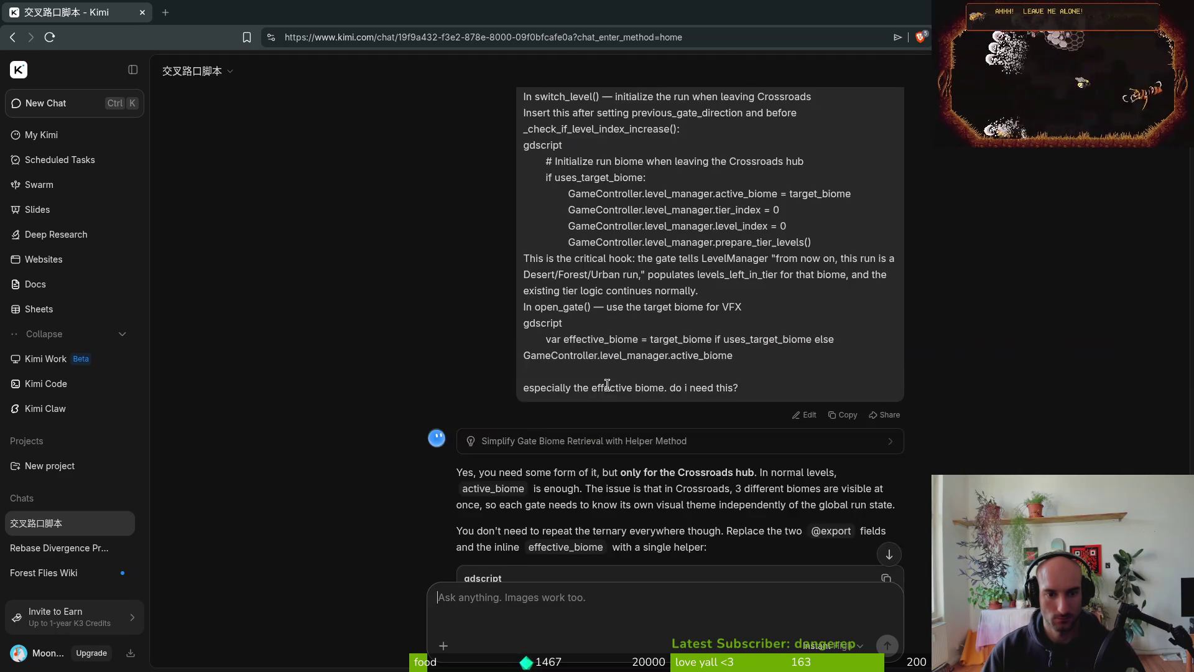
{"action": "scroll", "coordinate": [775, 476], "scroll_direction": "up", "scroll_amount": 8}
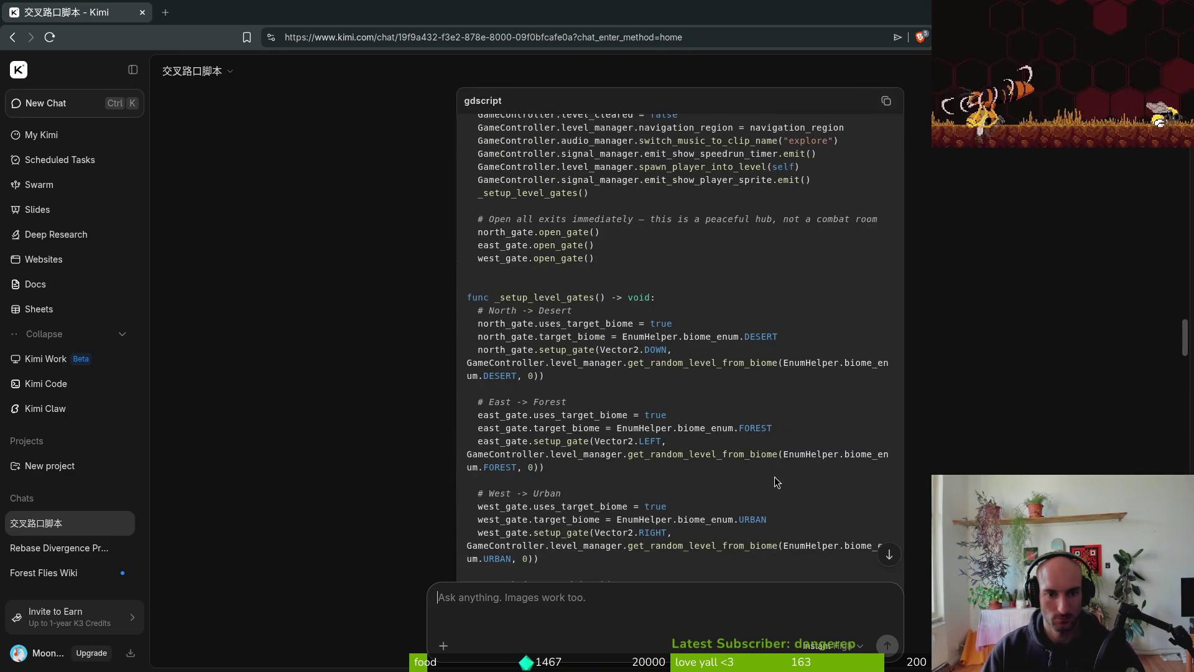
{"action": "scroll", "coordinate": [586, 285], "scroll_direction": "down", "scroll_amount": 7}
{"action": "scroll", "coordinate": [585, 282], "scroll_direction": "up", "scroll_amount": 5}
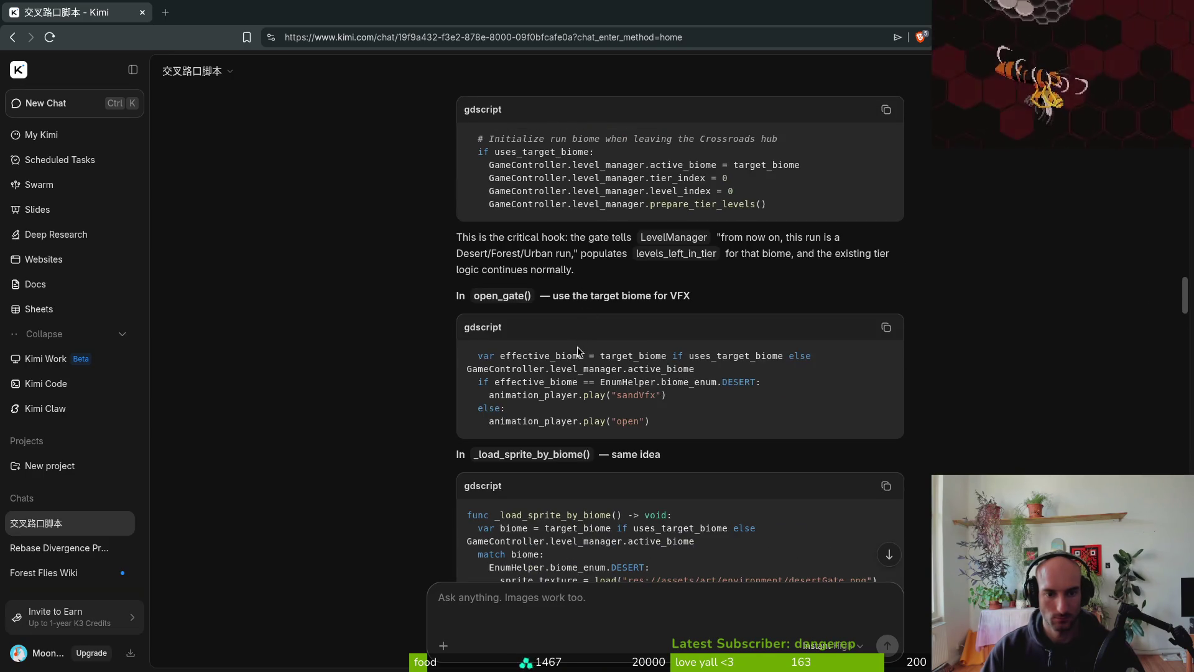
{"action": "mouse_move", "coordinate": [472, 357]}
{"action": "left_mouse_down"}
{"action": "mouse_move", "coordinate": [818, 399]}
{"action": "mouse_move", "coordinate": [818, 446]}
{"action": "left_mouse_up"}
{"action": "key", "text": "ctrl+c"}
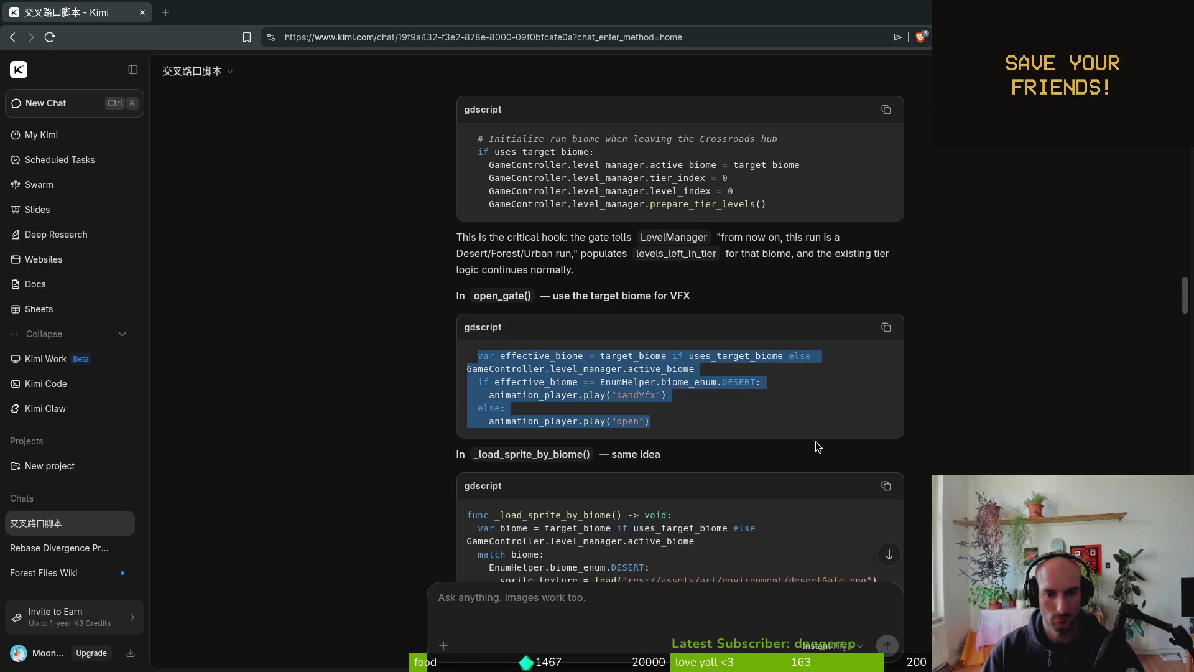
{"action": "scroll", "coordinate": [681, 373], "scroll_direction": "down", "scroll_amount": 15}
- Send 'i mean this here' with the pasted open_gate() snippet below it
{"action": "left_click", "coordinate": [682, 587]}
{"action": "type", "text": "i mean this here"}
{"action": "key", "text": "shift+Return"}
{"action": "key", "text": "shift+Return"}
{"action": "key", "text": "ctrl+v"}
{"action": "key", "text": "Return"}
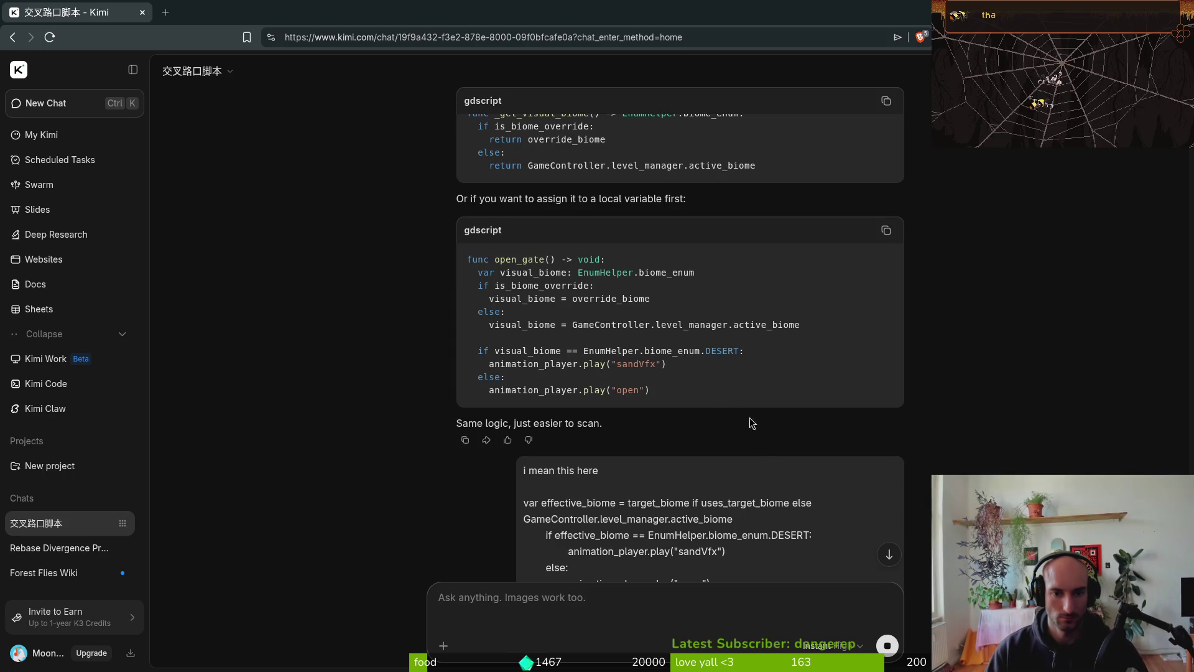
{"action": "scroll", "coordinate": [696, 359], "scroll_direction": "up", "scroll_amount": 5}
{"action": "scroll", "coordinate": [688, 405], "scroll_direction": "down", "scroll_amount": 6}
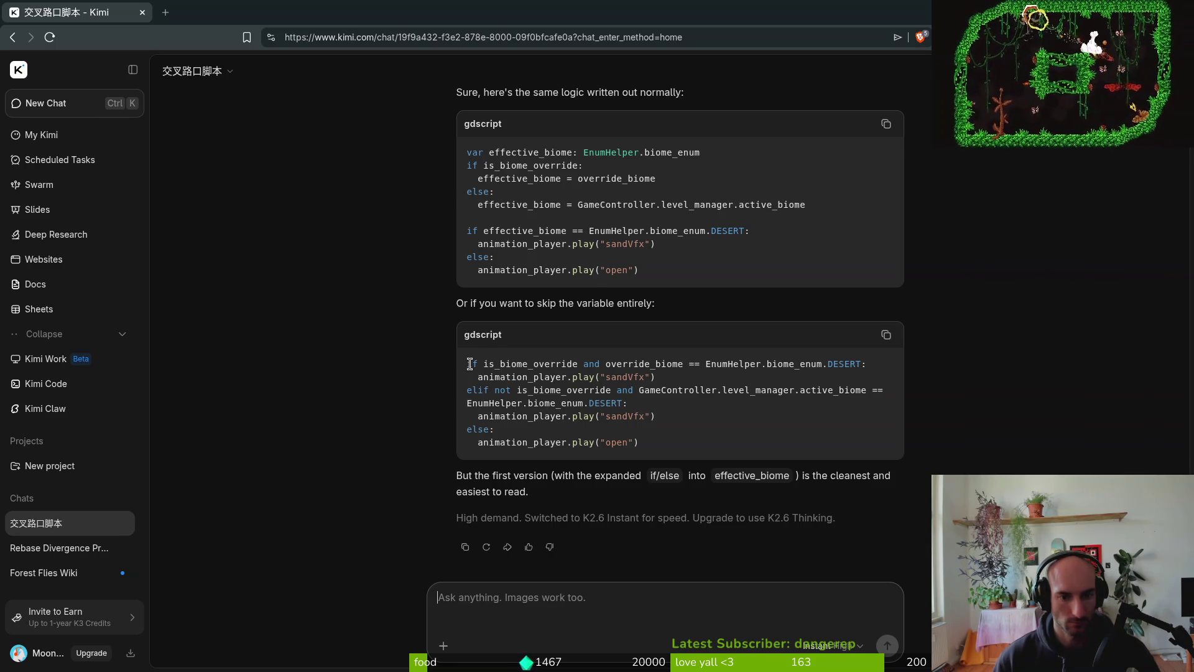
{"action": "double_click", "coordinate": [536, 366]}
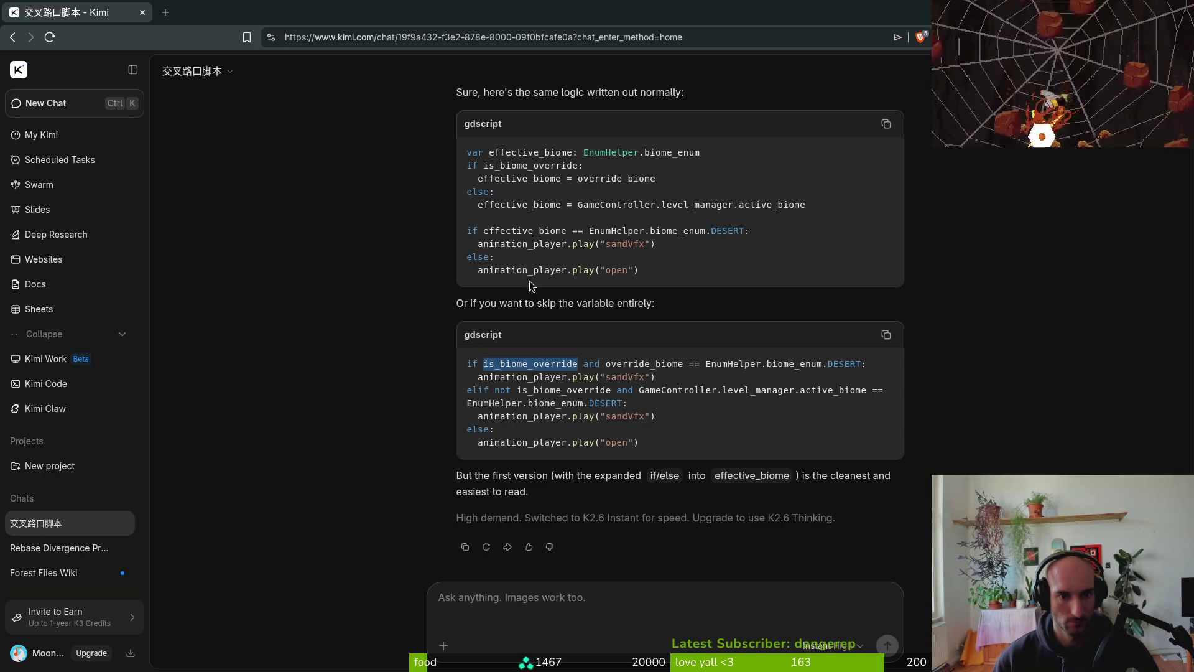
{"action": "scroll", "coordinate": [350, 341], "scroll_direction": "up", "scroll_amount": 5}
{"action": "scroll", "coordinate": [369, 336], "scroll_direction": "up", "scroll_amount": 5}
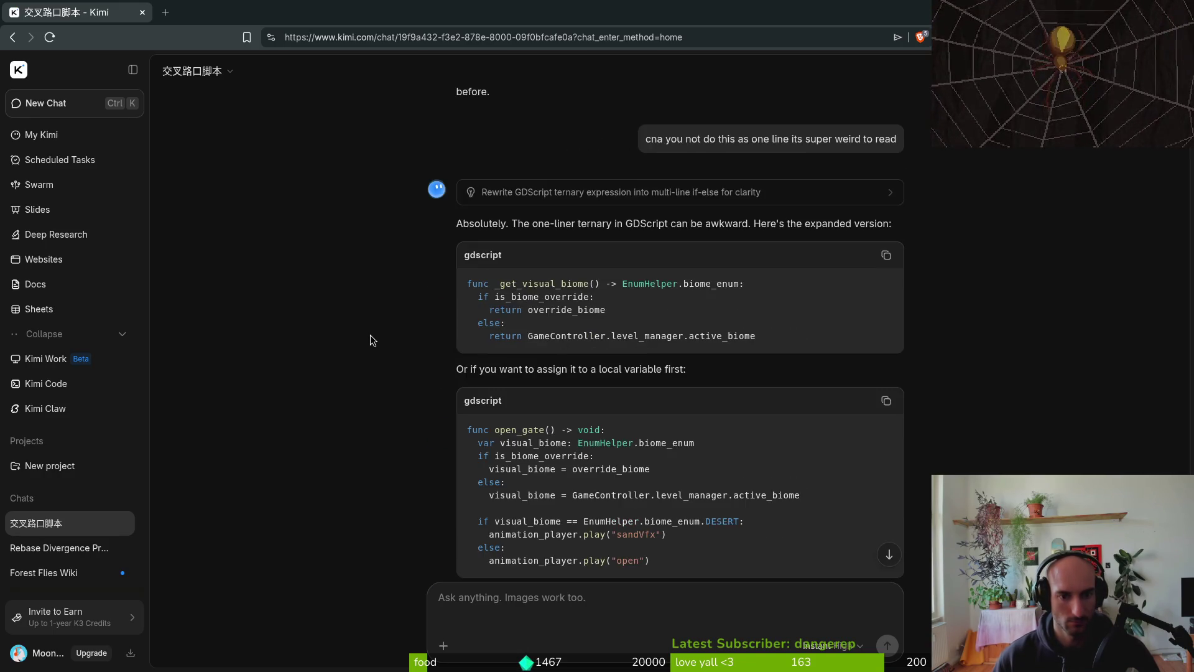
{"action": "key", "text": "alt+Tab"}
{"action": "key", "text": "alt+Tab"}
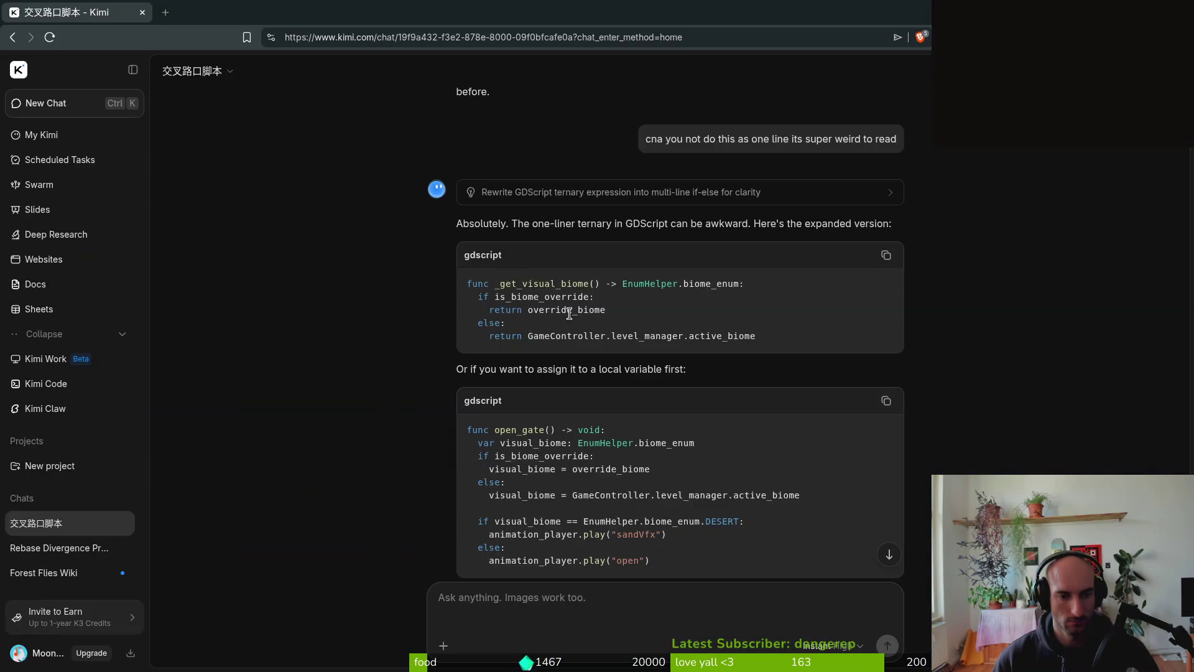
{"action": "scroll", "coordinate": [559, 335], "scroll_direction": "up", "scroll_amount": 15}
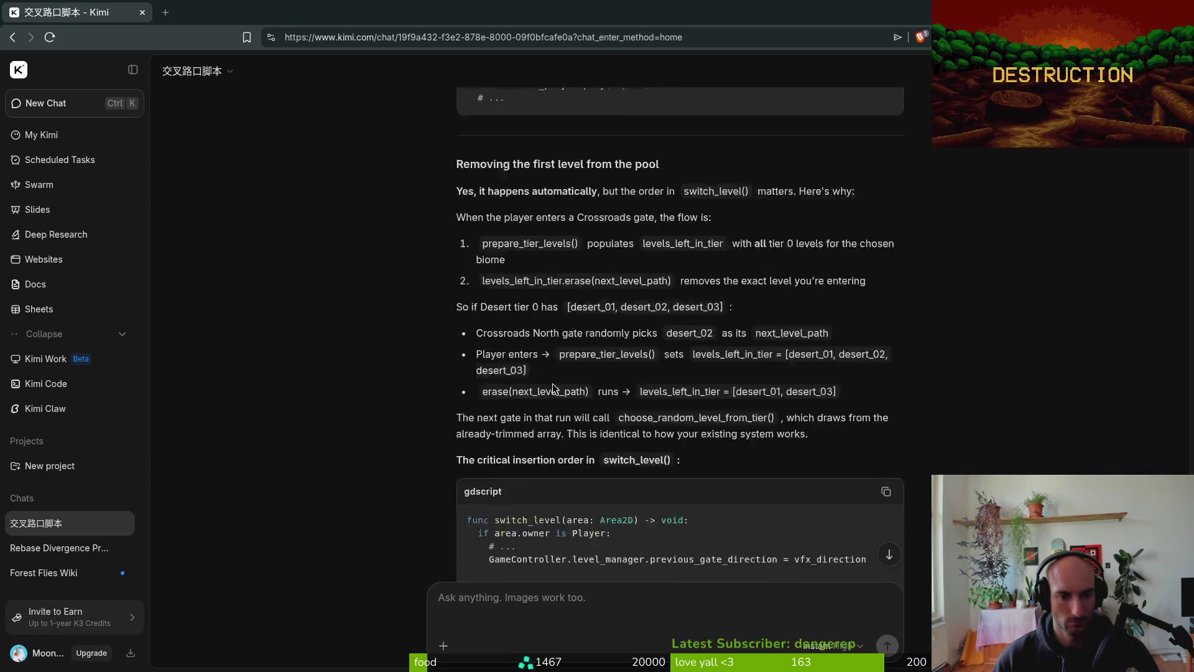
{"action": "scroll", "coordinate": [556, 374], "scroll_direction": "down", "scroll_amount": 2}
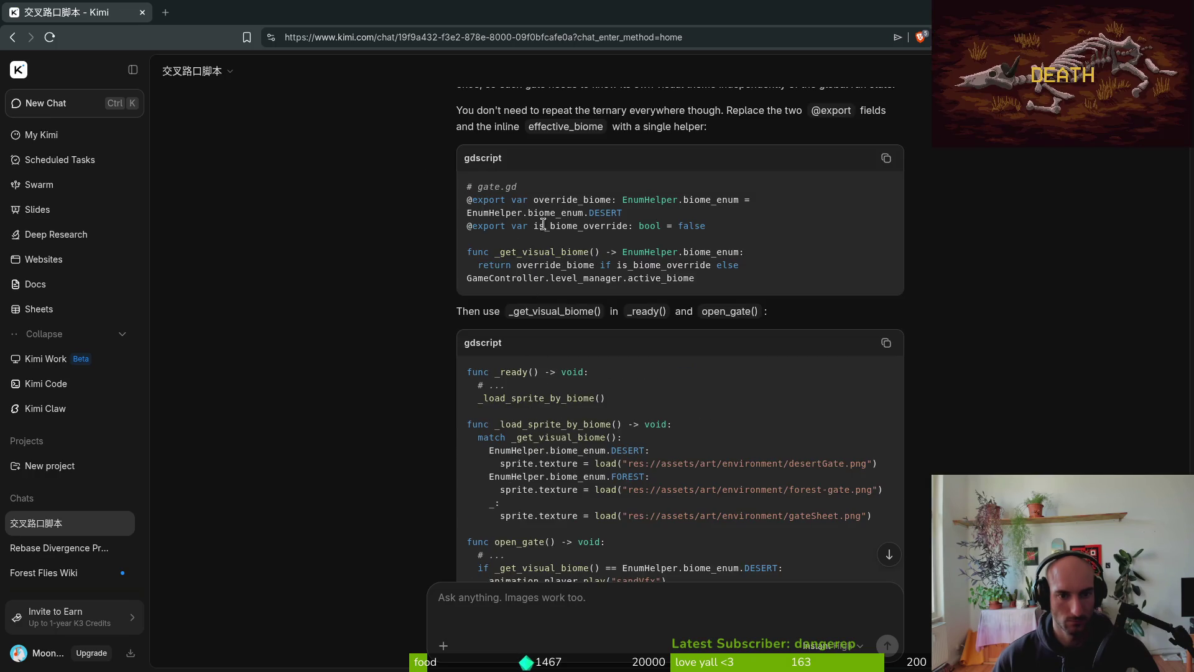
{"action": "double_click", "coordinate": [572, 225]}
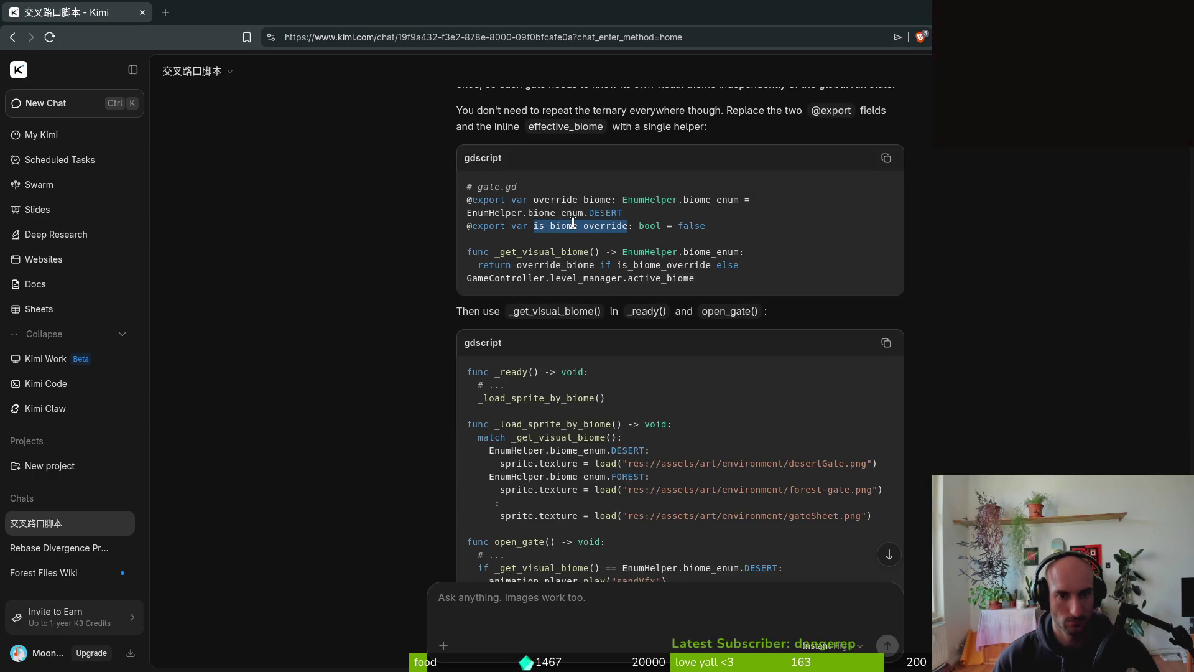
{"action": "left_click", "coordinate": [573, 223]}
{"action": "scroll", "coordinate": [573, 223], "scroll_direction": "up", "scroll_amount": 2}
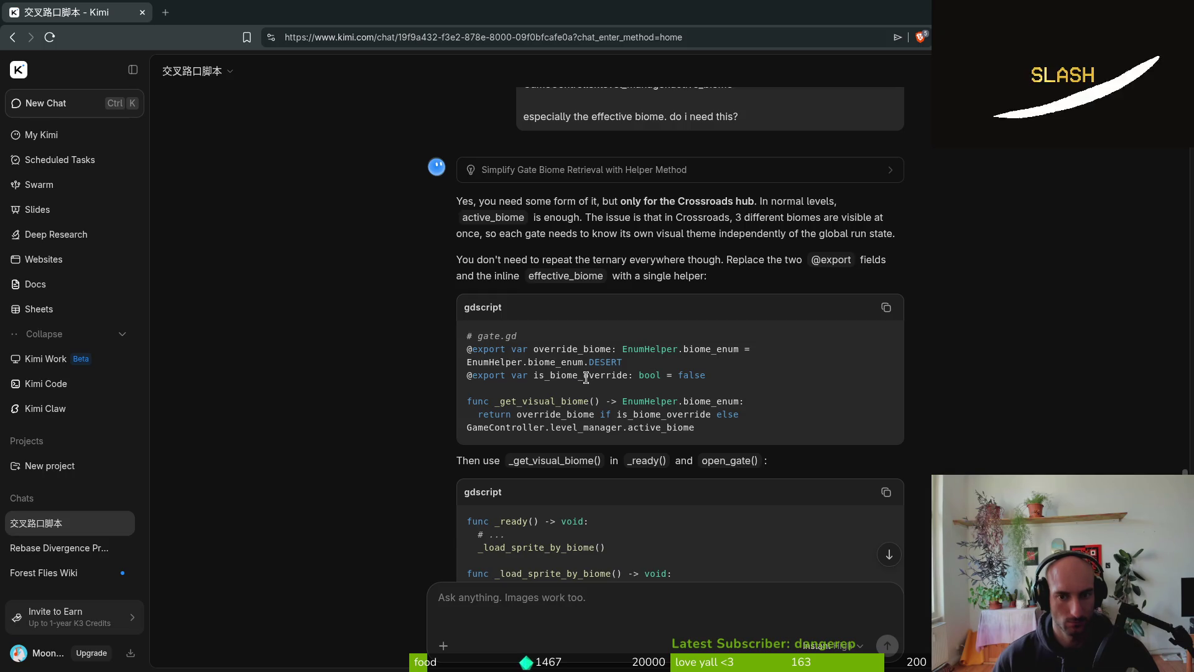
{"action": "left_click", "coordinate": [542, 607]}
{"action": "type", "text": "wehre di t"}
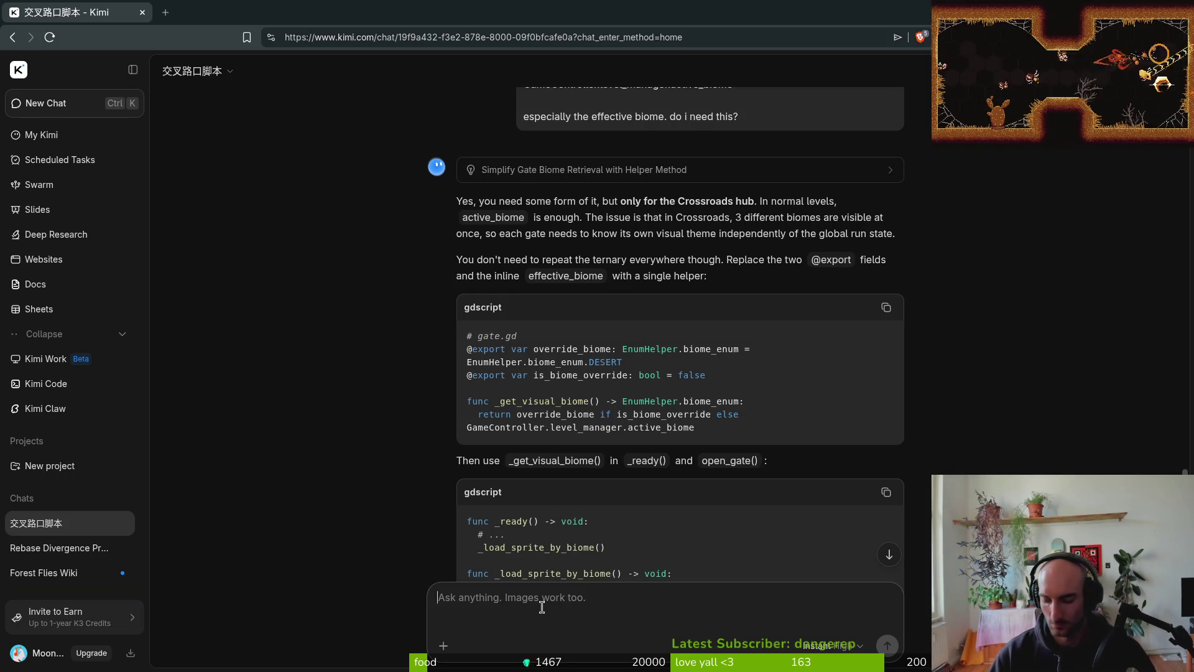
{"action": "type", "text": "he is"}
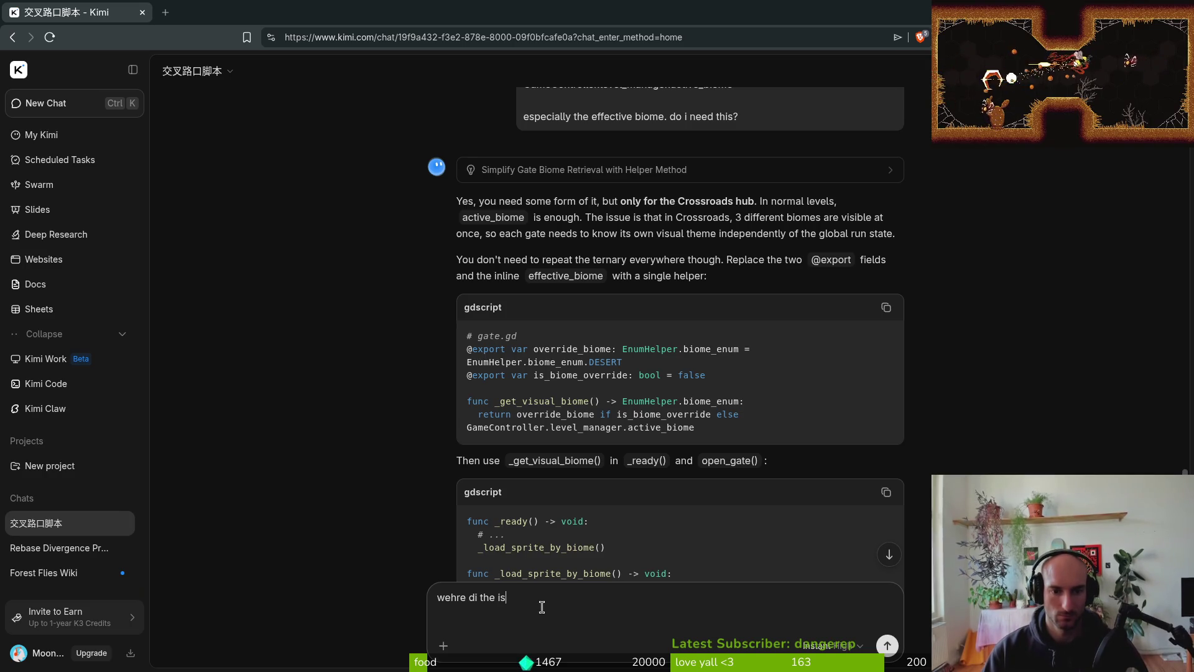
{"action": "type", "text": "biome overrid"}
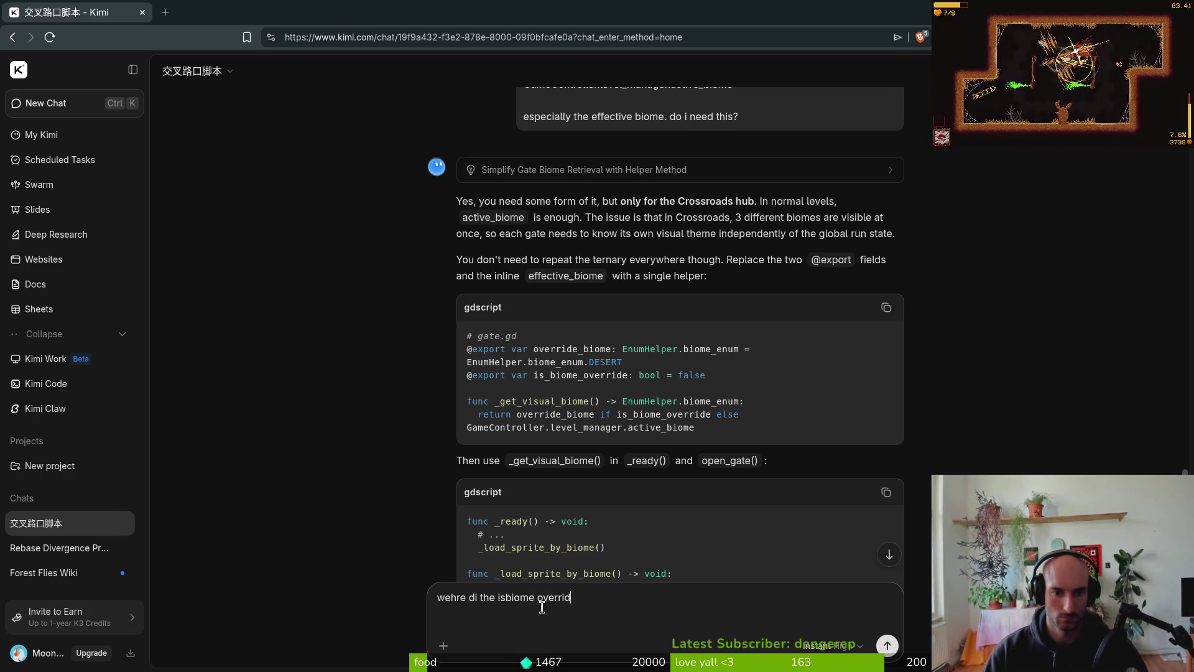
{"action": "type", "text": "e from? did you renam"}
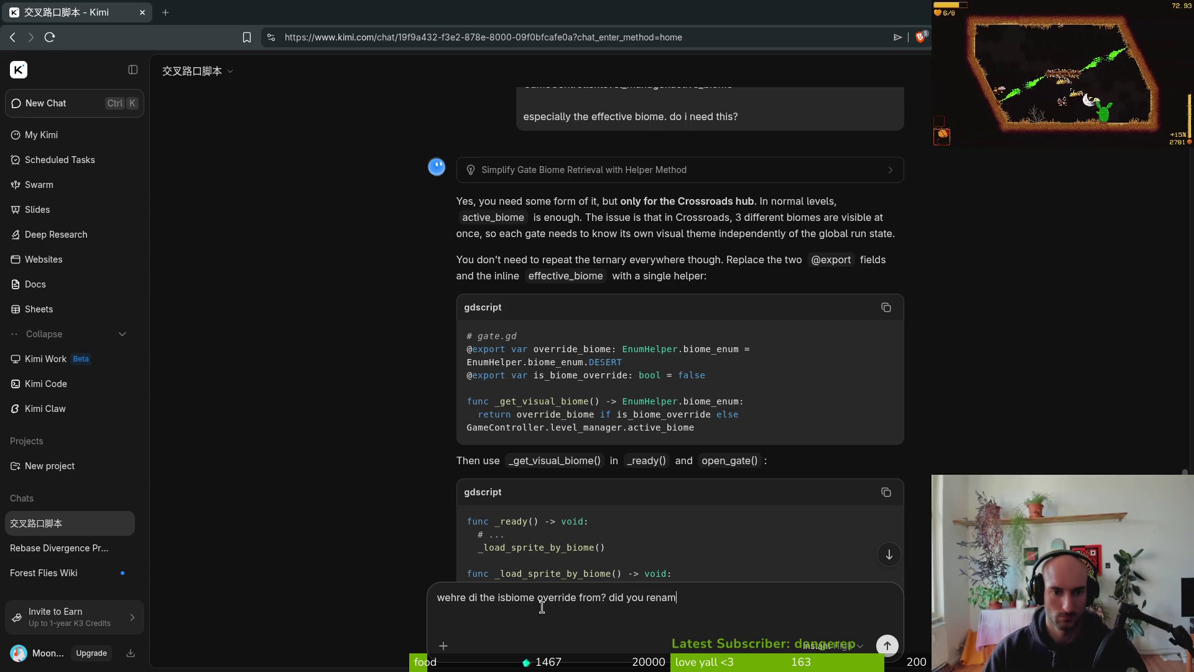
{"action": "type", "text": "e something?"}
{"action": "key", "text": "Return"}
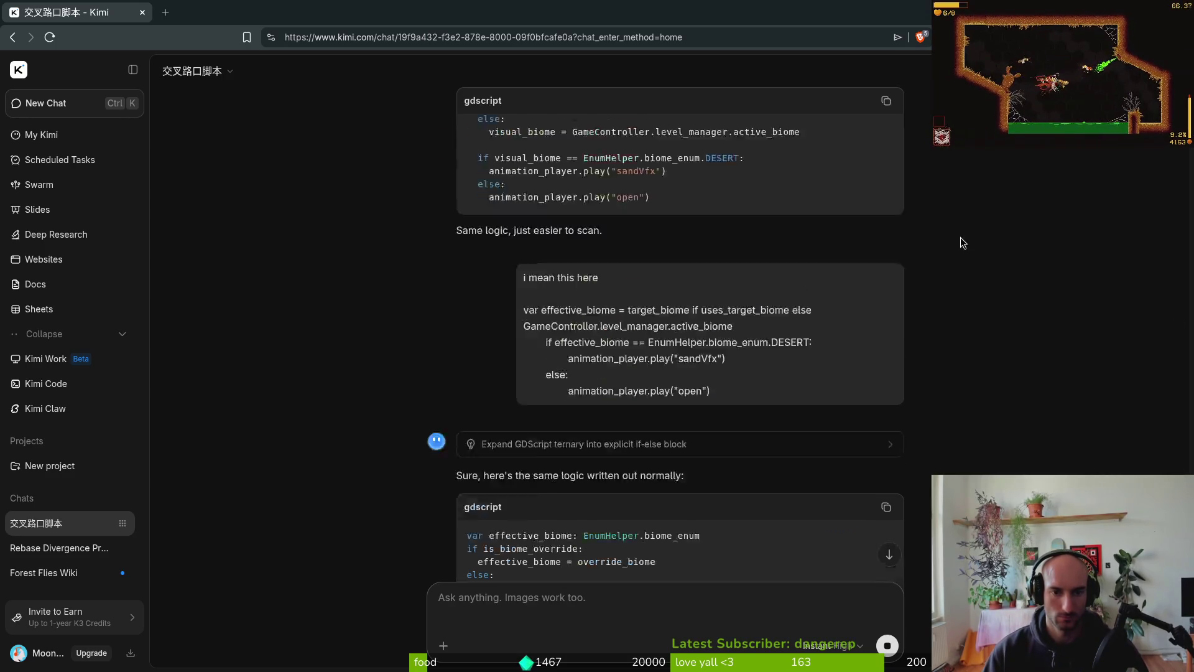
{"action": "scroll", "coordinate": [1074, 371], "scroll_direction": "up", "scroll_amount": 10}
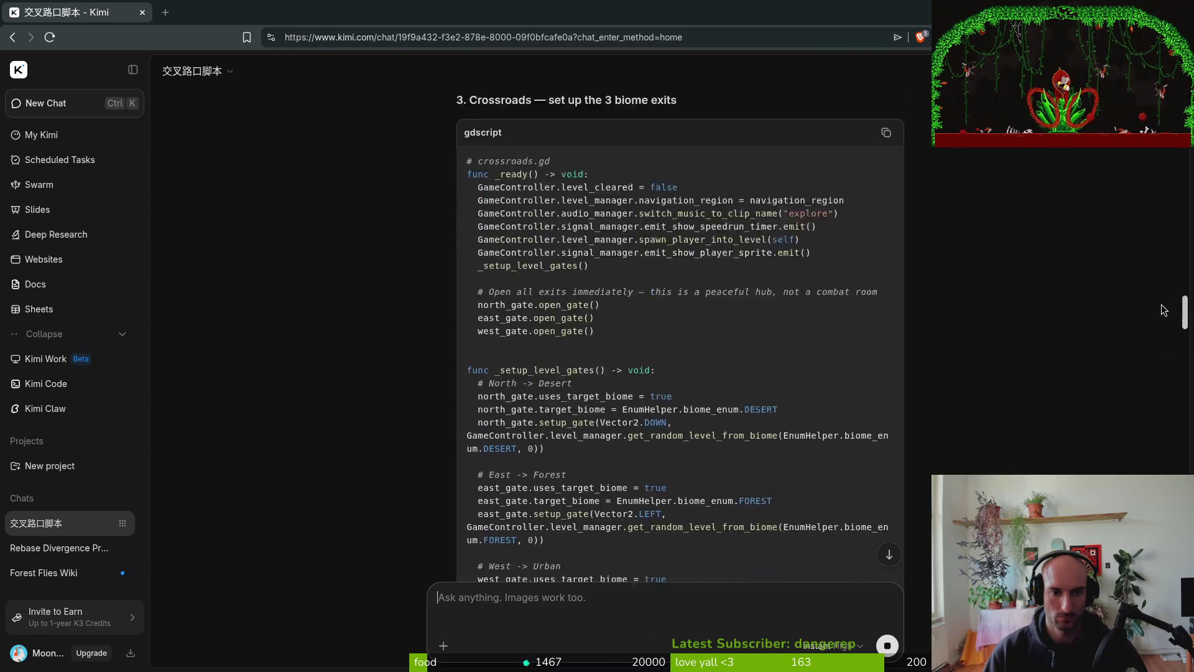
{"action": "scroll", "coordinate": [1165, 309], "scroll_direction": "up", "scroll_amount": 10}
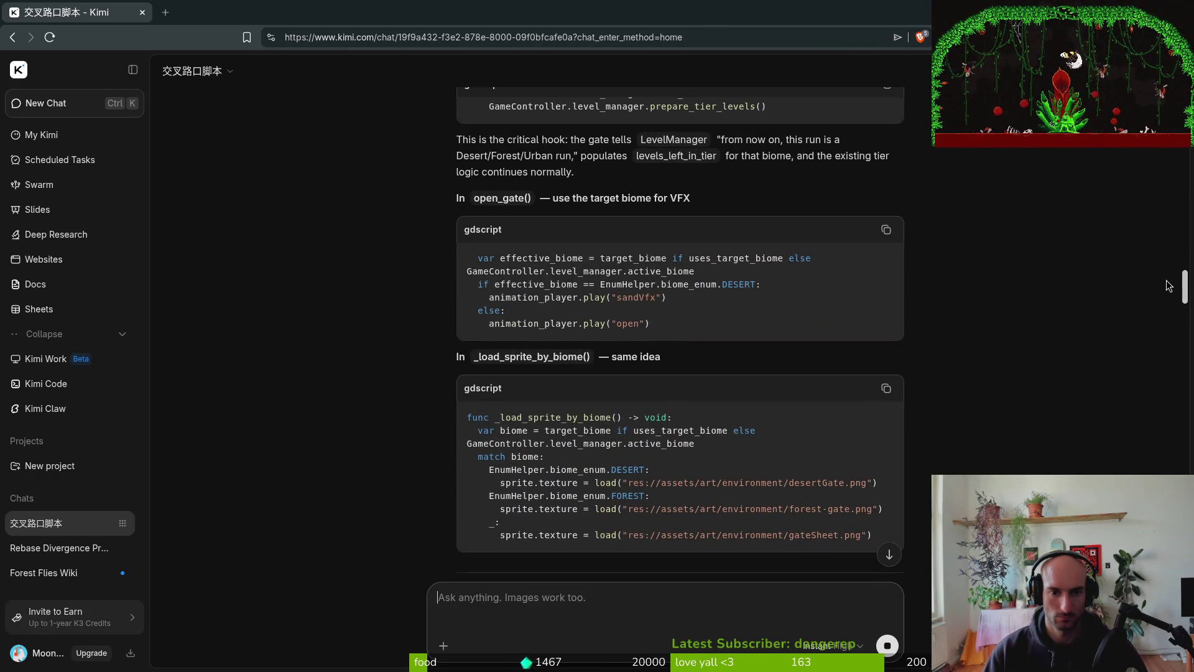
{"action": "scroll", "coordinate": [675, 273], "scroll_direction": "up", "scroll_amount": 4}
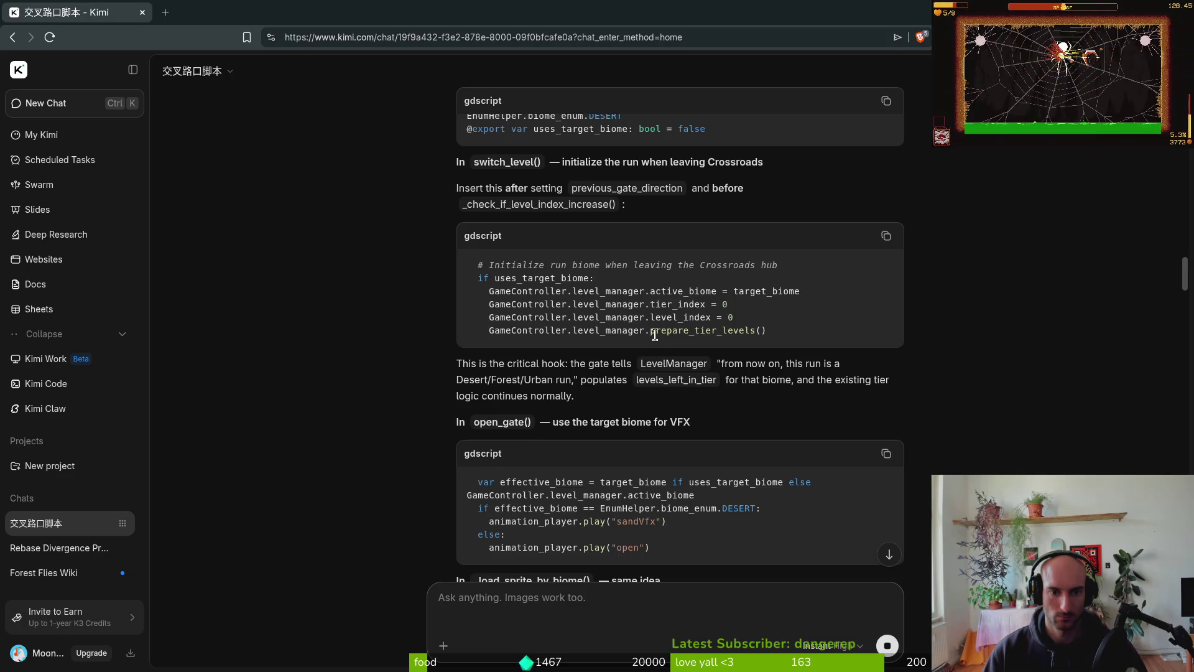
{"action": "scroll", "coordinate": [588, 245], "scroll_direction": "up", "scroll_amount": 3}
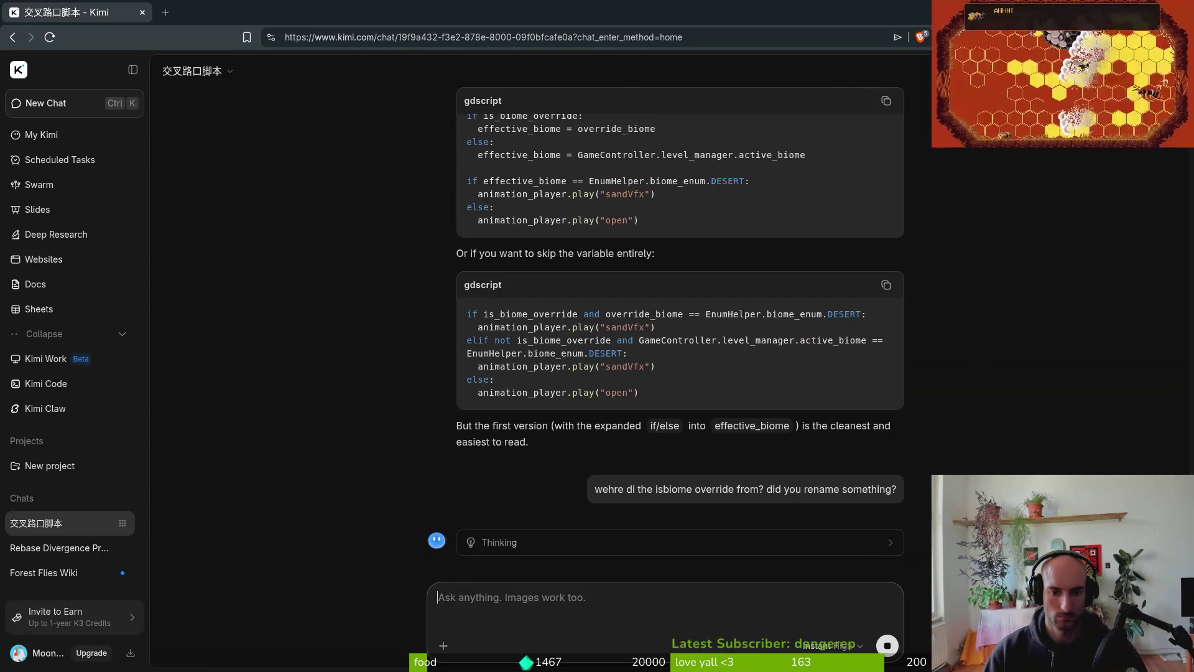
{"action": "scroll", "coordinate": [1128, 208], "scroll_direction": "up", "scroll_amount": 15}
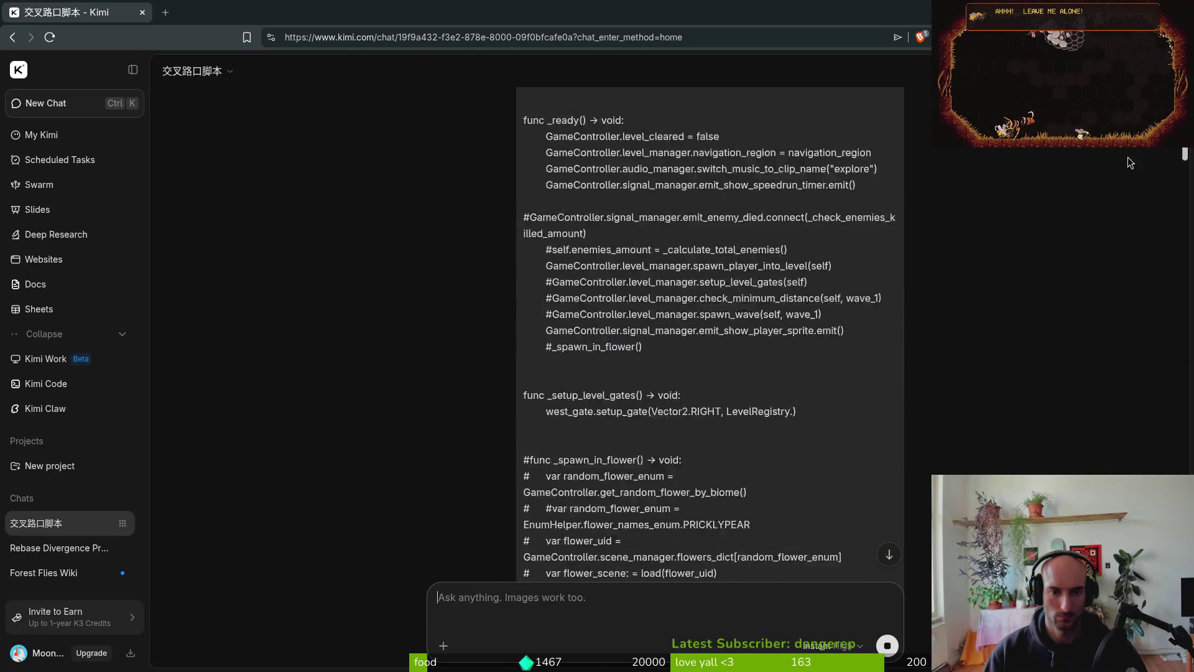
{"action": "scroll", "coordinate": [1128, 212], "scroll_direction": "down", "scroll_amount": 8}
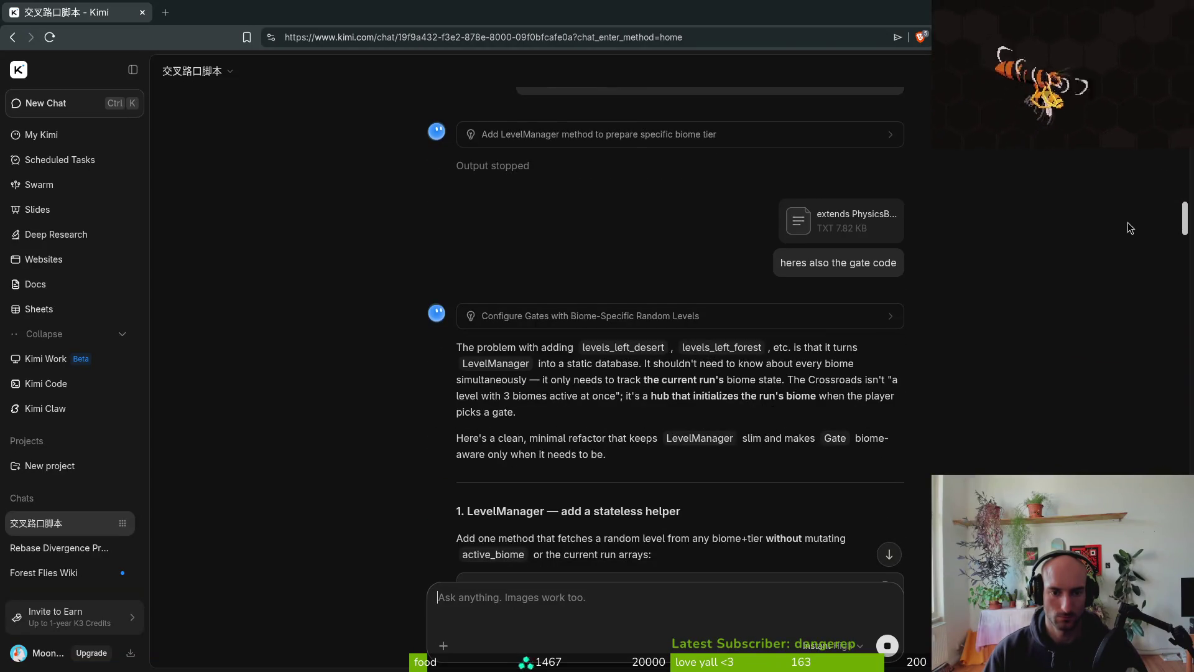
{"action": "scroll", "coordinate": [1129, 234], "scroll_direction": "down", "scroll_amount": 5}
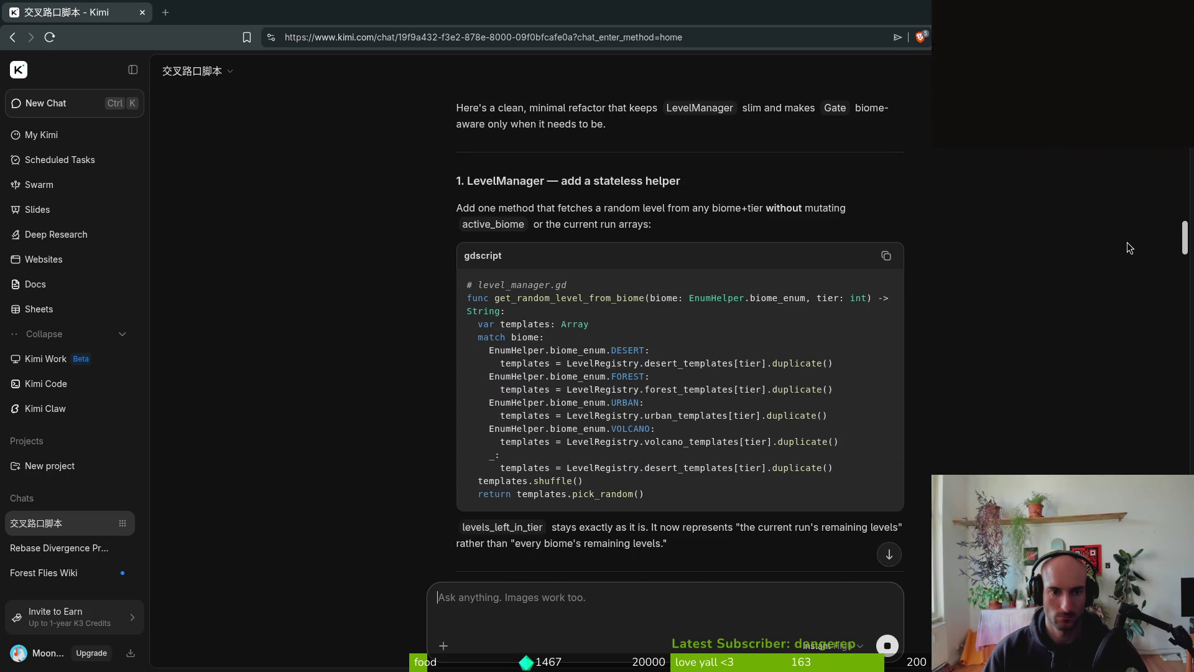
{"action": "scroll", "coordinate": [1127, 264], "scroll_direction": "down", "scroll_amount": 13}
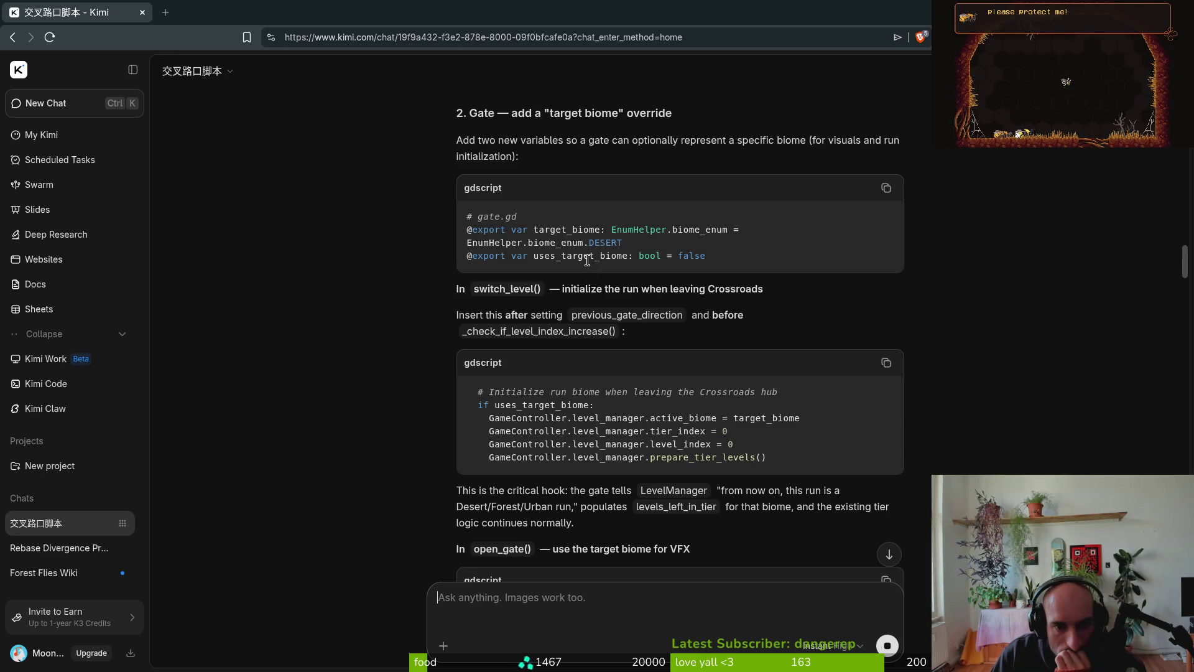
{"action": "scroll", "coordinate": [584, 382], "scroll_direction": "down", "scroll_amount": 4}
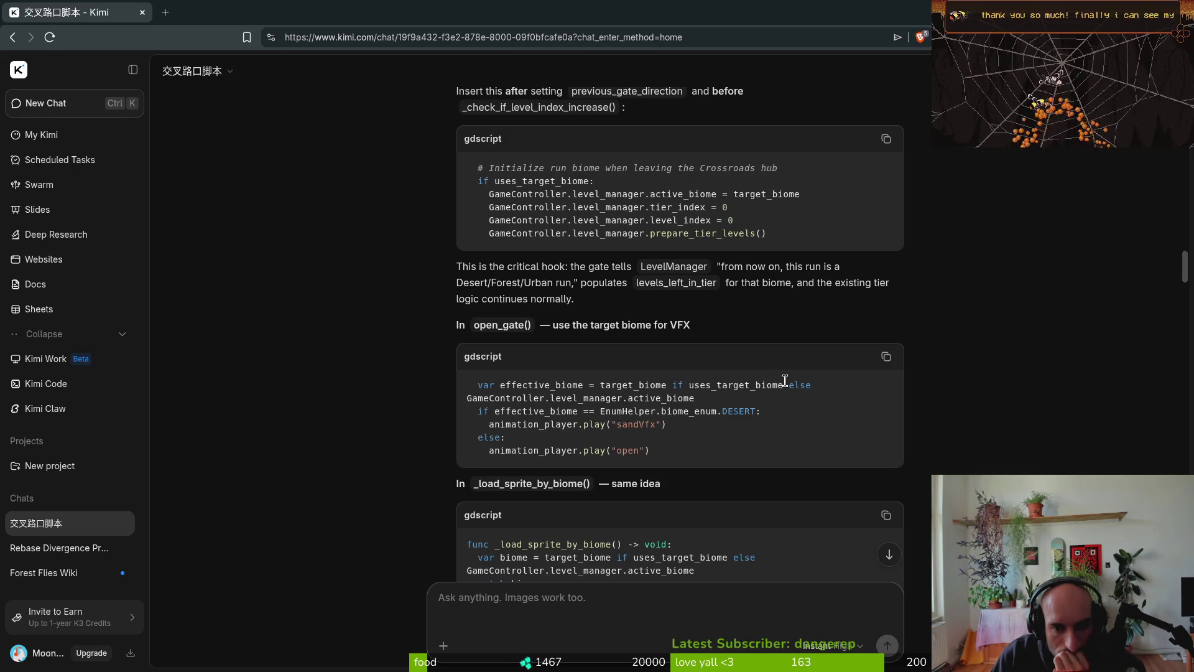
{"action": "scroll", "coordinate": [1186, 271], "scroll_direction": "down", "scroll_amount": 15}
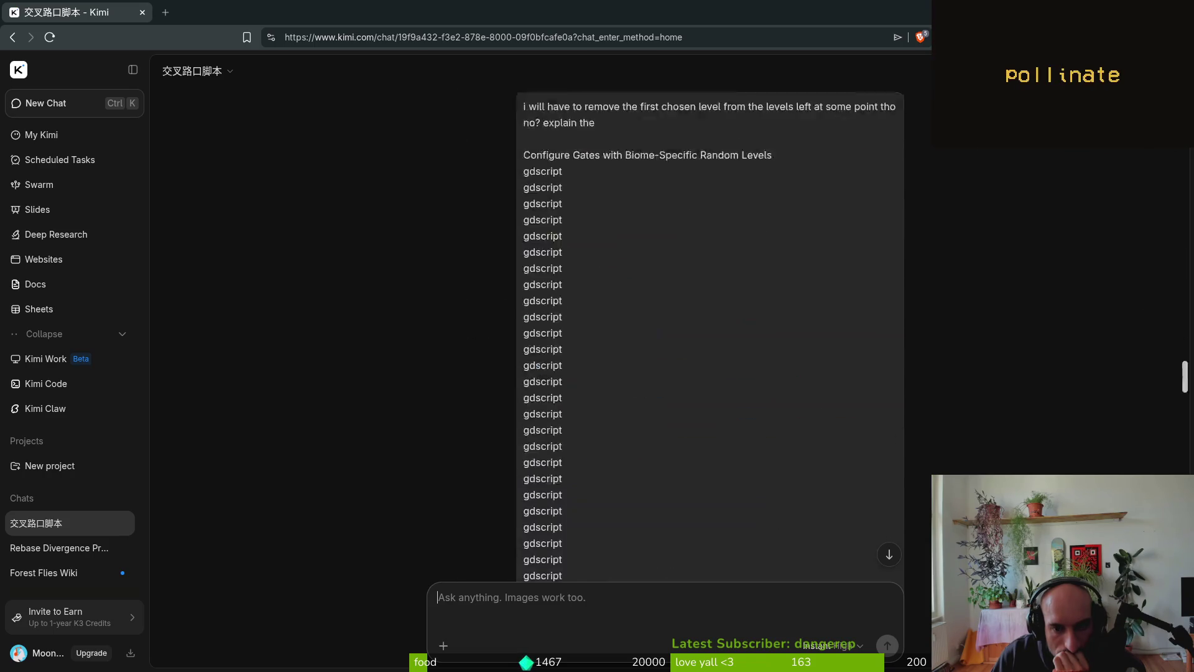
{"action": "scroll", "coordinate": [1186, 271], "scroll_direction": "down", "scroll_amount": 20}
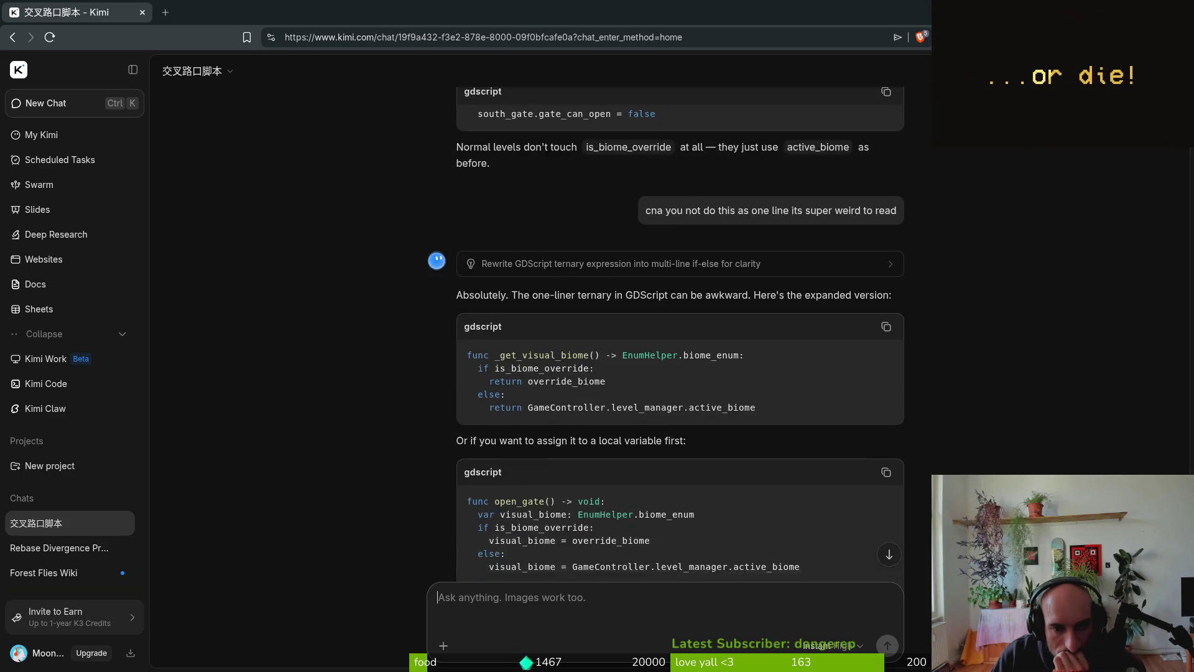
{"action": "scroll", "coordinate": [680, 336], "scroll_direction": "up", "scroll_amount": 15}
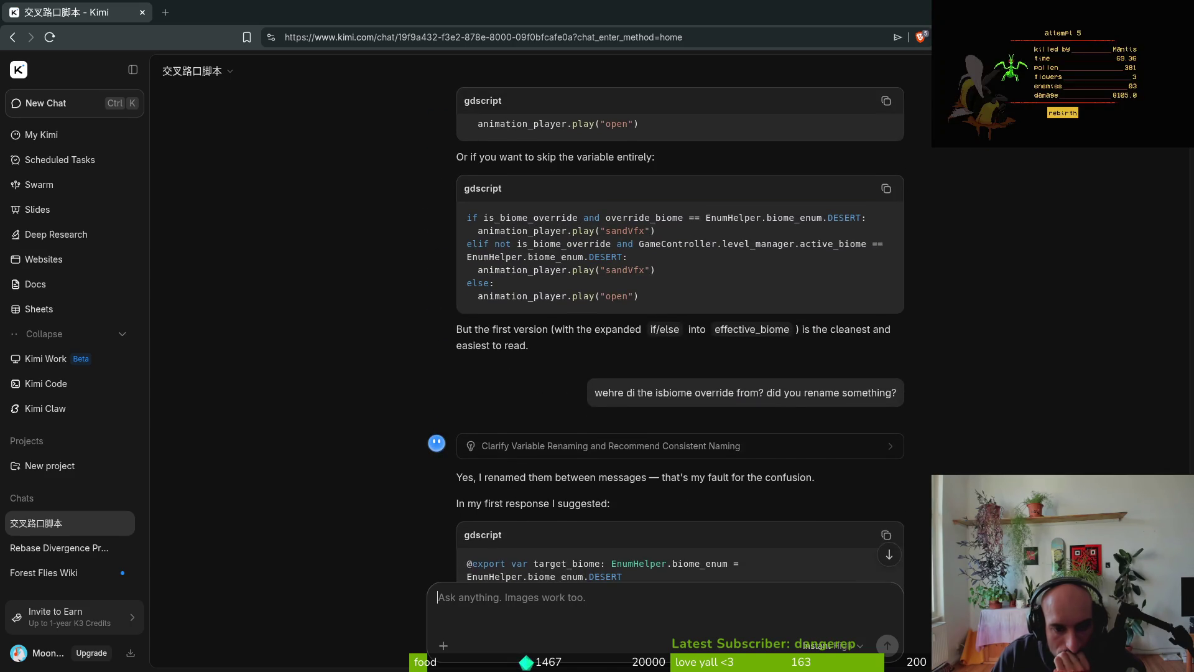
{"action": "scroll", "coordinate": [721, 345], "scroll_direction": "down", "scroll_amount": 4}
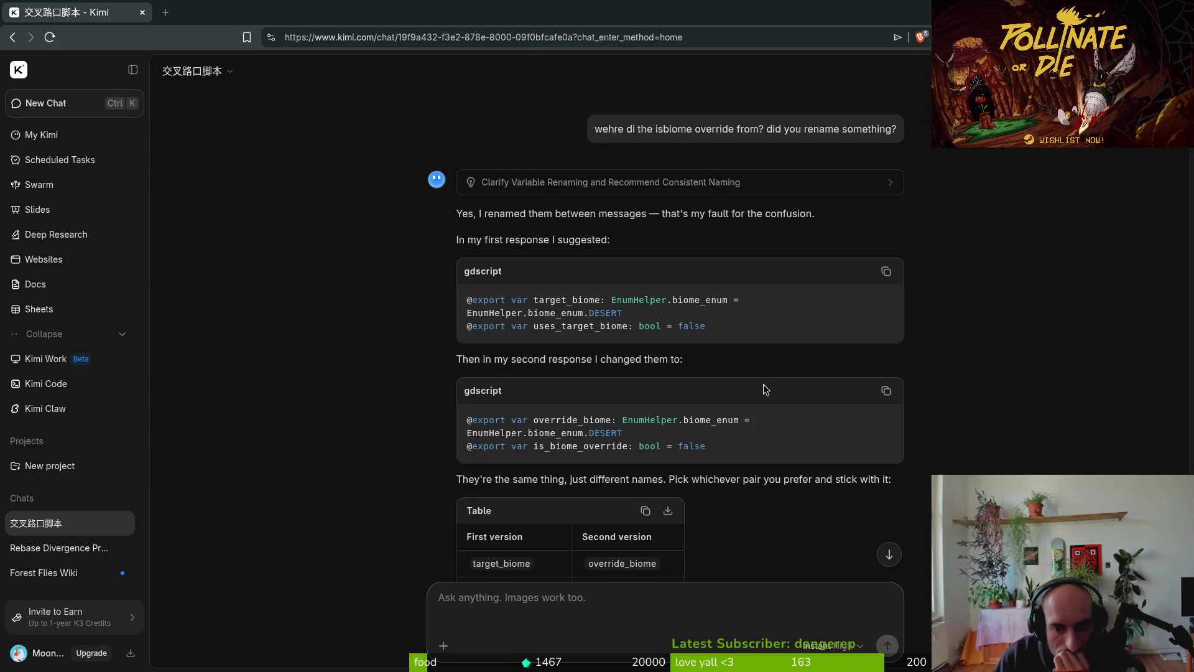
{"action": "scroll", "coordinate": [765, 390], "scroll_direction": "down", "scroll_amount": 2}
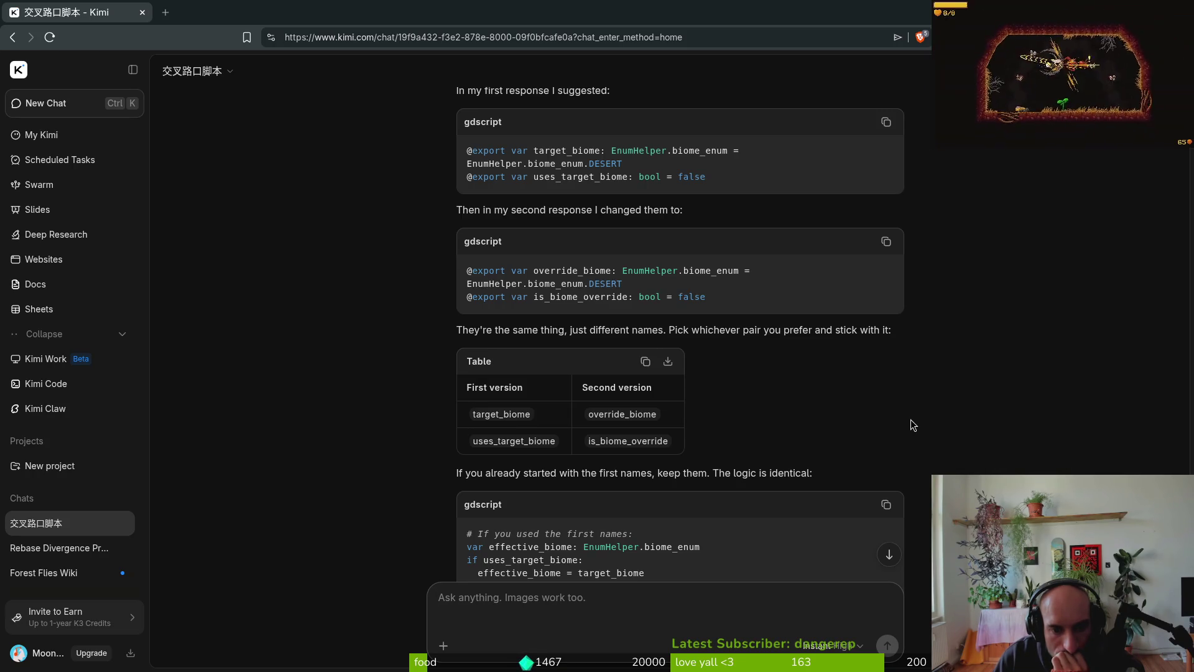
{"action": "scroll", "coordinate": [919, 417], "scroll_direction": "down", "scroll_amount": 2}
{"action": "scroll", "coordinate": [923, 418], "scroll_direction": "down", "scroll_amount": 2}
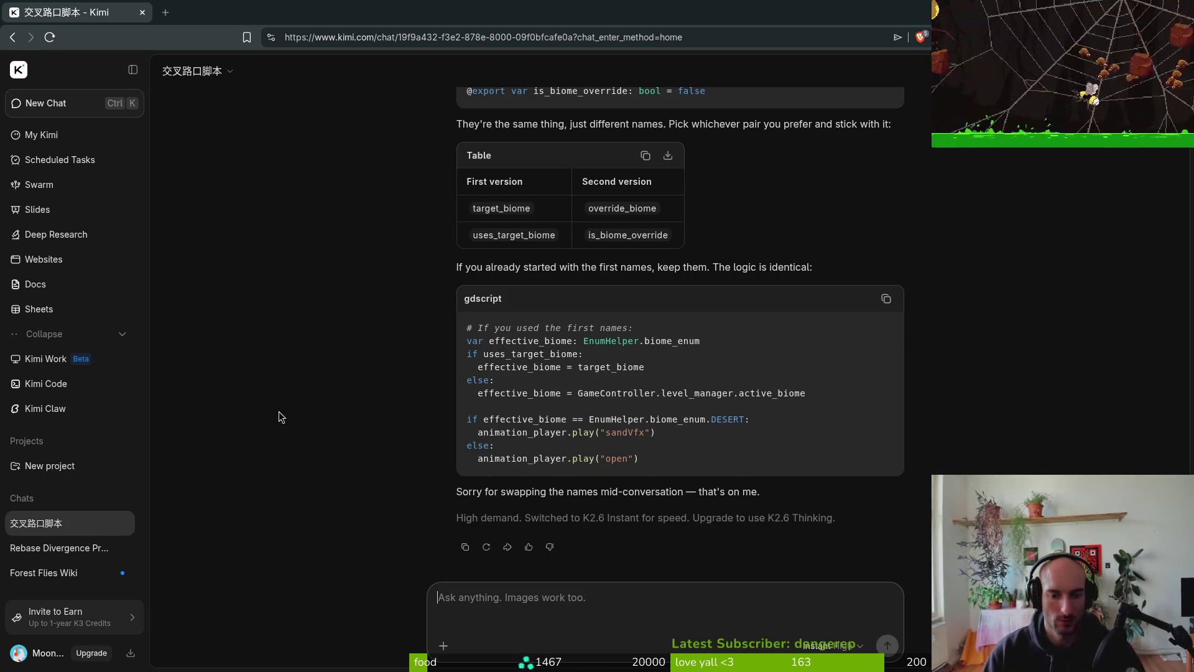
{"action": "scroll", "coordinate": [545, 350], "scroll_direction": "up", "scroll_amount": 10}
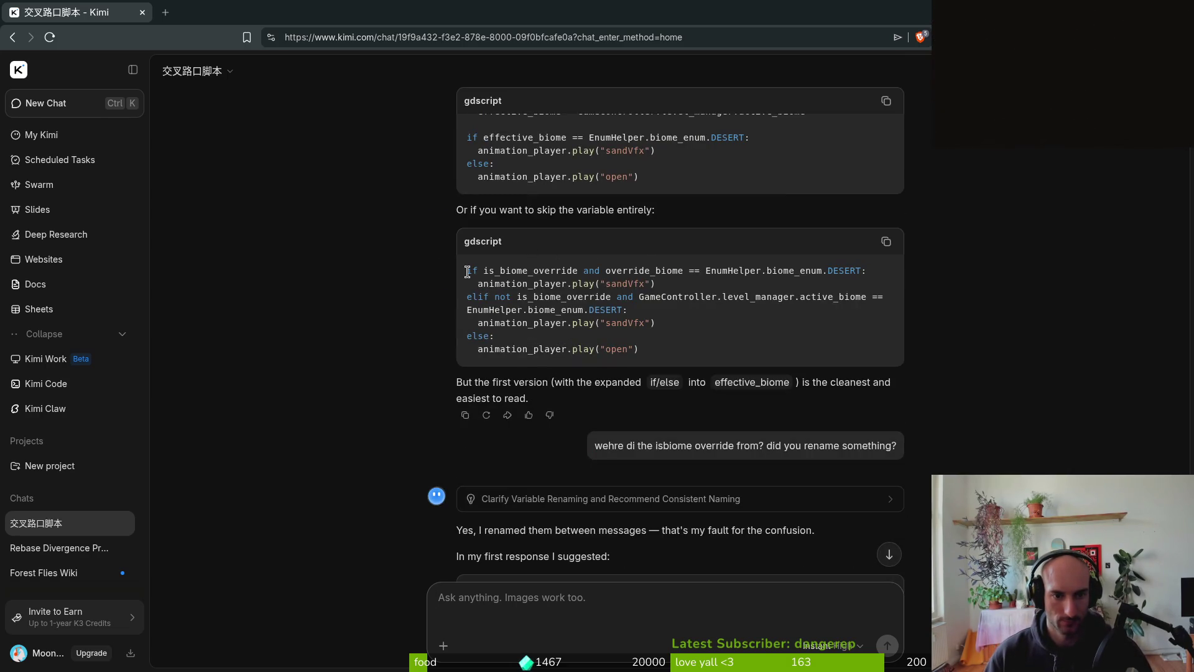
{"action": "key", "text": "alt+Tab"}
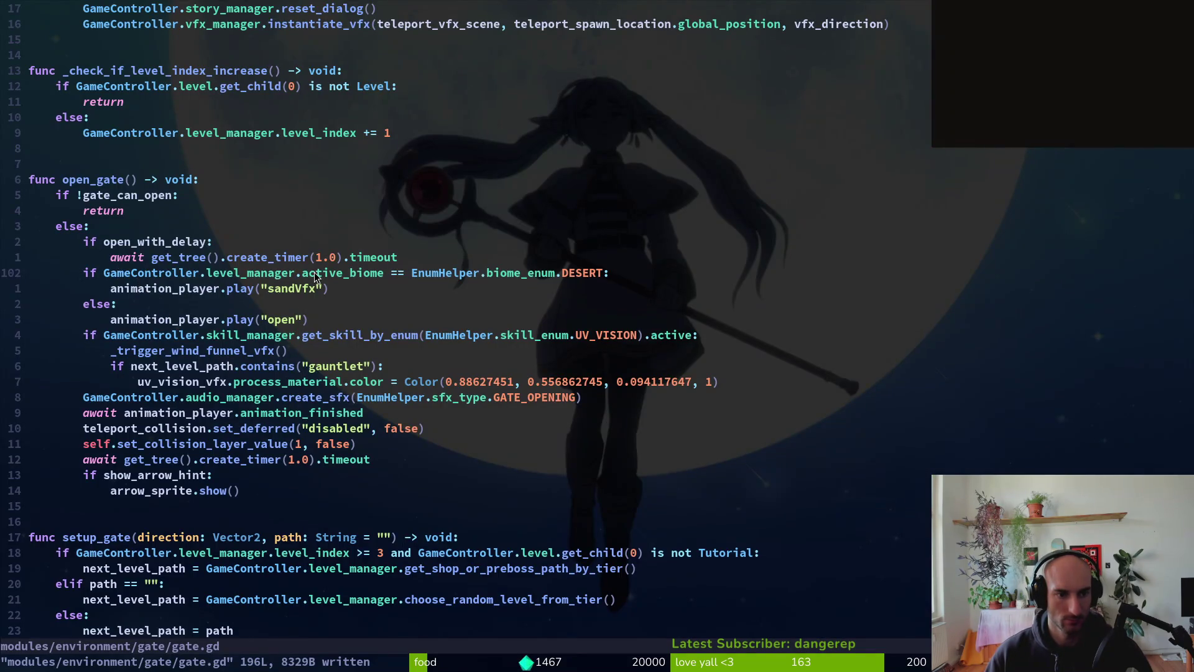
{"action": "key", "text": "alt+Tab"}
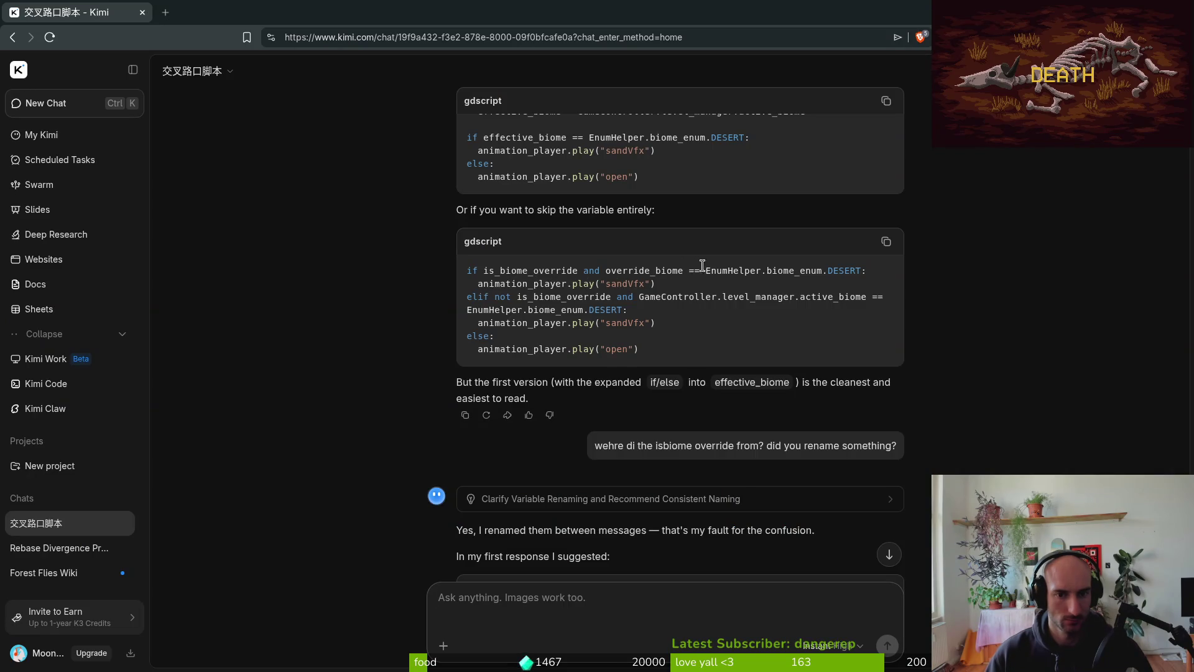
{"action": "scroll", "coordinate": [594, 311], "scroll_direction": "down", "scroll_amount": 10}
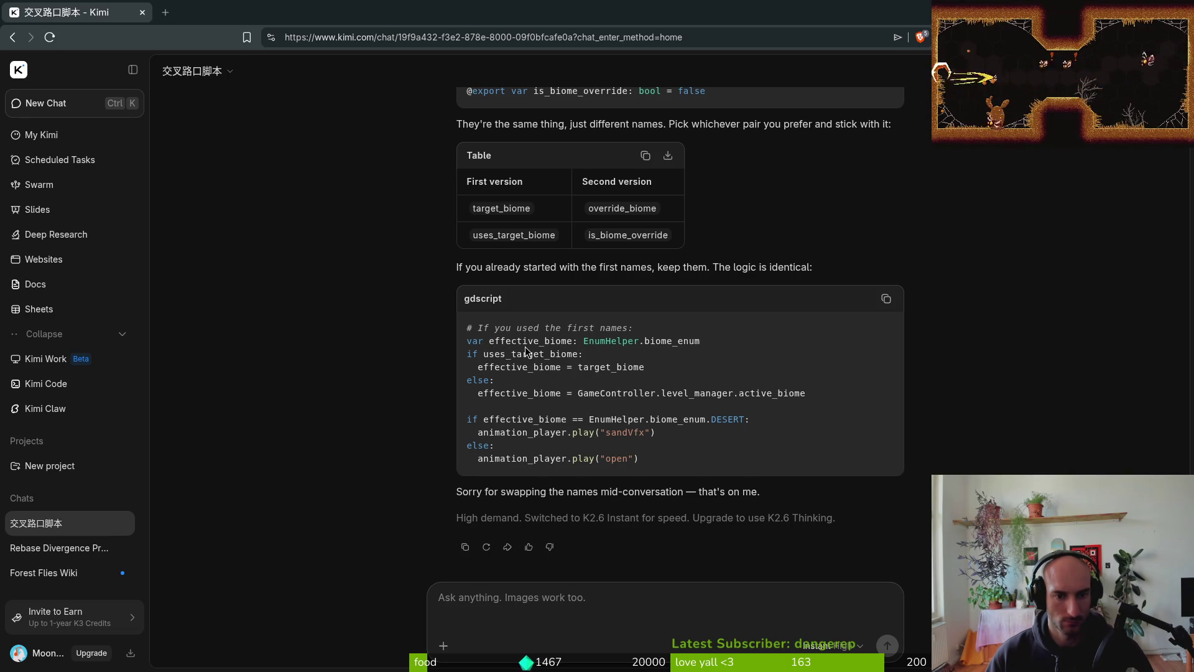
{"action": "double_click", "coordinate": [497, 352]}
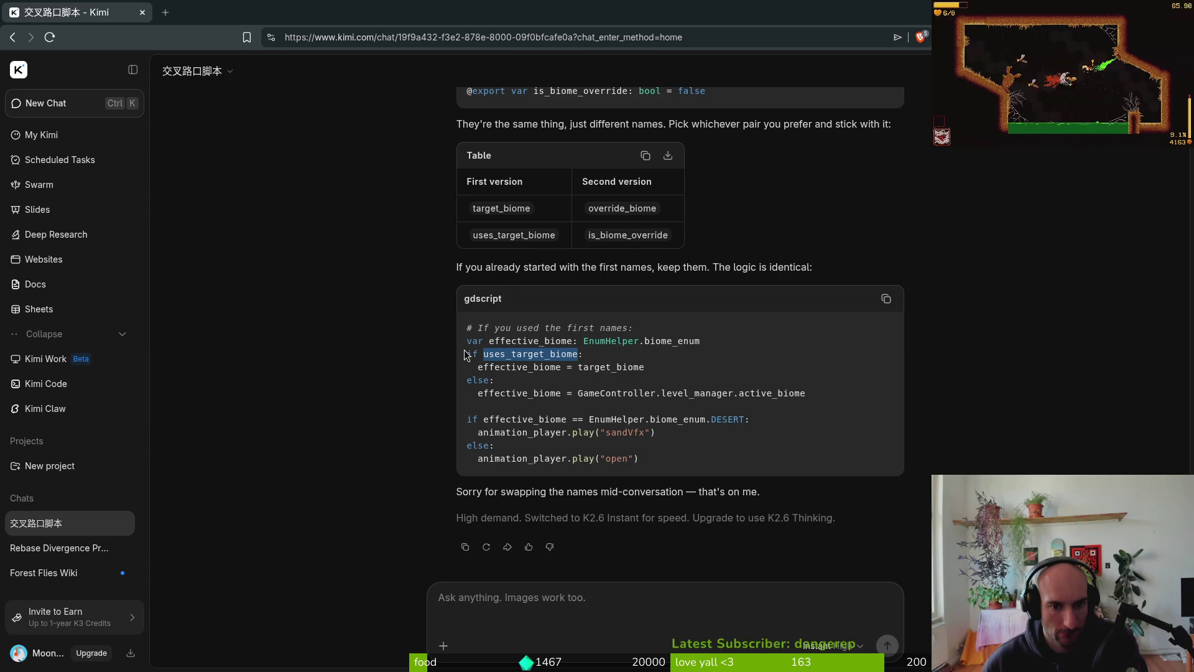
{"action": "key", "text": "alt+Tab"}
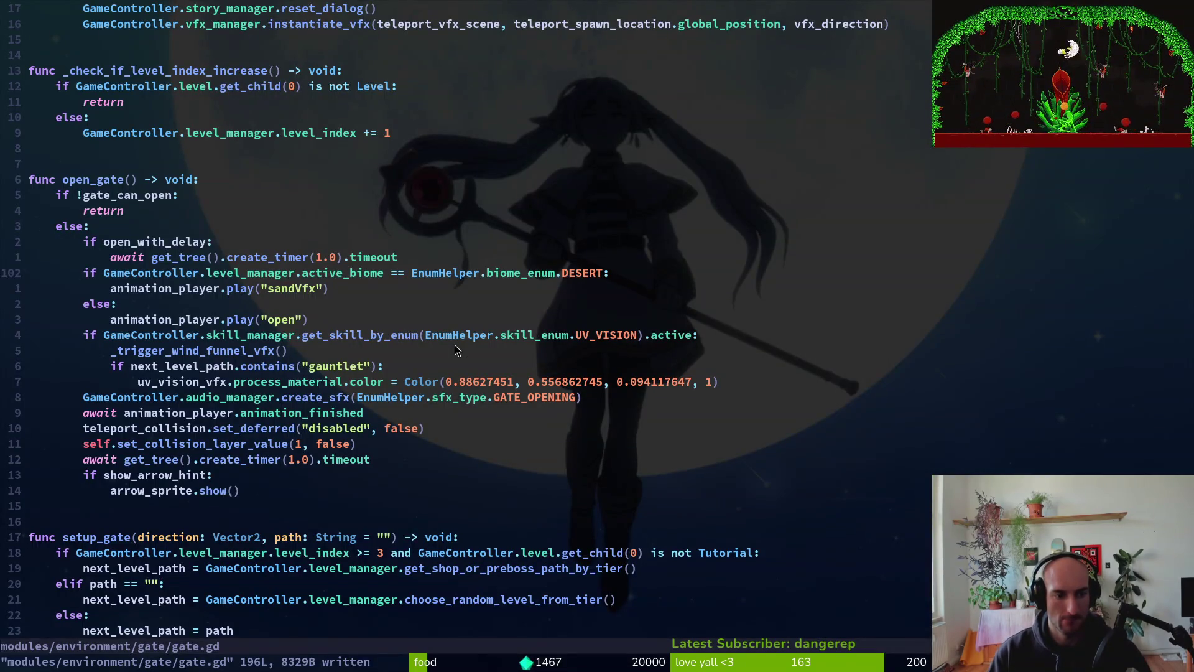
{"action": "key", "text": "g"}
{"action": "key", "text": "d"}
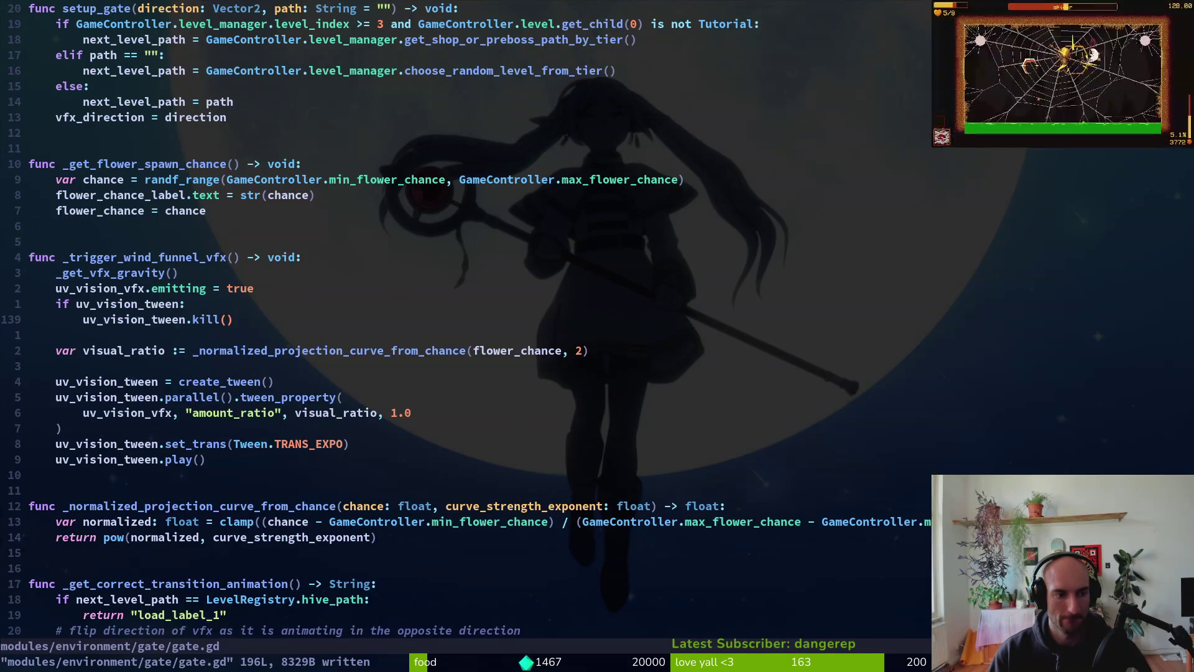
{"action": "key", "text": "G"}
{"action": "key", "text": "z"}
{"action": "key", "text": "z"}
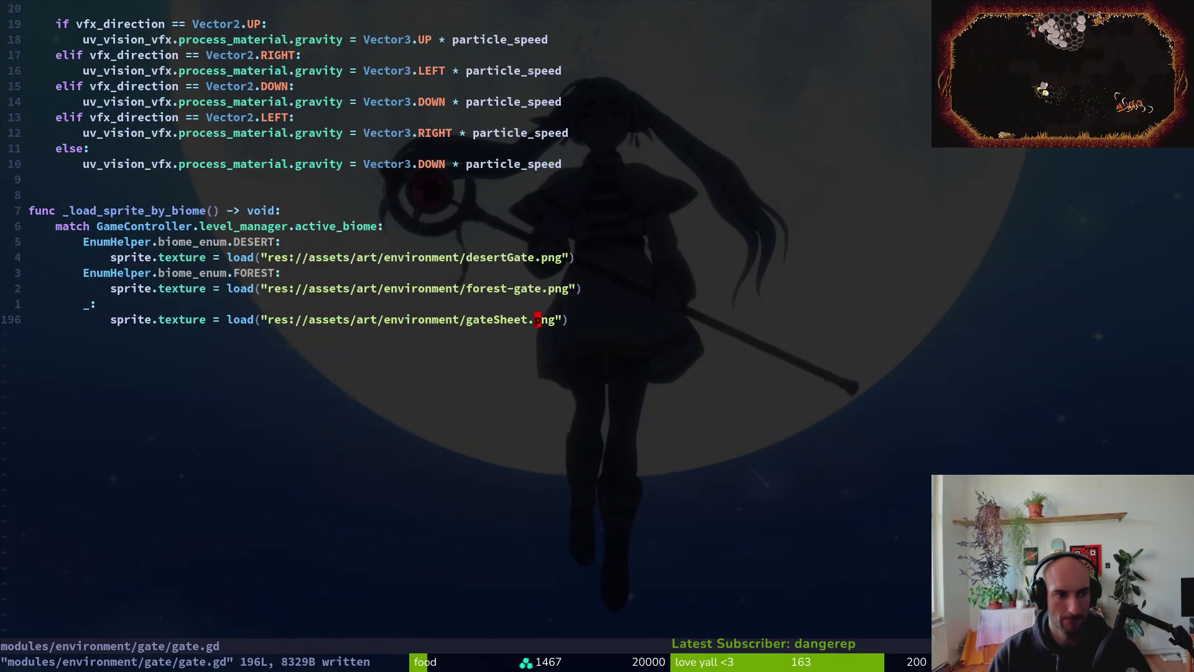
{"action": "key", "text": "alt+Tab"}
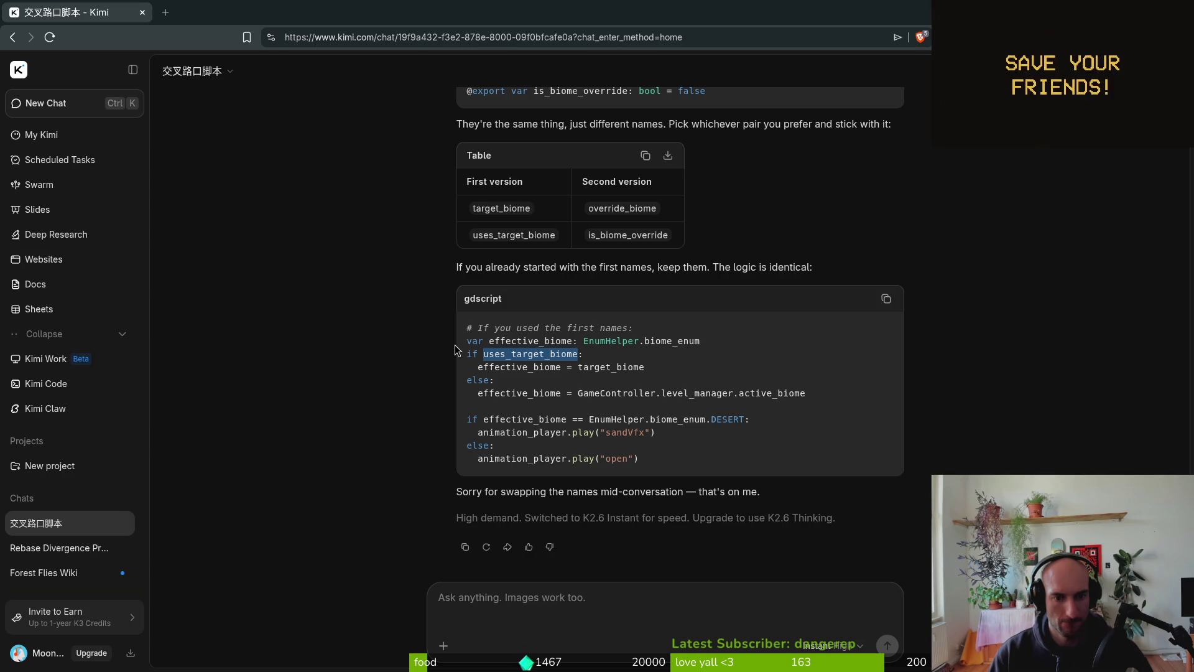
{"action": "left_click", "coordinate": [454, 345]}
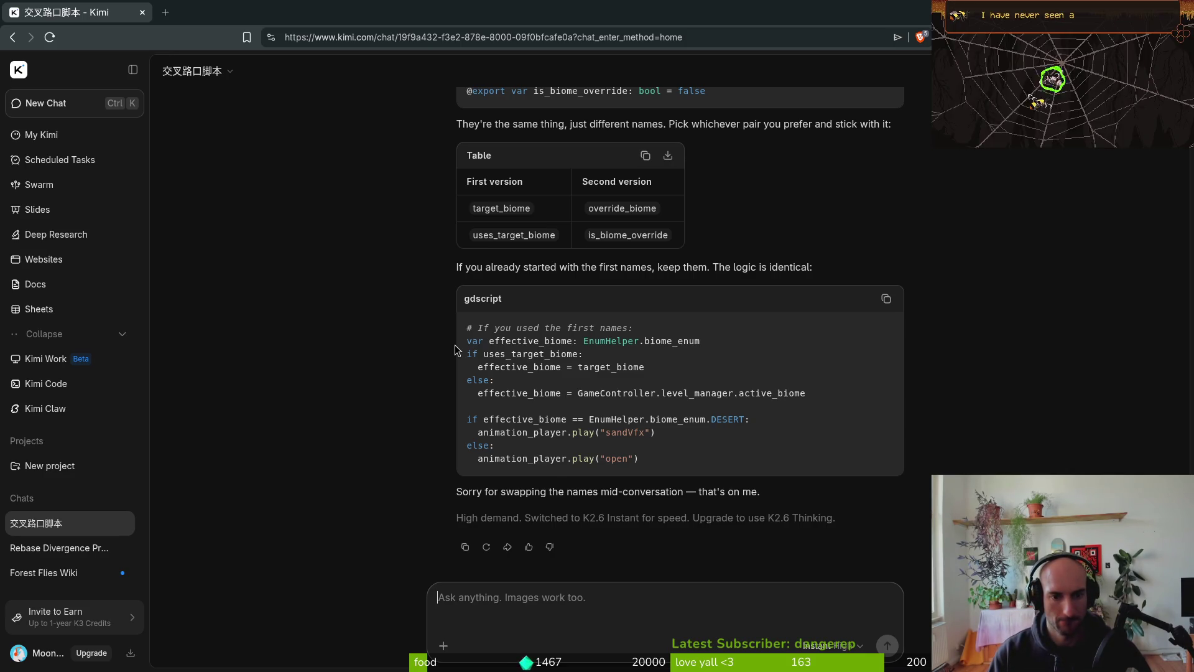
{"action": "key", "text": "alt+Tab"}
- Declare a new function header 'func _check_which_vfx_to_play() -> void:' after the last function
{"action": "key", "text": "o"}
{"action": "key", "text": "BackSpace"}
{"action": "key", "text": "Return"}
{"action": "key", "text": "BackSpace"}
{"action": "key", "text": "BackSpace"}
{"action": "key", "text": "BackSpace"}
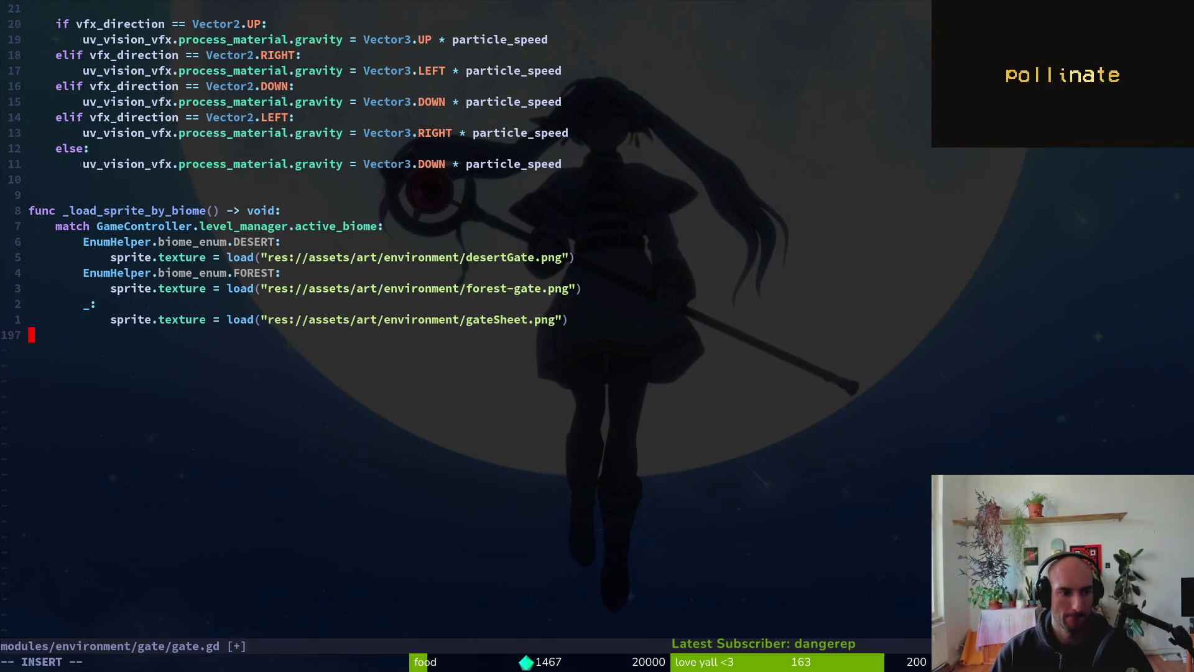
{"action": "key", "text": "BackSpace"}
{"action": "key", "text": "BackSpace"}
{"action": "key", "text": "BackSpace"}
{"action": "type", "text": "func _"}
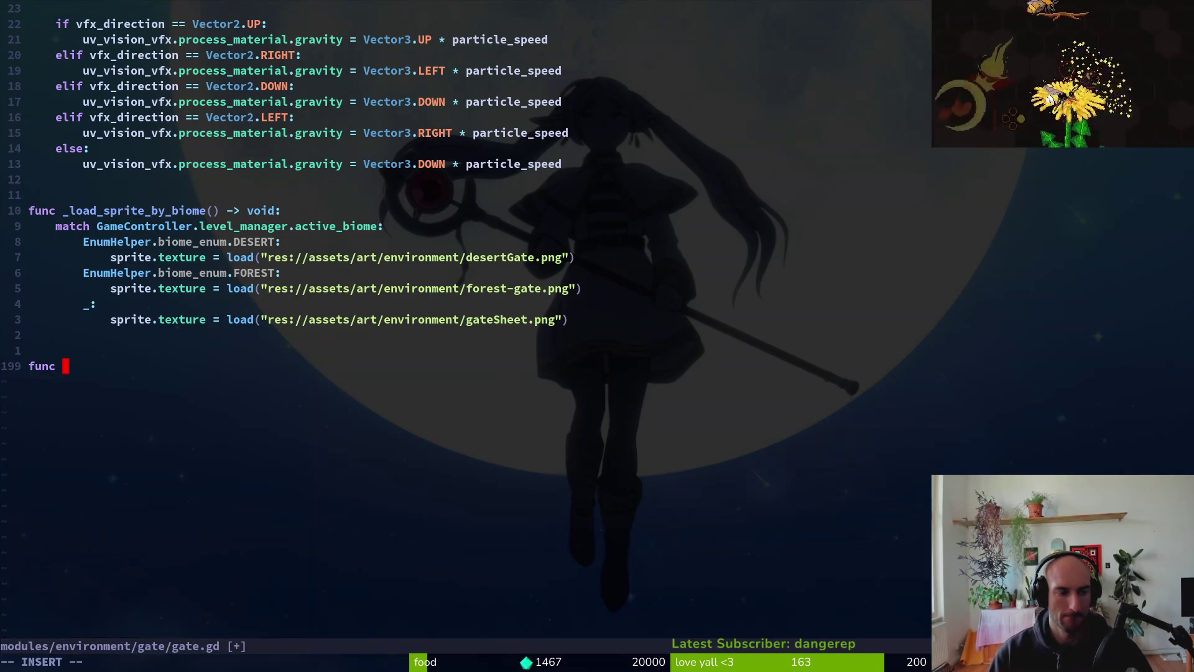
{"action": "key", "text": "alt+Tab"}
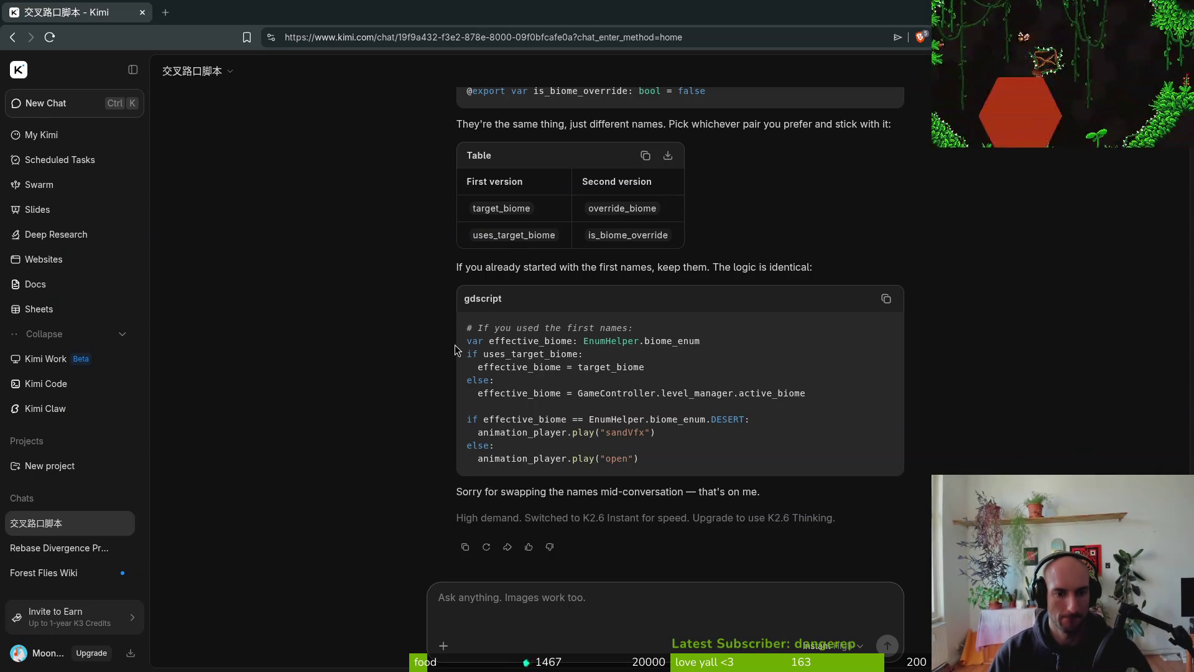
{"action": "key", "text": "alt+Tab"}
{"action": "type", "text": "check_"}
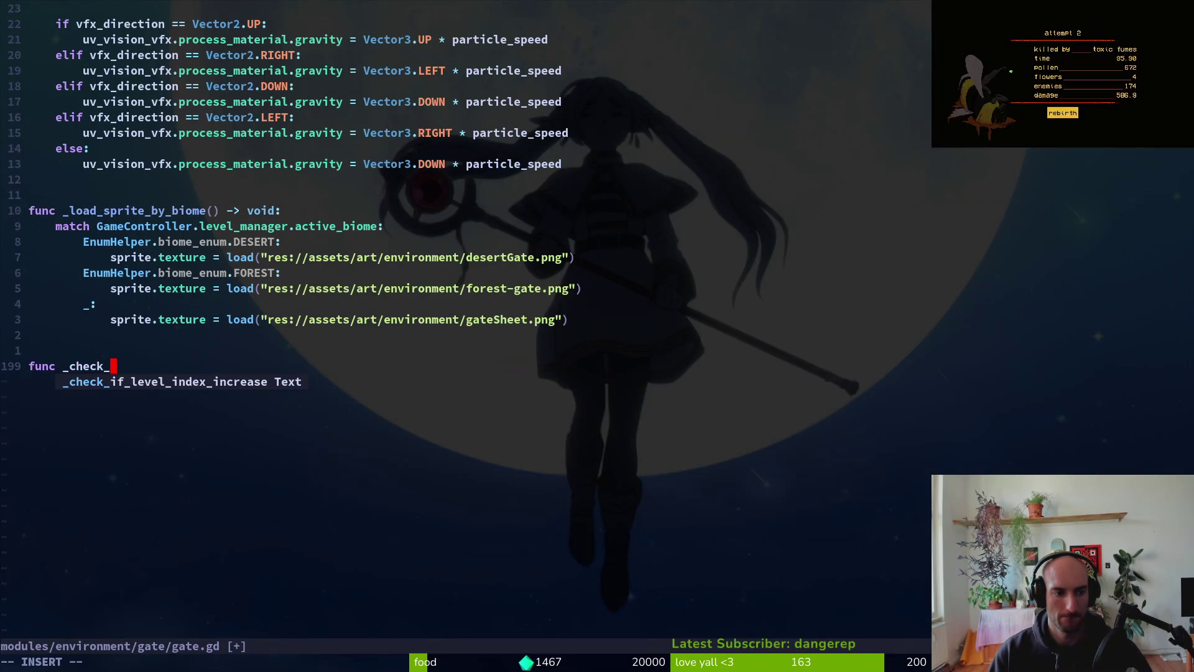
{"action": "type", "text": "for_vfx"}
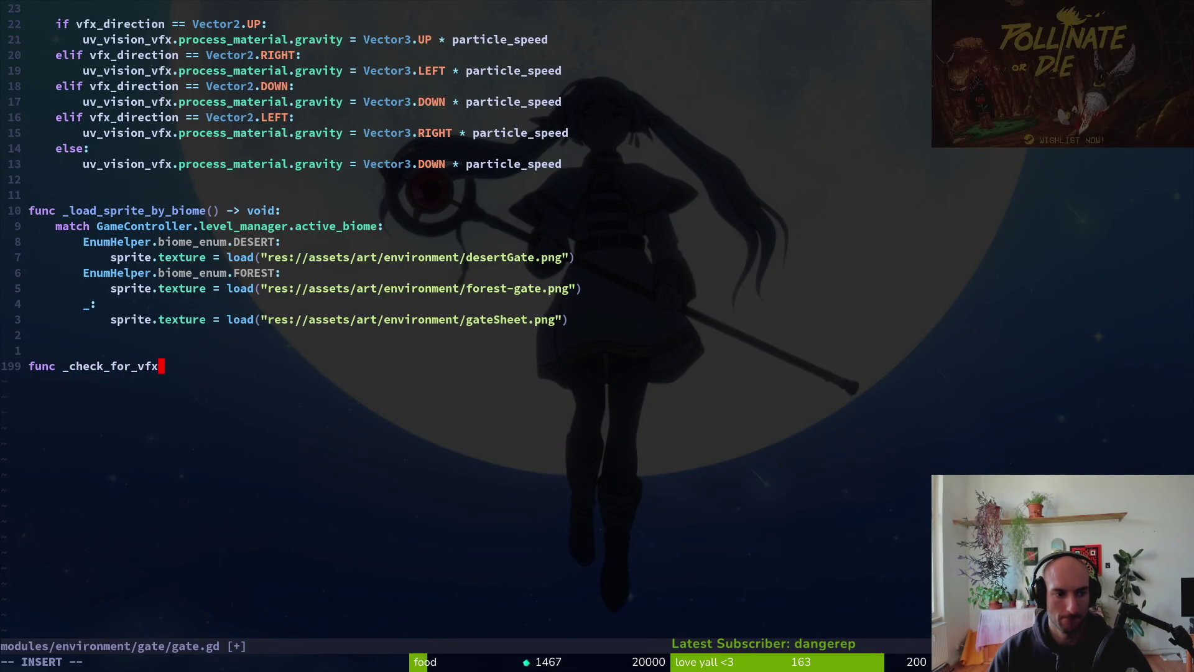
{"action": "key", "text": "BackSpace"}
{"action": "key", "text": "BackSpace"}
{"action": "type", "text": "which"}
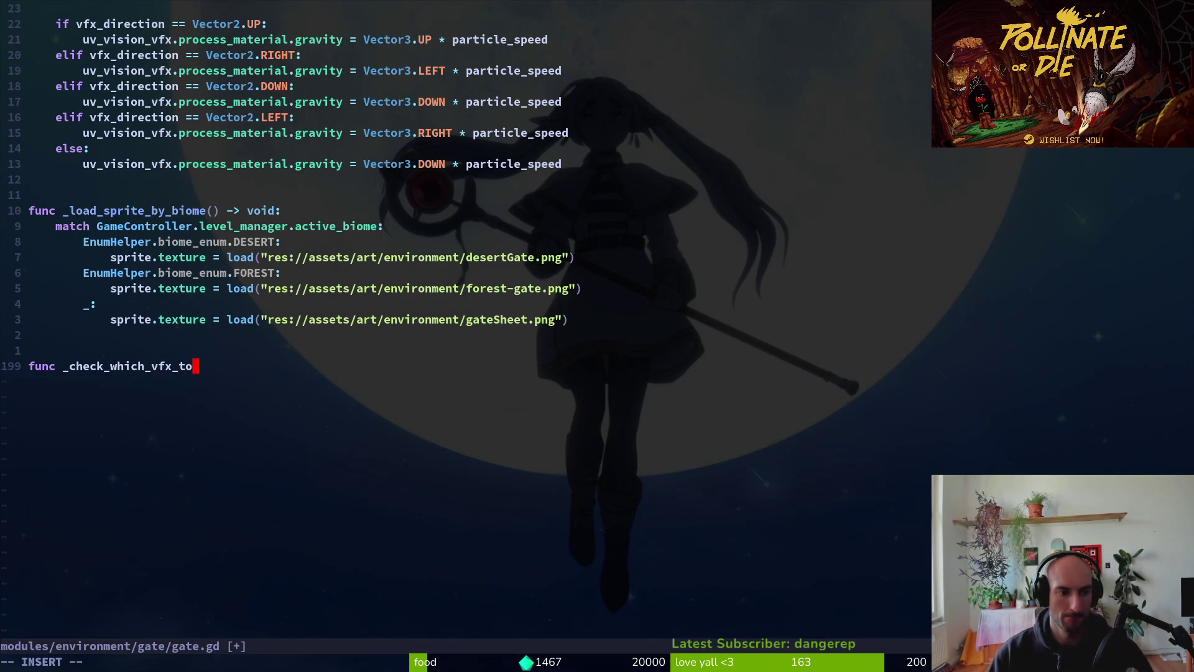
{"action": "type", "text": "() -> "}
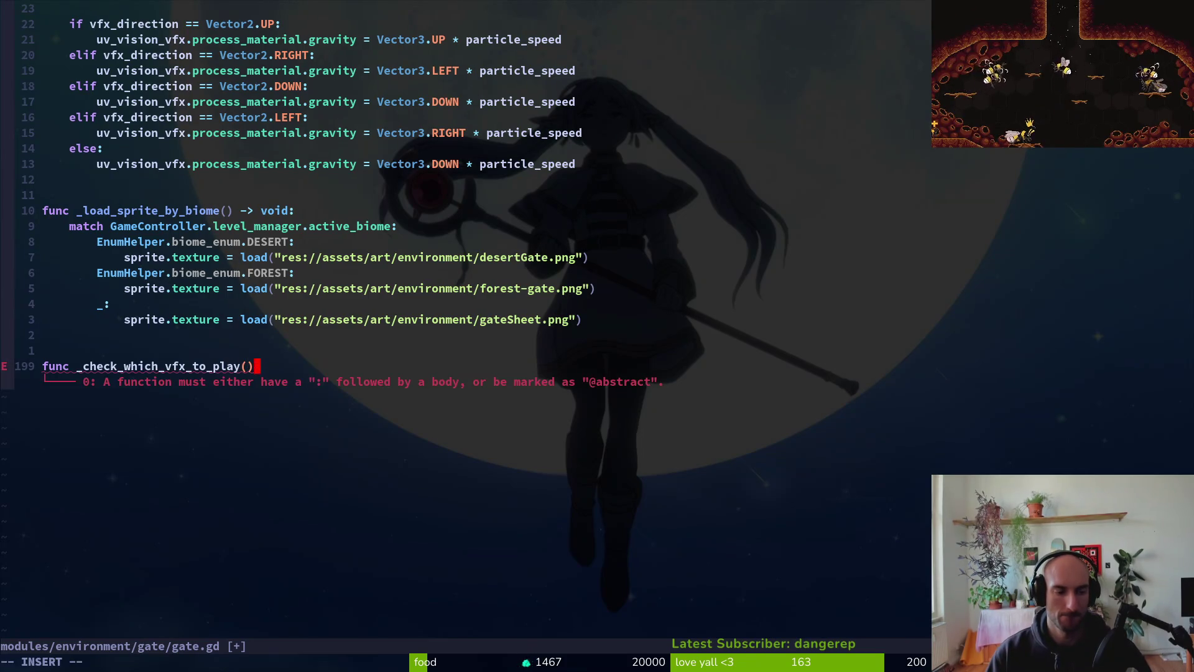
{"action": "type", "text": "void:"}
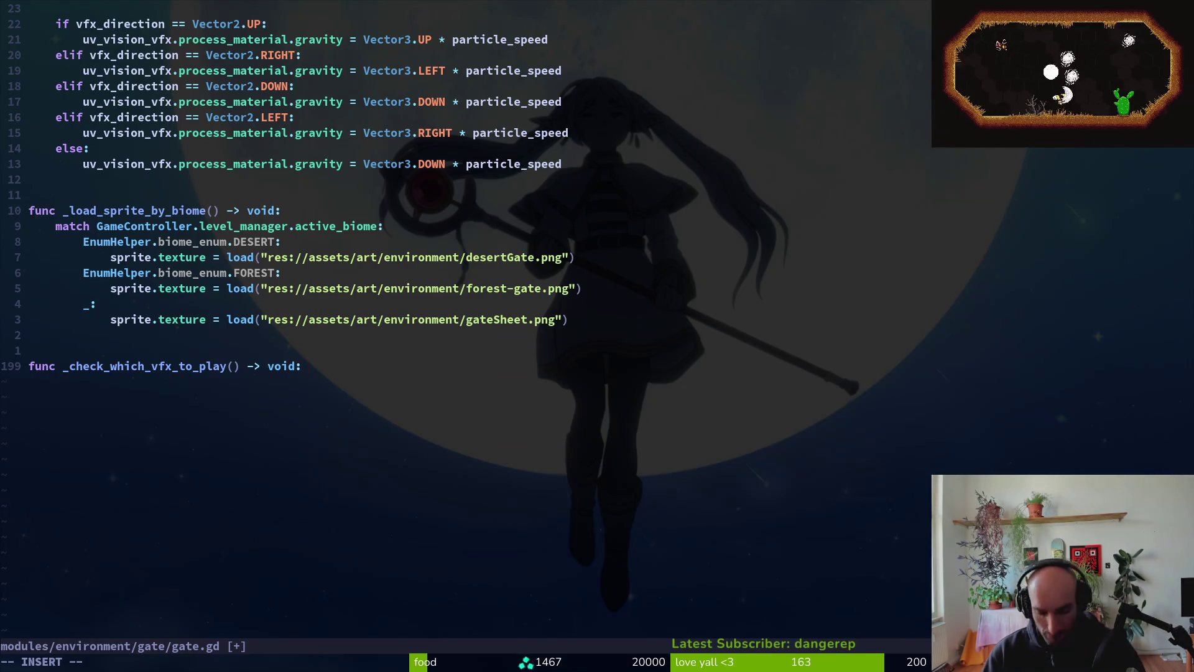
- Save gate.gd with :w and return to the Kimi chat
{"action": "key", "text": "Escape"}
{"action": "type", "text": ":w"}
{"action": "key", "text": "Return"}
{"action": "key", "text": "alt+Tab"}
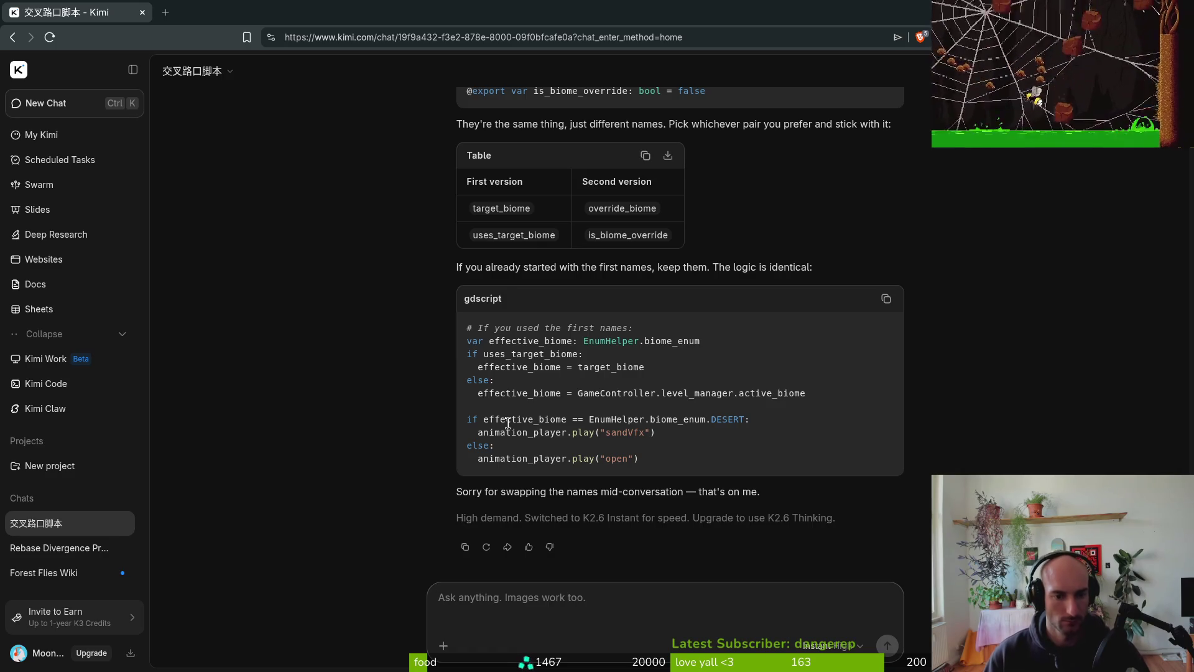
- Find and copy Kimi's 'skip the variable entirely' if/elif/else snippet testing is_biome_override and override_biome
{"action": "scroll", "coordinate": [560, 385], "scroll_direction": "up", "scroll_amount": 15}
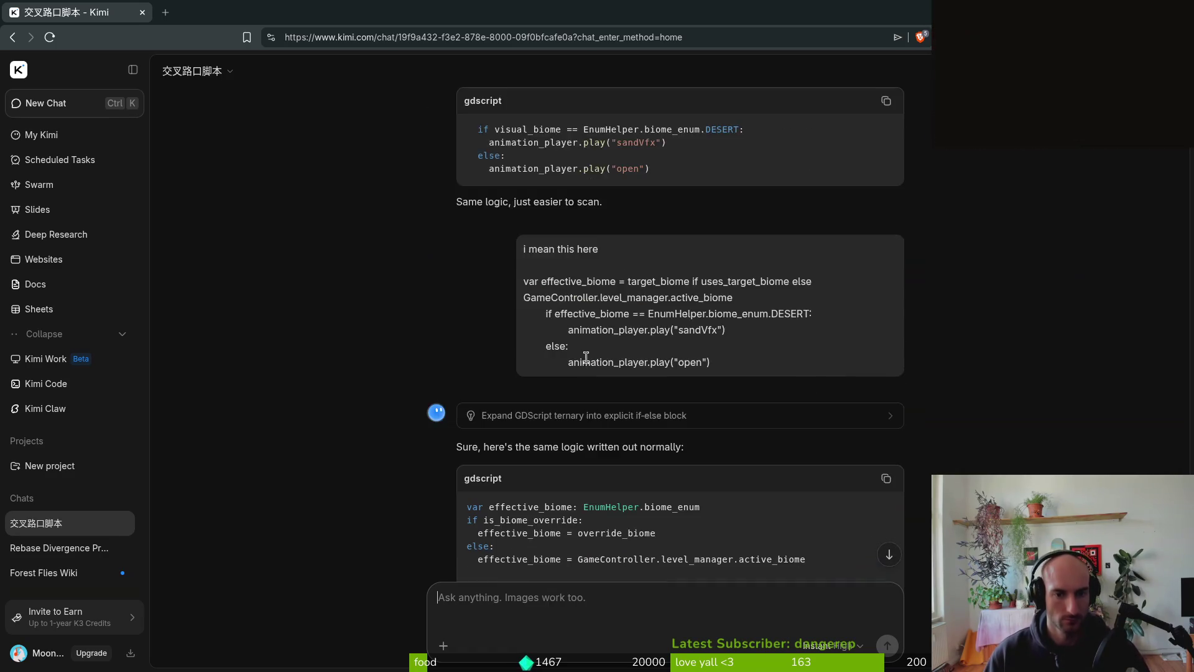
{"action": "scroll", "coordinate": [582, 379], "scroll_direction": "down", "scroll_amount": 3}
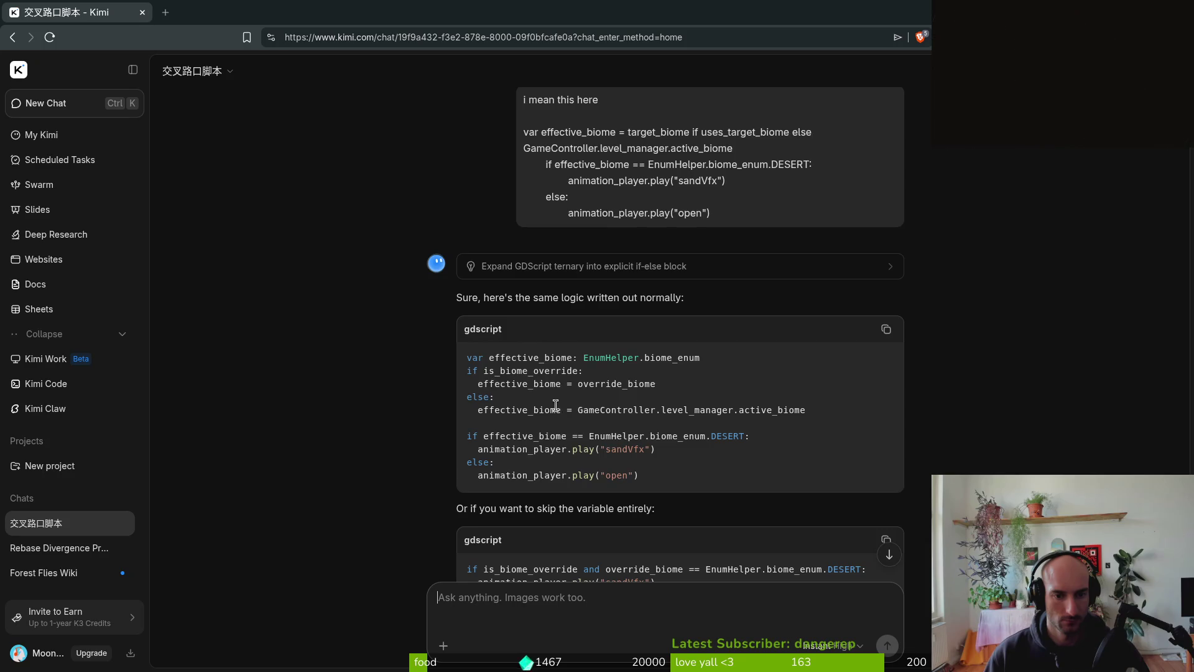
{"action": "scroll", "coordinate": [555, 405], "scroll_direction": "up", "scroll_amount": 5}
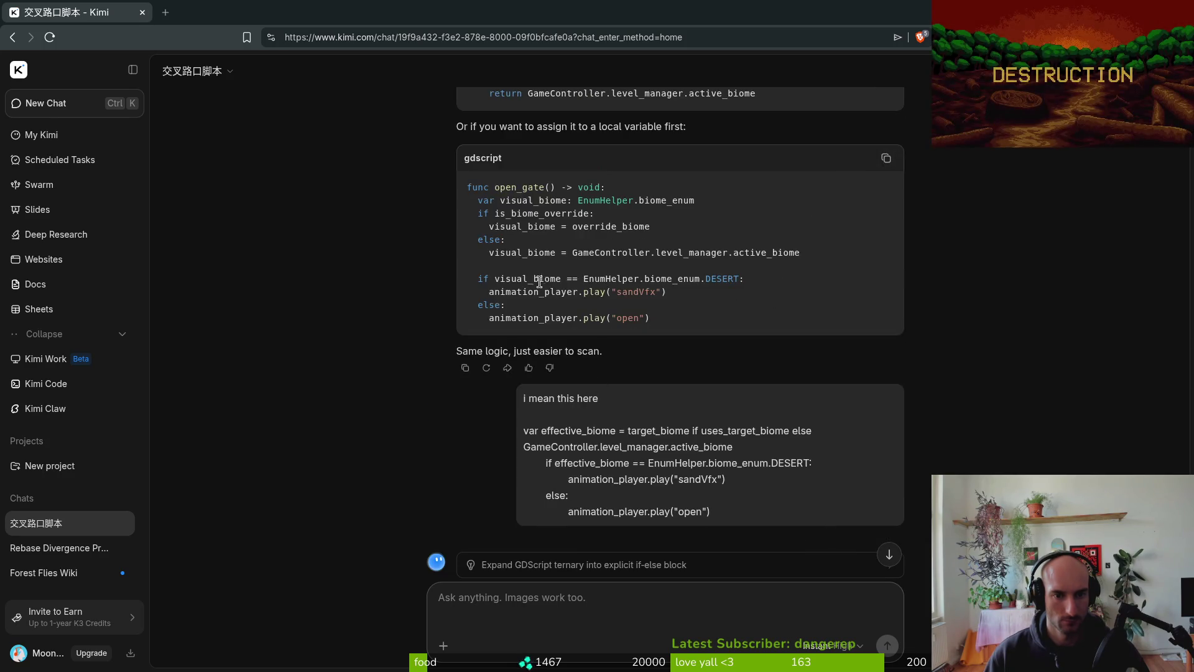
{"action": "scroll", "coordinate": [540, 281], "scroll_direction": "up", "scroll_amount": 10}
{"action": "scroll", "coordinate": [564, 456], "scroll_direction": "up", "scroll_amount": 6}
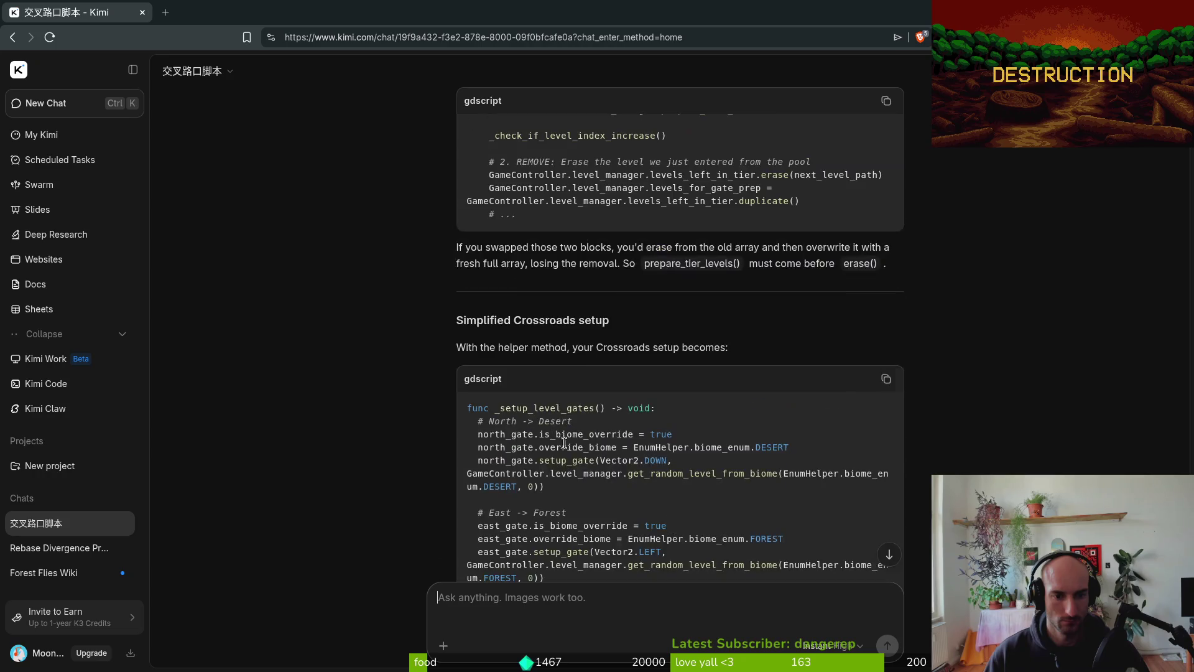
{"action": "scroll", "coordinate": [635, 376], "scroll_direction": "down", "scroll_amount": 3}
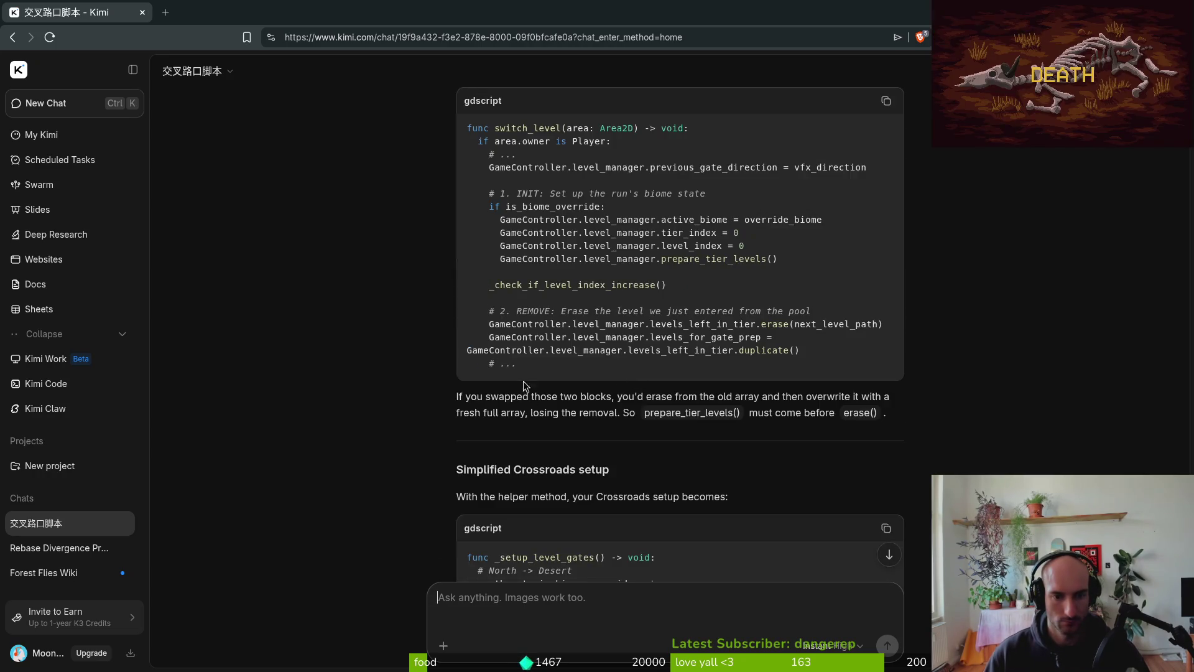
{"action": "scroll", "coordinate": [596, 360], "scroll_direction": "up", "scroll_amount": 15}
{"action": "scroll", "coordinate": [595, 359], "scroll_direction": "up", "scroll_amount": 4}
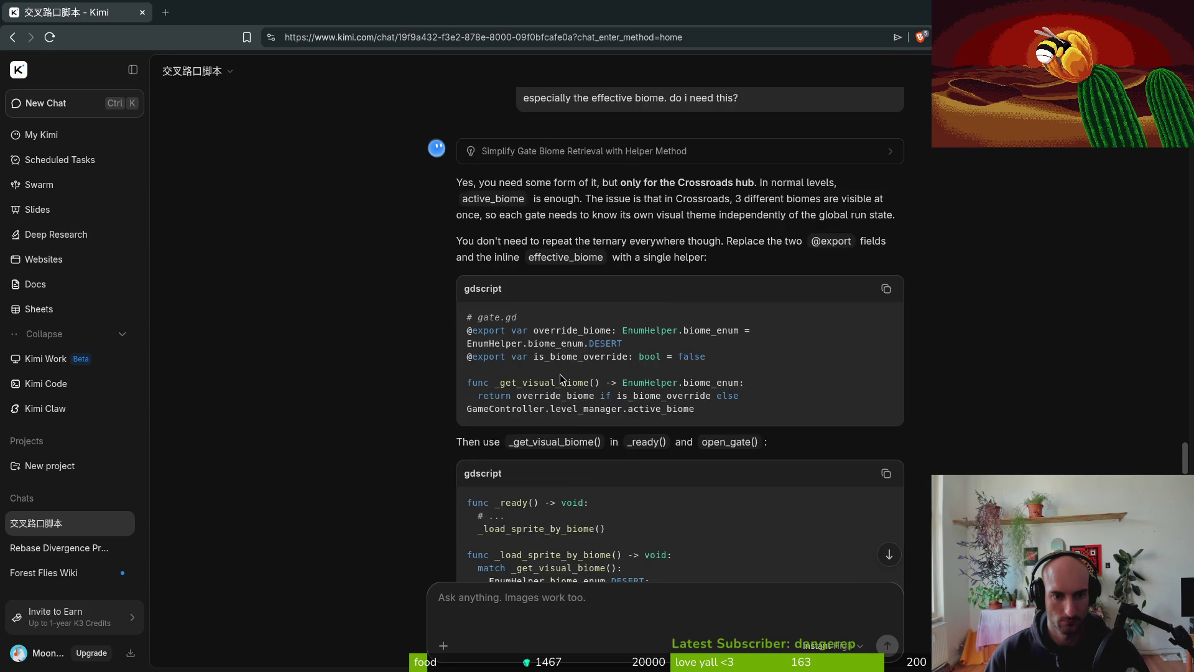
{"action": "scroll", "coordinate": [571, 458], "scroll_direction": "up", "scroll_amount": 5}
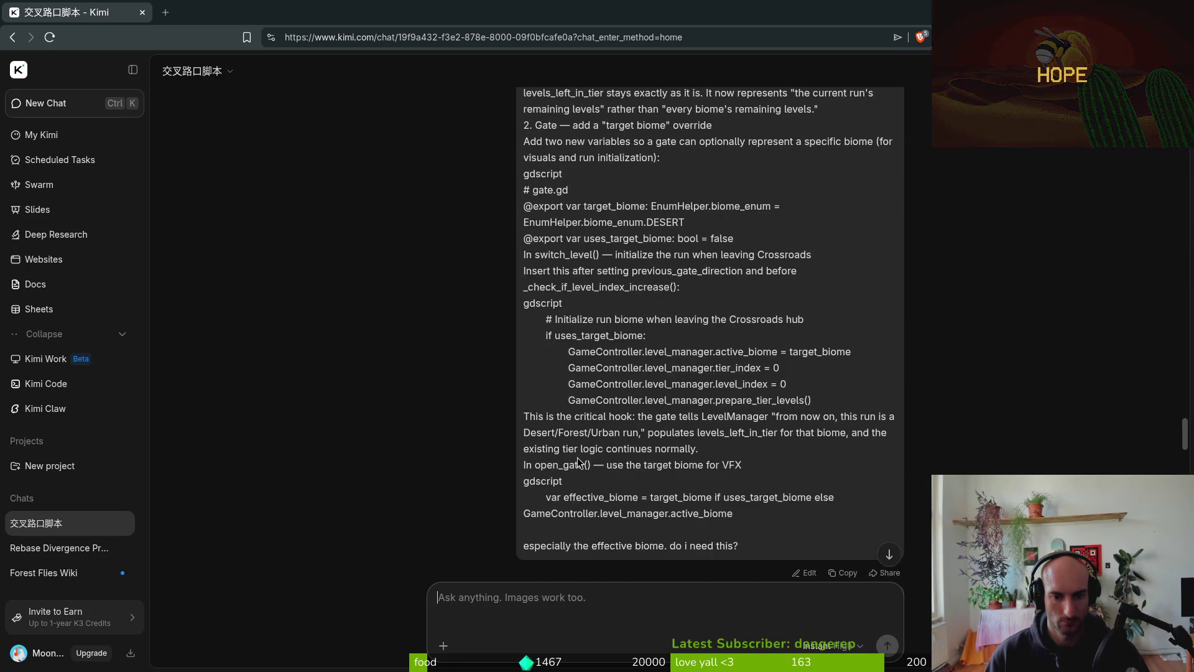
{"action": "scroll", "coordinate": [607, 393], "scroll_direction": "down", "scroll_amount": 20}
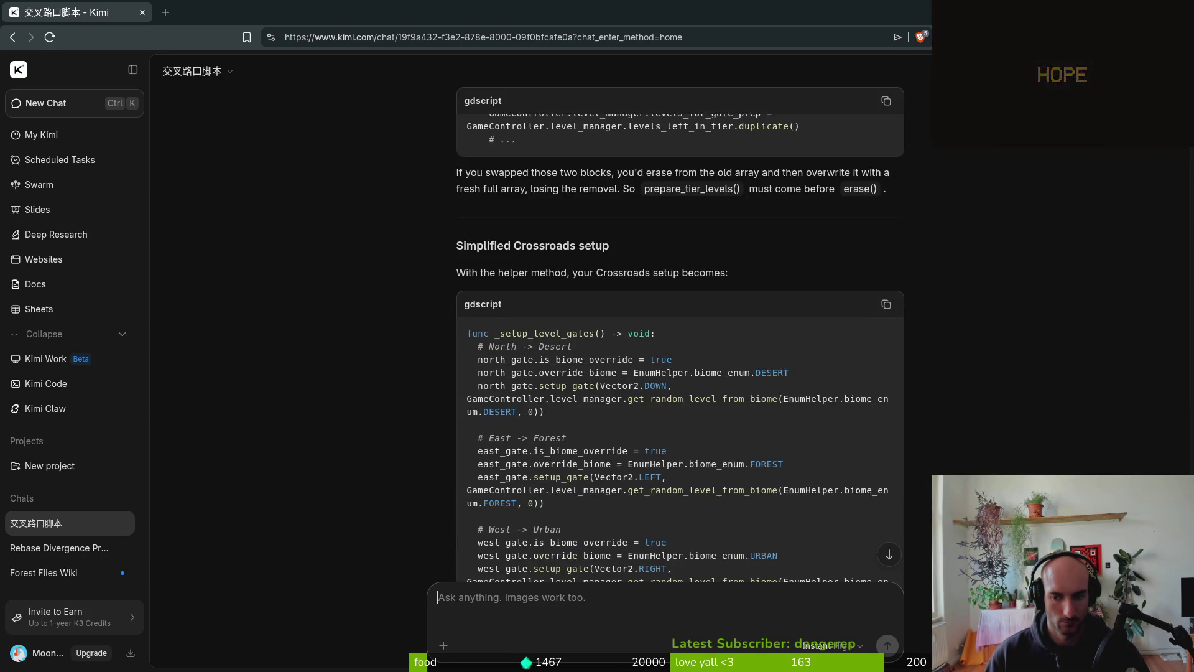
{"action": "scroll", "coordinate": [1161, 322], "scroll_direction": "up", "scroll_amount": 15}
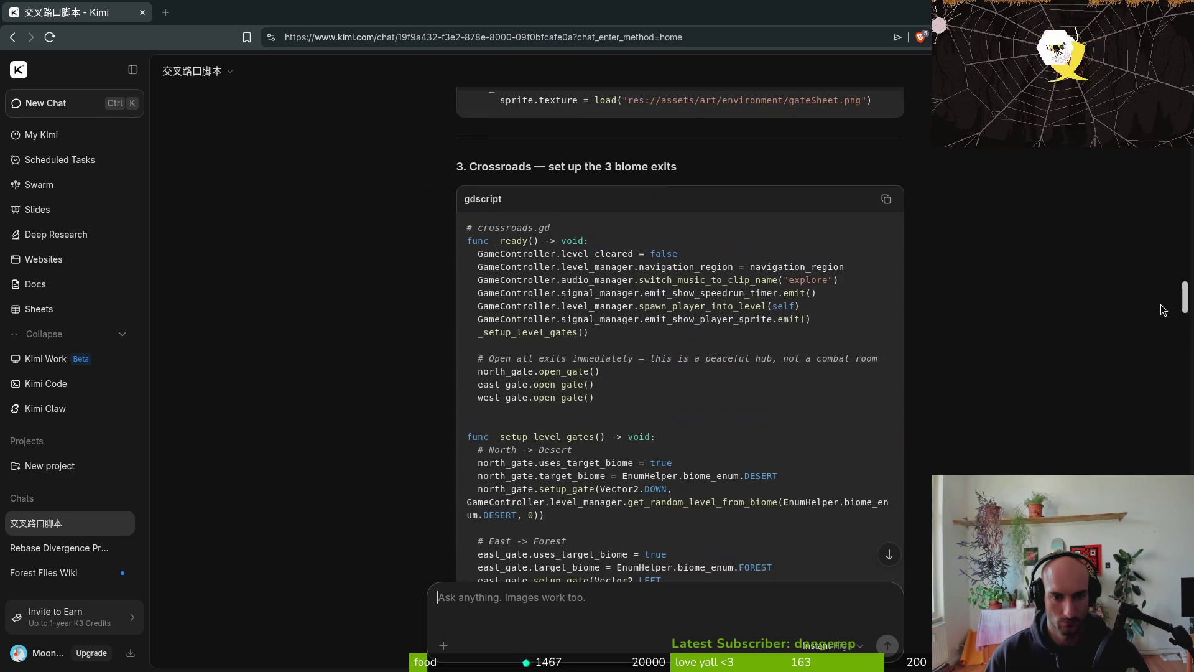
{"action": "scroll", "coordinate": [1160, 311], "scroll_direction": "up", "scroll_amount": 7}
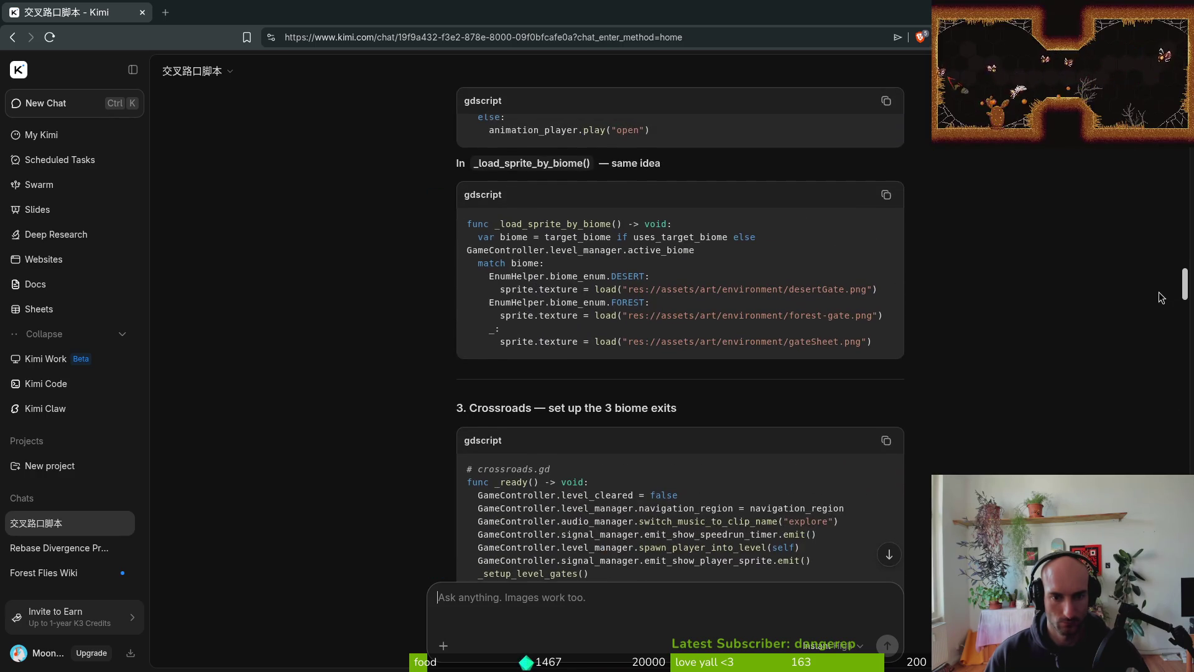
{"action": "scroll", "coordinate": [1161, 297], "scroll_direction": "down", "scroll_amount": 20}
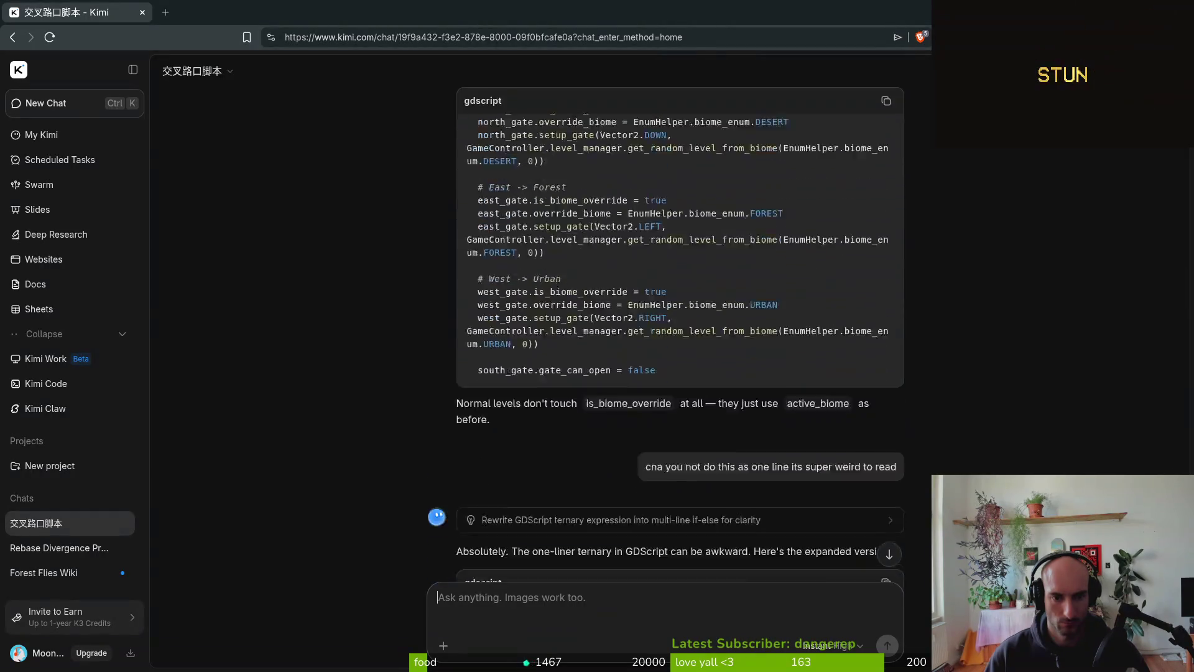
{"action": "scroll", "coordinate": [679, 336], "scroll_direction": "down", "scroll_amount": 2}
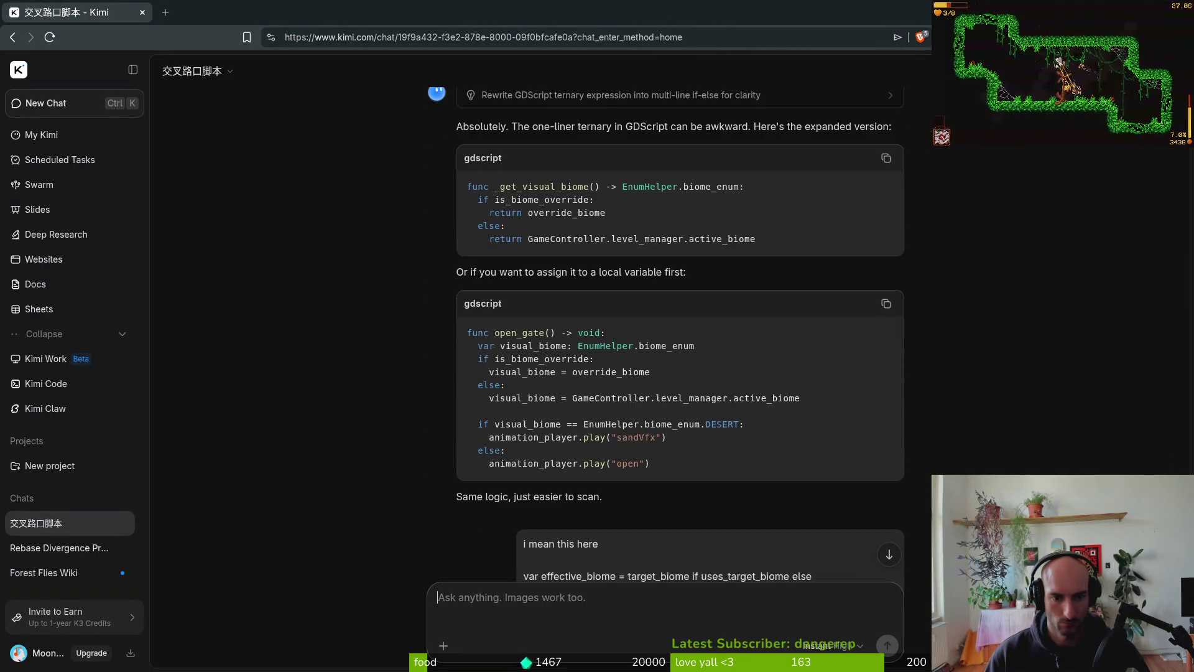
{"action": "scroll", "coordinate": [680, 336], "scroll_direction": "down", "scroll_amount": 5}
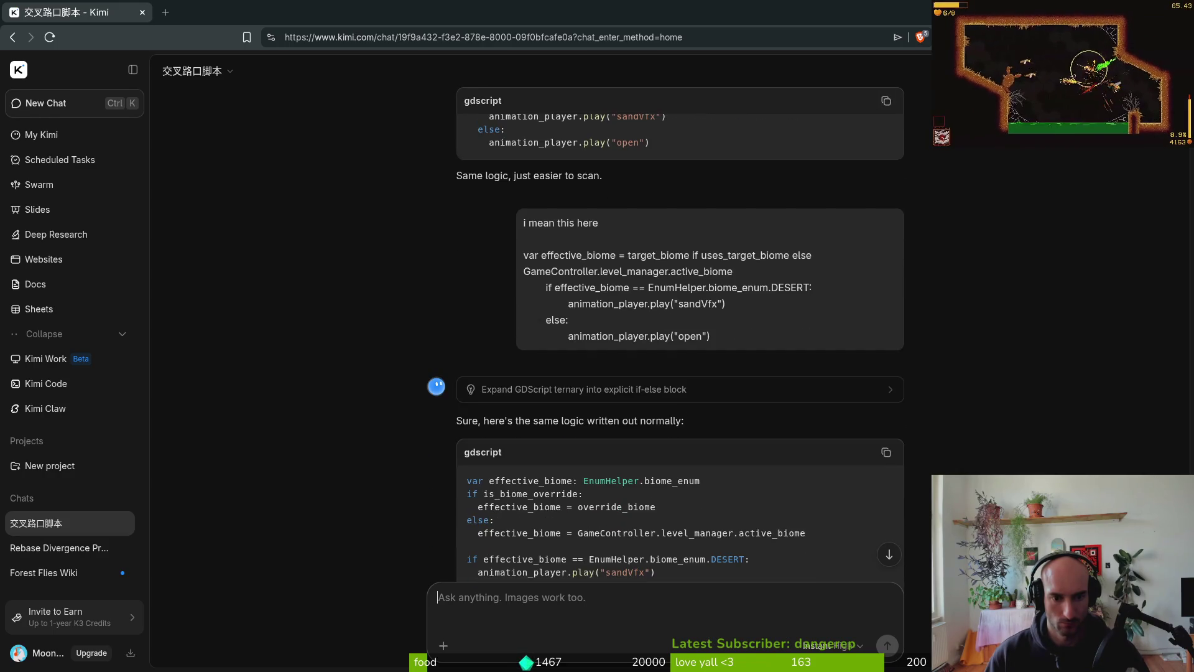
{"action": "scroll", "coordinate": [680, 336], "scroll_direction": "down", "scroll_amount": 3}
{"action": "scroll", "coordinate": [680, 336], "scroll_direction": "down", "scroll_amount": 4}
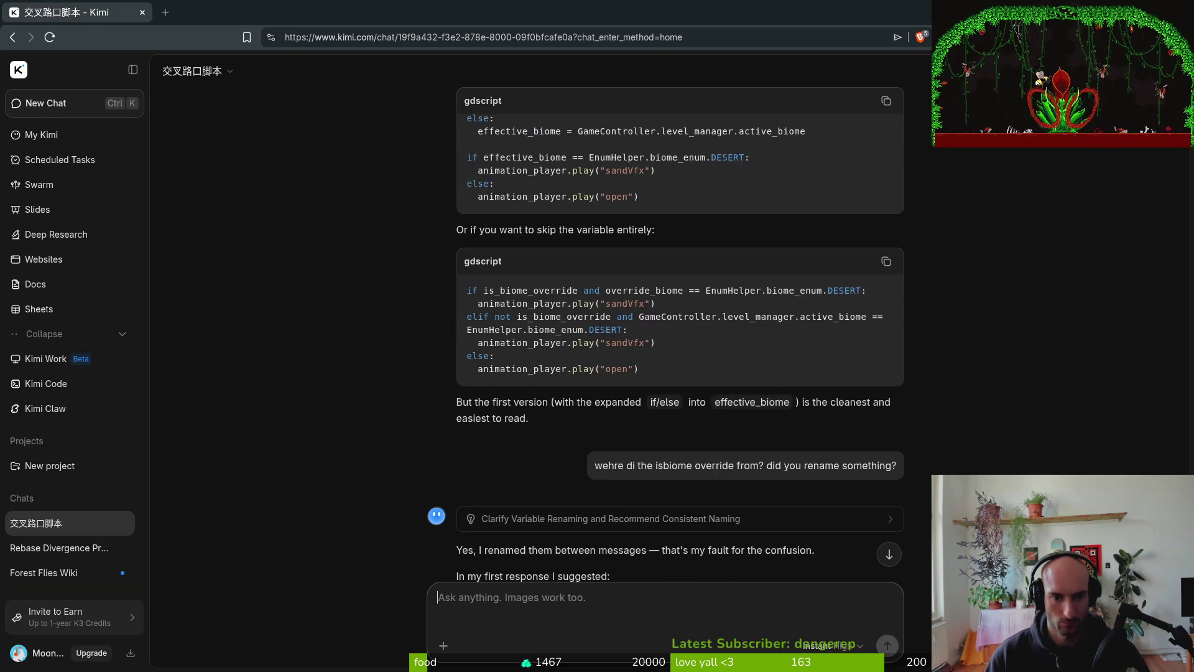
{"action": "scroll", "coordinate": [680, 336], "scroll_direction": "up", "scroll_amount": 5}
{"action": "scroll", "coordinate": [679, 336], "scroll_direction": "down", "scroll_amount": 5}
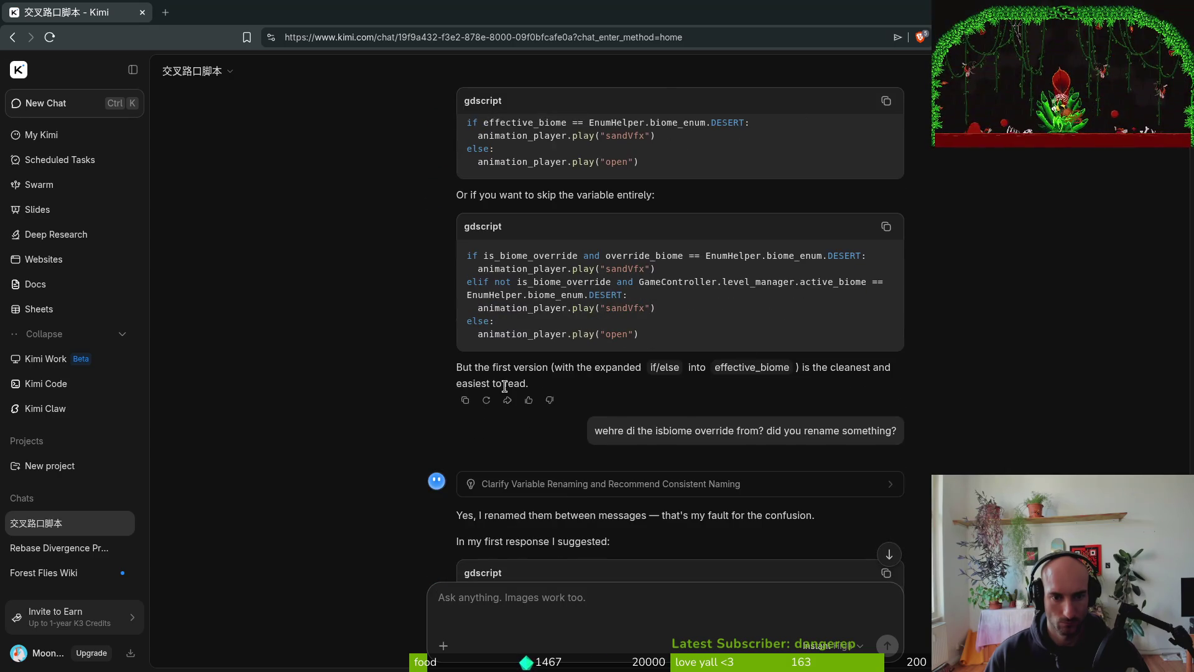
{"action": "left_click_drag", "start_coordinate": [468, 255], "coordinate": [640, 335]}
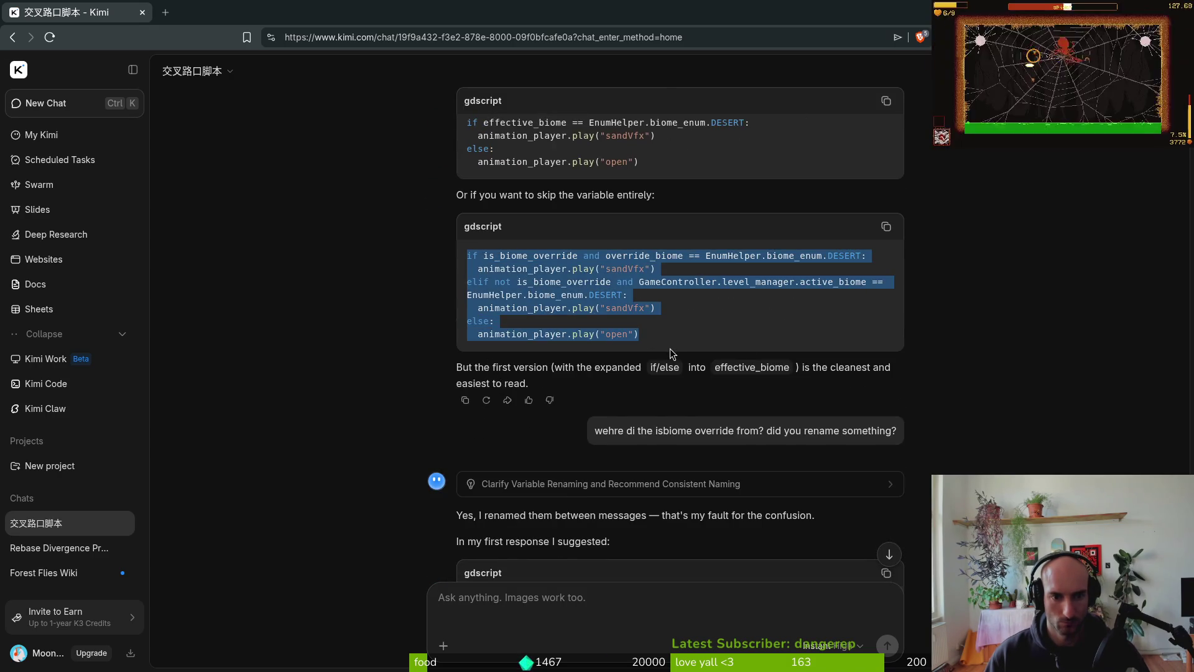
{"action": "key", "text": "alt+Tab"}
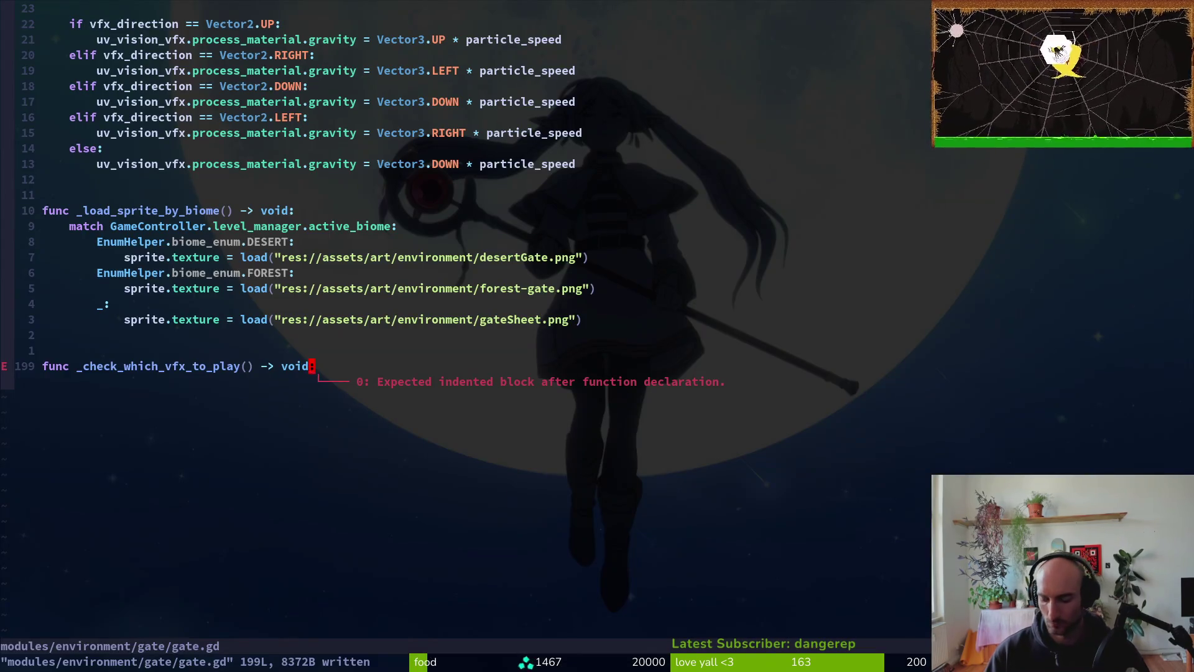
- Paste the snippet under the header, changing is_biome_override to target_biome and removing override_biome
{"action": "key", "text": "p"}
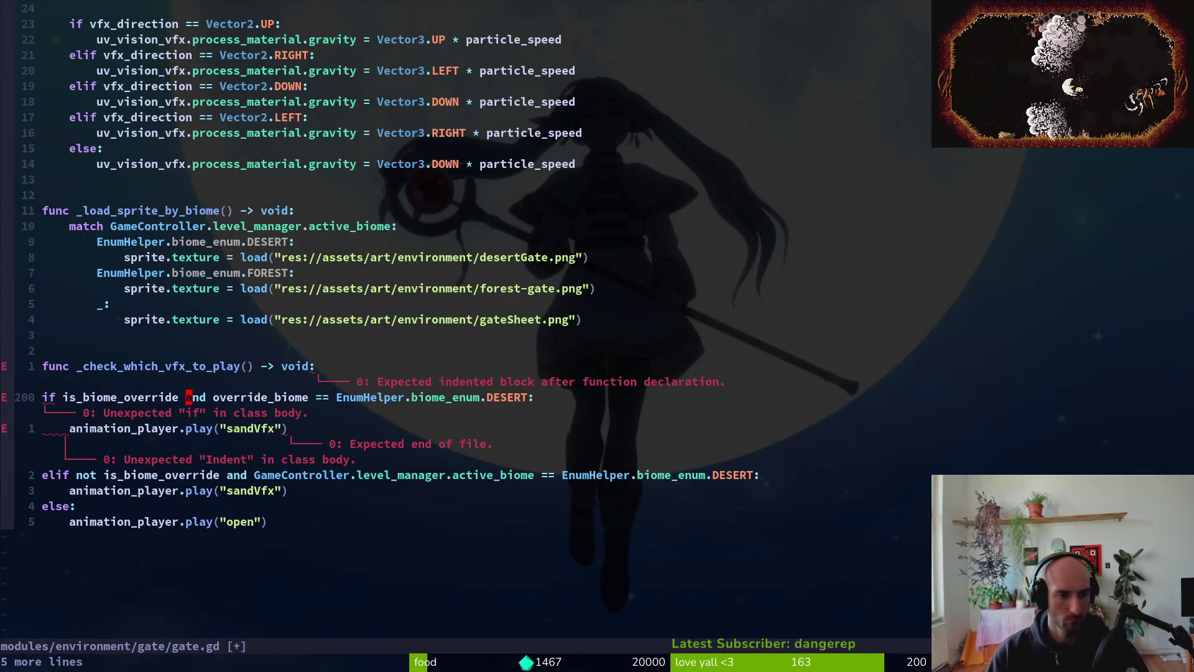
{"action": "type", "text": "cwtarge"}
{"action": "key", "text": "Tab"}
{"action": "key", "text": "Escape"}
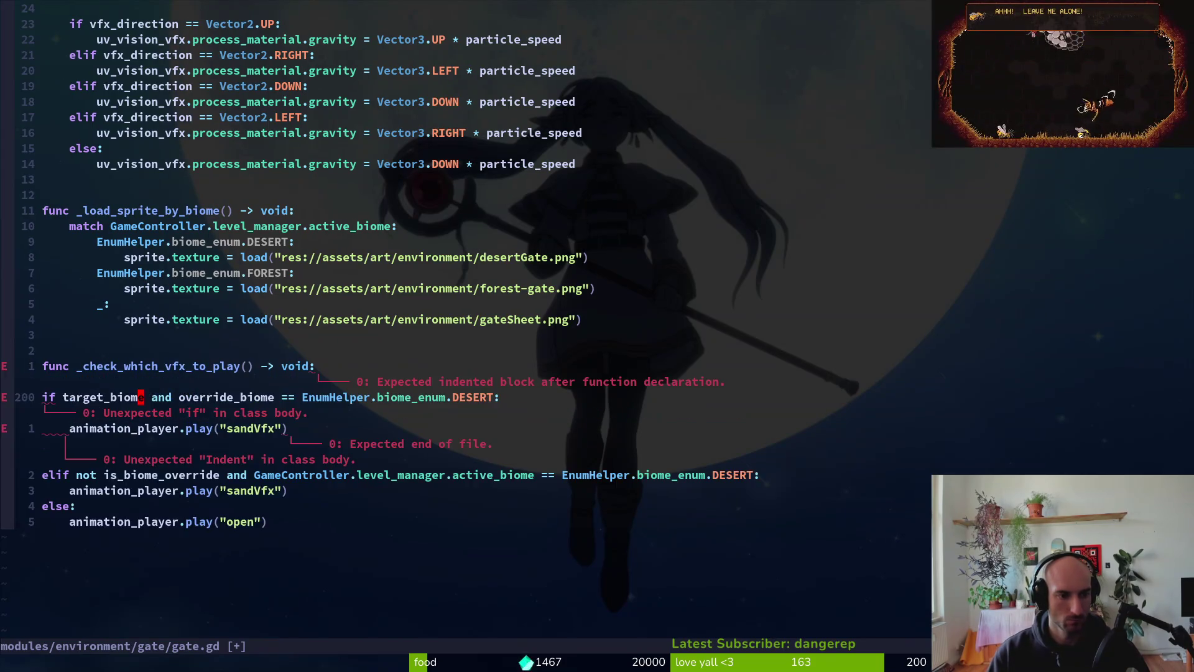
{"action": "key", "text": "c"}
{"action": "key", "text": "b"}
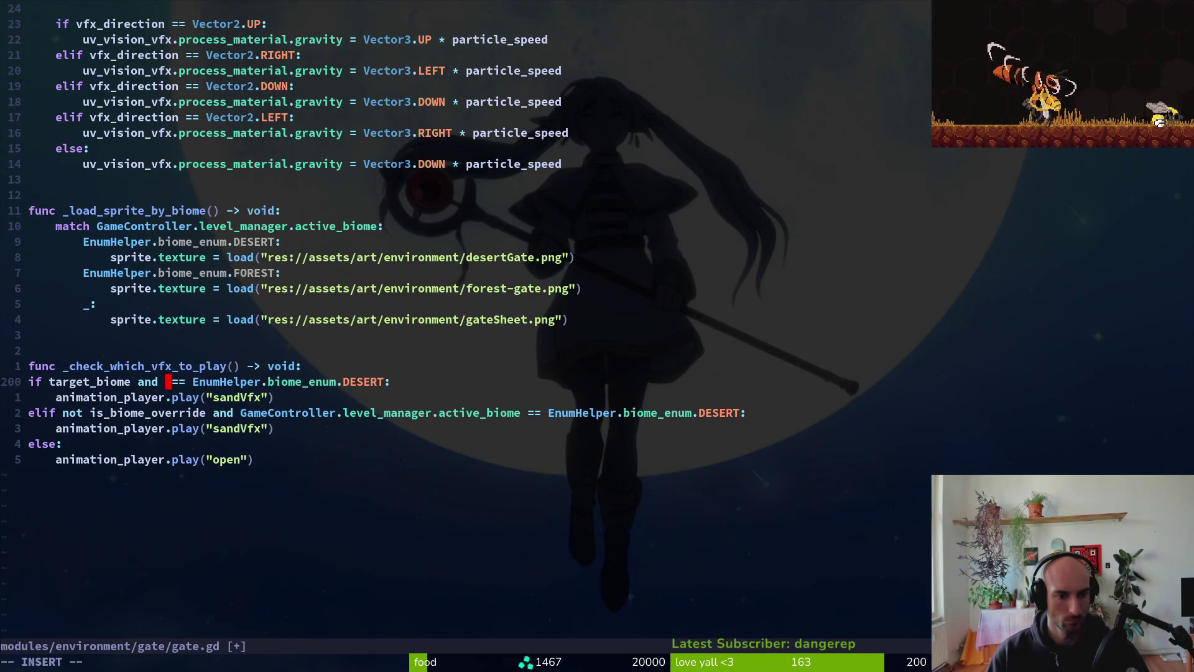
- Back in Kimi, clear the code selection and scroll down the chat
{"action": "key", "text": "alt+Tab"}
{"action": "left_click", "coordinate": [399, 367]}
{"action": "scroll", "coordinate": [400, 367], "scroll_direction": "down", "scroll_amount": 6}
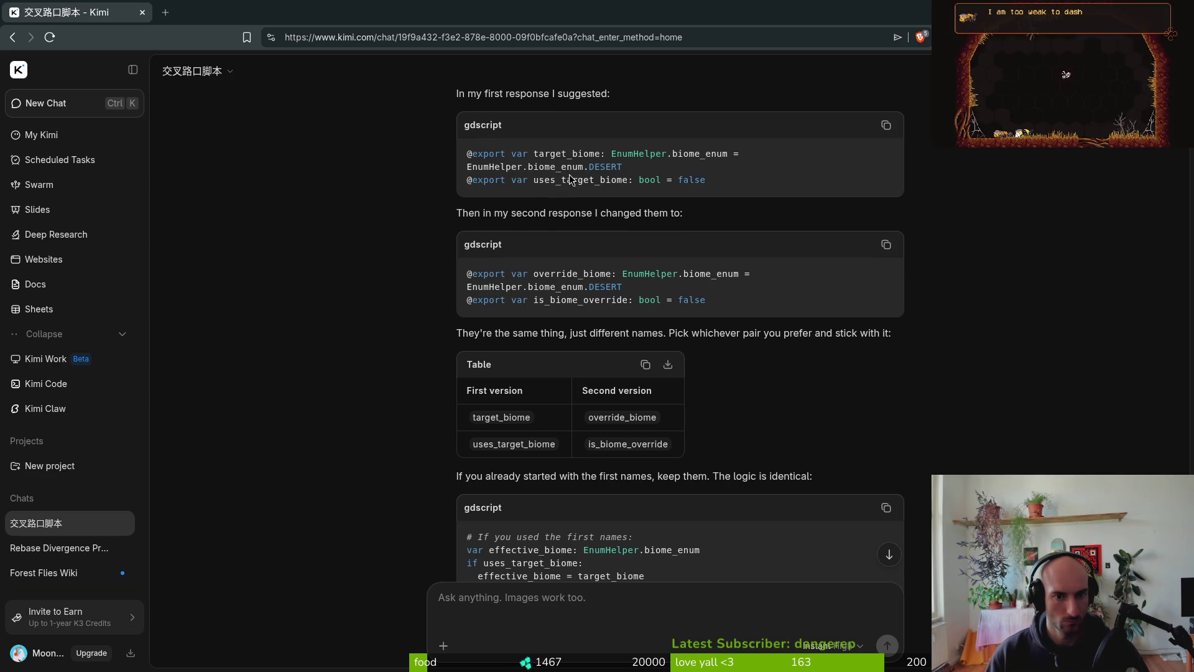
- Compare Kimi's renaming table with gate.gd and delete the leading variable from the first vfx condition
{"action": "key", "text": "alt+Tab"}
{"action": "key", "text": "alt+Tab"}
{"action": "scroll", "coordinate": [760, 309], "scroll_direction": "up", "scroll_amount": 3}
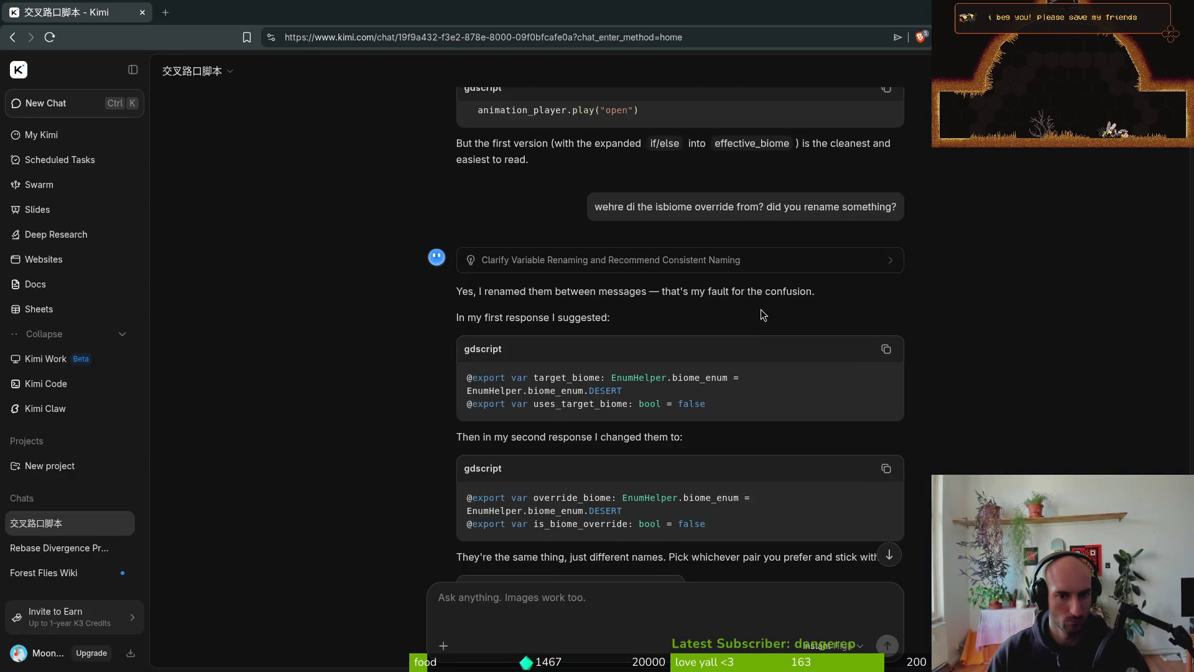
{"action": "key", "text": "alt+Tab"}
{"action": "type", "text": "override_biome"}
{"action": "type", "text": "is_biome_override"}
{"action": "key", "text": "alt+Tab"}
{"action": "key", "text": "alt+Tab"}
{"action": "key", "text": "ctrl+w"}
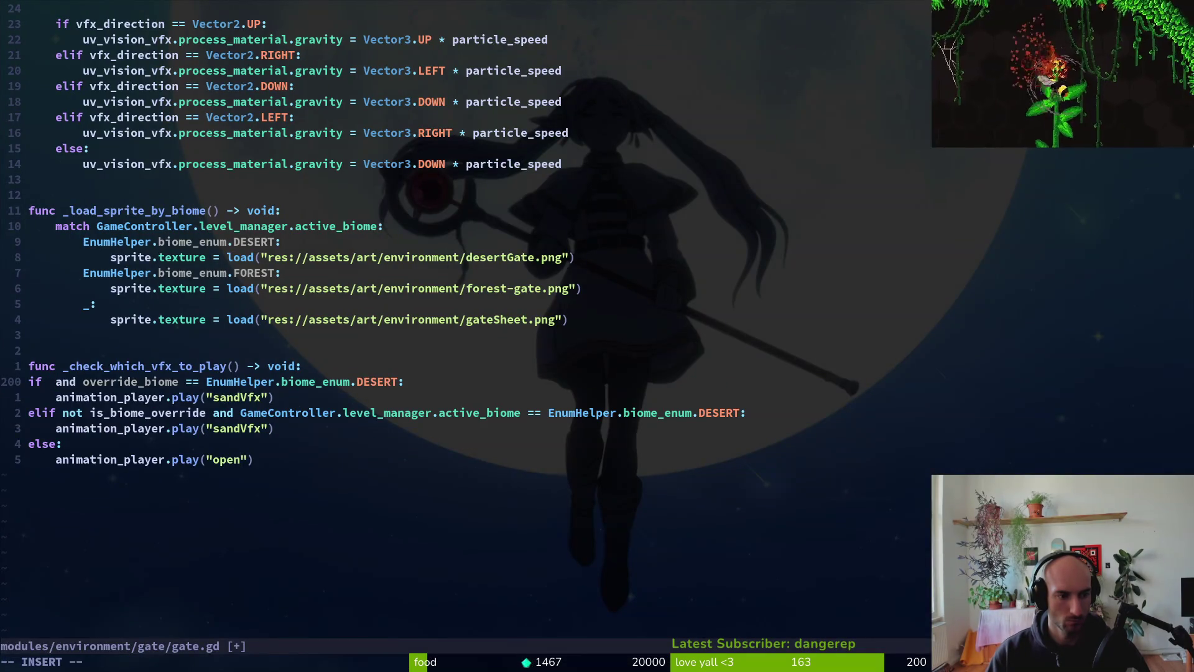
- Rename the first condition's variables to uses_target_biome and target_biome, then save gate.gd
{"action": "type", "text": "is"}
{"action": "key", "text": "ctrl+w"}
{"action": "type", "text": "over"}
{"action": "key", "text": "Escape"}
{"action": "key", "text": "g"}
{"action": "key", "text": "g"}
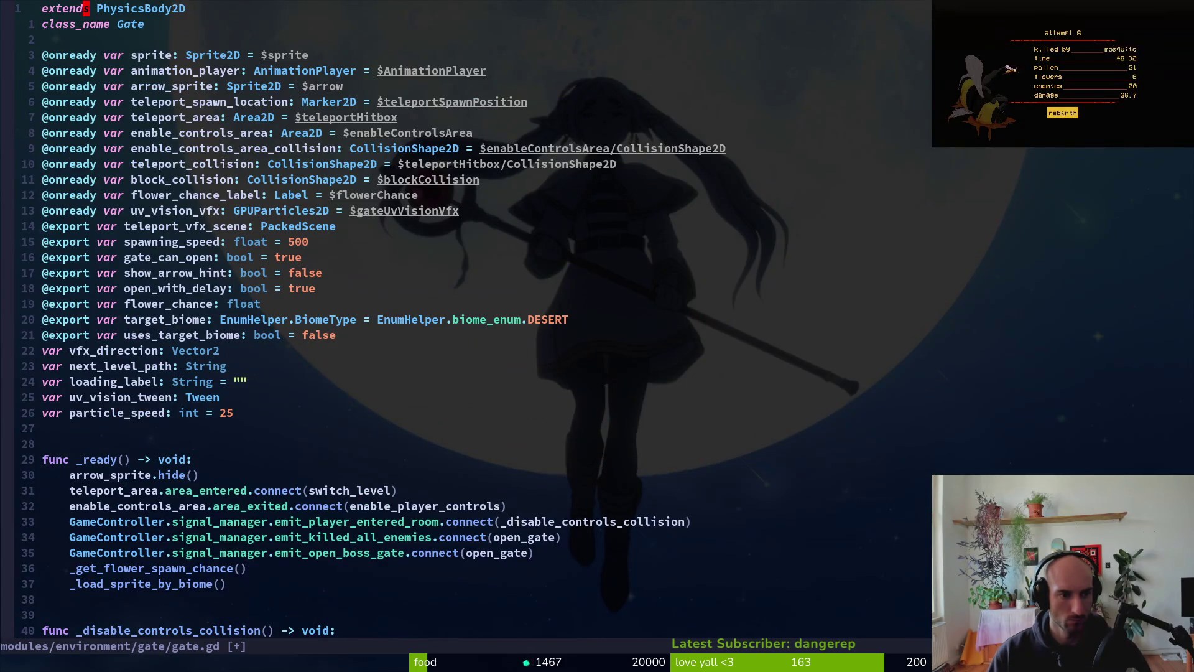
{"action": "key", "text": "G"}
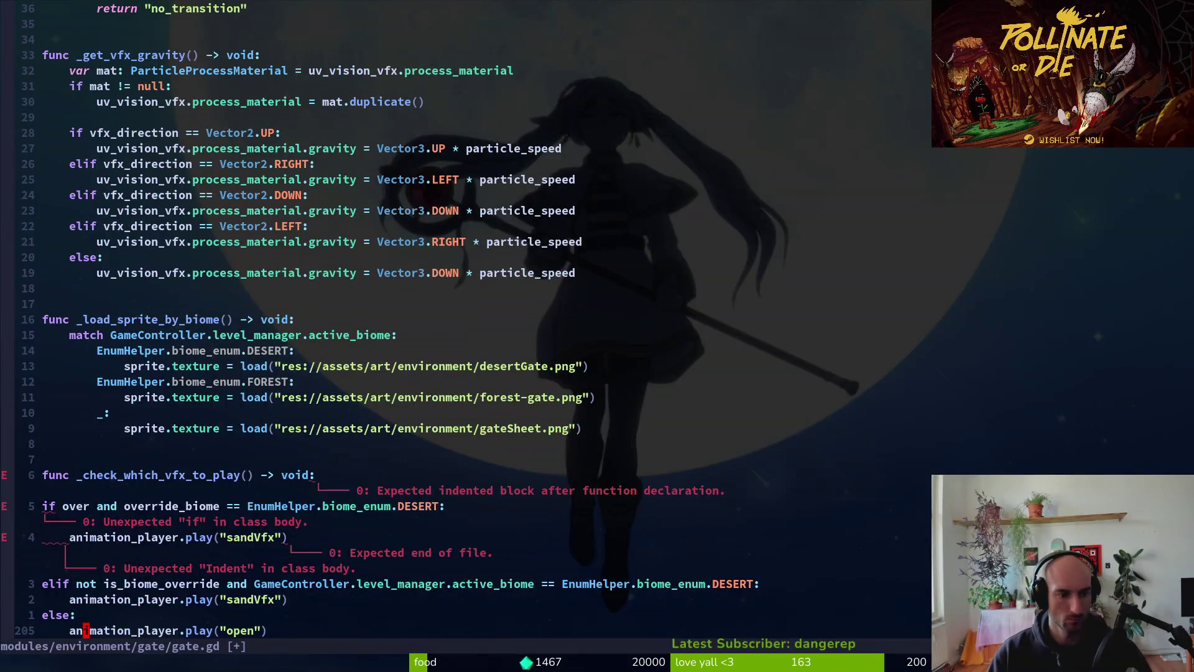
{"action": "key", "text": "k"}
{"action": "key", "text": "k"}
{"action": "key", "text": "k"}
{"action": "type", "text": "j"}
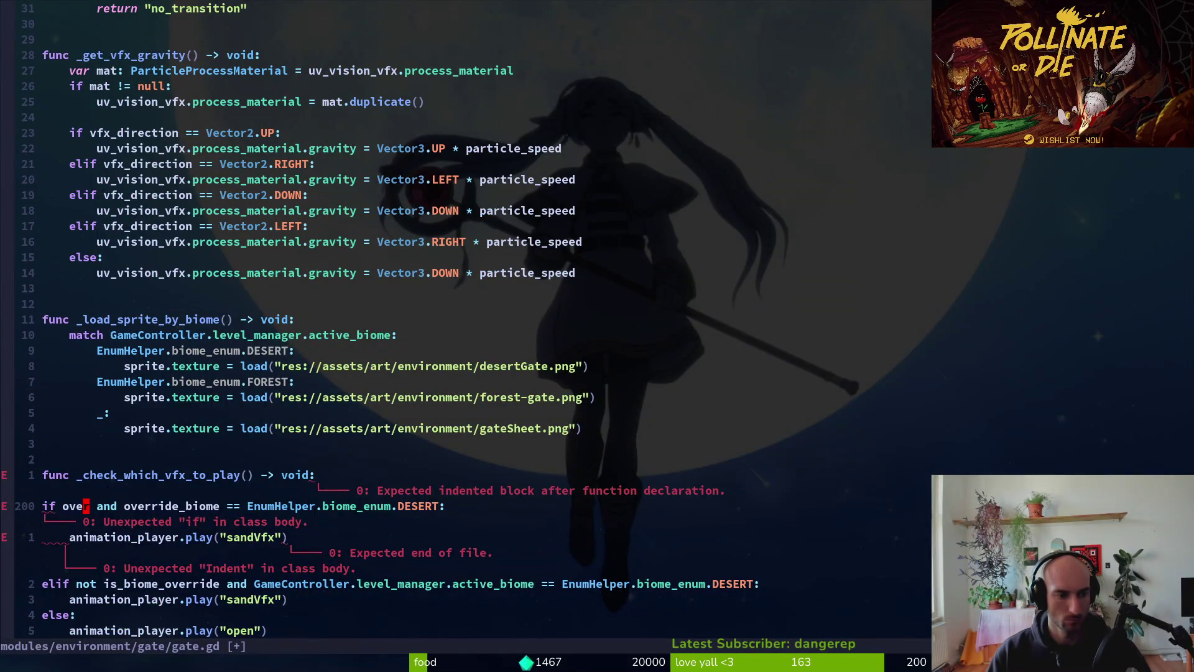
{"action": "type", "text": "ciwuses_target_biome"}
{"action": "key", "text": "Escape"}
{"action": "key", "text": "w"}
{"action": "key", "text": "w"}
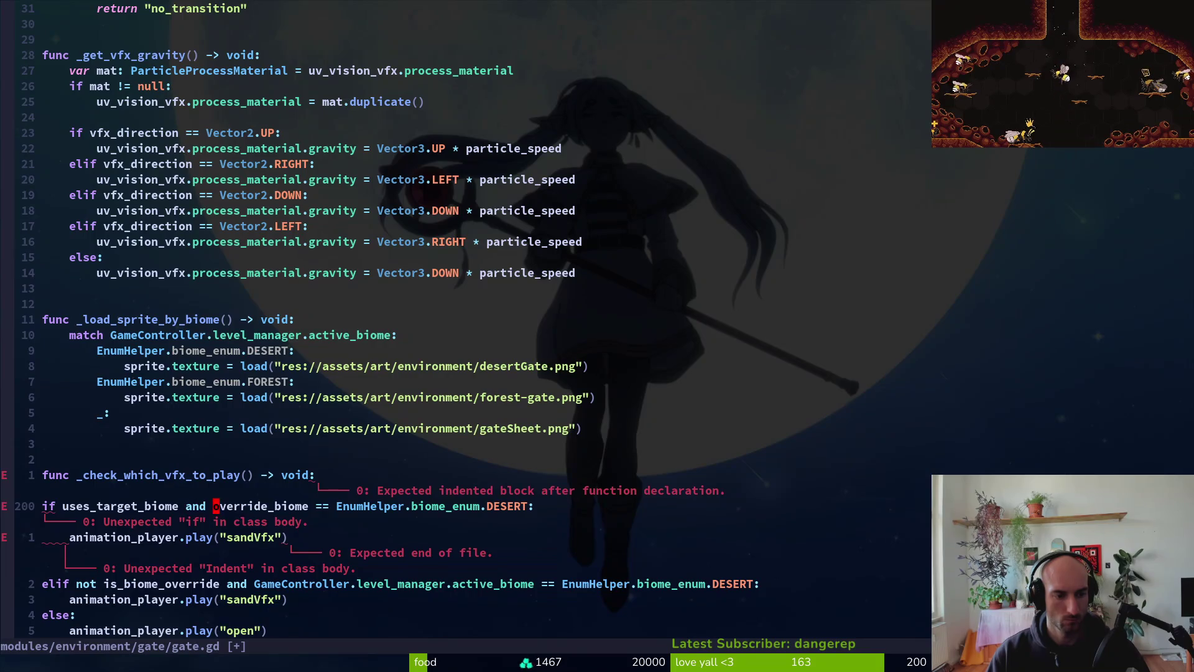
{"action": "type", "text": "ciwtarget_biome"}
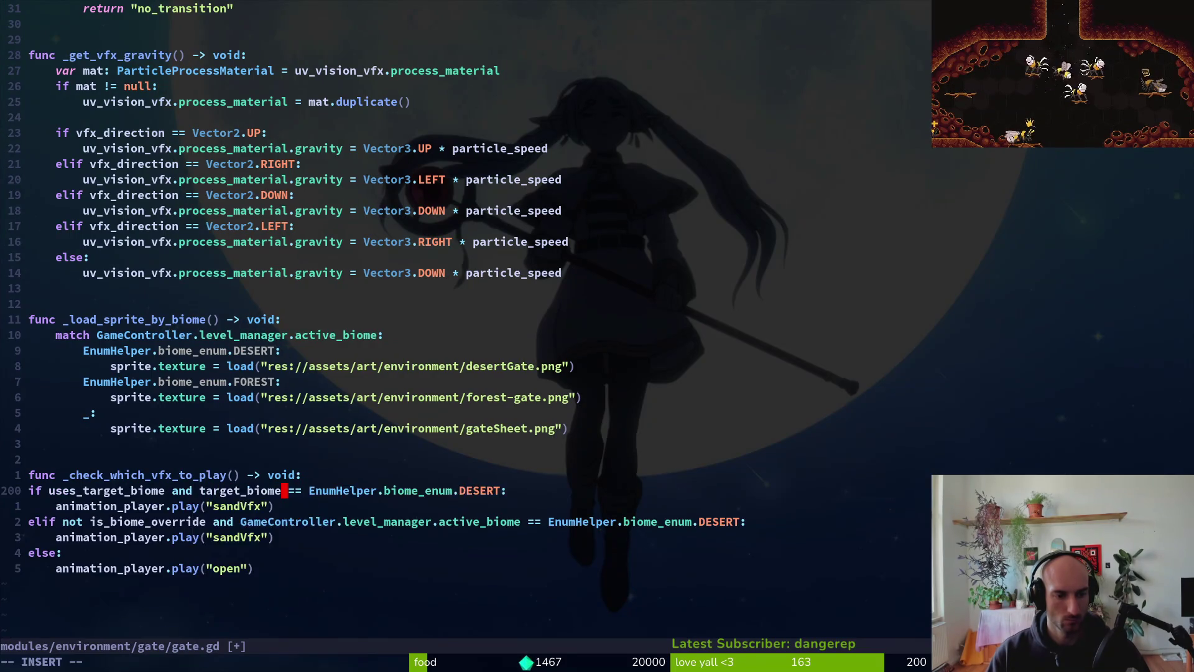
{"action": "key", "text": "Escape"}
{"action": "type", "text": ":w"}
{"action": "key", "text": "Return"}
{"action": "key", "text": "j"}
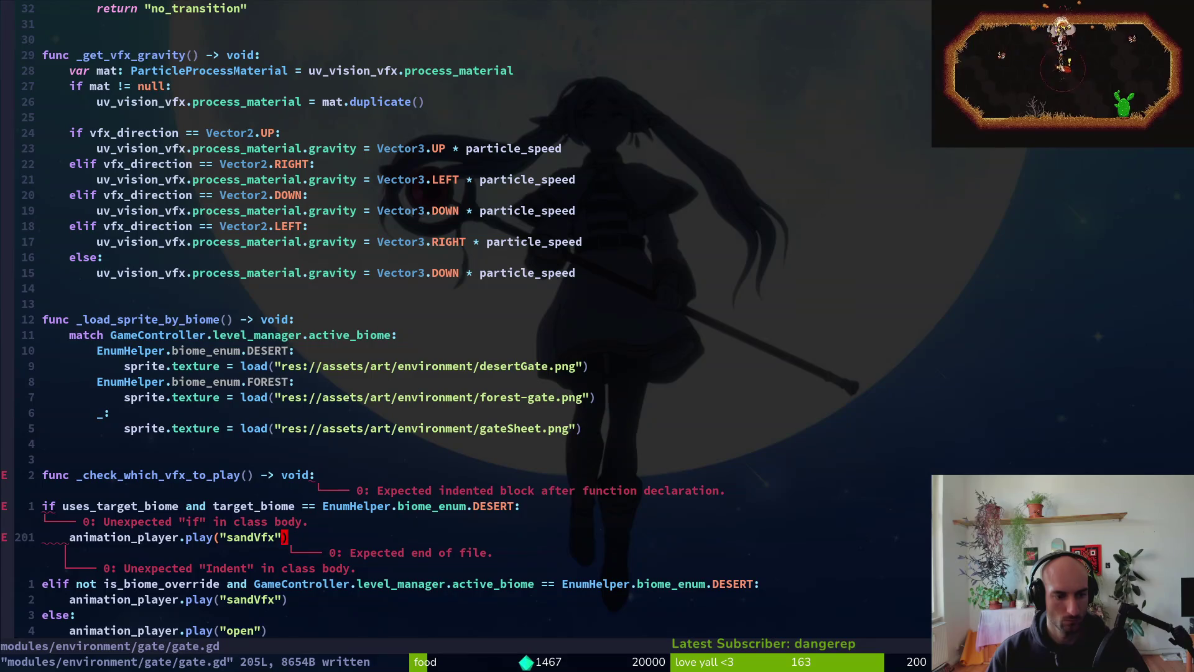
- Indent the six-line if/elif/else block into _check_which_vfx_to_play
{"action": "key", "text": "k"}
{"action": "key", "text": "V"}
{"action": "key", "text": "j"}
{"action": "key", "text": "j"}
{"action": "key", "text": "j"}
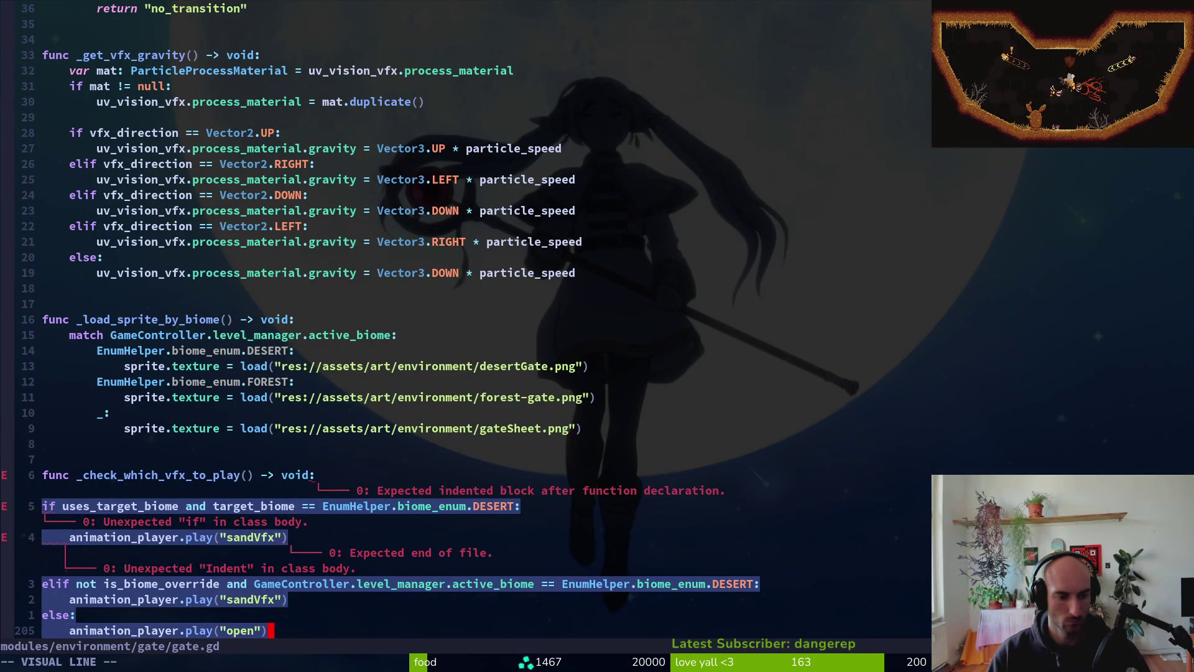
{"action": "key", "text": "greater"}
- Change the elif's 'not is_biome_override' to '!uses_target_biome' and save gate.gd
{"action": "key", "text": "b"}
{"action": "key", "text": "b"}
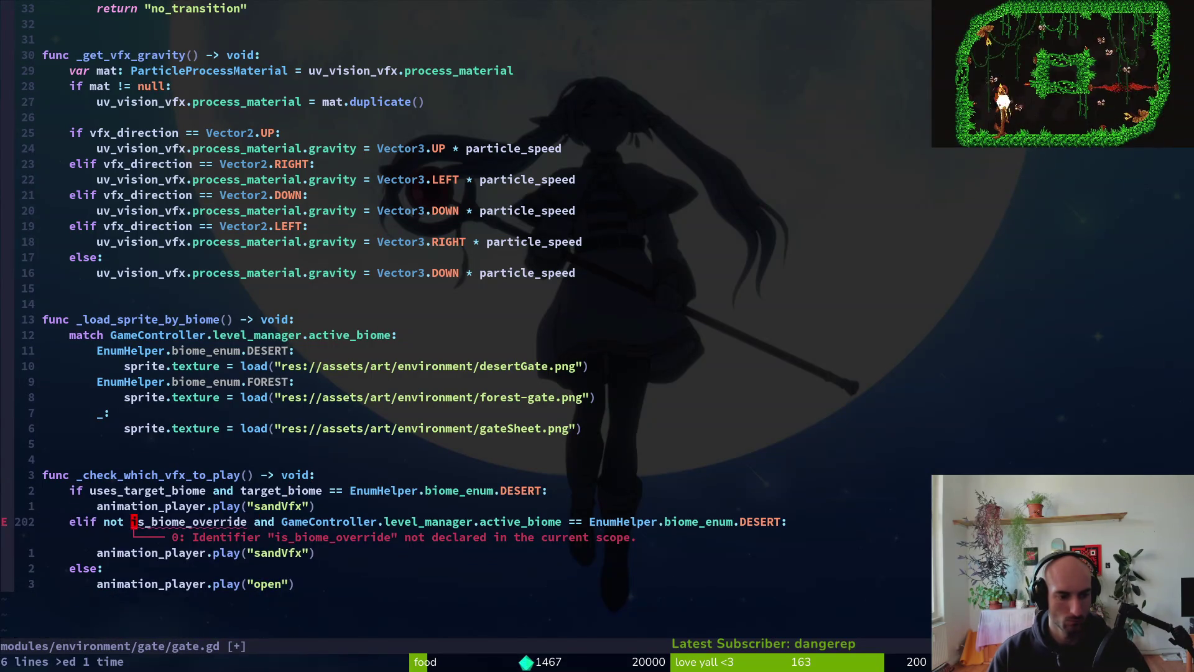
{"action": "type", "text": "ciwuse"}
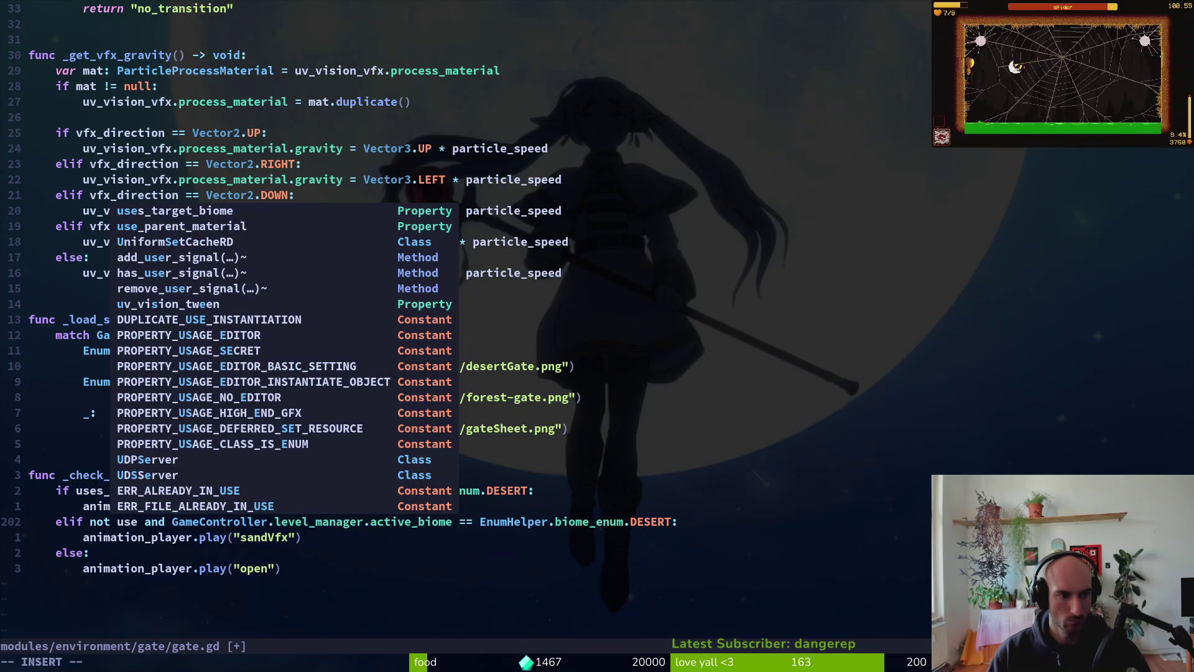
{"action": "key", "text": "Return"}
{"action": "key", "text": "Escape"}
{"action": "key", "text": "b"}
{"action": "key", "text": "h"}
{"action": "key", "text": "l"}
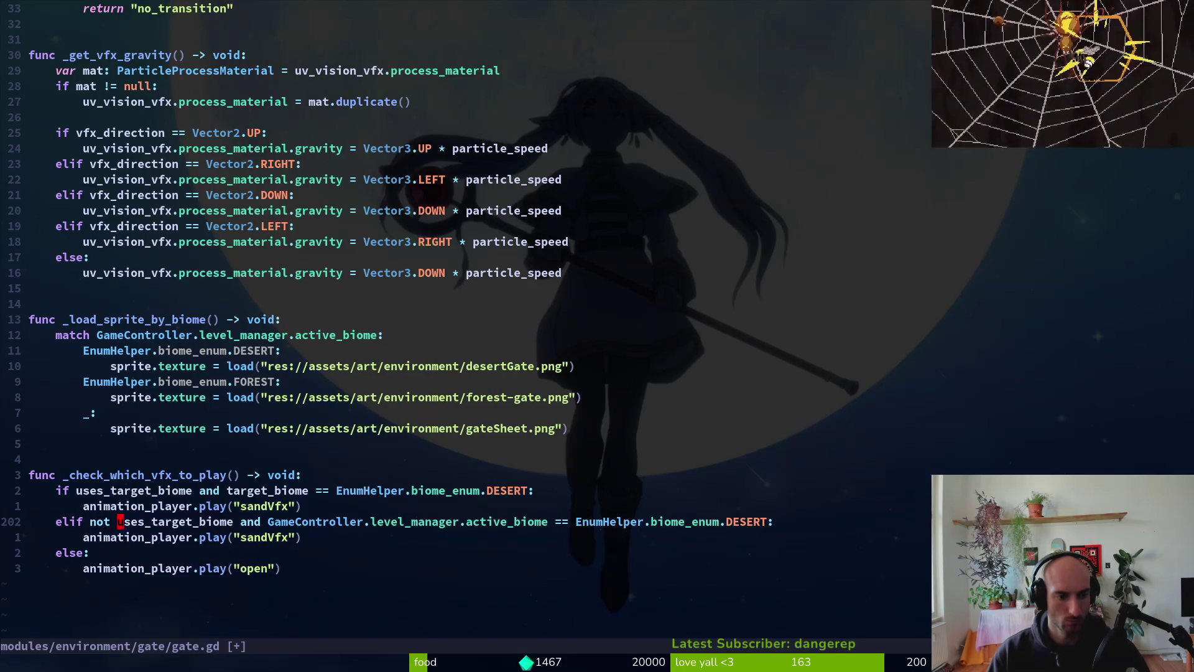
{"action": "key", "text": "c"}
{"action": "key", "text": "b"}
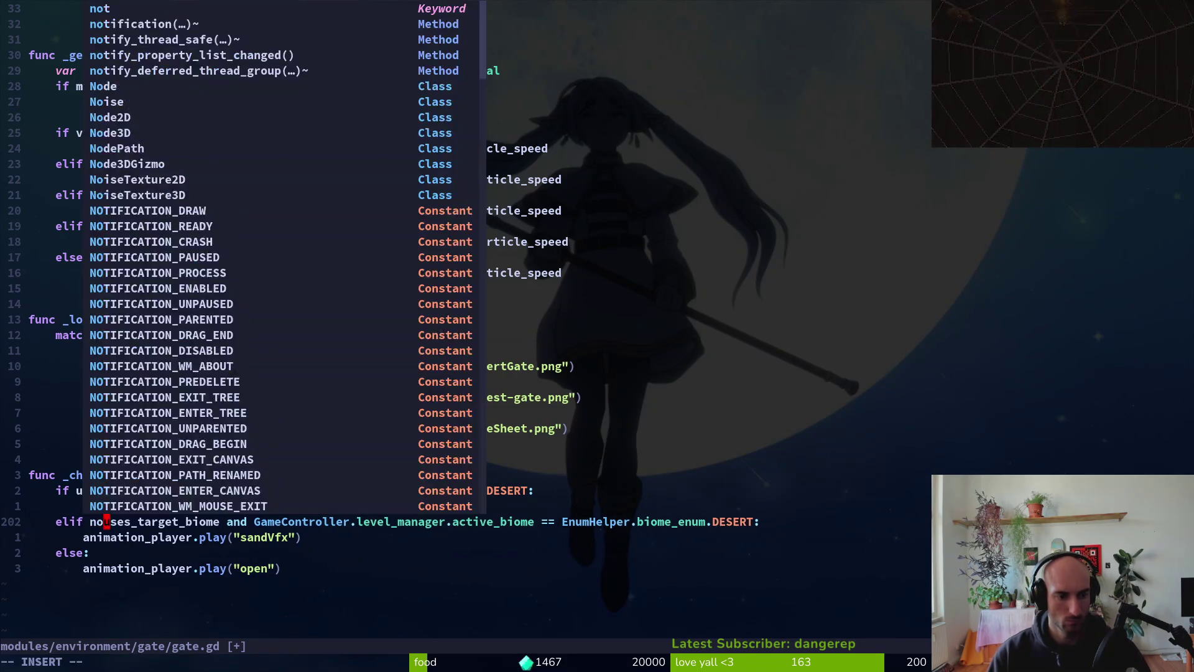
{"action": "type", "text": "!"}
{"action": "key", "text": "Escape"}
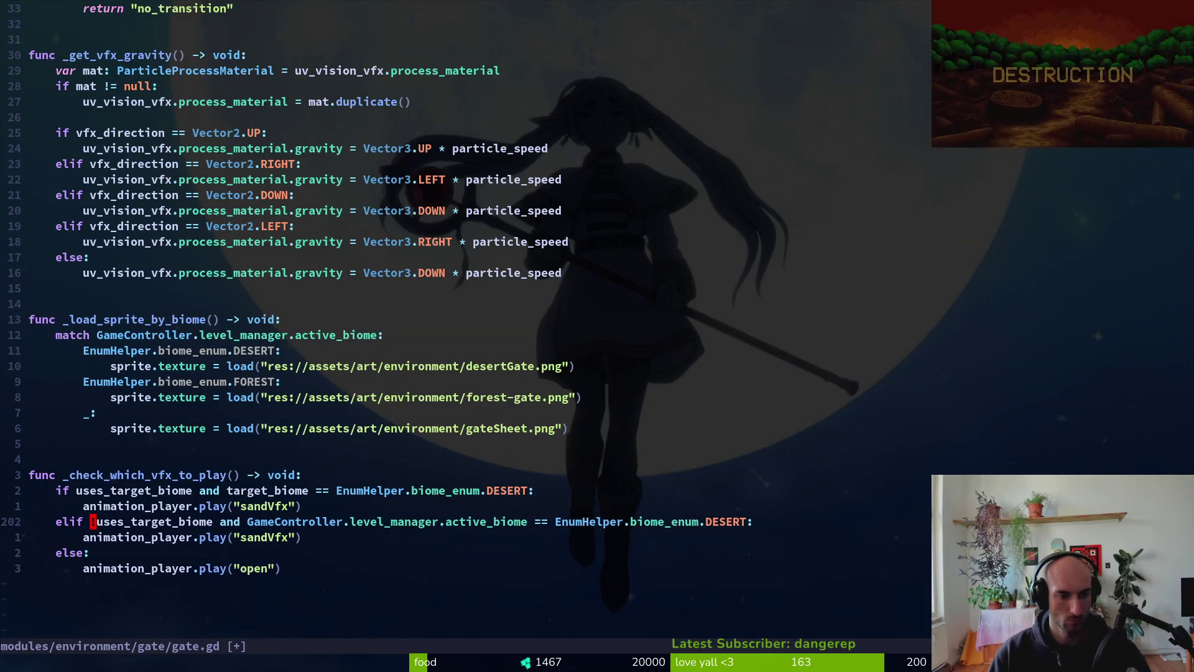
{"action": "type", "text": ":w"}
{"action": "key", "text": "Return"}
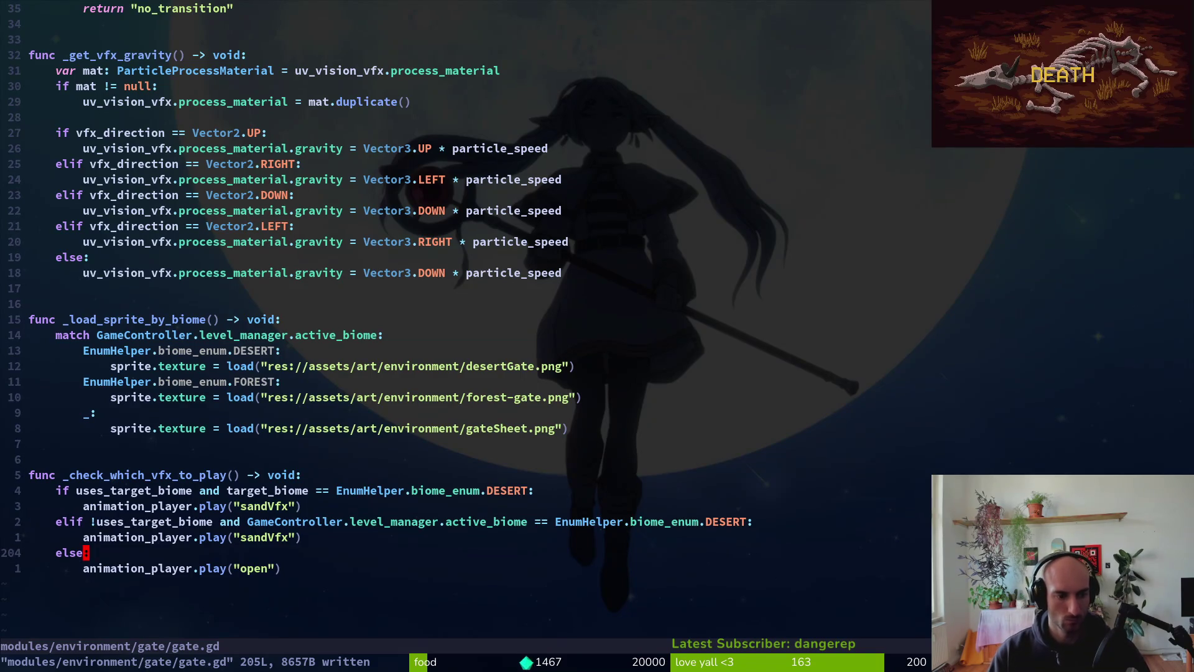
- Move up through gate.gd to the open_gate function
{"action": "key", "text": "2"}
{"action": "key", "text": "1"}
{"action": "key", "text": "k"}
{"action": "key", "text": "ctrl+u"}
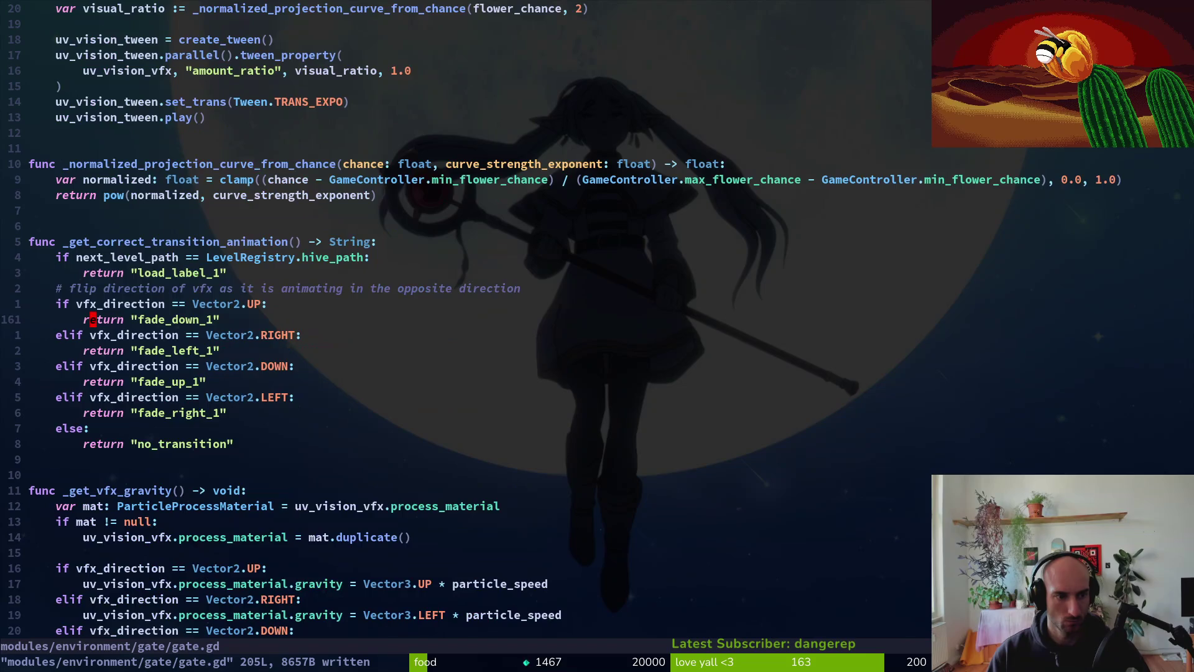
{"action": "key", "text": "ctrl+u"}
{"action": "key", "text": "ctrl+u"}
{"action": "key", "text": "ctrl+u"}
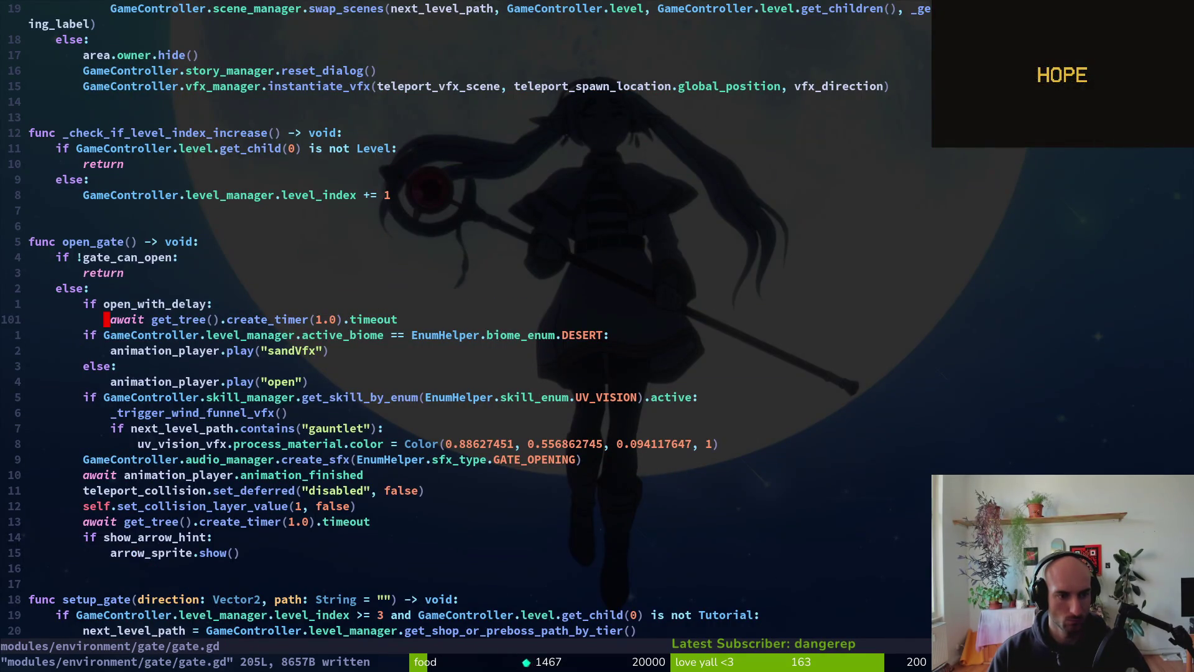
- Insert a _check_which_vfx_to_play() call above open_gate's biome if/else
{"action": "key", "text": "V"}
{"action": "key", "text": "j"}
{"action": "key", "text": "j"}
{"action": "key", "text": "j"}
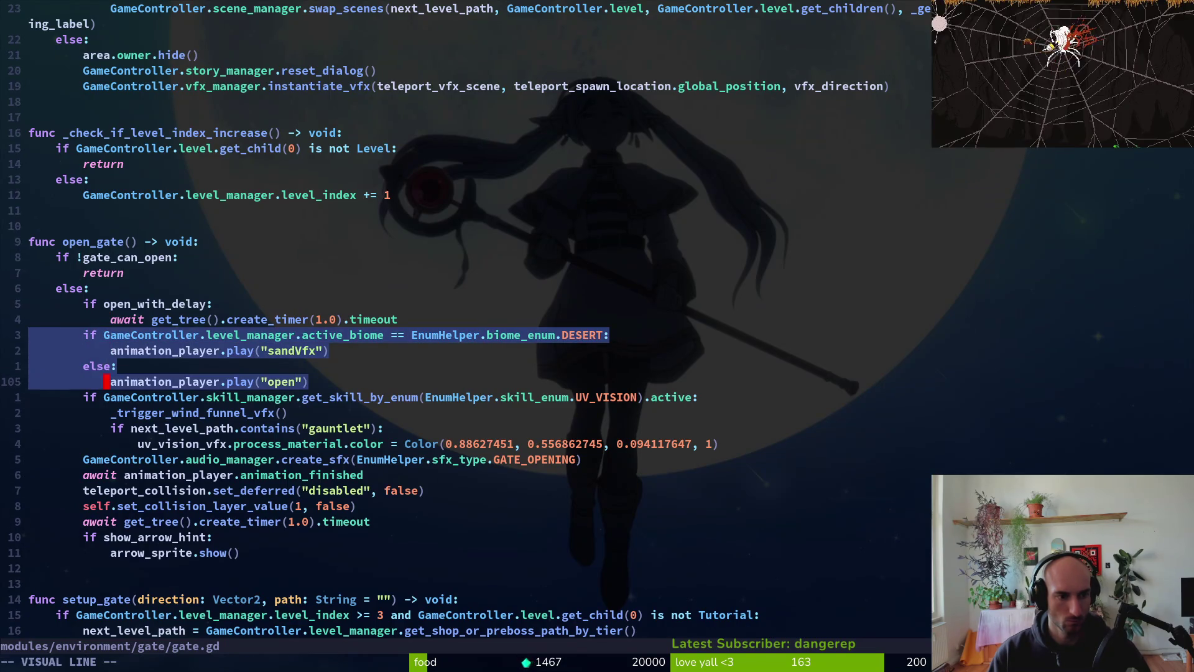
{"action": "key", "text": "Escape"}
{"action": "key", "text": "minus"}
{"action": "type", "text": "O_che"}
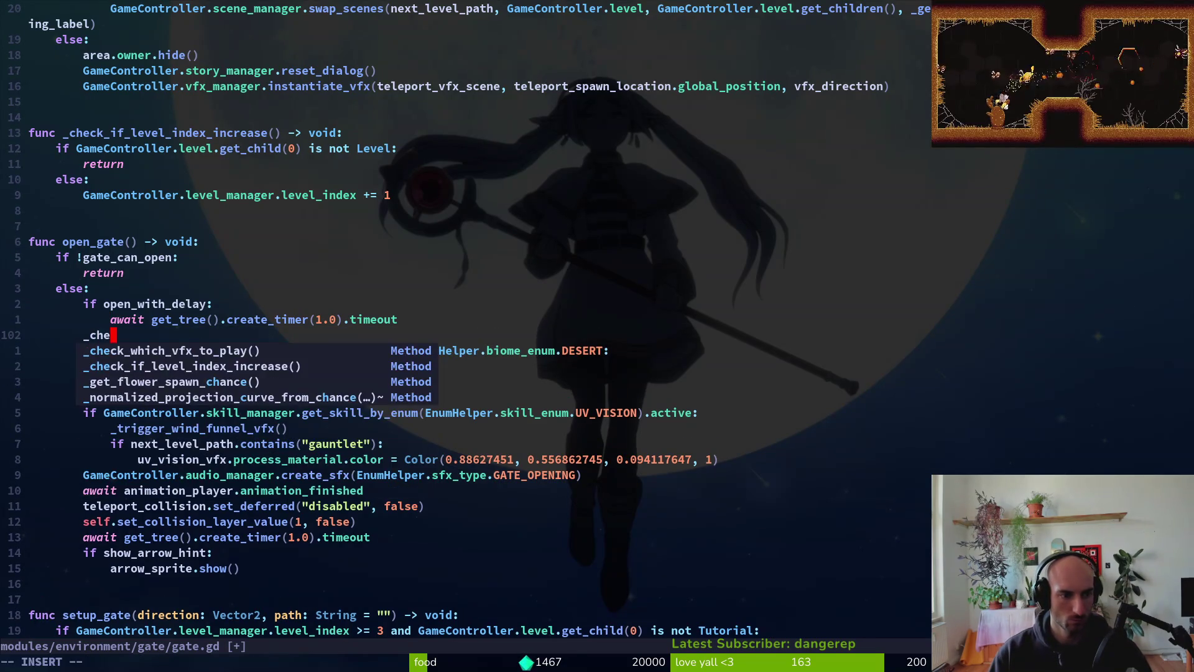
{"action": "key", "text": "Return"}
{"action": "key", "text": "Escape"}
- Delete the four inline biome if/else lines from open_gate and save gate.gd
{"action": "key", "text": "j"}
{"action": "key", "text": "V"}
{"action": "key", "text": "j"}
{"action": "key", "text": "j"}
{"action": "key", "text": "j"}
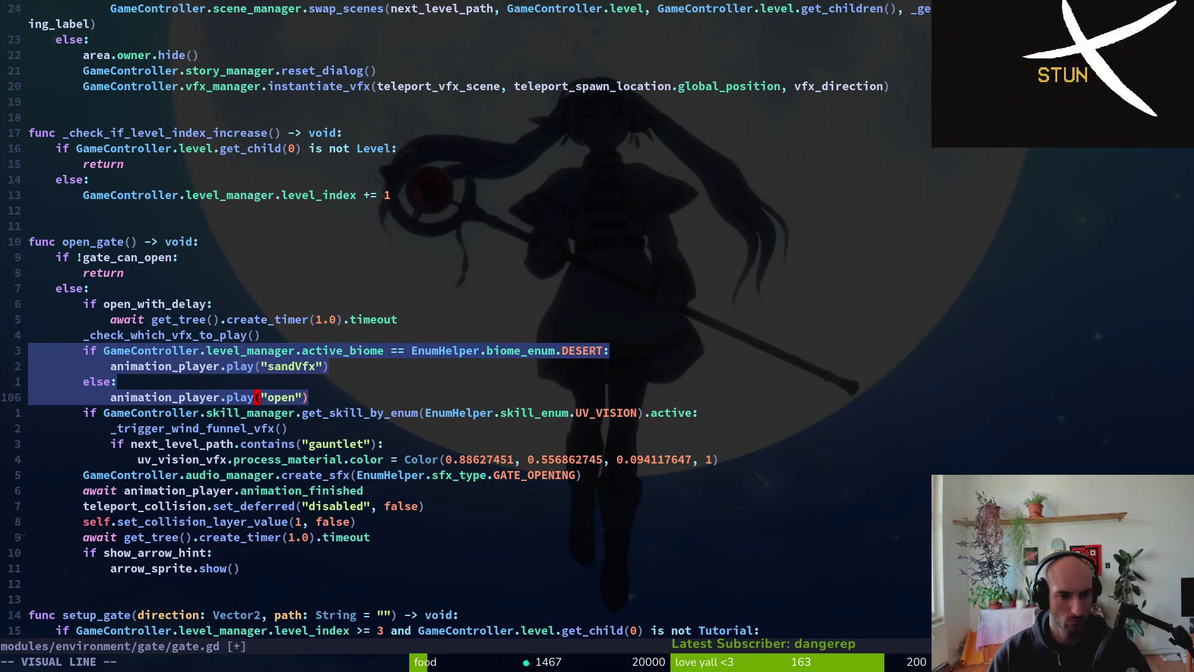
{"action": "key", "text": "Escape"}
{"action": "key", "text": "V"}
{"action": "key", "text": "k"}
{"action": "key", "text": "k"}
{"action": "key", "text": "k"}
{"action": "type", "text": "d:w"}
{"action": "key", "text": "Return"}
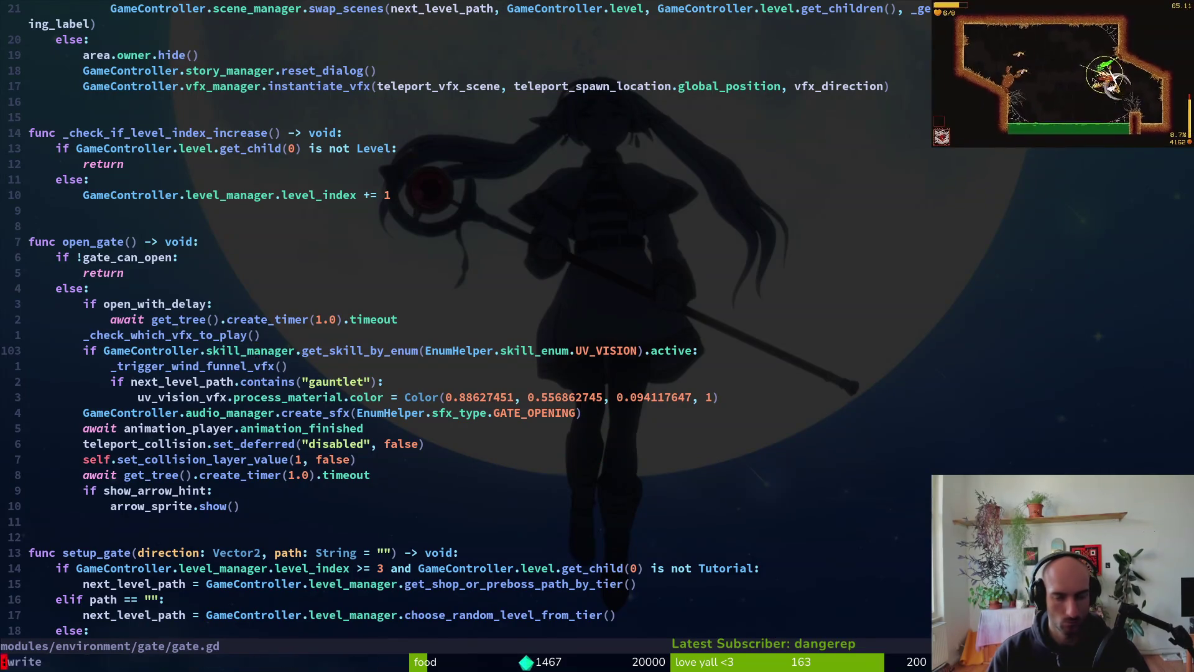
{"action": "key", "text": "alt+Tab"}
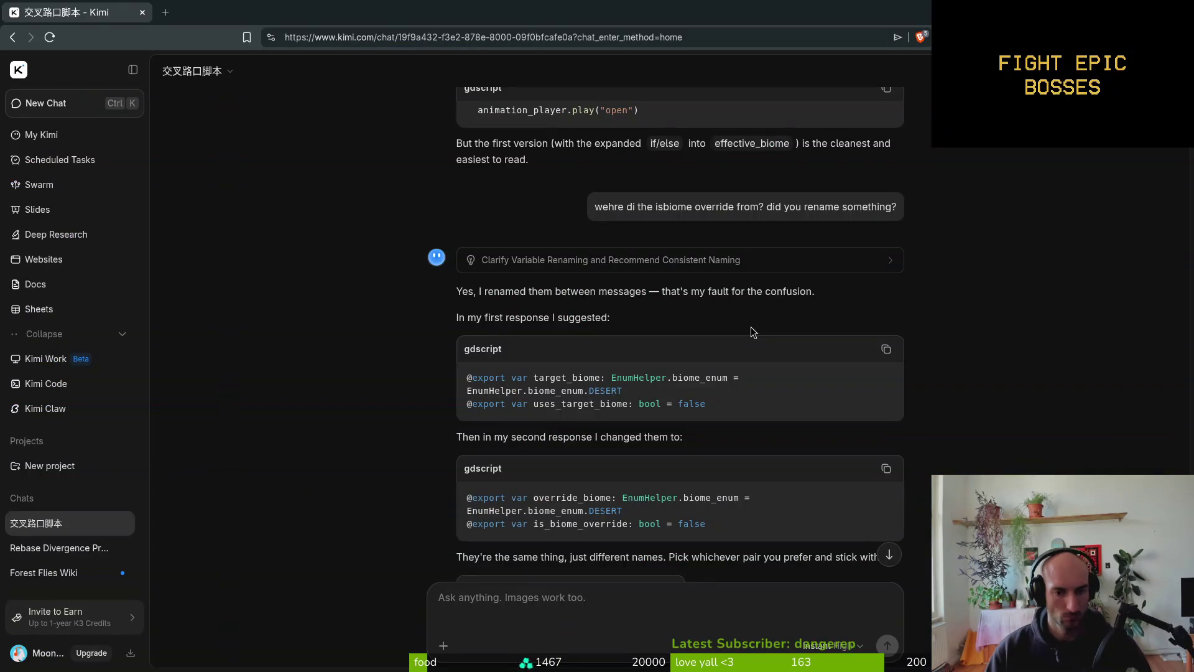
- Scroll Kimi's chat to the _load_sprite_by_biome suggestion choosing target_biome or active_biome
{"action": "scroll", "coordinate": [774, 411], "scroll_direction": "down", "scroll_amount": 5}
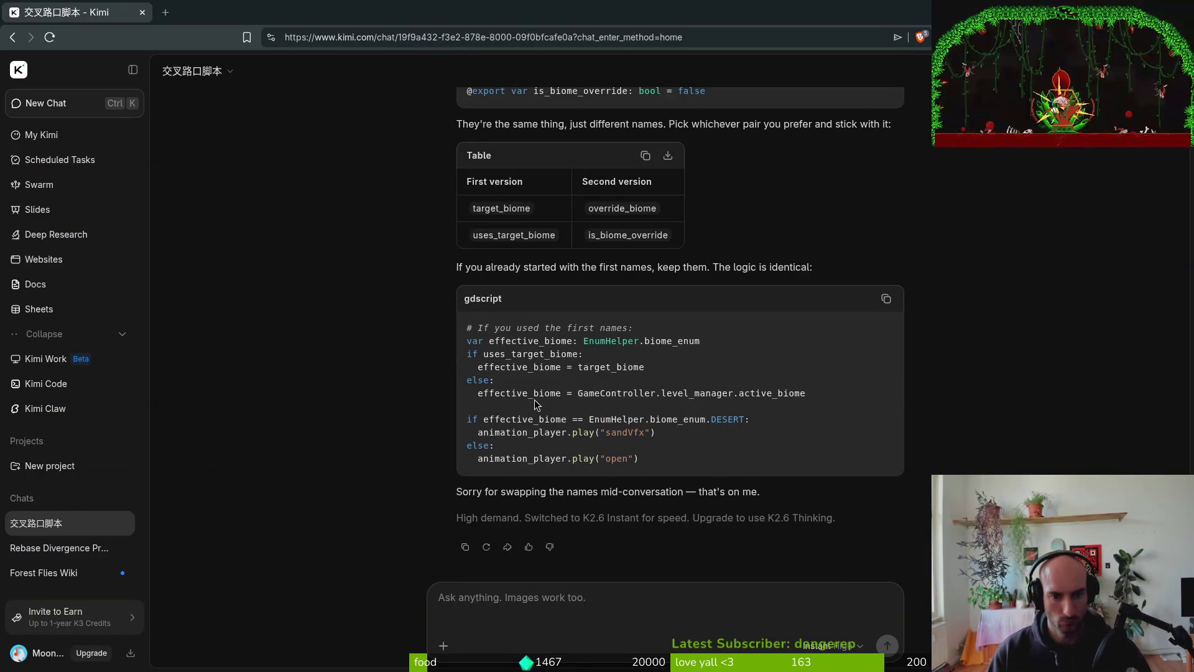
{"action": "scroll", "coordinate": [547, 411], "scroll_direction": "up", "scroll_amount": 10}
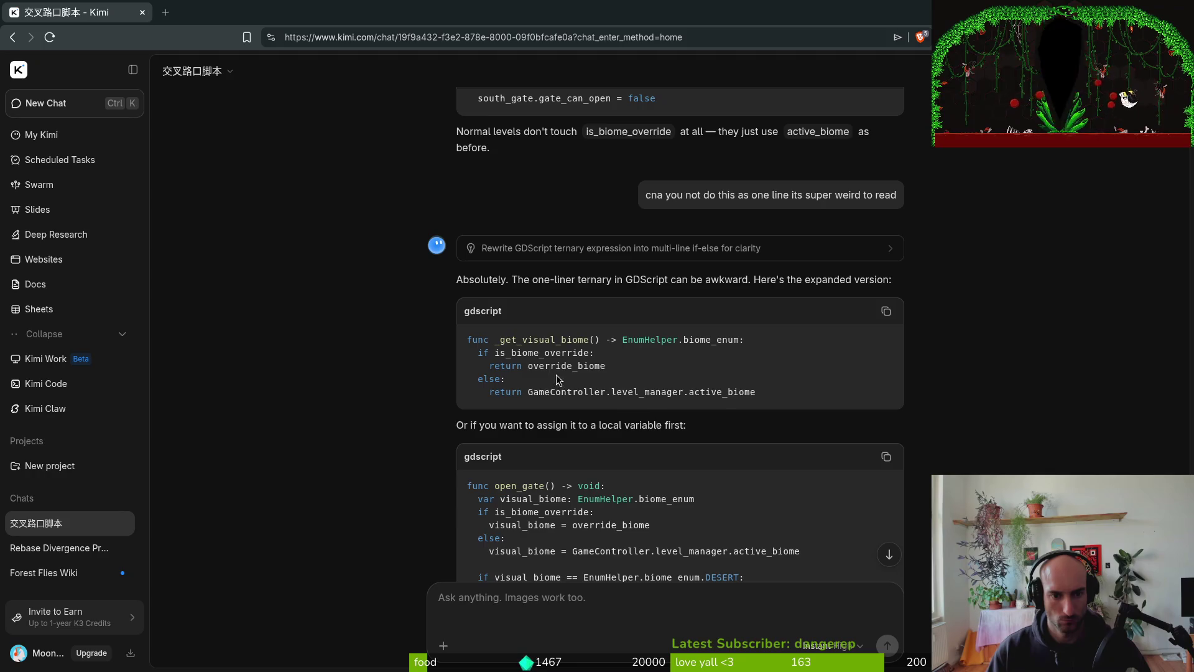
{"action": "scroll", "coordinate": [557, 380], "scroll_direction": "down", "scroll_amount": 15}
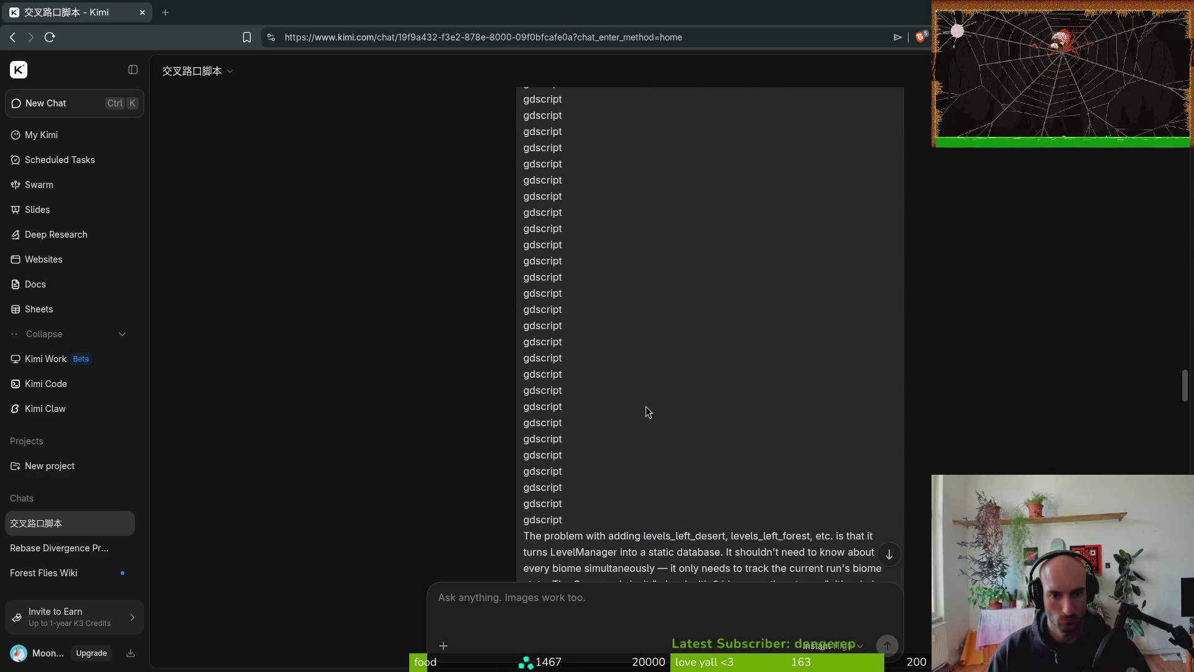
{"action": "scroll", "coordinate": [646, 411], "scroll_direction": "up", "scroll_amount": 15}
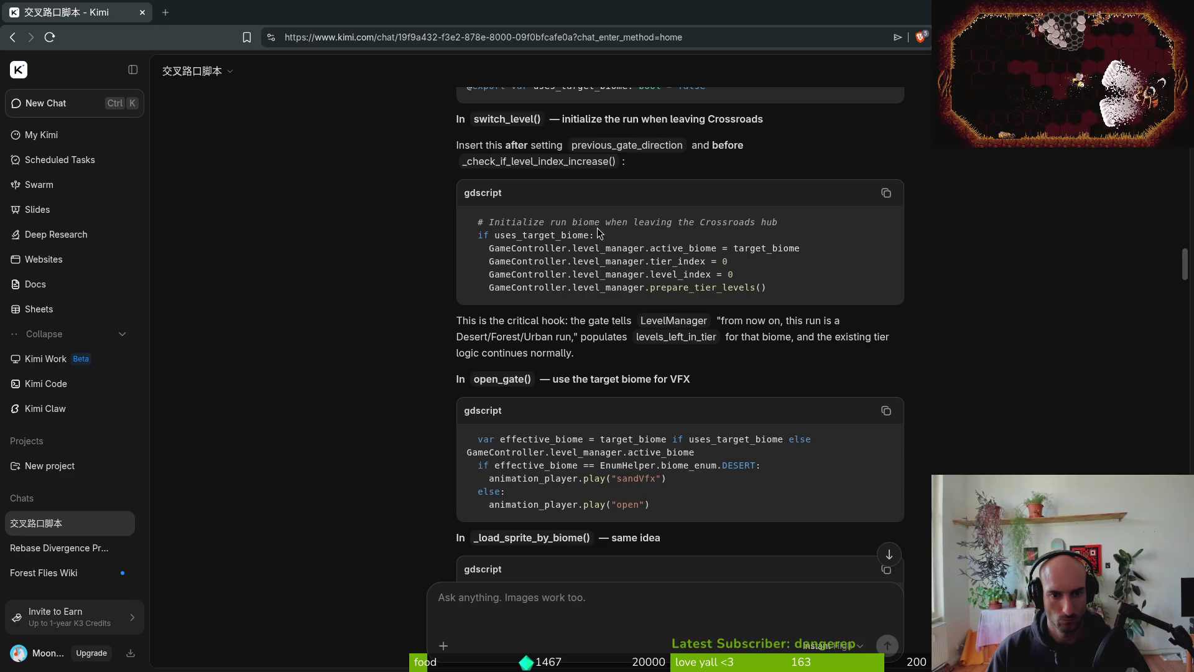
{"action": "scroll", "coordinate": [562, 241], "scroll_direction": "down", "scroll_amount": 1}
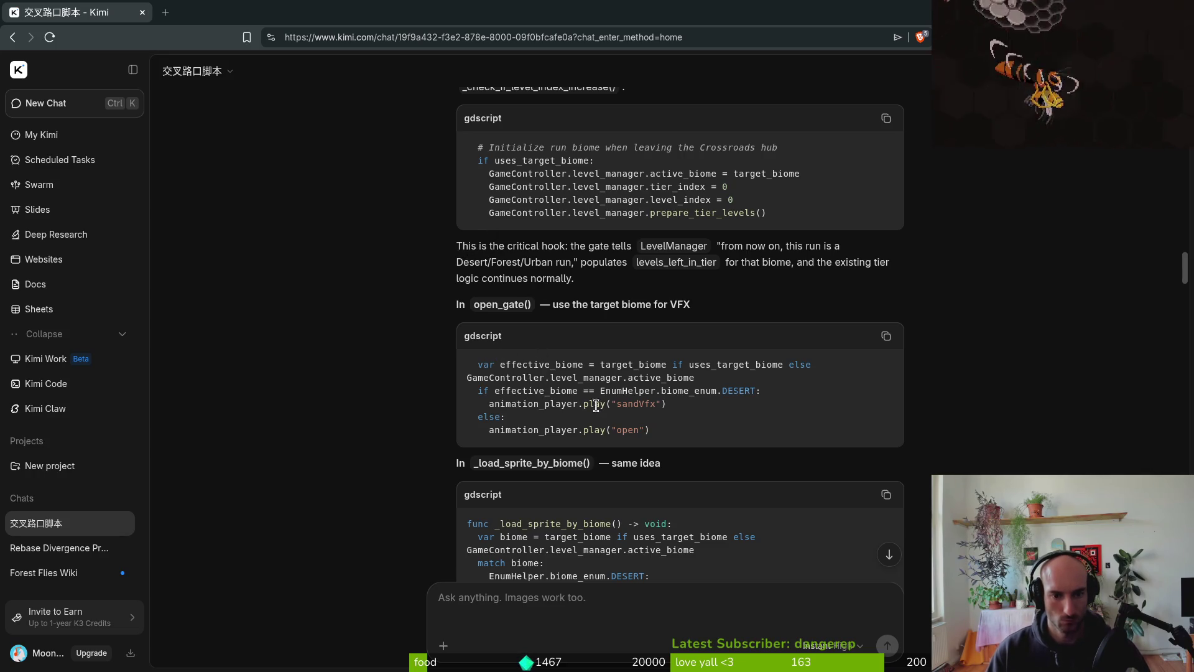
{"action": "scroll", "coordinate": [587, 425], "scroll_direction": "down", "scroll_amount": 2}
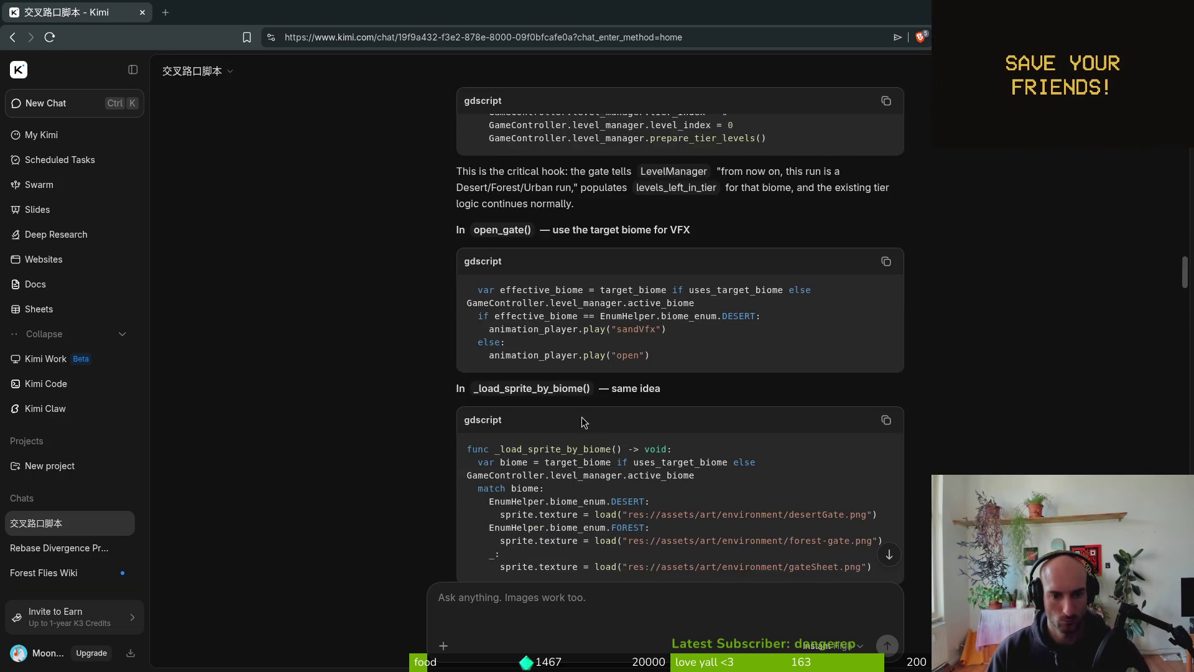
{"action": "scroll", "coordinate": [593, 410], "scroll_direction": "down", "scroll_amount": 1}
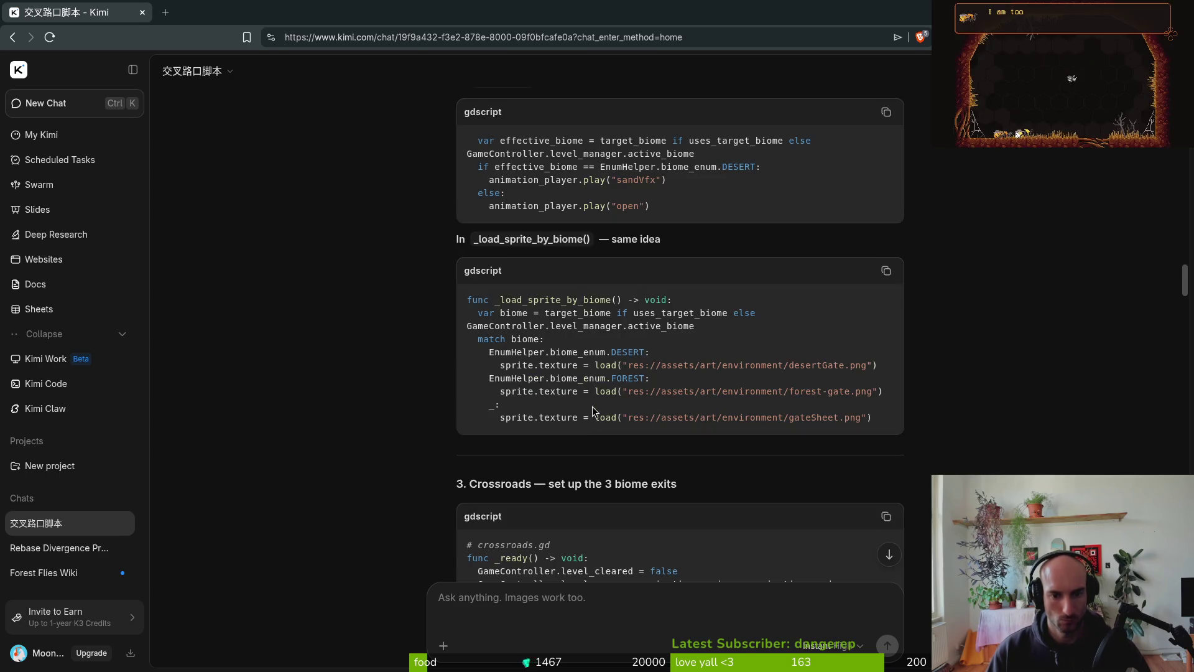
{"action": "key", "text": "alt+Tab"}
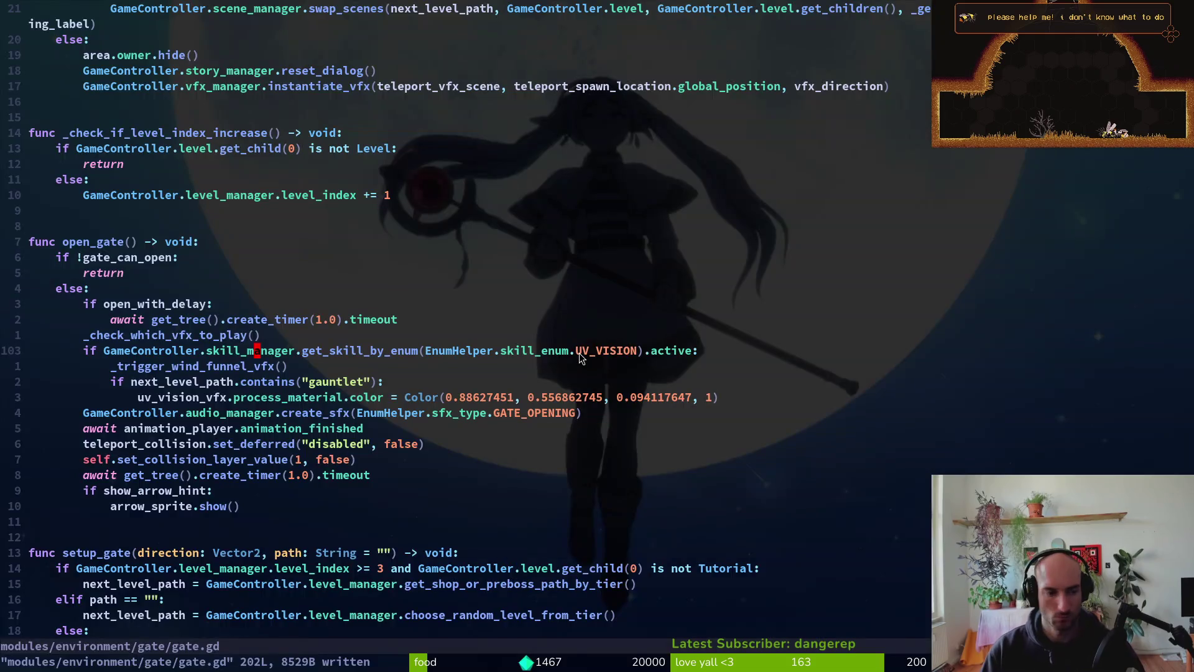
- Start an 'if uses_target_biome' condition in _load_sprite_by_biome, checking Kimi's suggested code
{"action": "key", "text": "G"}
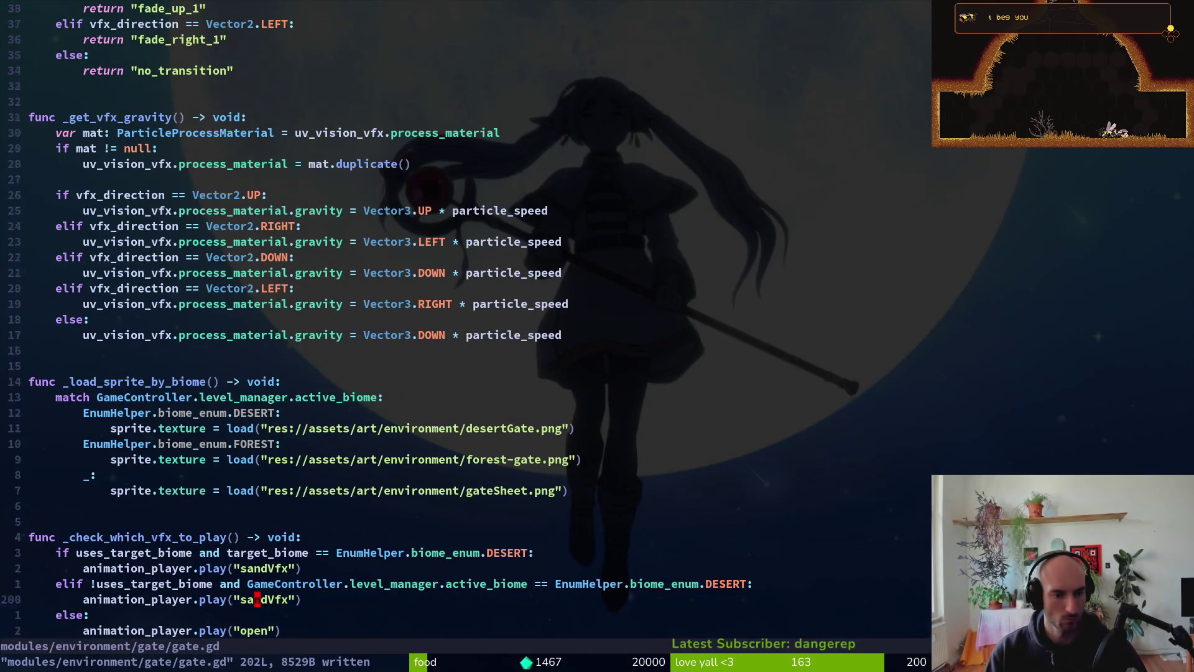
{"action": "key", "text": "alt+Tab"}
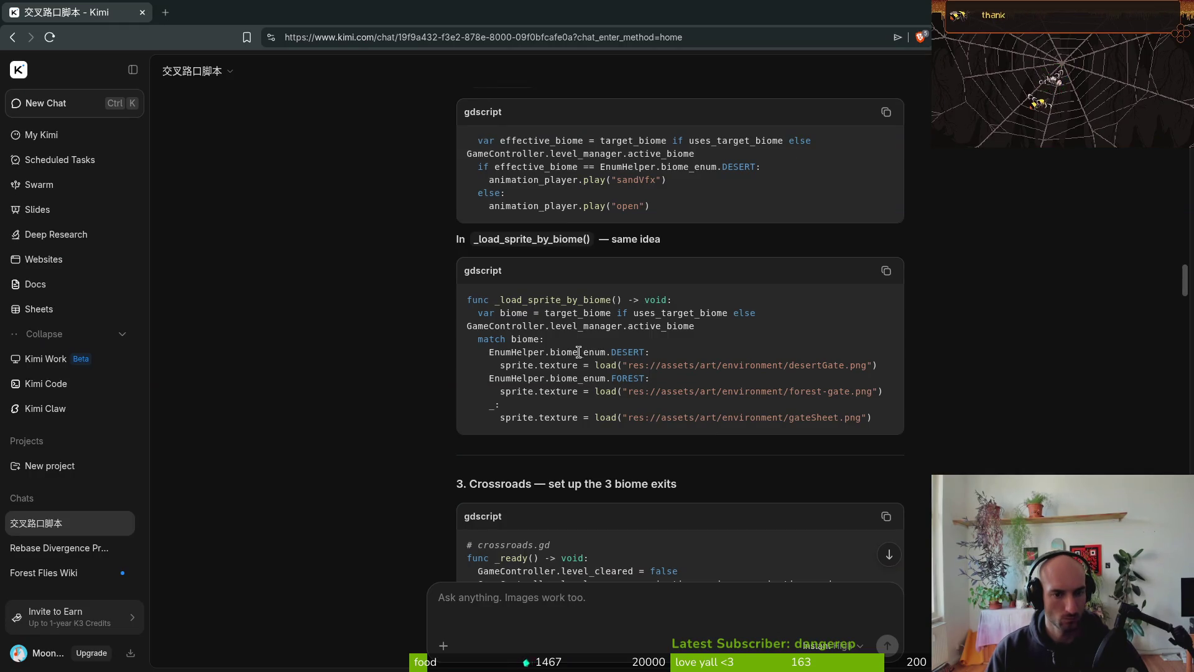
{"action": "key", "text": "alt+Tab"}
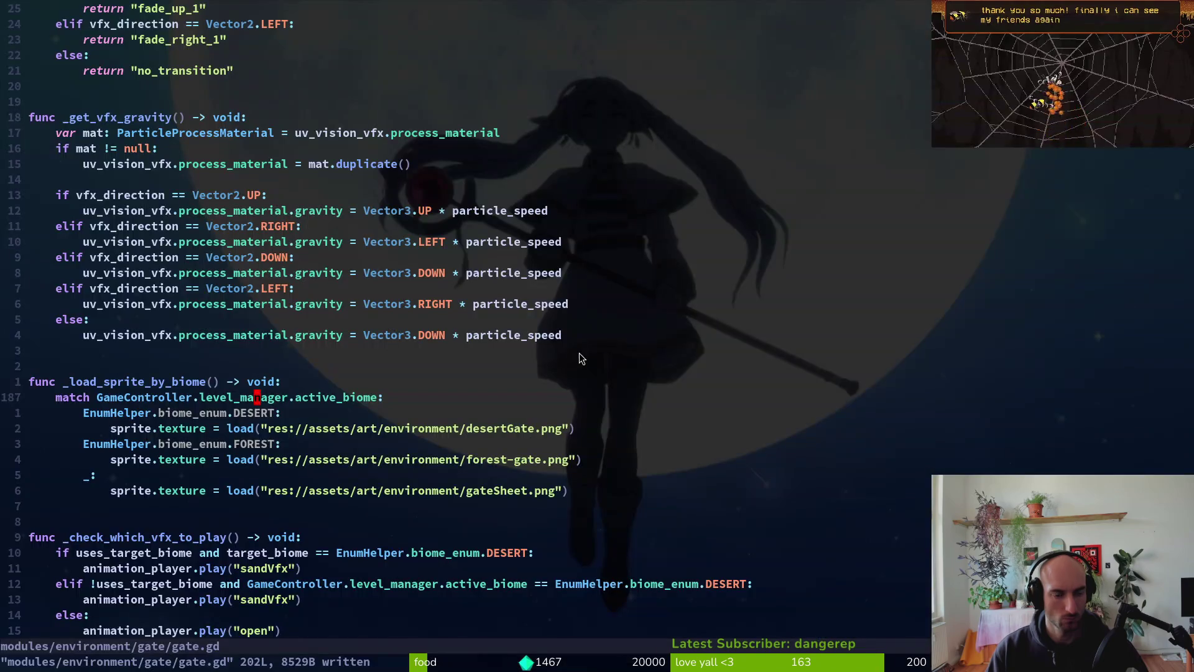
{"action": "key", "text": "alt+Tab"}
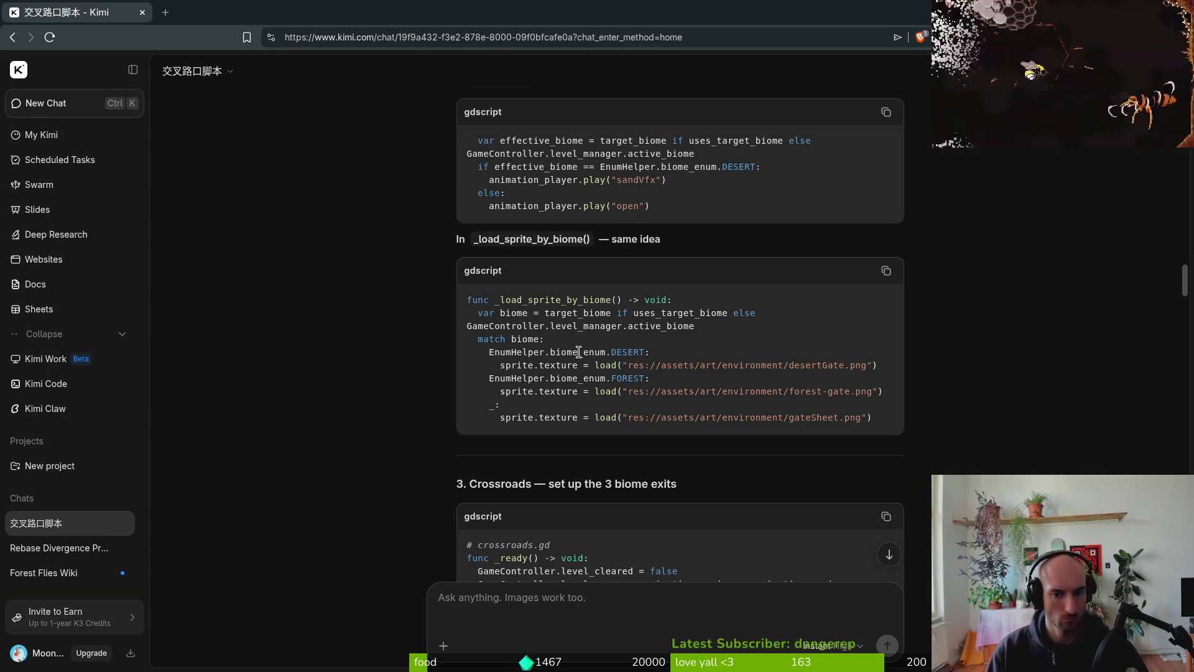
{"action": "key", "text": "alt+Tab"}
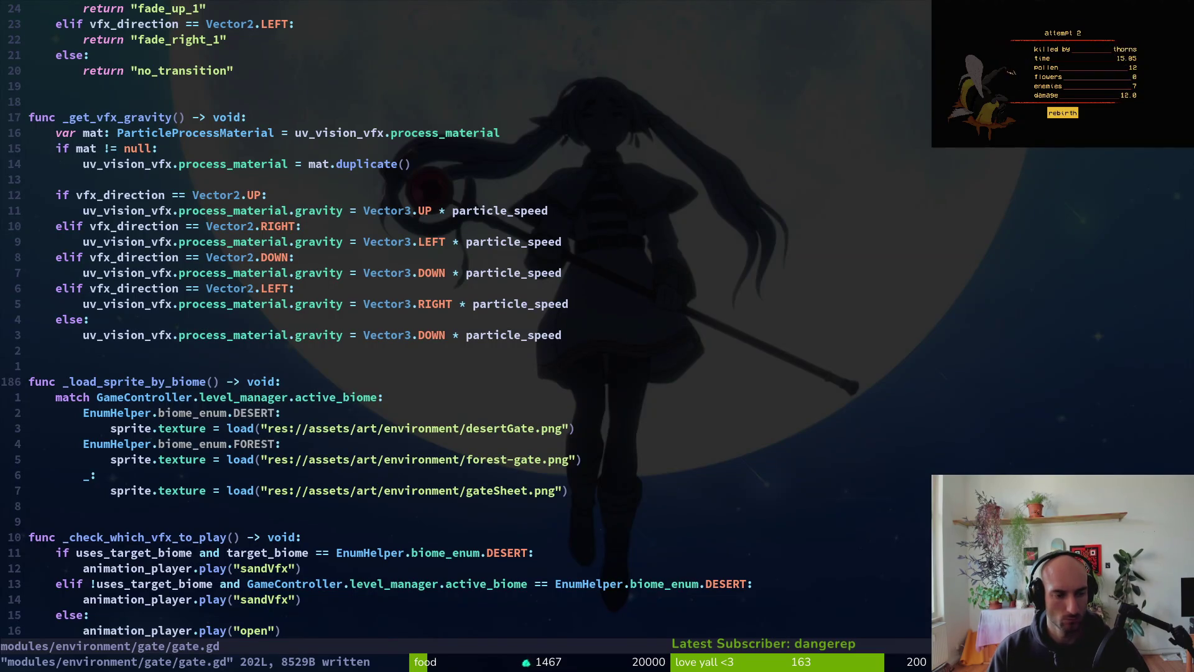
{"action": "type", "text": "oif"}
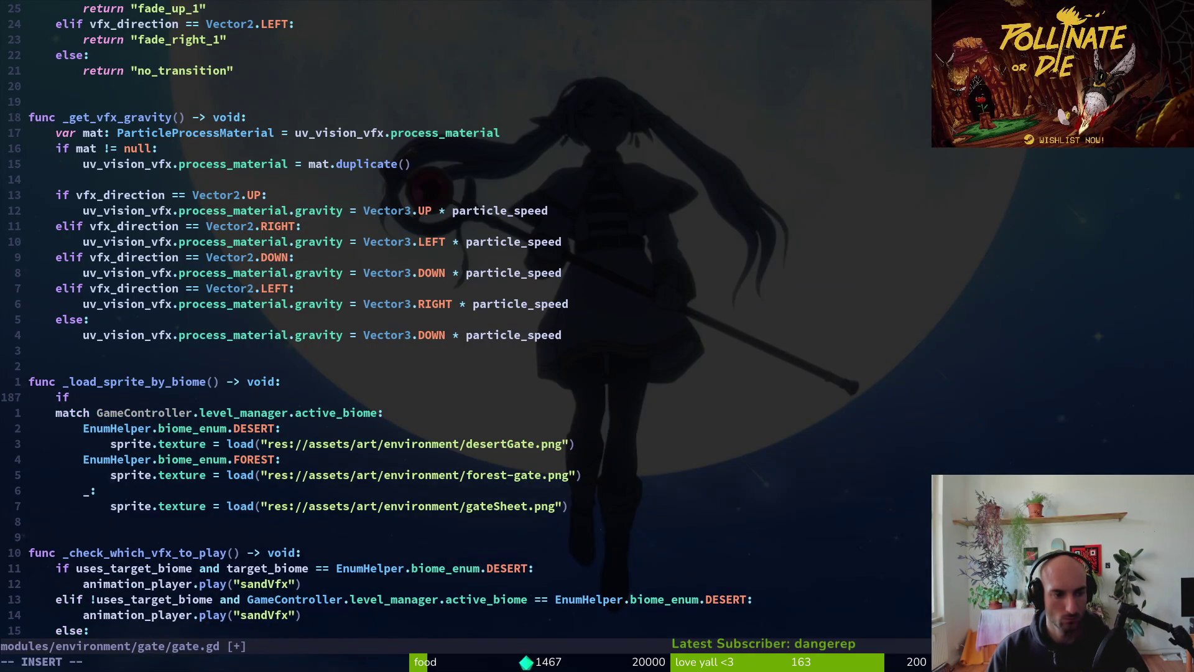
{"action": "type", "text": " ist"}
{"action": "key", "text": "BackSpace"}
{"action": "type", "text": "bio"}
{"action": "key", "text": "BackSpace"}
{"action": "key", "text": "BackSpace"}
{"action": "key", "text": "BackSpace"}
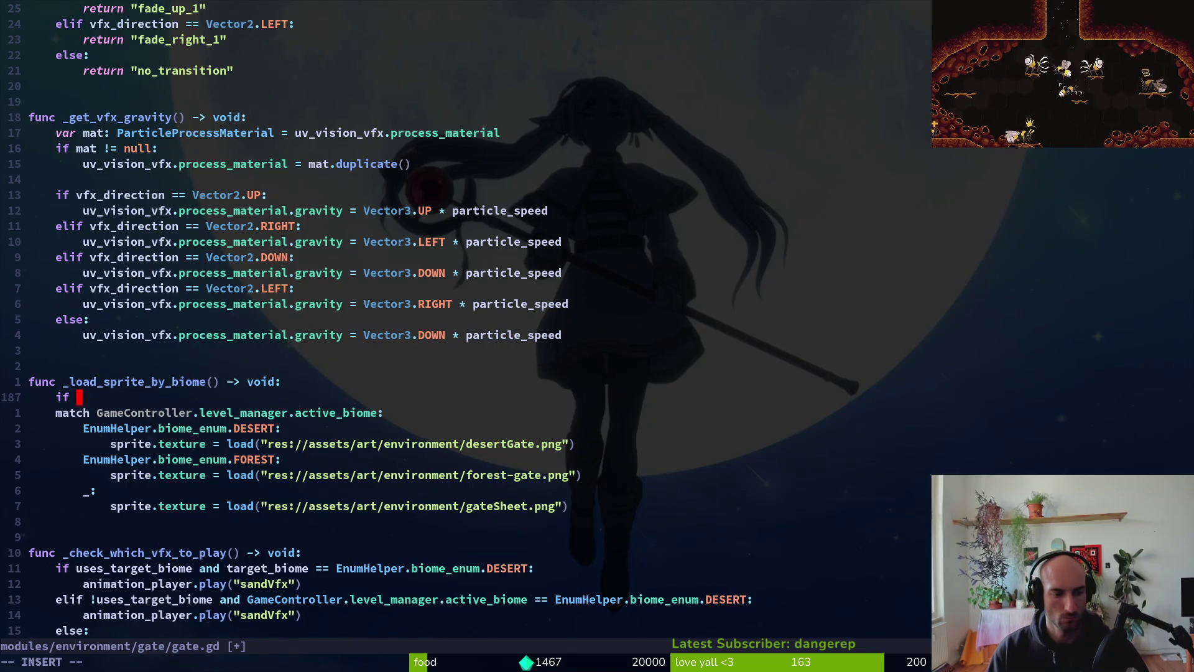
{"action": "type", "text": "uses_target_biome"}
{"action": "key", "text": "Return"}
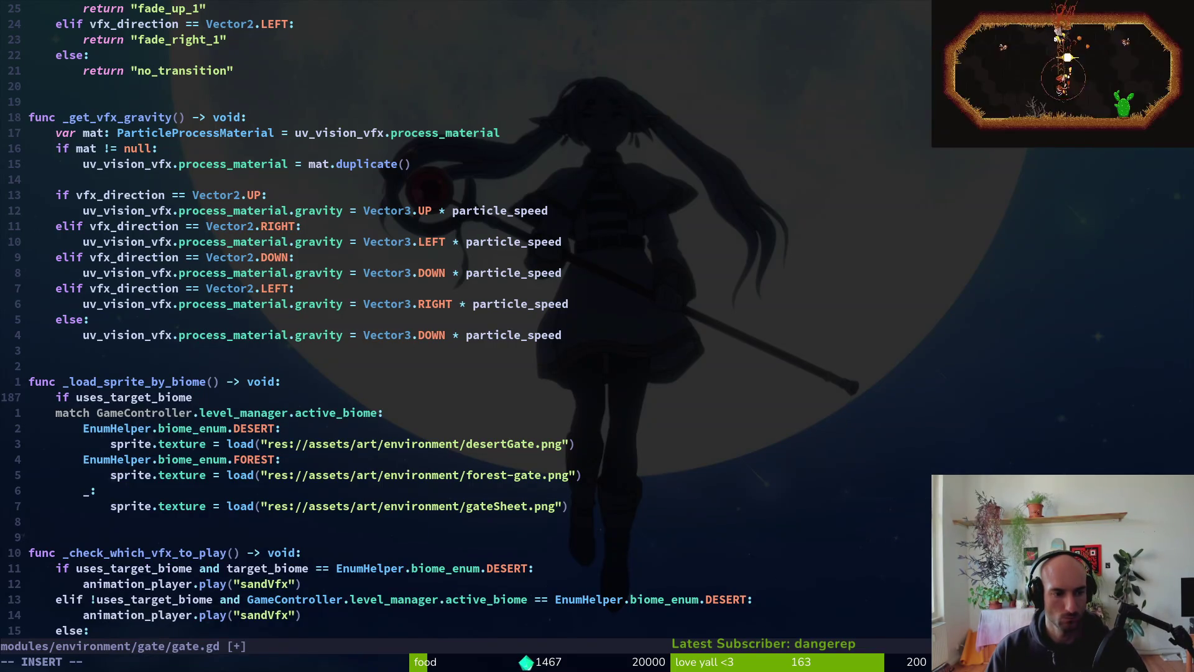
{"action": "key", "text": "alt+Tab"}
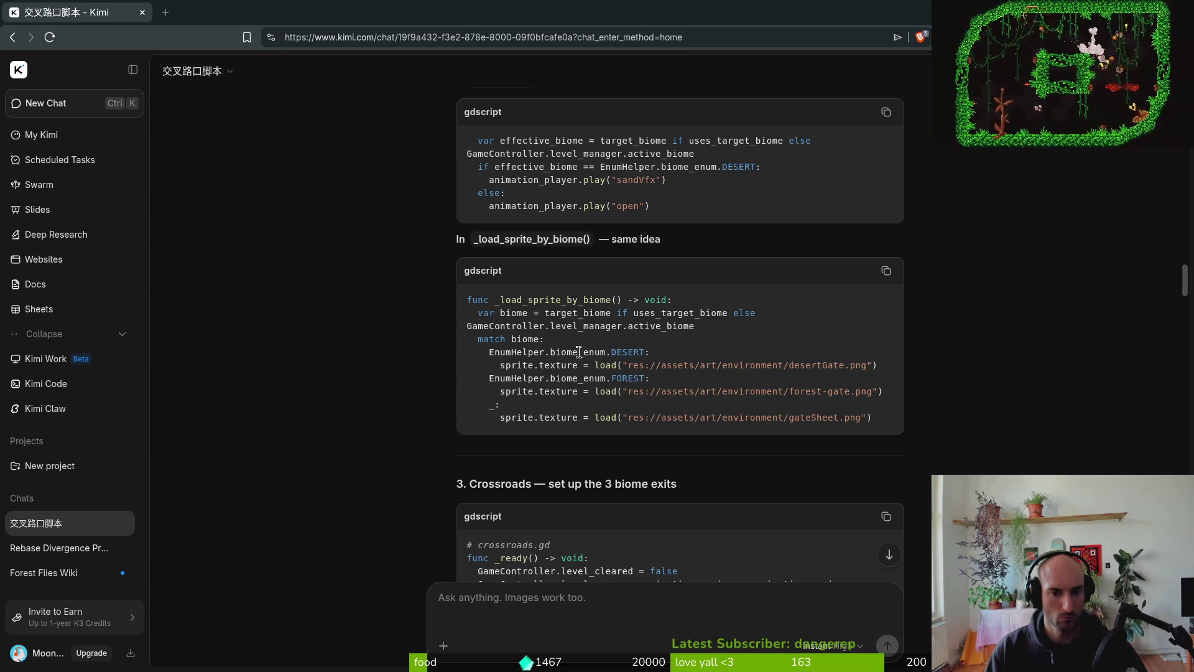
{"action": "key", "text": "alt+Tab"}
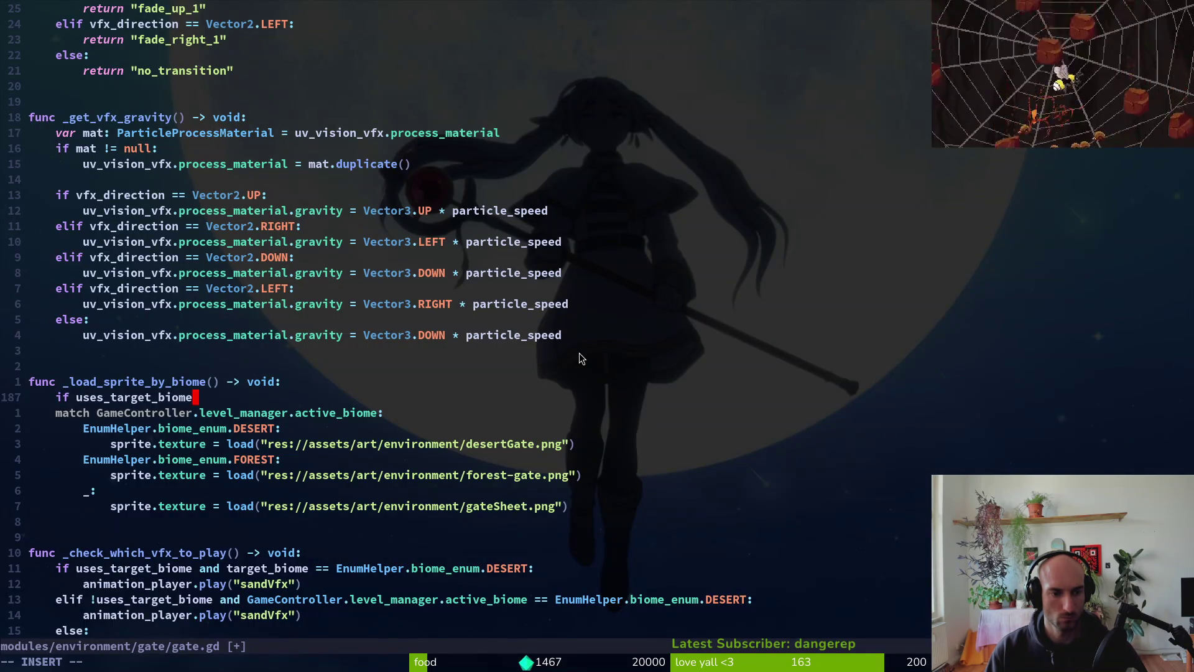
{"action": "key", "text": "alt+Tab"}
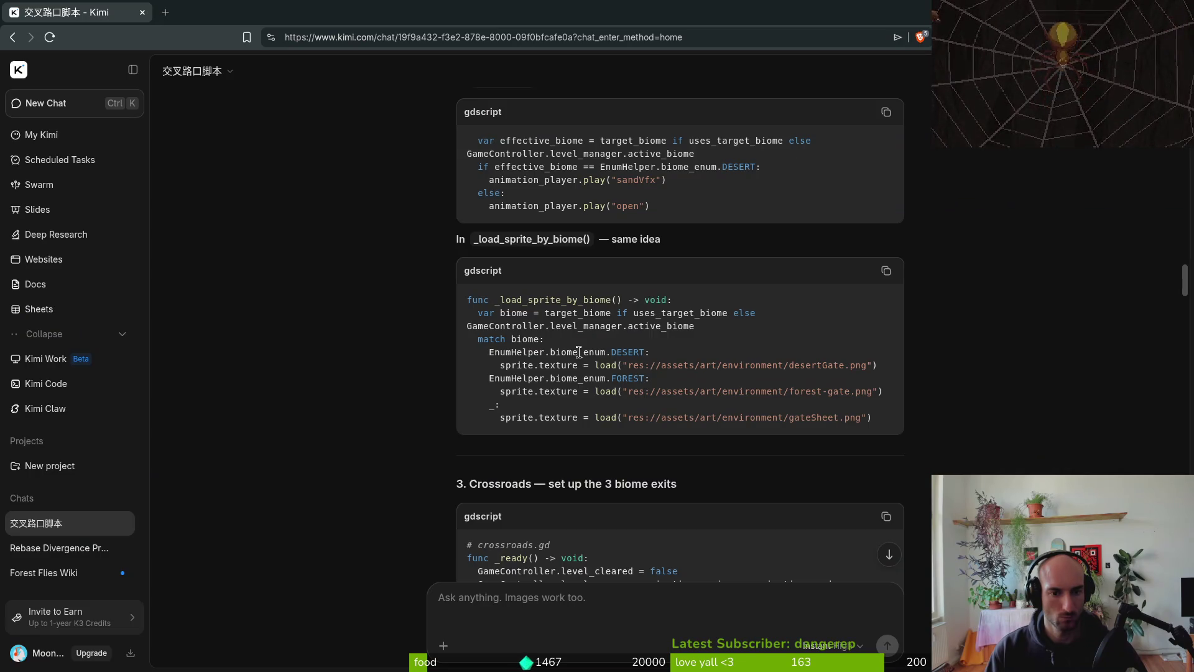
{"action": "key", "text": "alt+Tab"}
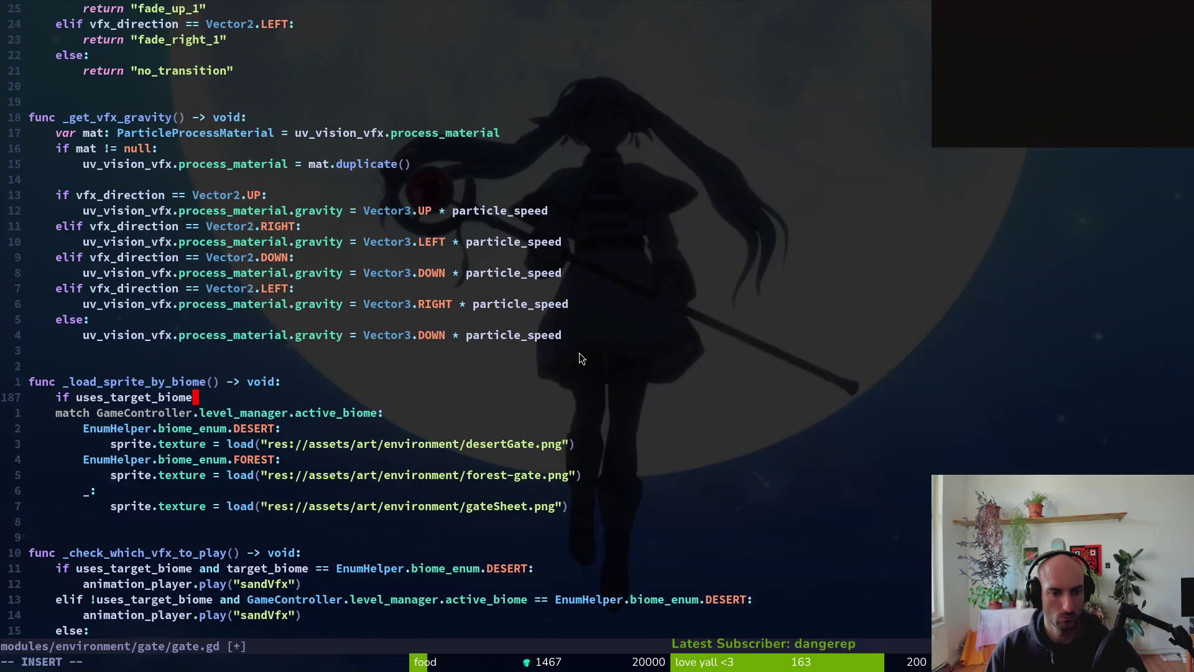
{"action": "key", "text": "BackSpace"}
{"action": "key", "text": "Escape"}
- Declare 'var biome: EnumHelper.BiomeType' on a new line above the if condition
{"action": "key", "text": "alt+Tab"}
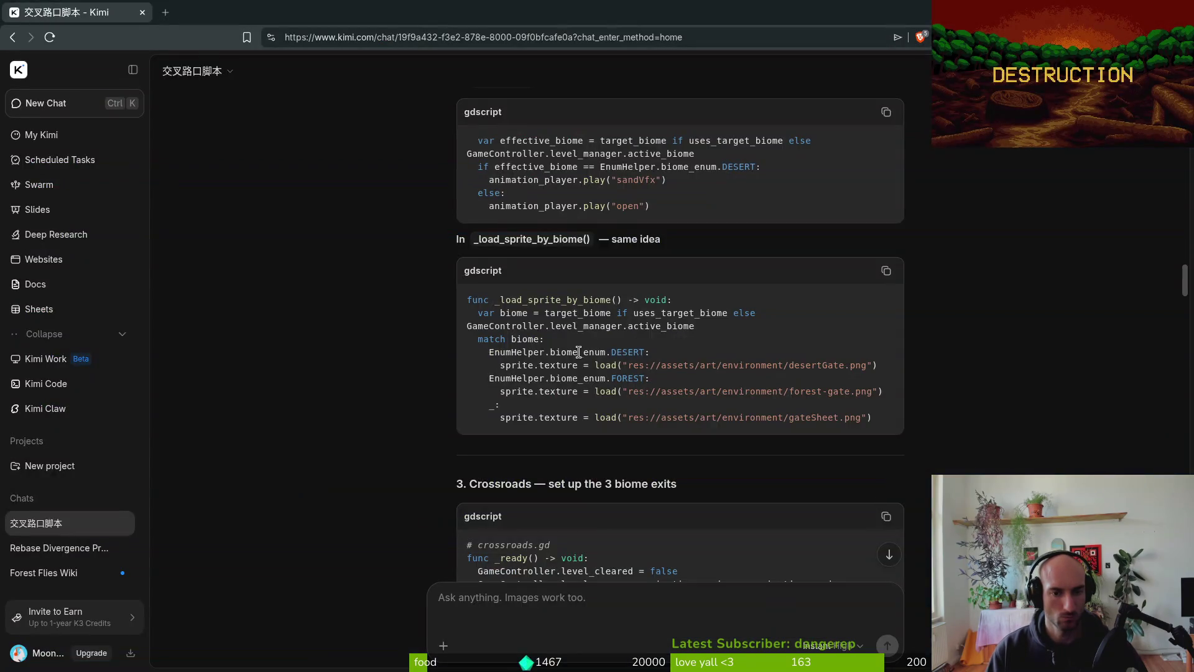
{"action": "key", "text": "alt+Tab"}
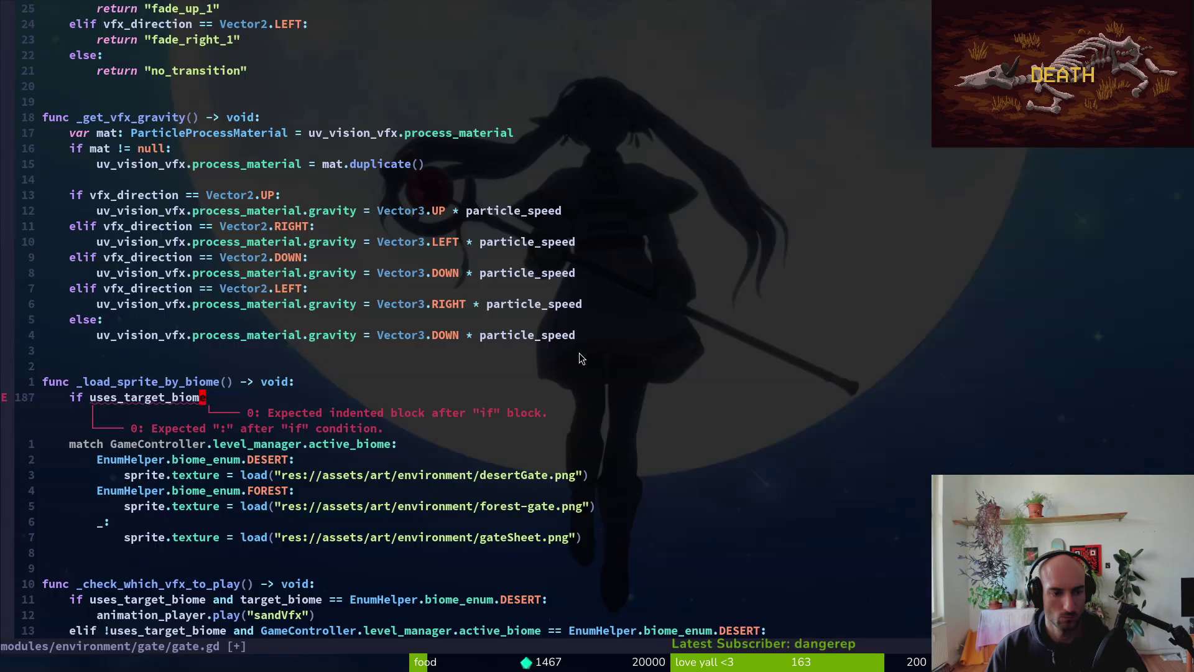
{"action": "type", "text": "Ovar biome:"}
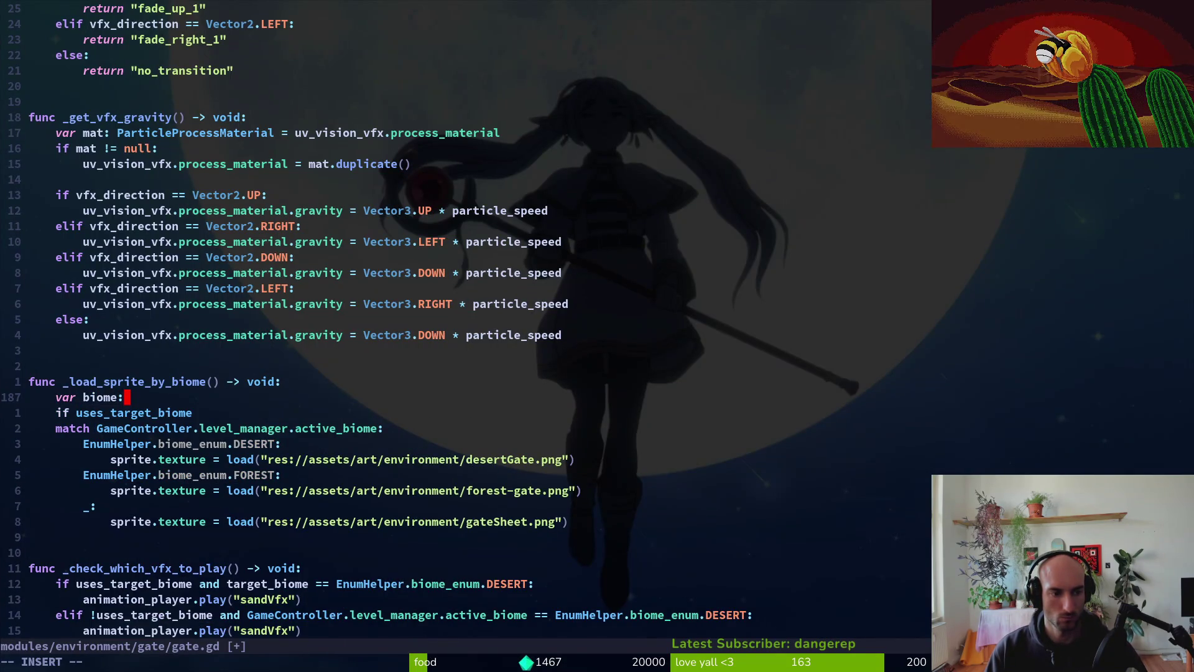
{"action": "key", "text": "alt+Tab"}
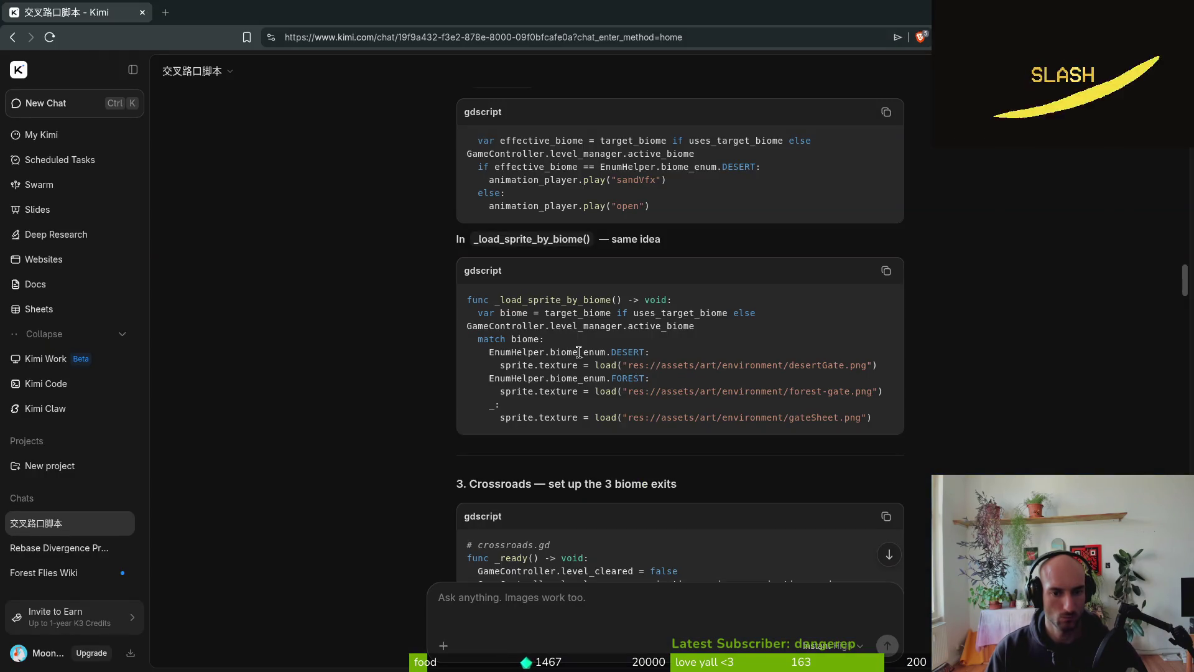
{"action": "key", "text": "alt+Tab"}
{"action": "type", "text": "E"}
{"action": "key", "text": "Tab"}
{"action": "type", "text": ".b"}
{"action": "key", "text": "Down"}
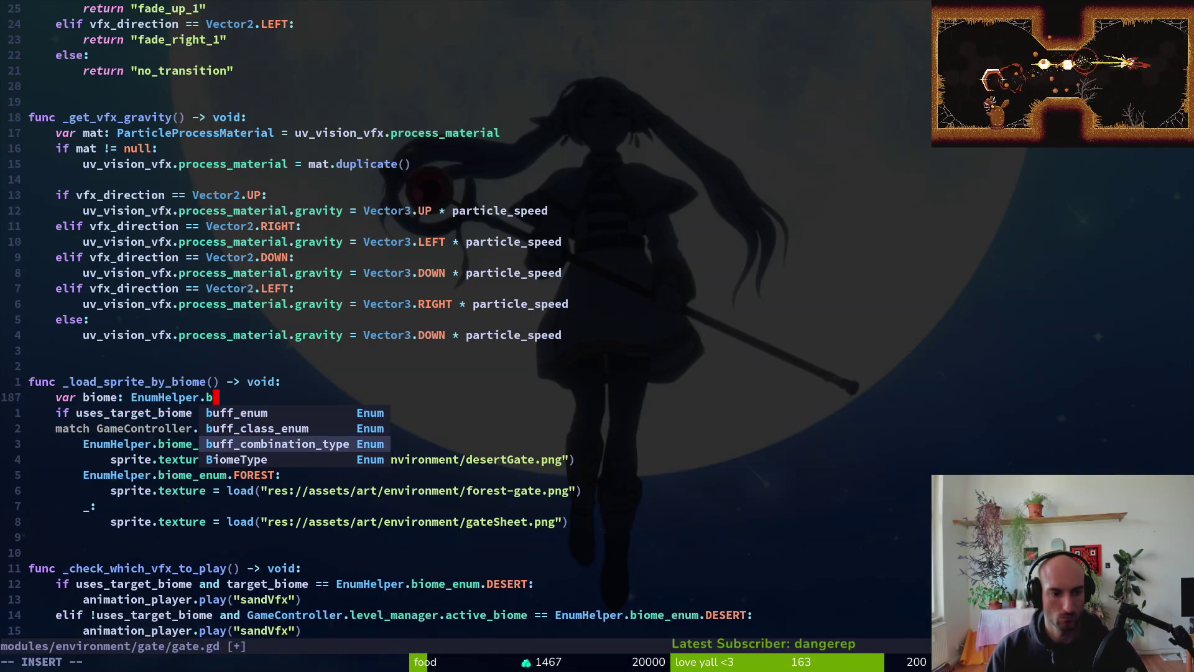
{"action": "key", "text": "Down"}
{"action": "key", "text": "Down"}
{"action": "key", "text": "Return"}
{"action": "key", "text": "Return"}
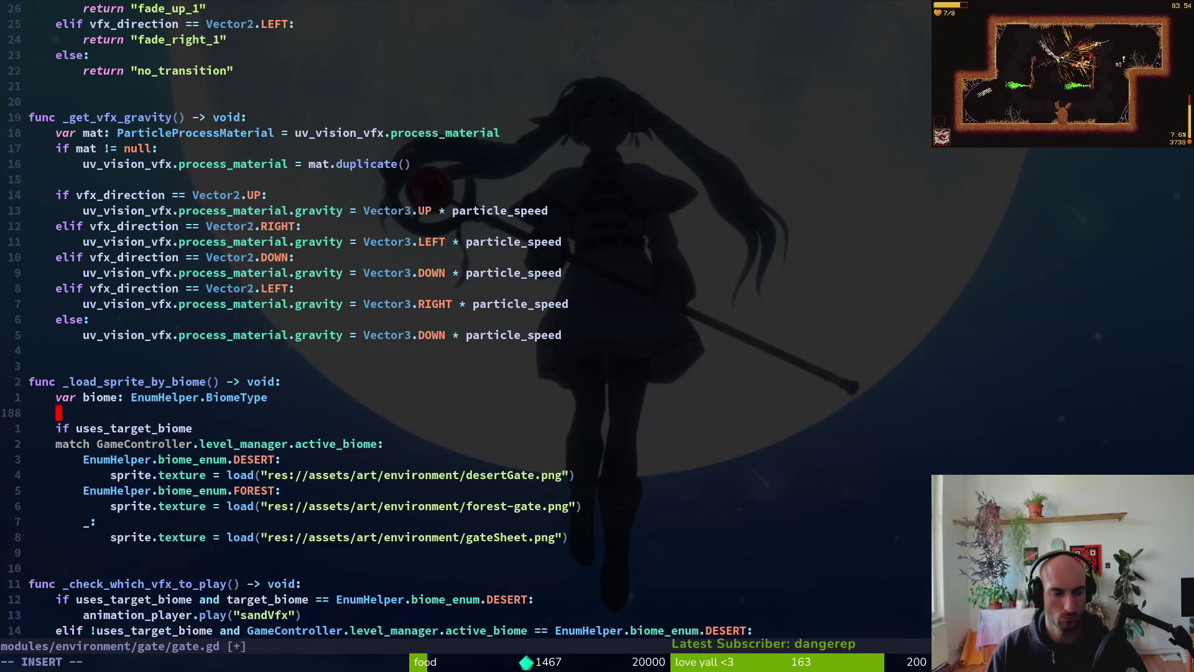
- Write the condition 'if biome == target_biome and uses_target_biome:' and start its body
{"action": "key", "text": "alt+Tab"}
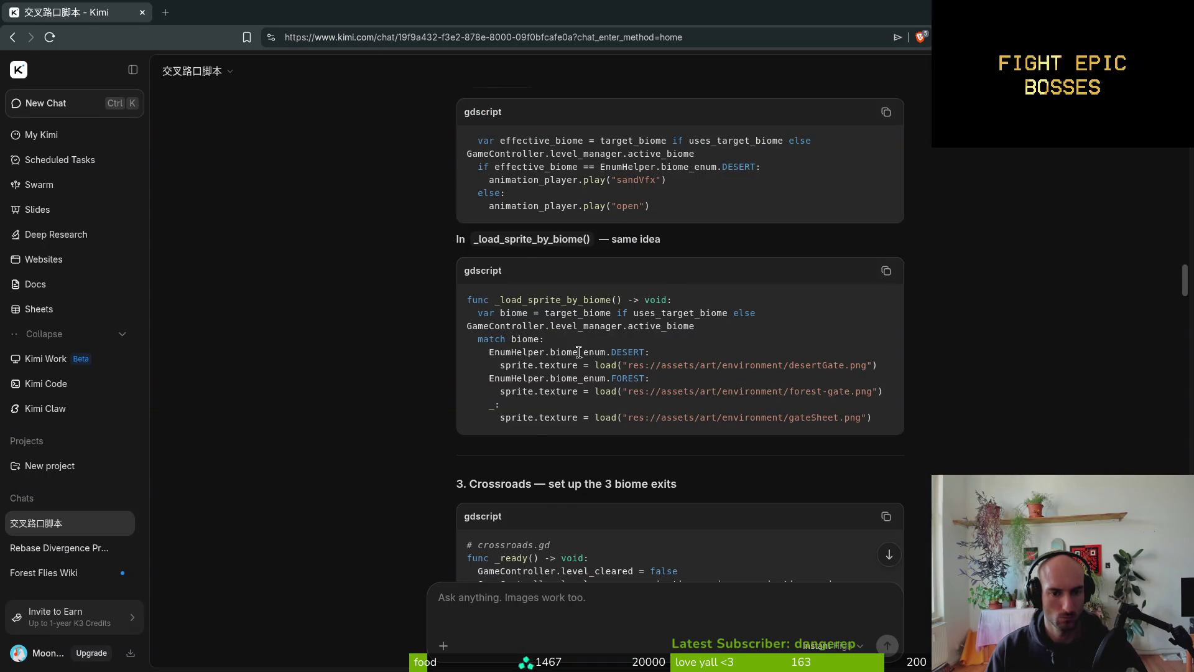
{"action": "key", "text": "alt+Tab"}
{"action": "type", "text": "if biome "}
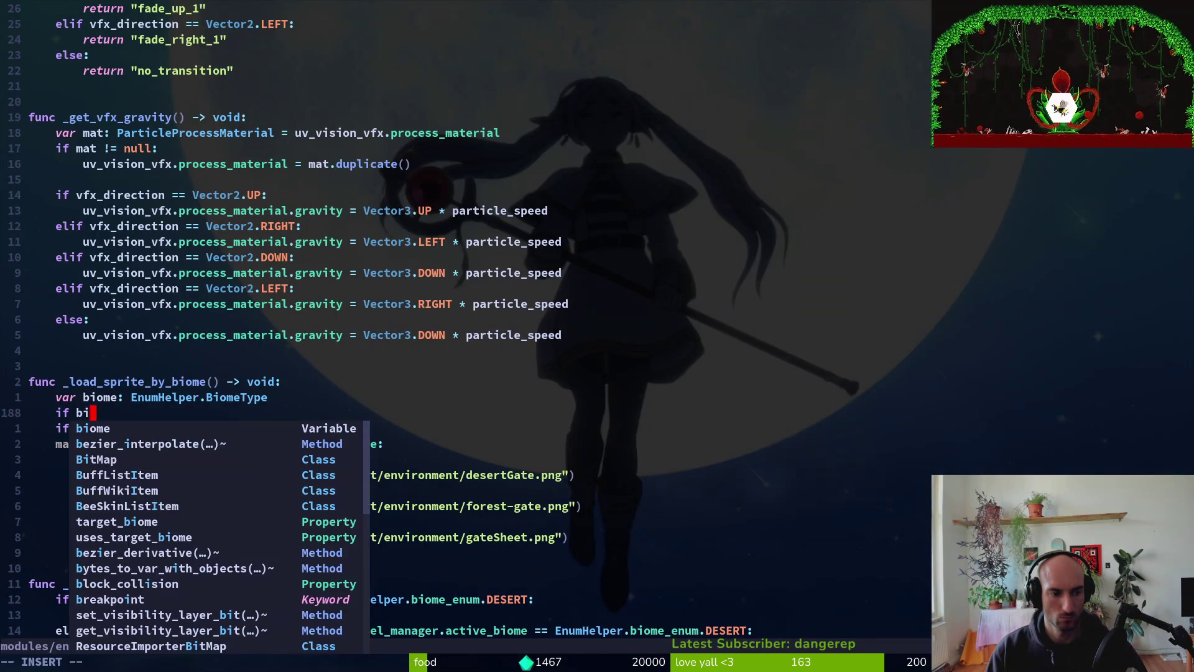
{"action": "type", "text": "== target_biome and"}
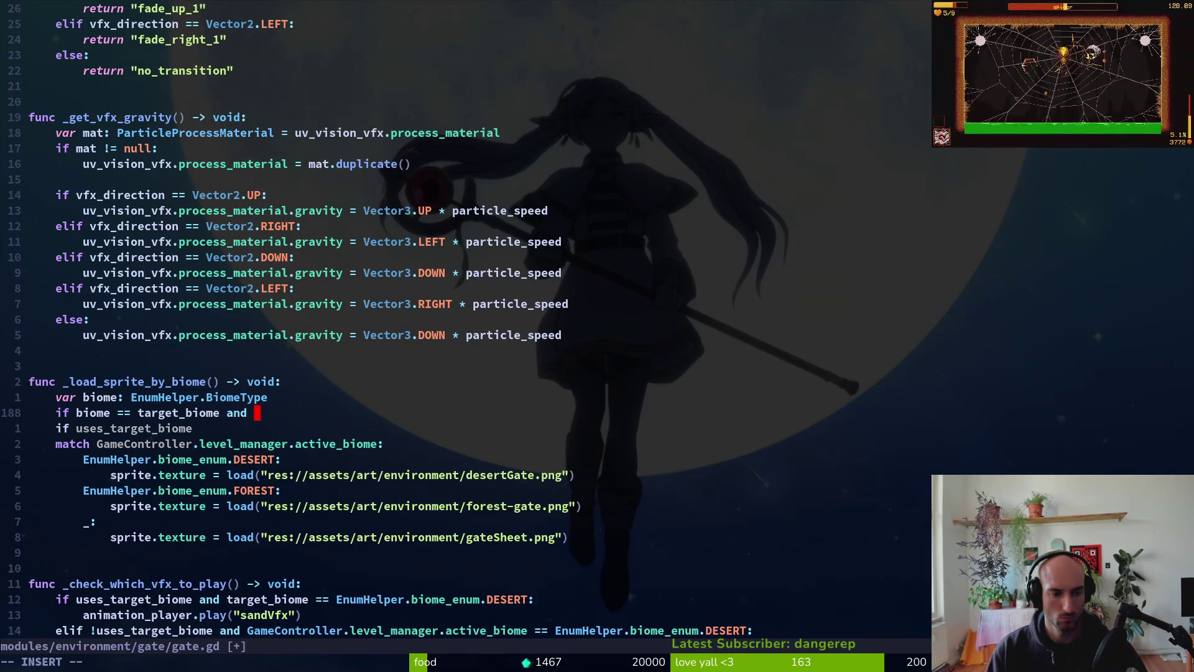
{"action": "key", "text": "alt+Tab"}
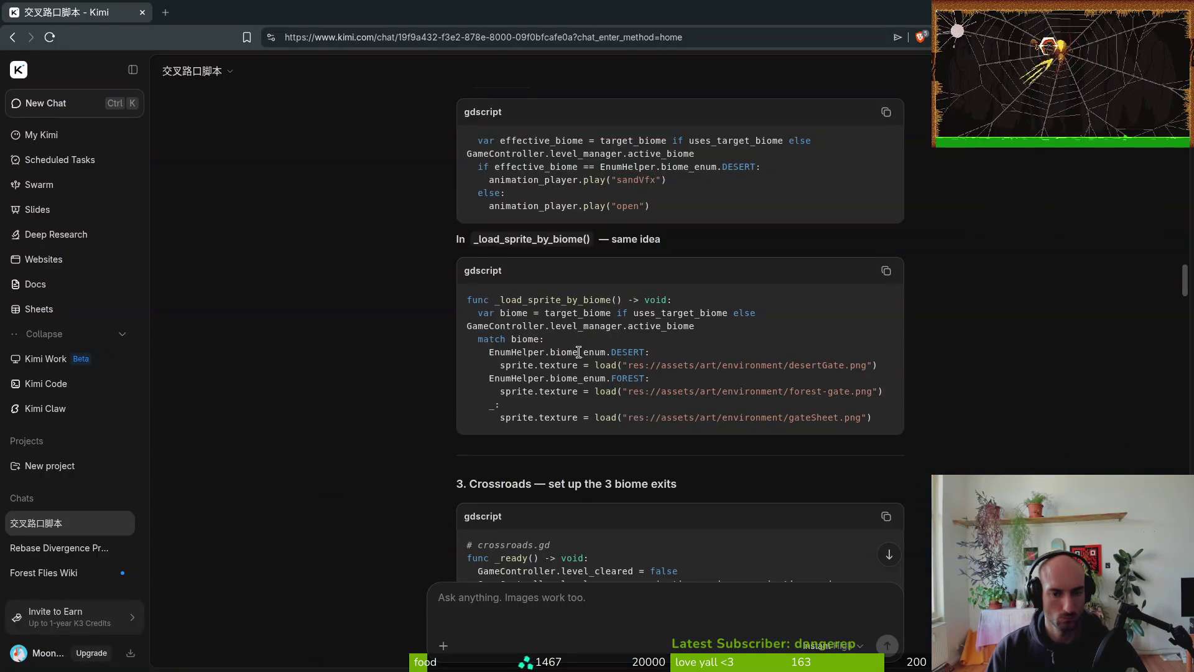
{"action": "key", "text": "alt+Tab"}
{"action": "type", "text": "and uses_target_biome"}
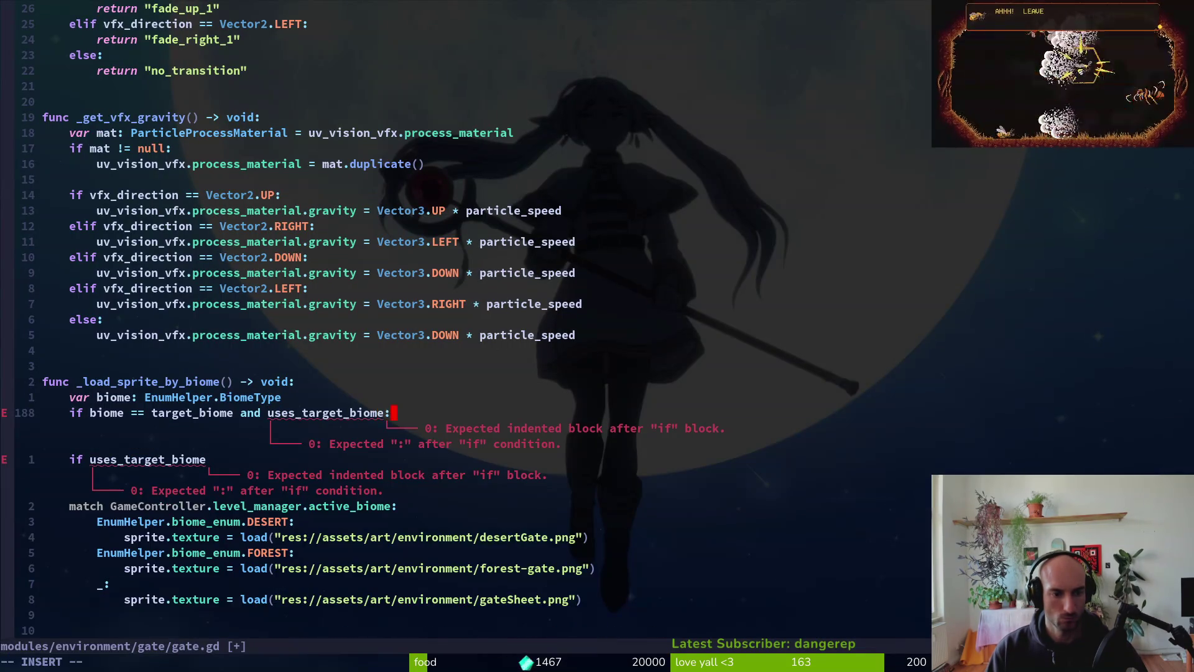
{"action": "type", "text": ":"}
{"action": "key", "text": "Return"}
{"action": "key", "text": "alt+Tab"}
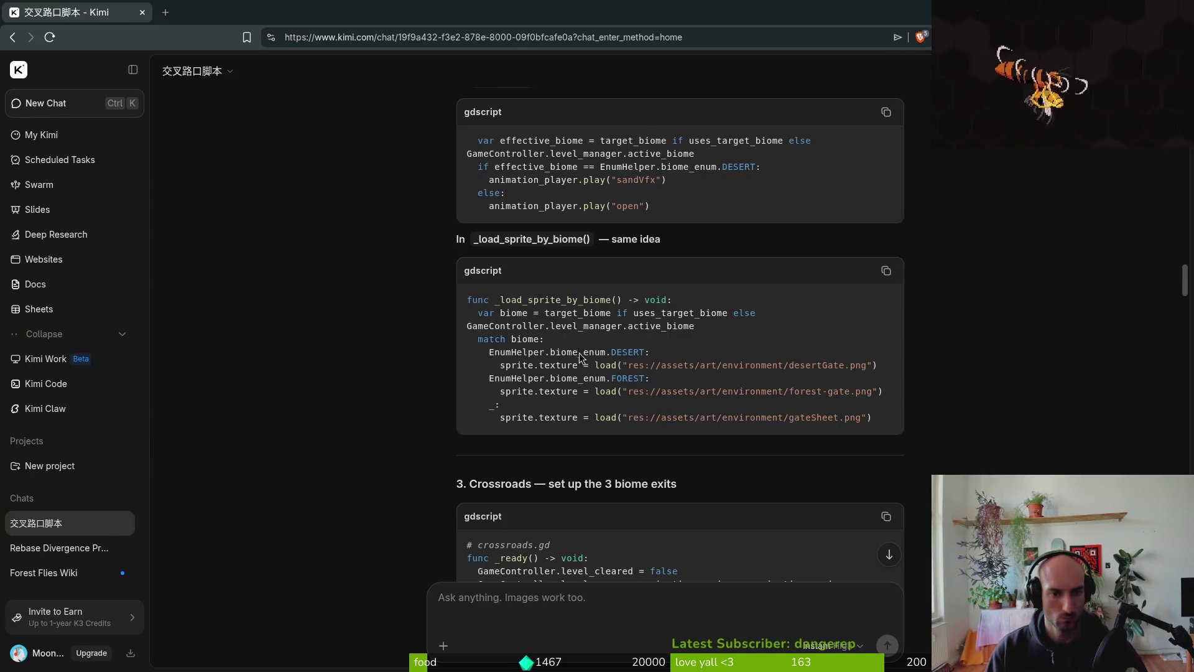
{"action": "key", "text": "alt+Tab"}
- Trim the condition to just uses_target_biome by removing the biome comparison
{"action": "type", "text": "k"}
{"action": "key", "text": "Escape"}
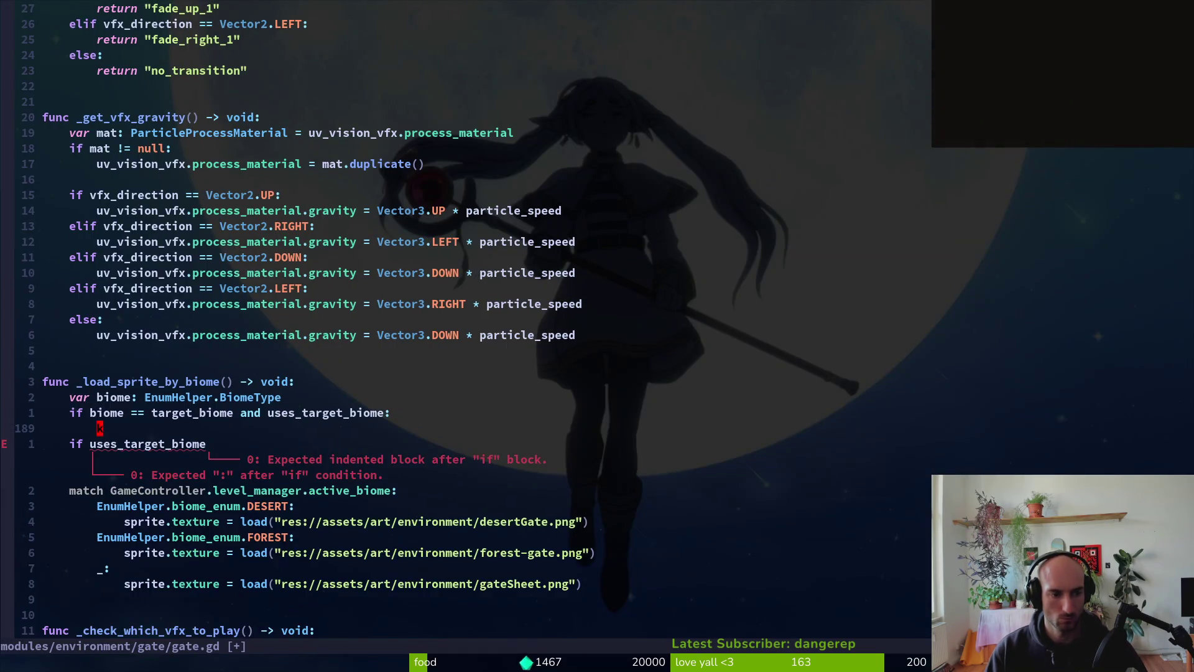
{"action": "key", "text": "k"}
{"action": "key", "text": "shift+o"}
{"action": "key", "text": "Escape"}
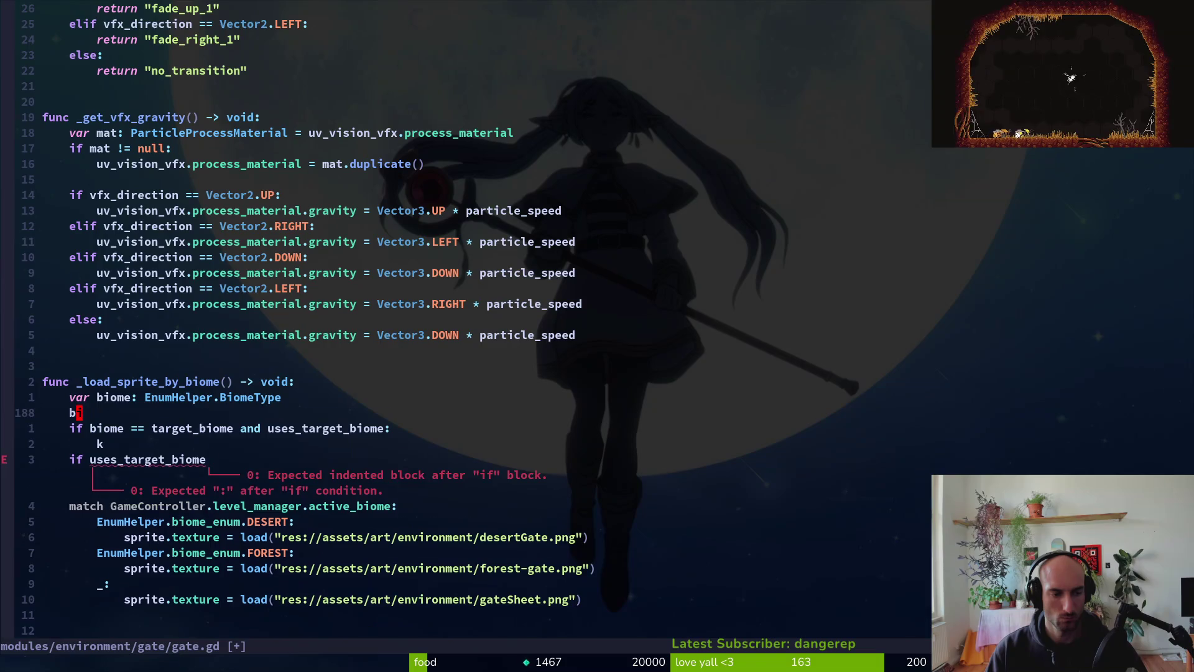
{"action": "key", "text": "u"}
{"action": "key", "text": "j"}
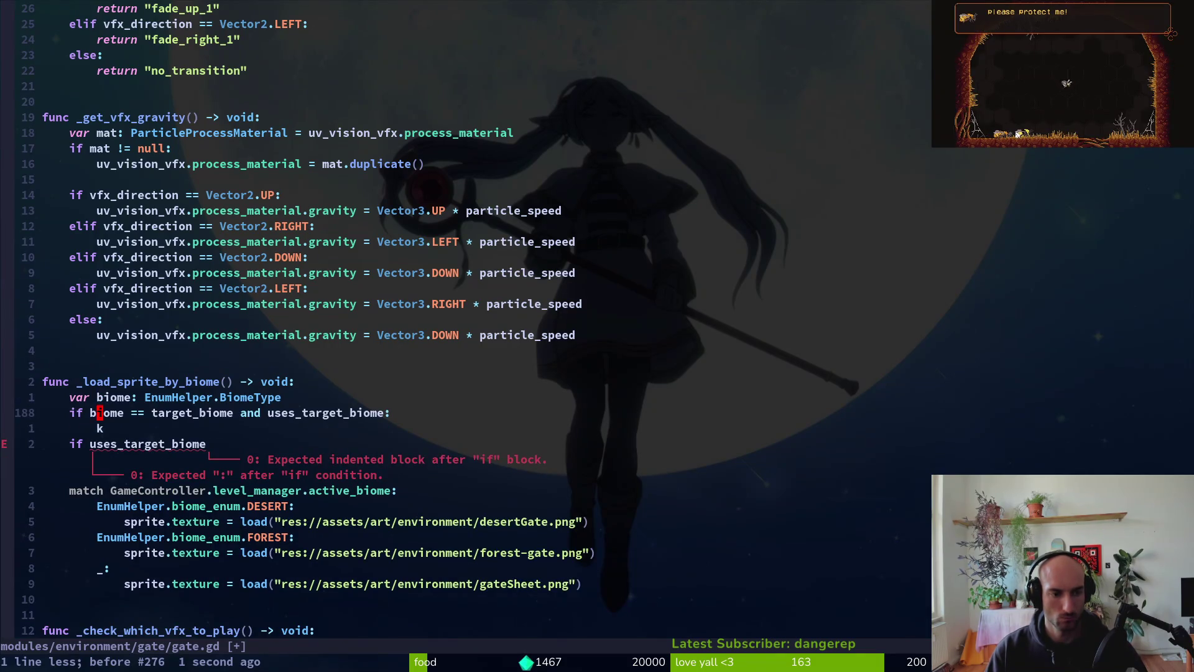
{"action": "key", "text": "alt+Tab"}
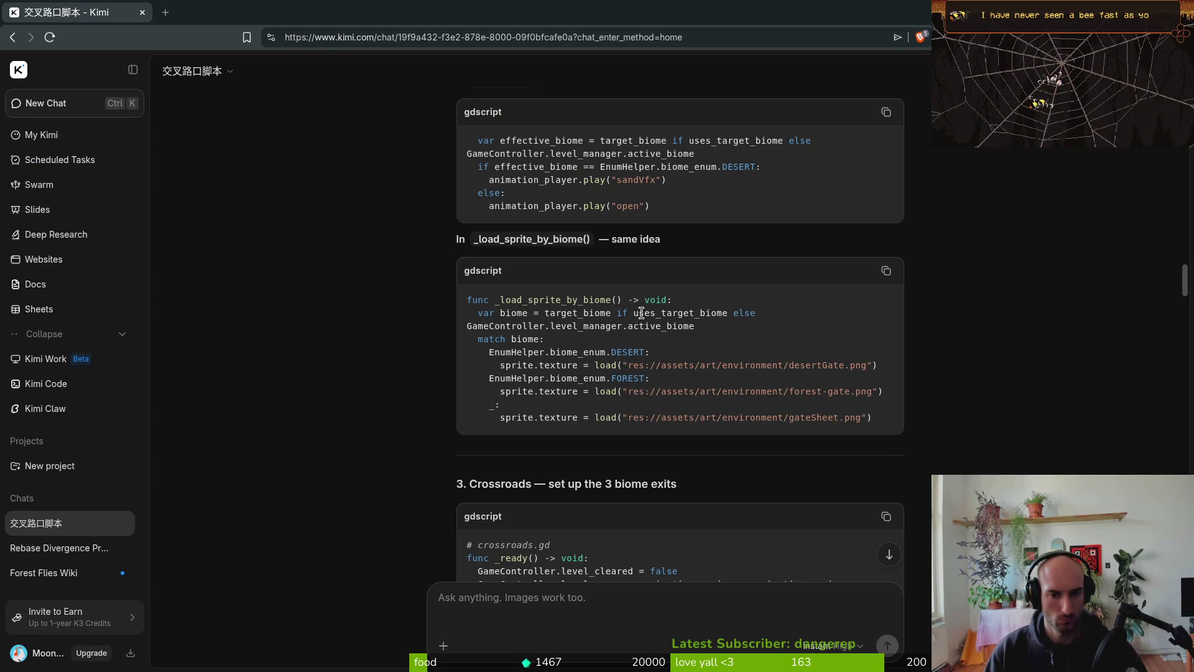
{"action": "key", "text": "alt+Tab"}
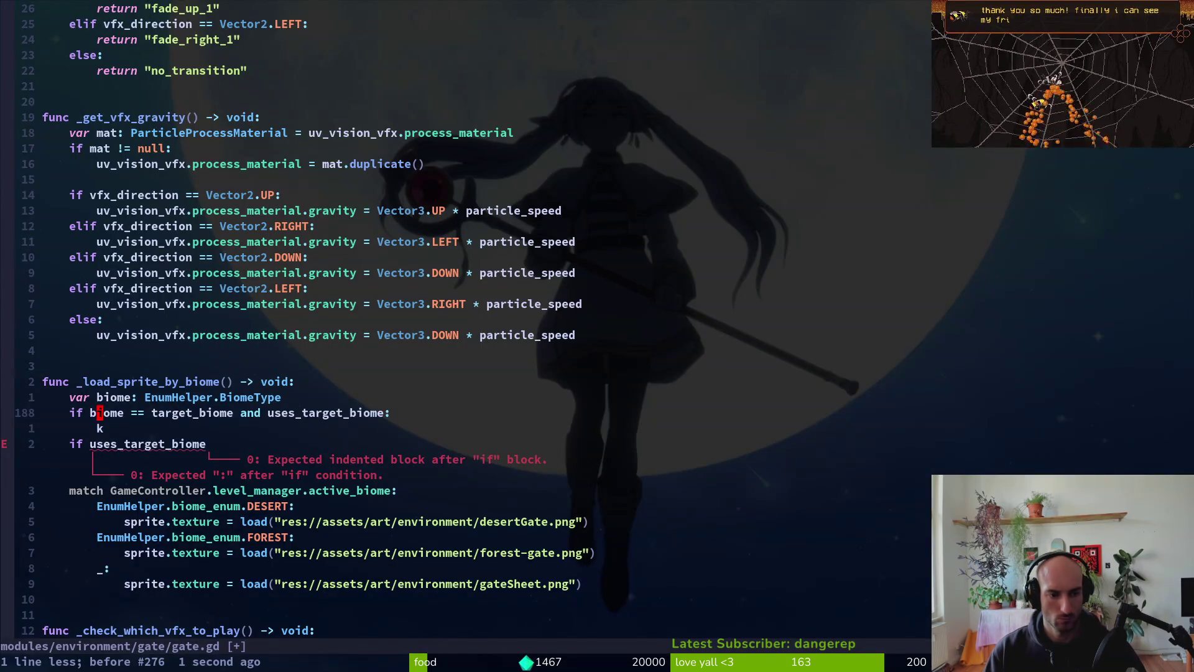
{"action": "key", "text": "c"}
{"action": "key", "text": "i"}
{"action": "key", "text": "w"}
{"action": "key", "text": "Delete"}
{"action": "key", "text": "Delete"}
{"action": "key", "text": "Delete"}
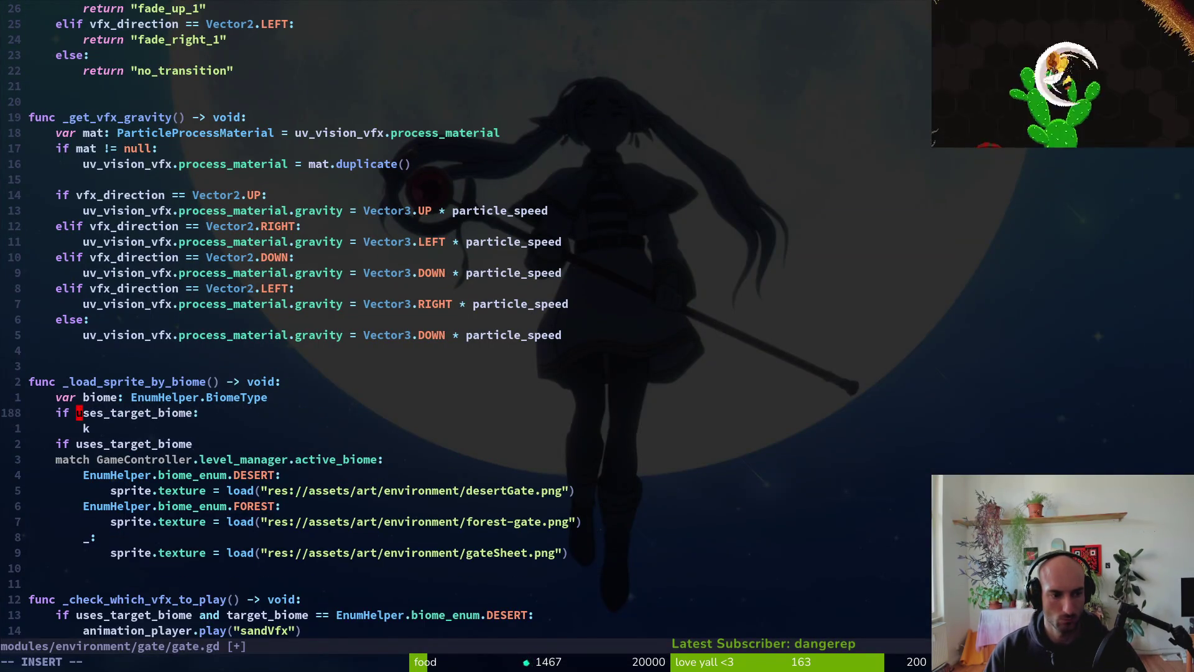
- Make the if body 'biome = target_biome' and add an 'else:' line
{"action": "key", "text": "Escape"}
{"action": "key", "text": "j"}
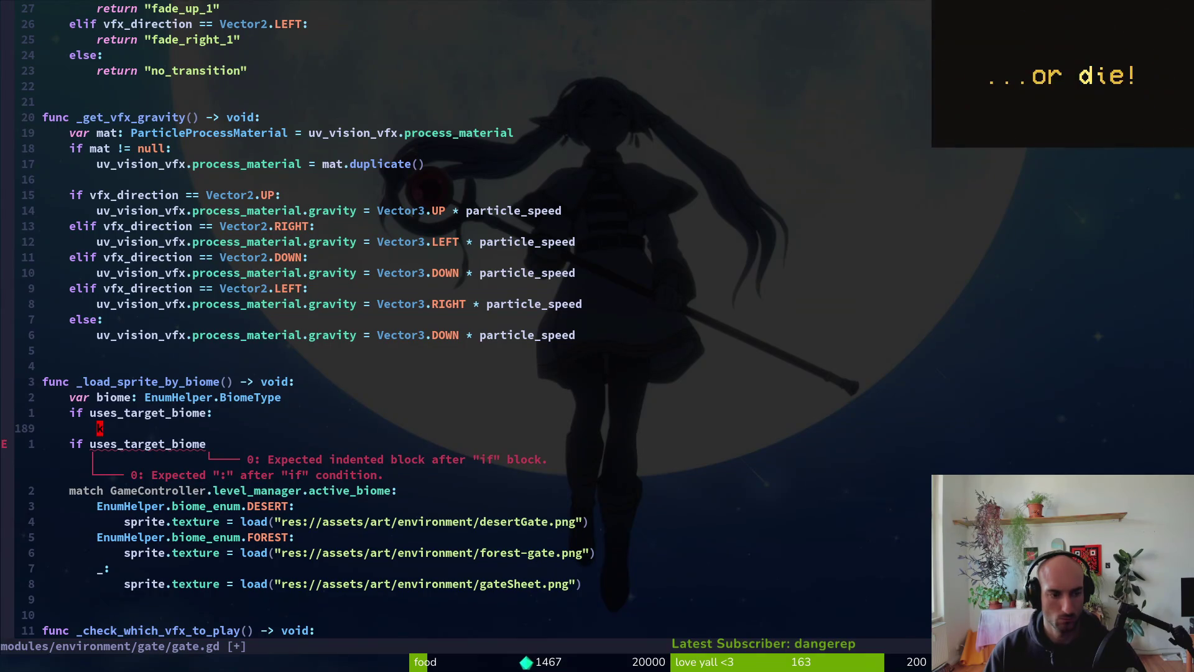
{"action": "key", "text": "c"}
{"action": "key", "text": "c"}
{"action": "type", "text": "tar"}
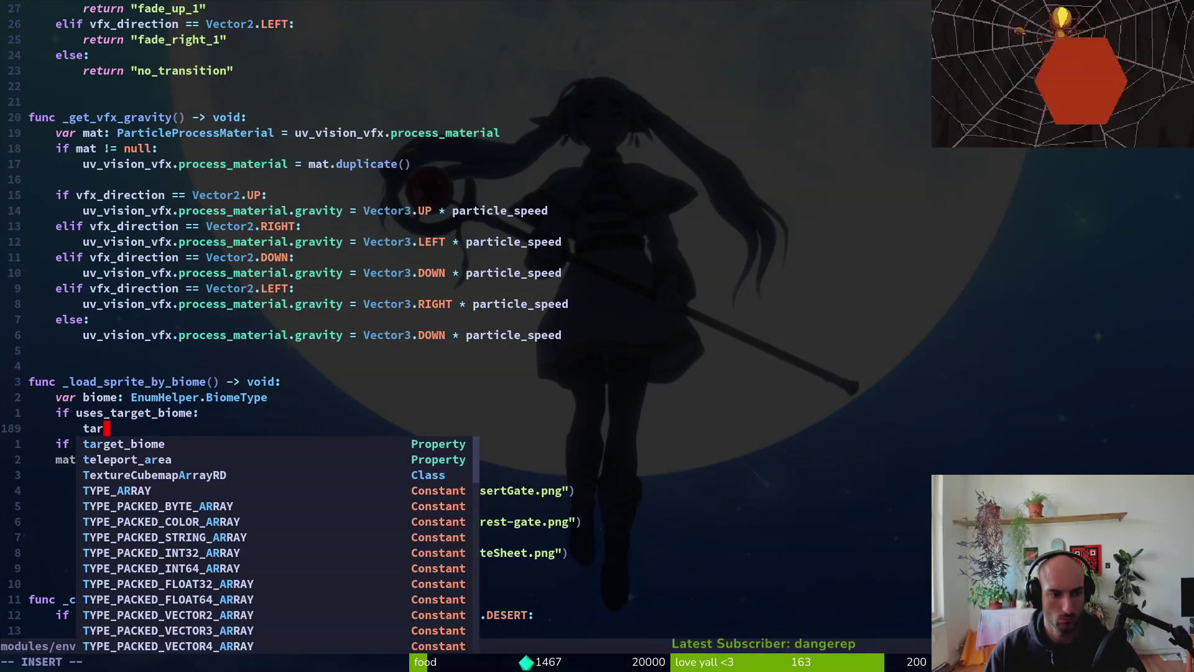
{"action": "key", "text": "Down"}
{"action": "key", "text": "BackSpace"}
{"action": "key", "text": "BackSpace"}
{"action": "key", "text": "BackSpace"}
{"action": "type", "text": "biome "}
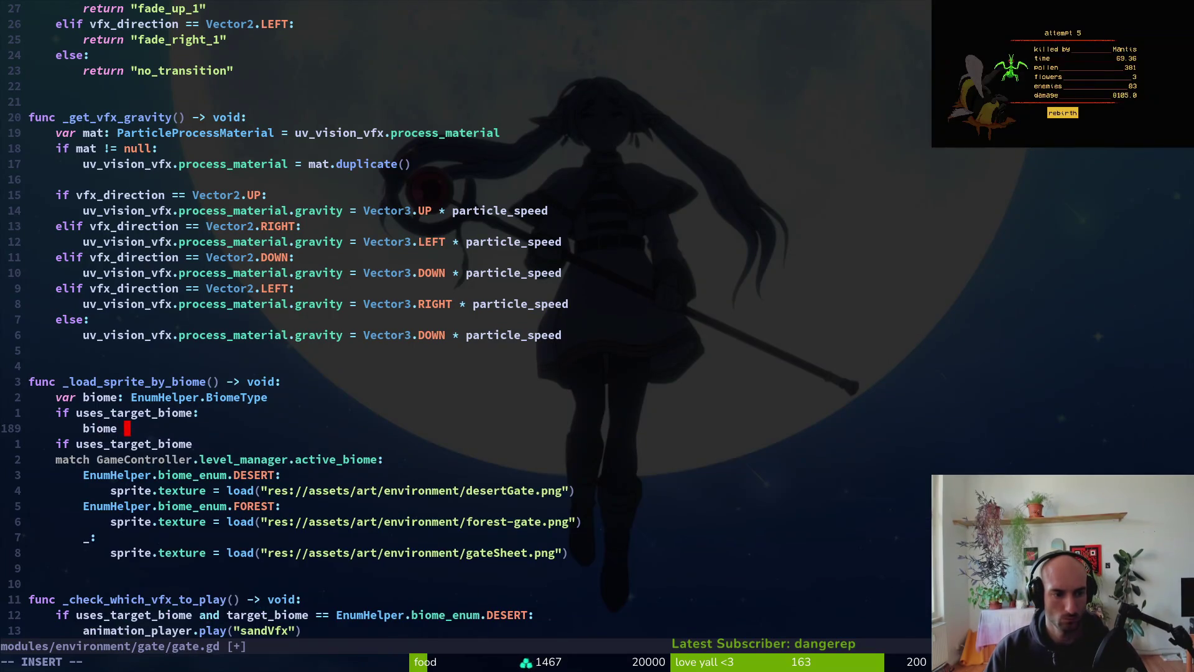
{"action": "type", "text": "= target_biome"}
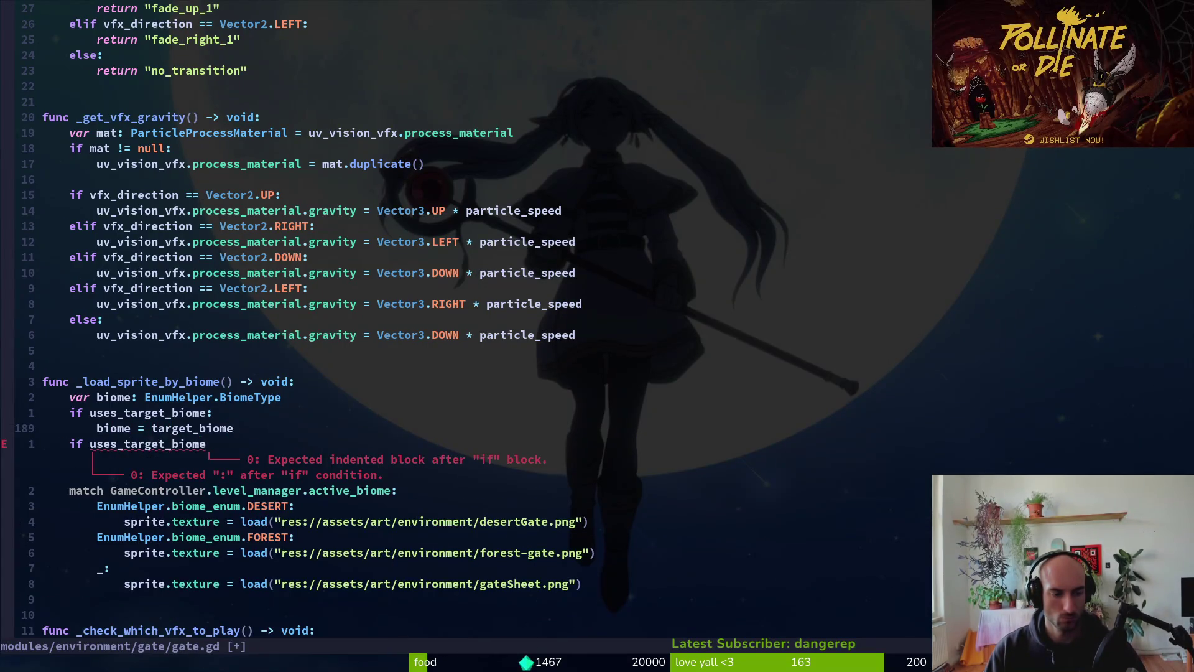
{"action": "key", "text": "Return"}
{"action": "type", "text": "else:"}
- Remove the leftover if line, indent the match block under else:, and save gate.gd
{"action": "key", "text": "Escape"}
{"action": "key", "text": "j"}
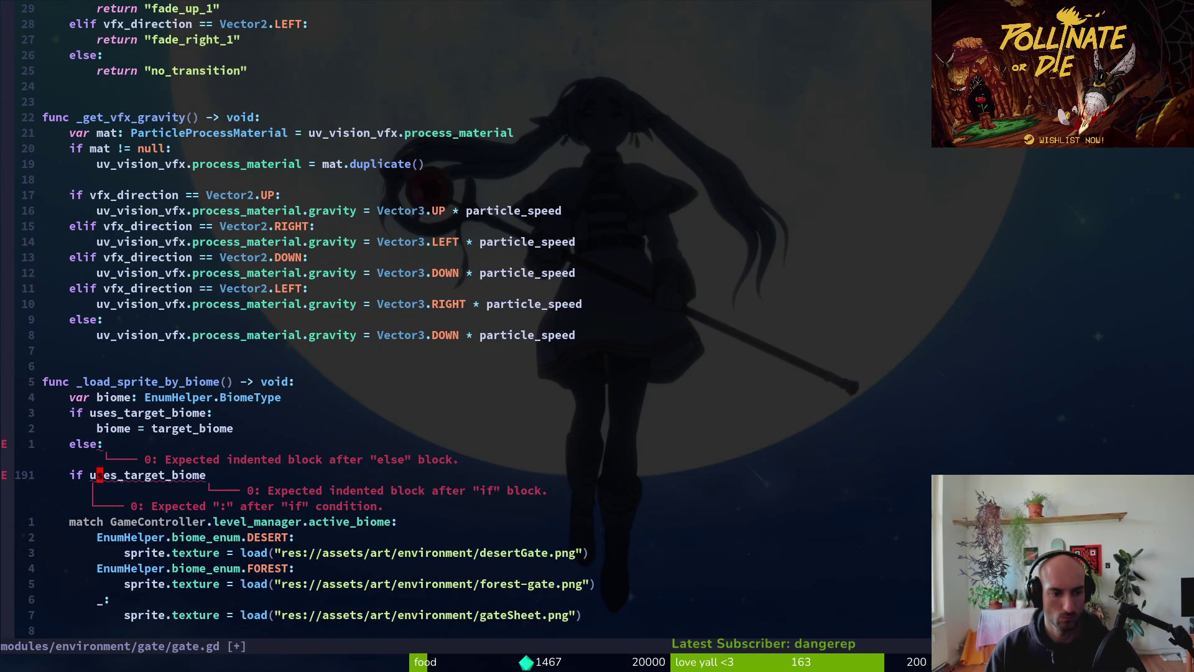
{"action": "key", "text": "d"}
{"action": "key", "text": "d"}
{"action": "key", "text": "alt+Tab"}
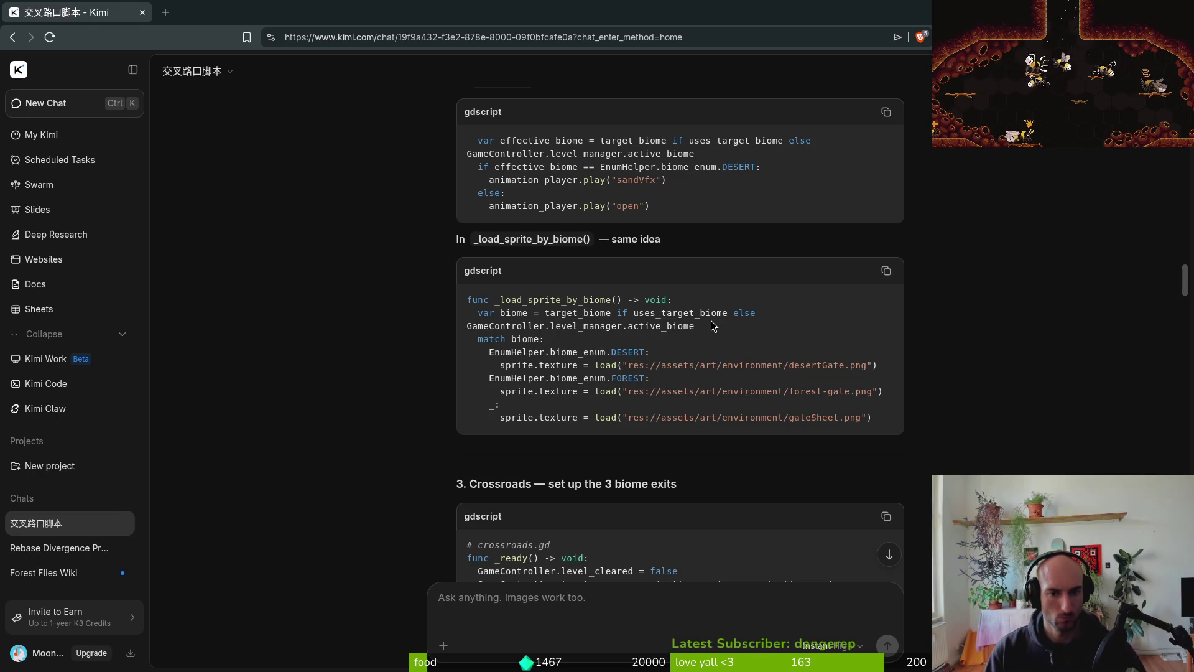
{"action": "key", "text": "alt+Tab"}
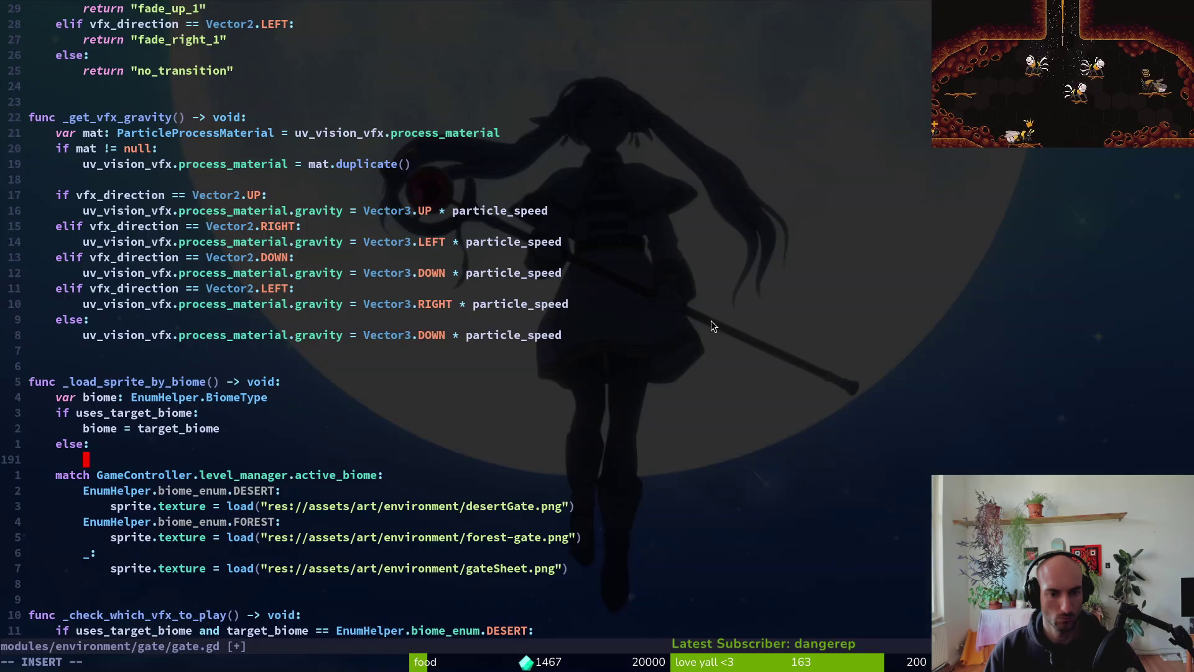
{"action": "type", "text": "jVjjj"}
{"action": "key", "text": "Escape"}
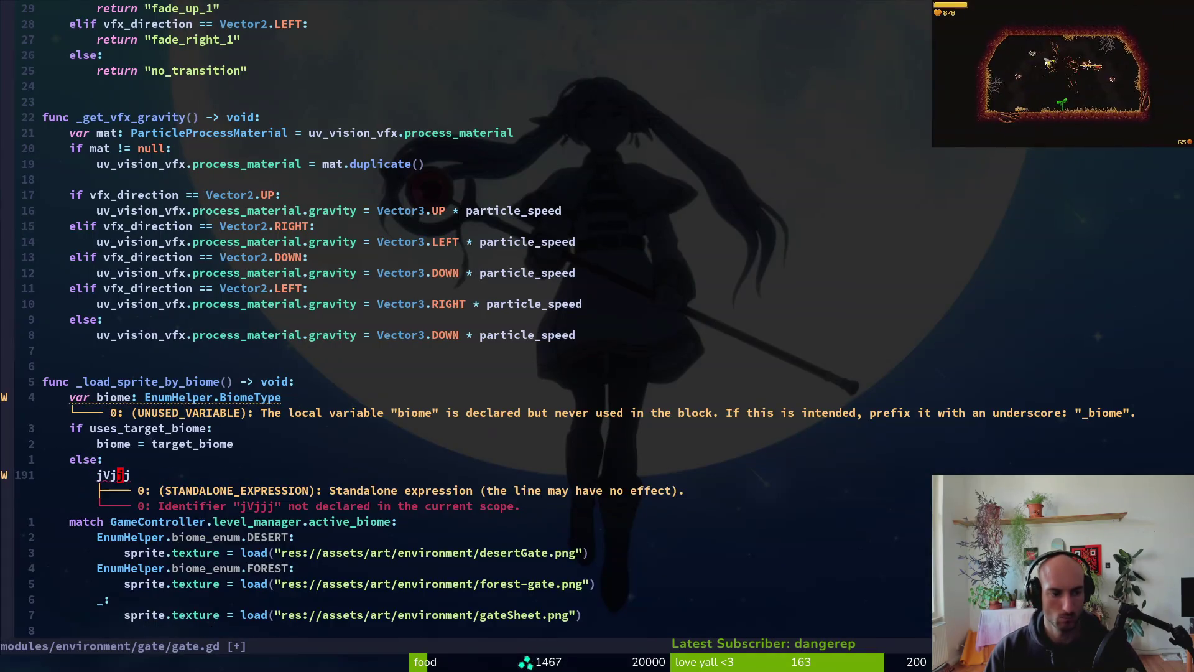
{"action": "key", "text": "u"}
{"action": "key", "text": "shift+v"}
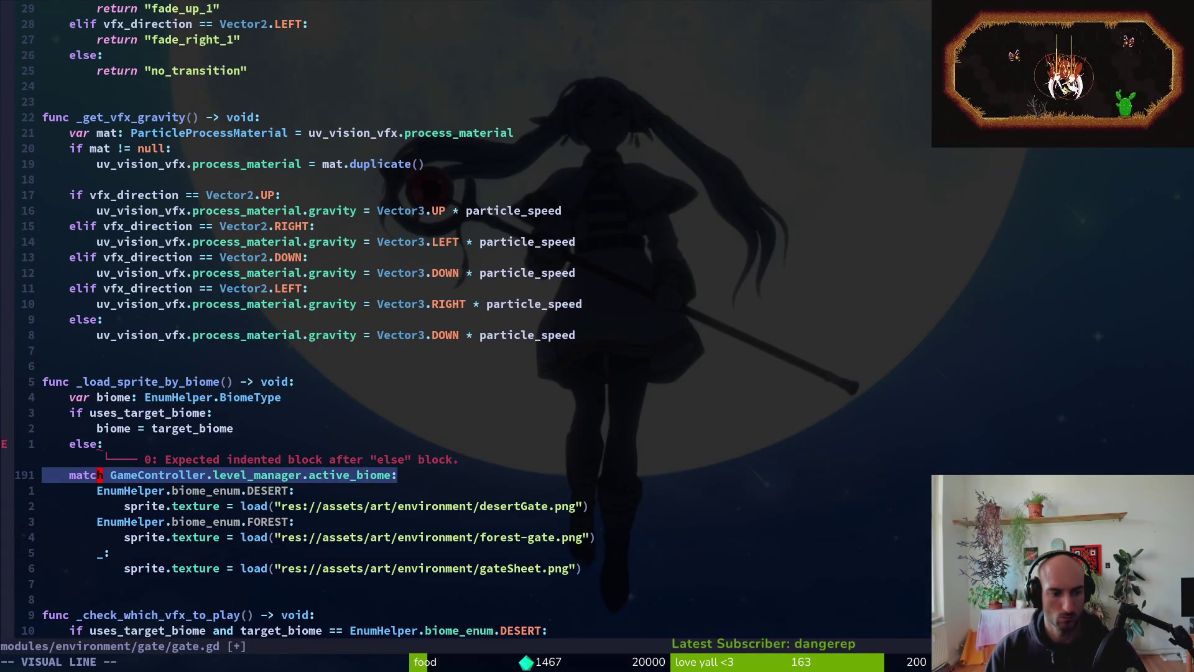
{"action": "key", "text": "j"}
{"action": "key", "text": "j"}
{"action": "key", "text": "j"}
{"action": "key", "text": "greater"}
{"action": "type", "text": ":w"}
{"action": "key", "text": "Return"}
- Begin a 'biome =' assignment under else: after rechecking Kimi's code
{"action": "key", "text": "k"}
{"action": "key", "text": "k"}
{"action": "key", "text": "k"}
{"action": "key", "text": "k"}
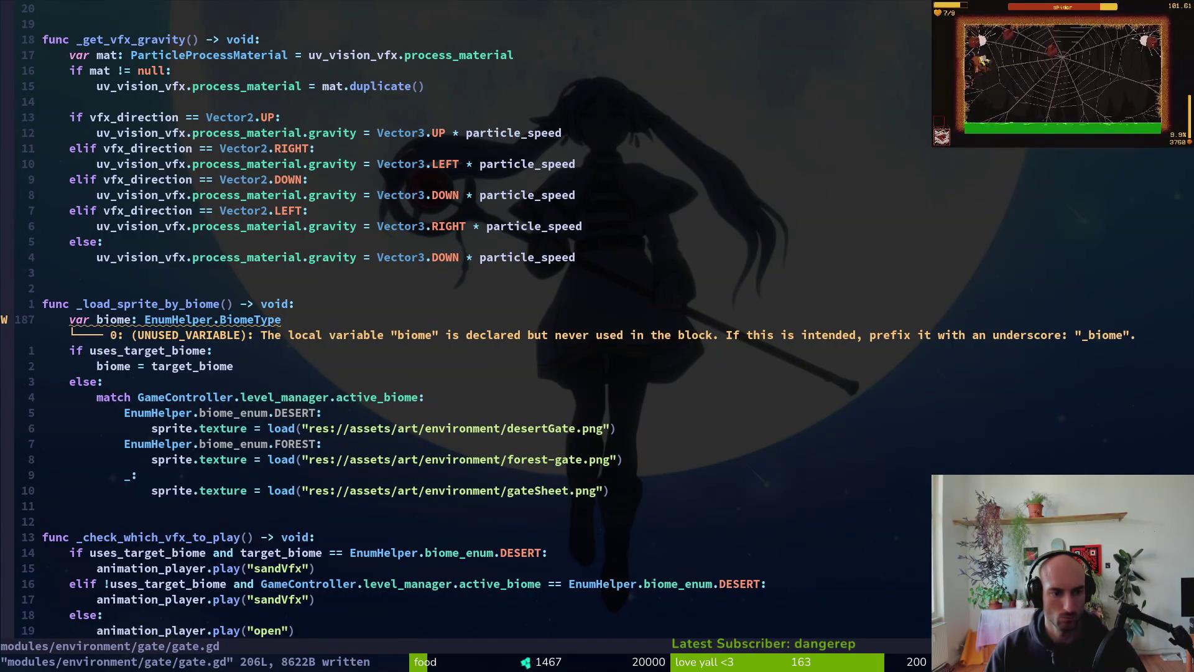
{"action": "key", "text": "alt+Tab"}
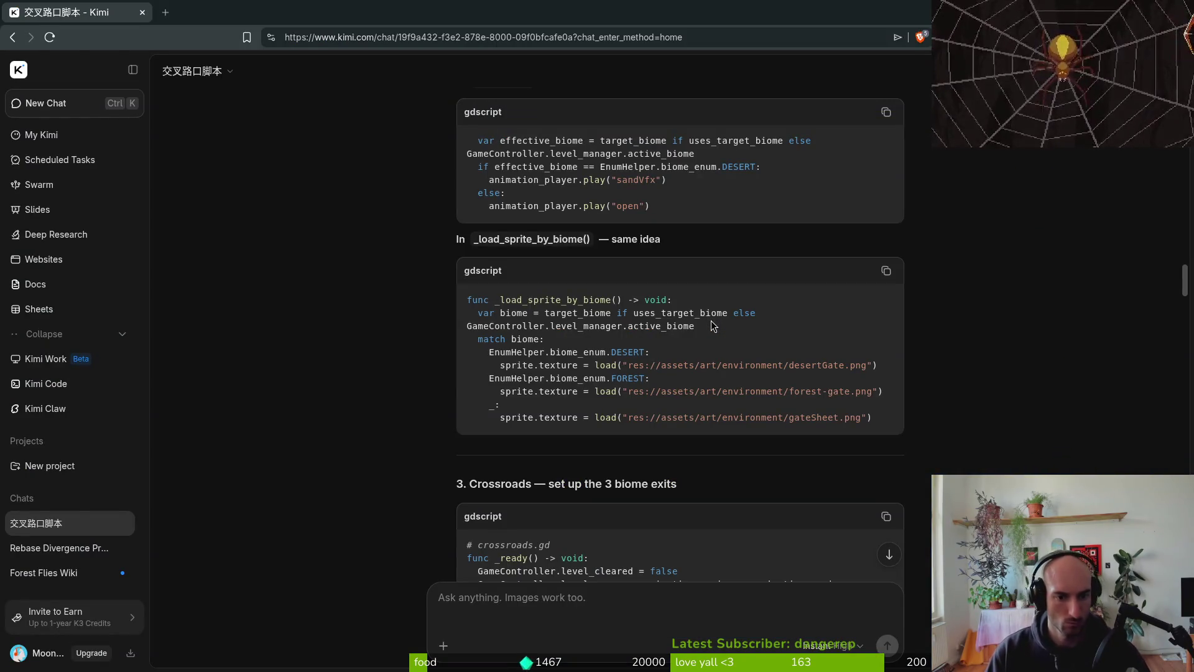
{"action": "key", "text": "alt+Tab"}
{"action": "key", "text": "j"}
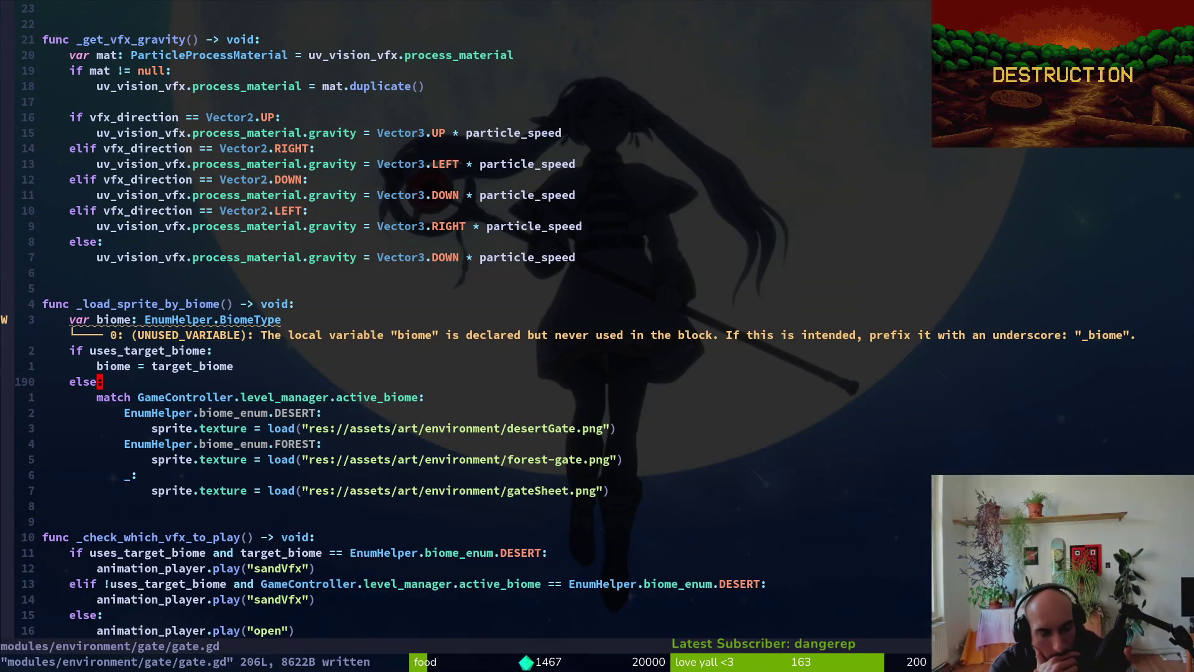
{"action": "key", "text": "alt+Tab"}
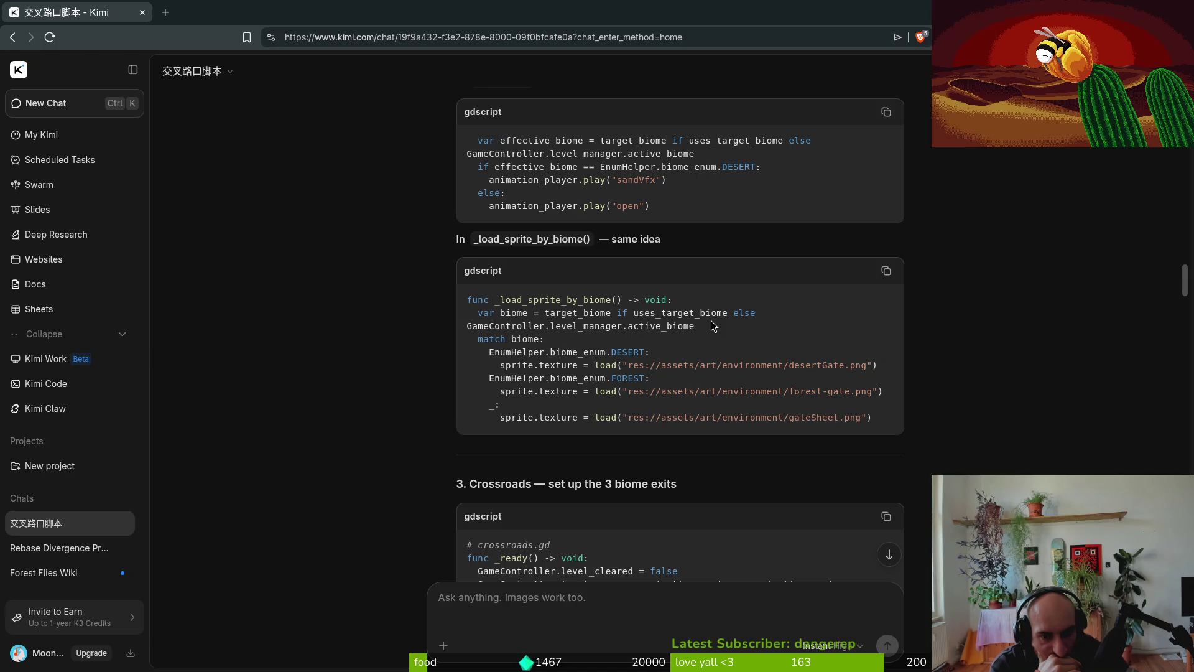
{"action": "key", "text": "alt+Tab"}
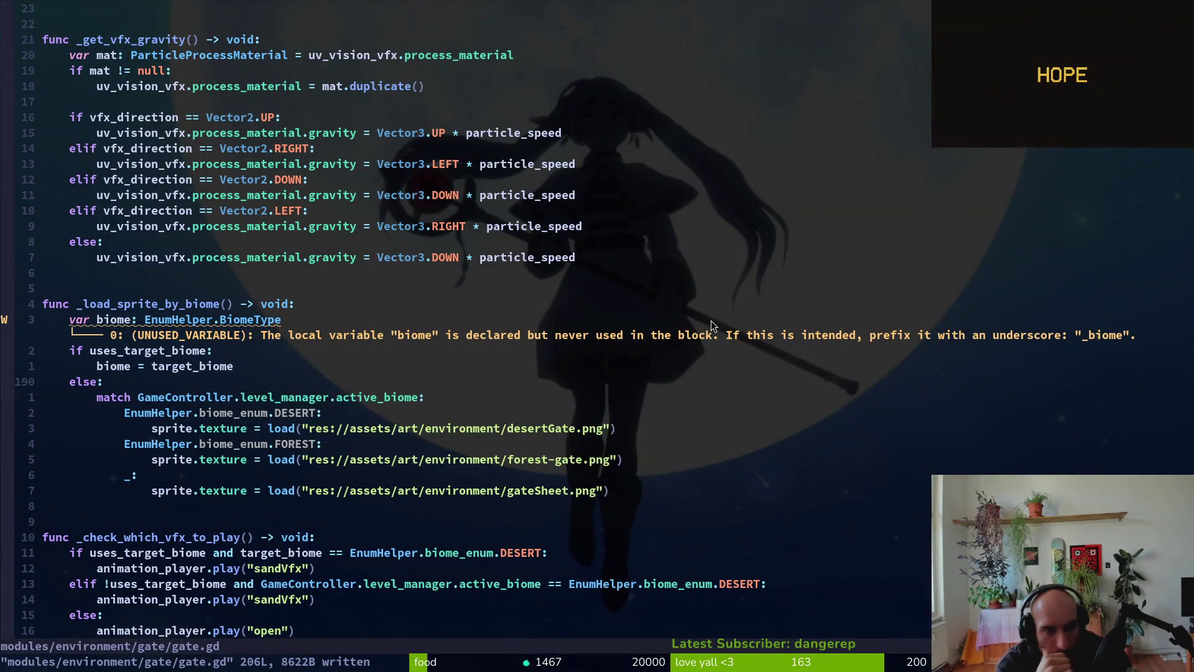
{"action": "type", "text": "obiome ="}
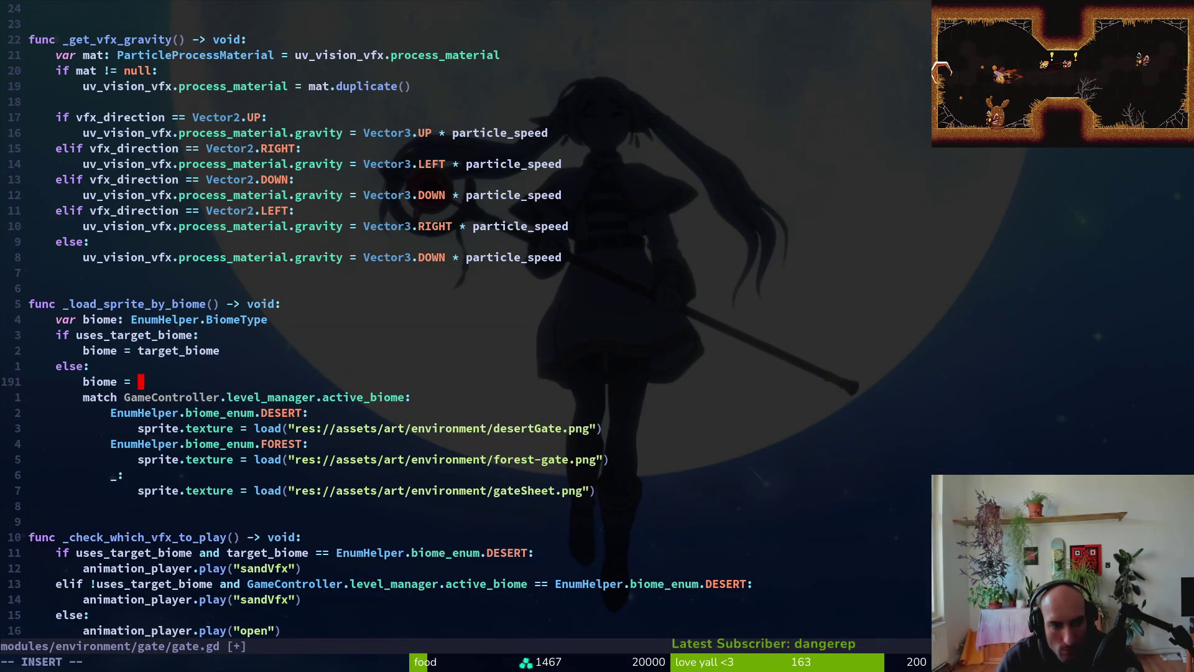
- Complete the else branch as 'biome = GameController.level_manager.active_biome'
{"action": "key", "text": "alt+Tab"}
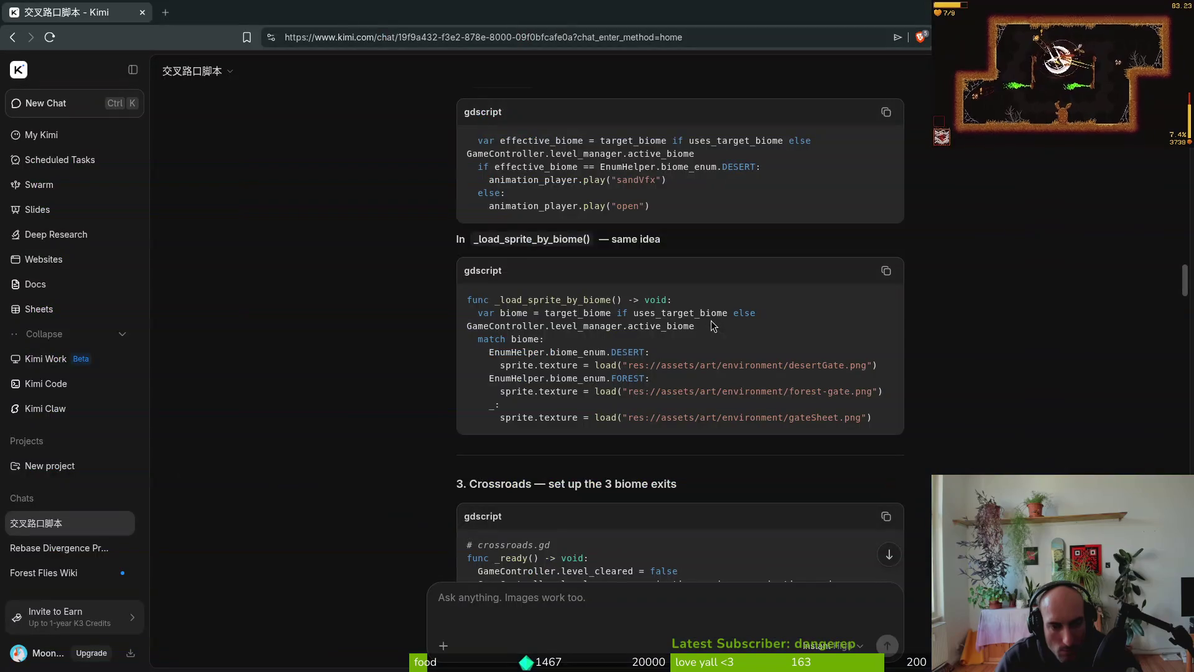
{"action": "key", "text": "alt+Tab"}
{"action": "type", "text": "GameController."}
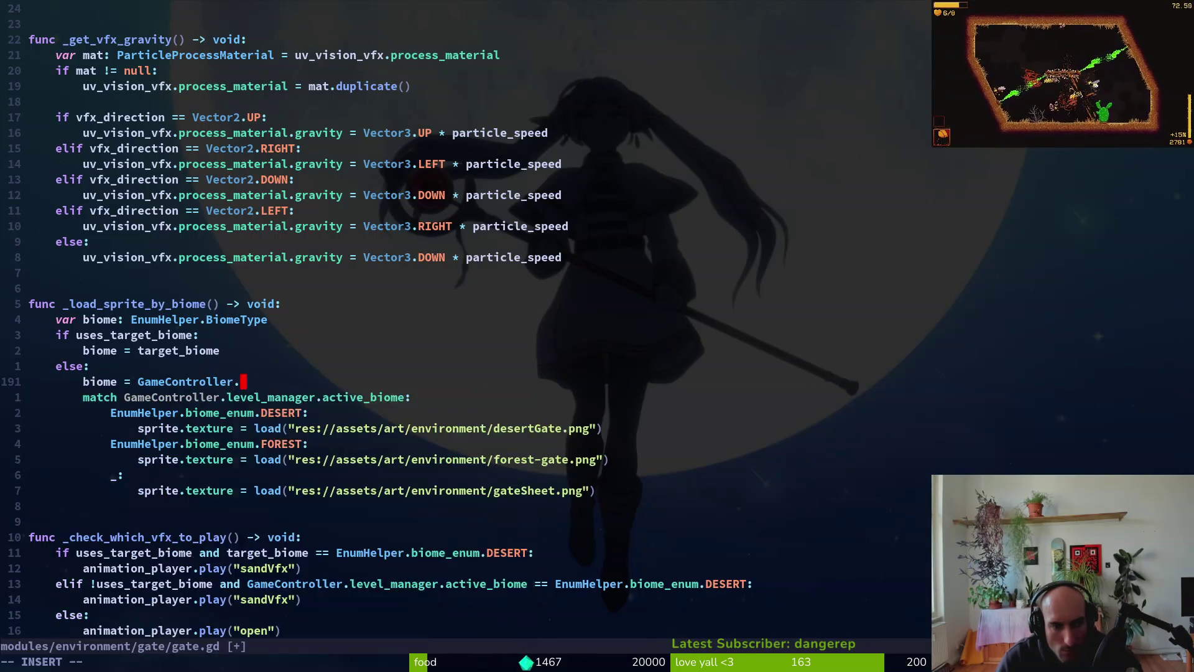
{"action": "type", "text": "level_manager.active_biome"}
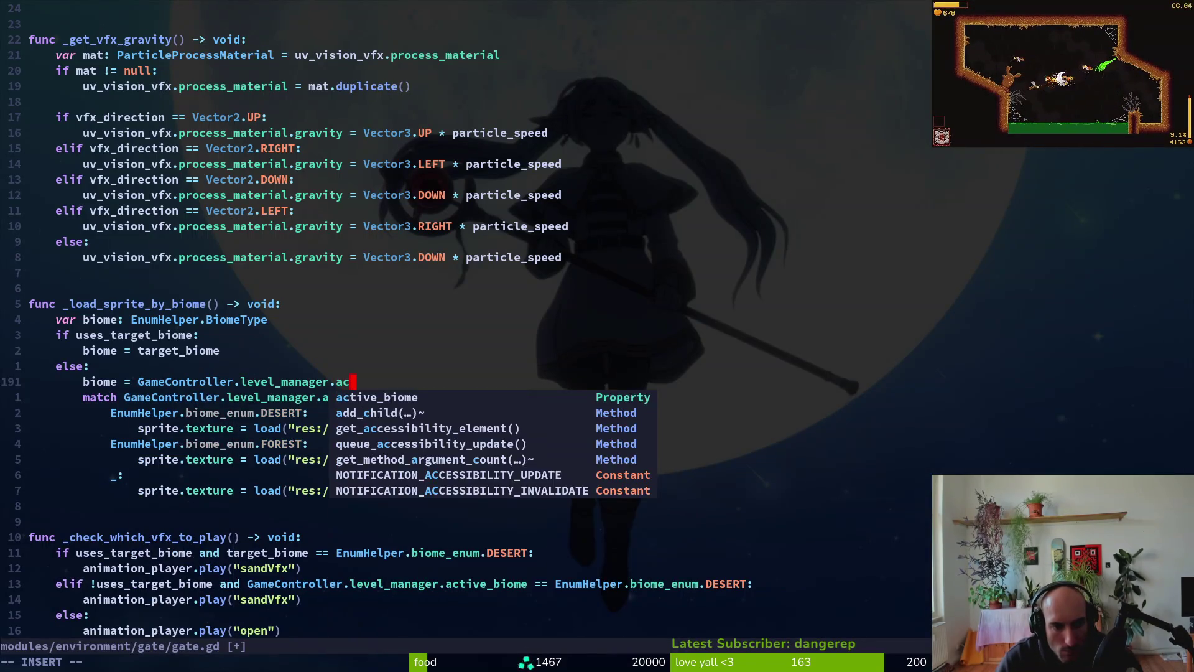
{"action": "key", "text": "Escape"}
{"action": "key", "text": "alt+Tab"}
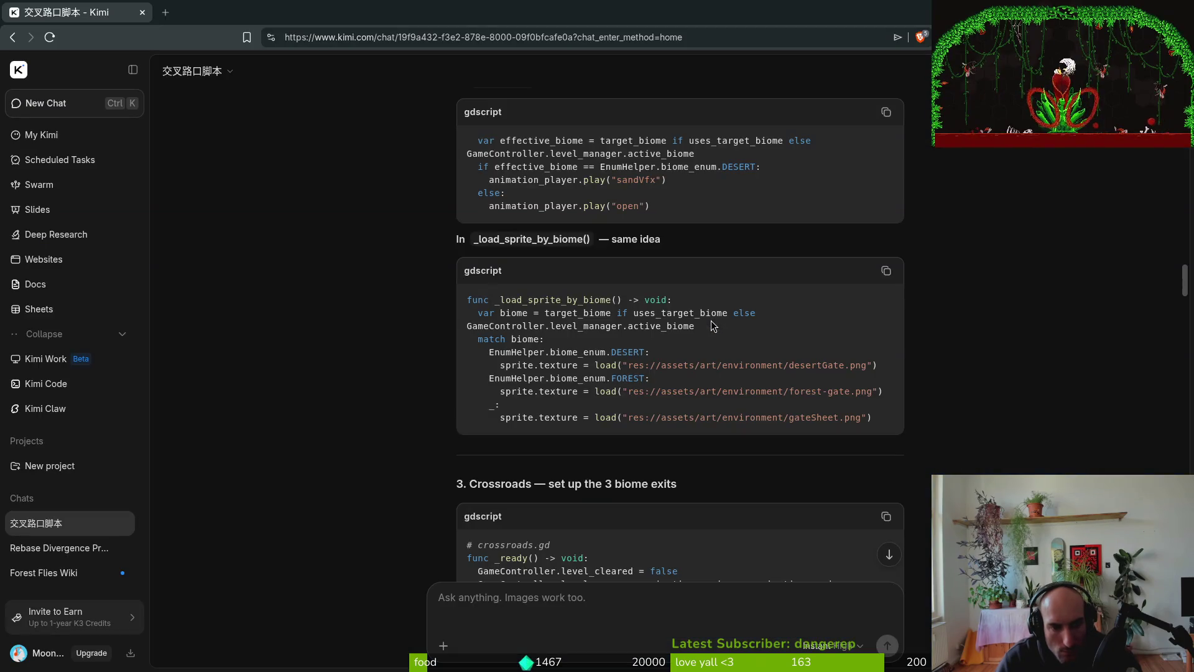
{"action": "key", "text": "alt+Tab"}
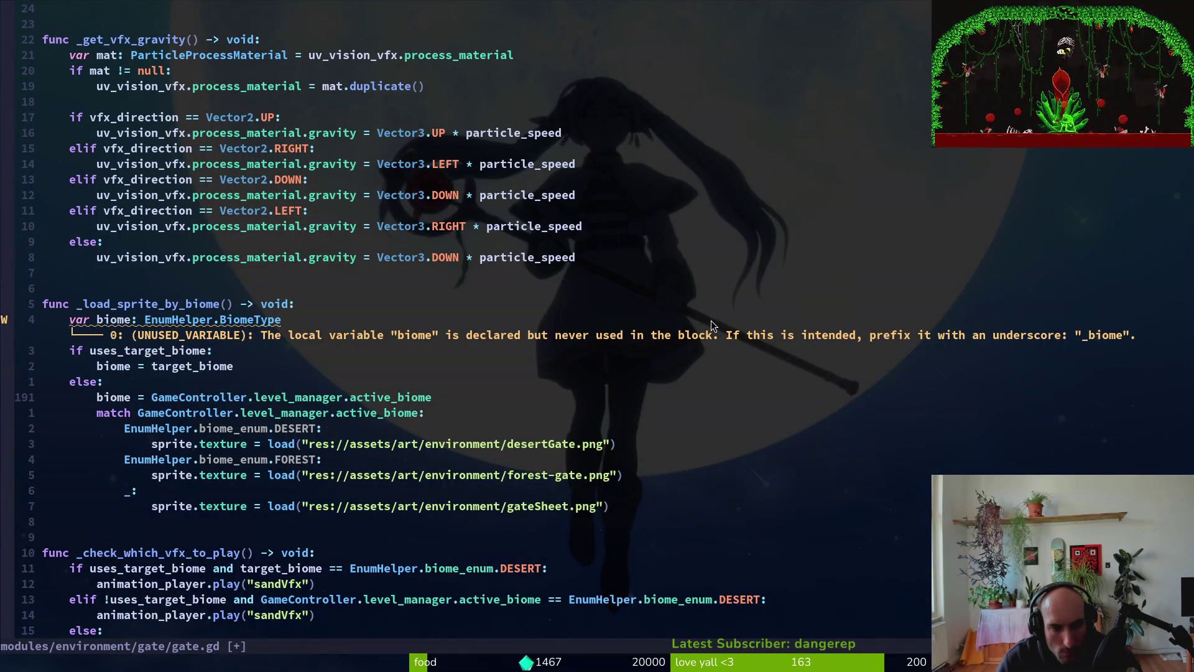
- Change the match subject to 'biome' and save gate.gd
{"action": "key", "text": "j"}
{"action": "key", "text": "v"}
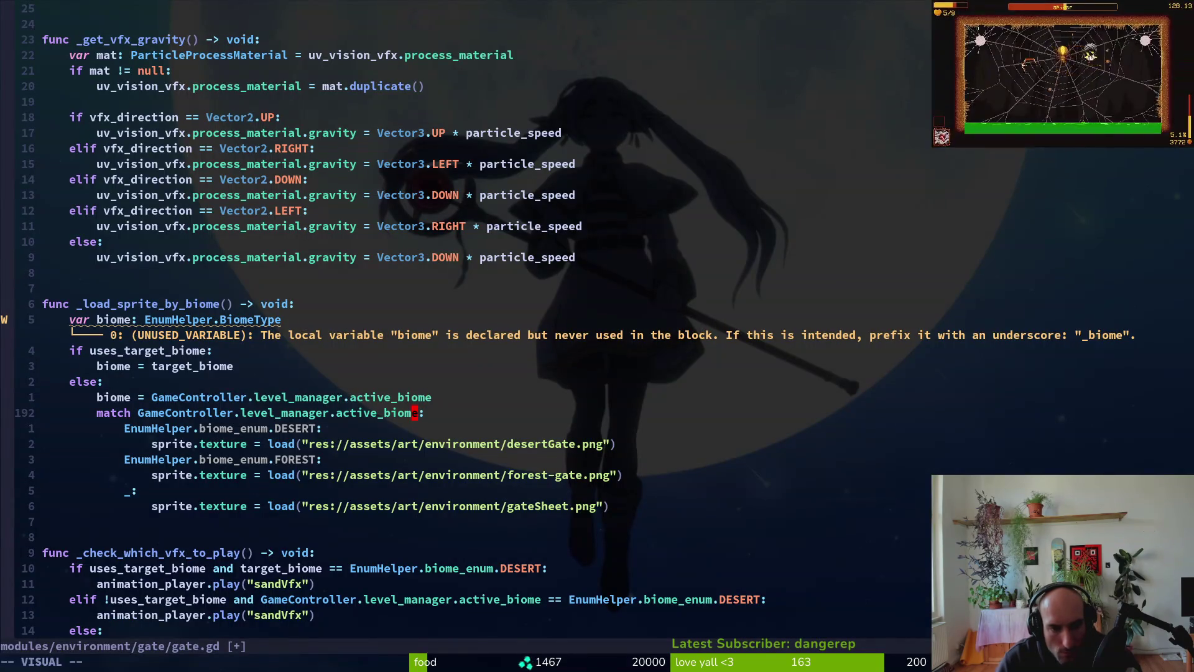
{"action": "key", "text": "b"}
{"action": "key", "text": "b"}
{"action": "key", "text": "b"}
{"action": "type", "text": "ch biome"}
{"action": "key", "text": "Escape"}
{"action": "type", "text": ":w"}
{"action": "key", "text": "Return"}
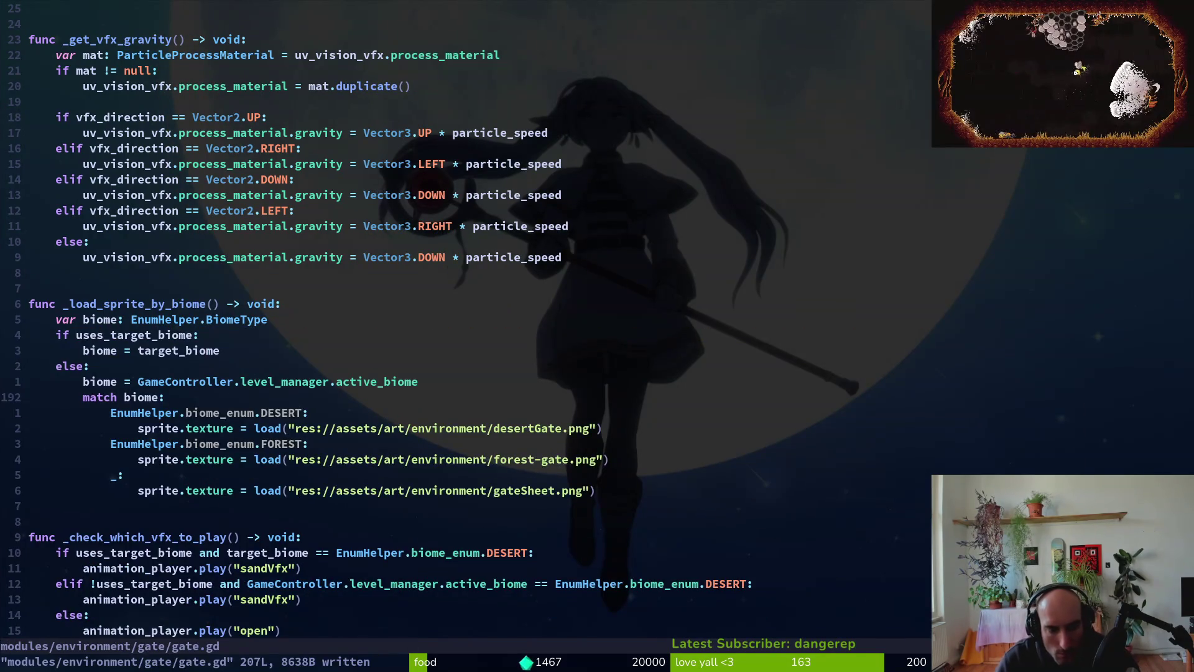
- Dedent the 'match biome:' block out of the else branch
{"action": "key", "text": "alt+Tab"}
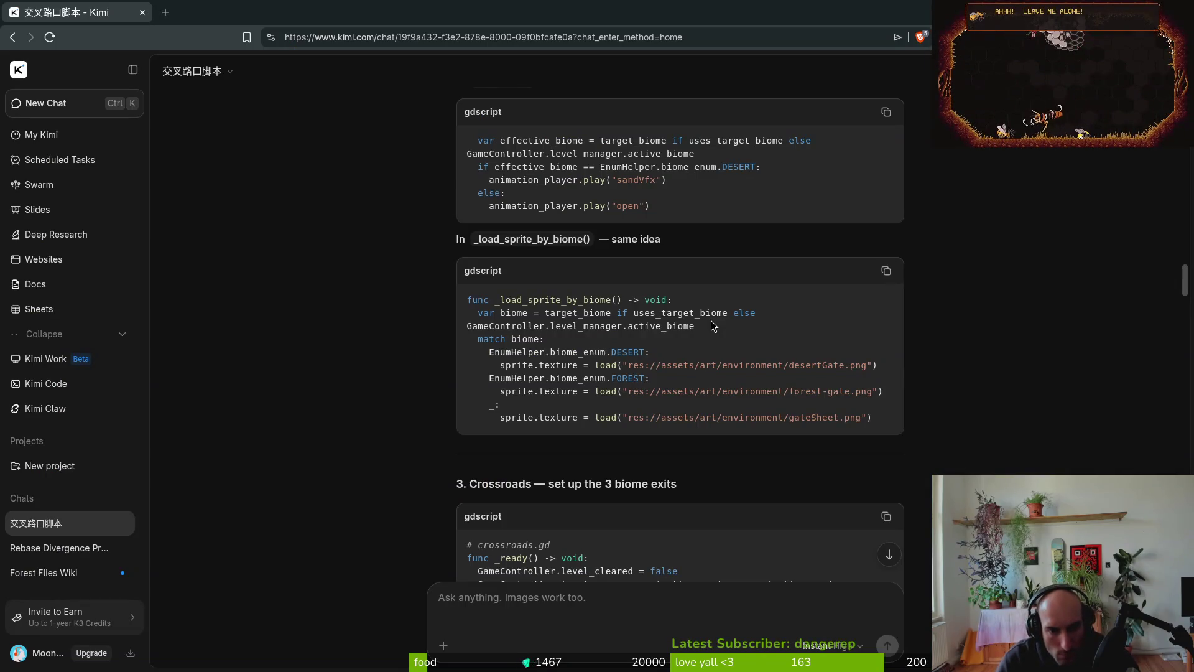
{"action": "key", "text": "alt+Tab"}
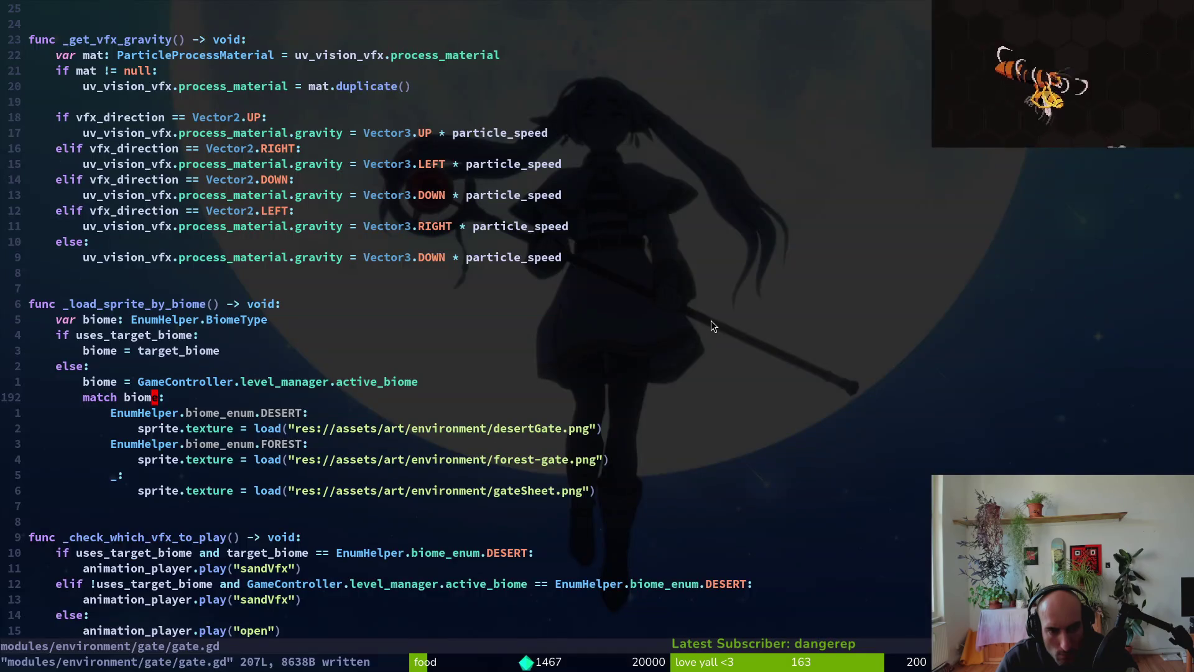
{"action": "key", "text": "shift+v"}
{"action": "key", "text": "j"}
{"action": "key", "text": "j"}
{"action": "key", "text": "j"}
{"action": "key", "text": "j"}
{"action": "key", "text": "j"}
{"action": "key", "text": "less"}
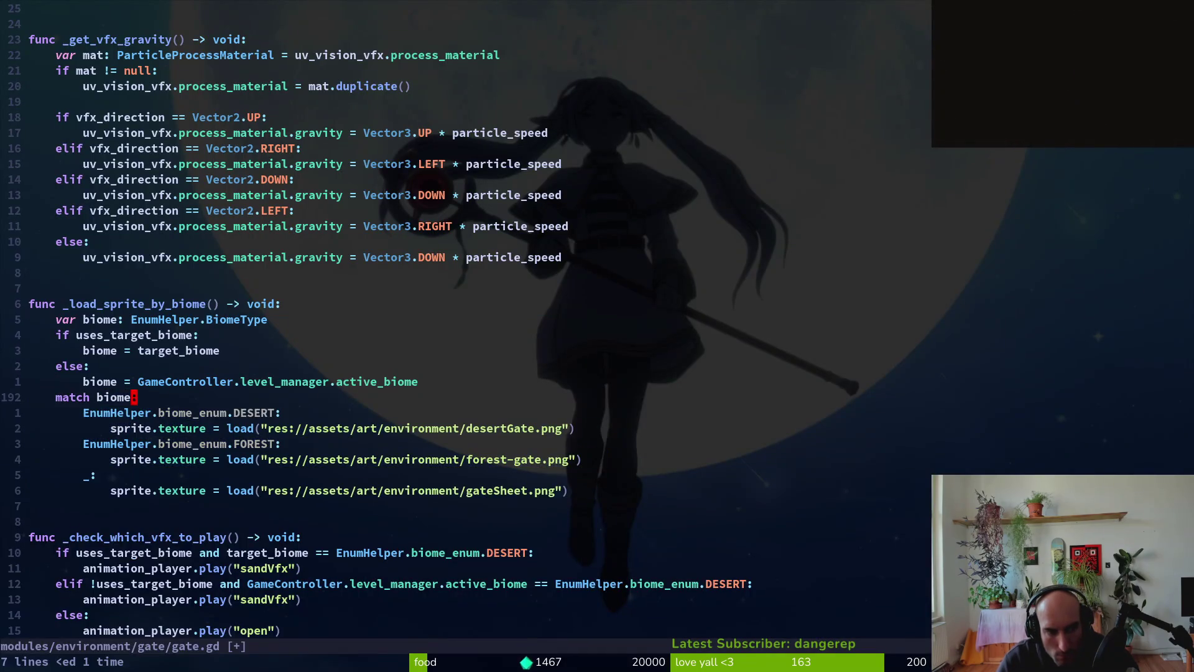
{"action": "type", "text": ":w"}
{"action": "key", "text": "Return"}
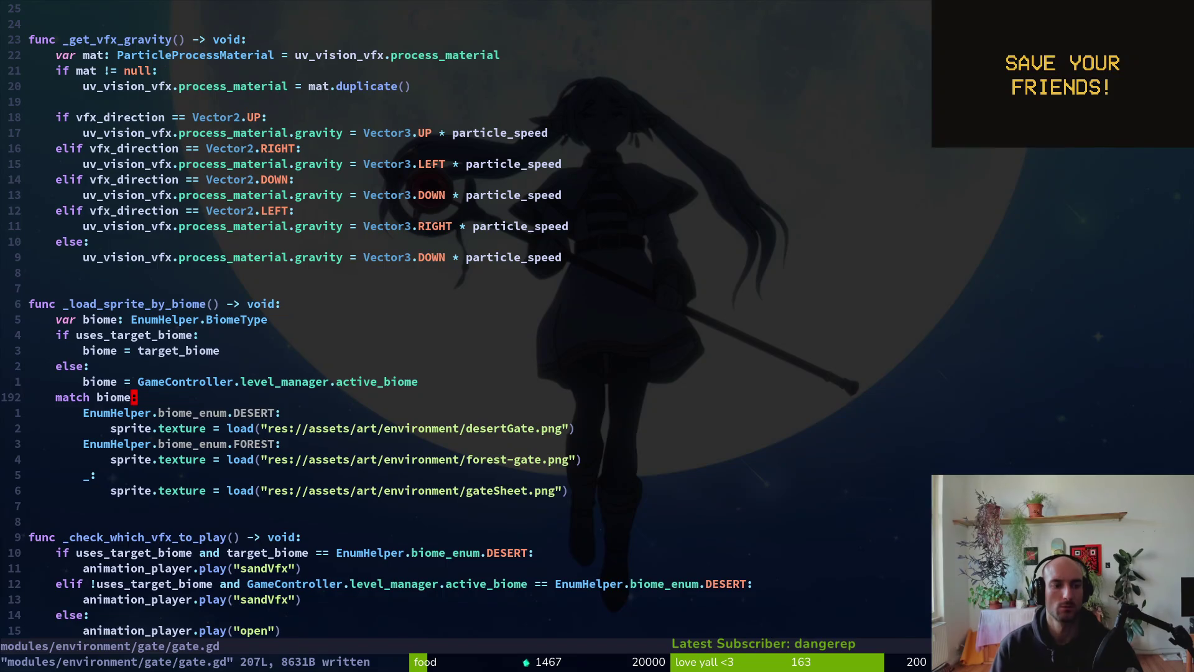
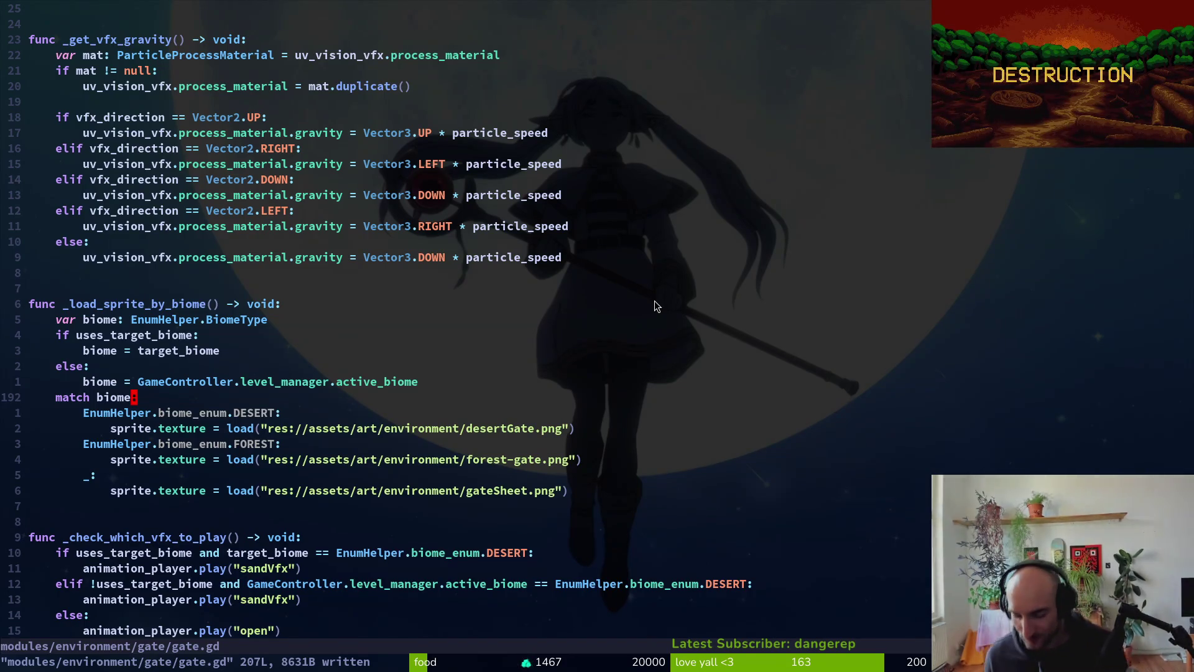
- Replace uses_target_biome with crossroads in _load_sprite_by_biome's if condition and save gate.gd
{"action": "key", "text": "k"}
{"action": "key", "text": "k"}
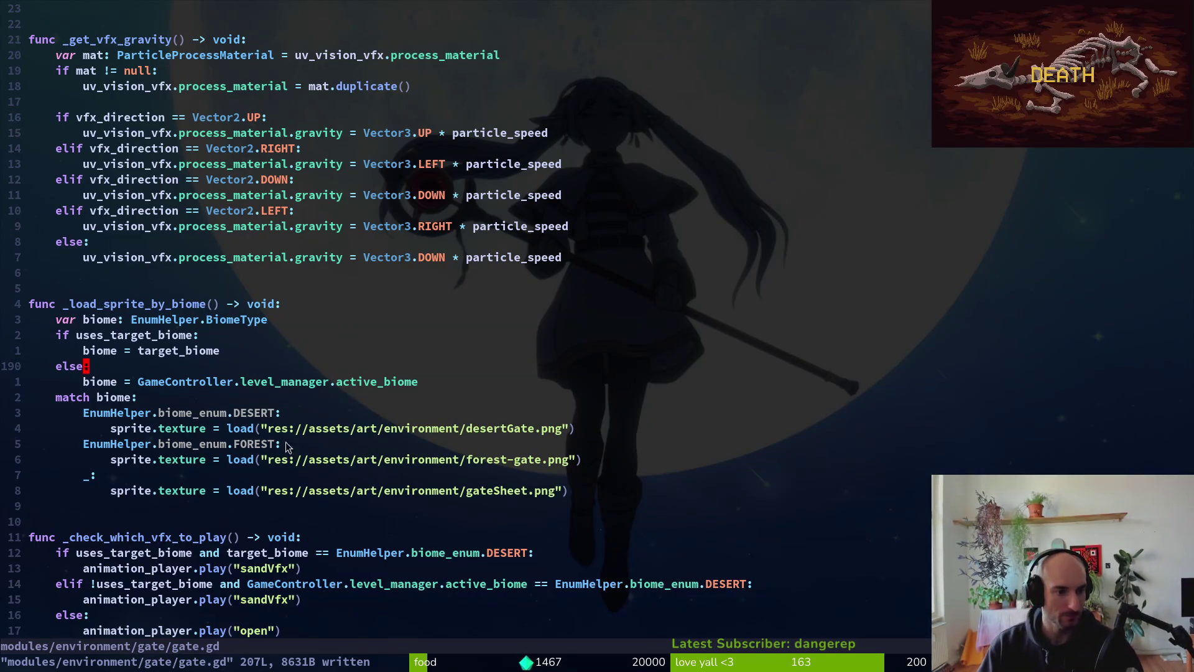
{"action": "left_click", "coordinate": [125, 339]}
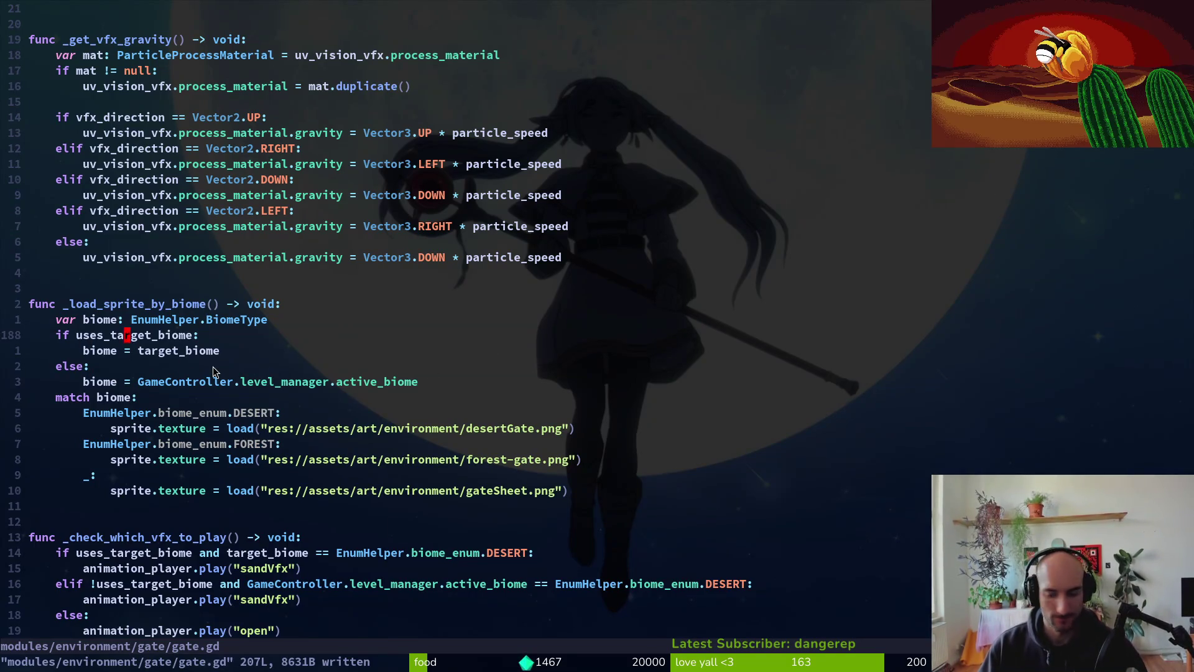
{"action": "type", "text": "ciw"}
{"action": "type", "text": "crossr"}
{"action": "type", "text": "oads:"}
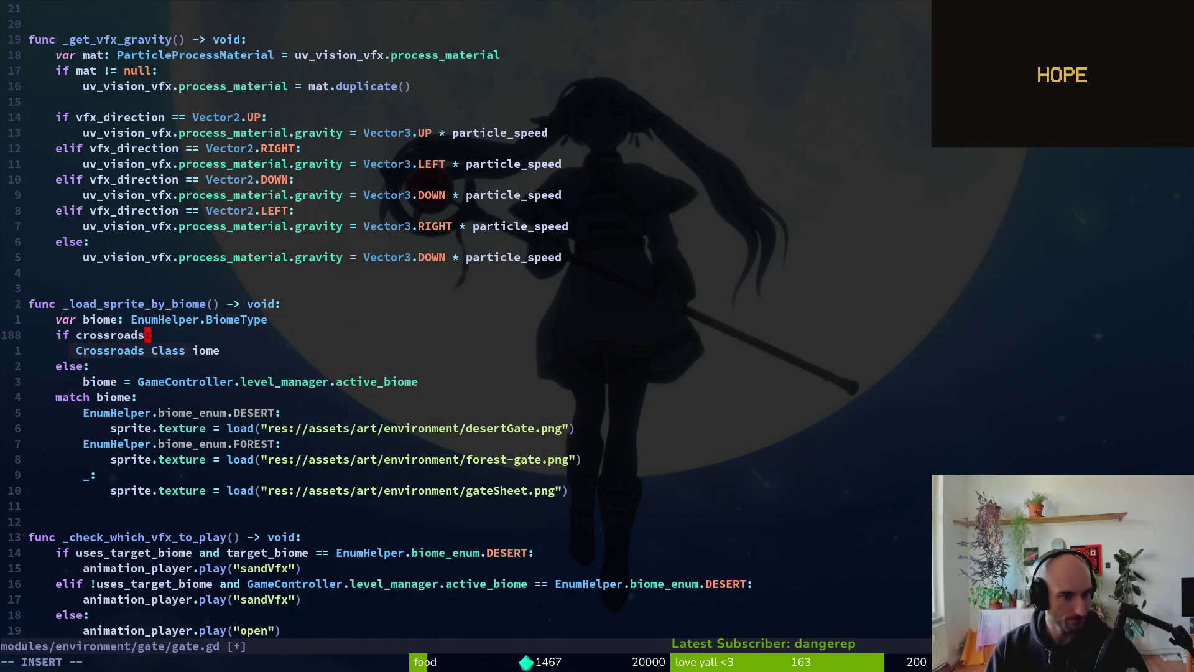
{"action": "key", "text": "Escape"}
{"action": "key", "text": "j"}
{"action": "key", "text": "j"}
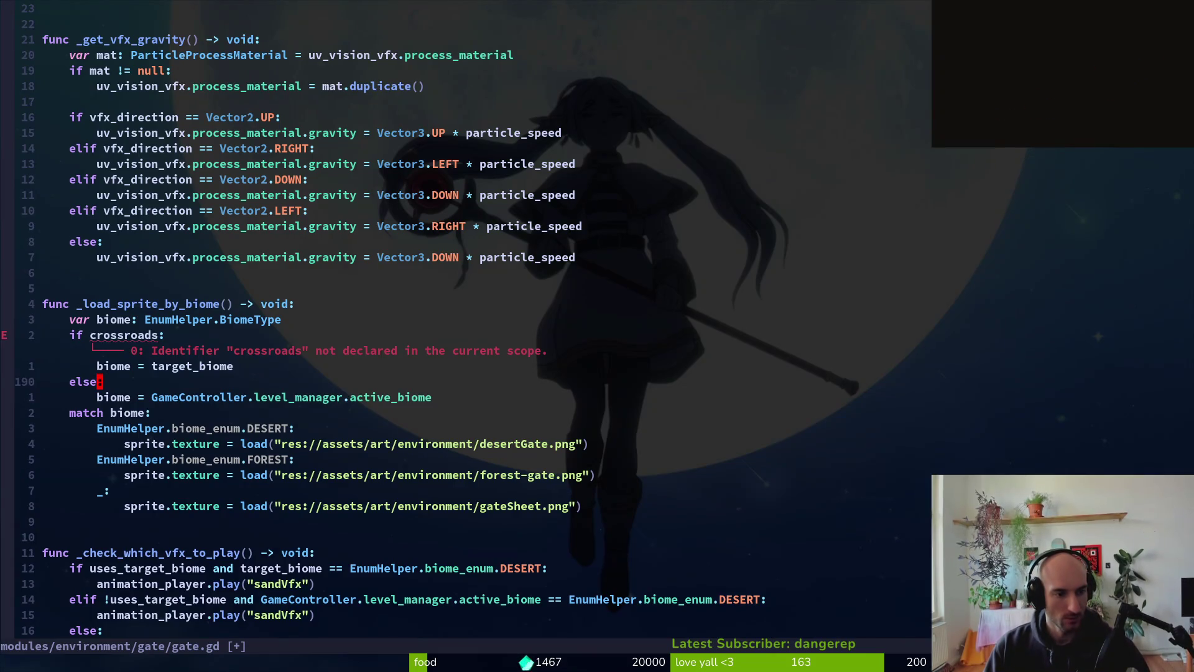
{"action": "key", "text": "k"}
{"action": "key", "text": "k"}
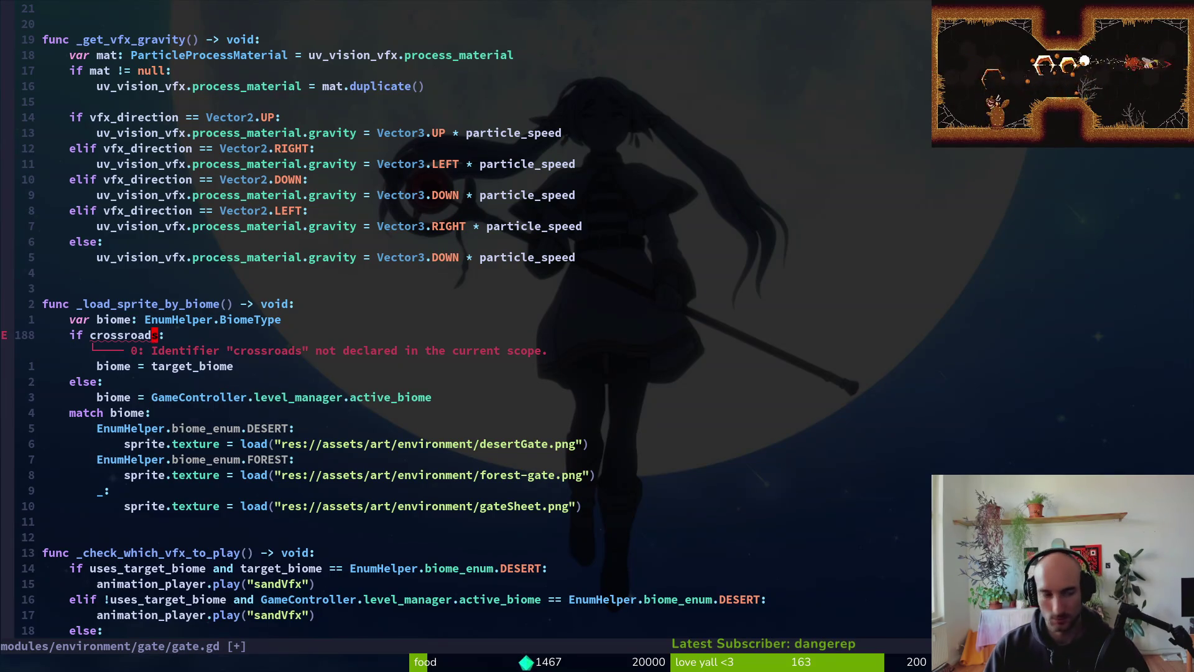
{"action": "key", "text": "l"}
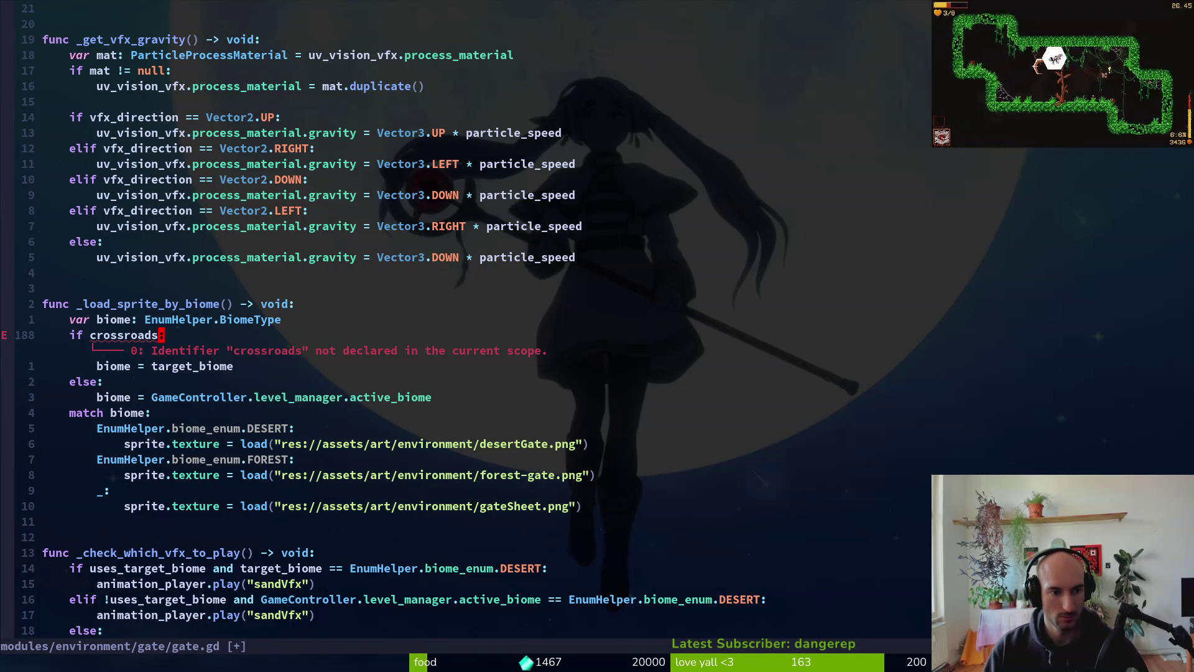
{"action": "type", "text": ":w"}
{"action": "key", "text": "Return"}
{"action": "key", "text": "ctrl+o"}
{"action": "key", "text": "ctrl+u"}
{"action": "key", "text": "ctrl+u"}
{"action": "key", "text": "ctrl+u"}
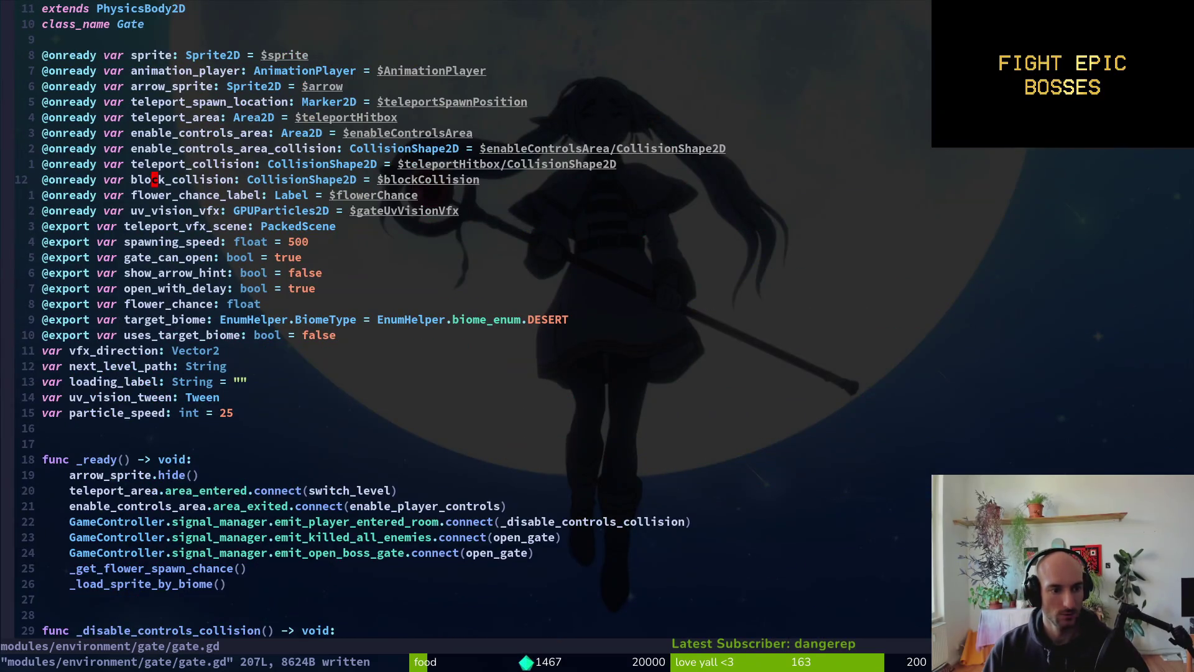
- Rename the exported uses_target_biome declaration to is_crossroads and save gate.gd
{"action": "key", "text": "j"}
{"action": "key", "text": "j"}
{"action": "key", "text": "j"}
{"action": "type", "text": "viw"}
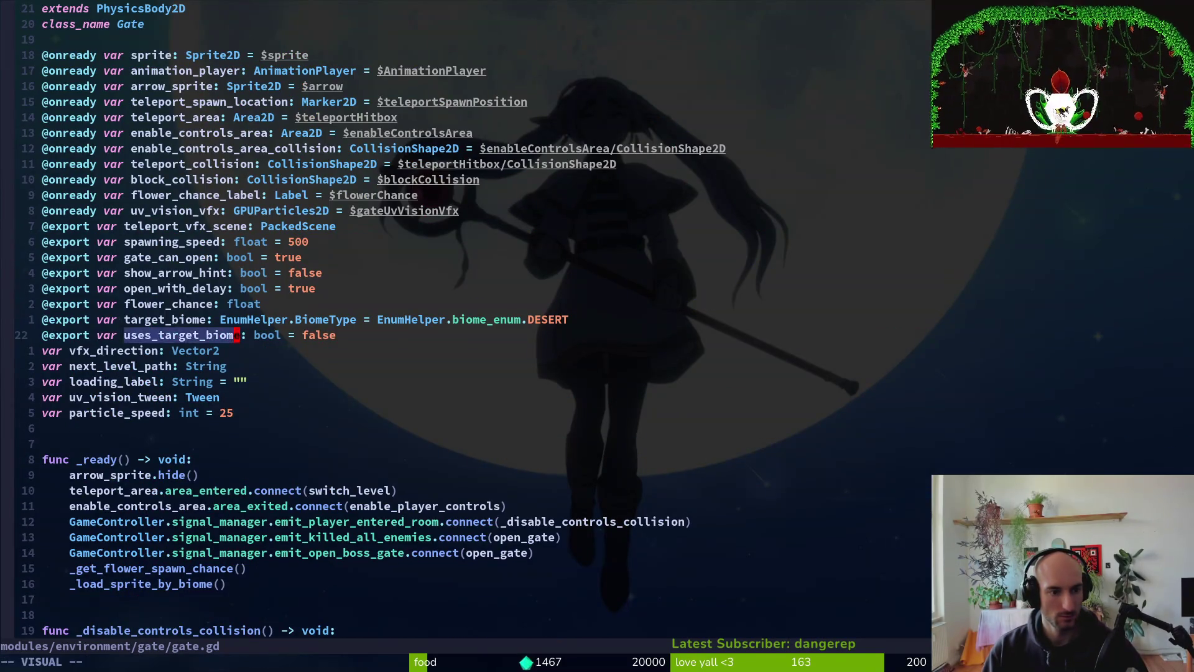
{"action": "type", "text": "ccrossroads"}
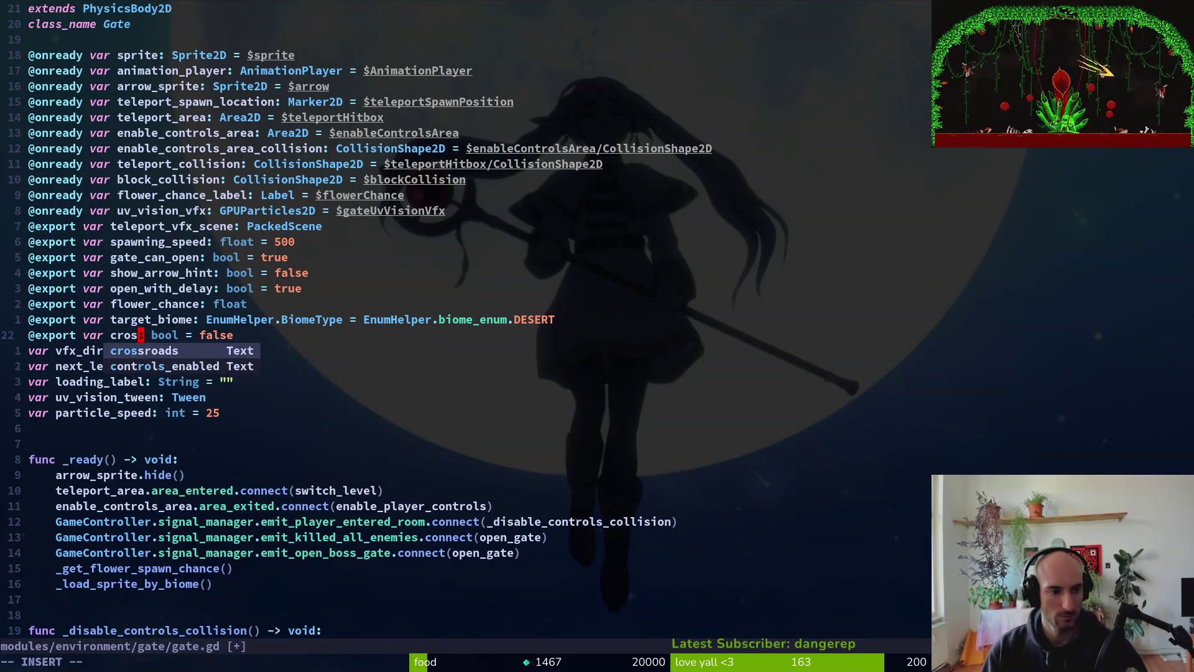
{"action": "key", "text": "Tab"}
{"action": "key", "text": "Escape"}
{"action": "type", "text": "bi"}
{"action": "type", "text": "is_"}
{"action": "key", "text": "Escape"}
{"action": "key", "text": "ctrl+s"}
- Rename the next uses_target_biome usage to is_crossroads and save
{"action": "key", "text": "ctrl+o"}
{"action": "key", "text": "ctrl+d"}
{"action": "key", "text": "ctrl+u"}
{"action": "key", "text": "j"}
{"action": "key", "text": "j"}
{"action": "type", "text": "viwcis_crossroads"}
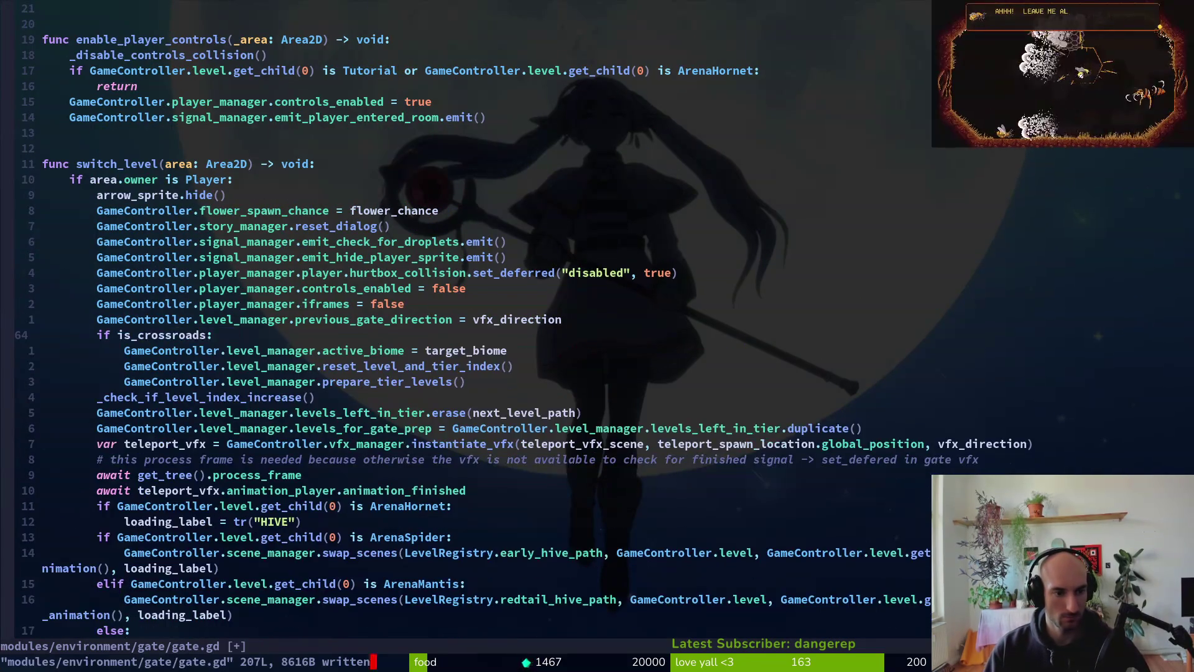
{"action": "key", "text": "Escape"}
{"action": "key", "text": "ctrl+s"}
- Change the undeclared crossroads check to is_crossroads and save, clearing the error
{"action": "key", "text": "ctrl+d"}
{"action": "key", "text": "ctrl+d"}
{"action": "key", "text": "ctrl+d"}
{"action": "key", "text": "ctrl+d"}
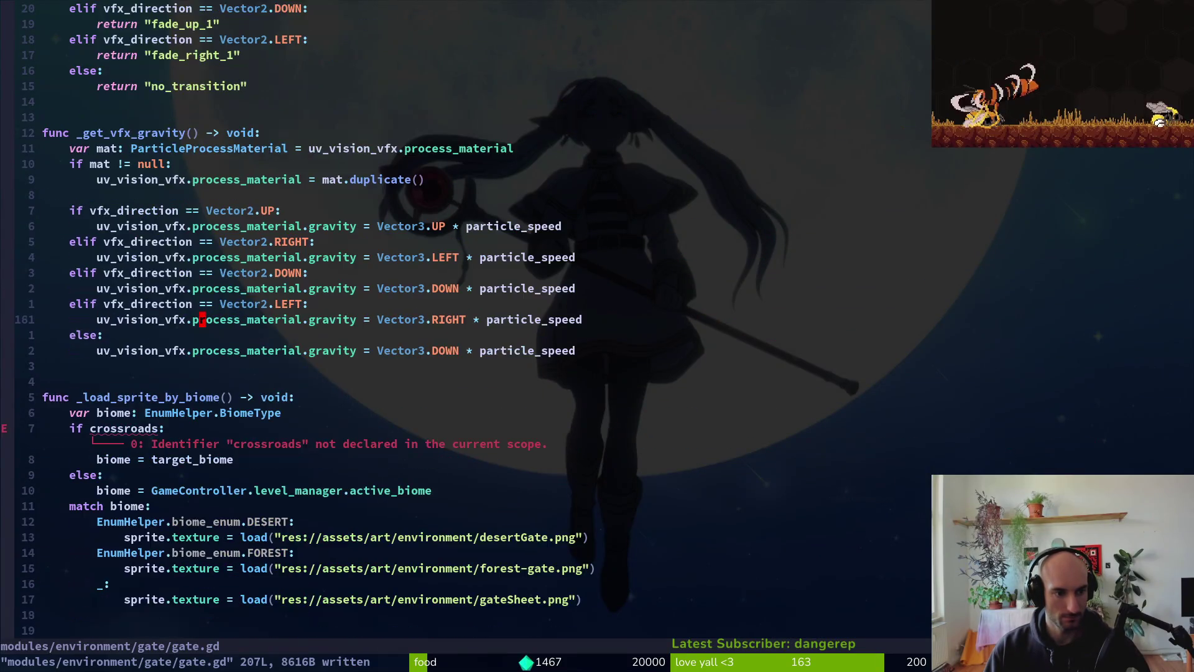
{"action": "type", "text": "7jbv"}
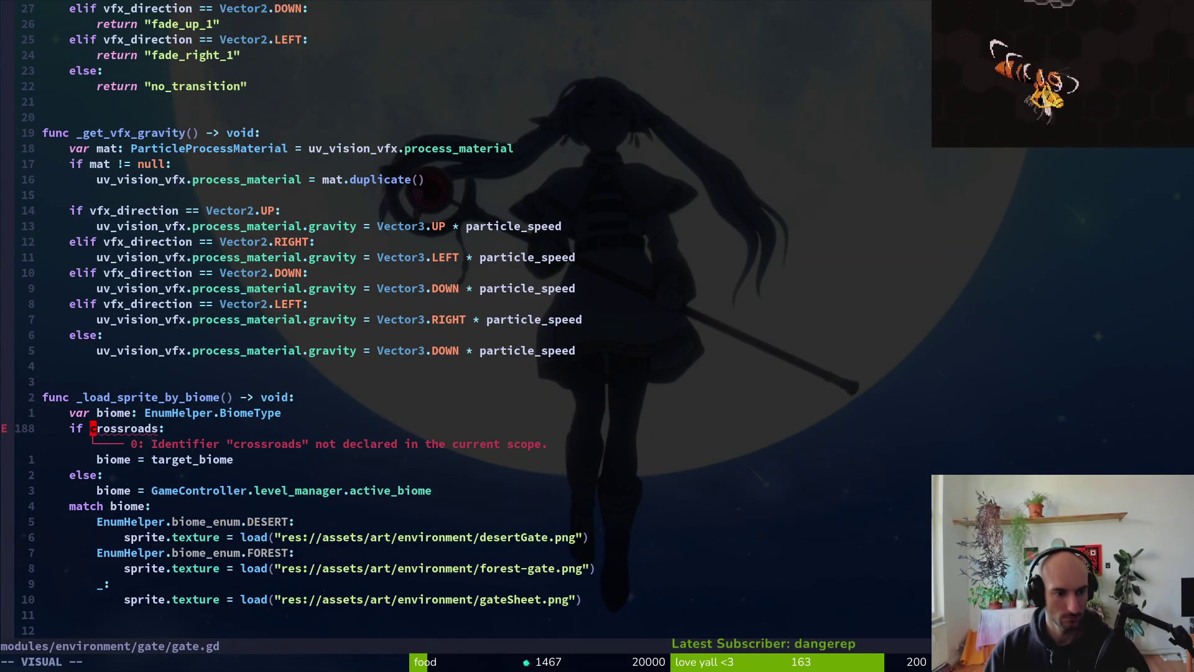
{"action": "type", "text": "iwcis_crossroads"}
{"action": "key", "text": "Escape"}
{"action": "key", "text": "ctrl+s"}
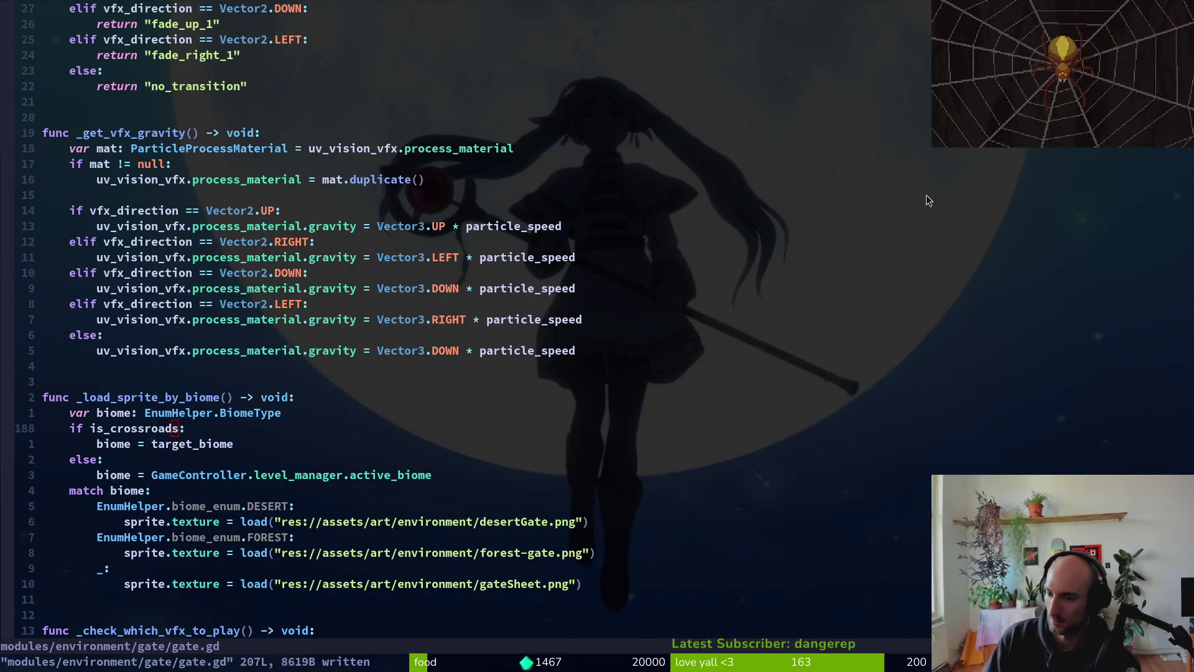
{"action": "left_click", "coordinate": [243, 444]}
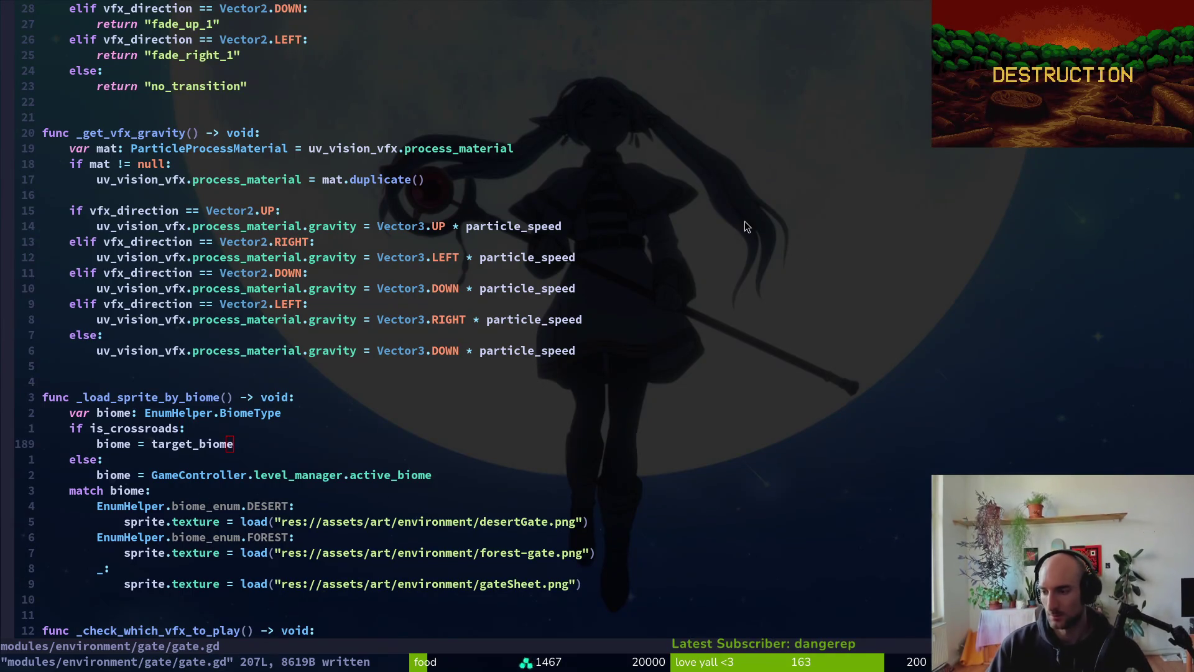
{"action": "key", "text": "alt+Tab"}
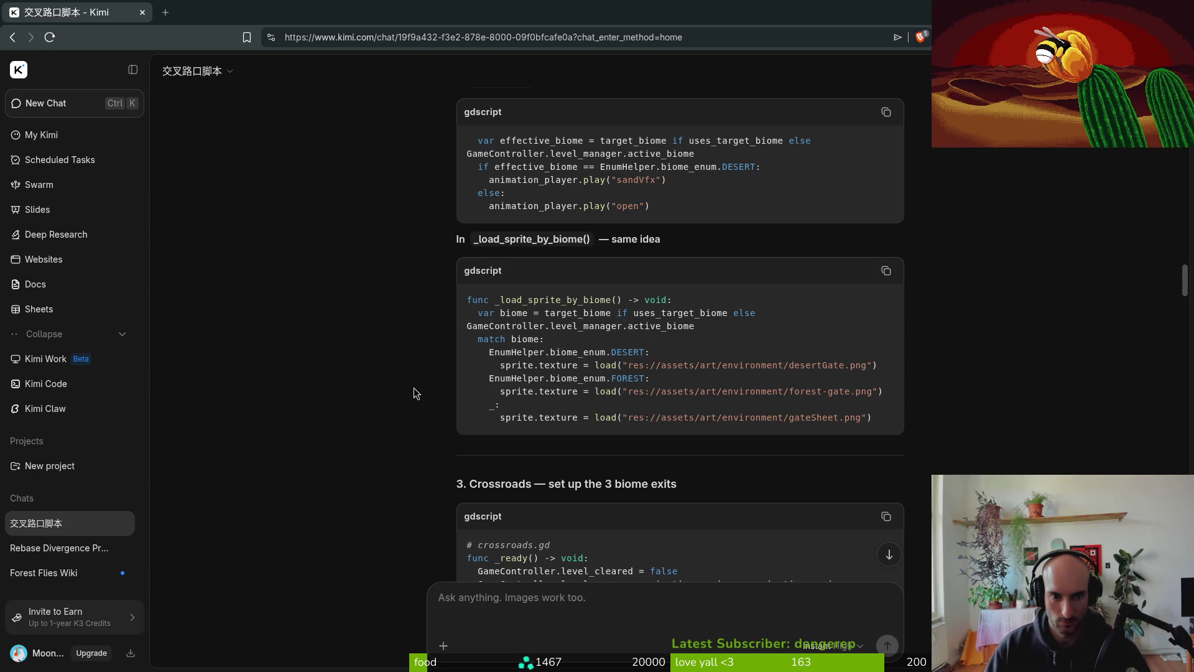
{"action": "scroll", "coordinate": [538, 361], "scroll_direction": "down", "scroll_amount": 2}
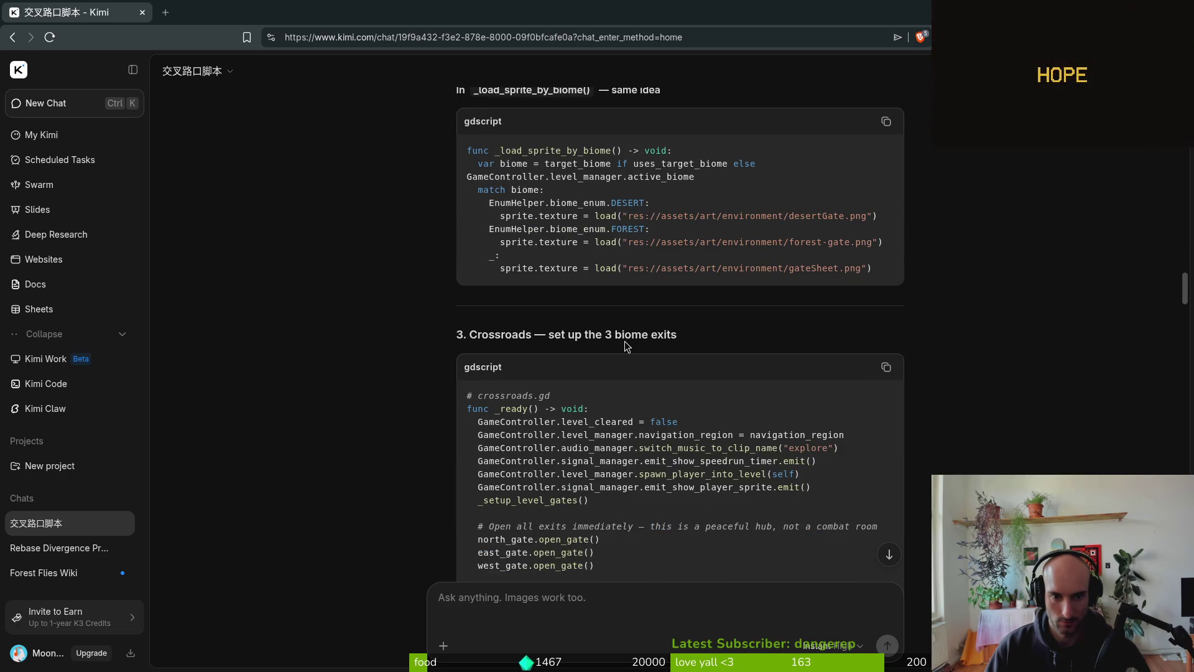
{"action": "scroll", "coordinate": [573, 346], "scroll_direction": "up", "scroll_amount": 3}
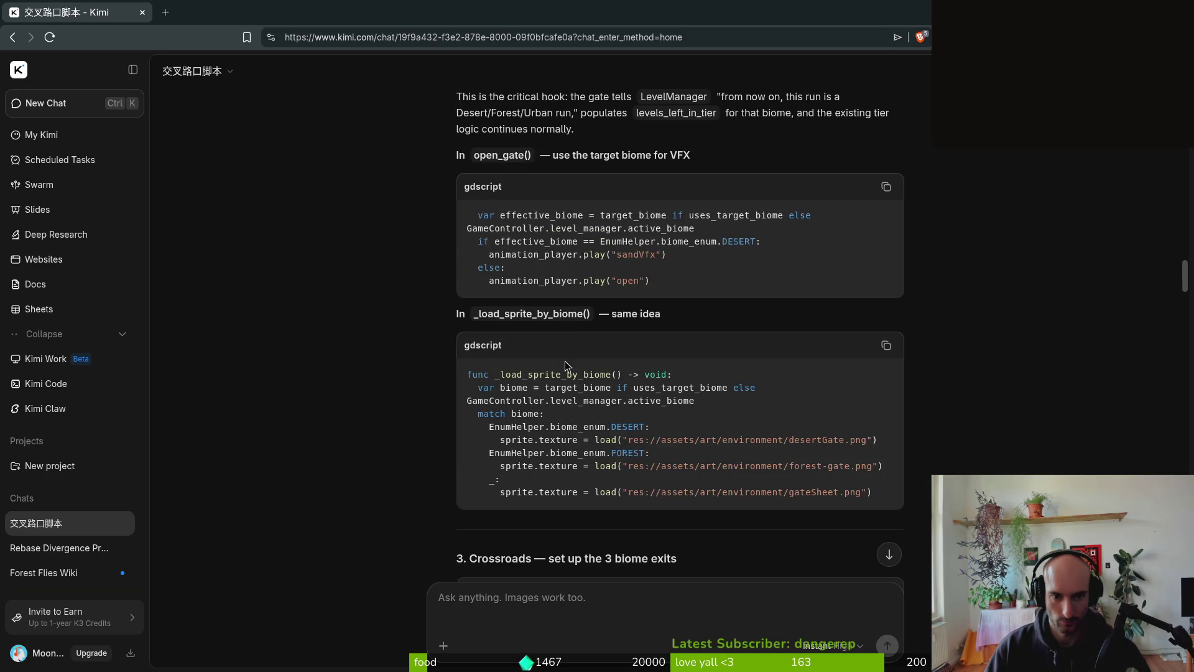
{"action": "scroll", "coordinate": [398, 434], "scroll_direction": "down", "scroll_amount": 5}
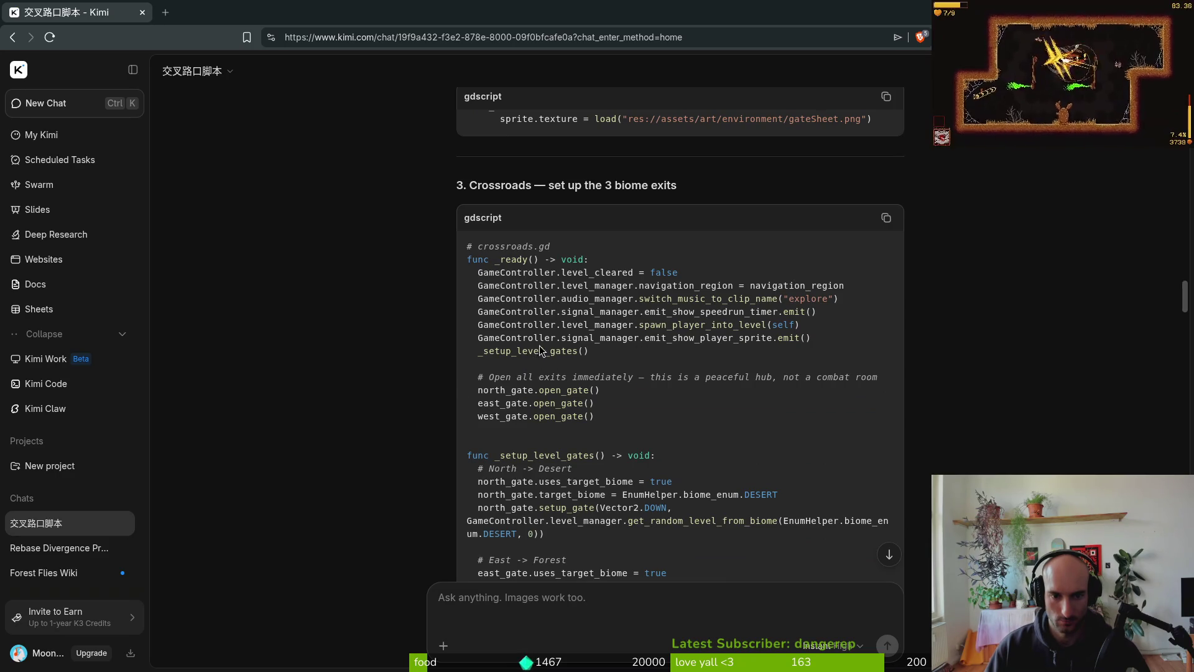
{"action": "left_click_drag", "start_coordinate": [565, 352], "coordinate": [490, 355]}
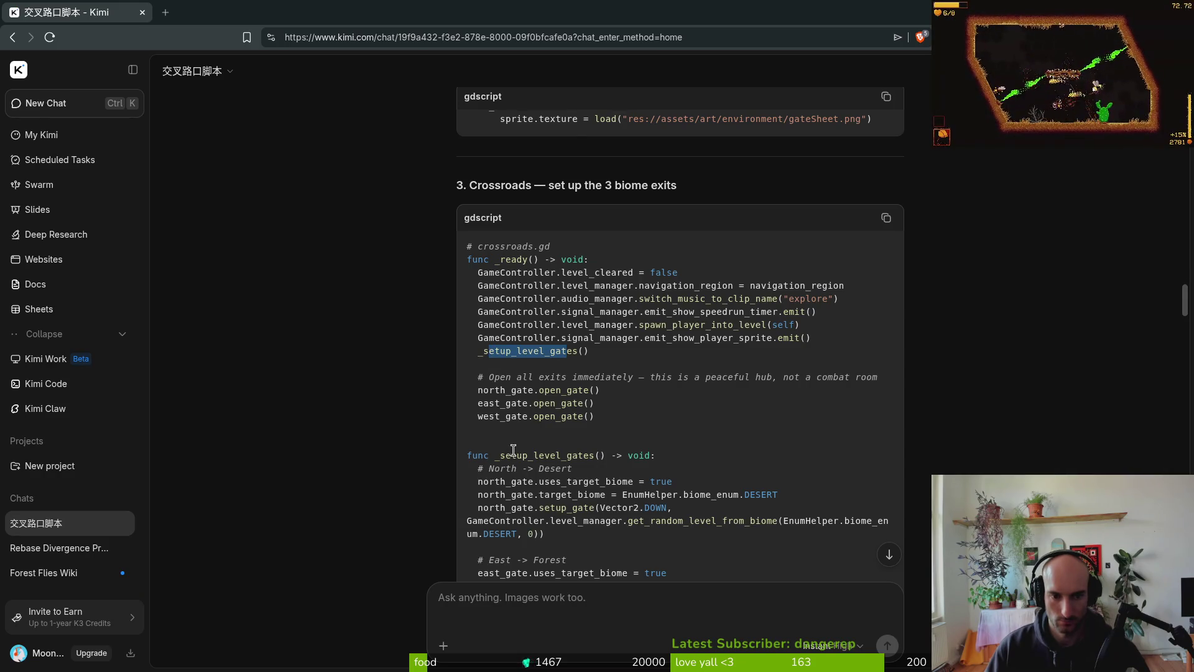
{"action": "scroll", "coordinate": [513, 449], "scroll_direction": "down", "scroll_amount": 5}
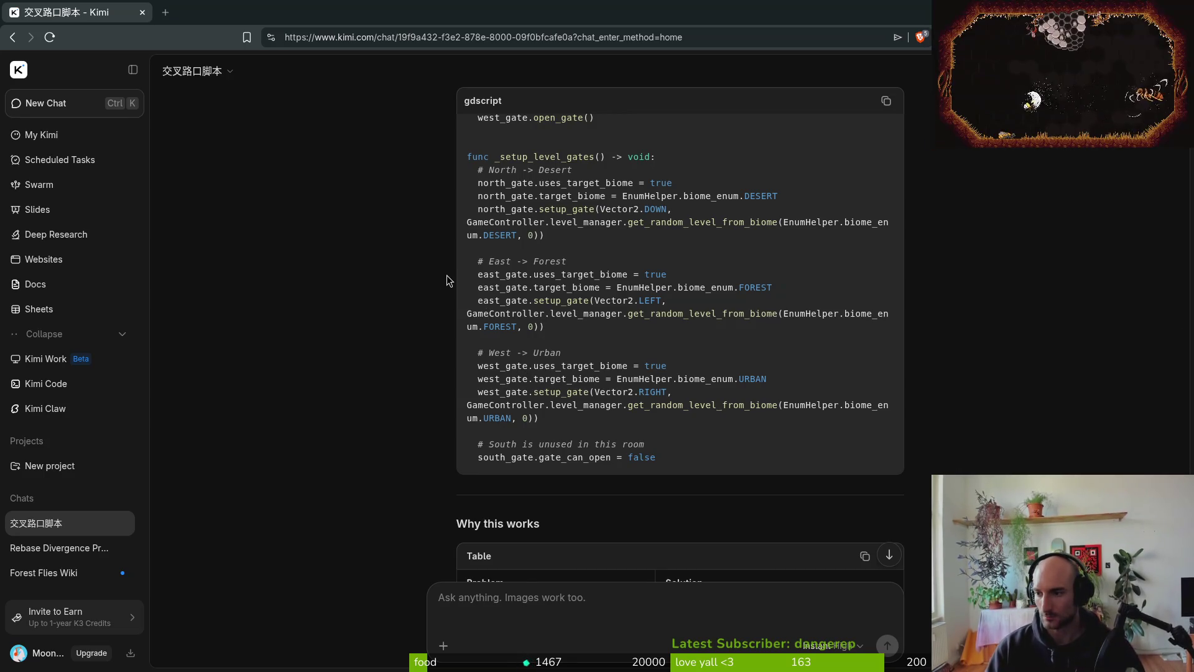
{"action": "key", "text": "alt+Tab"}
- Open crossroads.gd with the project file finder and compare it with Kimi's example
{"action": "key", "text": "space"}
{"action": "key", "text": "f"}
{"action": "key", "text": "f"}
{"action": "type", "text": "cross"}
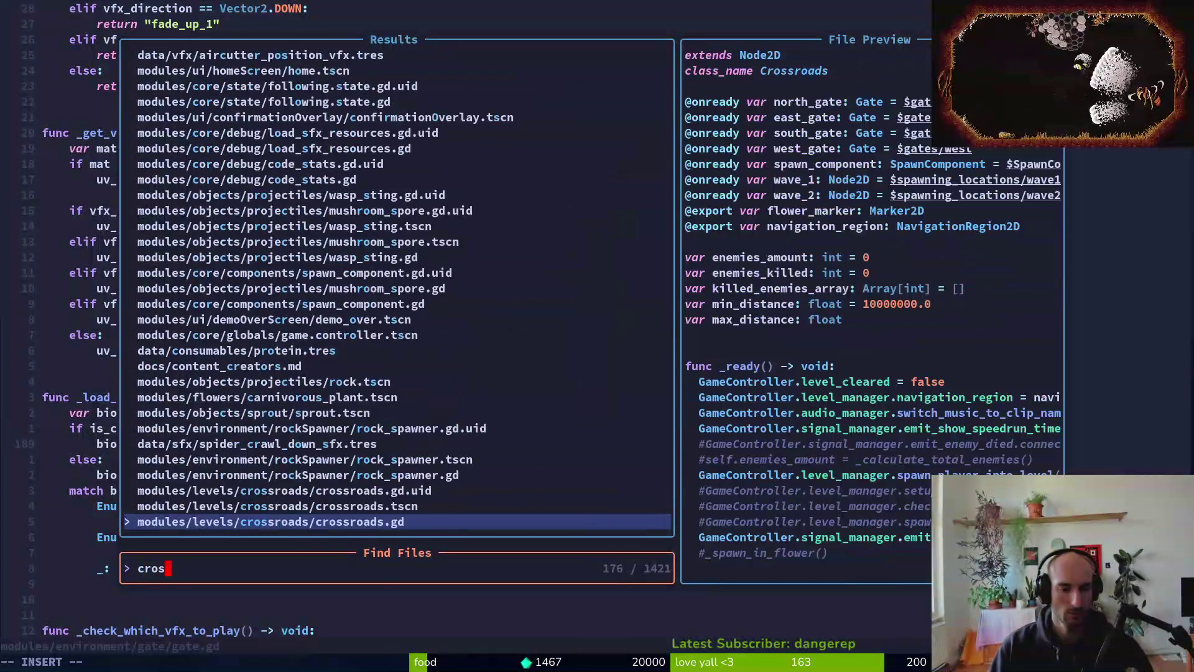
{"action": "key", "text": "Return"}
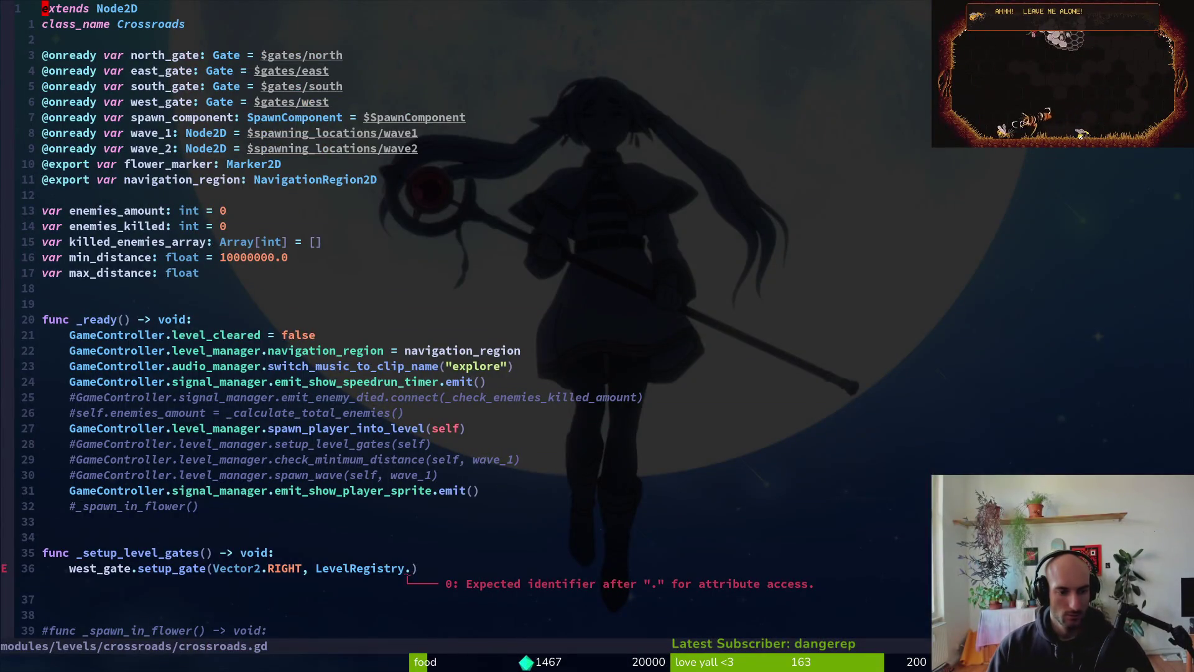
{"action": "key", "text": "j"}
{"action": "key", "text": "j"}
{"action": "key", "text": "j"}
{"action": "key", "text": "alt+Tab"}
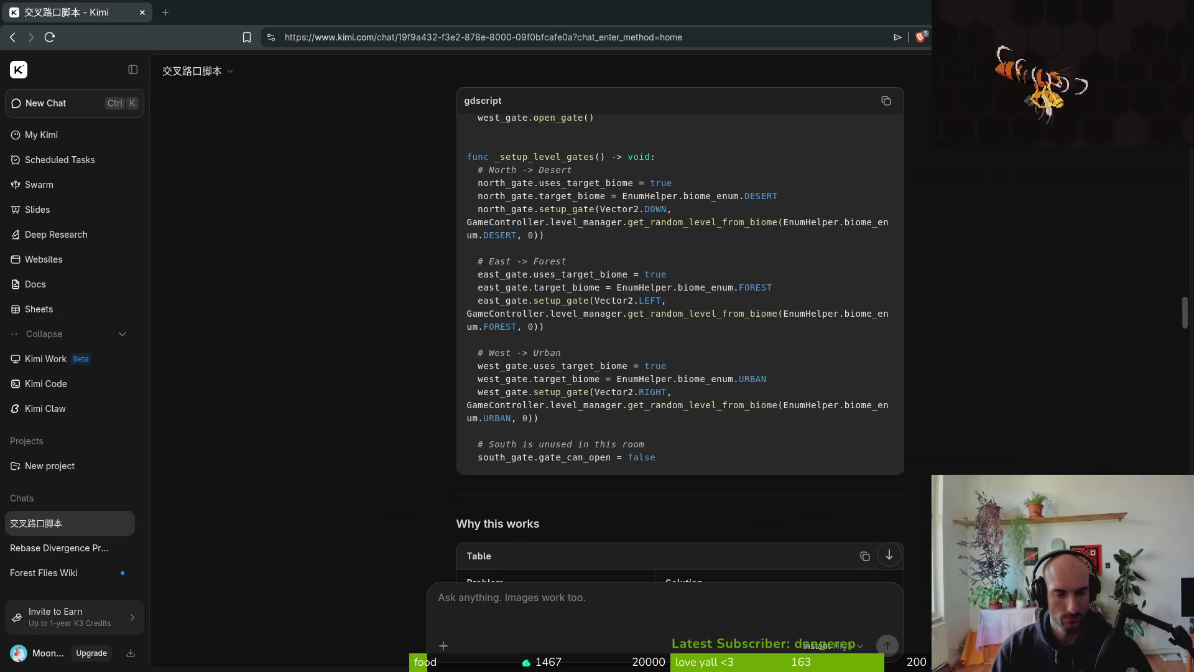
{"action": "scroll", "coordinate": [614, 403], "scroll_direction": "up", "scroll_amount": 5}
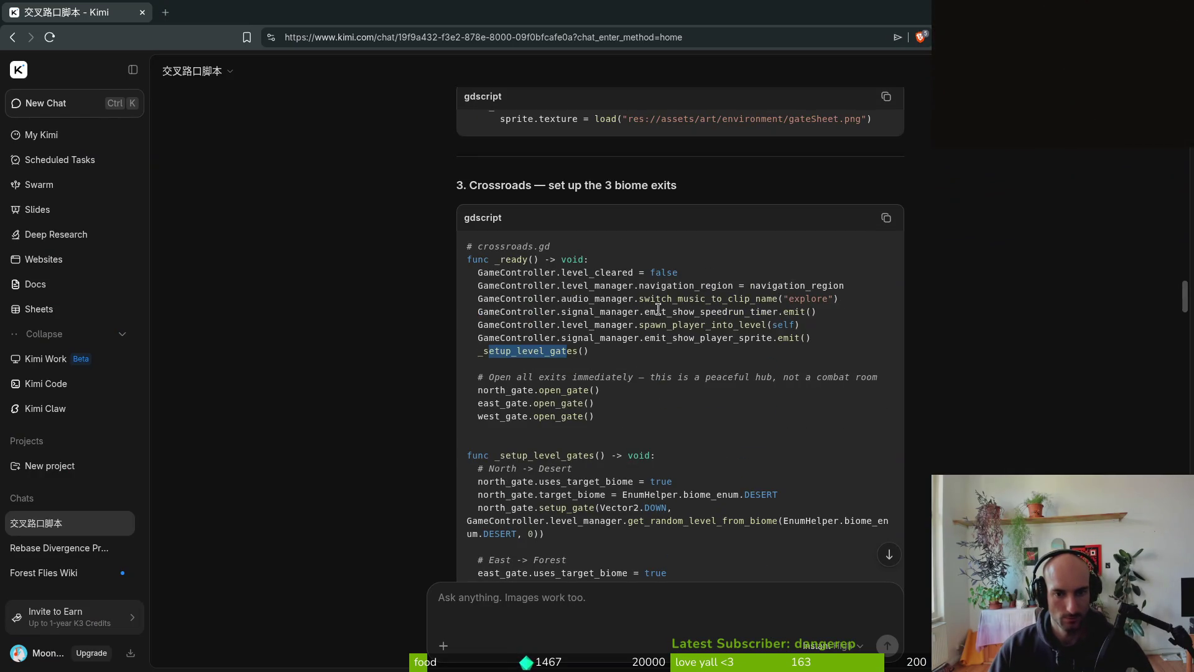
{"action": "key", "text": "alt+Tab"}
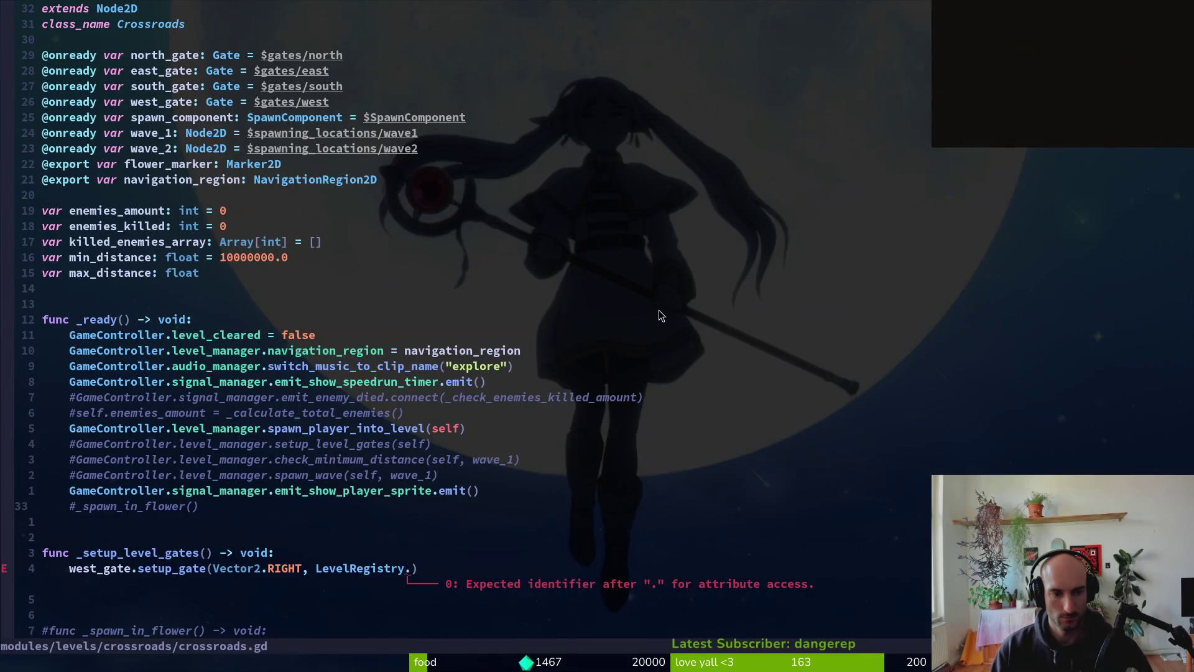
- Copy the two commented enemy_died lines and move to the west_gate setup line
{"action": "key", "text": "k"}
{"action": "key", "text": "k"}
{"action": "key", "text": "k"}
{"action": "key", "text": "V"}
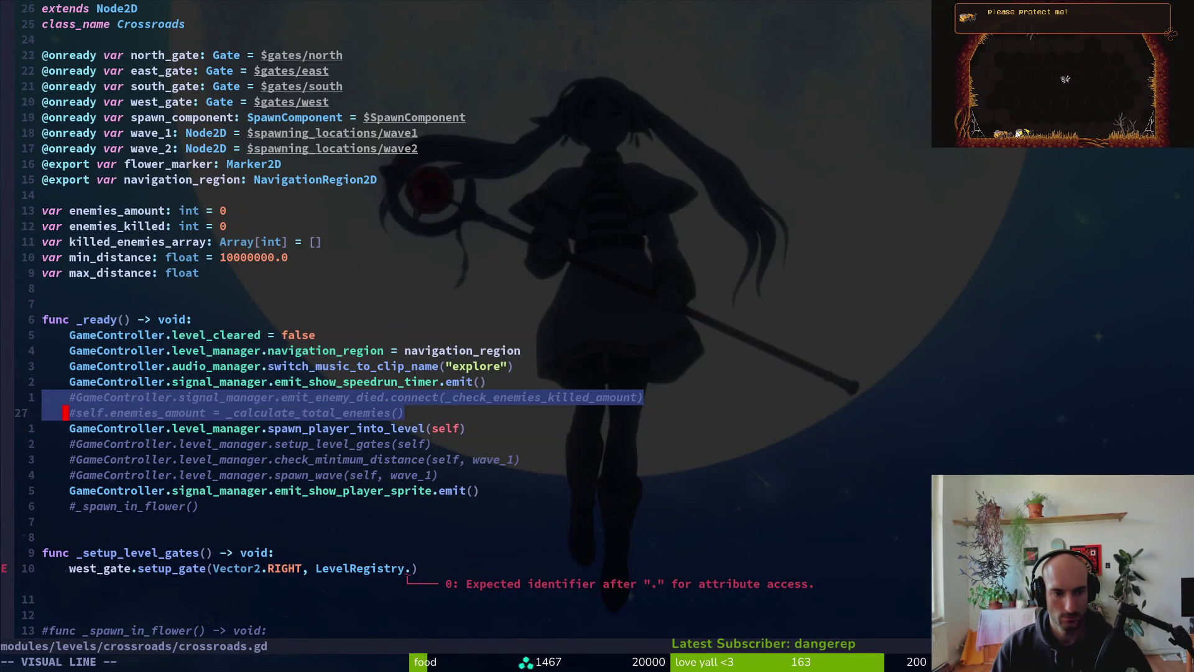
{"action": "key", "text": "j"}
{"action": "key", "text": "y"}
{"action": "key", "text": "j"}
{"action": "key", "text": "j"}
{"action": "key", "text": "j"}
{"action": "key", "text": "k"}
{"action": "key", "text": "k"}
{"action": "key", "text": "k"}
{"action": "key", "text": "alt+Tab"}
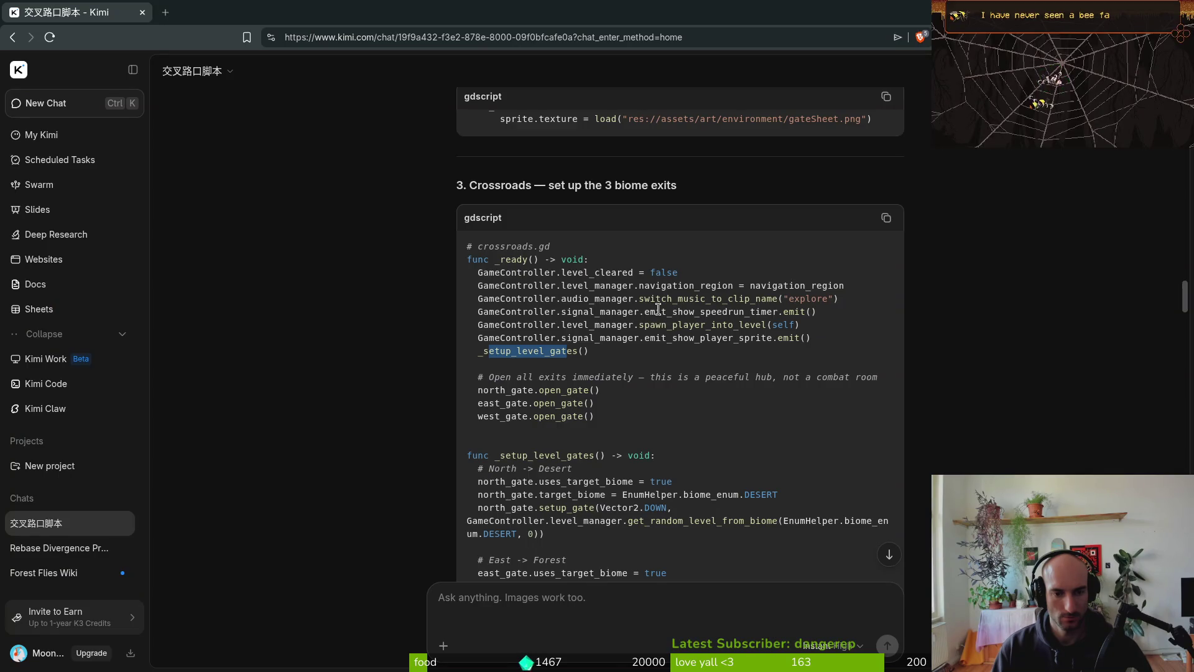
{"action": "key", "text": "alt+Tab"}
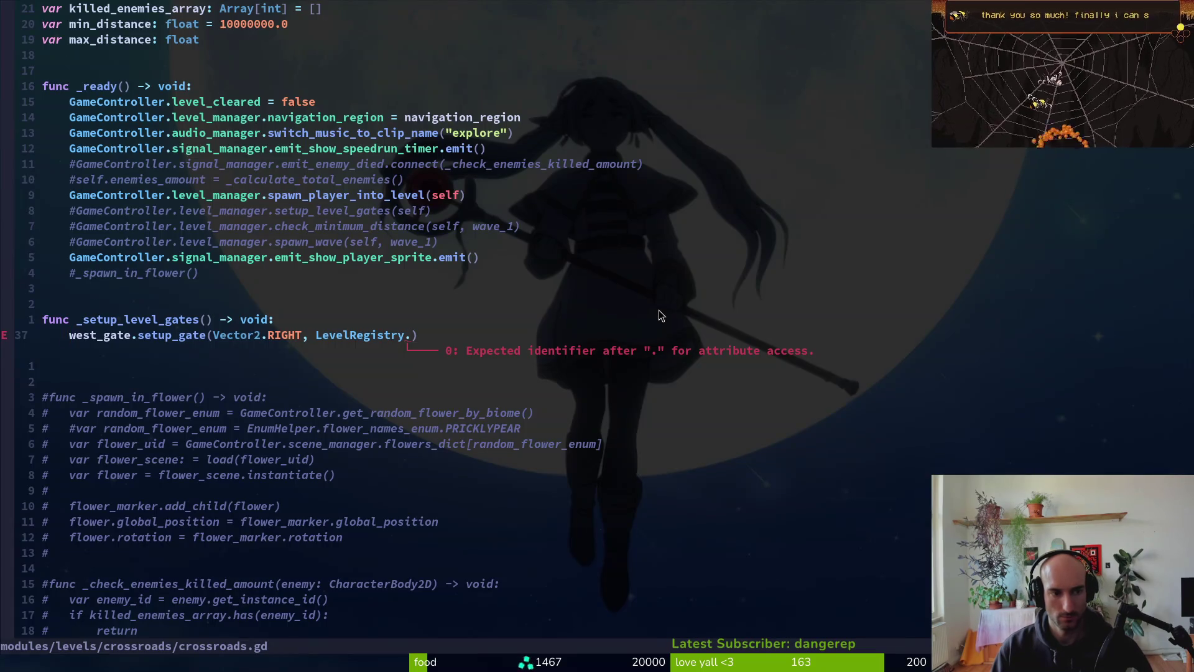
- Add a _setup_level_gates() call below #_spawn_in_flower() and reach LevelRegistry on the west_gate line
{"action": "key", "text": "k"}
{"action": "key", "text": "k"}
{"action": "type", "text": "jo_se"}
{"action": "key", "text": "Return"}
{"action": "key", "text": "Escape"}
{"action": "key", "text": "j"}
{"action": "key", "text": "j"}
{"action": "key", "text": "j"}
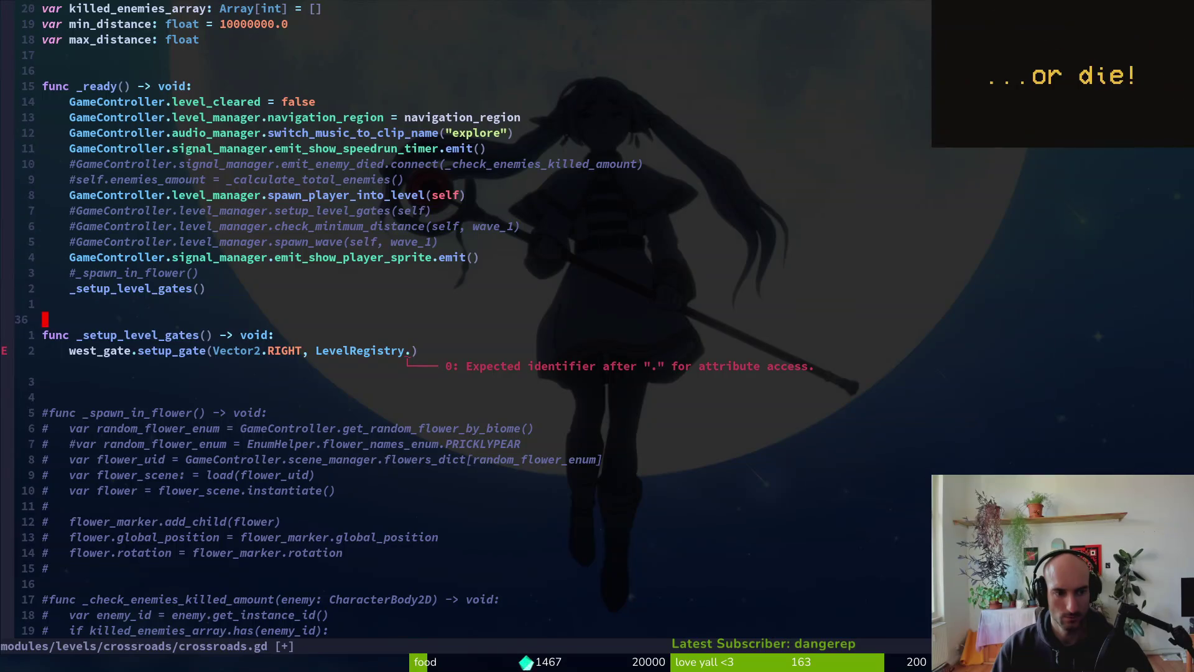
{"action": "key", "text": "w"}
{"action": "key", "text": "w"}
{"action": "key", "text": "w"}
{"action": "key", "text": "w"}
{"action": "key", "text": "w"}
{"action": "key", "text": "w"}
{"action": "key", "text": "alt+Tab"}
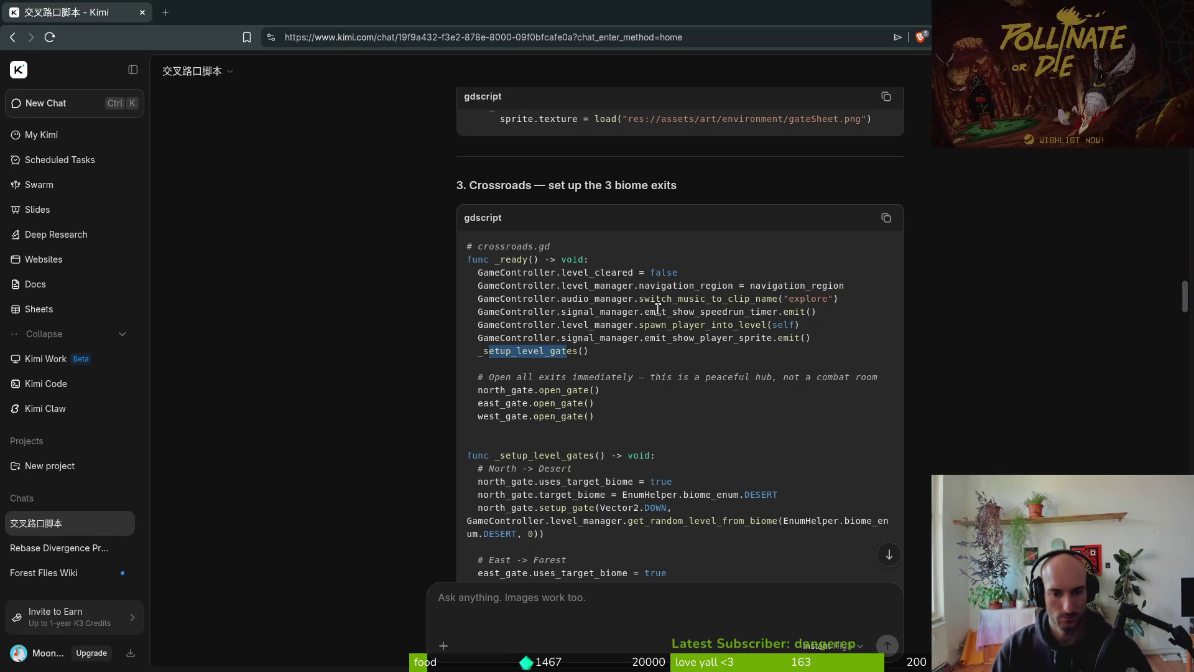
{"action": "key", "text": "alt+Tab"}
- Replace LevelRegistry with GameController.level_manager.get_random_level_from_biome(EnumHelper.BiomeType.FOREST)
{"action": "key", "text": "c"}
{"action": "key", "text": "t"}
{"action": "key", "text": "parenright"}
{"action": "type", "text": "Ga"}
{"action": "key", "text": "Return"}
{"action": "type", "text": "."}
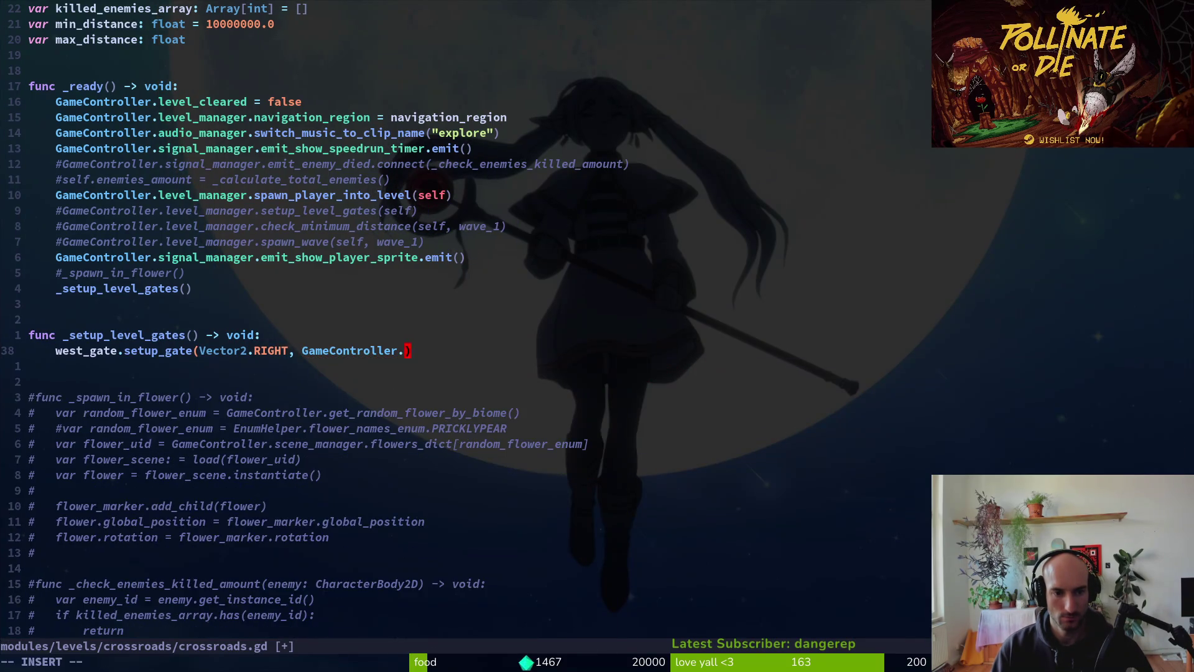
{"action": "type", "text": "lev"}
{"action": "key", "text": "Tab"}
{"action": "type", "text": ".getra"}
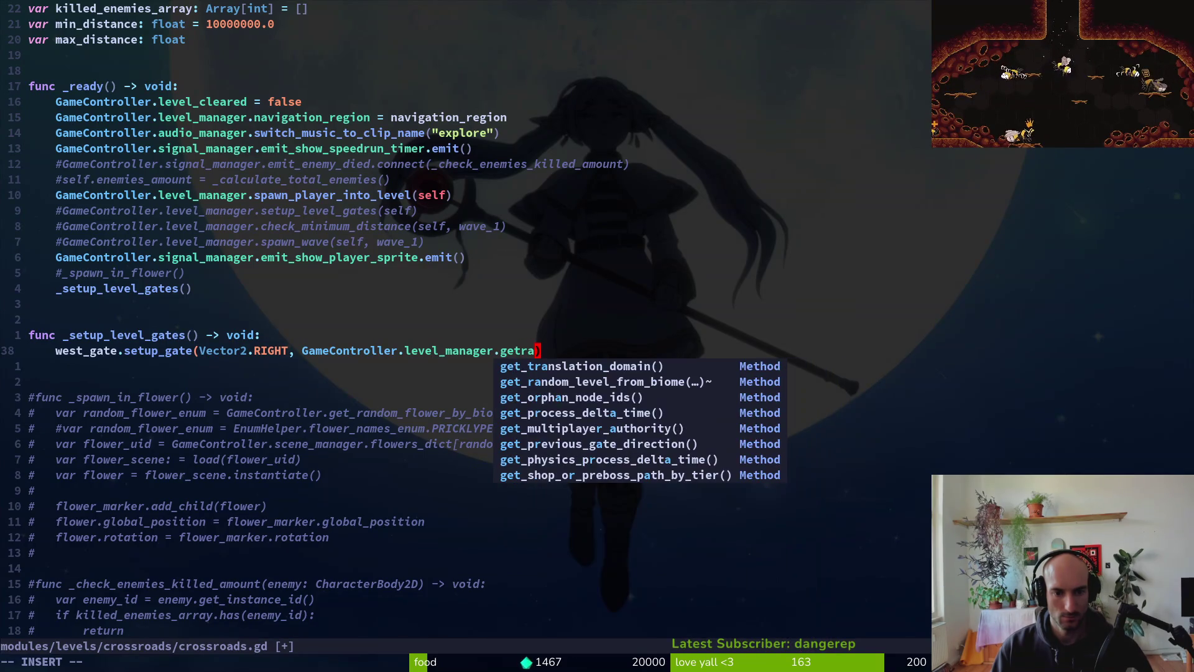
{"action": "key", "text": "Tab"}
{"action": "key", "text": "Tab"}
{"action": "key", "text": "Return"}
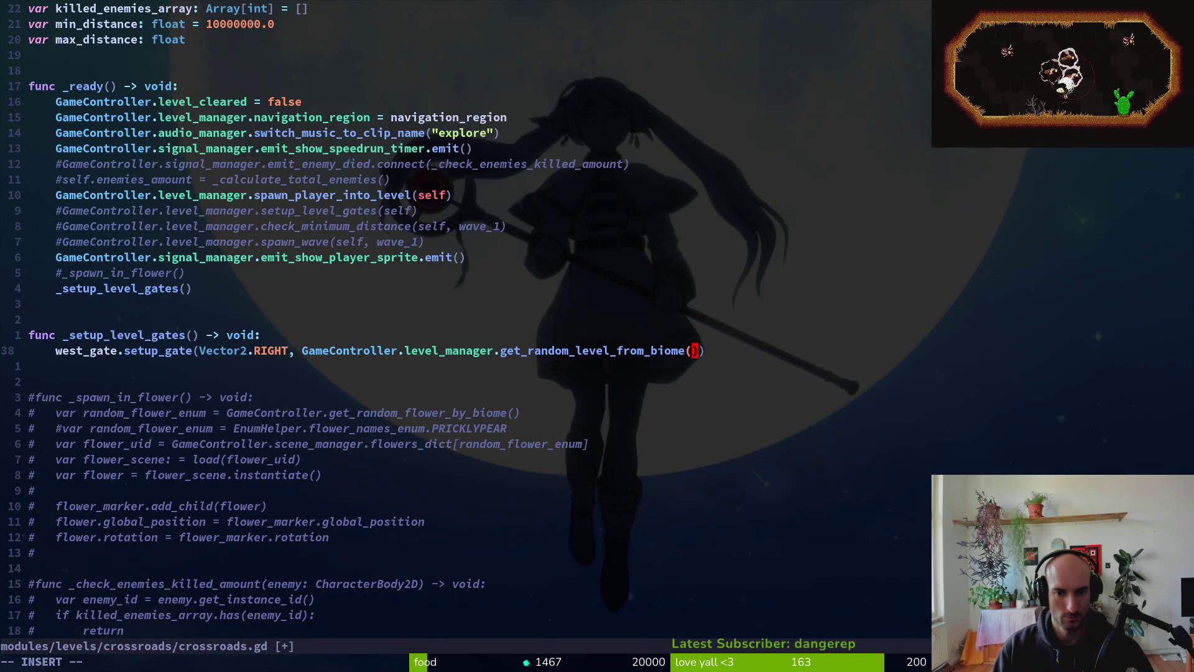
{"action": "key", "text": "Tab"}
{"action": "type", "text": "."}
{"action": "key", "text": "Tab"}
{"action": "type", "text": ".FOREST"}
{"action": "key", "text": "Escape"}
- Duplicate the west_gate setup line and check the method's expected arguments
{"action": "key", "text": "shift+v"}
{"action": "key", "text": "y"}
{"action": "key", "text": "p"}
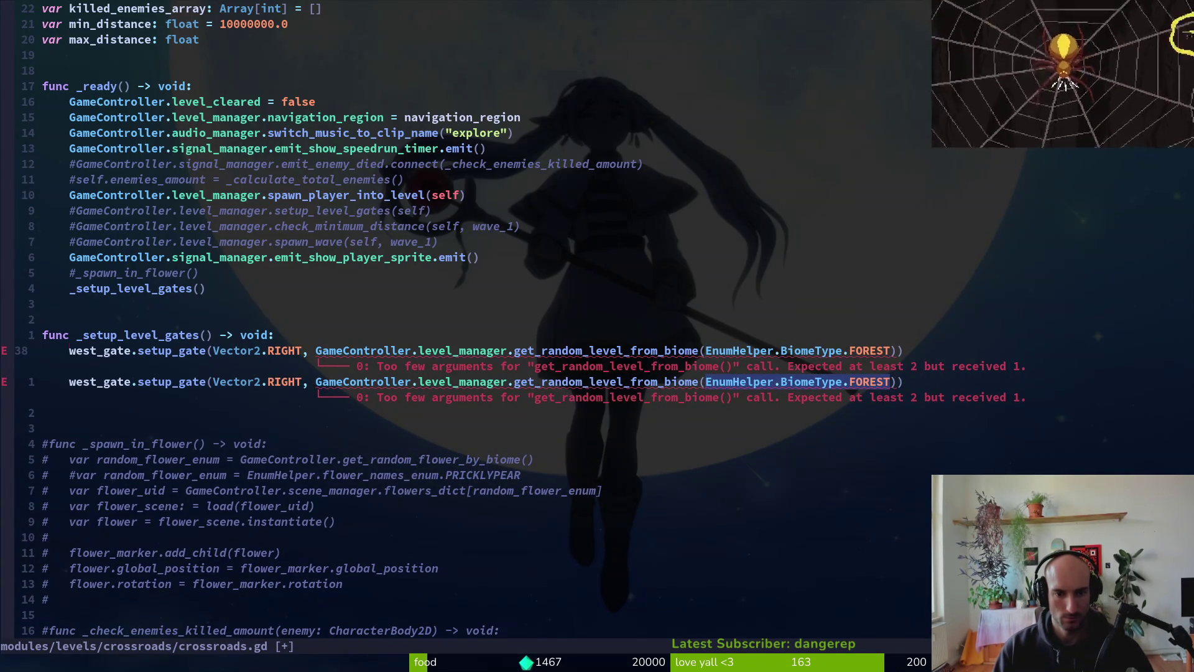
{"action": "key", "text": "j"}
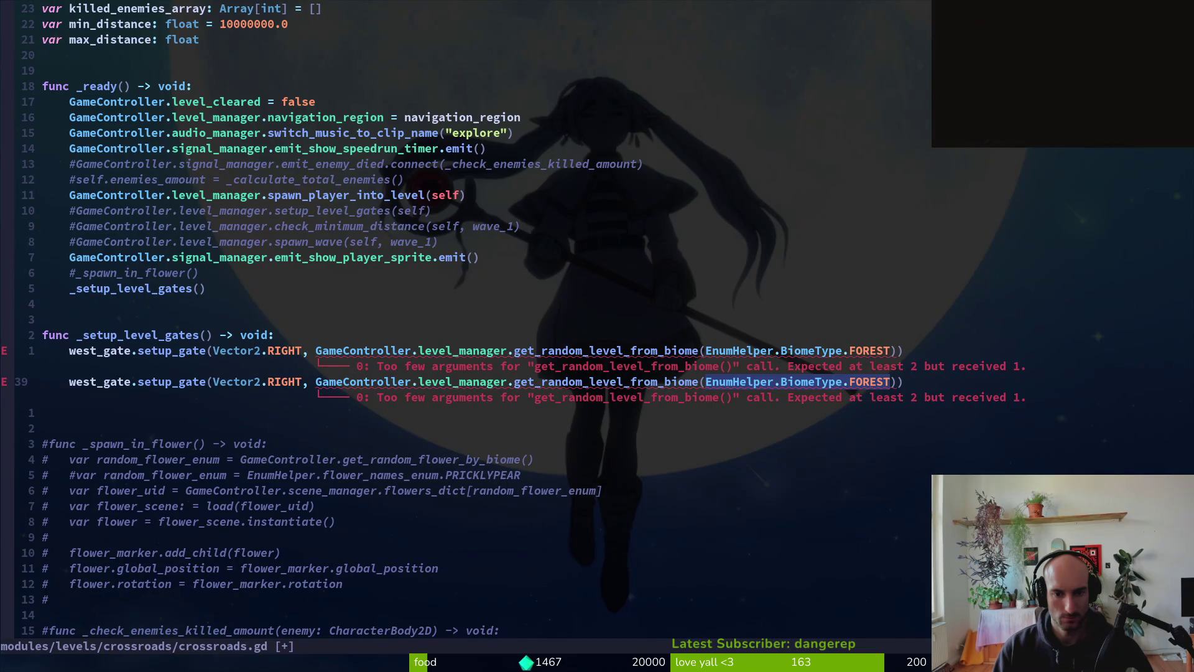
{"action": "key", "text": "k"}
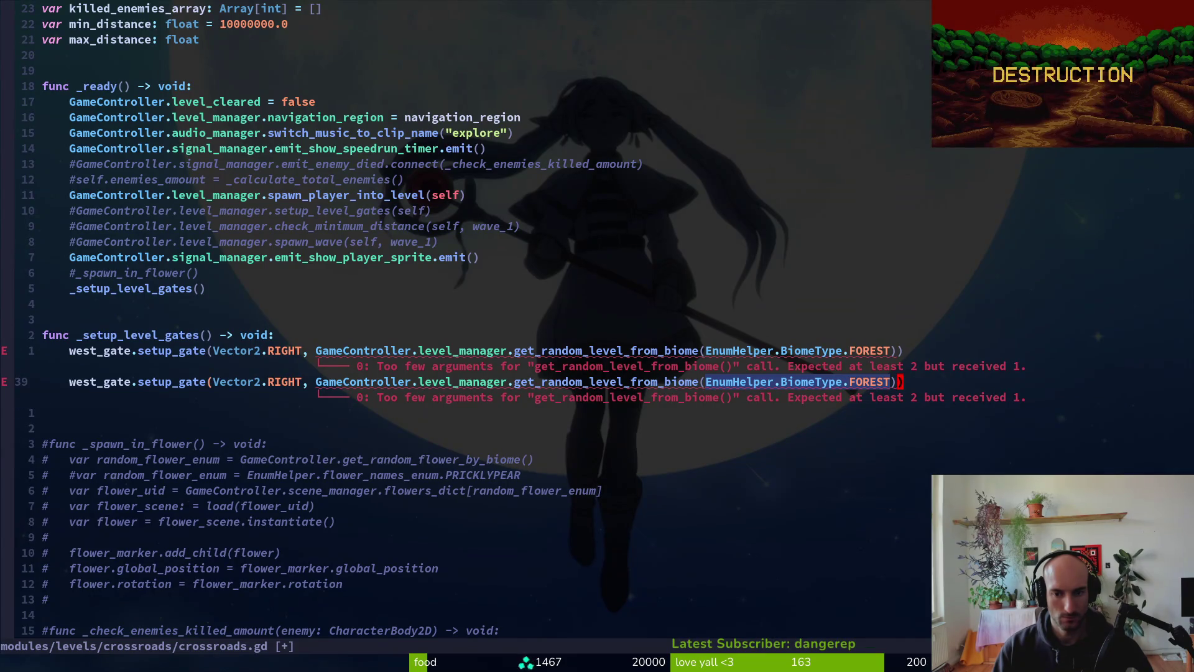
{"action": "key", "text": "b"}
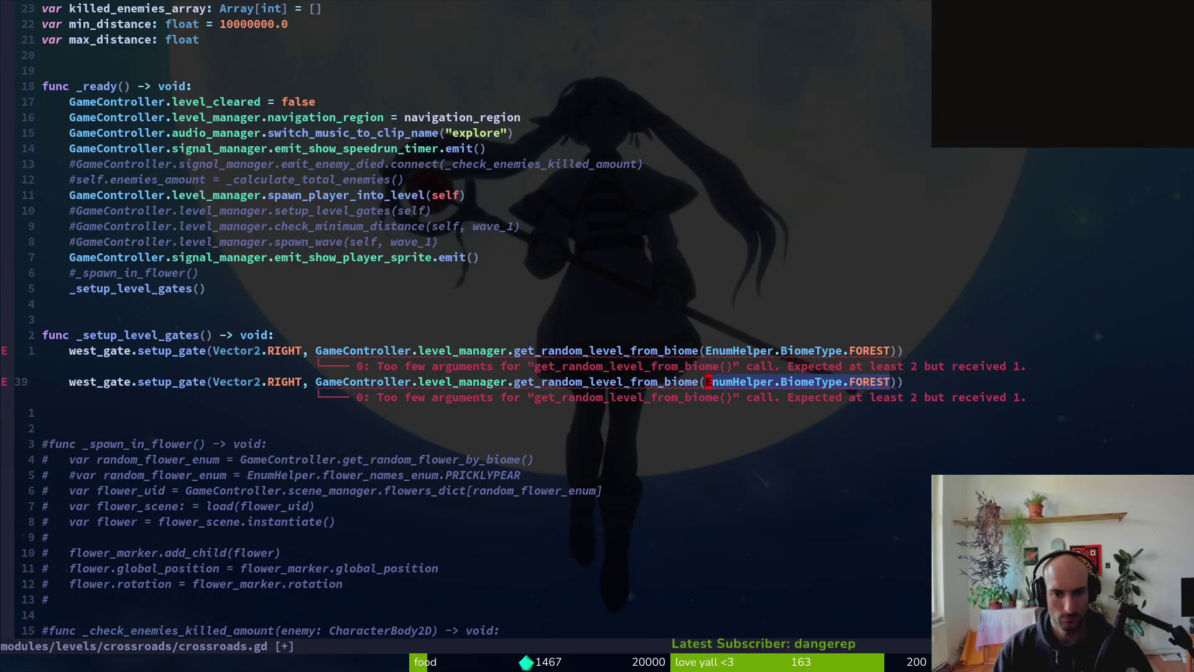
{"action": "key", "text": "i"}
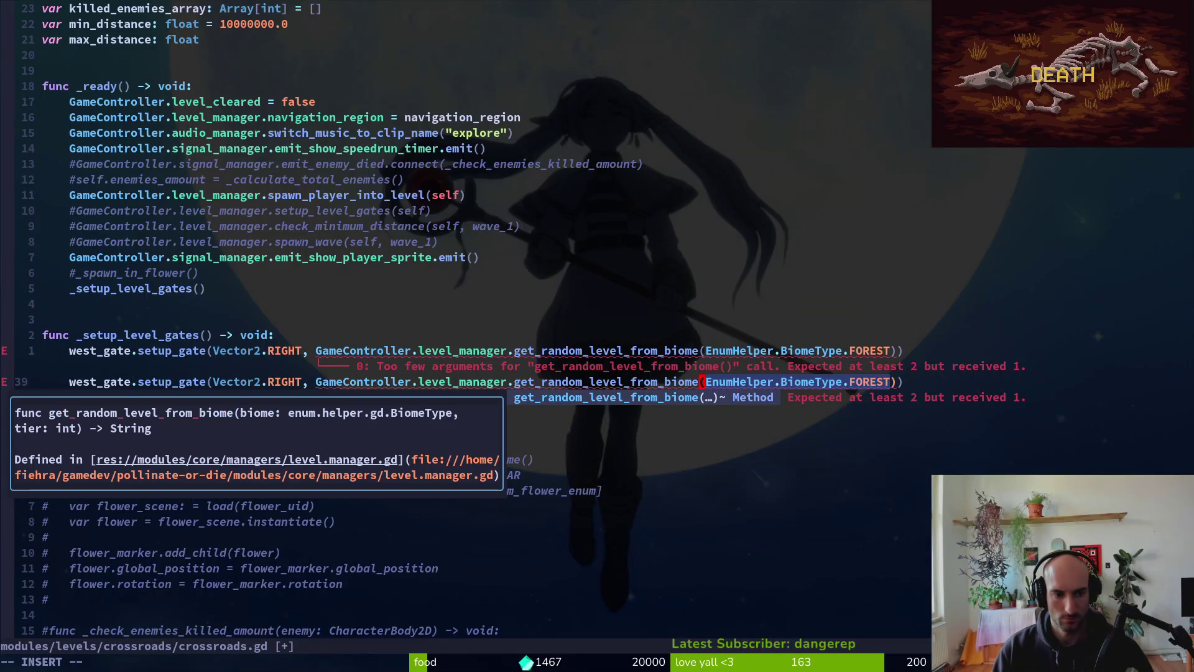
{"action": "key", "text": "Escape"}
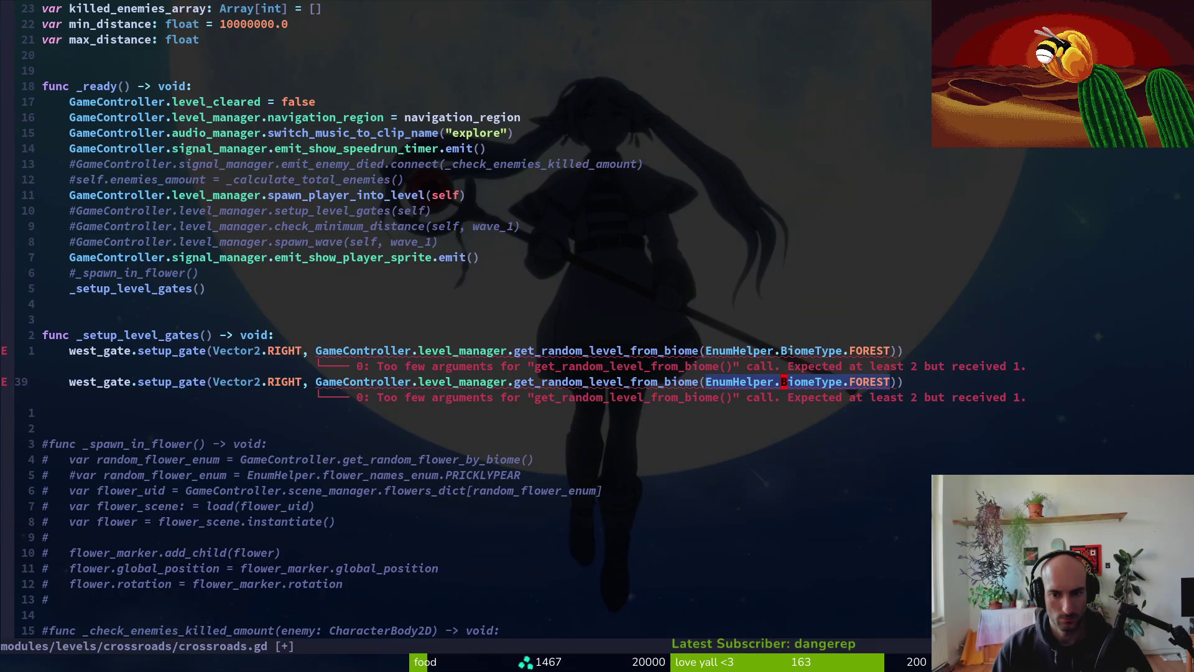
- Add the tier argument 0 to both west_gate calls, fixing a misplaced edit, and save
{"action": "type", "text": "a, 0"}
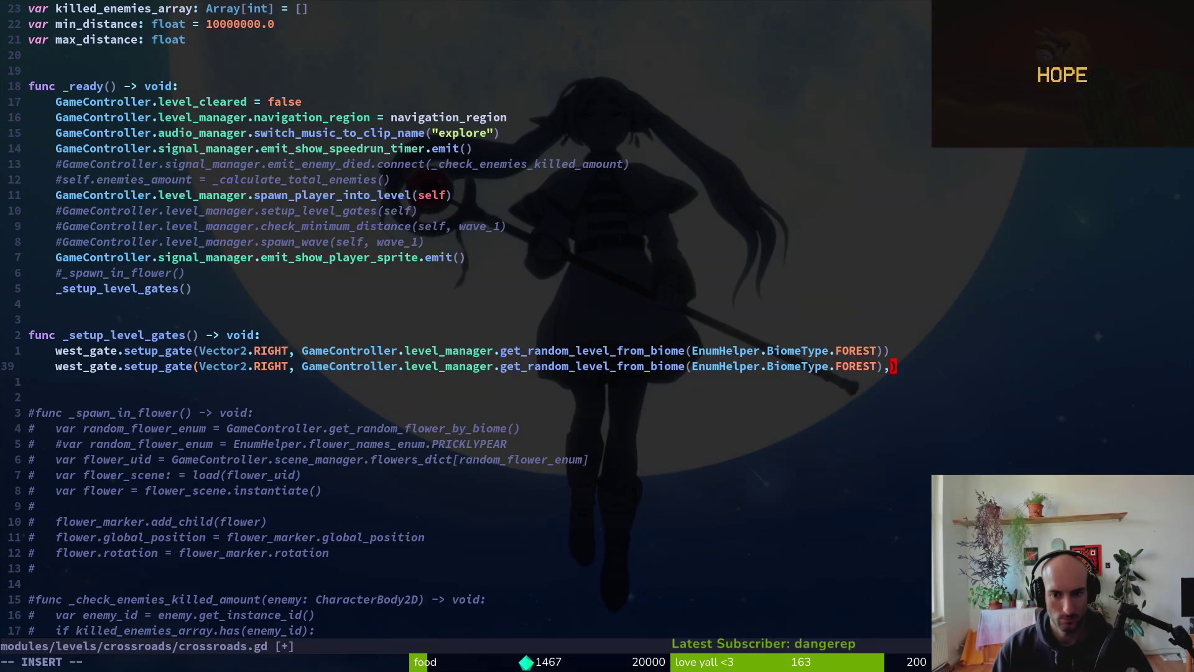
{"action": "key", "text": "Escape"}
{"action": "type", "text": "."}
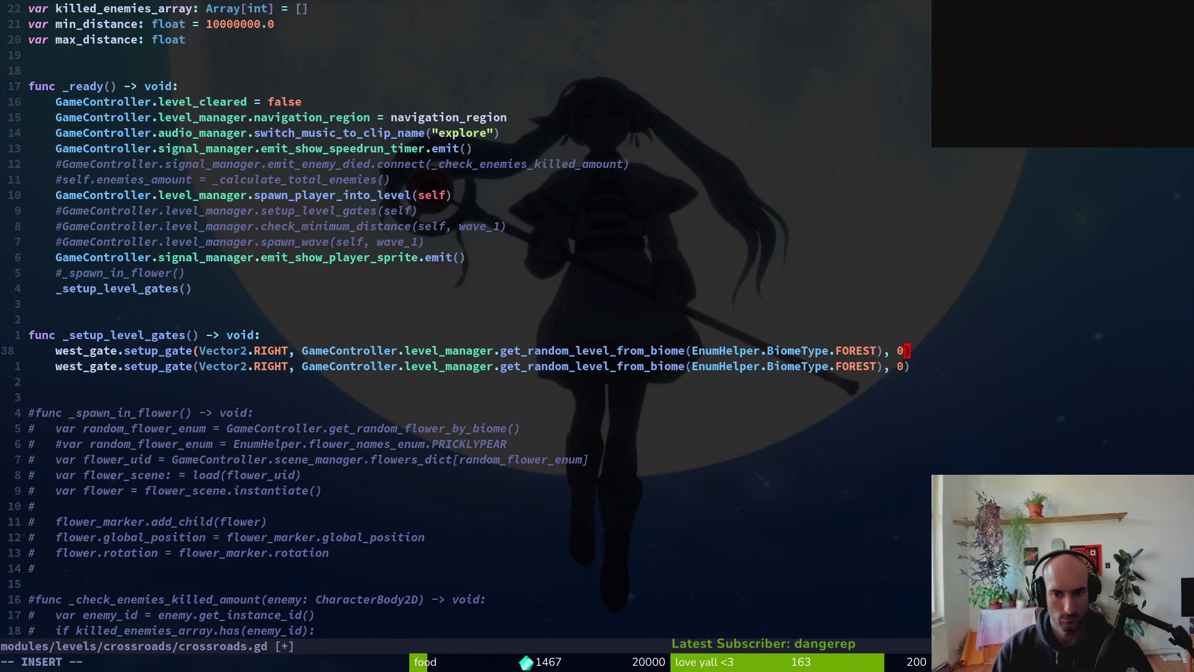
{"action": "type", "text": ":w"}
{"action": "key", "text": "Return"}
{"action": "key", "text": "j"}
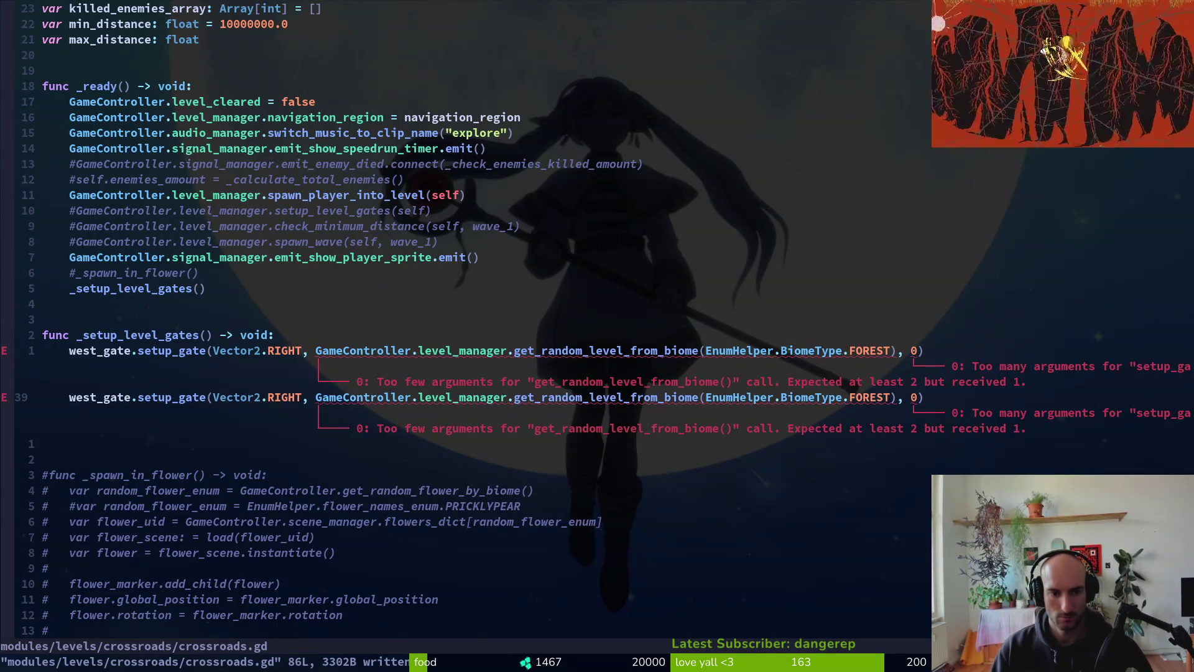
{"action": "key", "text": "u"}
{"action": "key", "text": "u"}
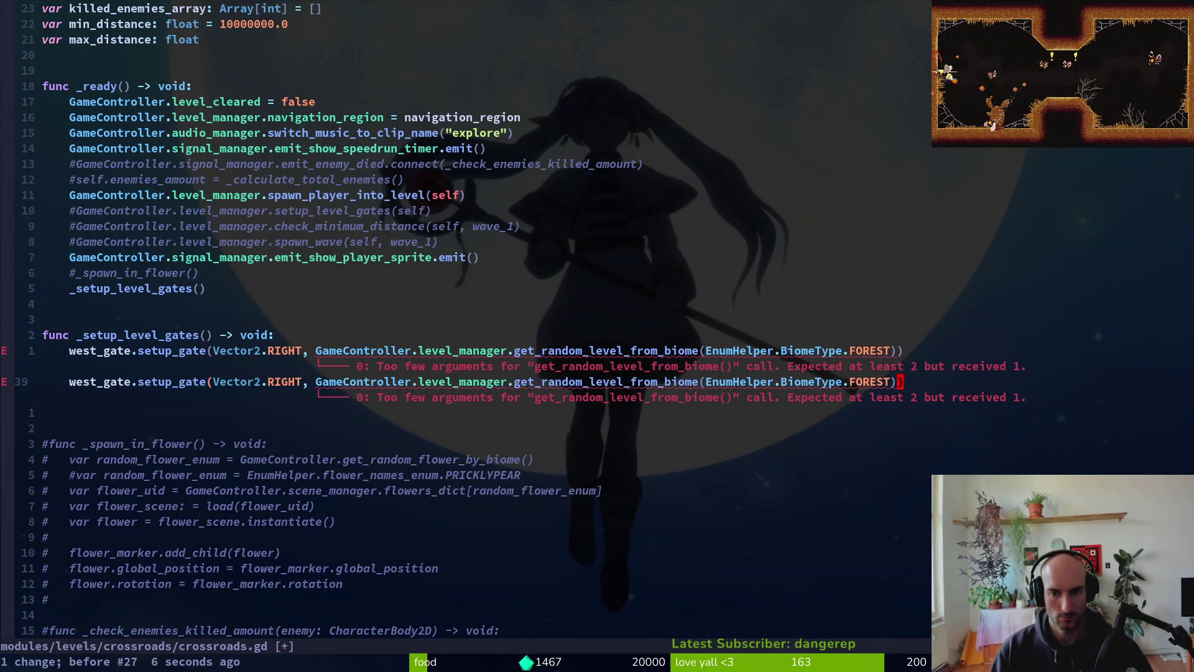
{"action": "key", "text": "."}
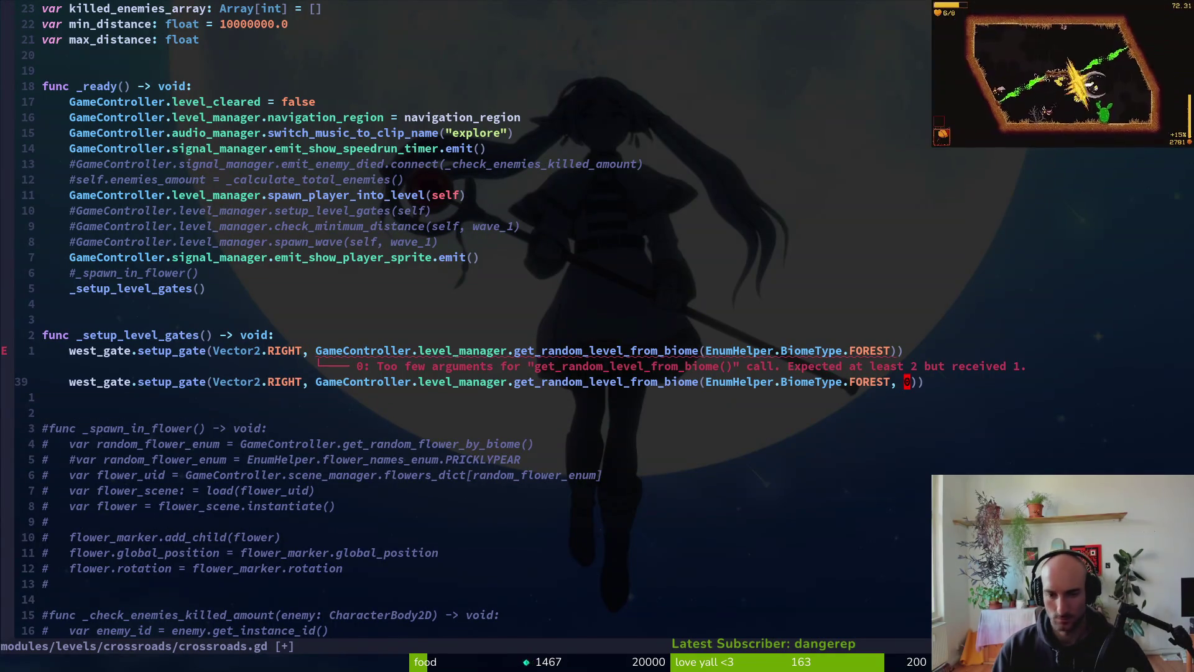
{"action": "key", "text": "k"}
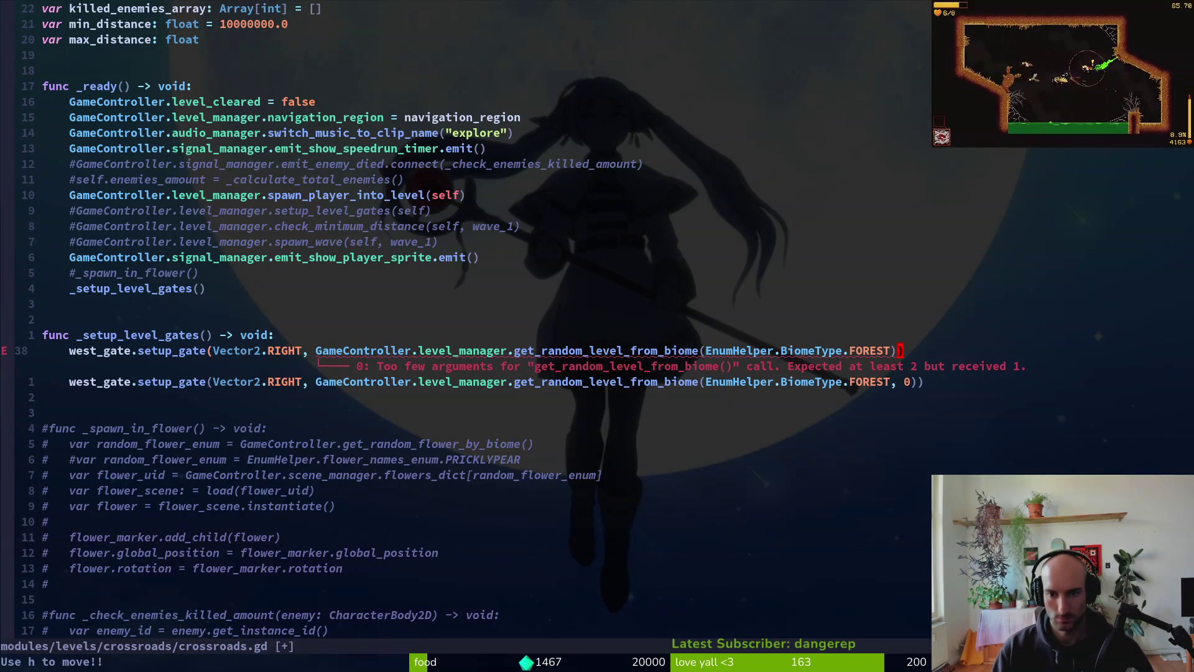
{"action": "key", "text": "j"}
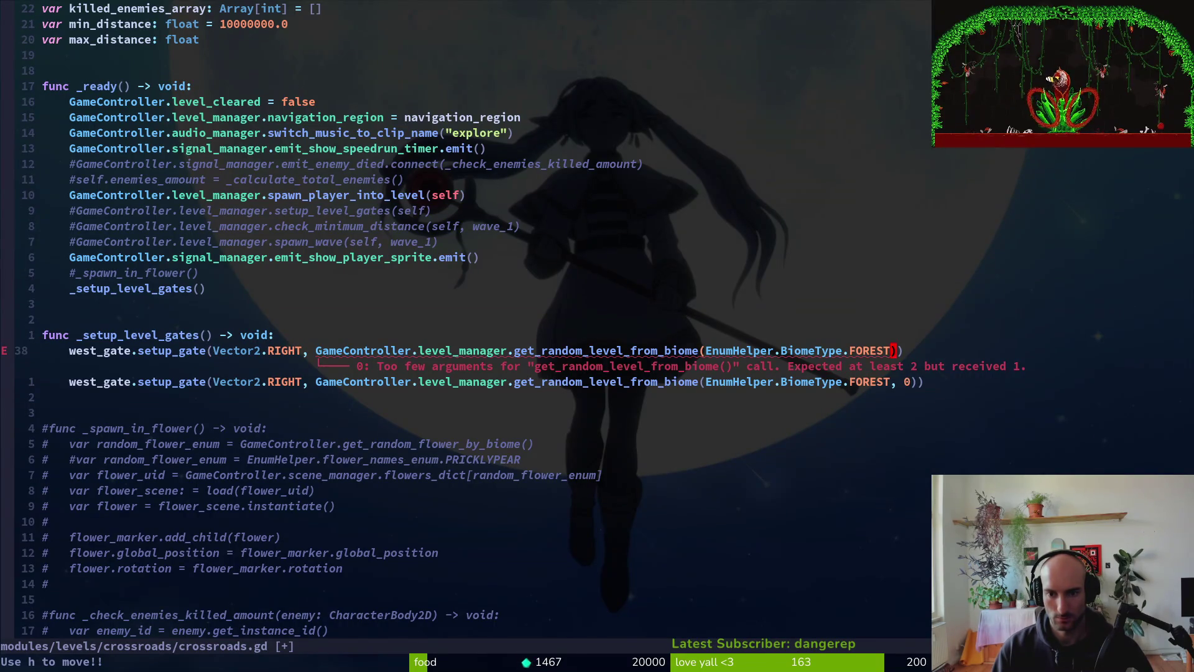
{"action": "type", "text": "i,"}
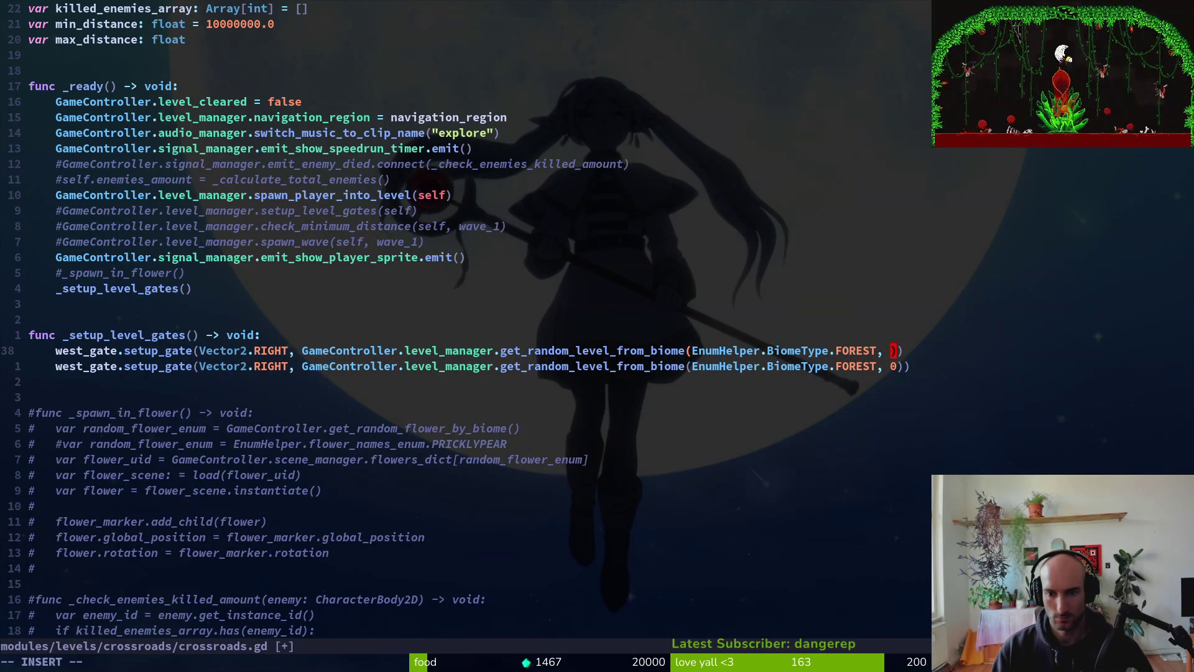
{"action": "type", "text": "0"}
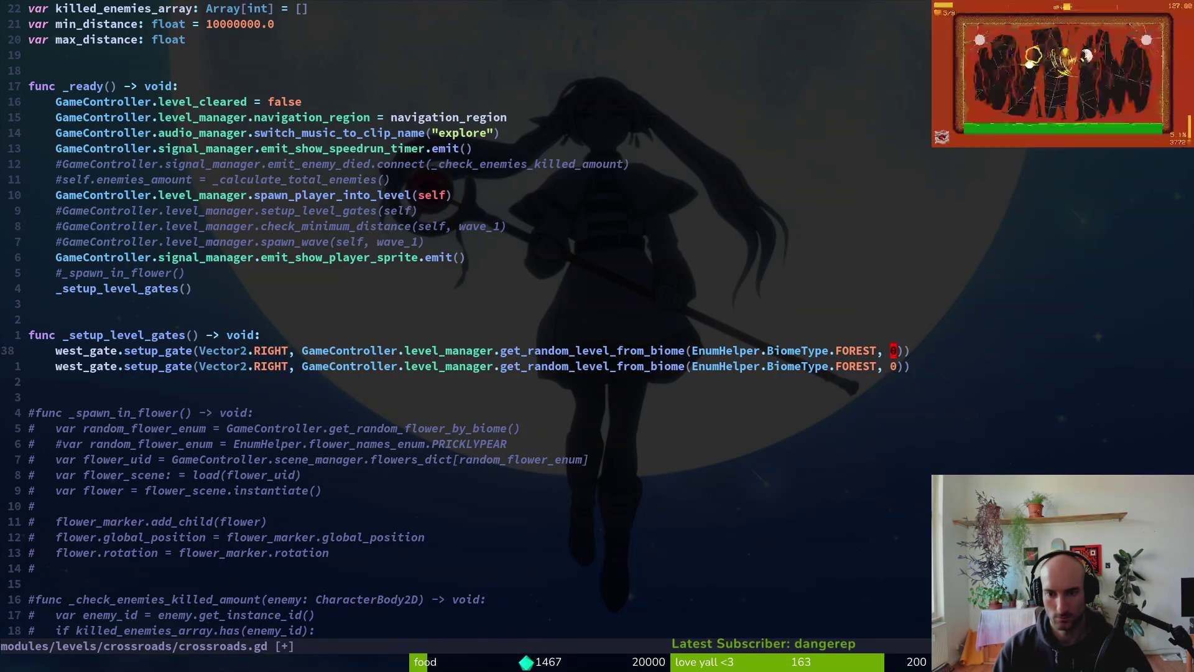
{"action": "key", "text": "Escape"}
{"action": "type", "text": ":w"}
{"action": "key", "text": "Return"}
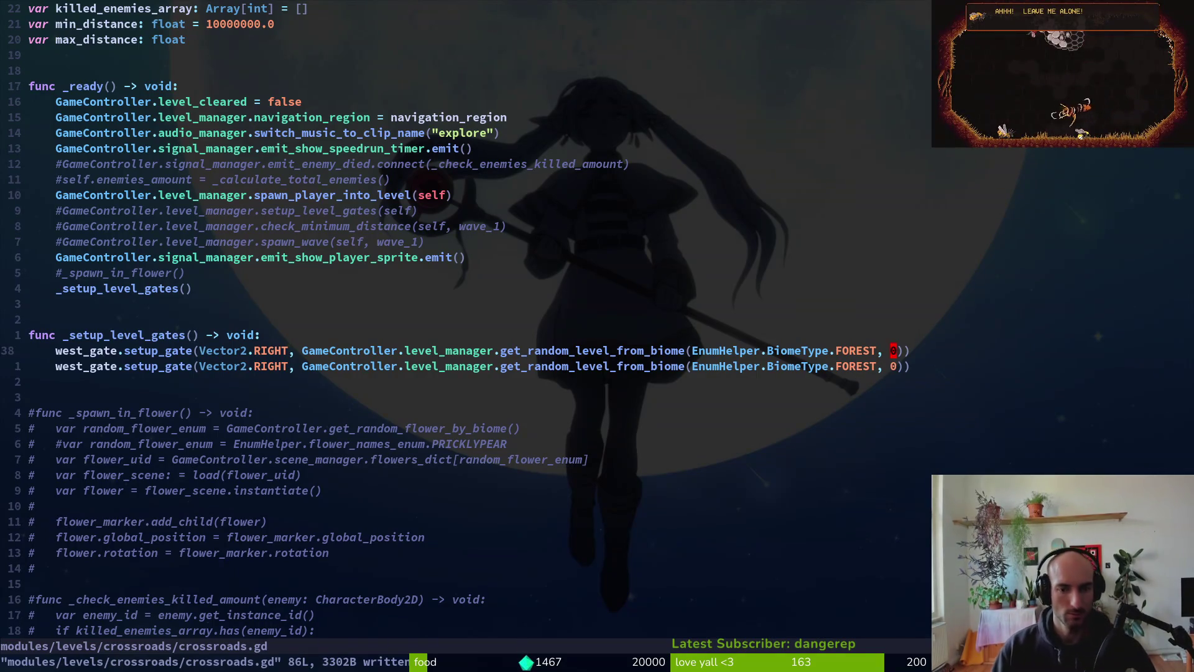
- Rename the duplicated gate lines to north_gate and east_gate
{"action": "type", "text": "cwnorth"}
{"action": "key", "text": "Escape"}
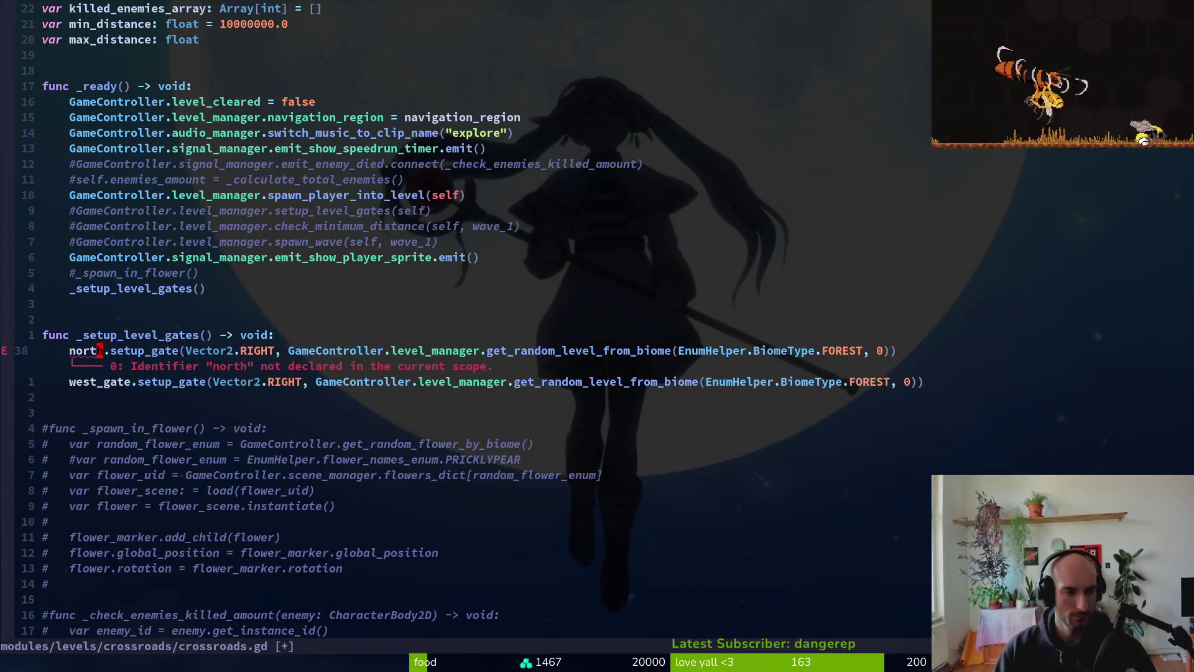
{"action": "type", "text": "a_gate"}
{"action": "key", "text": "Escape"}
{"action": "key", "text": "y"}
{"action": "key", "text": "y"}
{"action": "type", "text": "p"}
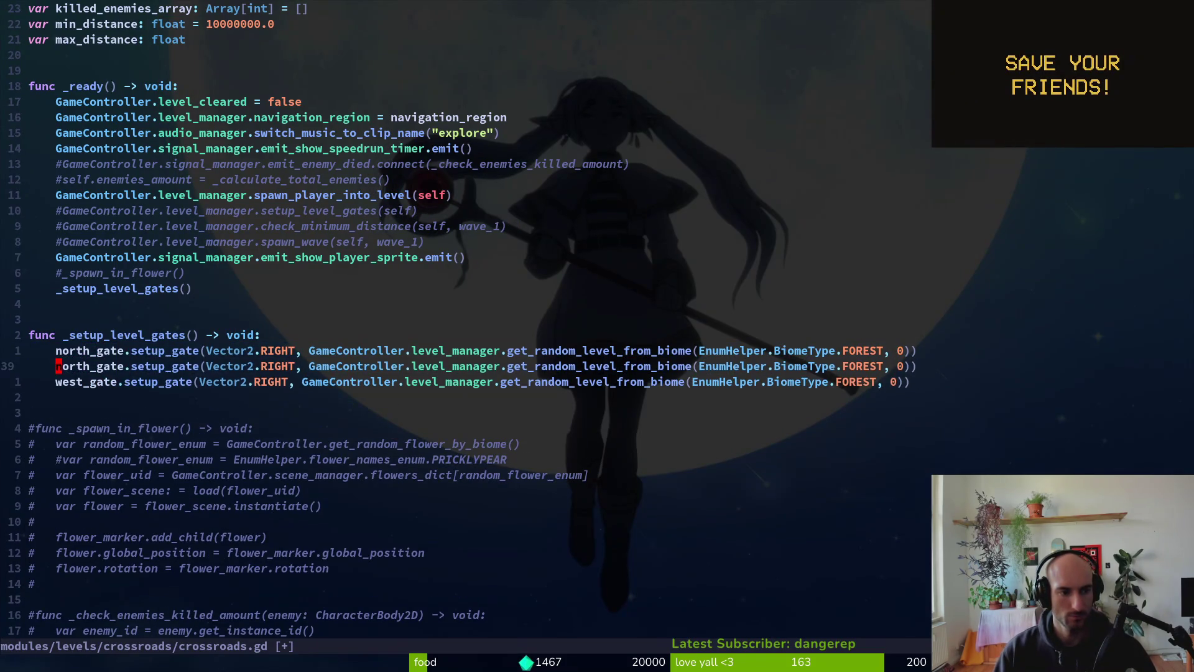
{"action": "type", "text": "cweast"}
{"action": "key", "text": "Escape"}
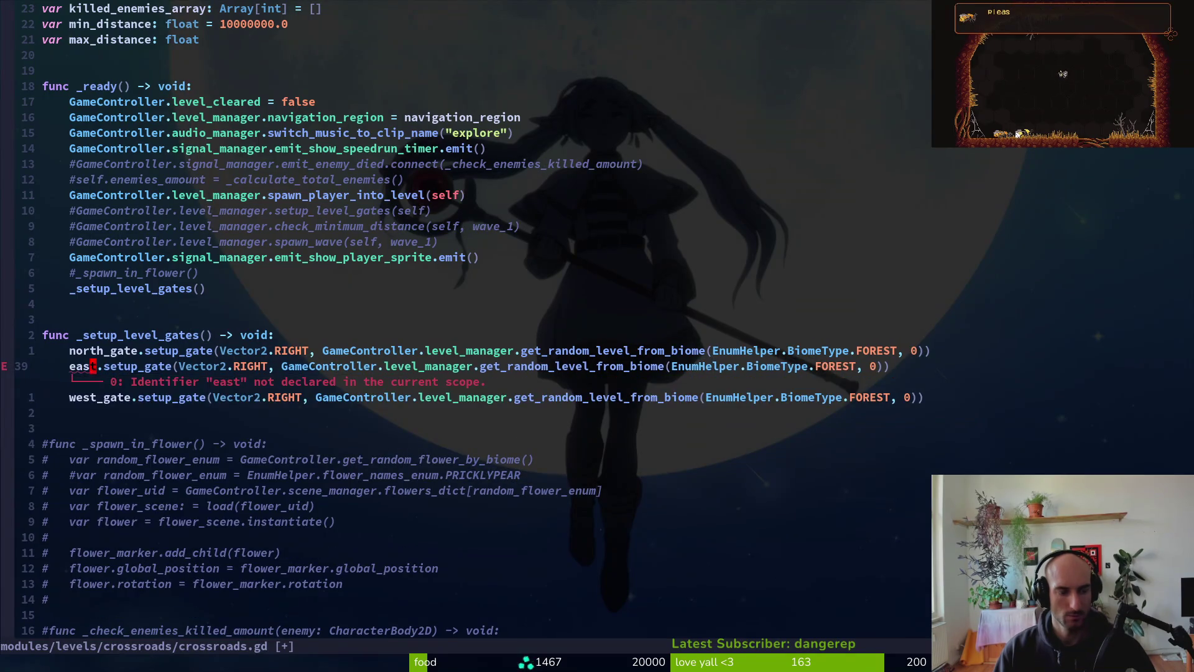
{"action": "type", "text": "ast_gate"}
{"action": "key", "text": "Escape"}
- Remove the stray duplicated gate line and save crossroads.gd
{"action": "key", "text": "j"}
{"action": "key", "text": "k"}
{"action": "key", "text": "y"}
{"action": "key", "text": "y"}
{"action": "key", "text": "p"}
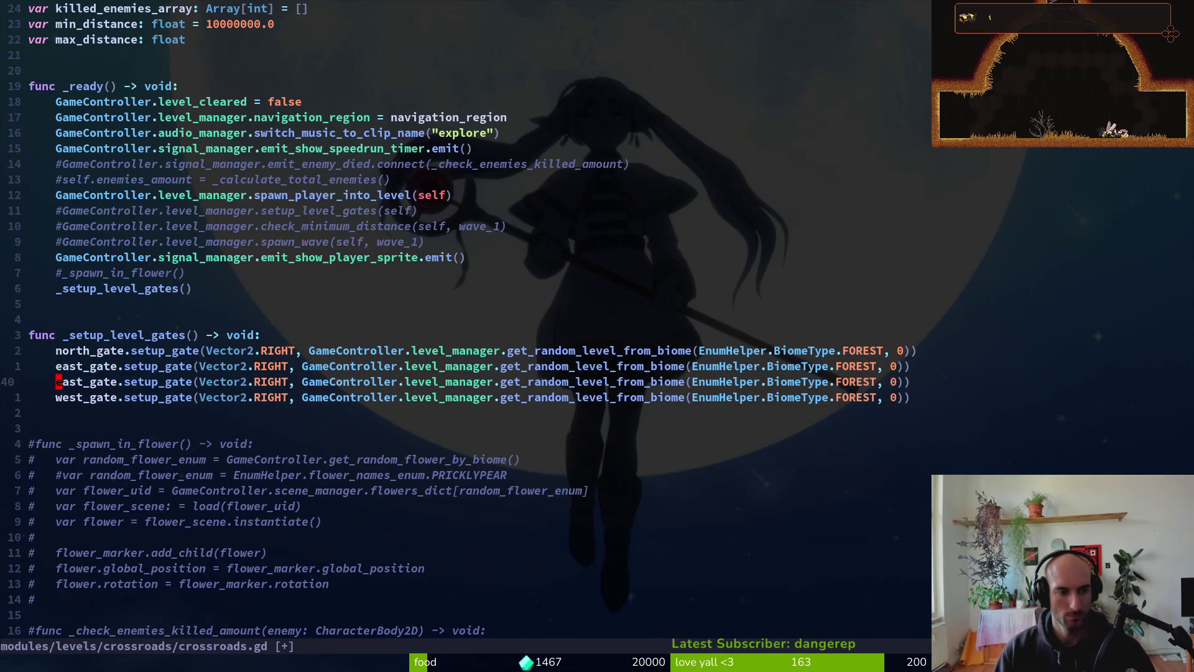
{"action": "key", "text": "d"}
{"action": "key", "text": "d"}
{"action": "key", "text": "p"}
{"action": "key", "text": "d"}
{"action": "key", "text": "w"}
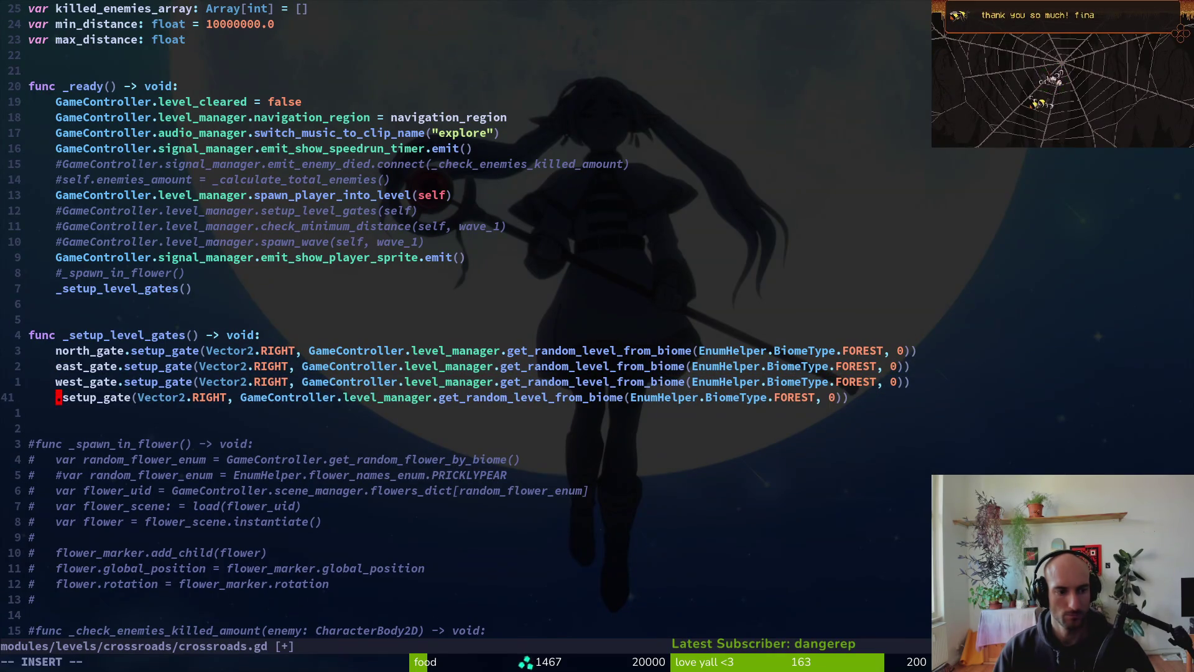
{"action": "key", "text": "d"}
{"action": "key", "text": "d"}
{"action": "type", "text": ":w"}
{"action": "key", "text": "Return"}
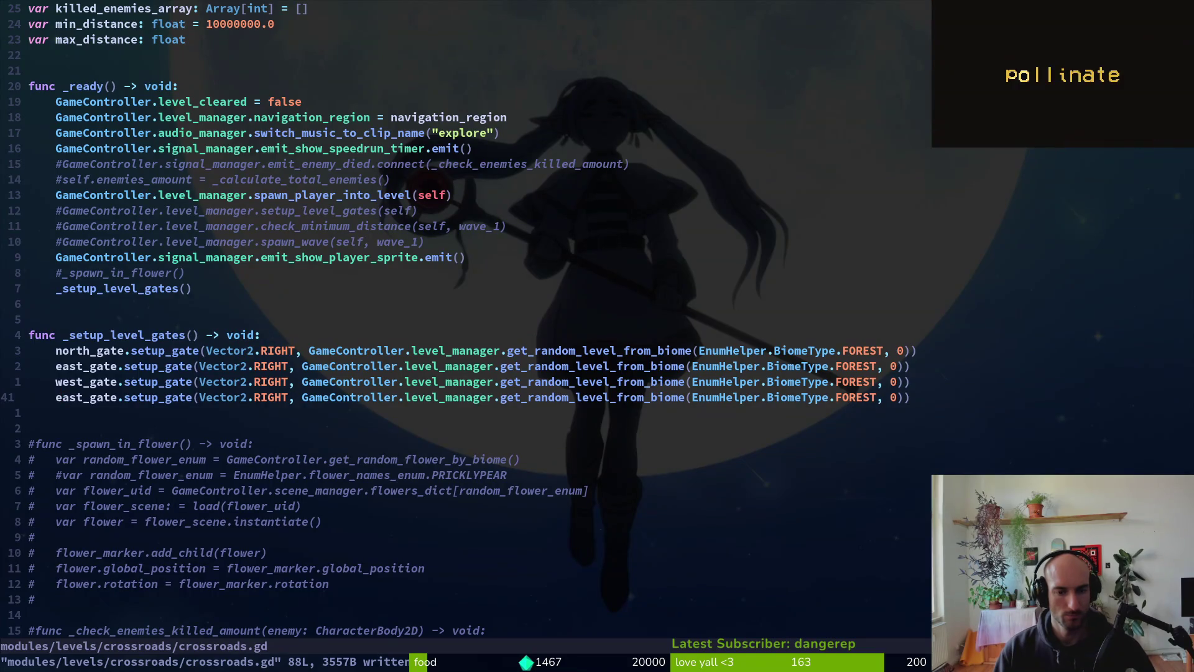
{"action": "type", "text": ":w"}
{"action": "key", "text": "Return"}
- Set the north gate's biome to DESERT and save
{"action": "key", "text": "k"}
{"action": "key", "text": "k"}
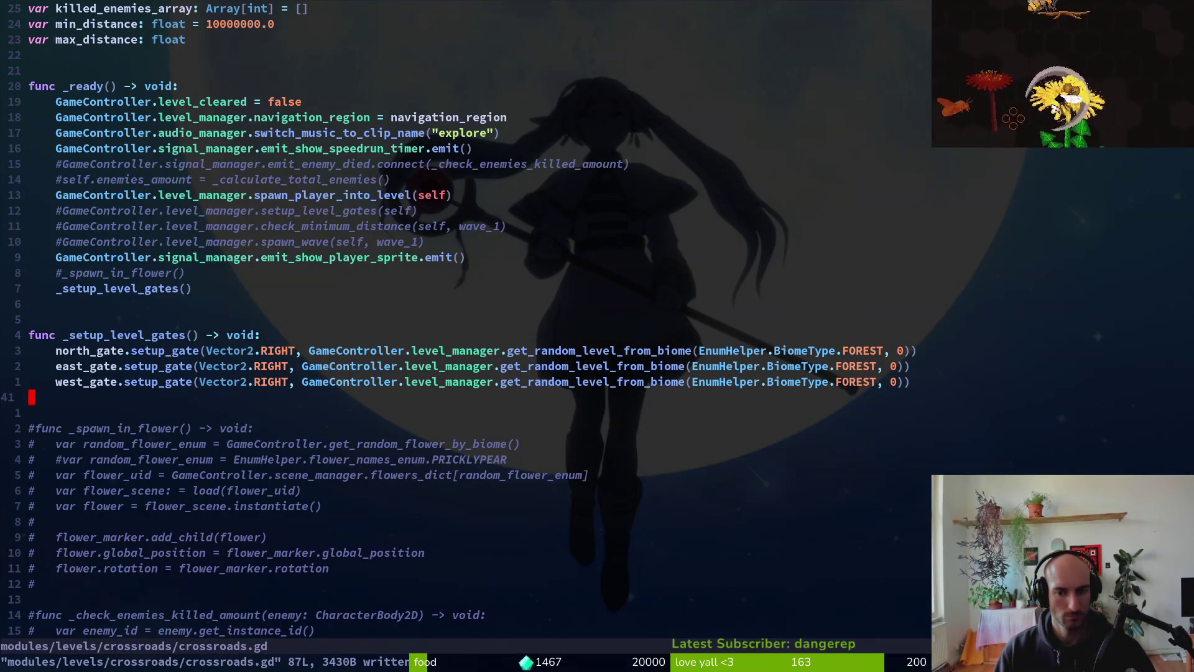
{"action": "key", "text": "b"}
{"action": "key", "text": "b"}
{"action": "key", "text": "b"}
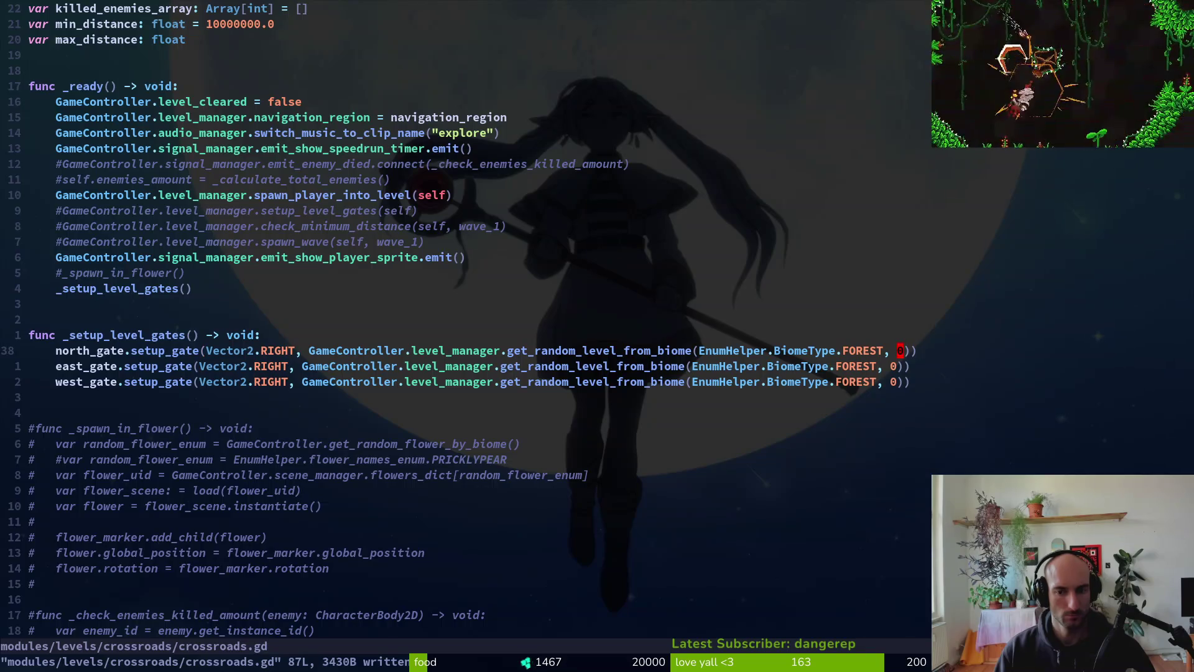
{"action": "type", "text": "cwDSE"}
{"action": "key", "text": "Return"}
{"action": "key", "text": "Escape"}
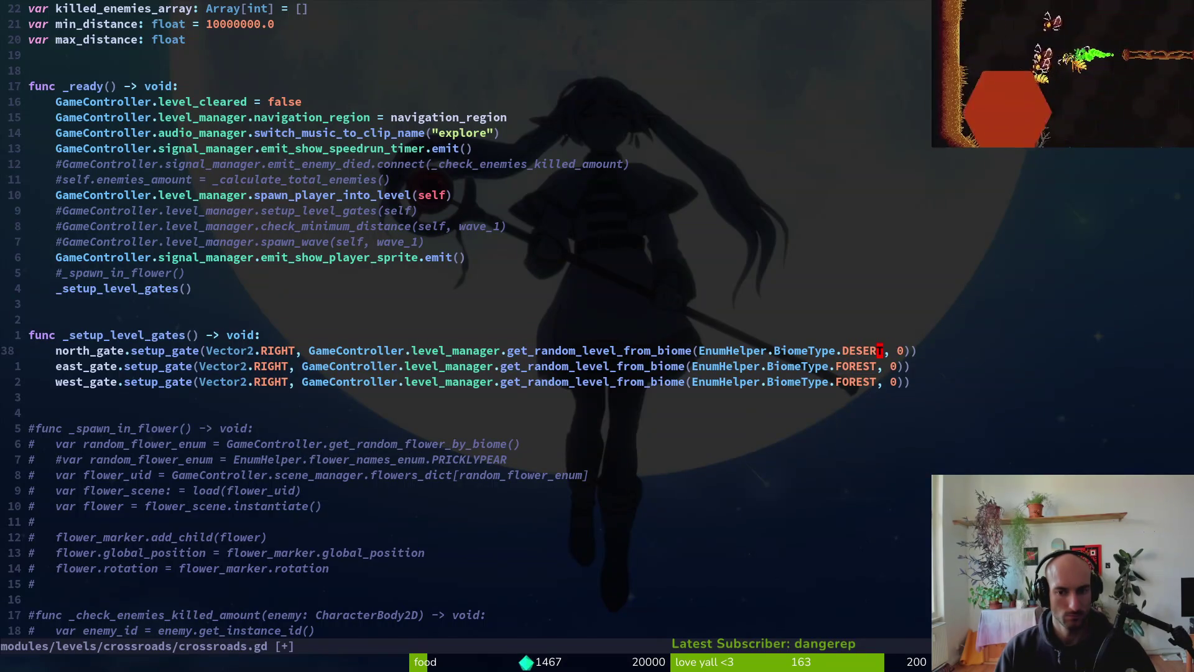
{"action": "type", "text": ":w"}
{"action": "key", "text": "Return"}
- Change a gate's biome to URBAN, undoing an accidental edit, and save
{"action": "key", "text": "j"}
{"action": "type", "text": "bcw"}
{"action": "type", "text": "UR"}
{"action": "key", "text": "Escape"}
{"action": "key", "text": "u"}
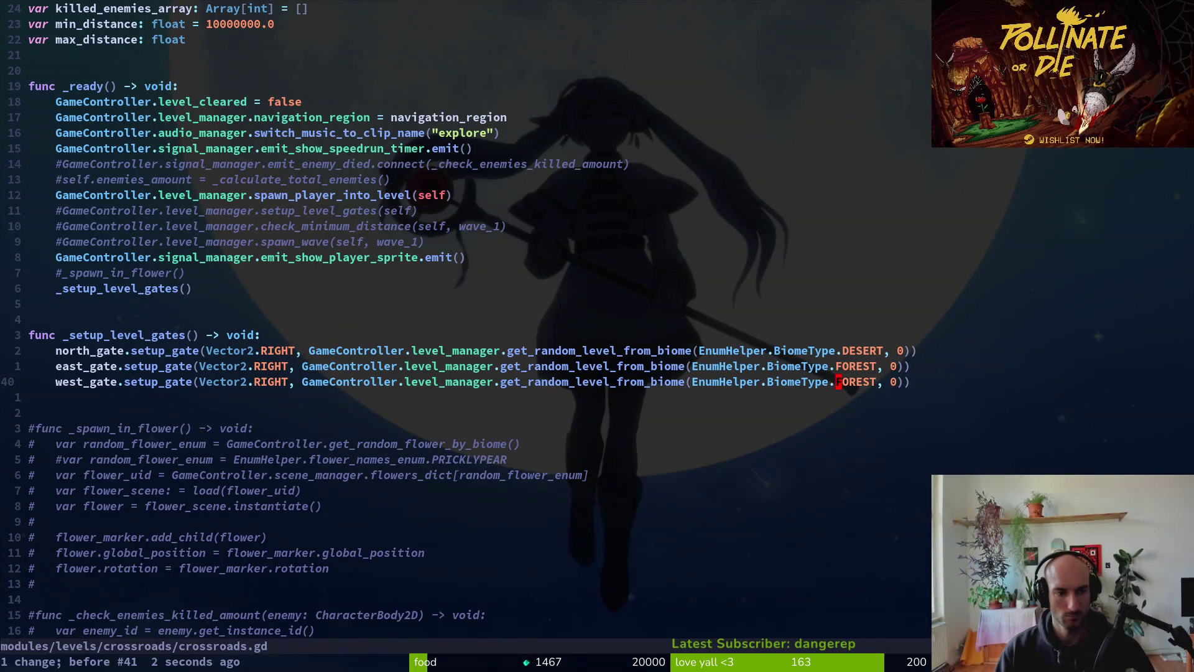
{"action": "type", "text": "cwURBAN"}
{"action": "key", "text": "Escape"}
{"action": "type", "text": ":w"}
{"action": "key", "text": "Return"}
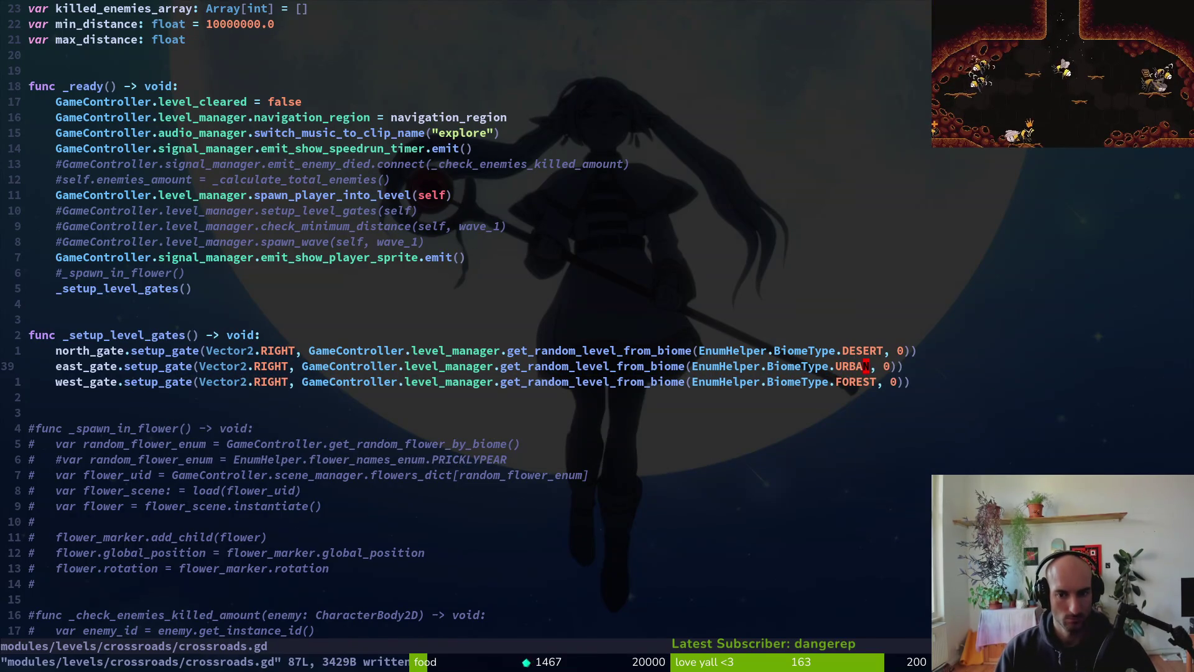
- Set east_gate's biome to FOREST and west_gate's to URBAN, then save crossroads.gd
{"action": "type", "text": "ciwFO"}
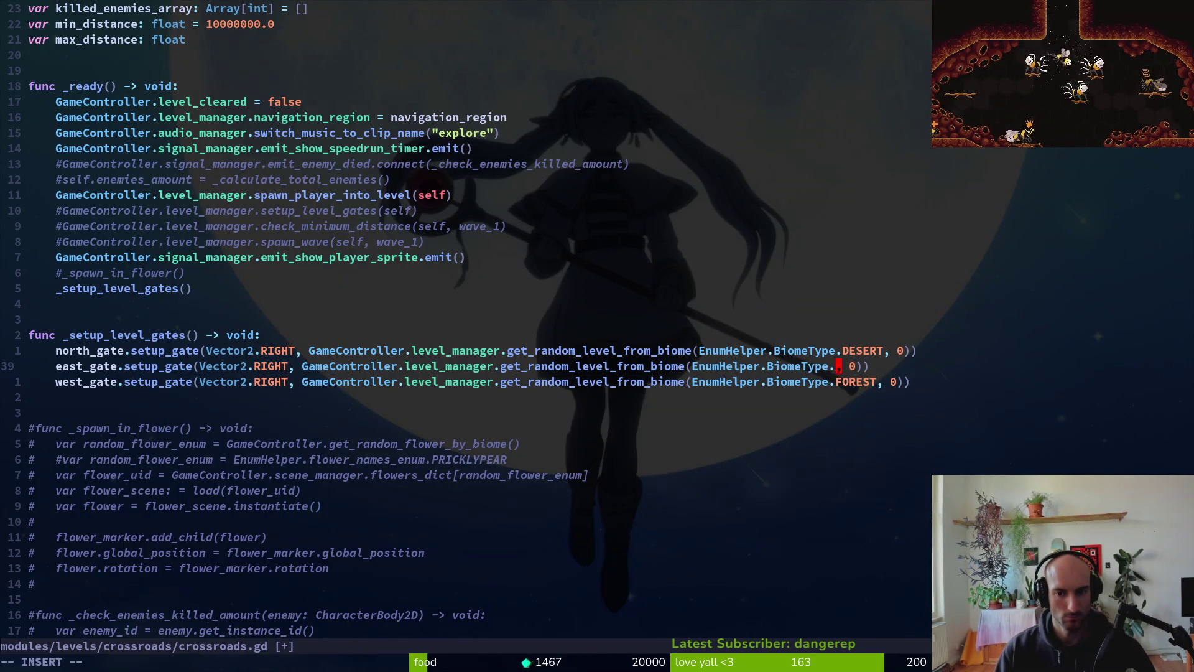
{"action": "key", "text": "Tab"}
{"action": "key", "text": "Escape"}
{"action": "type", "text": "jciwURb"}
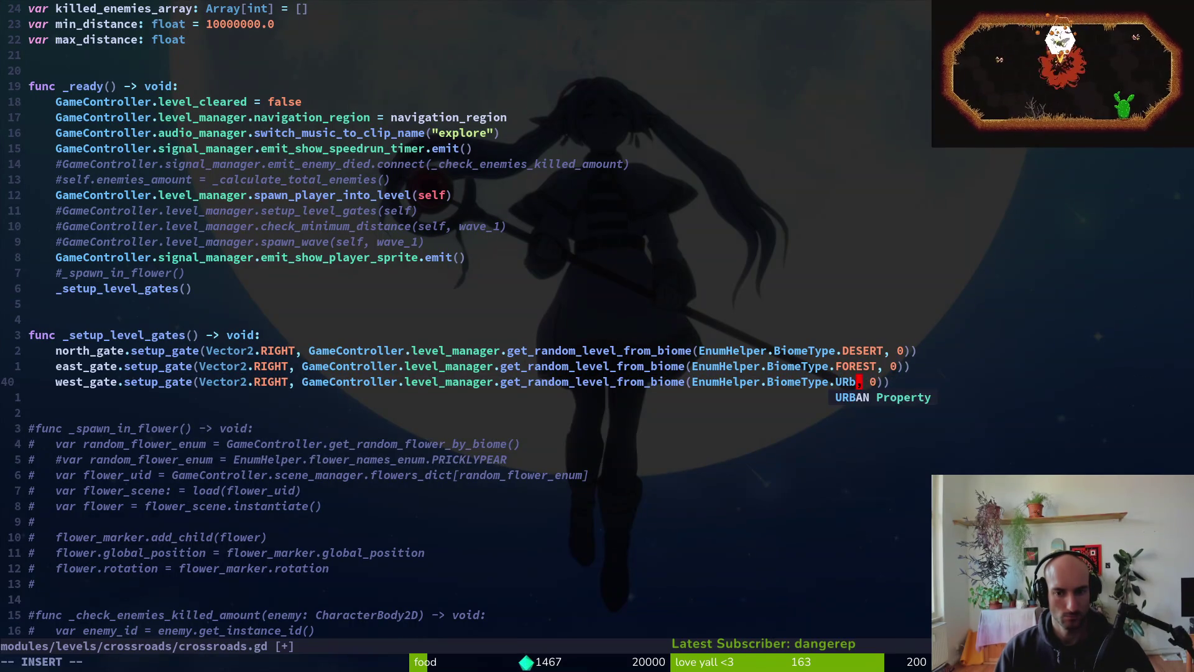
{"action": "key", "text": "Tab"}
{"action": "key", "text": "Escape"}
{"action": "type", "text": ":w"}
{"action": "key", "text": "Return"}
{"action": "key", "text": "alt+Tab"}
{"action": "key", "text": "alt+Tab"}
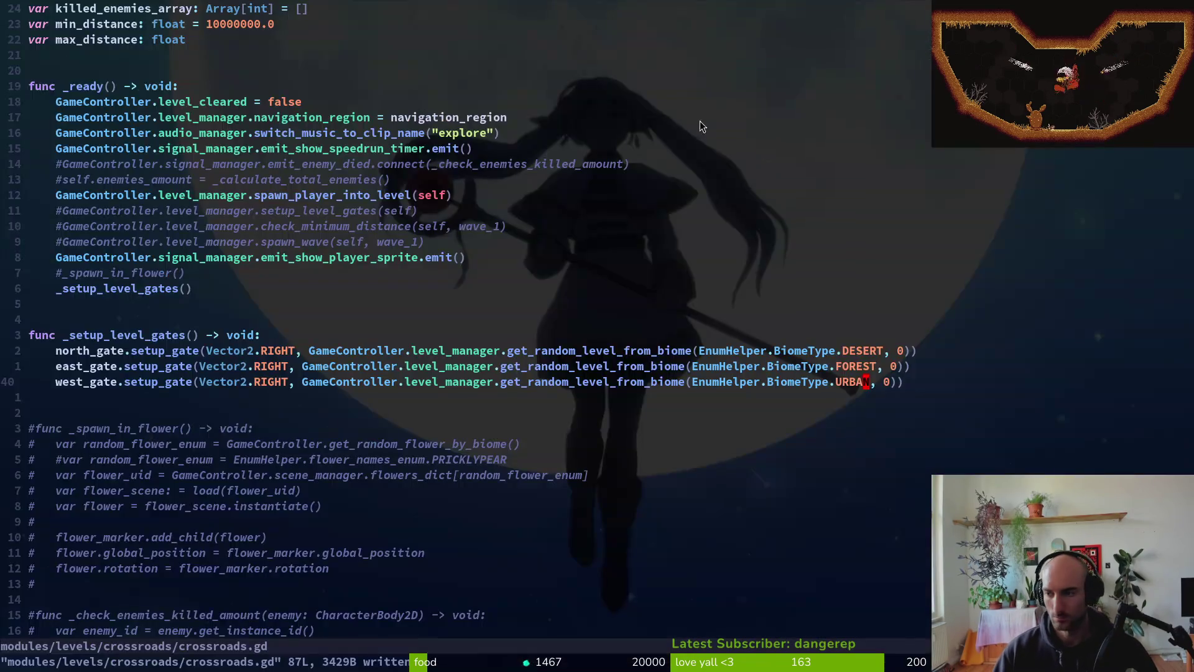
{"action": "key", "text": "alt+Tab"}
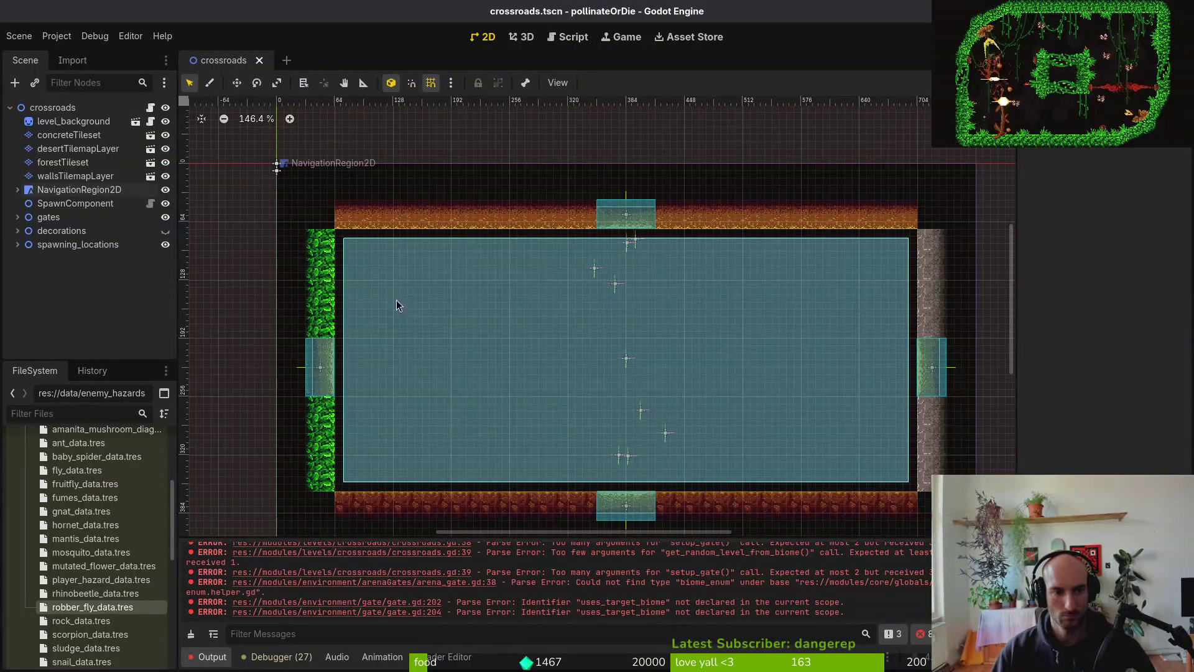
- Zoom and pan the crossroads level in Godot's 2D view to inspect it
{"action": "scroll", "coordinate": [729, 342], "scroll_direction": "down", "scroll_amount": 5}
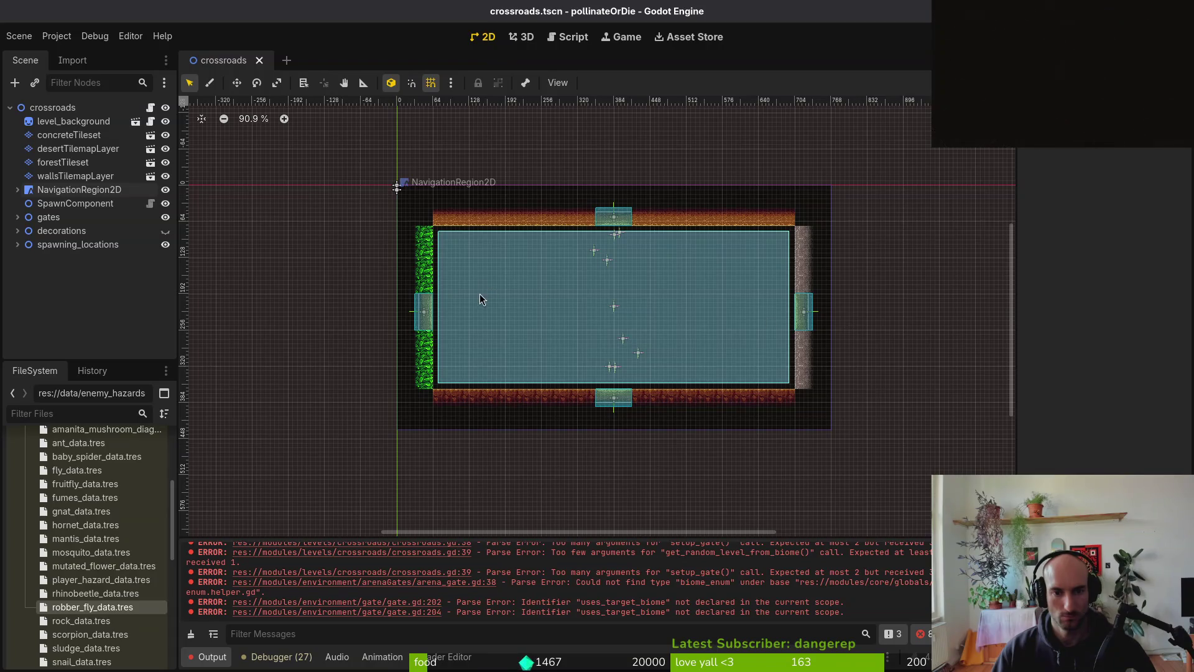
{"action": "scroll", "coordinate": [647, 279], "scroll_direction": "up", "scroll_amount": 2}
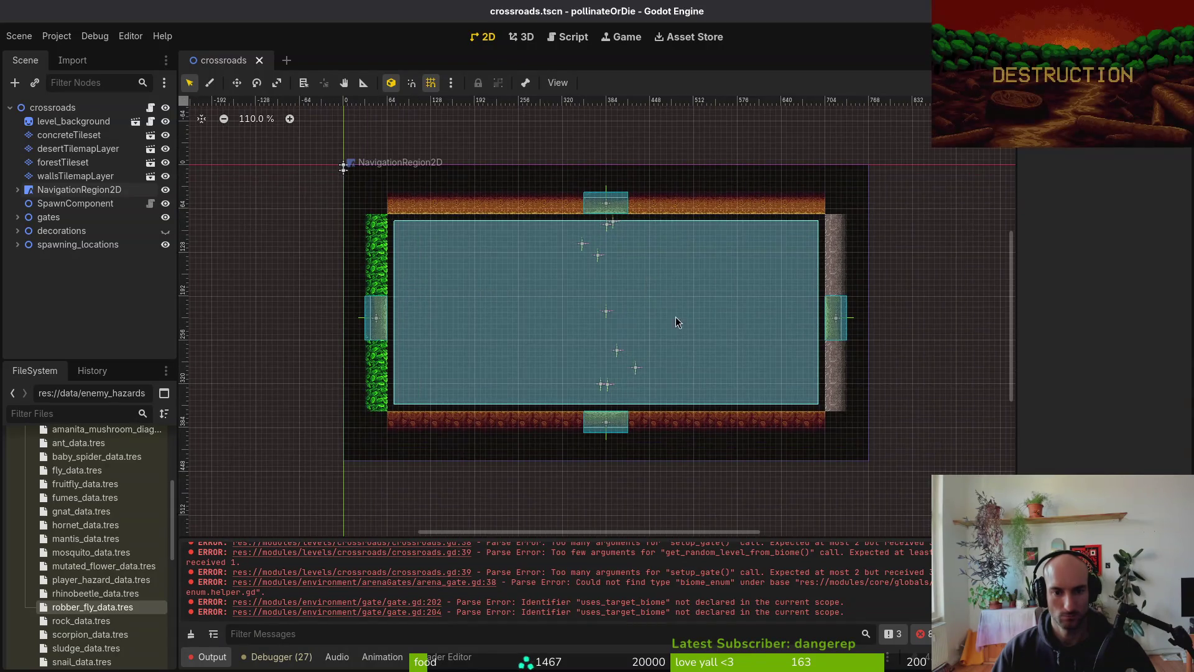
{"action": "left_click_drag", "start_coordinate": [662, 319], "coordinate": [654, 340]}
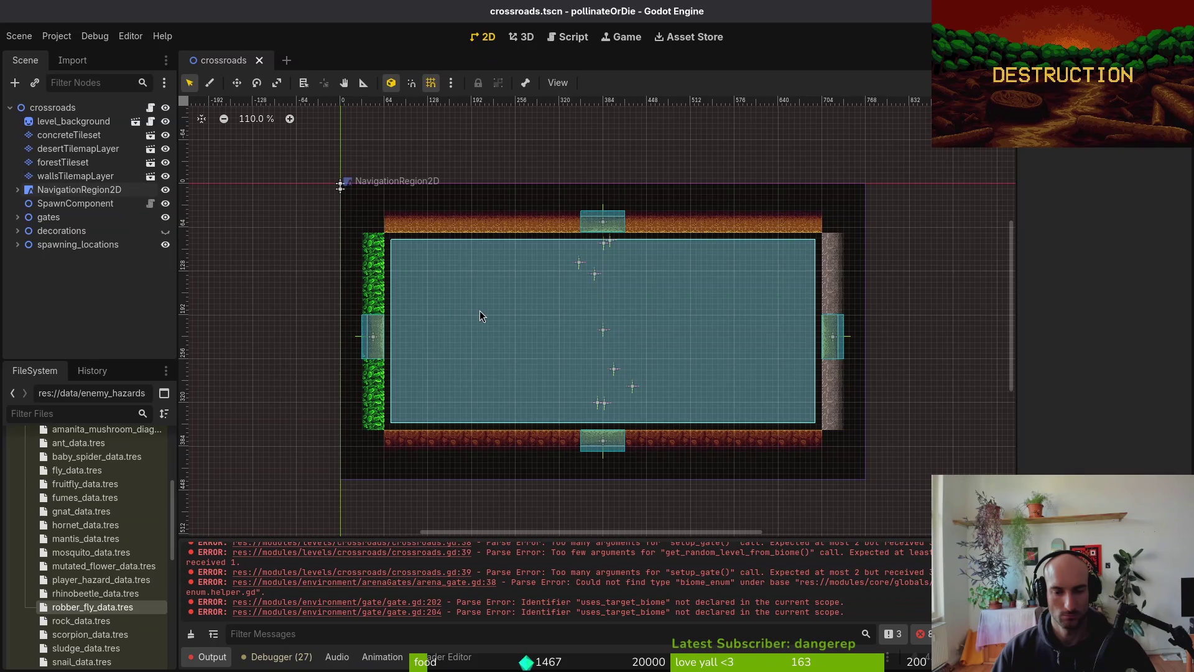
- Restore the east gate to URBAN and the west gate to FOREST in crossroads.gd, then save
{"action": "key", "text": "alt+Tab"}
{"action": "type", "text": "kbcwURBAN"}
{"action": "key", "text": "Escape"}
{"action": "type", "text": "jciwFOREST"}
{"action": "key", "text": "Escape"}
{"action": "type", "text": ":w"}
{"action": "key", "text": "Return"}
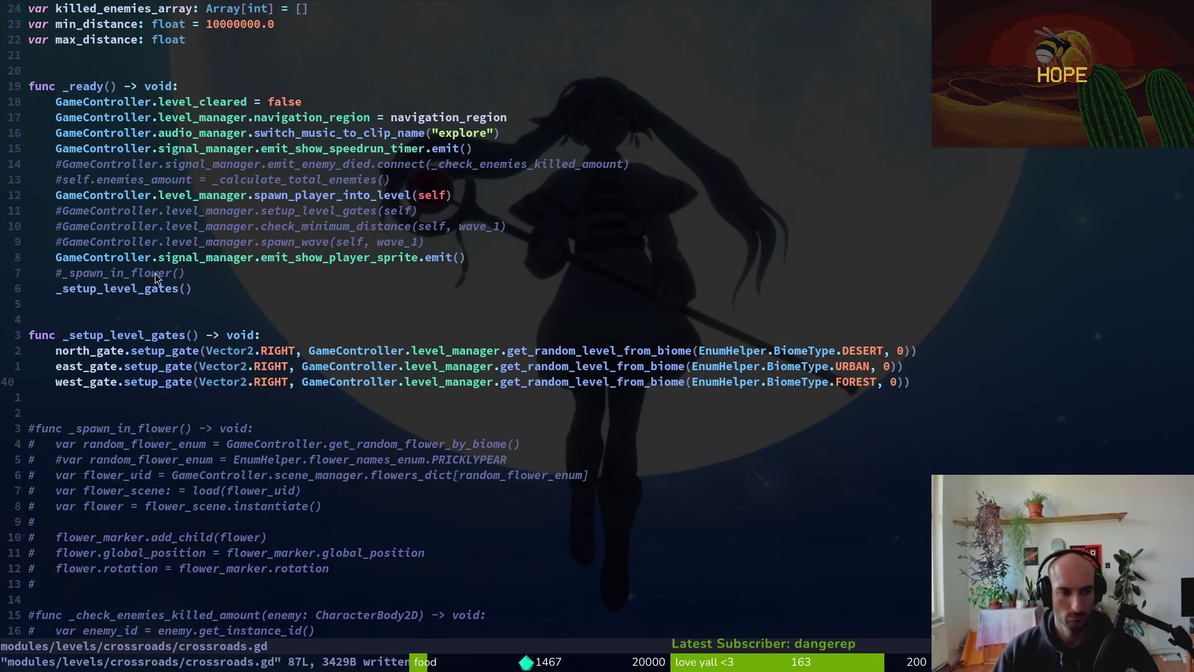
- Review the suggested gate code in the Kimi chat
{"action": "scroll", "coordinate": [208, 328], "scroll_direction": "down", "scroll_amount": 3}
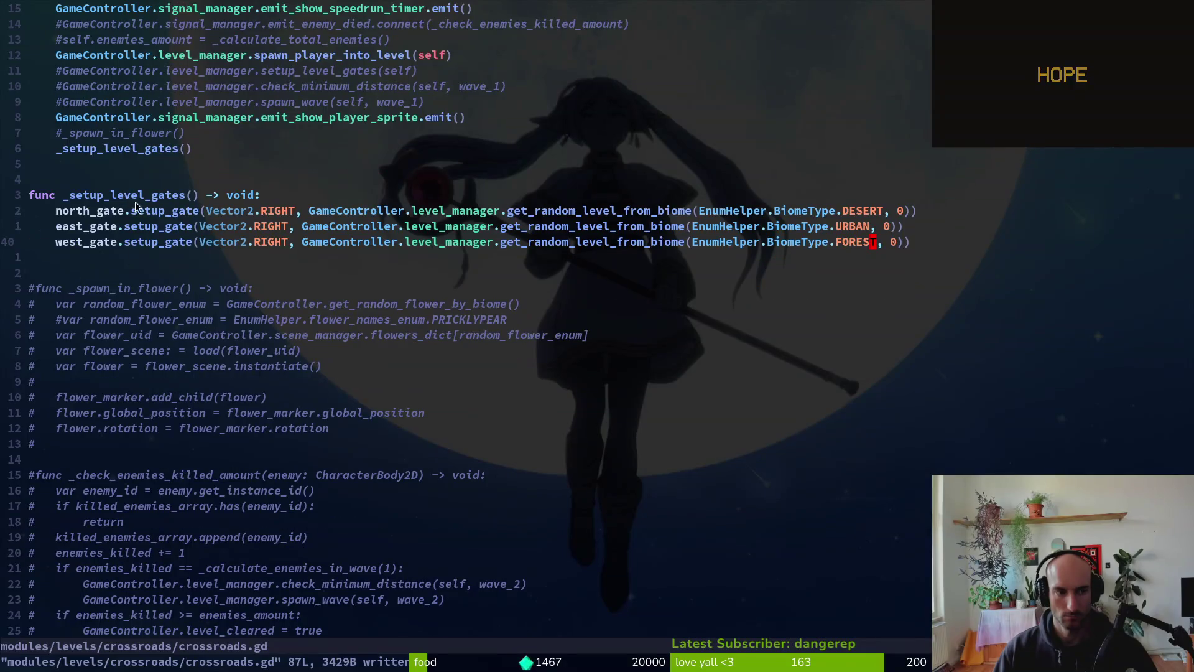
{"action": "scroll", "coordinate": [279, 176], "scroll_direction": "down", "scroll_amount": 1}
{"action": "scroll", "coordinate": [148, 343], "scroll_direction": "up", "scroll_amount": 4}
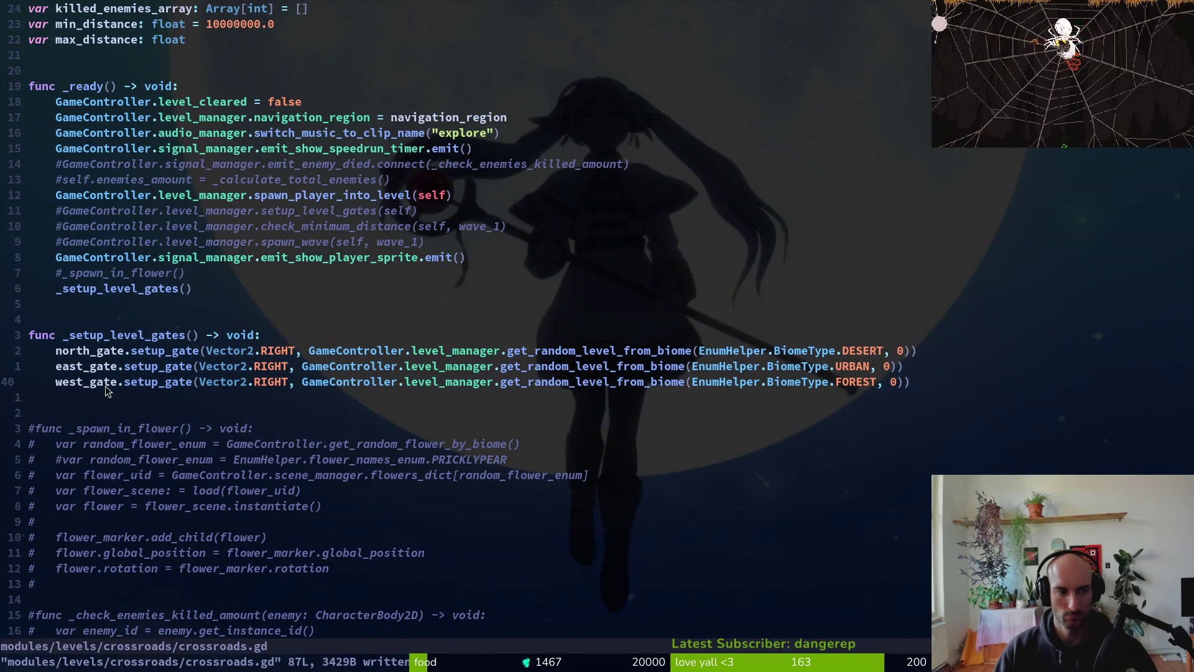
{"action": "key", "text": "alt+Tab"}
{"action": "key", "text": "alt+Tab"}
{"action": "key", "text": "alt+Tab"}
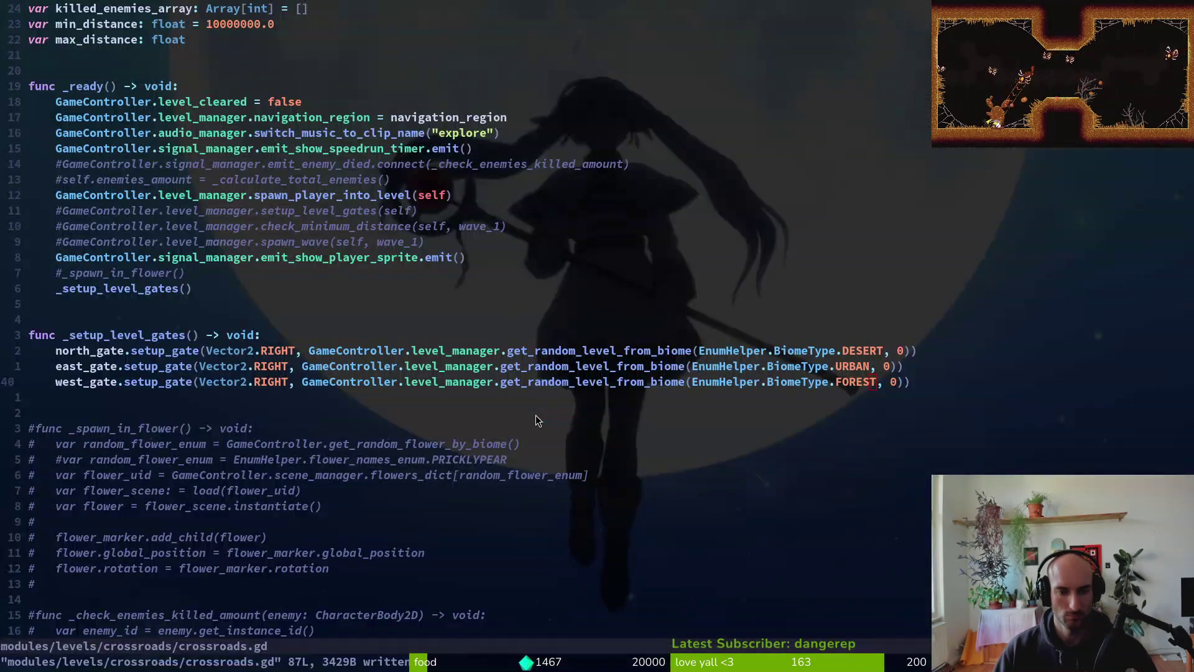
{"action": "scroll", "coordinate": [538, 443], "scroll_direction": "down", "scroll_amount": 3}
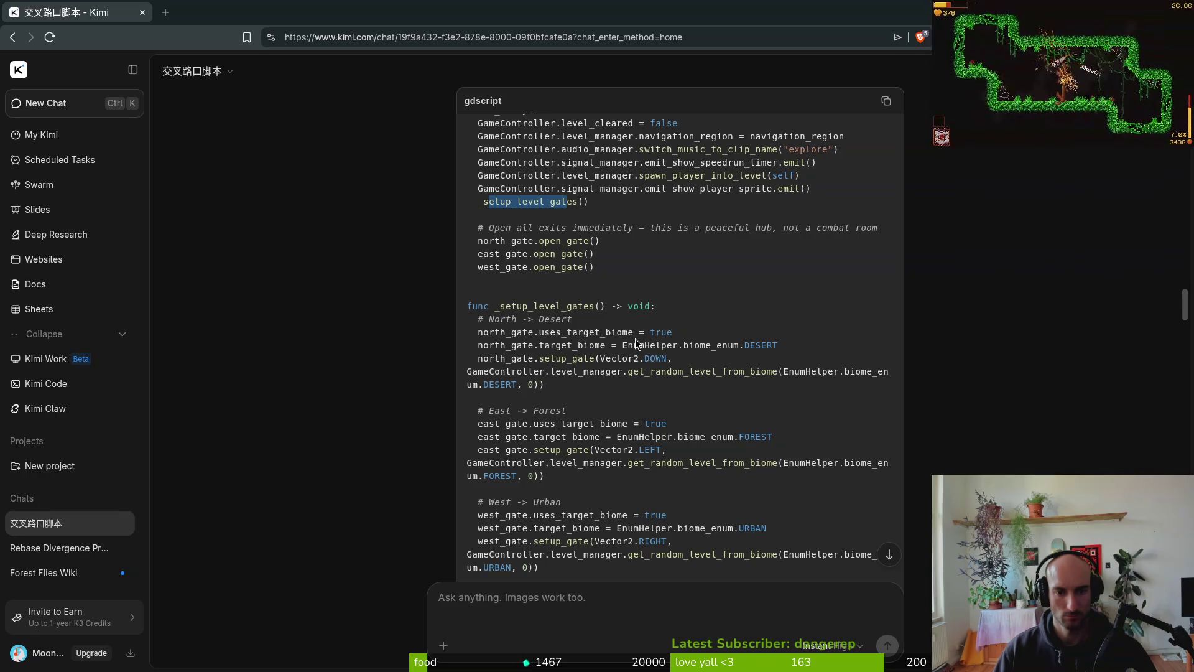
{"action": "key", "text": "alt+Tab"}
- Add north_gate.target_biome = EnumHelper.BiomeType.DESERT above the north gate setup call
{"action": "key", "text": "k"}
{"action": "key", "text": "k"}
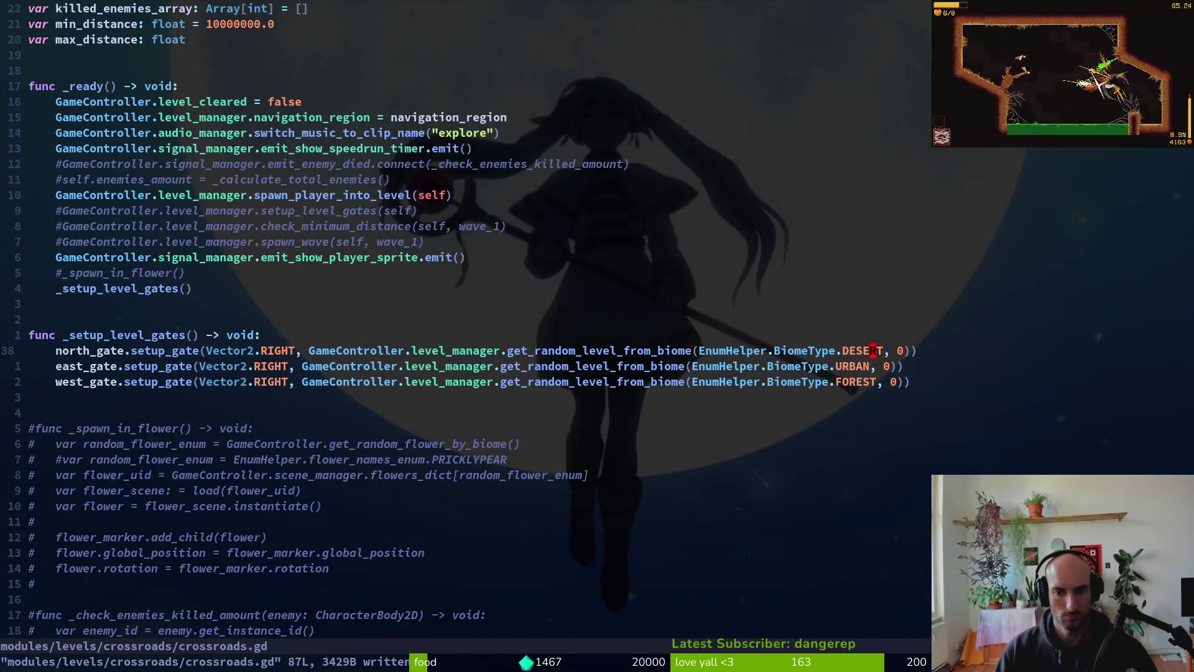
{"action": "key", "text": "shift+o"}
{"action": "type", "text": "north_gate."}
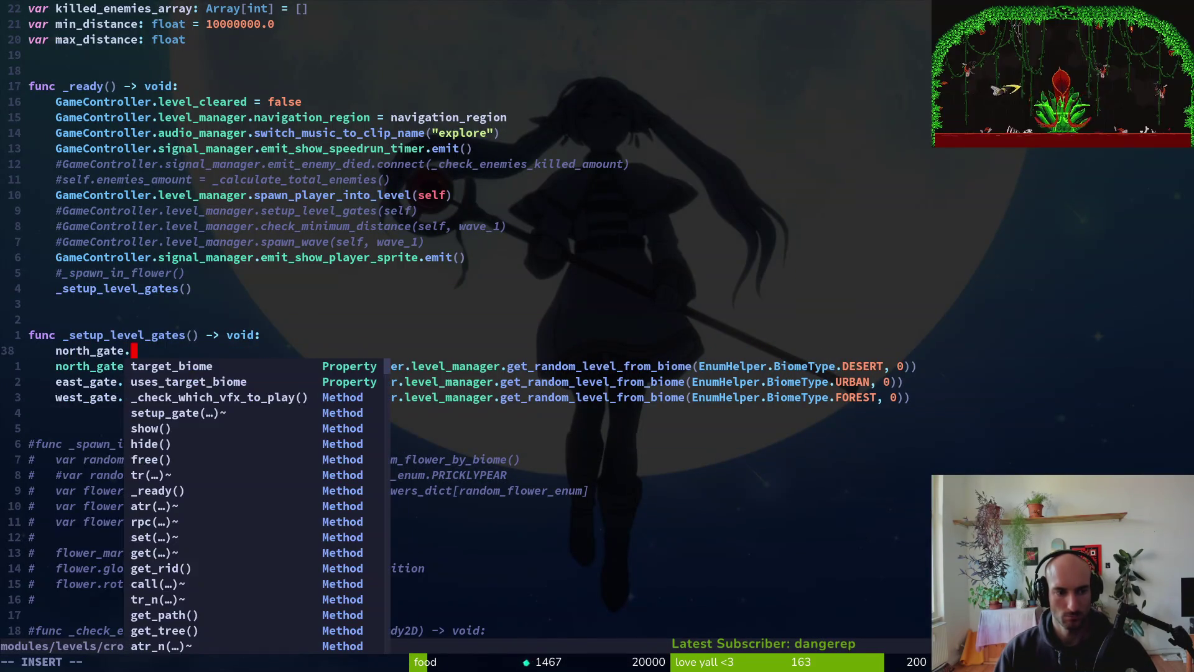
{"action": "key", "text": "Return"}
{"action": "type", "text": "= "}
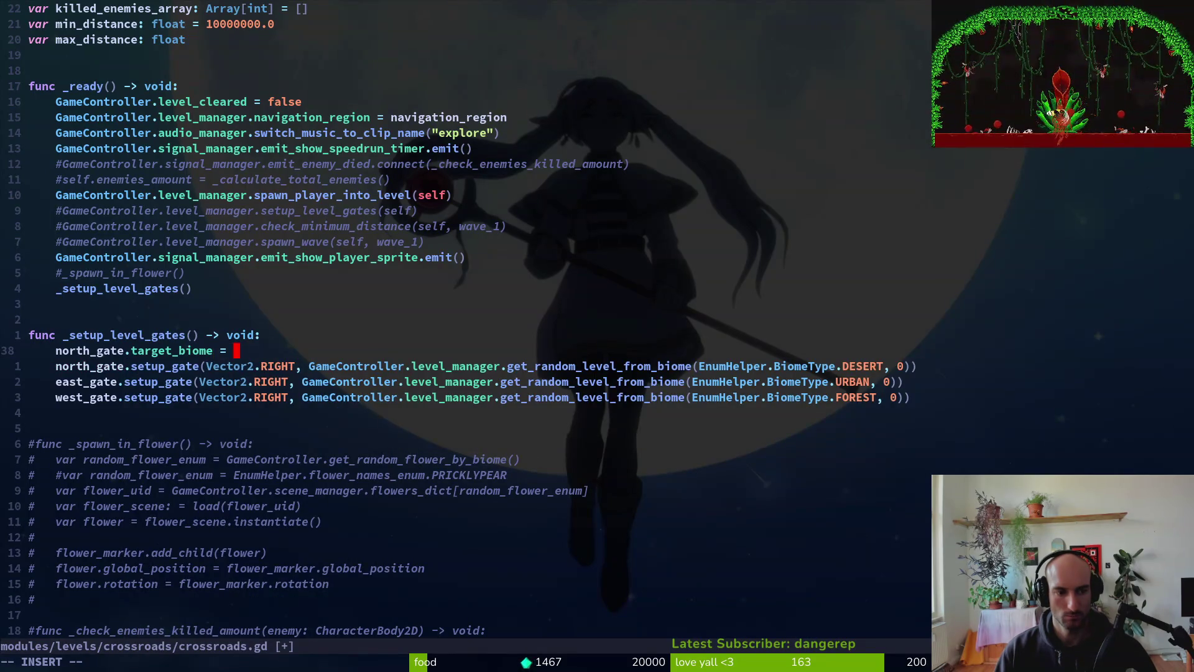
{"action": "type", "text": "EnumHelper."}
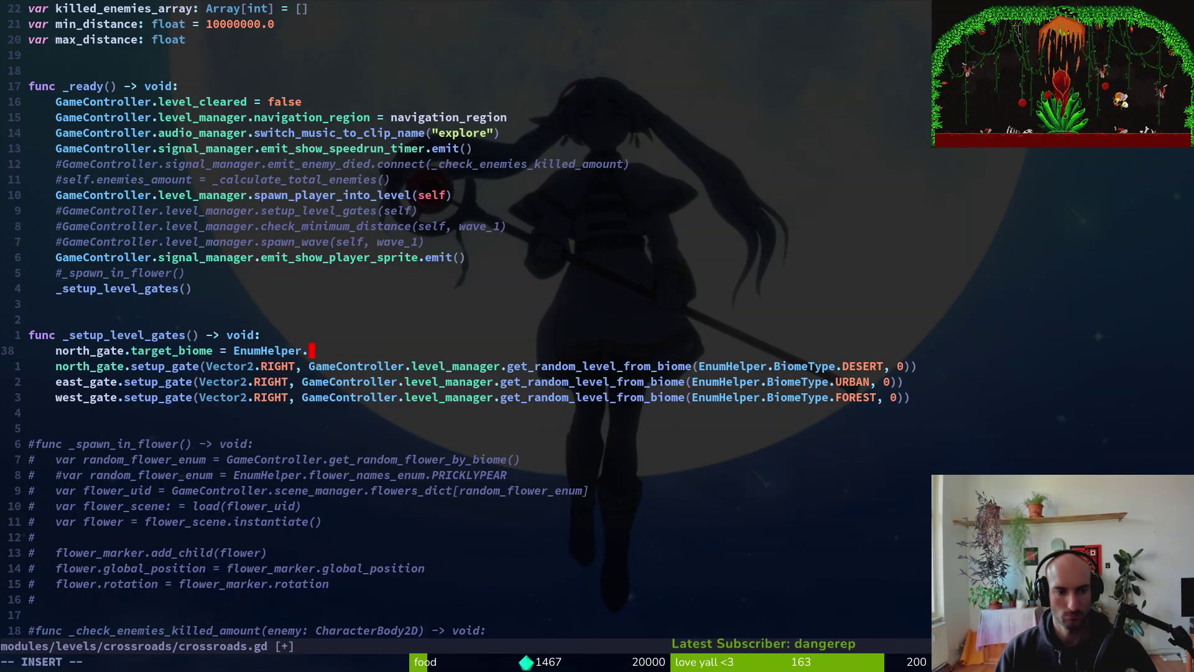
{"action": "type", "text": "BiomeType.DE"}
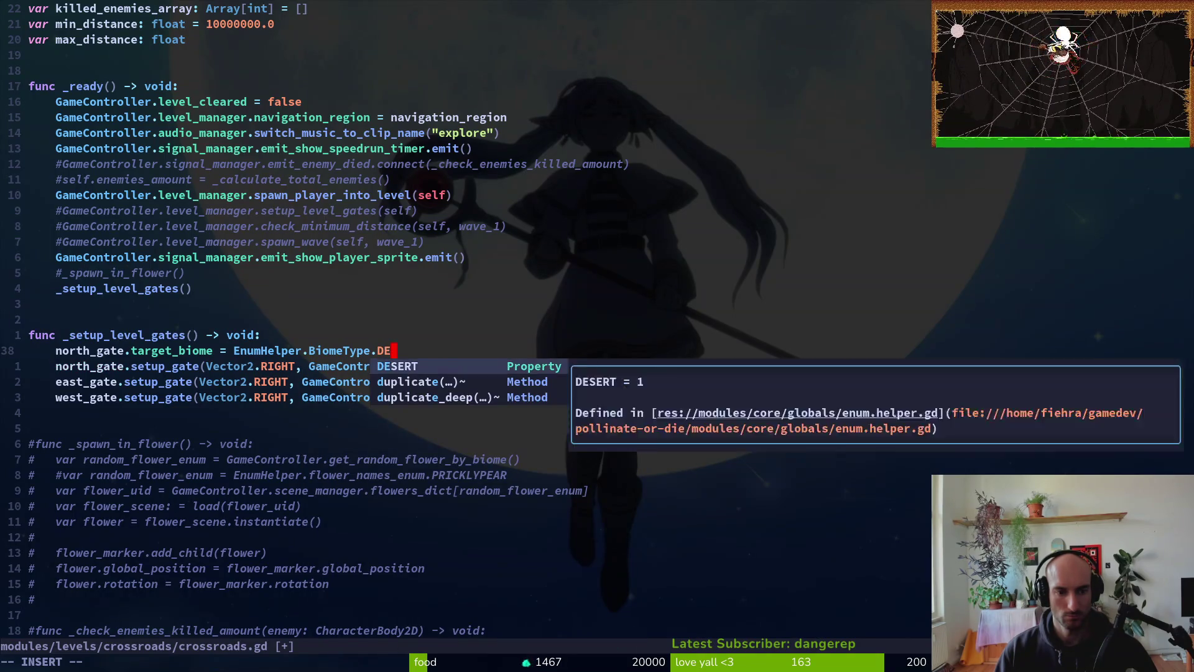
{"action": "key", "text": "Return"}
{"action": "key", "text": "Escape"}
- Duplicate the target_biome line and start renaming the copy's property to is_cross
{"action": "key", "text": "0"}
{"action": "key", "text": "y"}
{"action": "key", "text": "y"}
{"action": "key", "text": "p"}
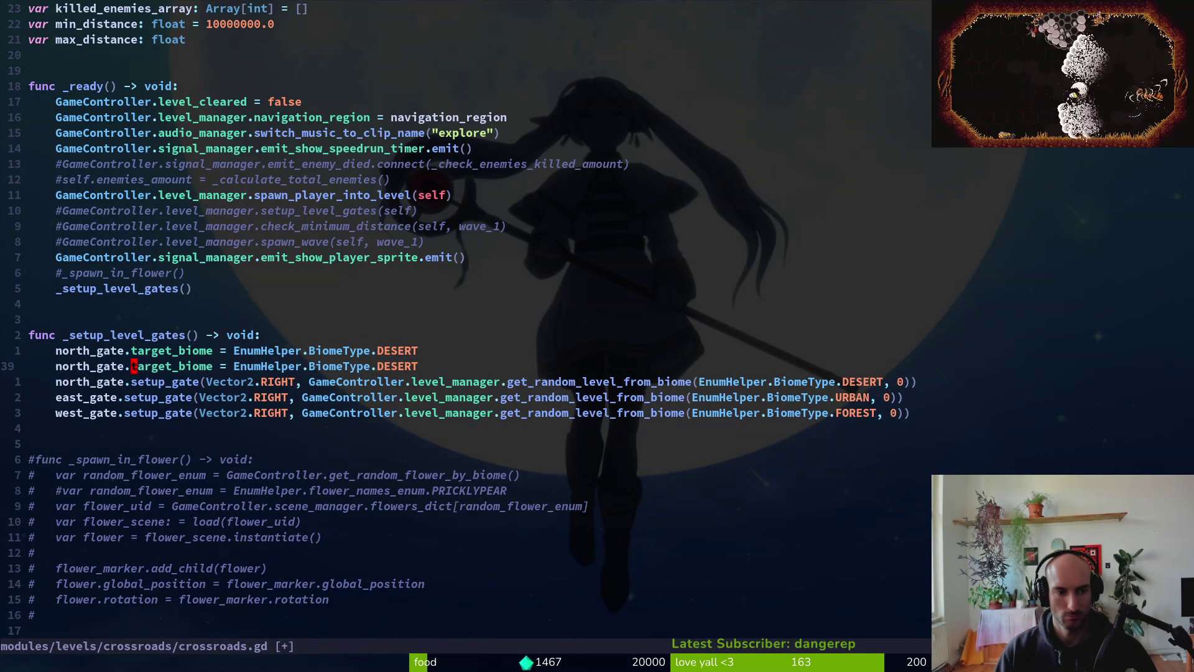
{"action": "type", "text": "cw"}
{"action": "type", "text": "is"}
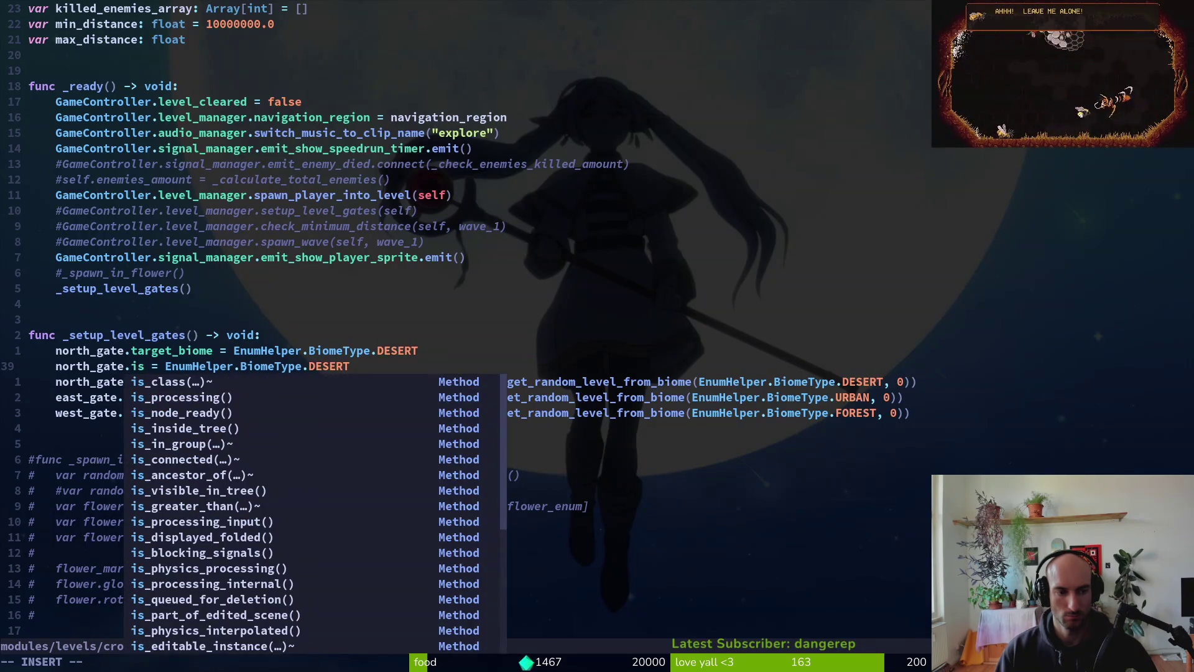
{"action": "type", "text": "cros"}
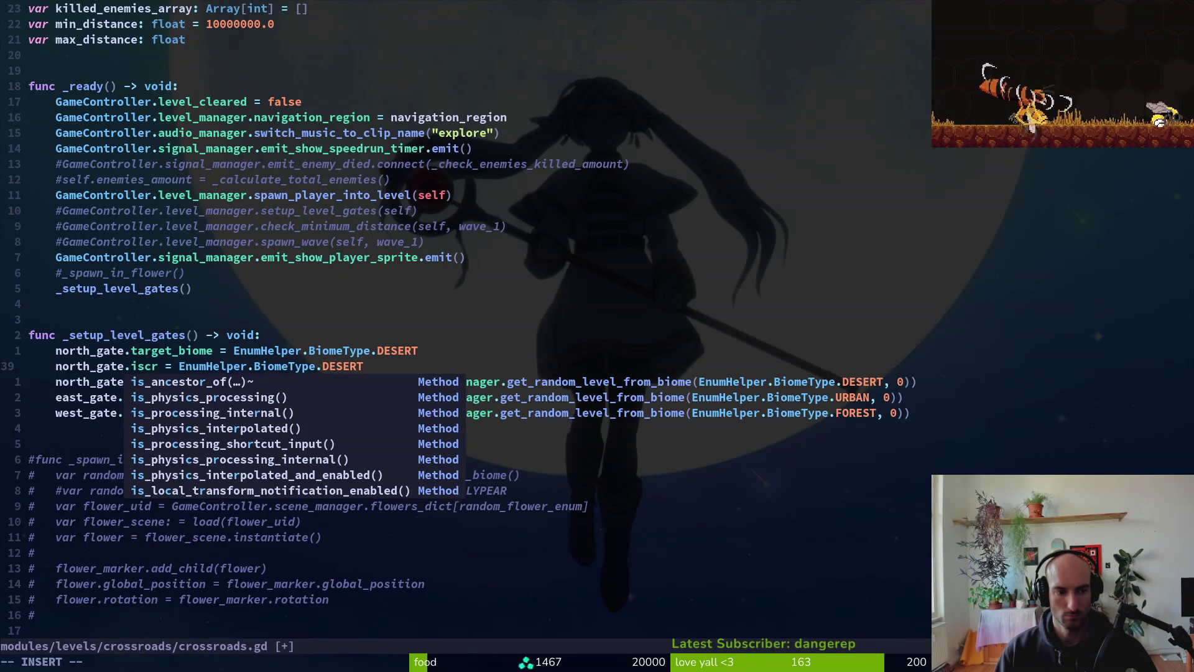
{"action": "key", "text": "BackSpace"}
{"action": "key", "text": "BackSpace"}
{"action": "type", "text": "_cross"}
{"action": "key", "text": "Escape"}
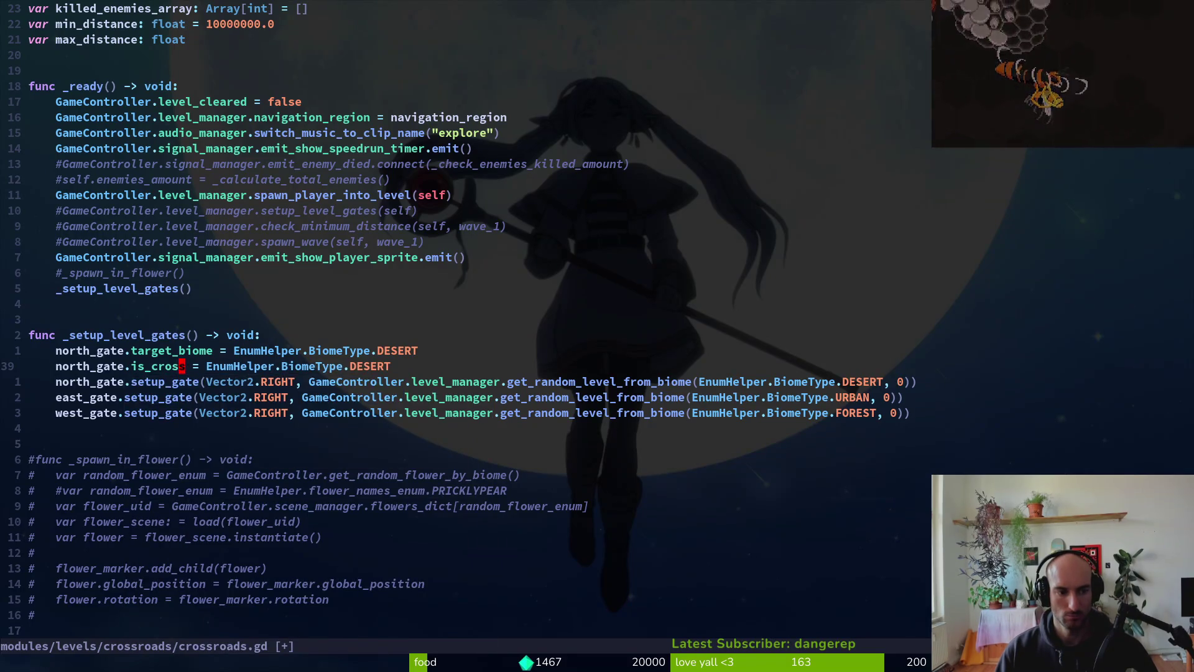
- Search the project files for 'gate' to locate gate.gd
{"action": "key", "text": "space"}
{"action": "key", "text": "f"}
{"action": "key", "text": "f"}
{"action": "type", "text": "gate"}
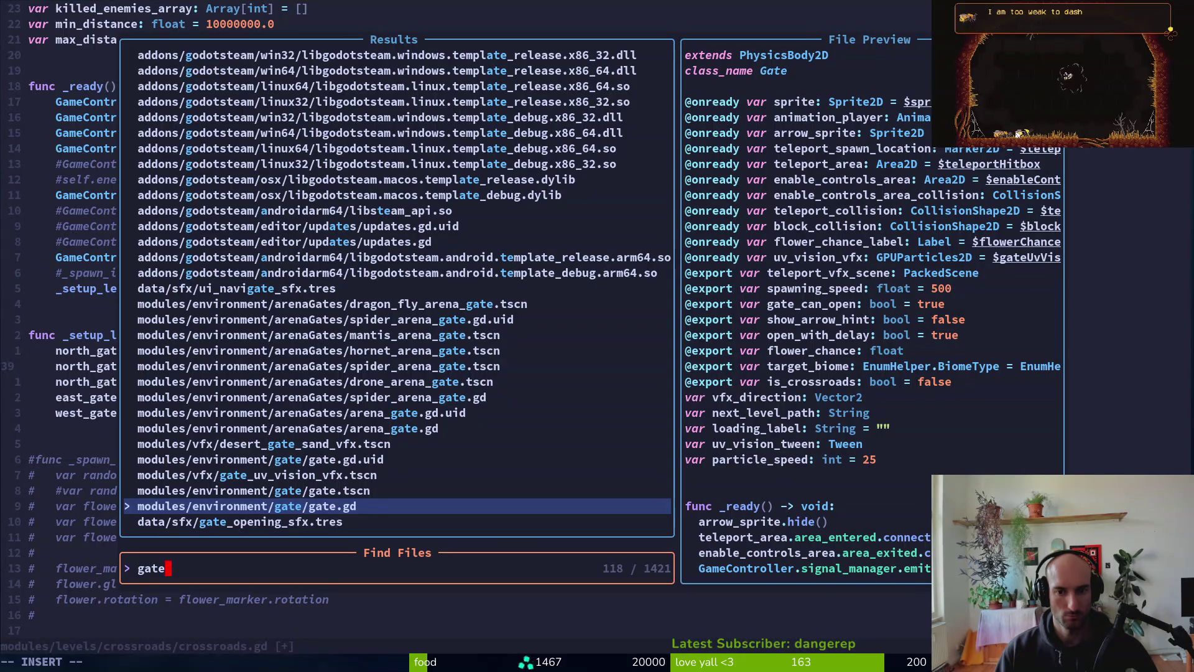
- Open gate.gd and change the if condition's uses_target_biome to is_crossroads
{"action": "key", "text": "Return"}
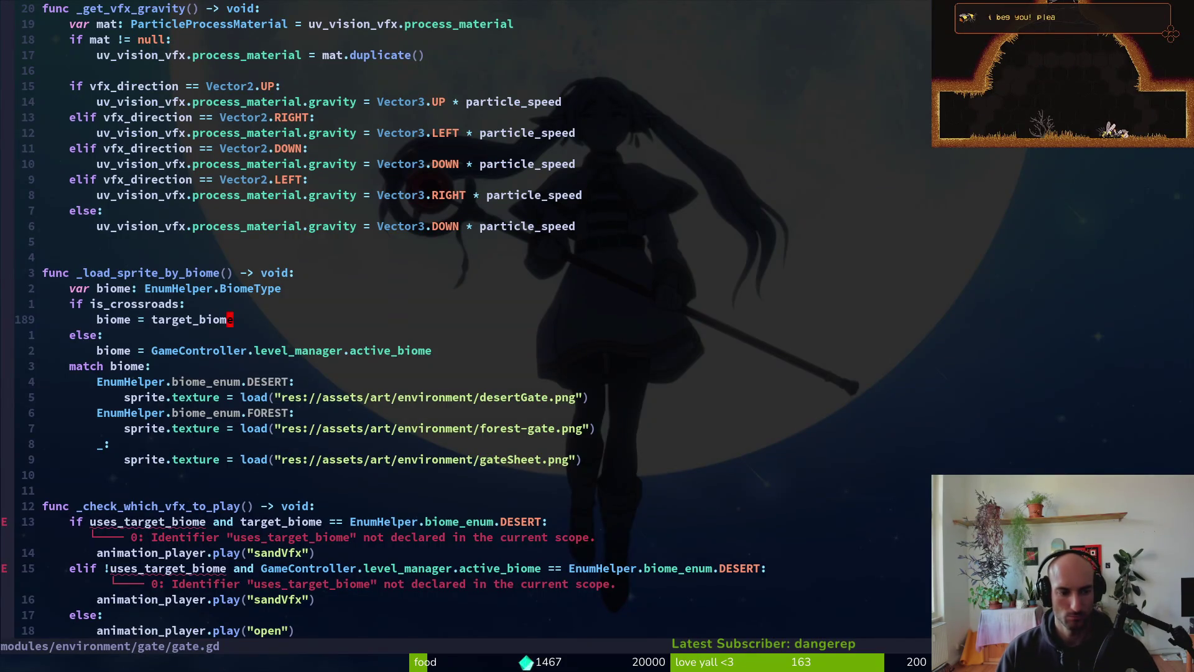
{"action": "key", "text": "1"}
{"action": "key", "text": "3"}
{"action": "key", "text": "j"}
{"action": "key", "text": "b"}
{"action": "key", "text": "b"}
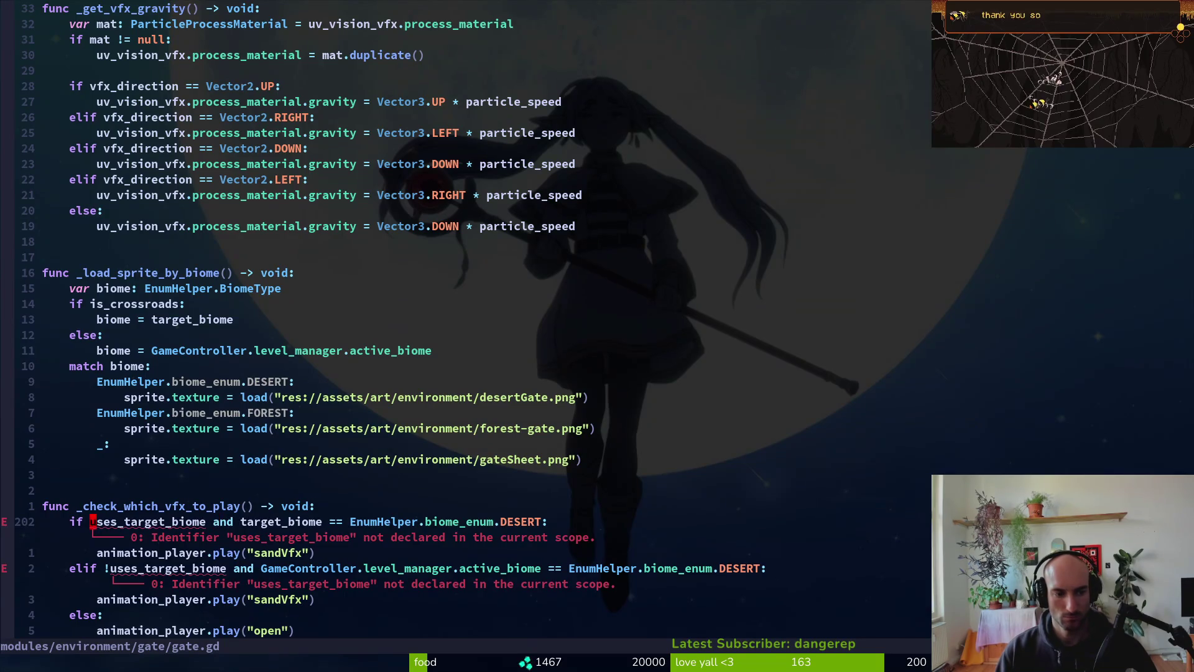
{"action": "type", "text": "cwis_cr"}
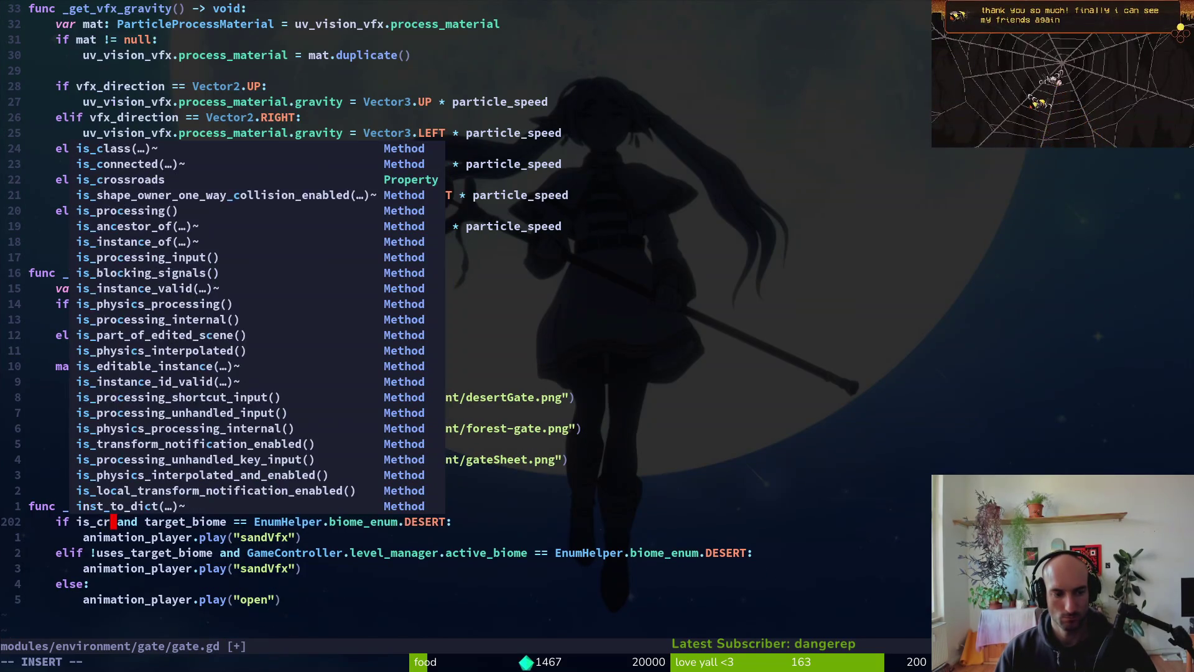
{"action": "key", "text": "Return"}
{"action": "key", "text": "Escape"}
- Apply the same is_crossroads rename to the elif condition and save gate.gd
{"action": "key", "text": "j"}
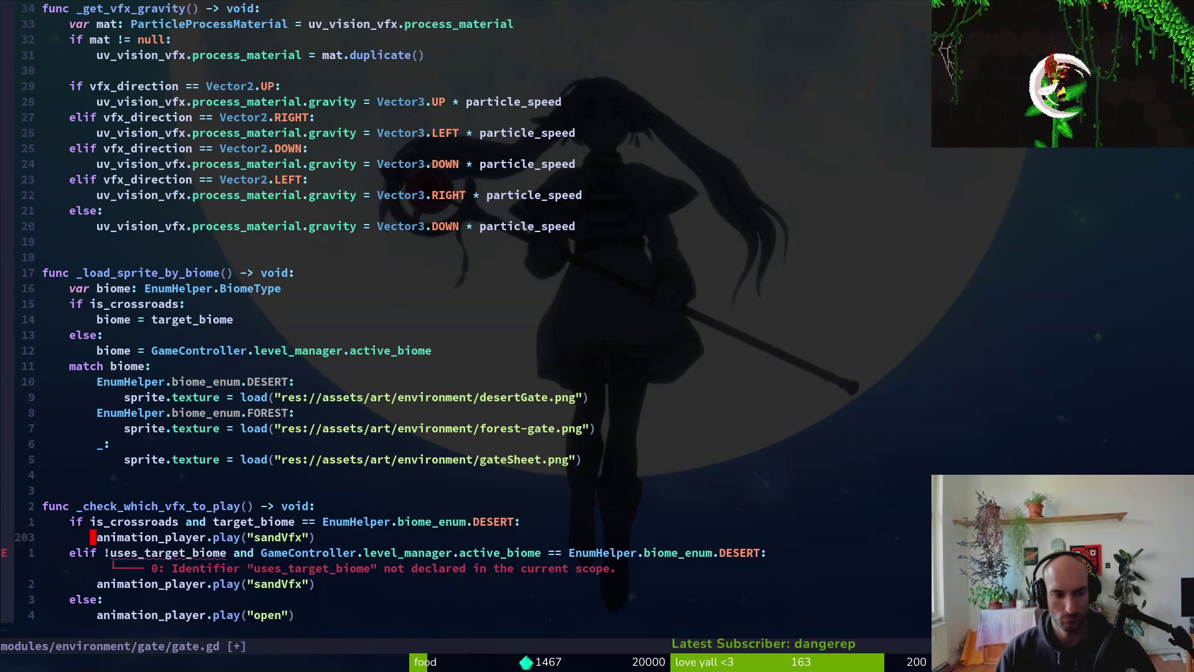
{"action": "key", "text": "j"}
{"action": "key", "text": "w"}
{"action": "key", "text": "w"}
{"action": "key", "text": "period"}
{"action": "type", "text": ":wq"}
{"action": "key", "text": "Return"}
- Close gate.gd and complete the copied crossroads.gd line as north_gate.is_crossroads
{"action": "type", "text": ":wq"}
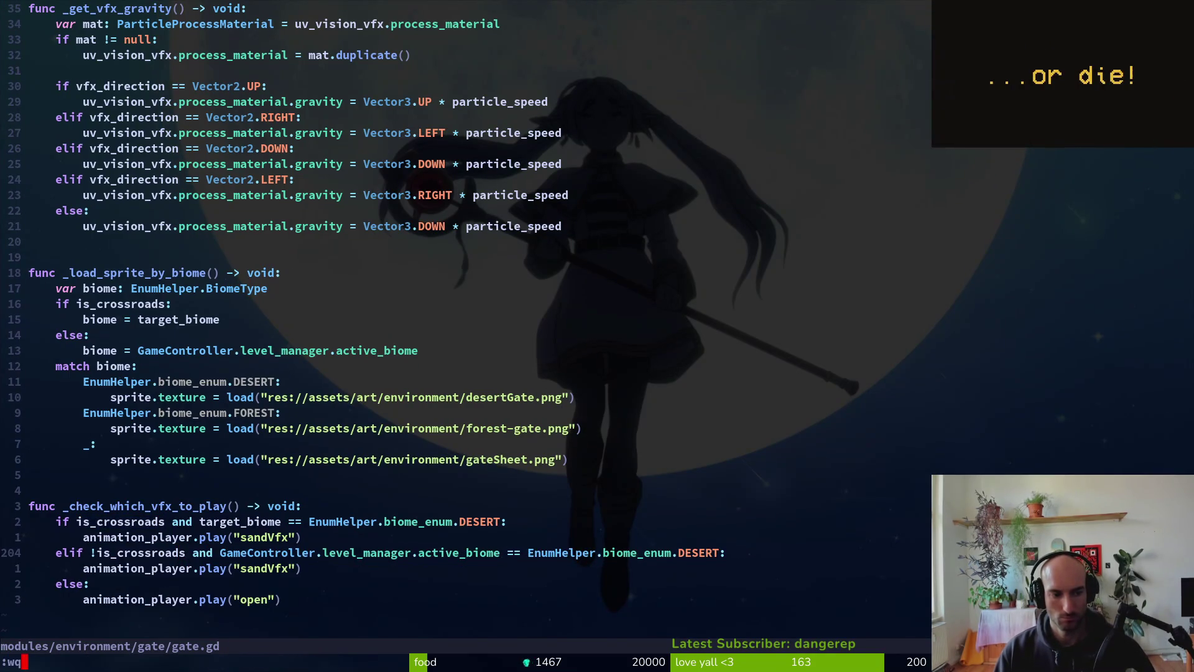
{"action": "key", "text": "Return"}
{"action": "key", "text": "Return"}
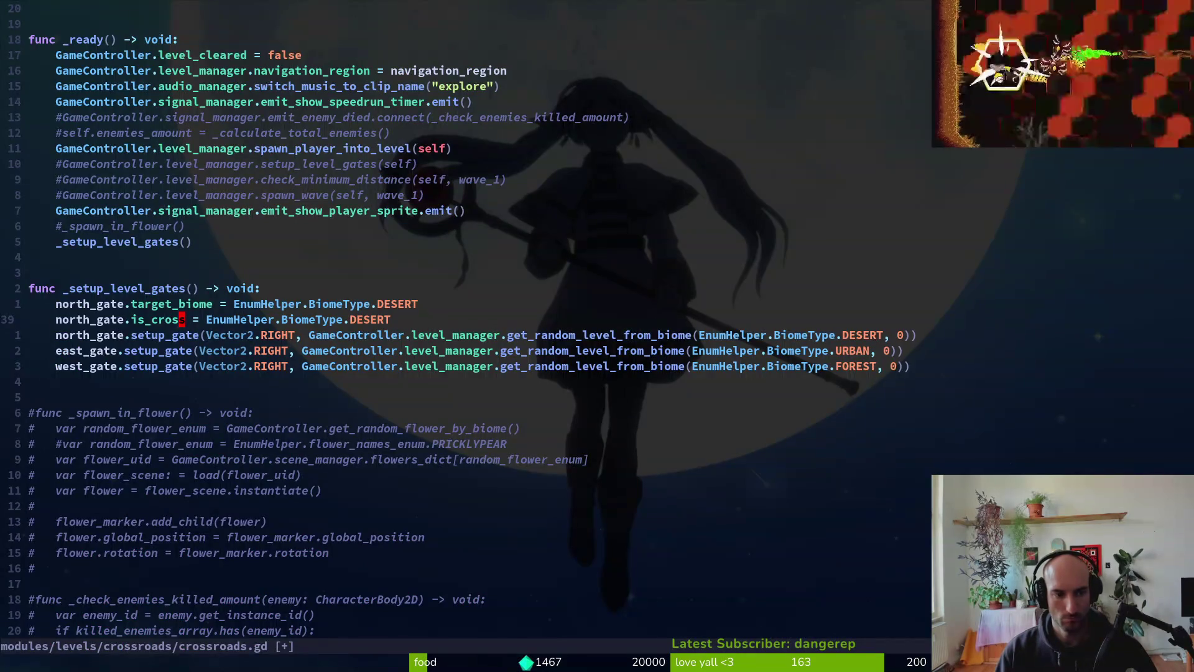
{"action": "type", "text": "ciwi"}
{"action": "key", "text": "Return"}
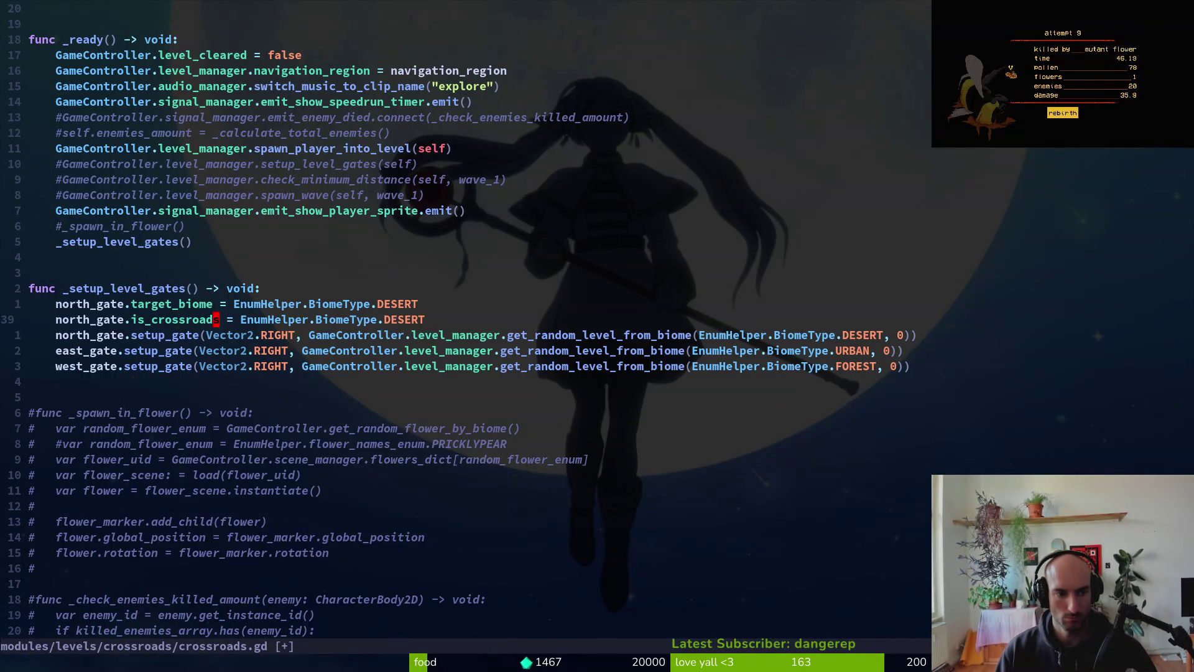
{"action": "key", "text": "Escape"}
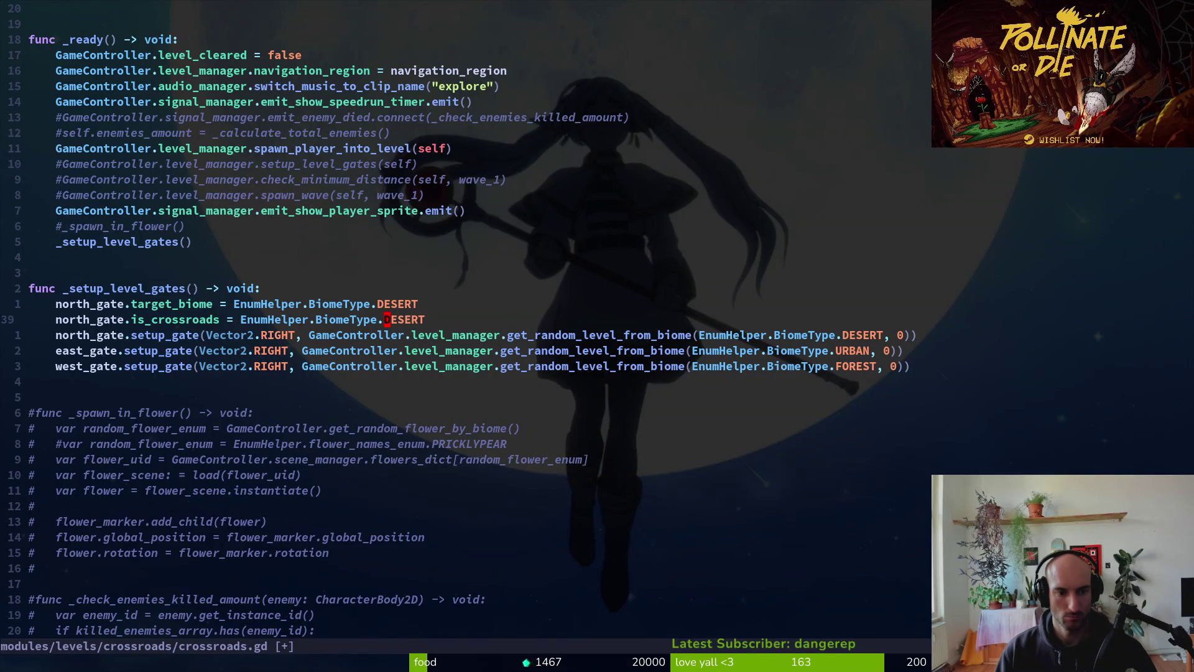
- Set north_gate.is_crossroads = true and save crossroads.gd
{"action": "key", "text": "dollar"}
{"action": "key", "text": "c"}
{"action": "key", "text": "Escape"}
{"action": "type", "text": ":w"}
{"action": "key", "text": "Return"}
- Copy the two north_gate lines and paste them twice for the east and west gates
{"action": "type", "text": "k"}
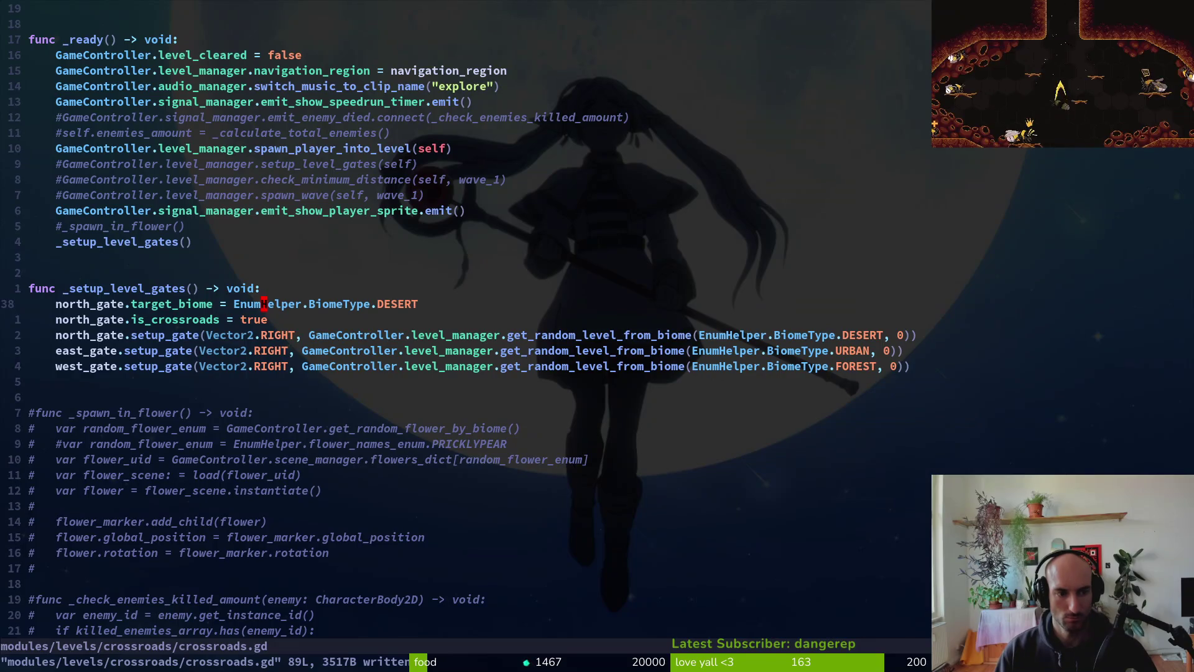
{"action": "type", "text": "yy"}
{"action": "key", "text": "j"}
{"action": "key", "text": "j"}
{"action": "key", "text": "p"}
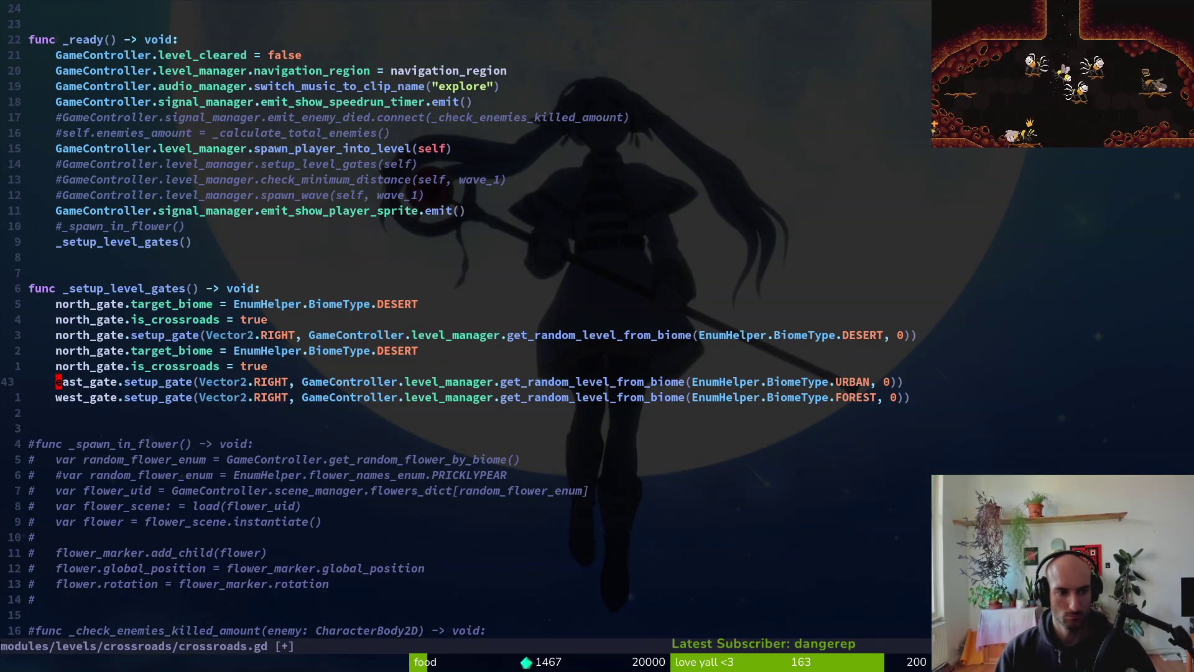
{"action": "key", "text": "p"}
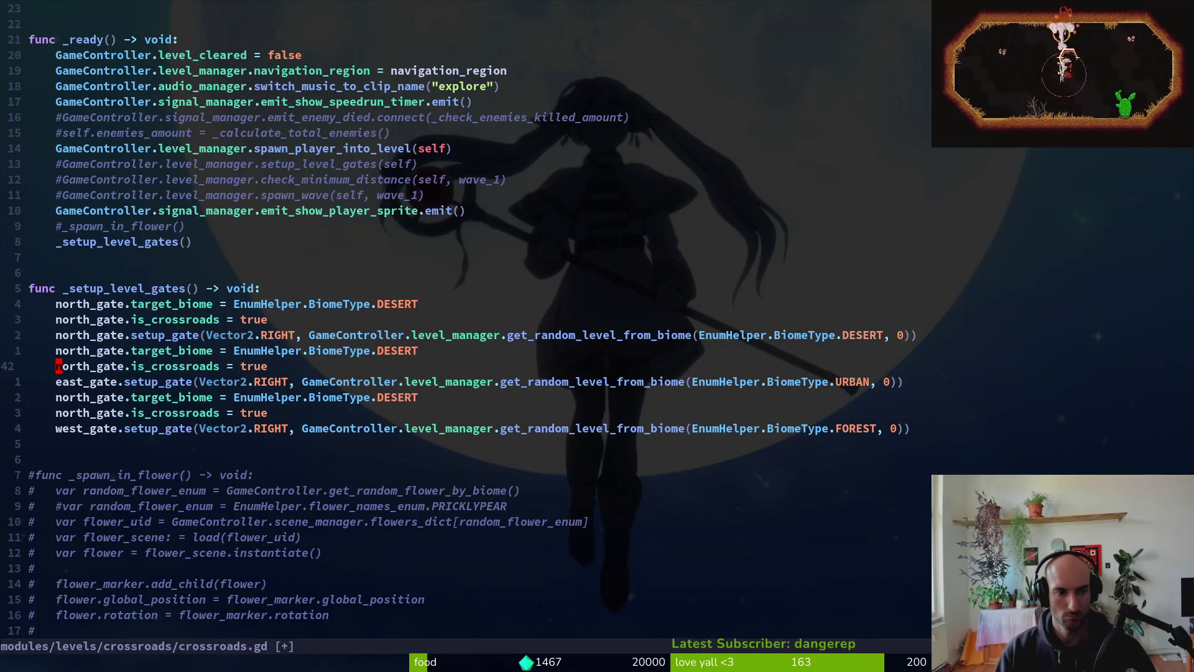
- Rename the pasted line pairs to east_gate and west_gate, then save
{"action": "type", "text": "cw"}
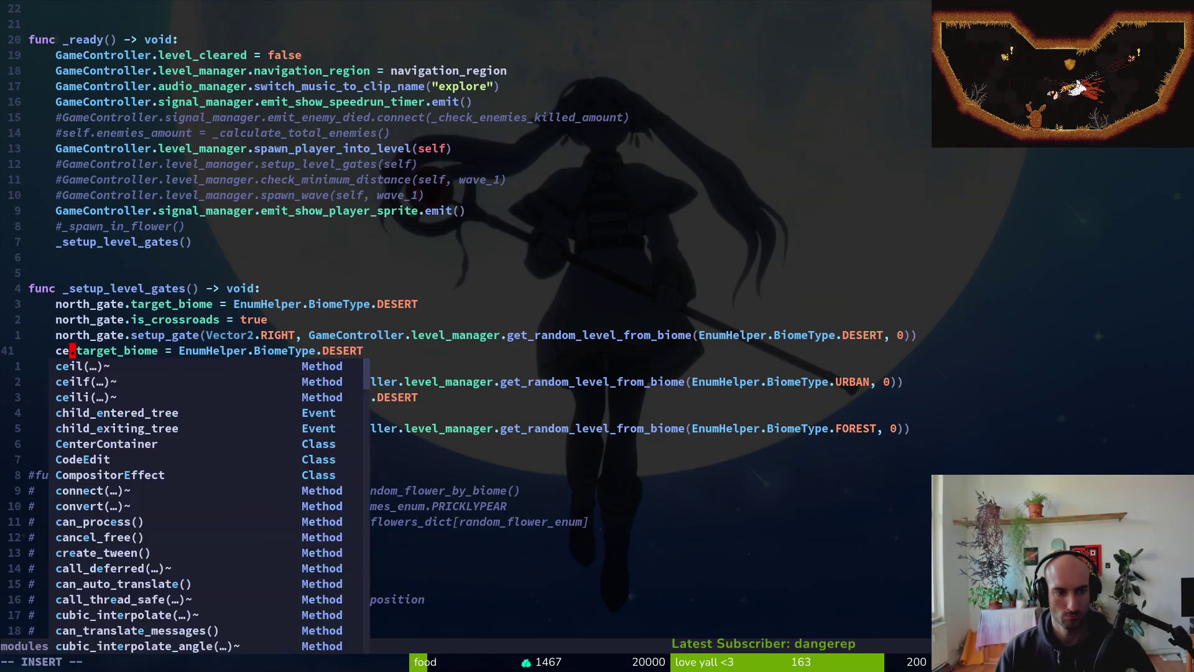
{"action": "type", "text": "east_gate"}
{"action": "key", "text": "Escape"}
{"action": "key", "text": "j"}
{"action": "key", "text": "b"}
{"action": "key", "text": "period"}
{"action": "key", "text": "j"}
{"action": "key", "text": "j"}
{"action": "key", "text": "j"}
{"action": "key", "text": "j"}
{"action": "key", "text": "v"}
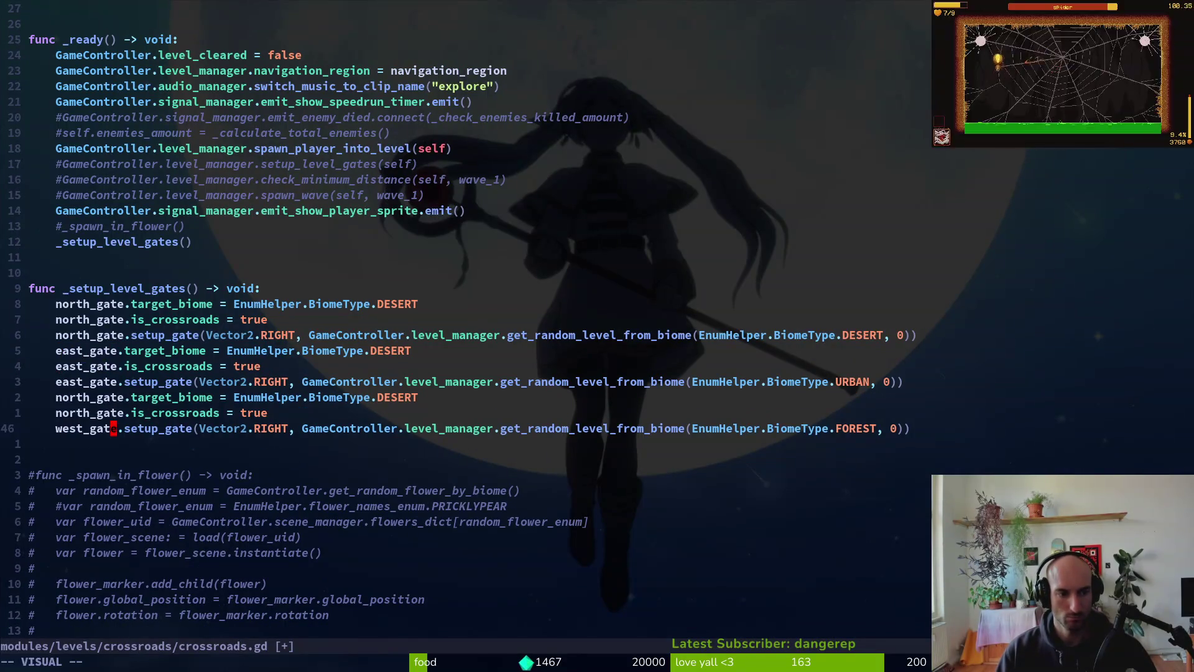
{"action": "key", "text": "b"}
{"action": "key", "text": "y"}
{"action": "key", "text": "k"}
{"action": "type", "text": "vepkvep"}
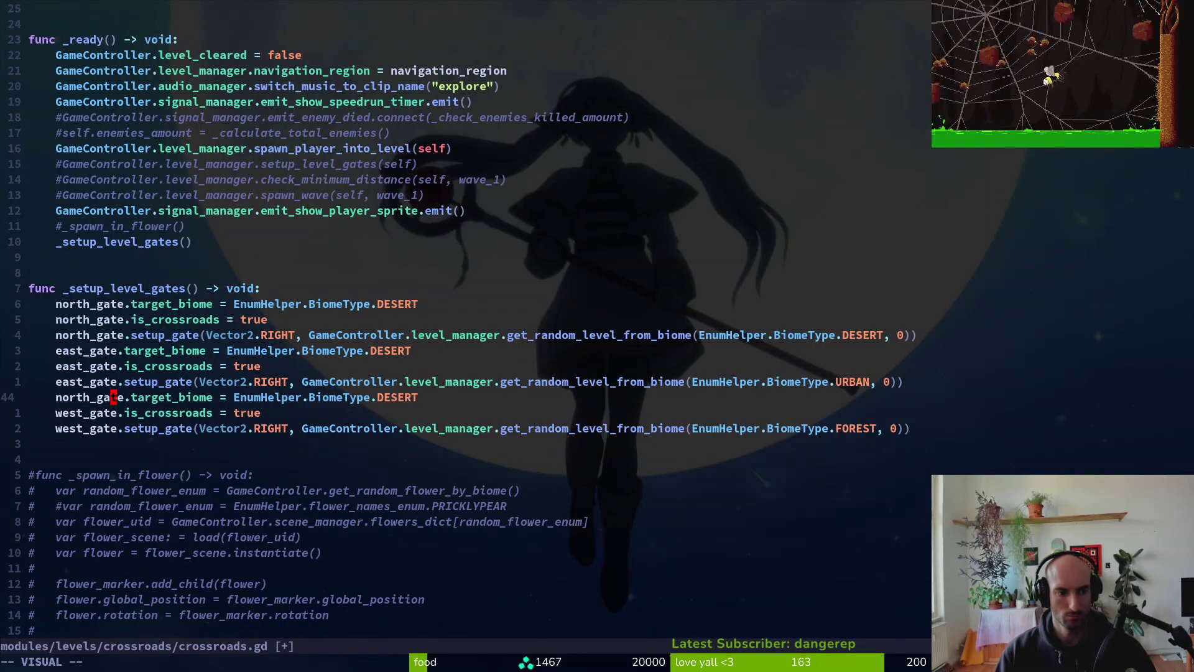
{"action": "type", "text": ":w"}
{"action": "key", "text": "Return"}
- Change the east gate's target_biome to URBAN and the west gate's to FOREST, then save
{"action": "key", "text": "k"}
{"action": "key", "text": "k"}
{"action": "key", "text": "k"}
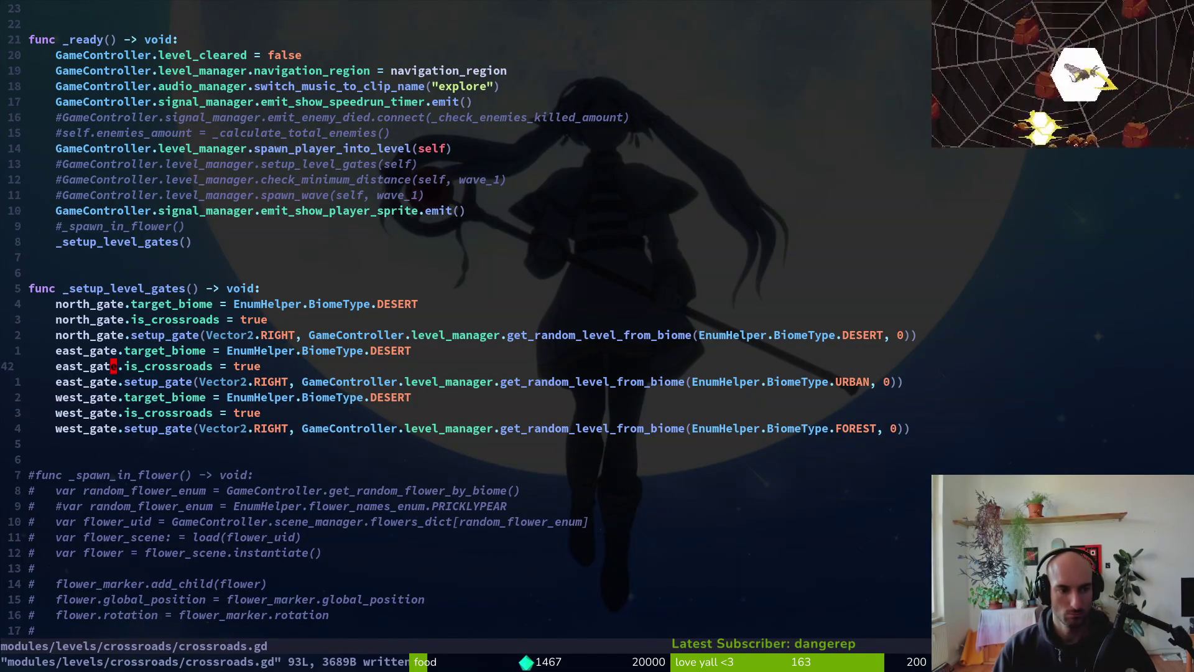
{"action": "key", "text": "j"}
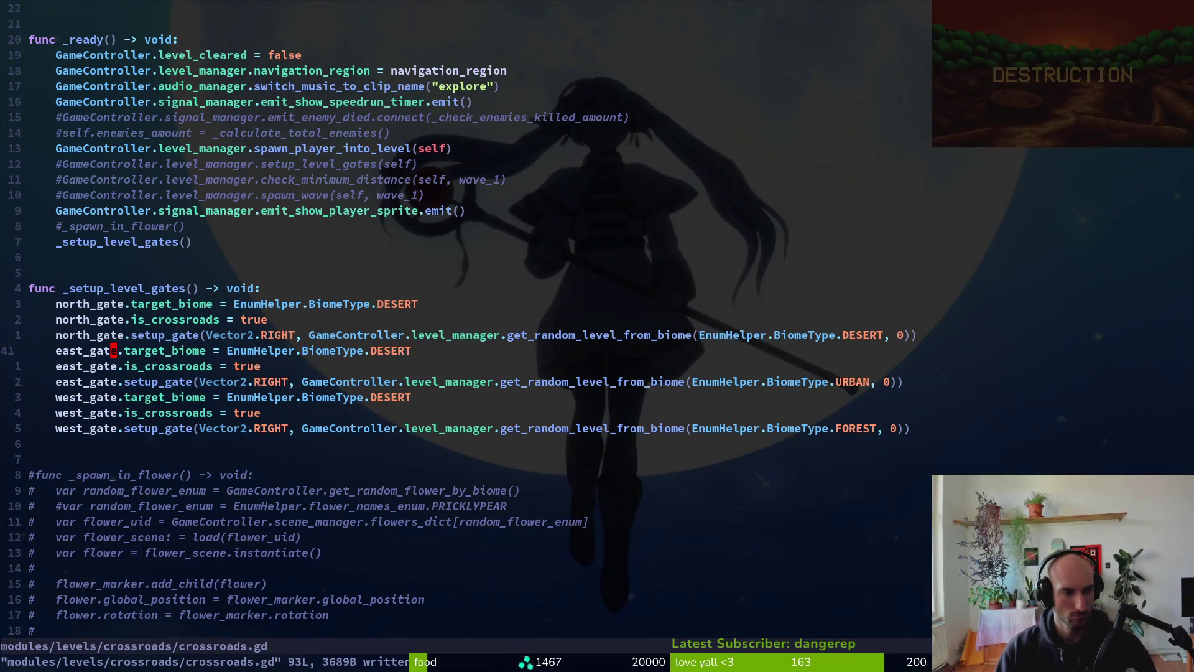
{"action": "key", "text": "c"}
{"action": "key", "text": "i"}
{"action": "key", "text": "w"}
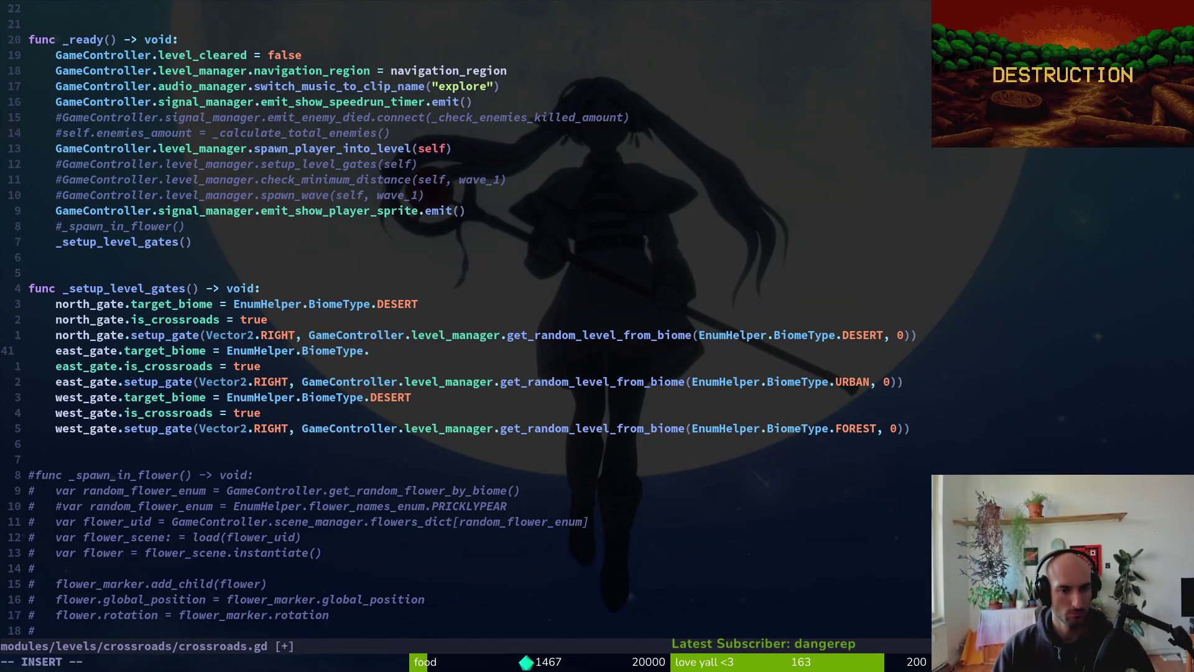
{"action": "type", "text": "URBAN"}
{"action": "key", "text": "Escape"}
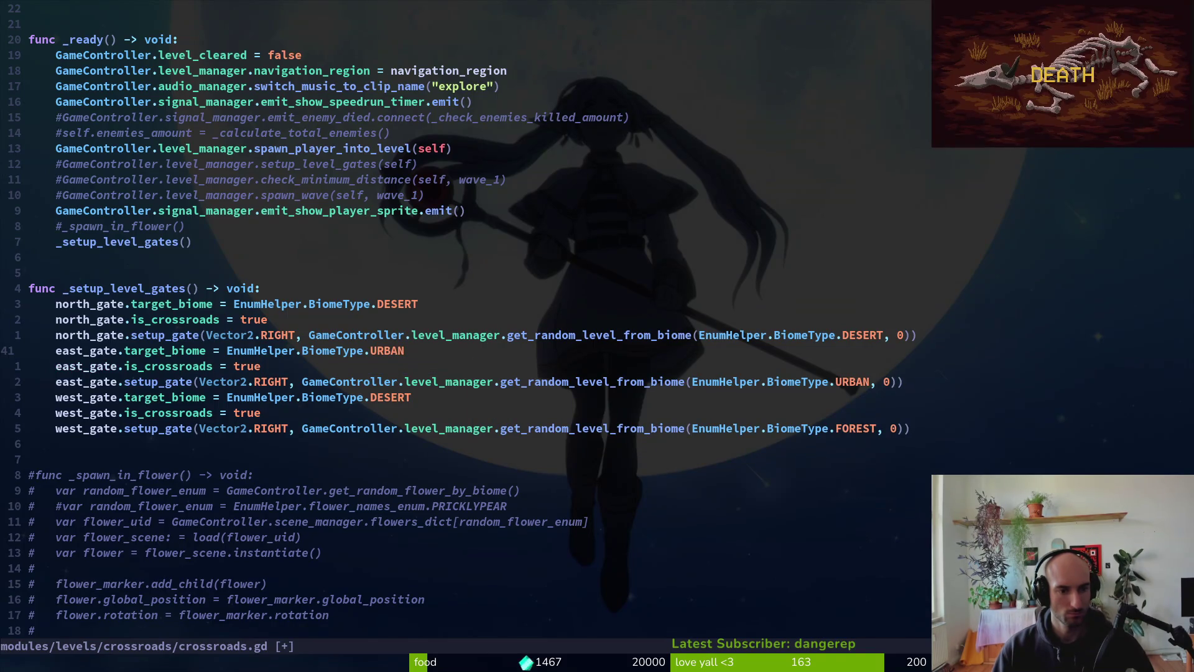
{"action": "type", "text": "ciwFOREST"}
{"action": "key", "text": "Escape"}
{"action": "type", "text": ":w"}
{"action": "key", "text": "Return"}
{"action": "key", "text": "y"}
{"action": "key", "text": "y"}
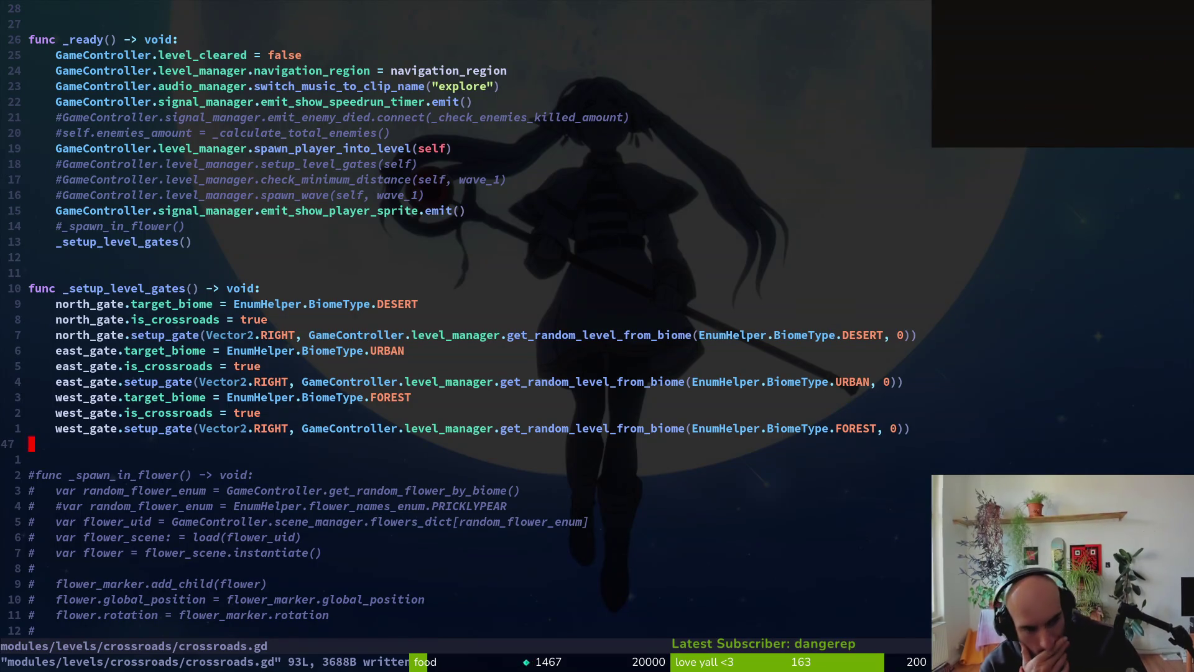
{"action": "key", "text": "alt+Tab"}
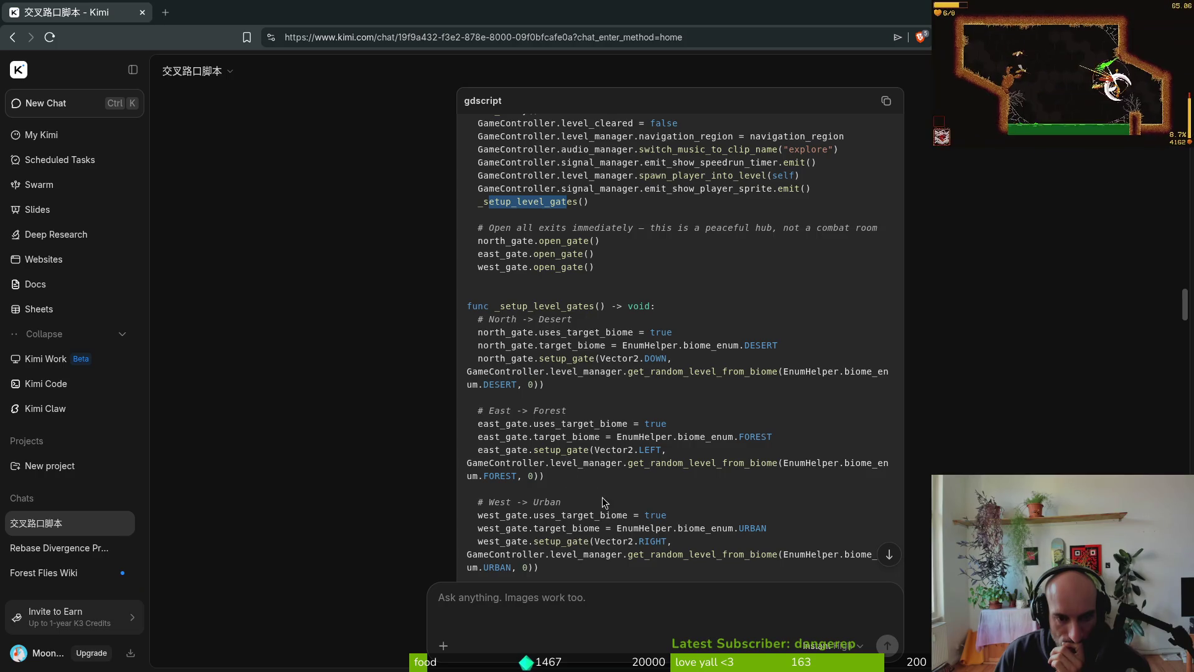
- Scroll Kimi's suggested code to its end, showing south_gate.gate_can_open = false and the 'Why this works' table
{"action": "scroll", "coordinate": [608, 499], "scroll_direction": "down", "scroll_amount": 5}
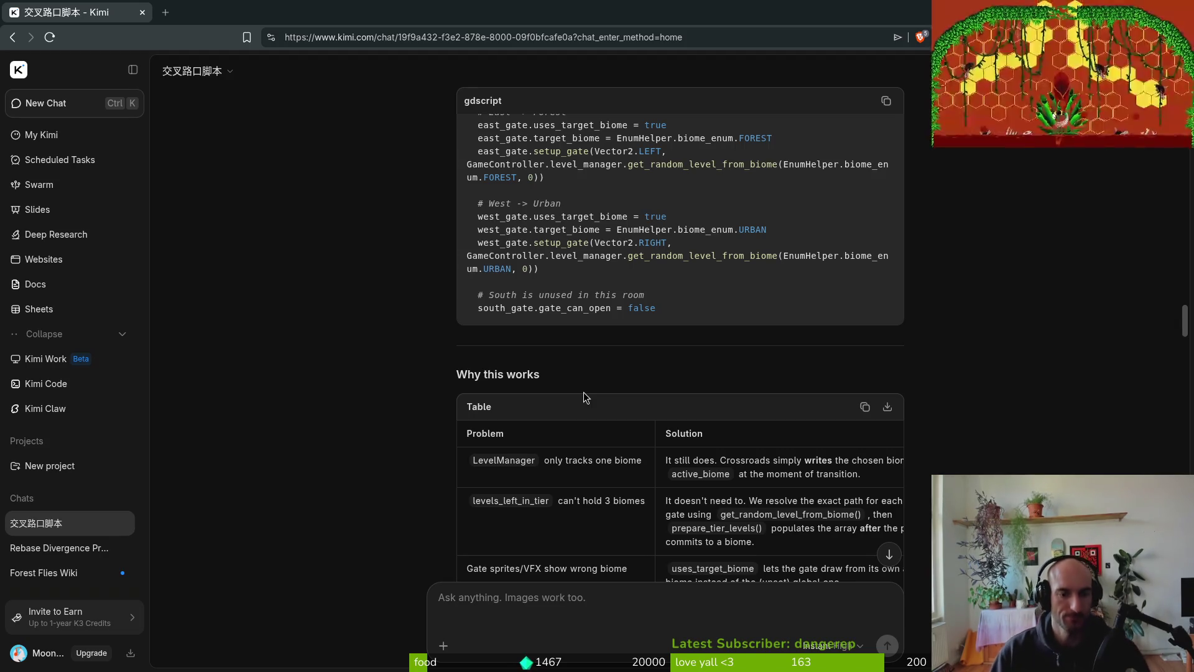
{"action": "key", "text": "alt+Tab"}
- Add south_gate.gate_can_open = false and save crossroads.gd
{"action": "type", "text": "osouth_gate.ca"}
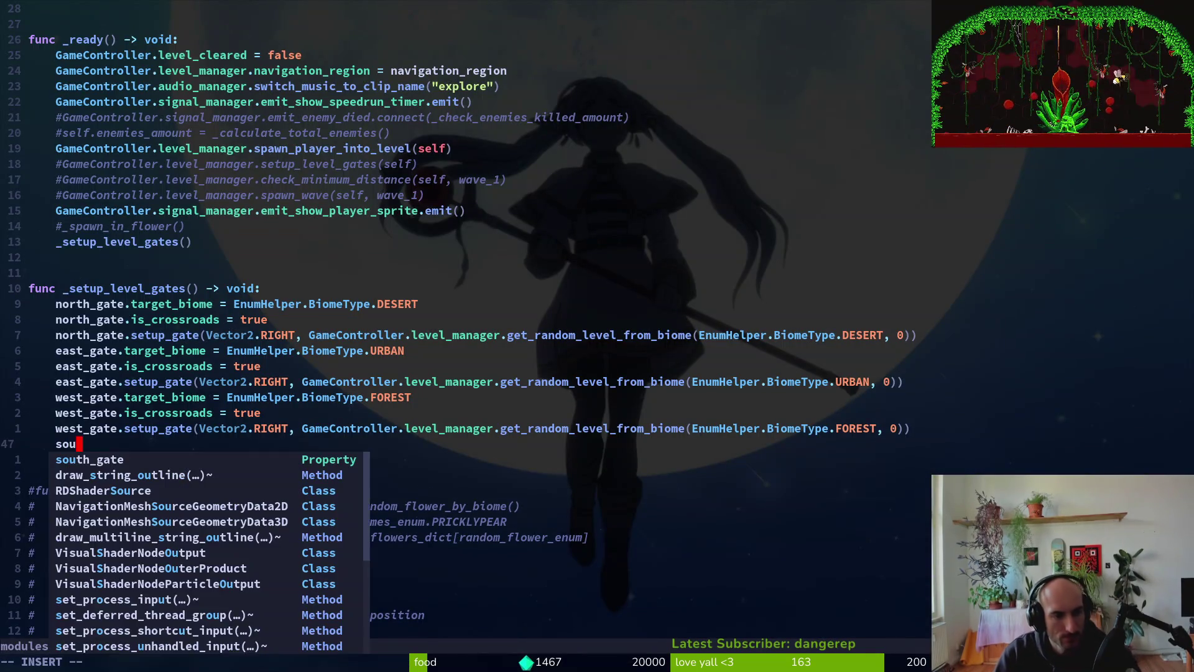
{"action": "key", "text": "BackSpace"}
{"action": "key", "text": "BackSpace"}
{"action": "type", "text": "gate_can_open "}
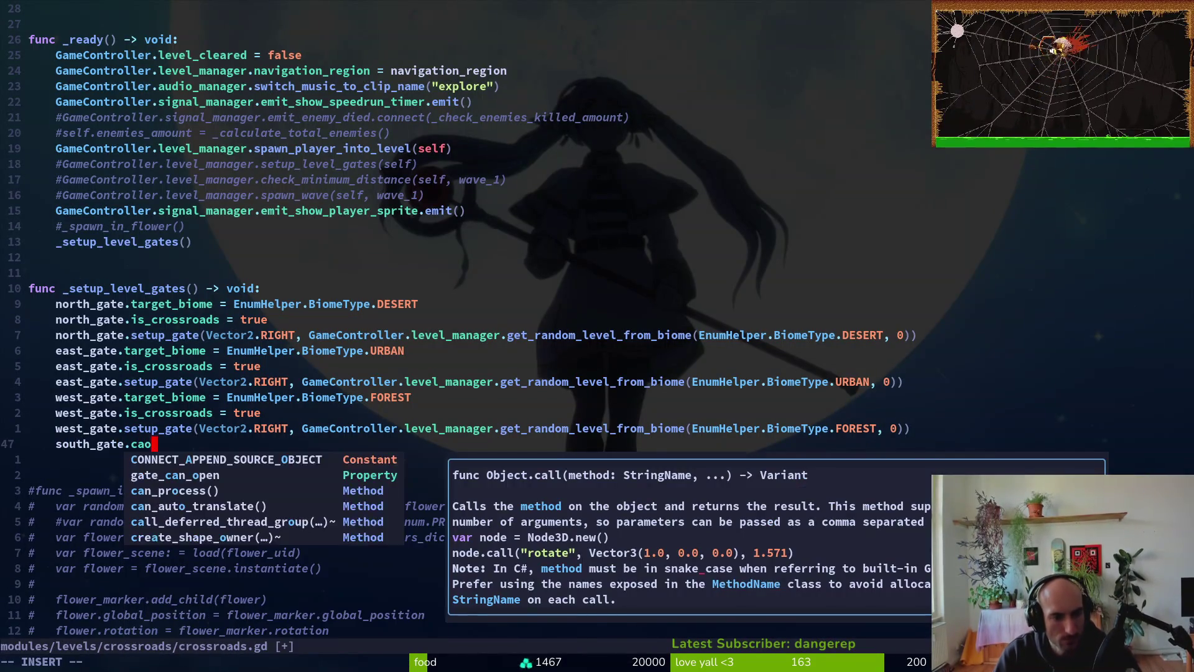
{"action": "type", "text": "= false"}
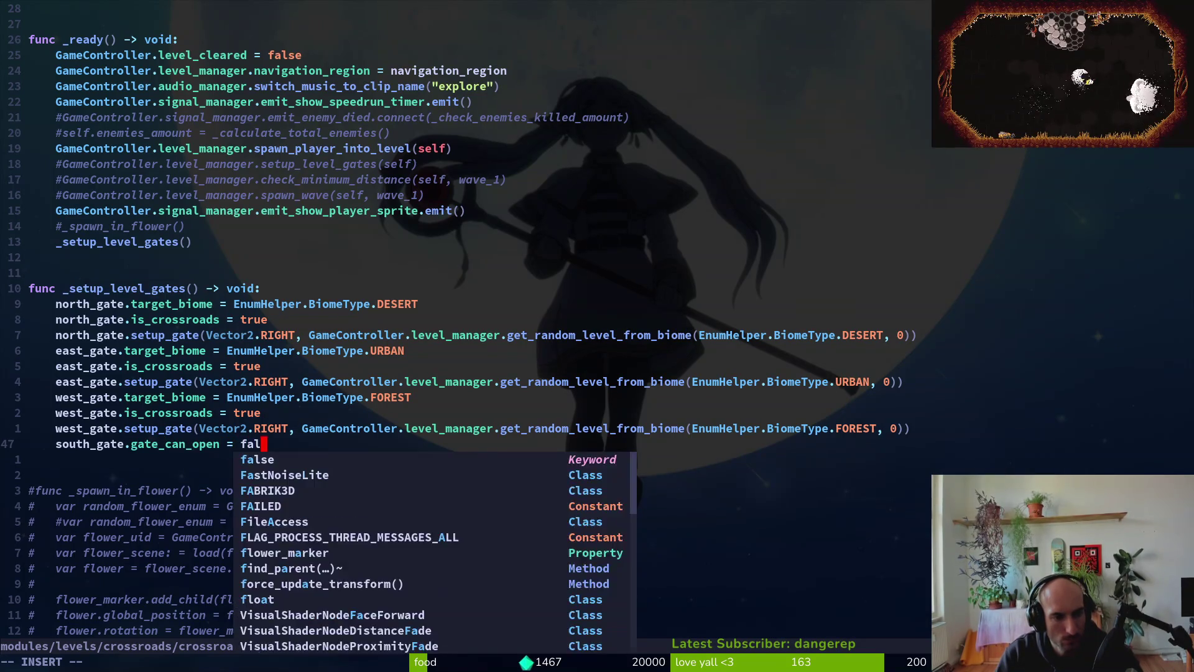
{"action": "key", "text": "Escape"}
{"action": "type", "text": ":w"}
{"action": "key", "text": "Return"}
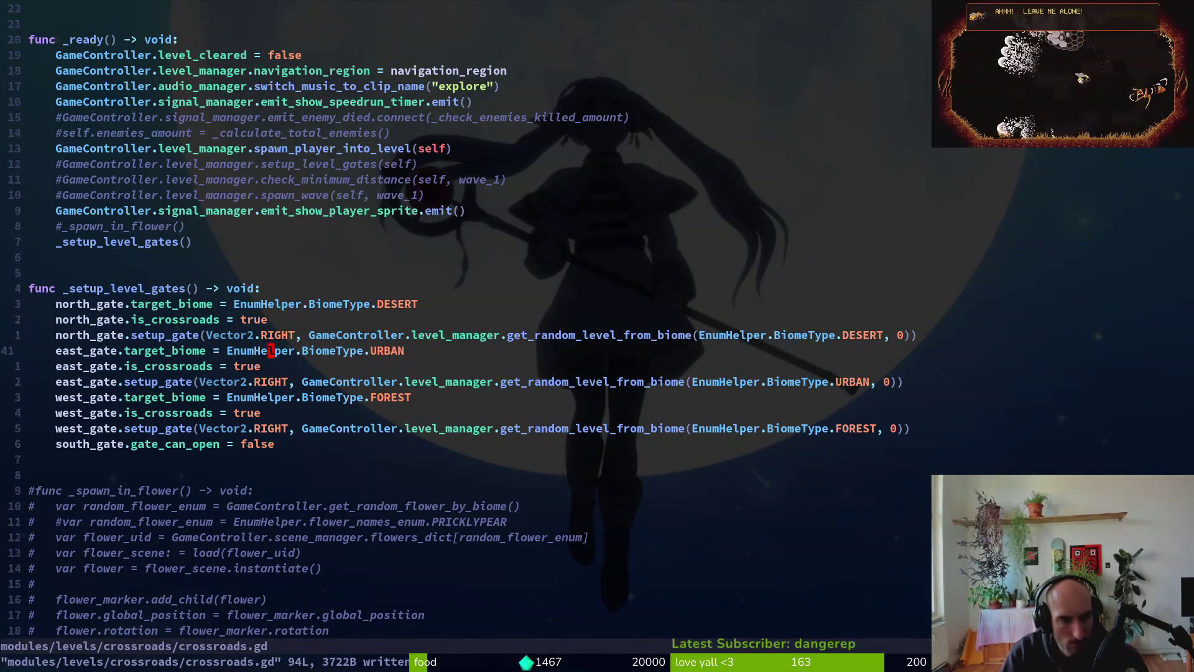
- Check the chat's suggested _ready code
{"action": "key", "text": "alt+Tab"}
{"action": "scroll", "coordinate": [507, 260], "scroll_direction": "up", "scroll_amount": 8}
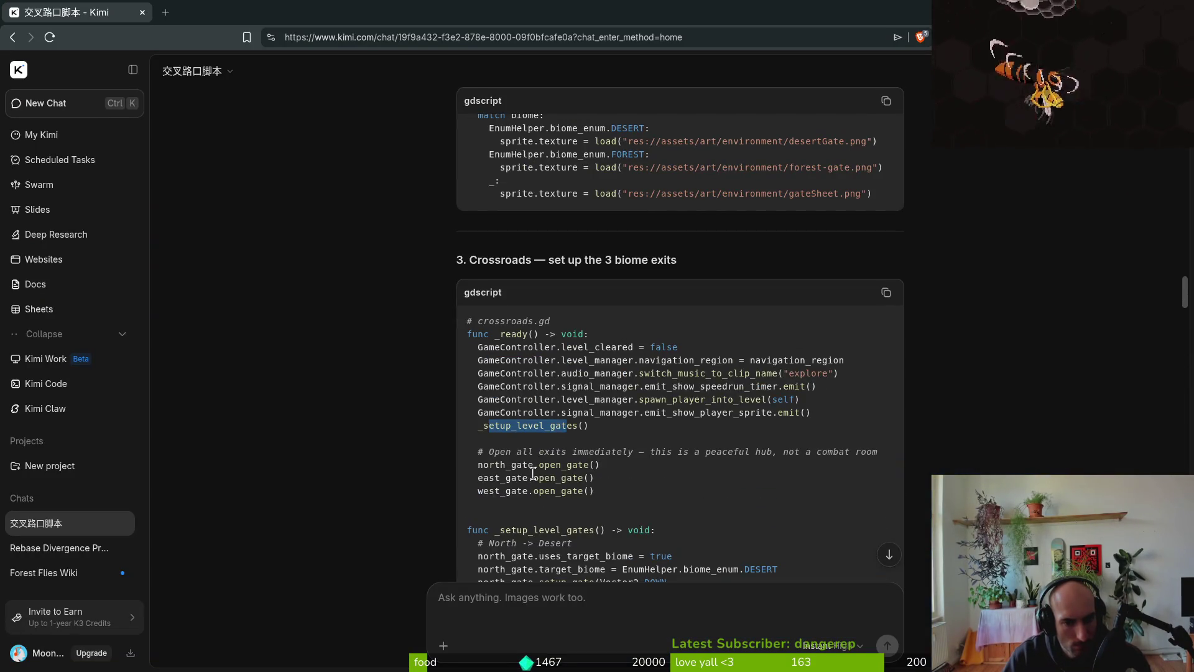
{"action": "key", "text": "alt+Tab"}
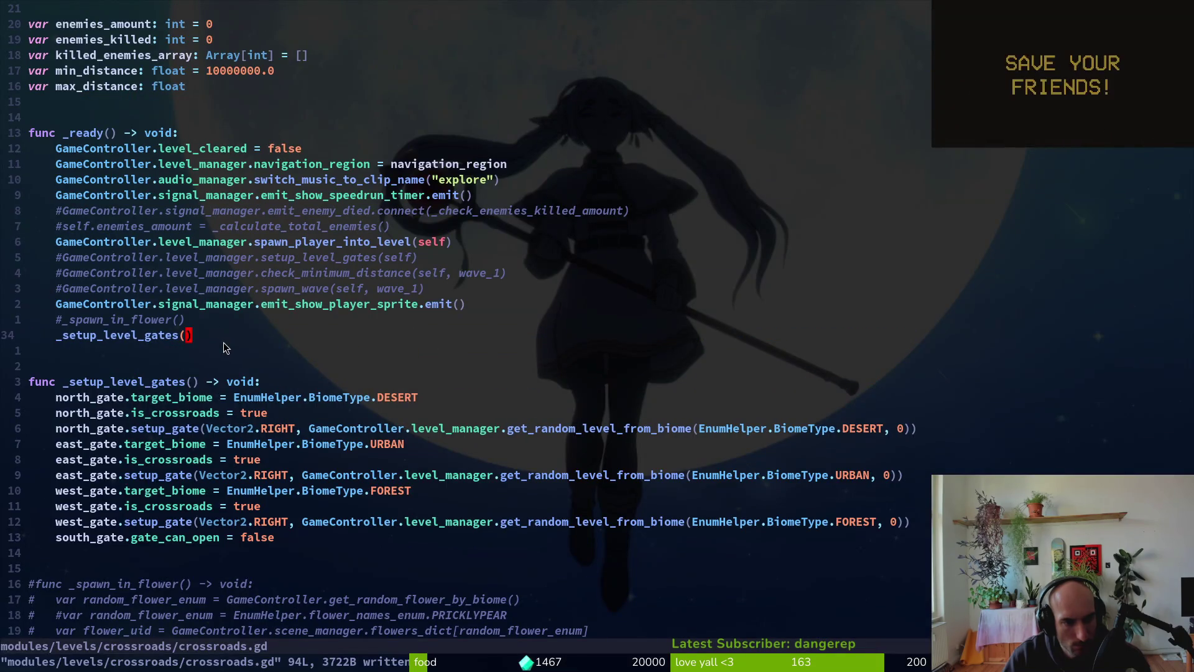
- In _ready, add await get_tree().create_timer(1.0).timeout
{"action": "type", "text": "o"}
{"action": "type", "text": "await "}
{"action": "type", "text": "gettre"}
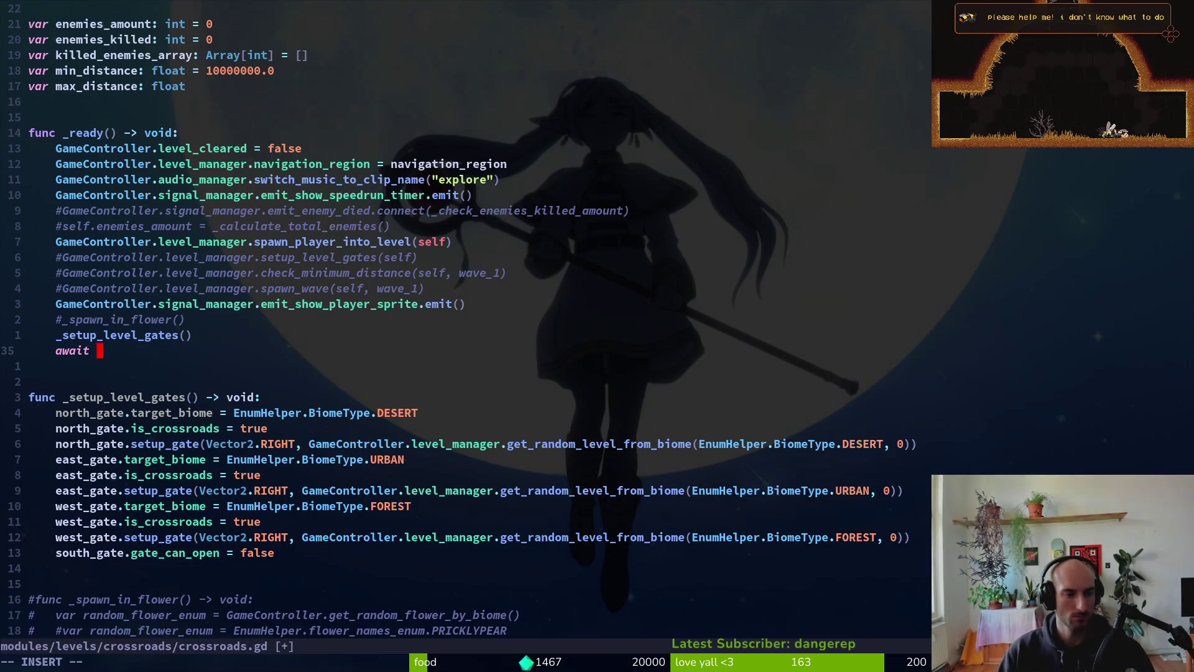
{"action": "key", "text": "Return"}
{"action": "type", "text": "."}
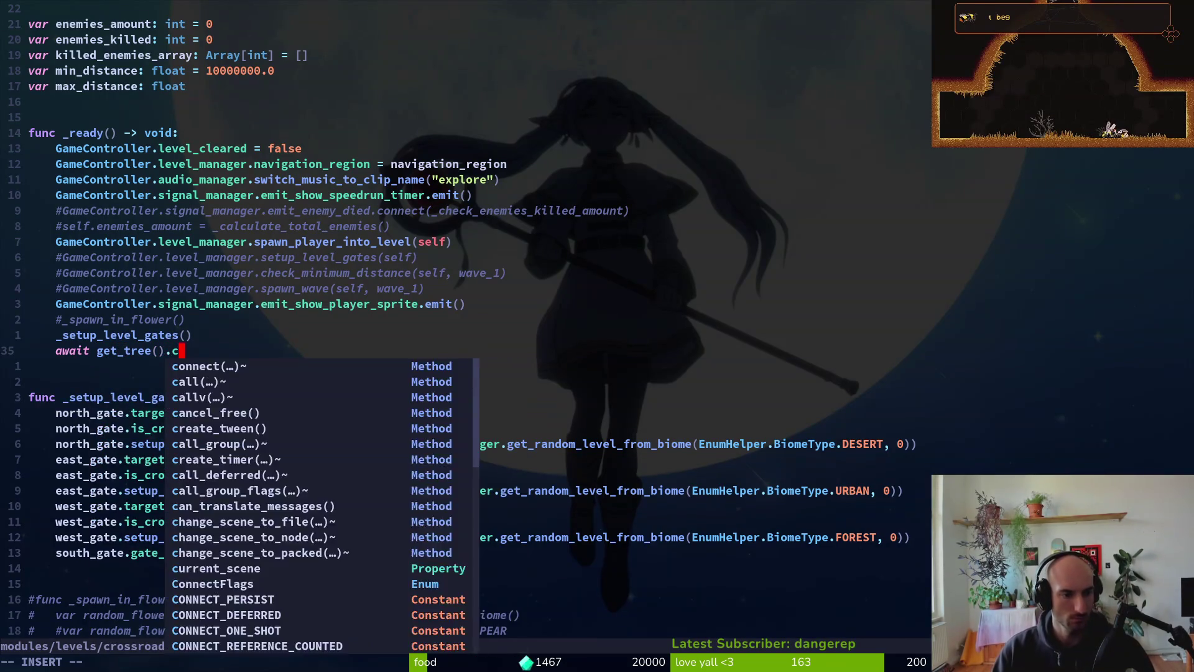
{"action": "type", "text": "creat"}
{"action": "key", "text": "Down"}
{"action": "key", "text": "Down"}
{"action": "key", "text": "Return"}
{"action": "type", "text": "1.0).time"}
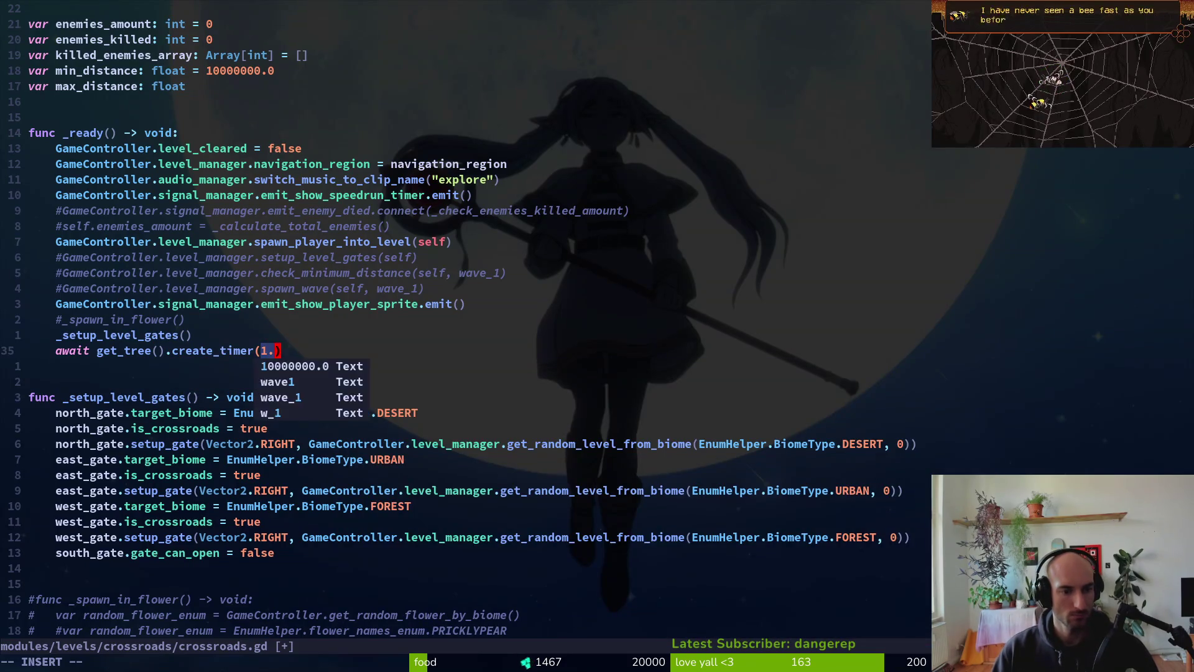
{"action": "key", "text": "Down"}
{"action": "key", "text": "Return"}
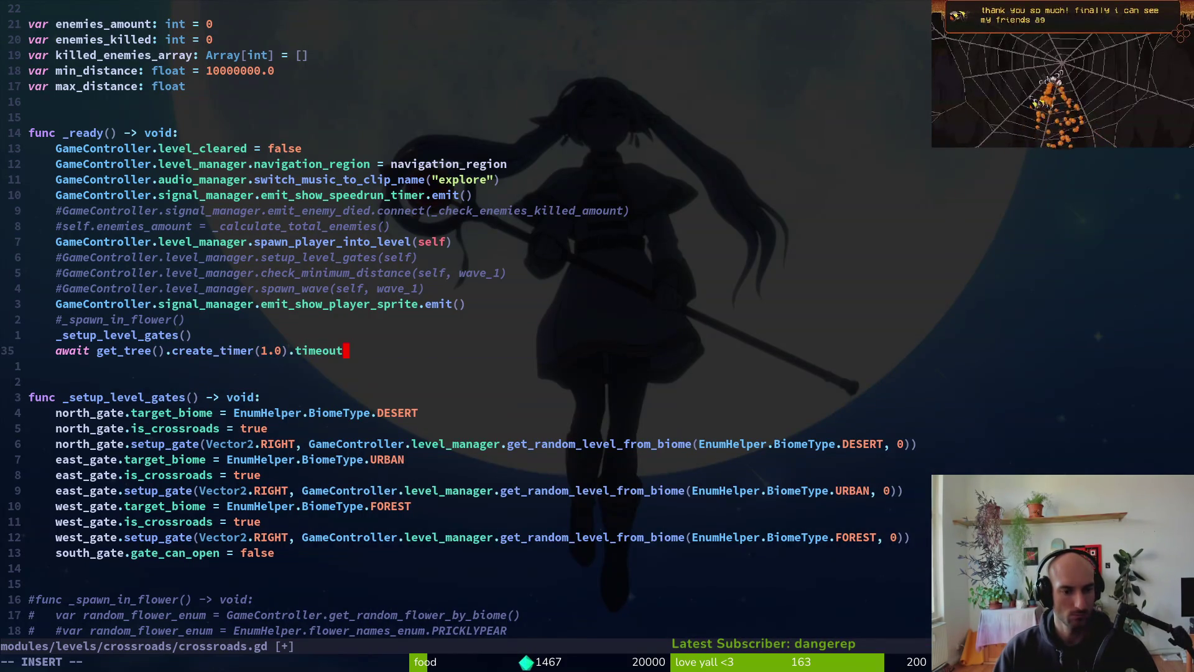
{"action": "key", "text": "Return"}
- Add north_gate.open_gate() and a duplicate renamed to east_gate.open_gate()
{"action": "type", "text": "north_gate.op"}
{"action": "key", "text": "Return"}
{"action": "key", "text": "Escape"}
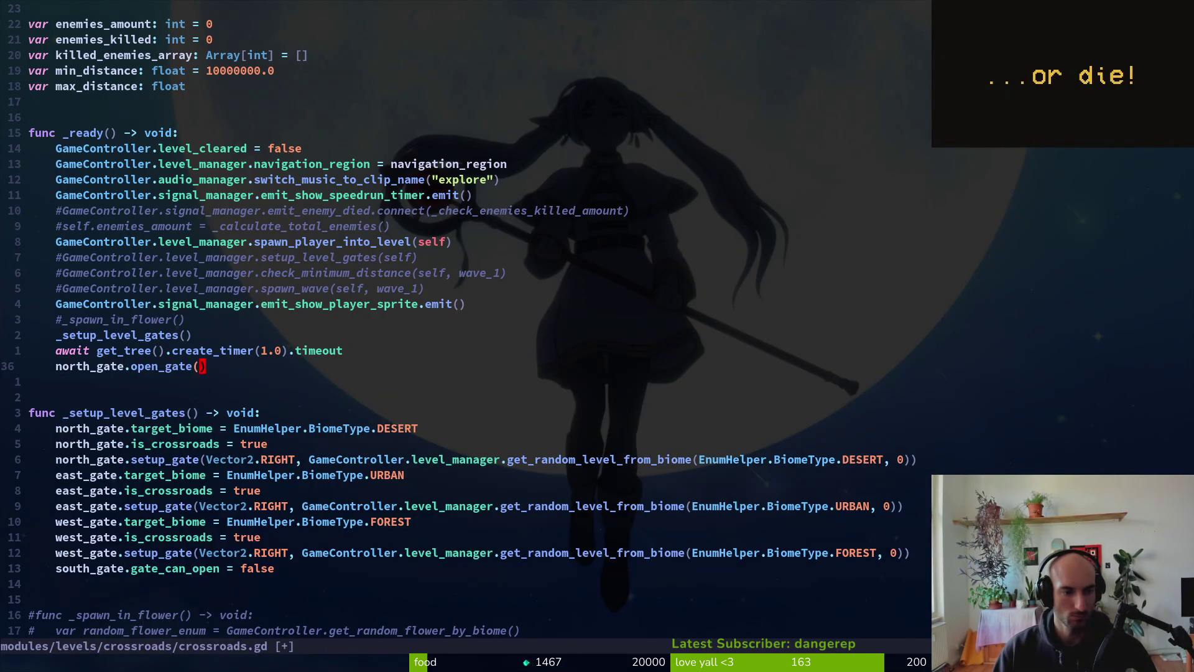
{"action": "key", "text": "y"}
{"action": "key", "text": "y"}
{"action": "type", "text": "p"}
{"action": "type", "text": "pkcweast_gate"}
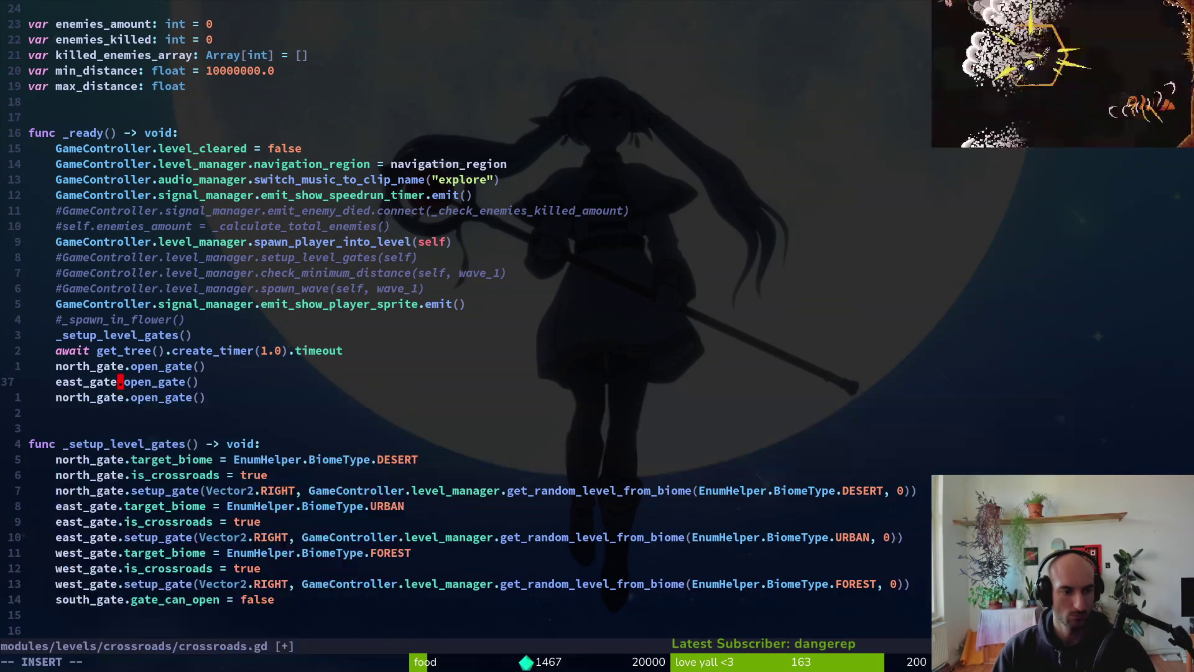
{"action": "key", "text": "Escape"}
- Add a third call as west_gate.open_gate() and save crossroads.gd
{"action": "key", "text": "k"}
{"action": "key", "text": "j"}
{"action": "key", "text": "j"}
{"action": "type", "text": "ciw"}
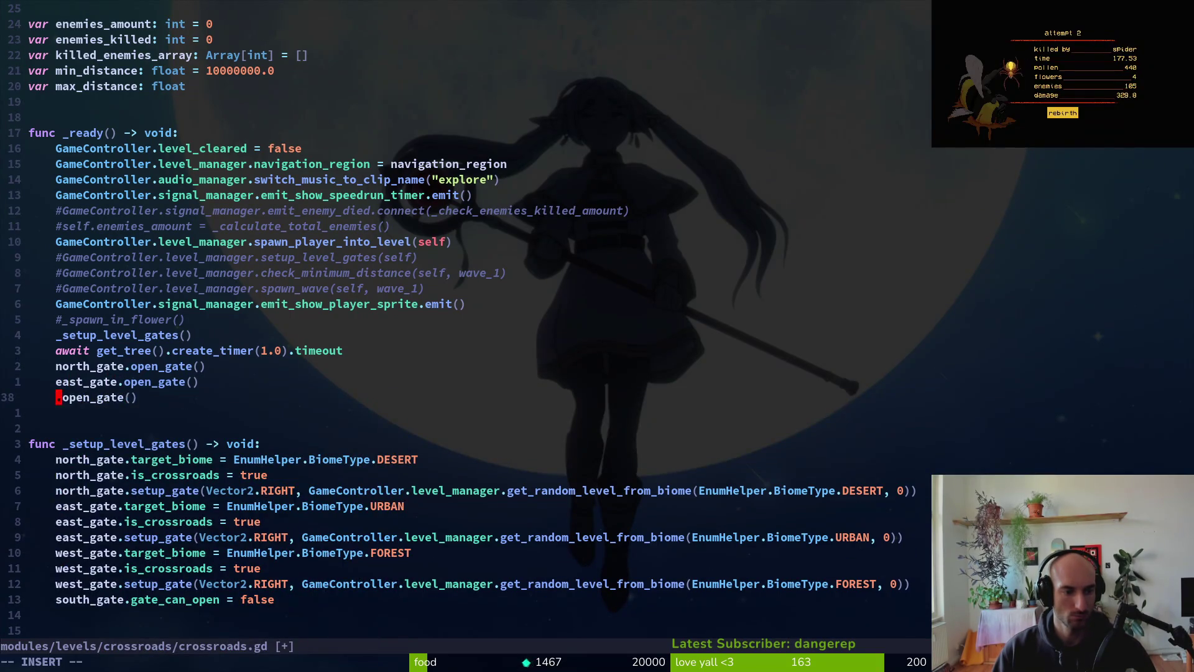
{"action": "type", "text": "ewe"}
{"action": "key", "text": "BackSpace"}
{"action": "key", "text": "BackSpace"}
{"action": "key", "text": "BackSpace"}
{"action": "type", "text": "west_gate"}
{"action": "key", "text": "Escape"}
{"action": "type", "text": ":w"}
{"action": "key", "text": "Return"}
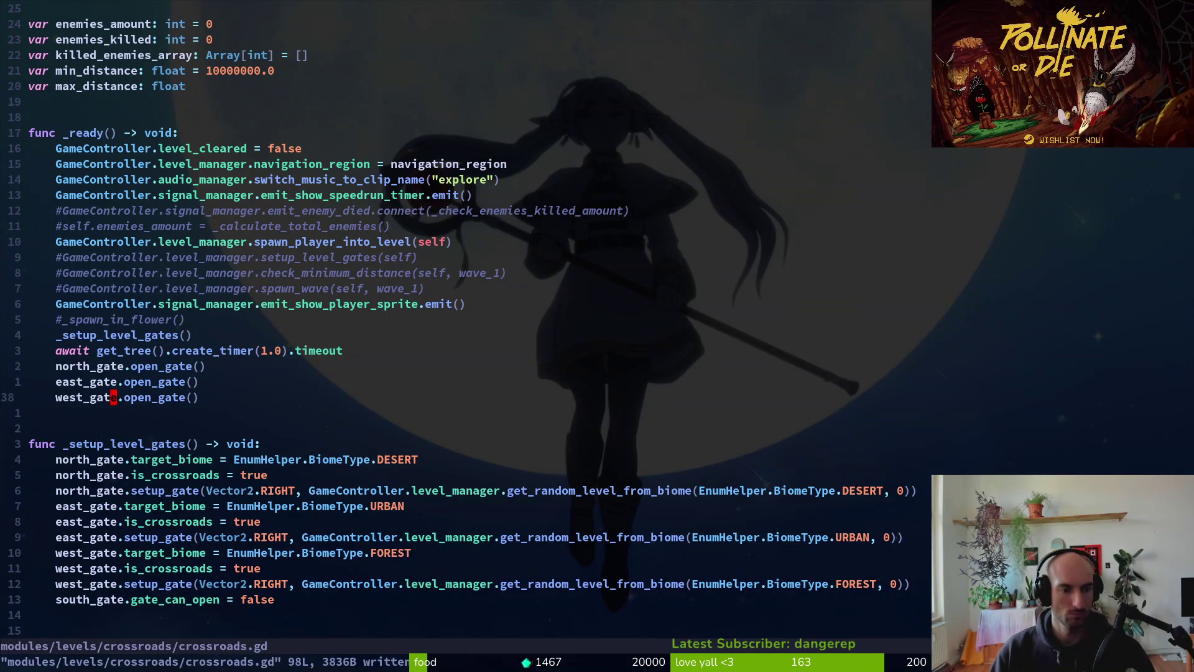
{"action": "key", "text": "alt+Tab"}
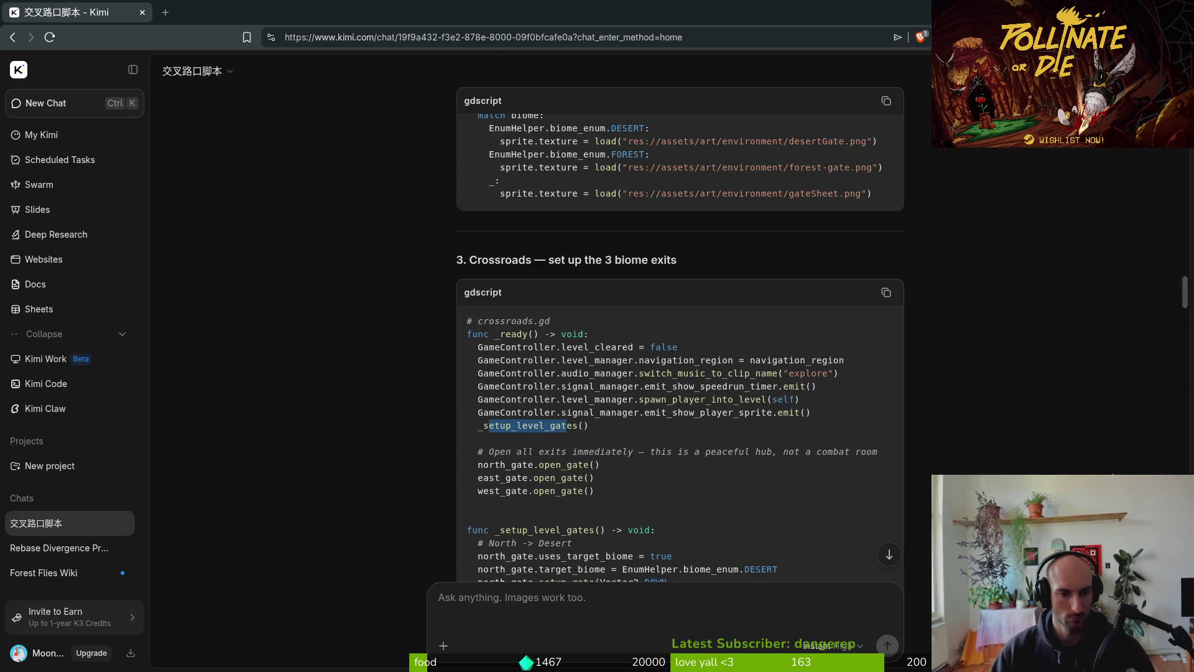
- In Godot's crossroads scene, select the desert tile layer and switch to the eraser
{"action": "key", "text": "alt+Tab"}
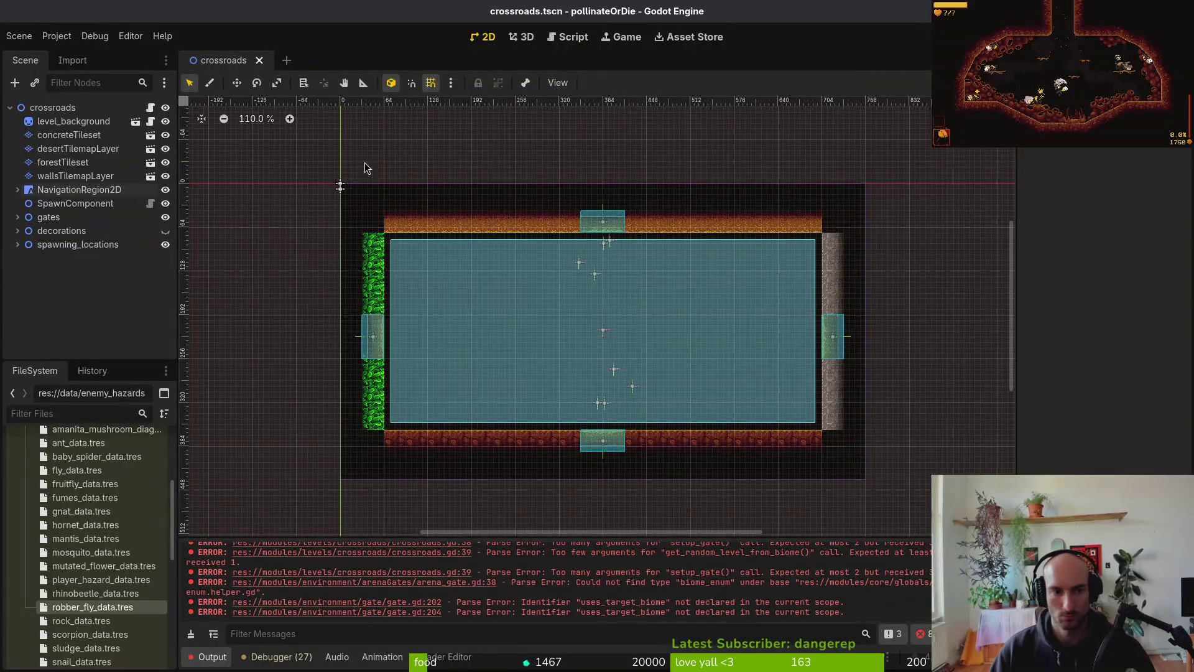
{"action": "left_click", "coordinate": [78, 149]}
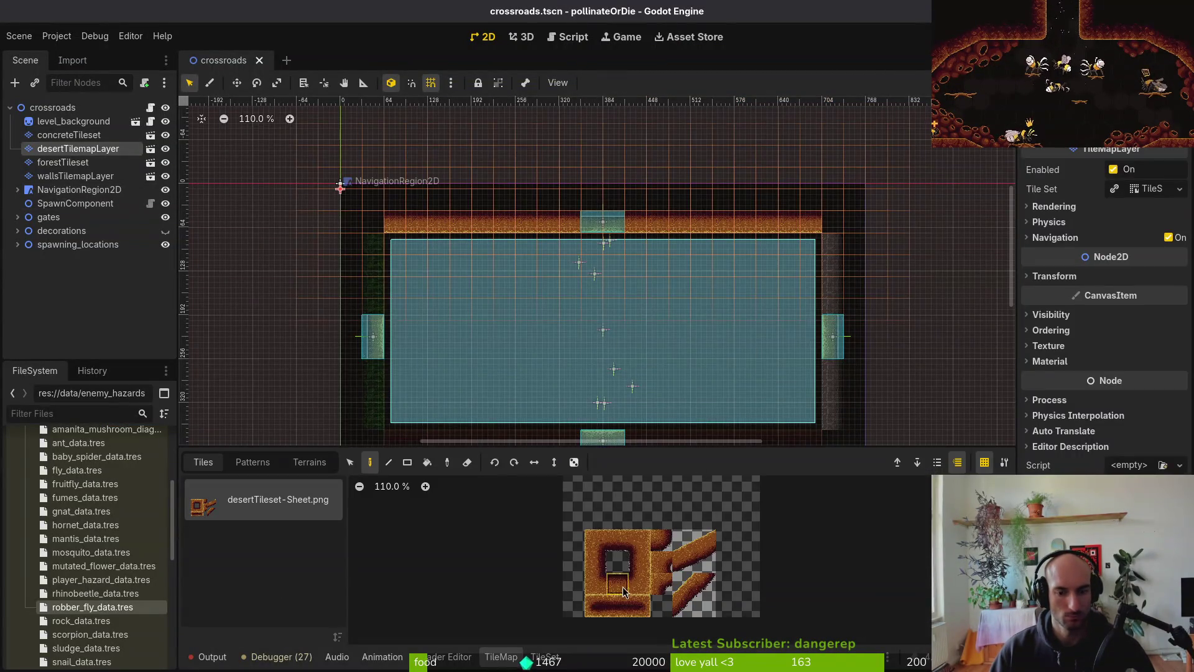
{"action": "key", "text": "e"}
{"action": "scroll", "coordinate": [605, 223], "scroll_direction": "up", "scroll_amount": 9}
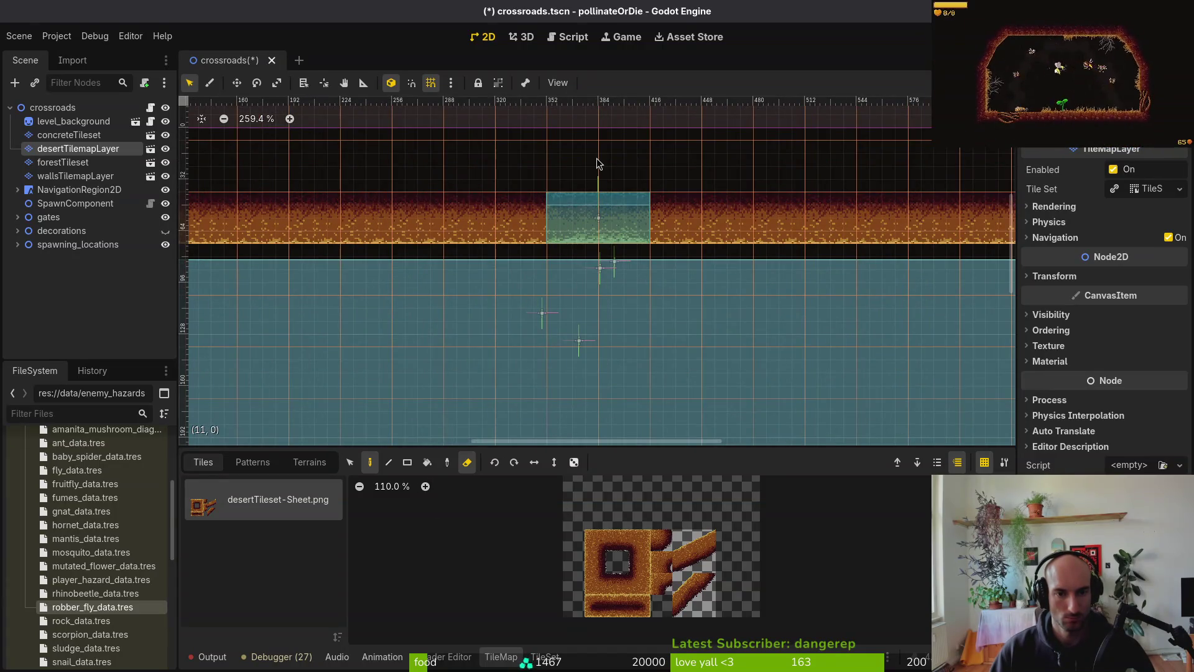
{"action": "key", "text": "Escape"}
{"action": "scroll", "coordinate": [573, 236], "scroll_direction": "down", "scroll_amount": 6}
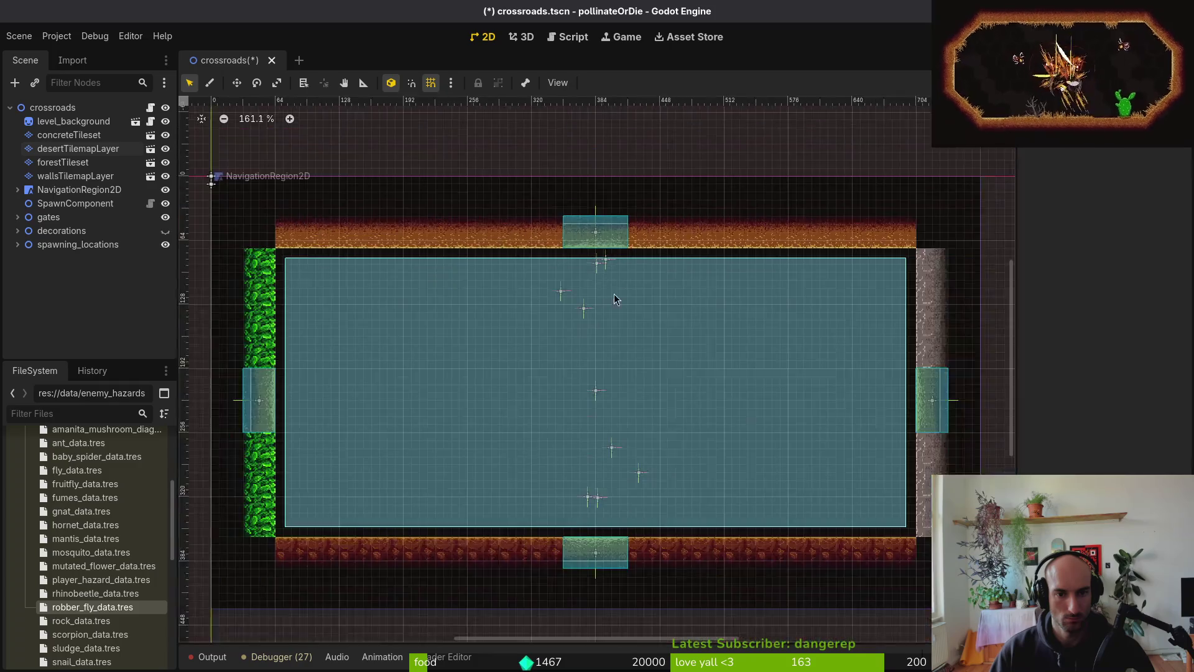
{"action": "scroll", "coordinate": [689, 351], "scroll_direction": "up", "scroll_amount": 5}
- Select the concrete tile layer, look it over, then deselect it
{"action": "left_click", "coordinate": [68, 134]}
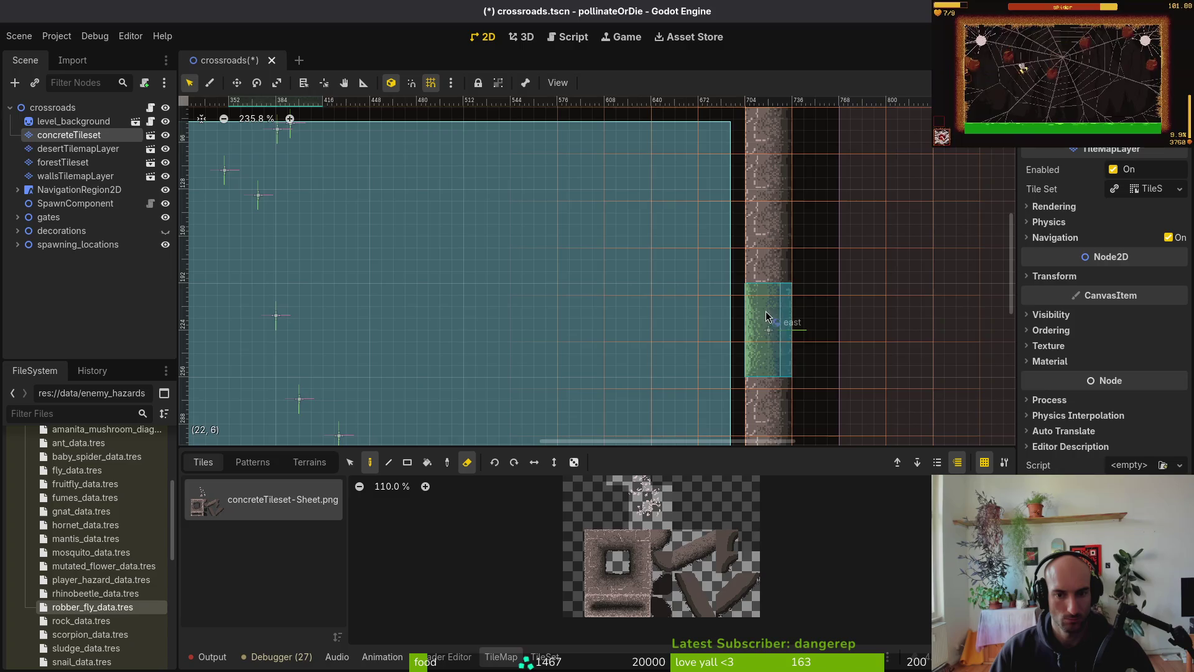
{"action": "scroll", "coordinate": [762, 339], "scroll_direction": "down", "scroll_amount": 7}
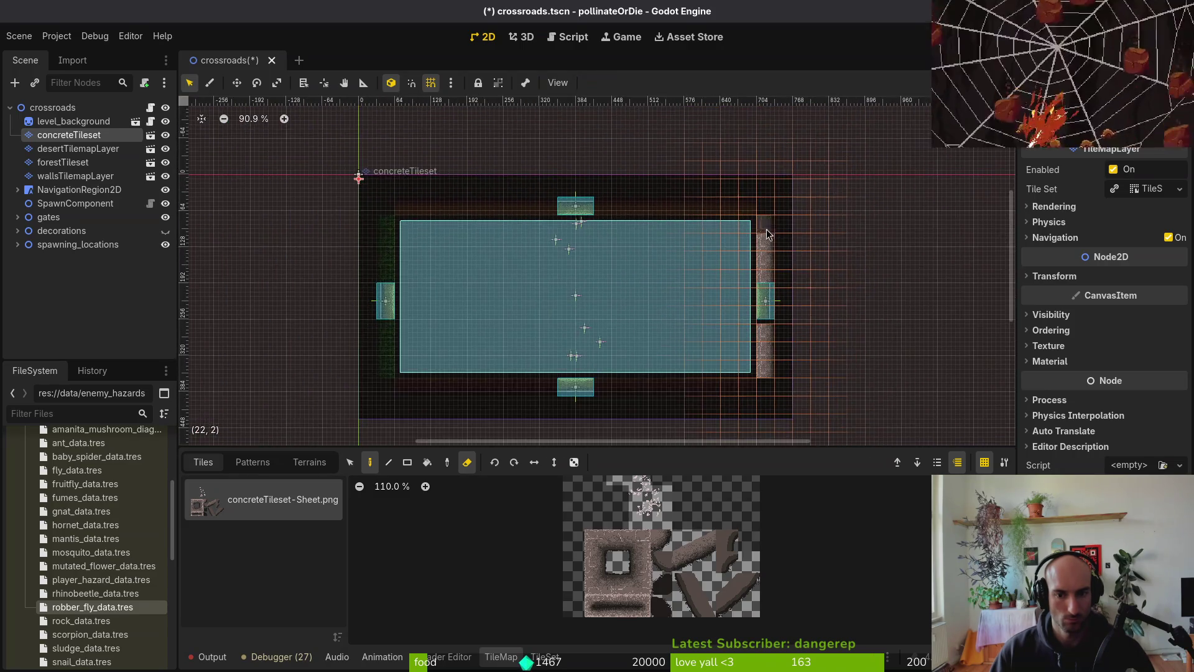
{"action": "scroll", "coordinate": [752, 249], "scroll_direction": "down", "scroll_amount": 3}
{"action": "scroll", "coordinate": [778, 297], "scroll_direction": "up", "scroll_amount": 4}
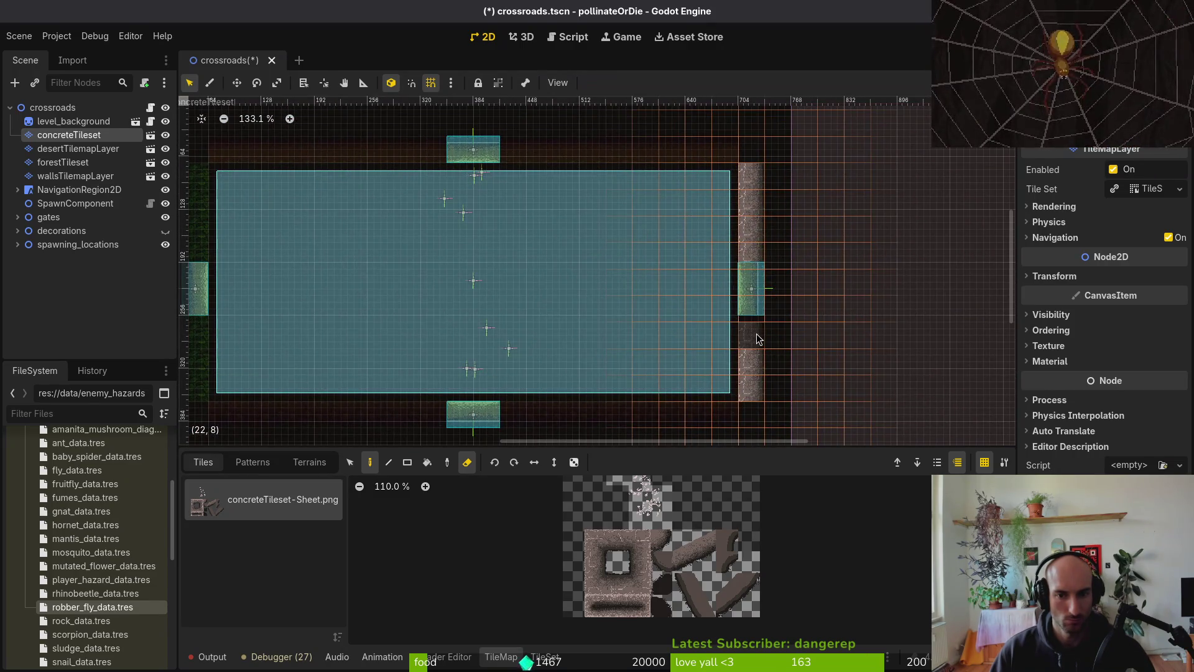
{"action": "left_click", "coordinate": [772, 303]}
- Nudge the east gate and move the west gate up and left
{"action": "left_click_drag", "start_coordinate": [757, 287], "coordinate": [746, 288]}
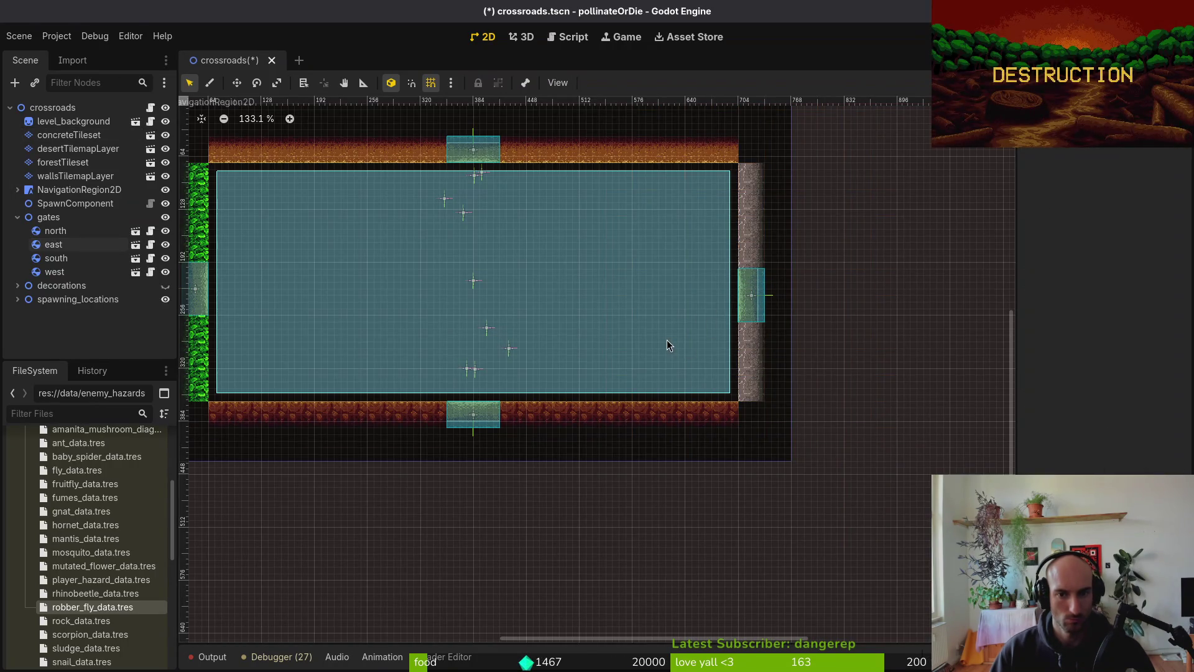
{"action": "left_click_drag", "start_coordinate": [669, 341], "coordinate": [808, 355]}
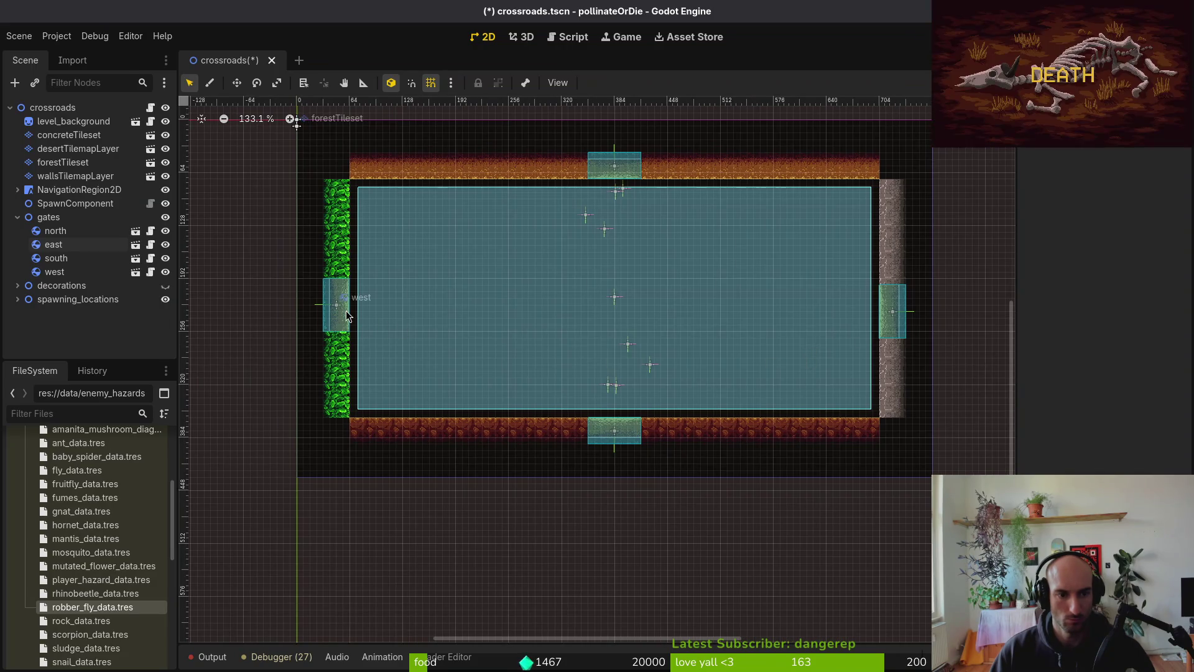
{"action": "left_click_drag", "start_coordinate": [346, 316], "coordinate": [294, 276]}
- Select the forest tile layer and erase a grass tile from the left wall
{"action": "left_click", "coordinate": [277, 288]}
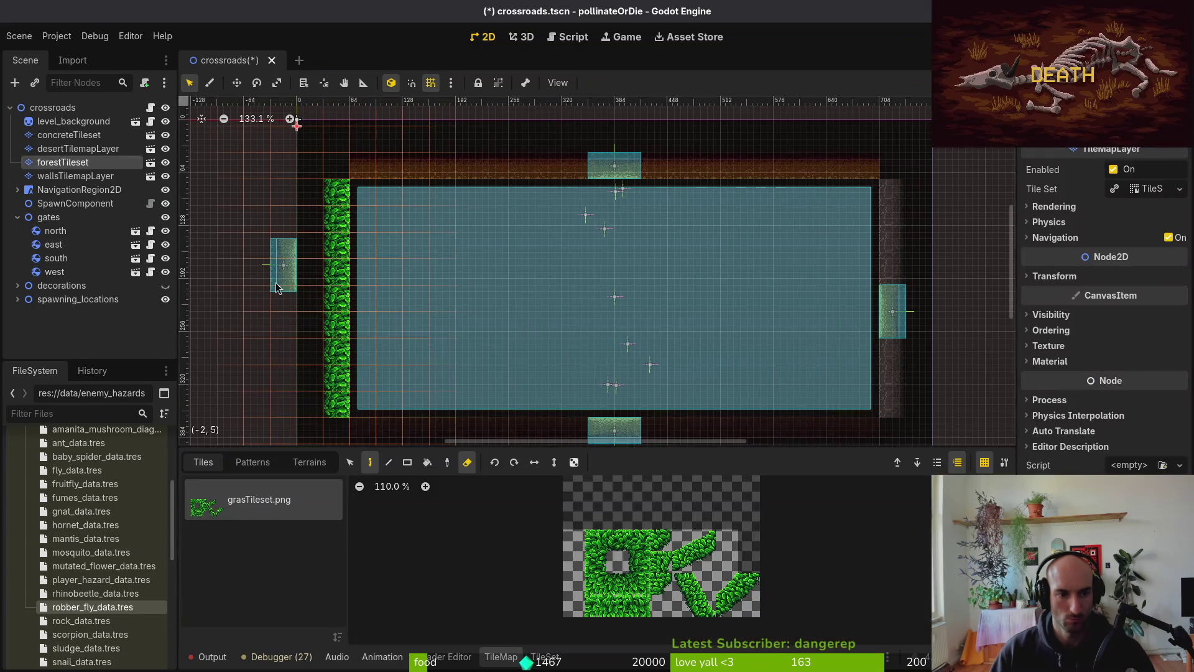
{"action": "key", "text": "e"}
{"action": "left_click", "coordinate": [336, 303]}
- Move the west gate back onto the grass wall, save the crossroads scene, and nudge the other gates
{"action": "left_click_drag", "start_coordinate": [283, 266], "coordinate": [334, 314]}
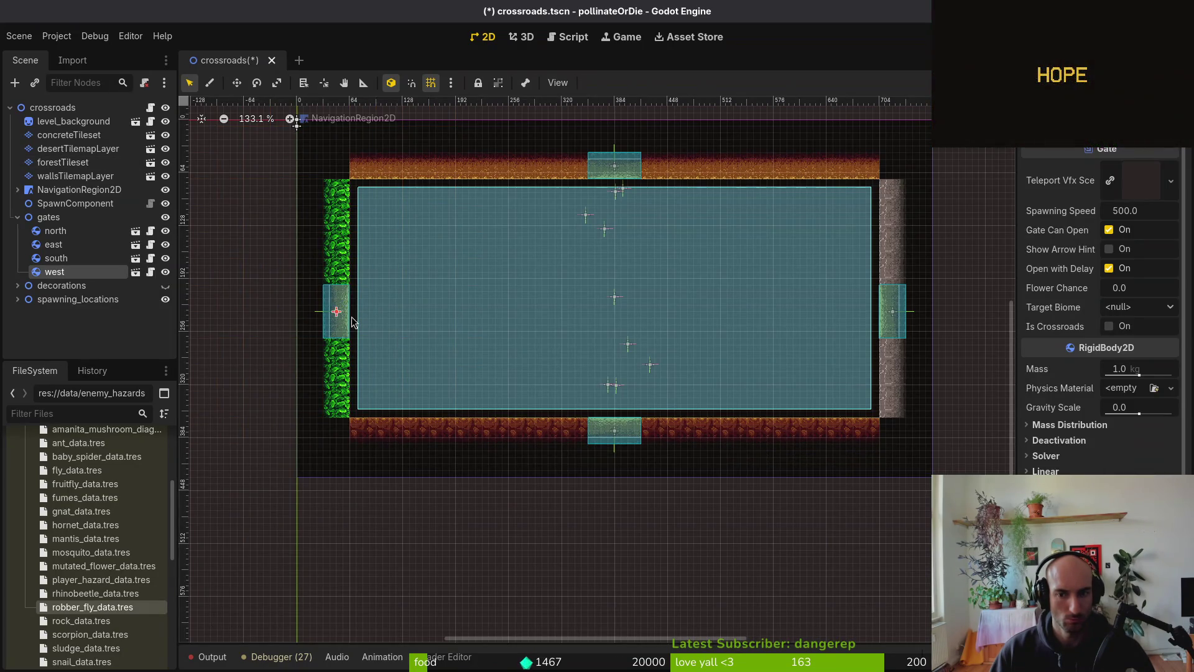
{"action": "key", "text": "ctrl+s"}
{"action": "scroll", "coordinate": [541, 340], "scroll_direction": "down", "scroll_amount": 2}
{"action": "scroll", "coordinate": [559, 373], "scroll_direction": "up", "scroll_amount": 3}
{"action": "mouse_move", "coordinate": [589, 401]}
{"action": "left_mouse_down"}
{"action": "mouse_move", "coordinate": [590, 423]}
{"action": "mouse_move", "coordinate": [590, 407]}
{"action": "left_mouse_up"}
{"action": "left_click_drag", "start_coordinate": [903, 280], "coordinate": [897, 274]}
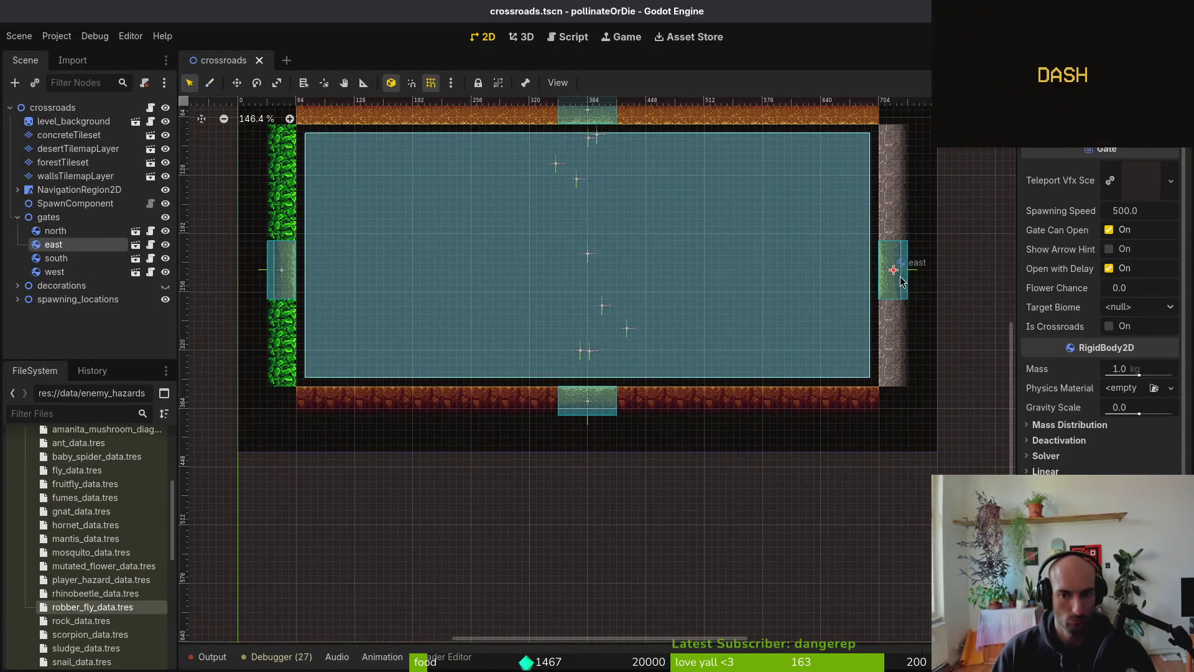
{"action": "left_click_drag", "start_coordinate": [614, 118], "coordinate": [614, 118]}
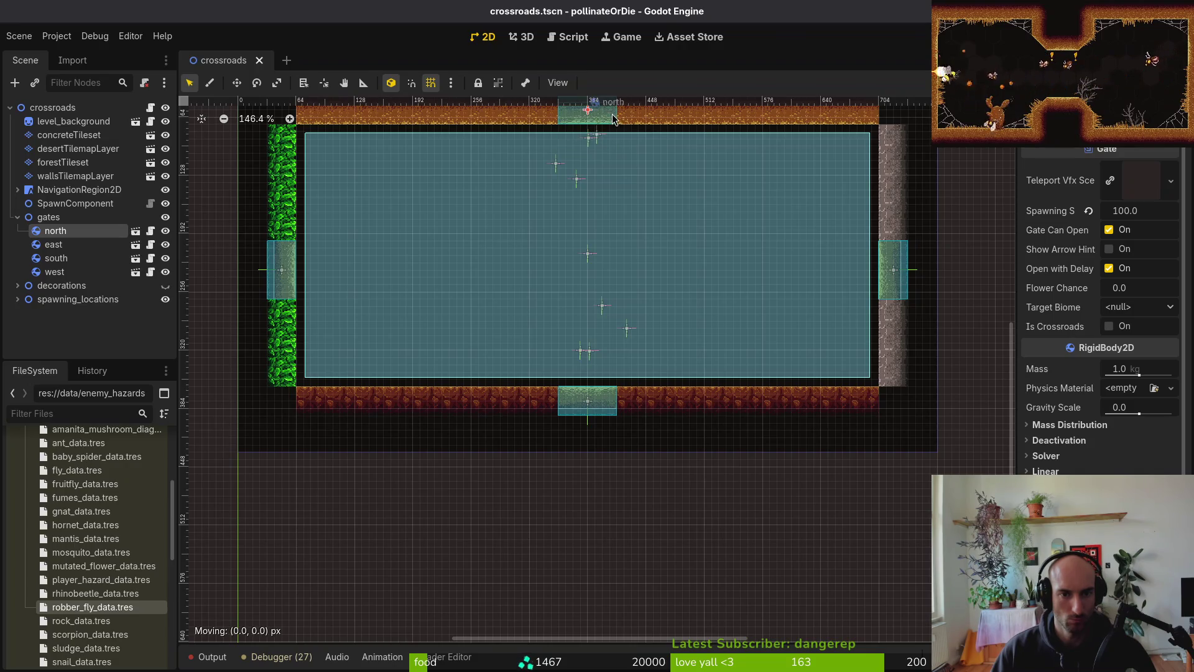
- Set the west gate's Target Biome to Forest in the Inspector
{"action": "left_click", "coordinate": [285, 274]}
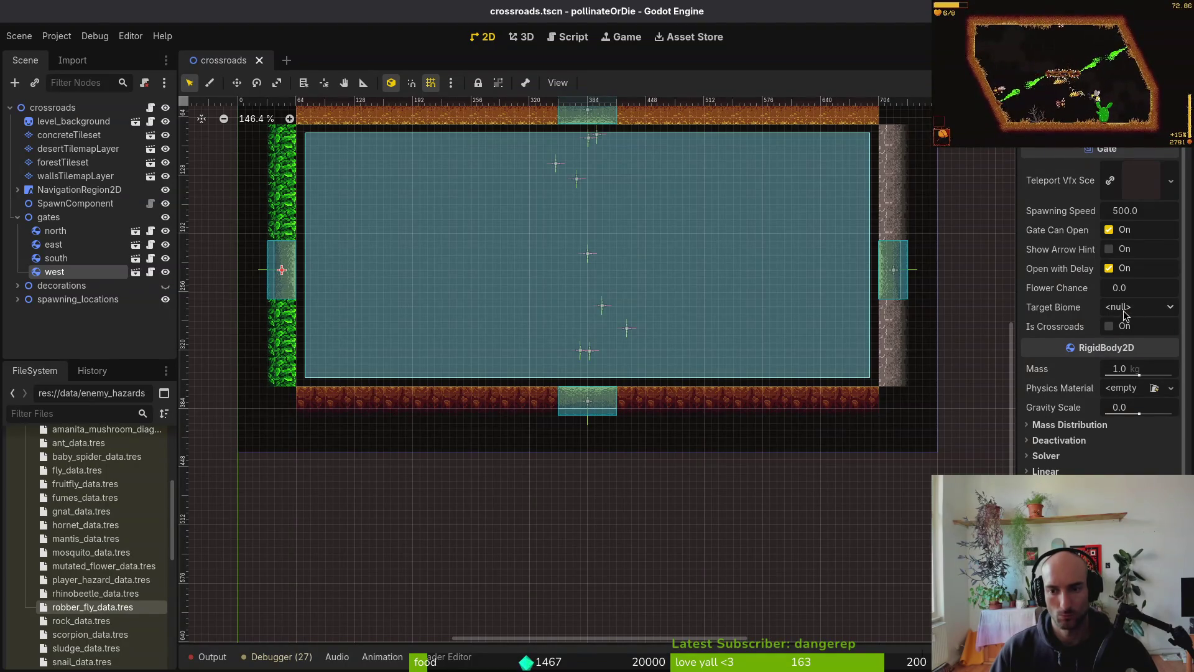
{"action": "left_click", "coordinate": [1149, 310]}
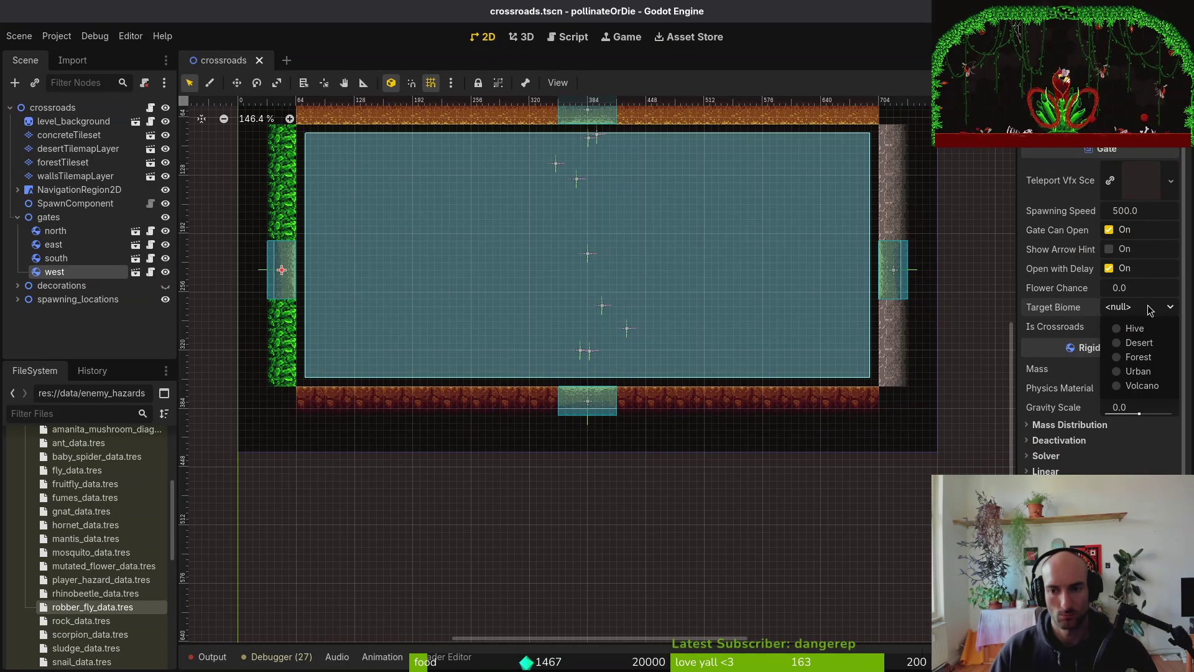
{"action": "left_click", "coordinate": [1153, 345]}
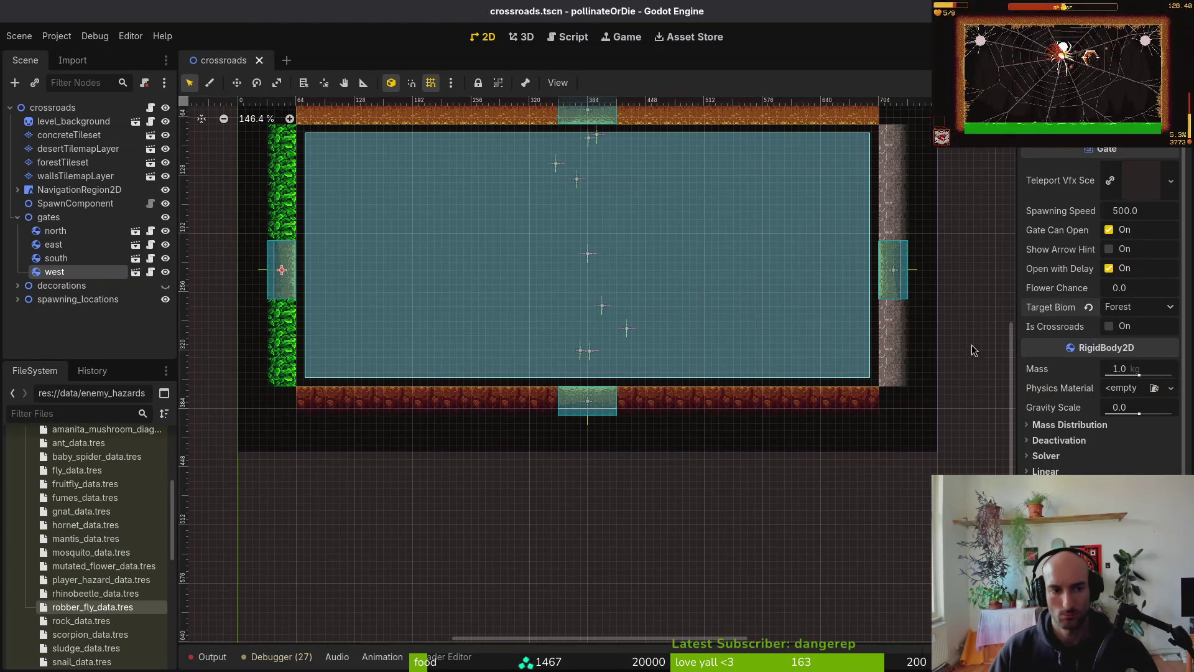
{"action": "key", "text": "alt+Tab"}
{"action": "key", "text": "alt+Tab"}
{"action": "key", "text": "alt+Tab"}
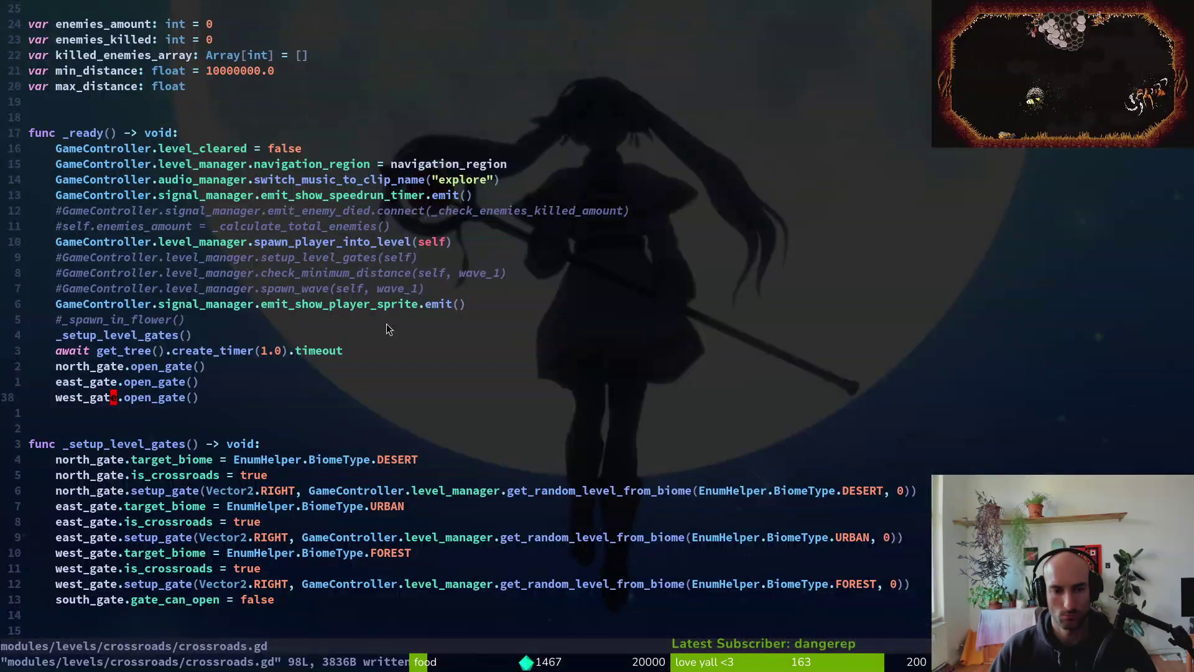
- Delete the north, east and west gates' target_biome lines in _setup_level_gates
{"action": "scroll", "coordinate": [213, 469], "scroll_direction": "down", "scroll_amount": 3}
{"action": "left_click", "coordinate": [123, 334]}
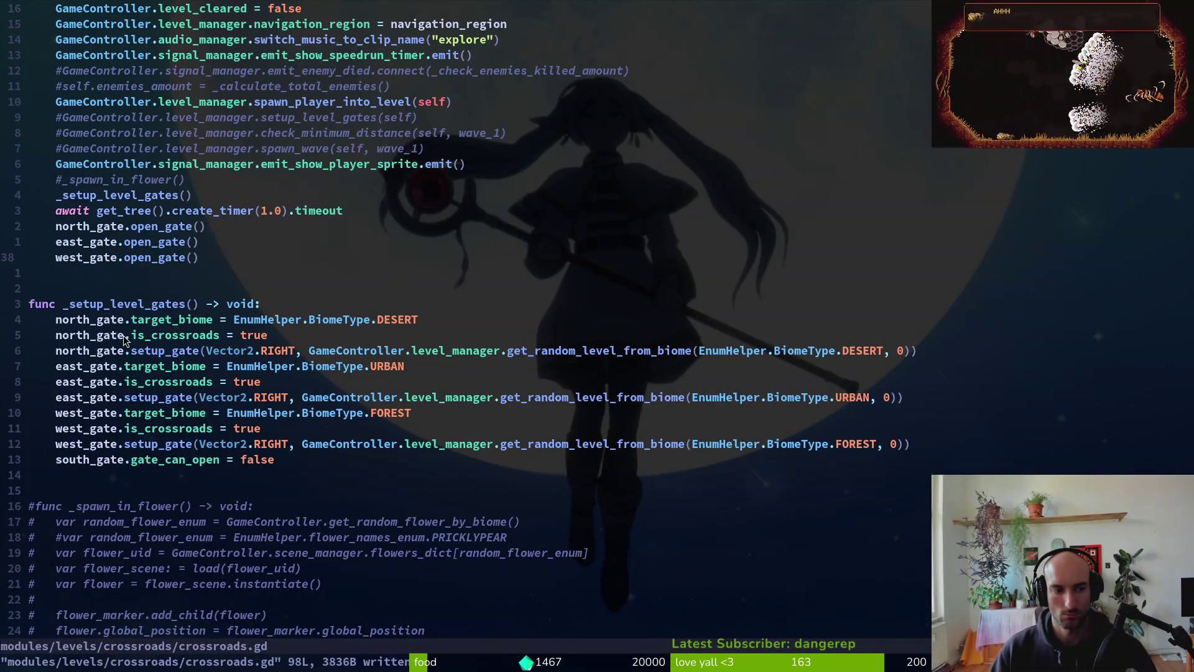
{"action": "key", "text": "k"}
{"action": "key", "text": "d"}
{"action": "key", "text": "d"}
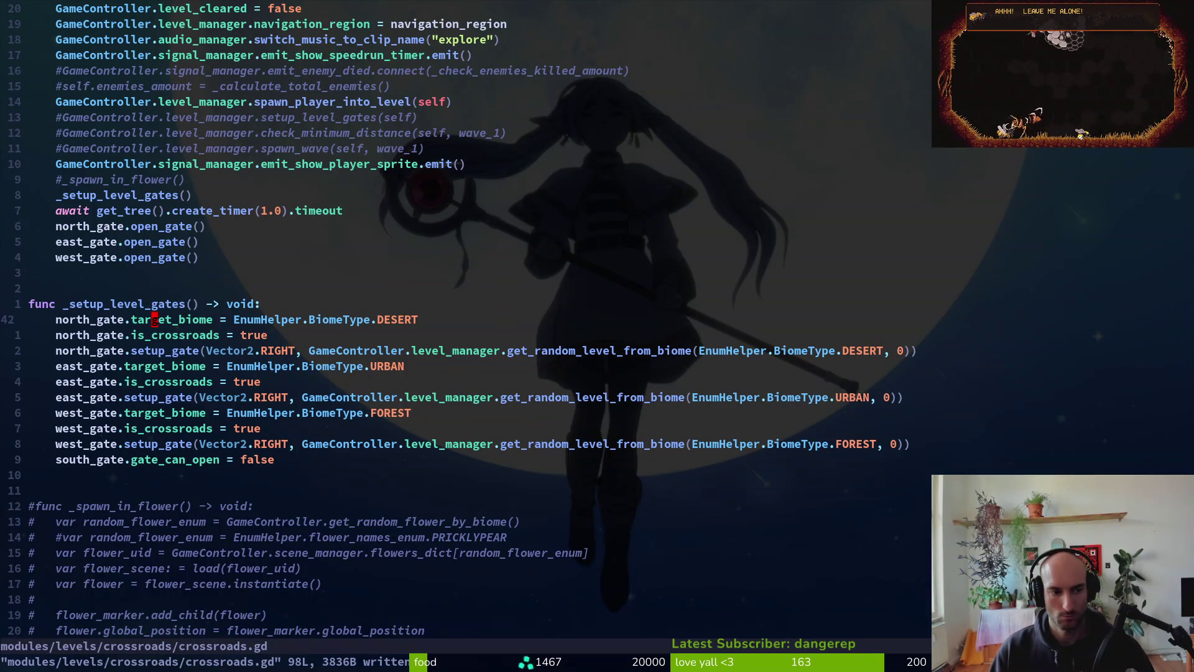
{"action": "left_click", "coordinate": [150, 332]}
{"action": "key", "text": "j"}
{"action": "key", "text": "d"}
{"action": "key", "text": "d"}
{"action": "key", "text": "j"}
{"action": "key", "text": "j"}
{"action": "key", "text": "d"}
{"action": "key", "text": "d"}
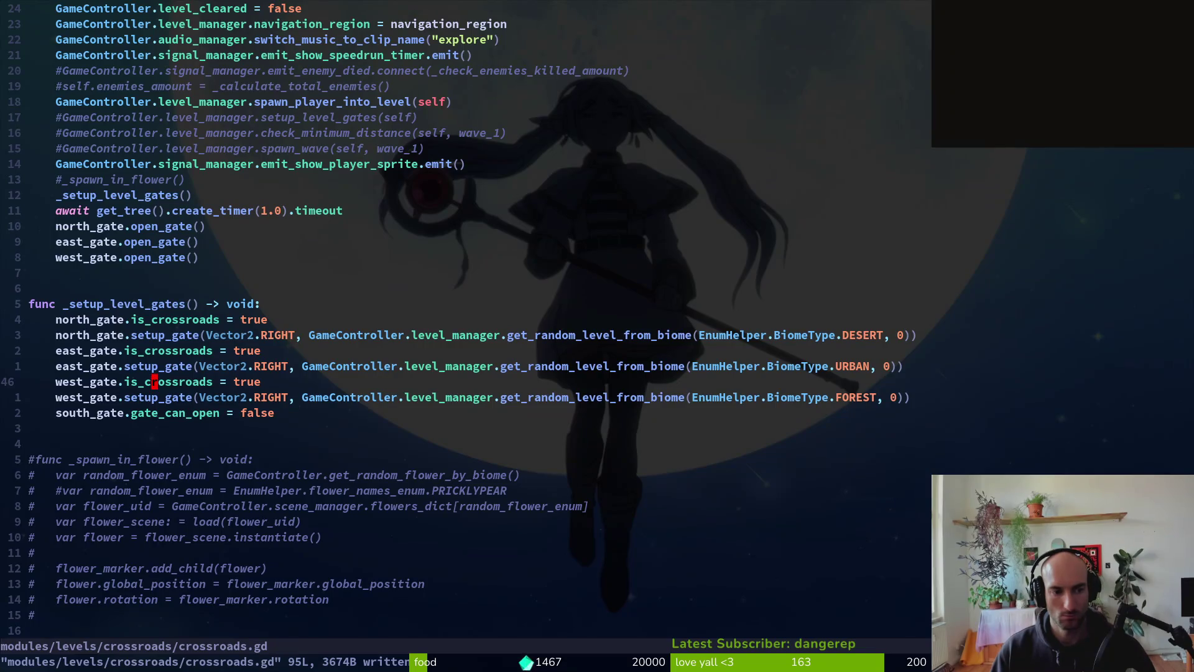
- Delete the west, east and north gates' is_crossroads lines
{"action": "key", "text": "d"}
{"action": "key", "text": "d"}
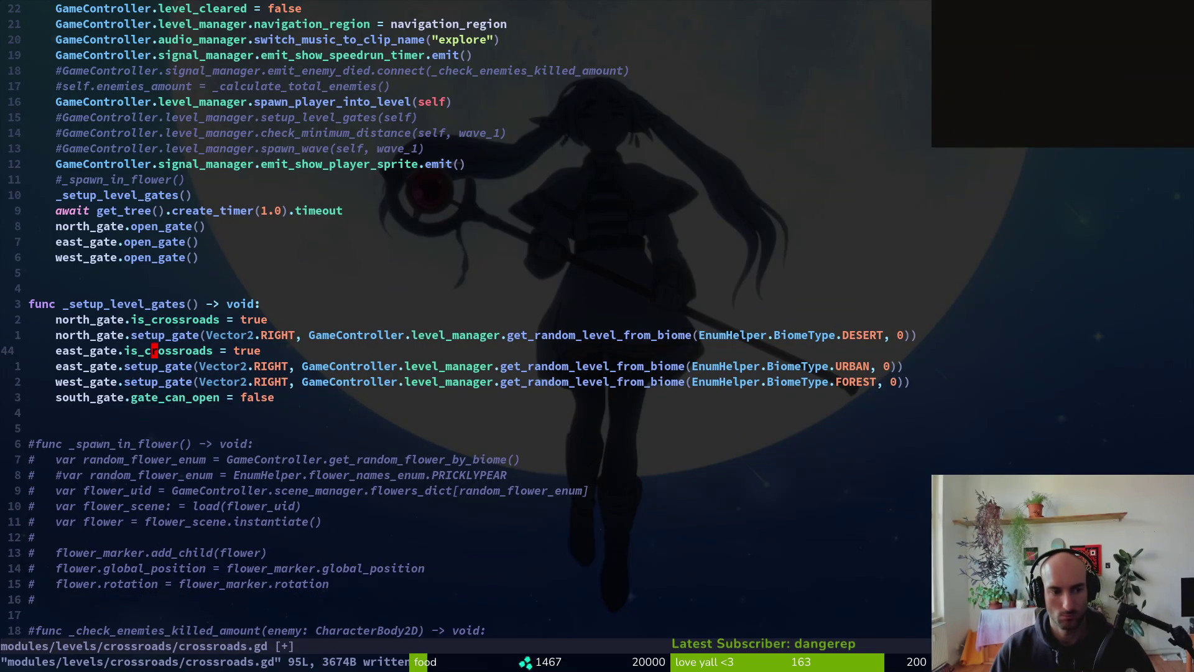
{"action": "key", "text": "d"}
{"action": "key", "text": "d"}
{"action": "key", "text": "k"}
{"action": "key", "text": "k"}
{"action": "key", "text": "d"}
{"action": "key", "text": "d"}
{"action": "key", "text": "alt+Tab"}
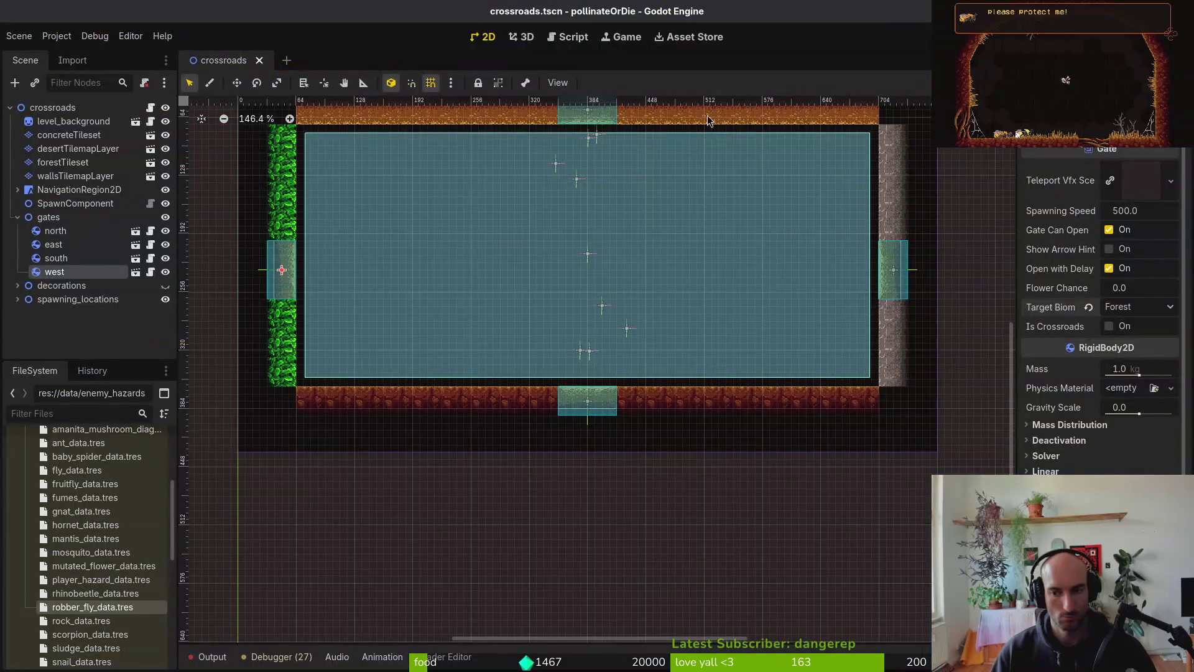
- Turn on Is Crossroads for the west and east gates, set east to Urban, and save
{"action": "left_click", "coordinate": [1109, 327]}
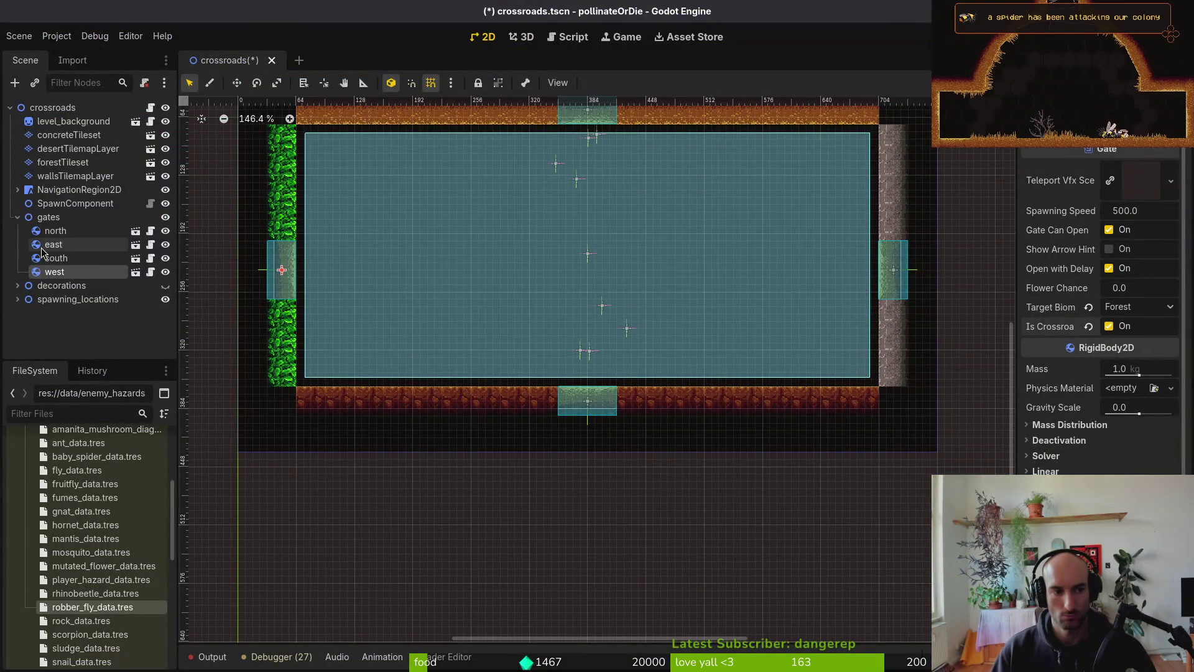
{"action": "left_click", "coordinate": [65, 246]}
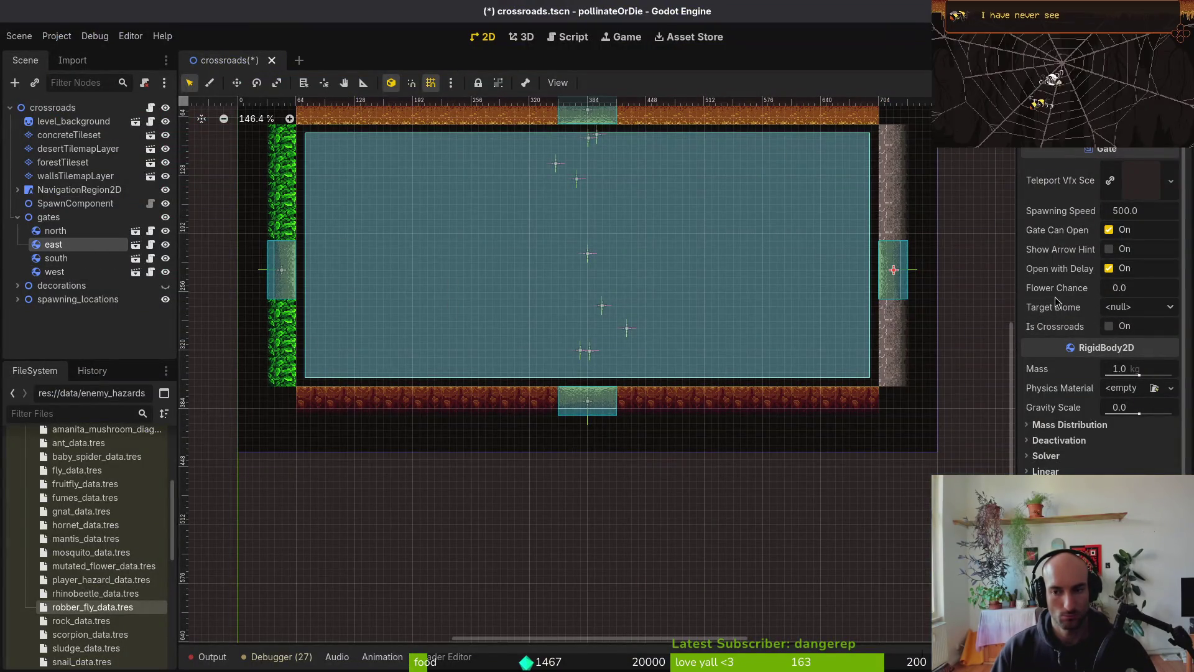
{"action": "left_click", "coordinate": [1110, 326]}
{"action": "left_click", "coordinate": [1127, 307]}
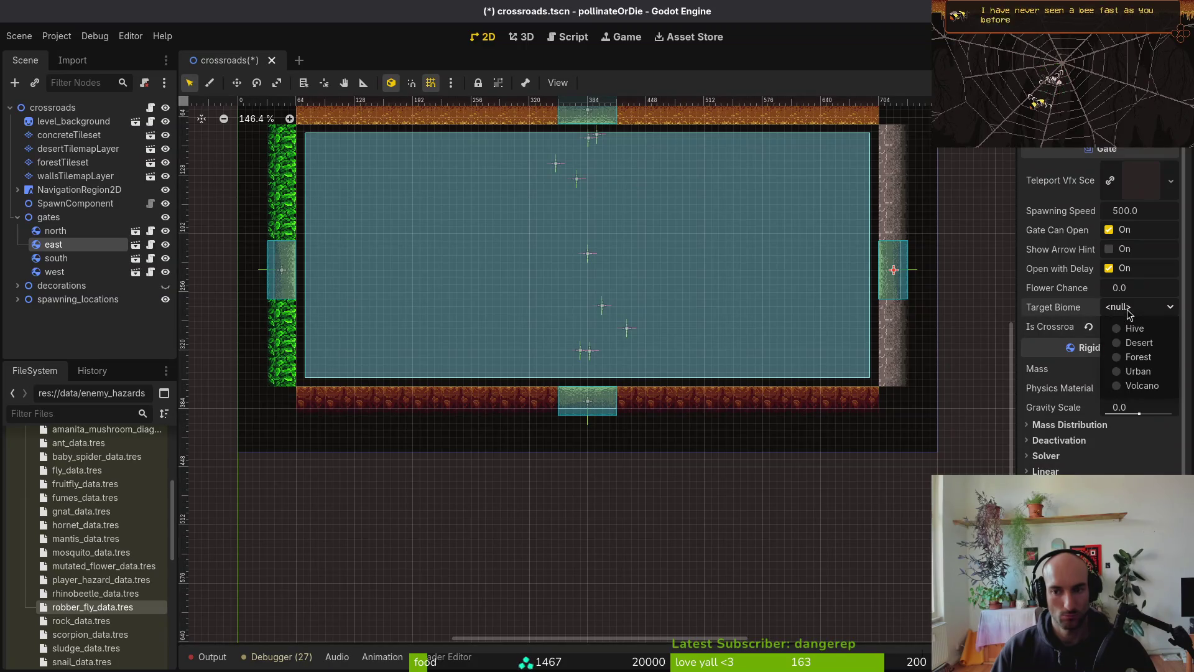
{"action": "left_click", "coordinate": [1138, 372]}
{"action": "key", "text": "ctrl+s"}
- Set the north gate's Target Biome to Desert with Is Crossroads on, and save
{"action": "left_click", "coordinate": [62, 231]}
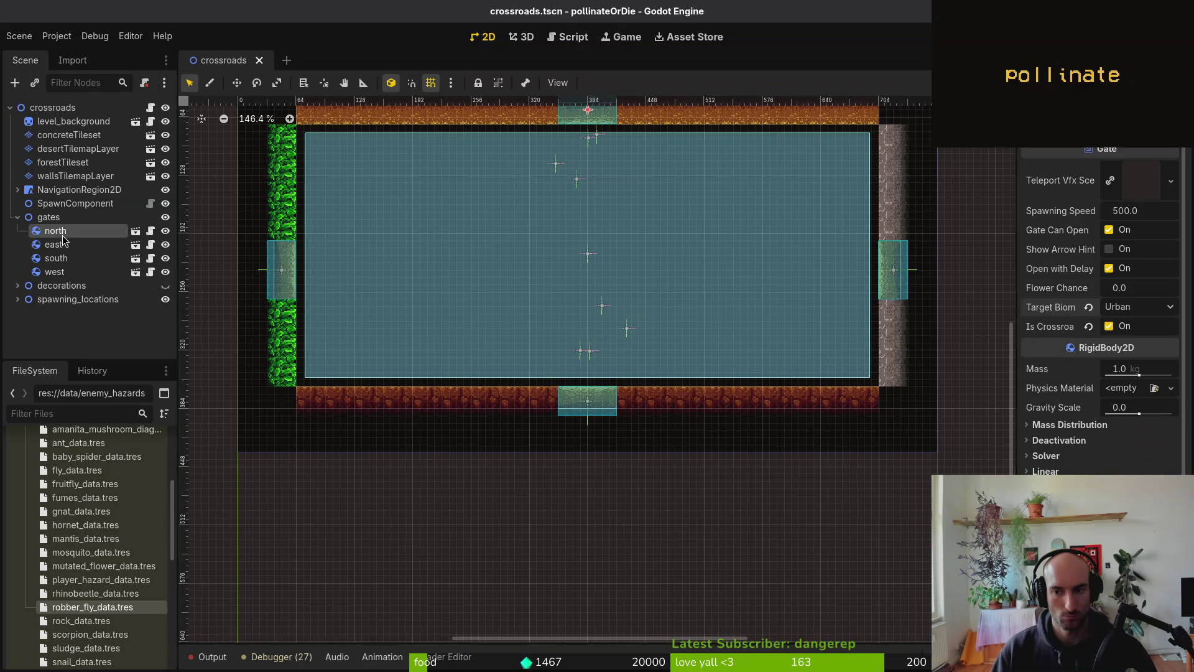
{"action": "left_click", "coordinate": [1135, 307]}
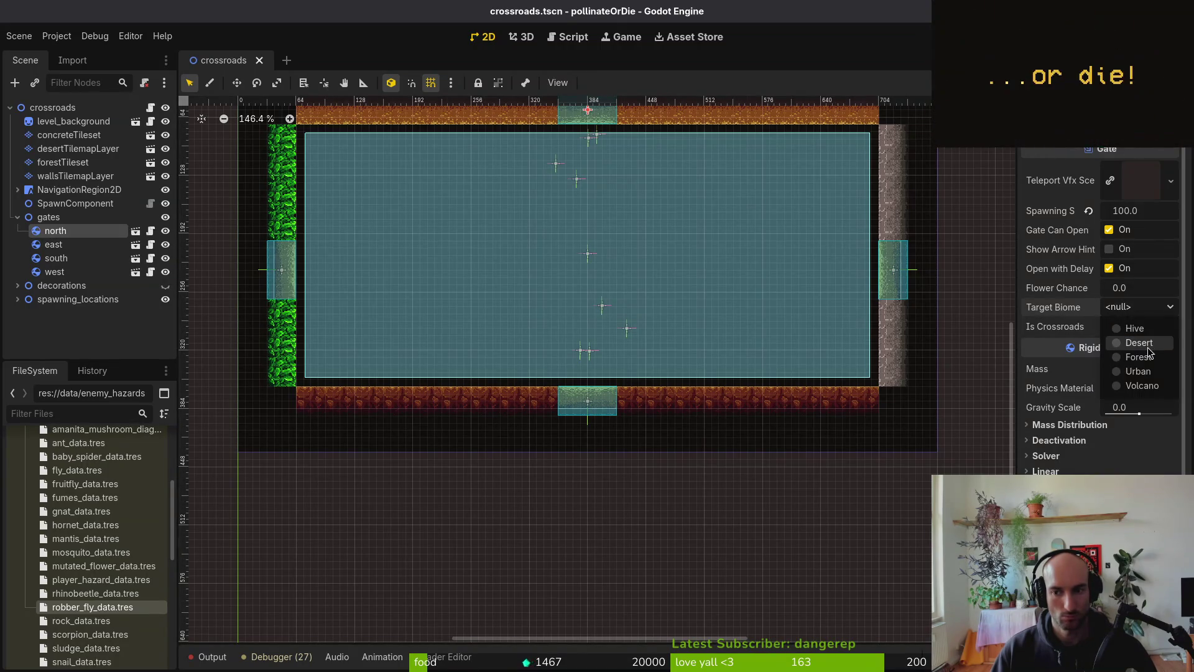
{"action": "left_click", "coordinate": [1138, 343]}
{"action": "left_click", "coordinate": [1109, 326]}
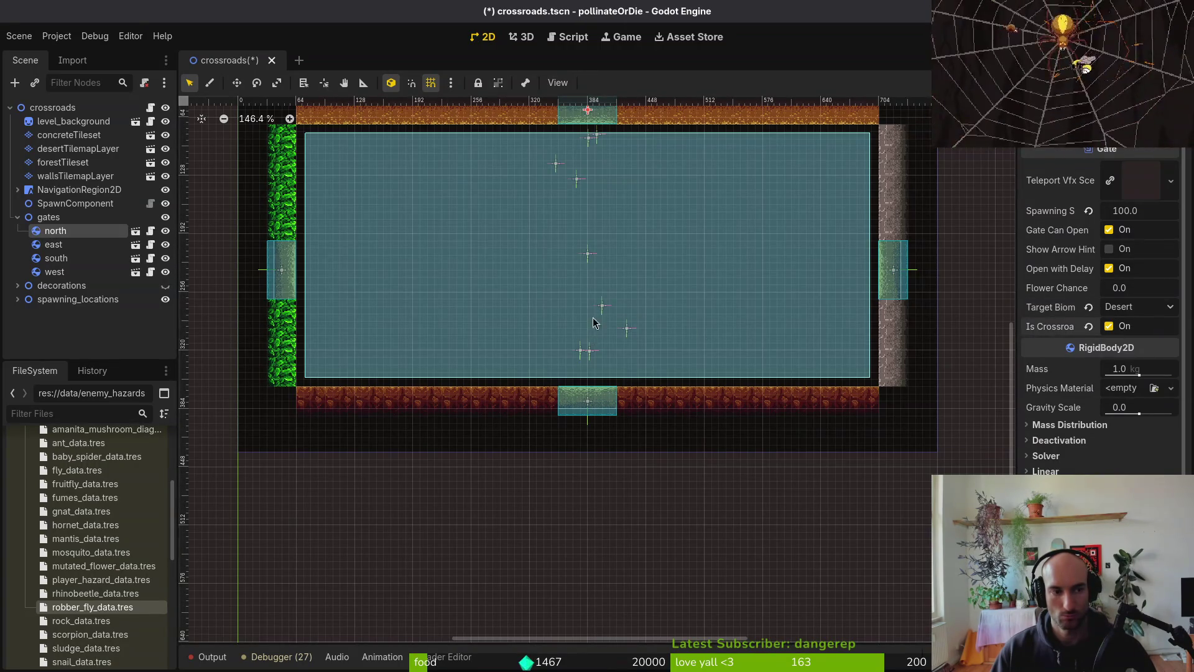
{"action": "scroll", "coordinate": [586, 341], "scroll_direction": "down", "scroll_amount": 3}
{"action": "key", "text": "ctrl+s"}
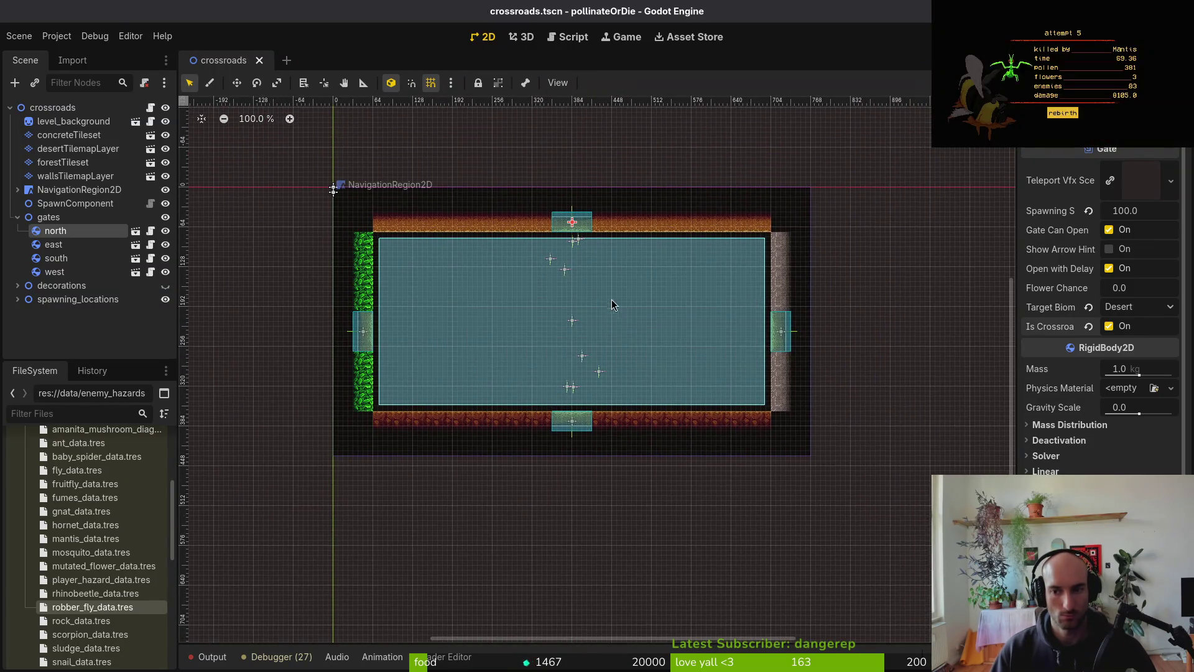
- Review the gates and set the south gate's Target Biome to Hive
{"action": "left_click", "coordinate": [54, 245]}
{"action": "left_click", "coordinate": [55, 271]}
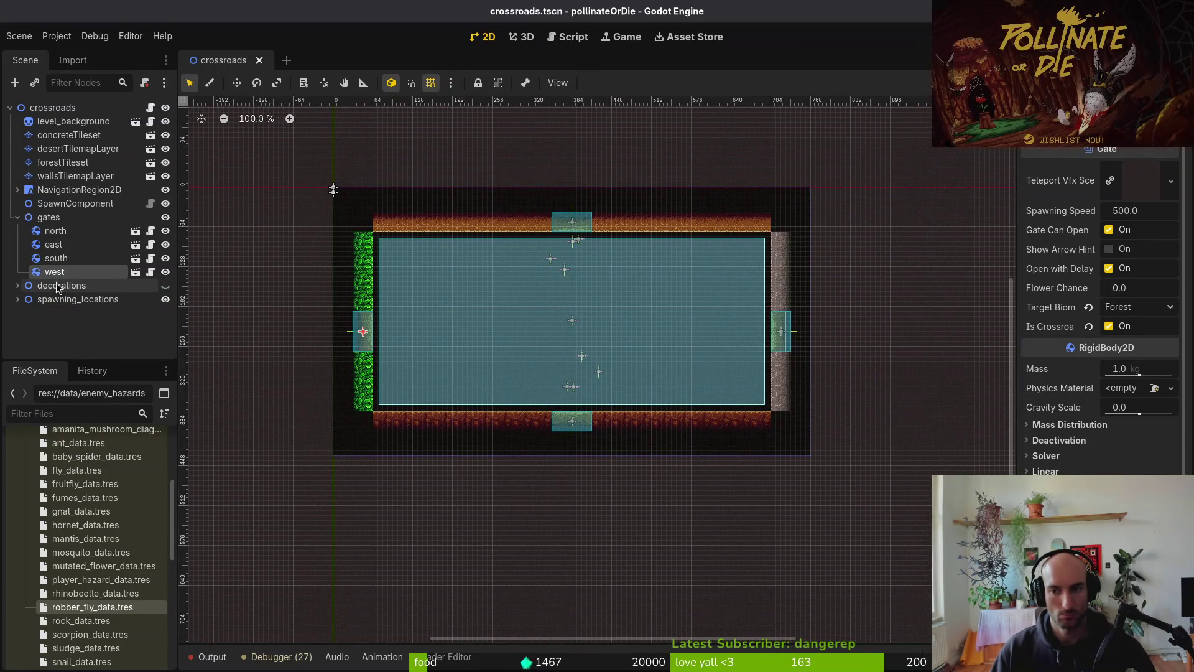
{"action": "left_click", "coordinate": [54, 231]}
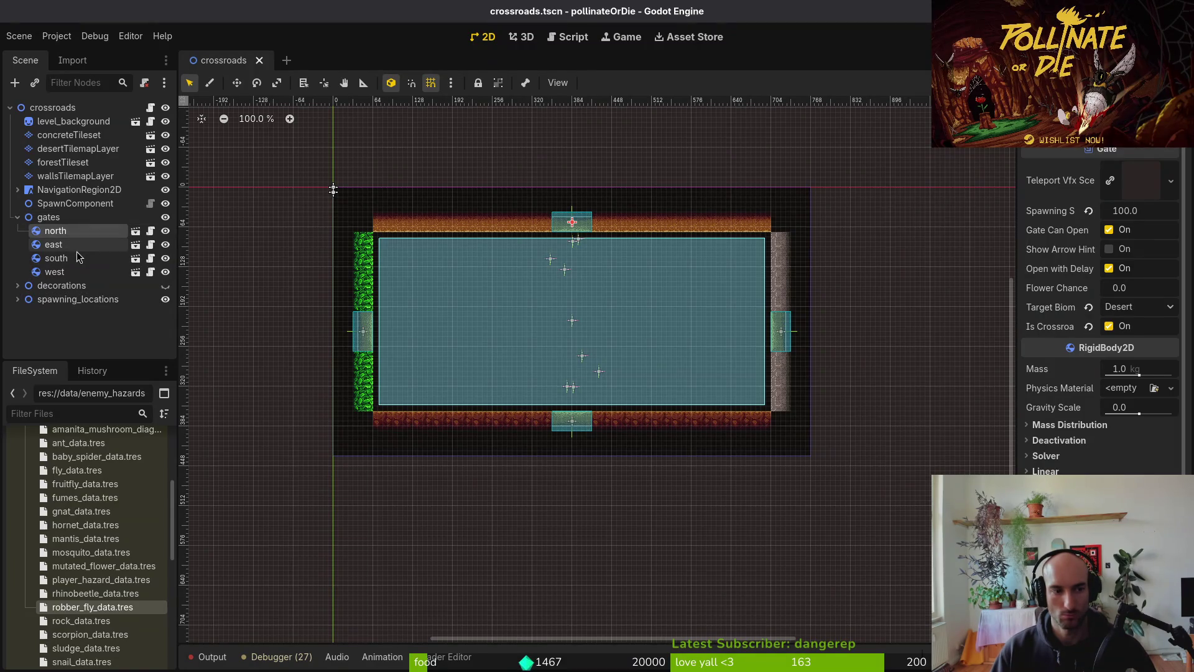
{"action": "left_click", "coordinate": [54, 272]}
{"action": "left_click", "coordinate": [71, 260]}
{"action": "left_click", "coordinate": [1126, 308]}
{"action": "left_click", "coordinate": [1126, 341]}
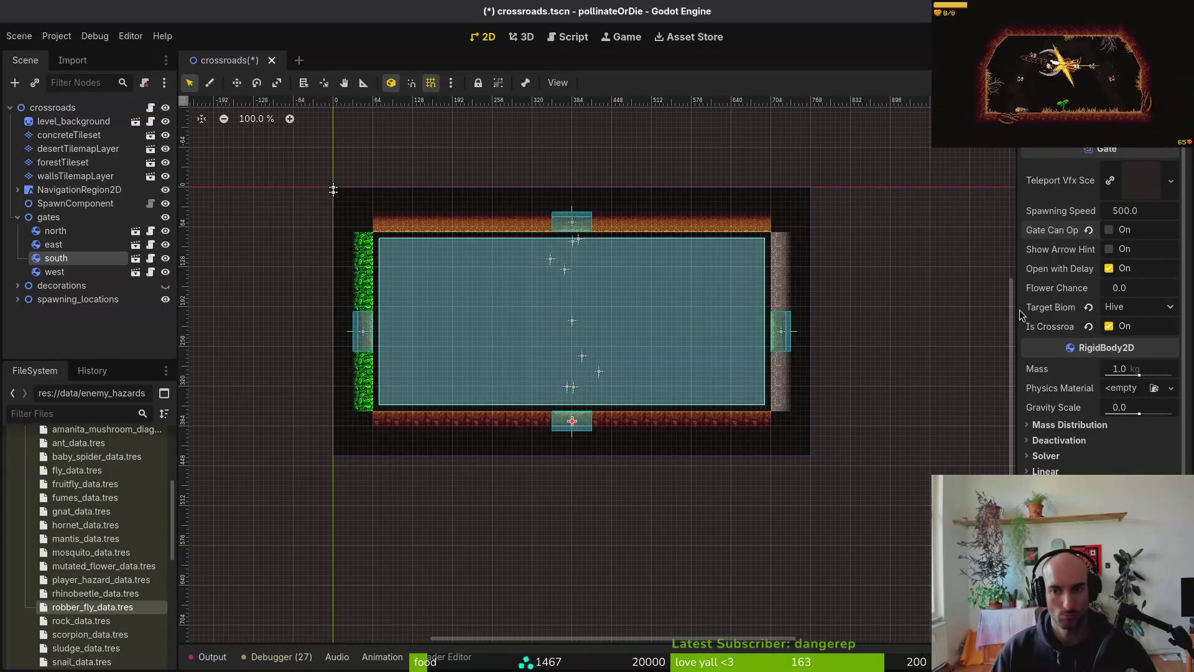
{"action": "key", "text": "alt+Tab"}
{"action": "left_click", "coordinate": [245, 371]}
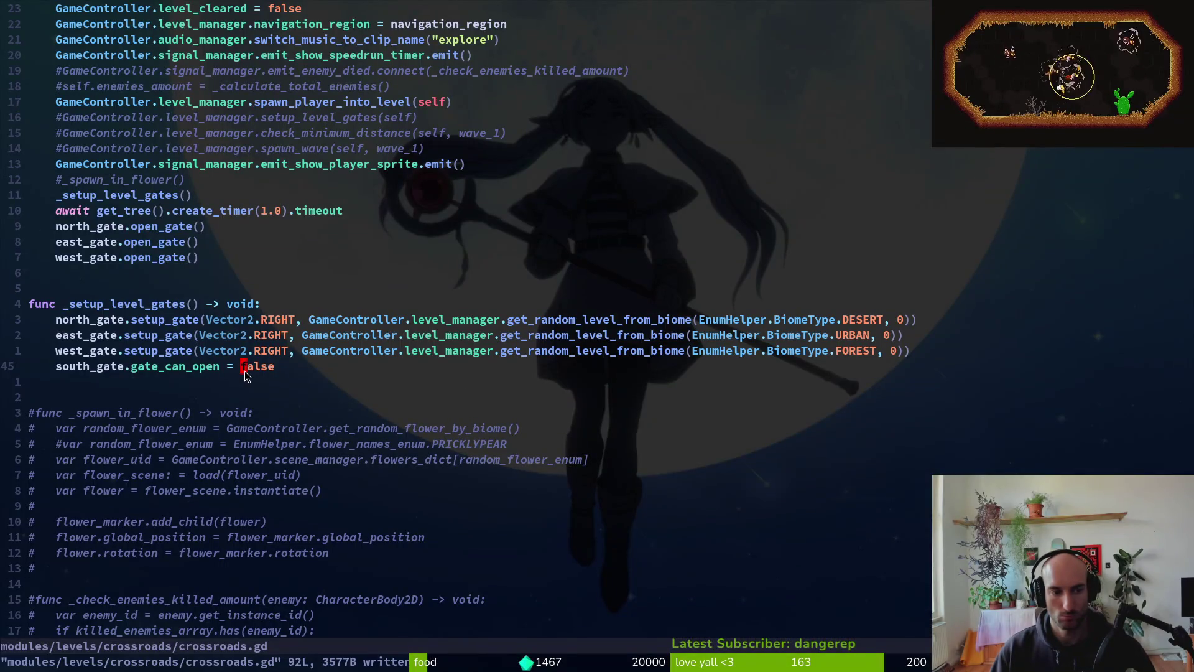
- Glance at the Godot crossroads scene and return to the enemies_killed line in crossroads.gd
{"action": "key", "text": "alt+Tab"}
{"action": "key", "text": "alt+Tab"}
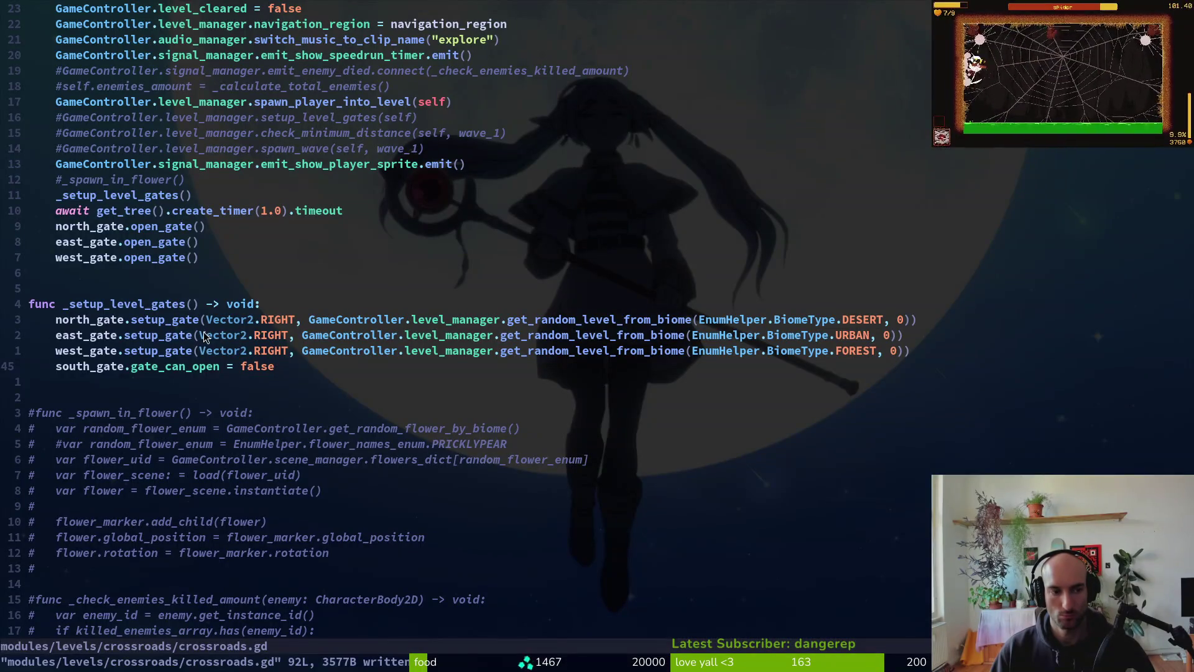
{"action": "key", "text": "alt+Tab"}
{"action": "key", "text": "alt+Tab"}
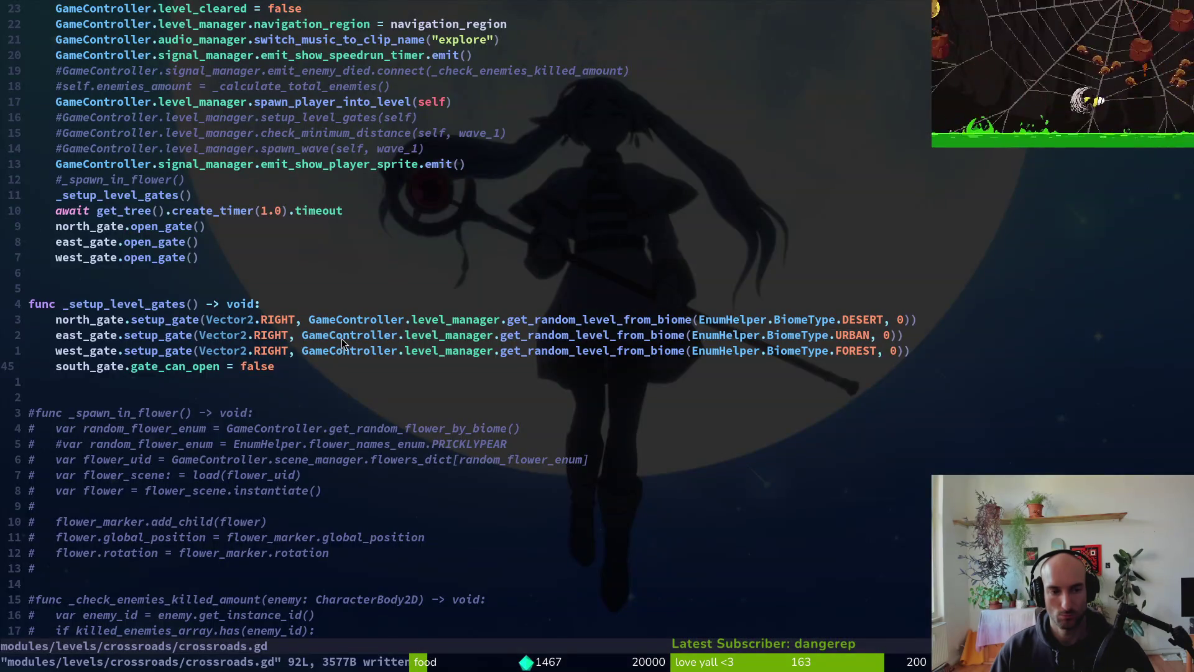
{"action": "key", "text": "alt+Tab"}
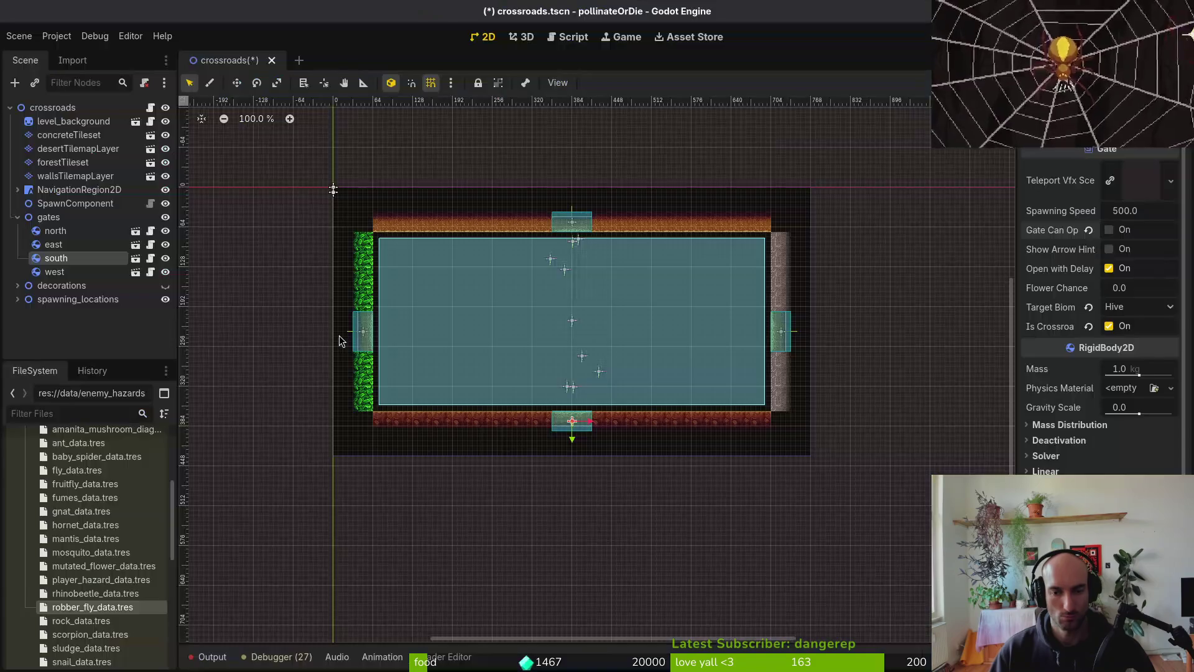
{"action": "key", "text": "alt+Tab"}
{"action": "scroll", "coordinate": [312, 284], "scroll_direction": "up", "scroll_amount": 7}
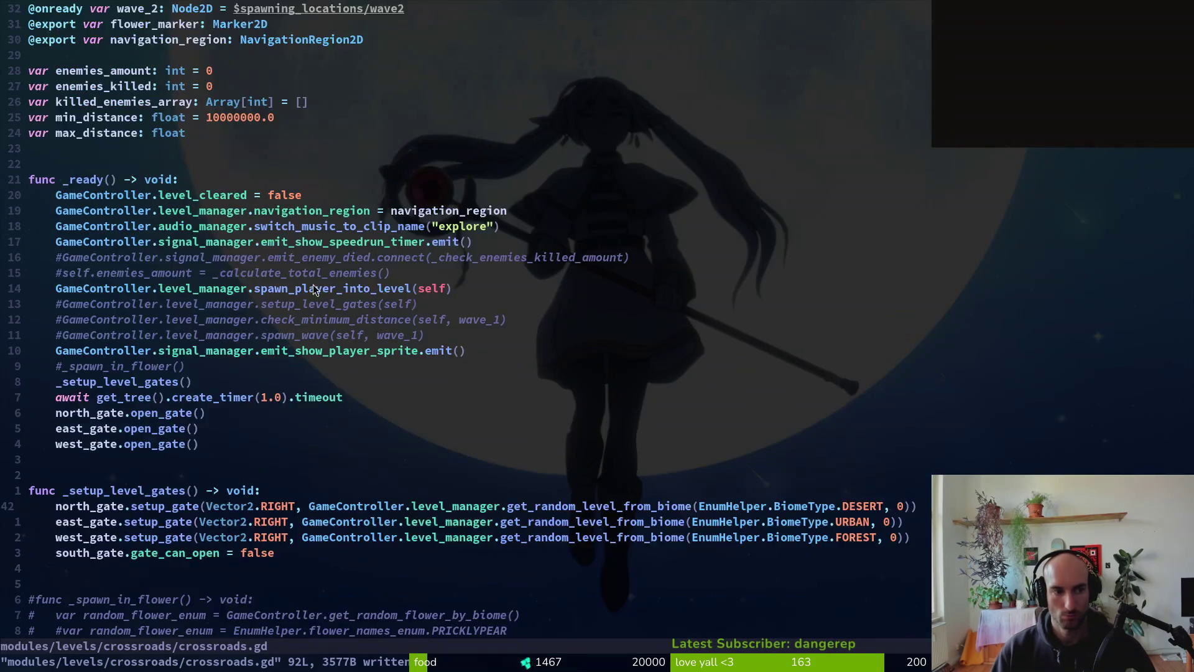
{"action": "left_click", "coordinate": [133, 228]}
- Open gate.gd with the file finder and copy its block of exported variables
{"action": "key", "text": "space"}
{"action": "key", "text": "f"}
{"action": "key", "text": "f"}
{"action": "type", "text": "gate"}
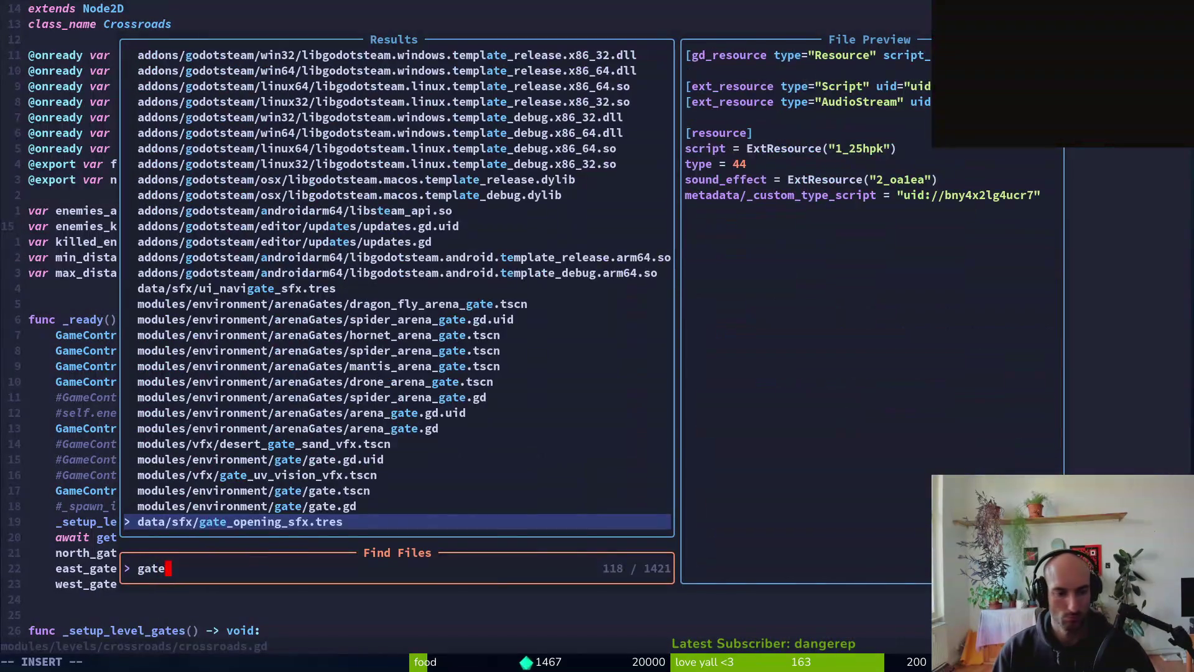
{"action": "key", "text": "Up"}
{"action": "key", "text": "Return"}
{"action": "key", "text": "g"}
{"action": "key", "text": "g"}
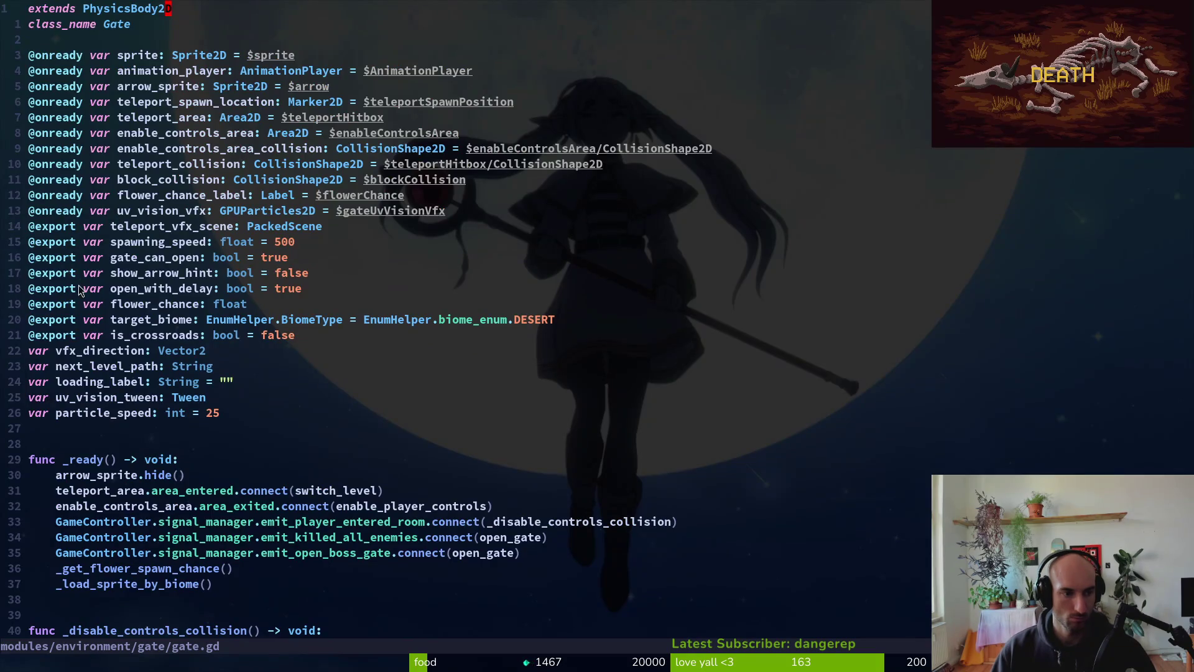
{"action": "left_click_drag", "start_coordinate": [49, 226], "coordinate": [222, 339]}
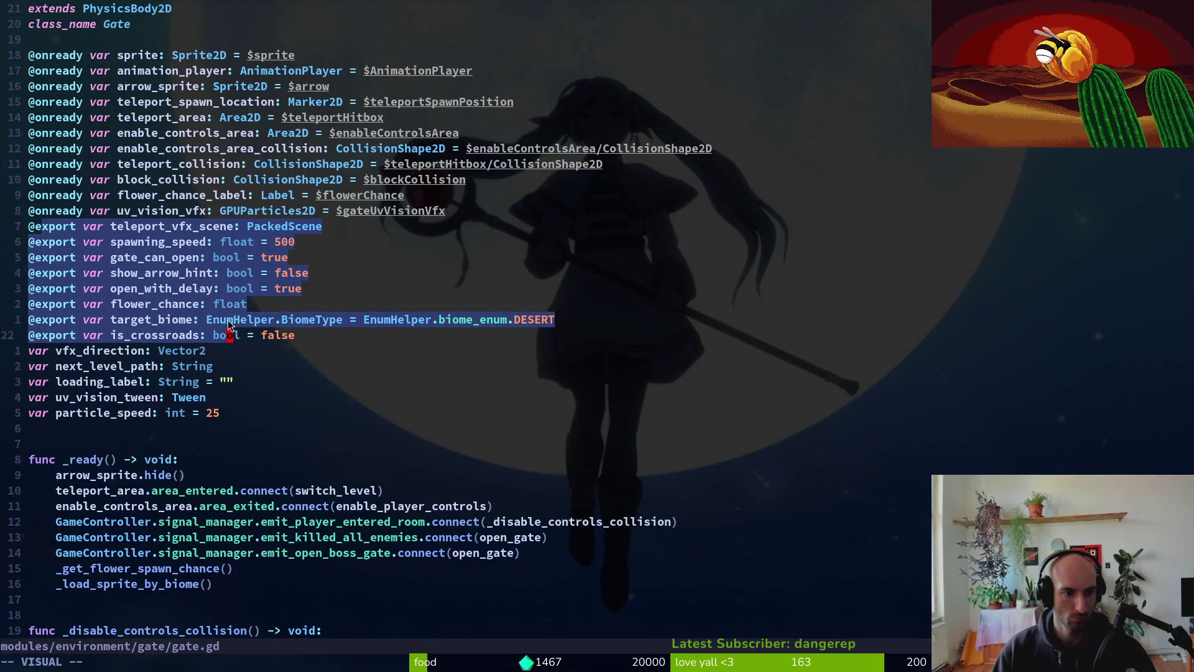
{"action": "key", "text": "y"}
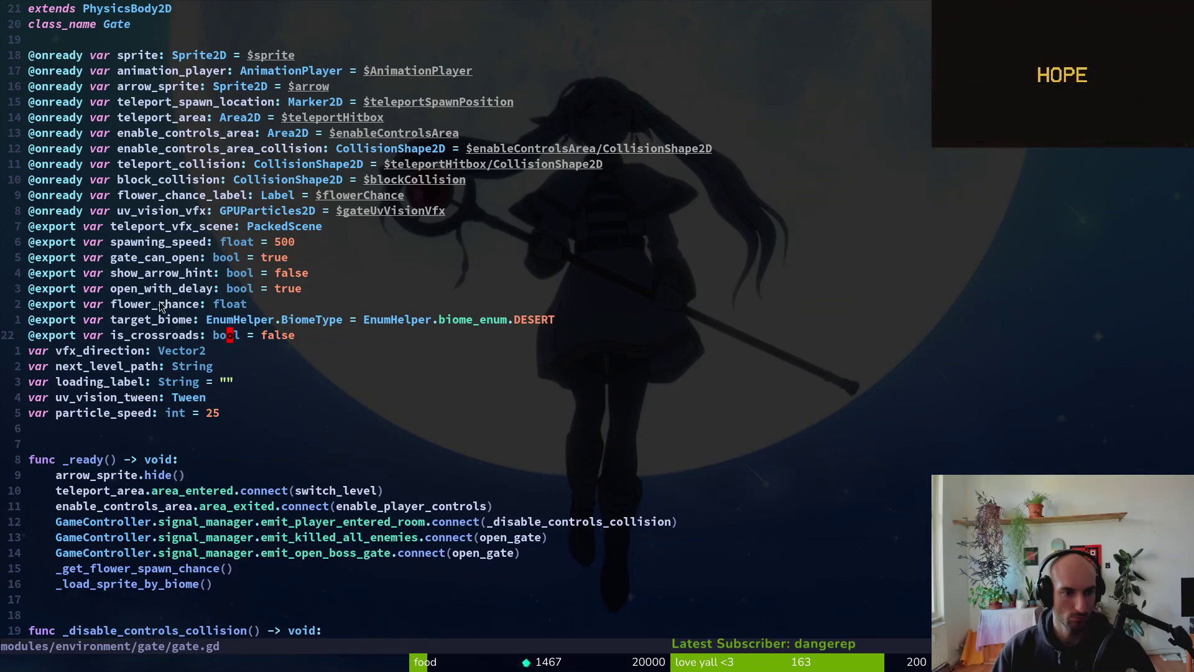
- Save the crossroads scene in Godot, then open hive_exit.gd in Neovim
{"action": "key", "text": "alt+Tab"}
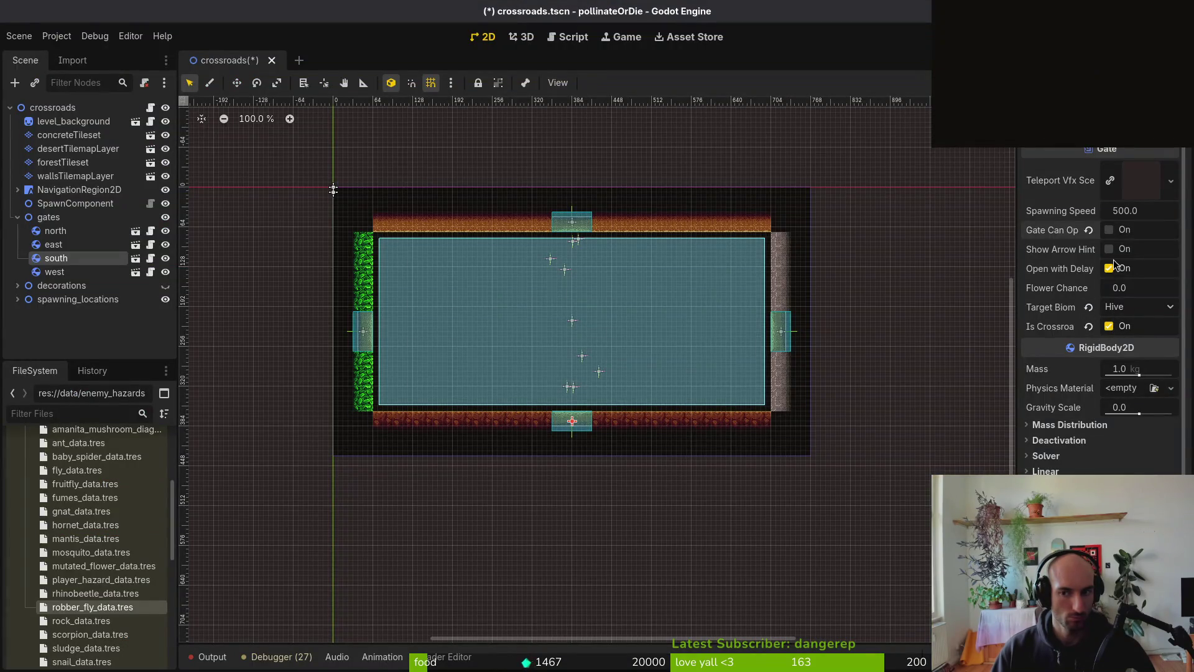
{"action": "key", "text": "ctrl+s"}
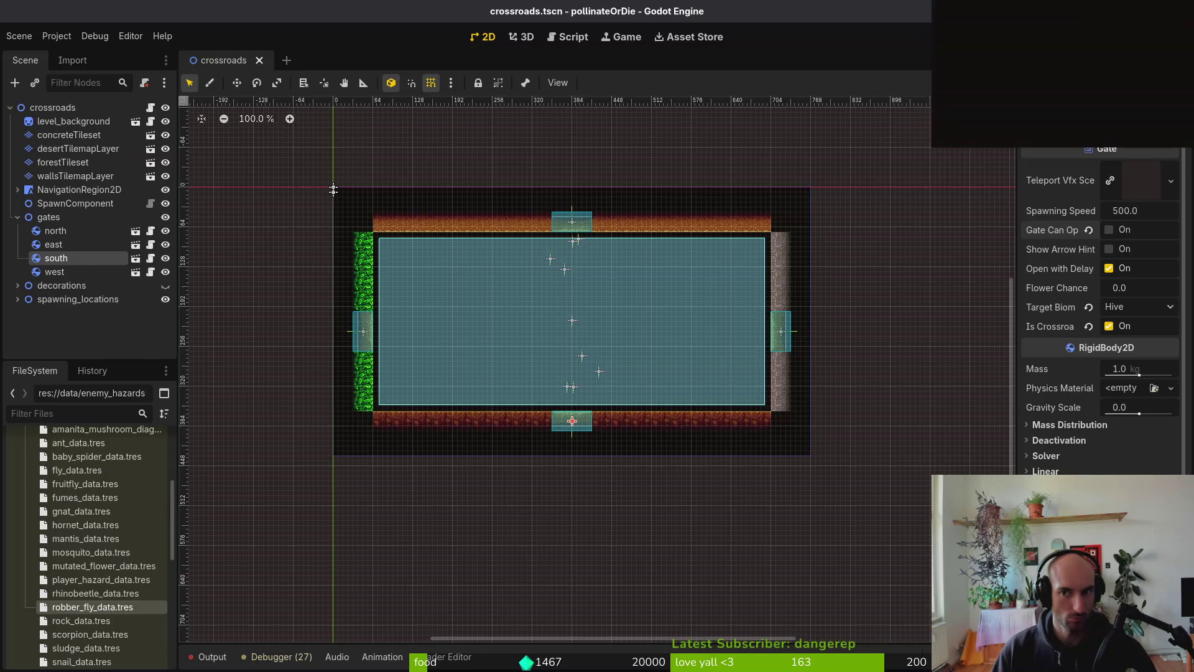
{"action": "key", "text": "alt+Tab"}
{"action": "key", "text": "ctrl+p"}
{"action": "type", "text": "hiveex"}
{"action": "key", "text": "Return"}
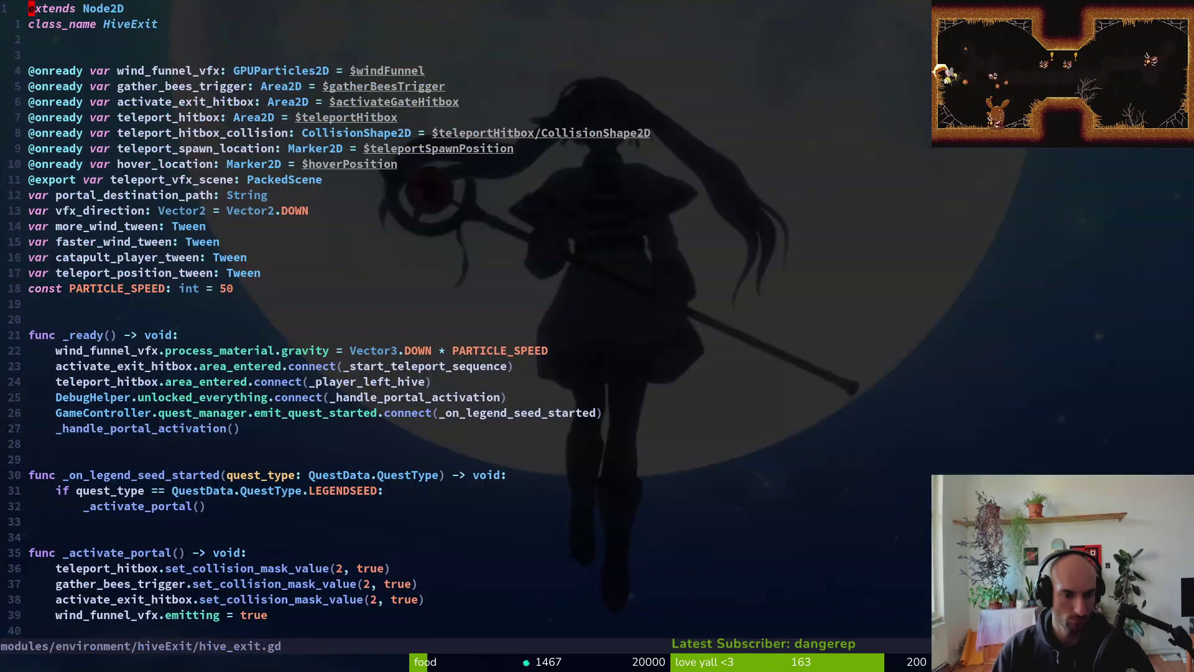
- Scroll hive_exit.gd down to _player_left_hive and select the word portal_destination_path
{"action": "scroll", "coordinate": [245, 355], "scroll_direction": "down", "scroll_amount": 12}
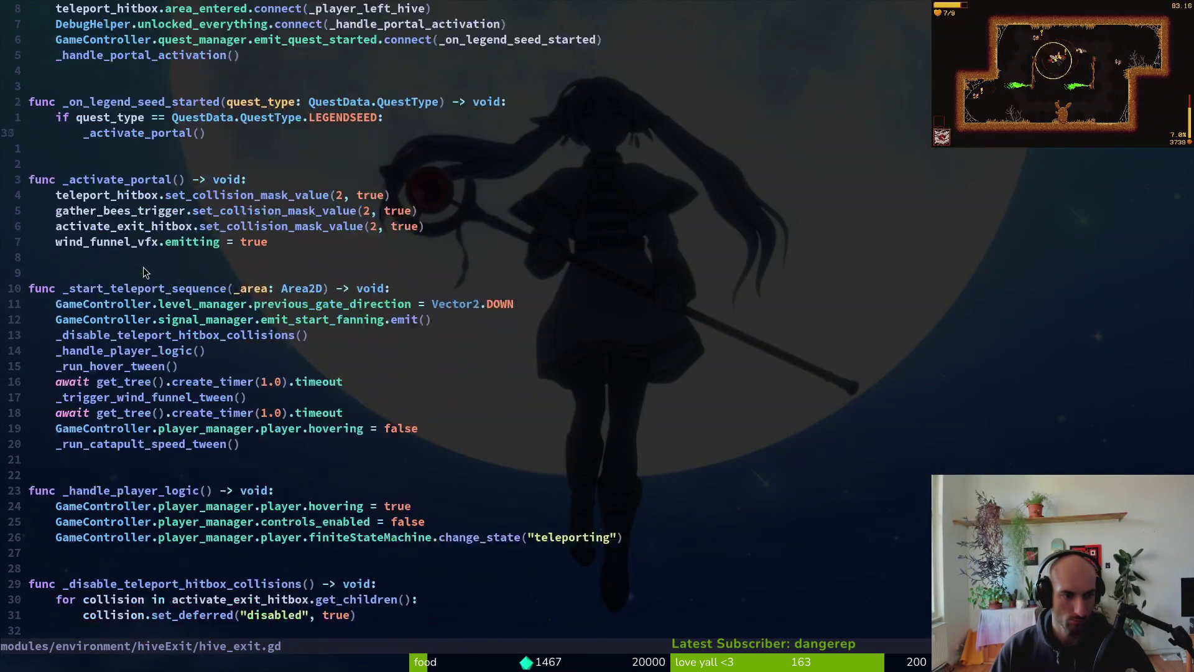
{"action": "scroll", "coordinate": [170, 391], "scroll_direction": "down", "scroll_amount": 6}
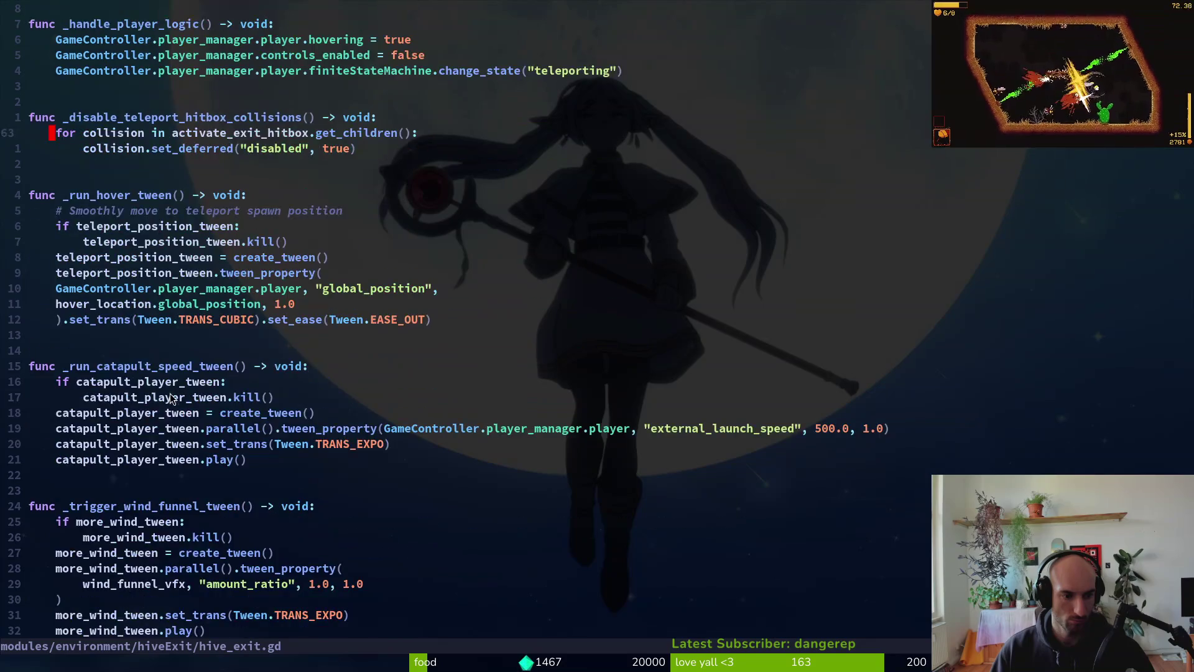
{"action": "scroll", "coordinate": [125, 529], "scroll_direction": "down", "scroll_amount": 8}
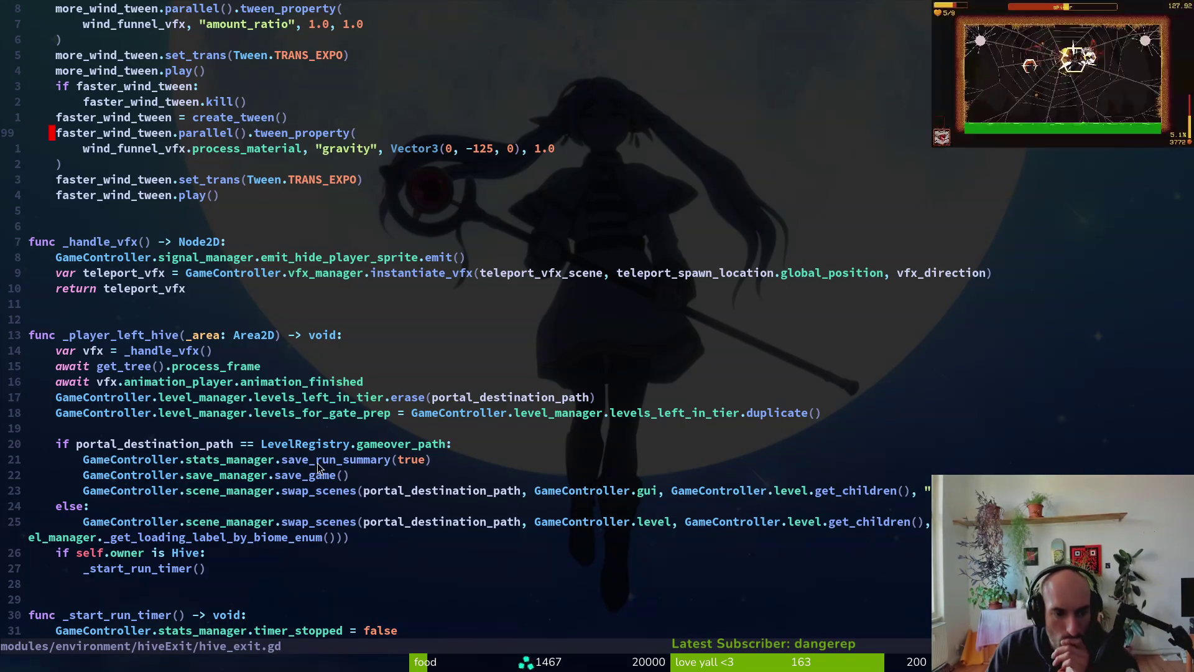
{"action": "double_click", "coordinate": [179, 445]}
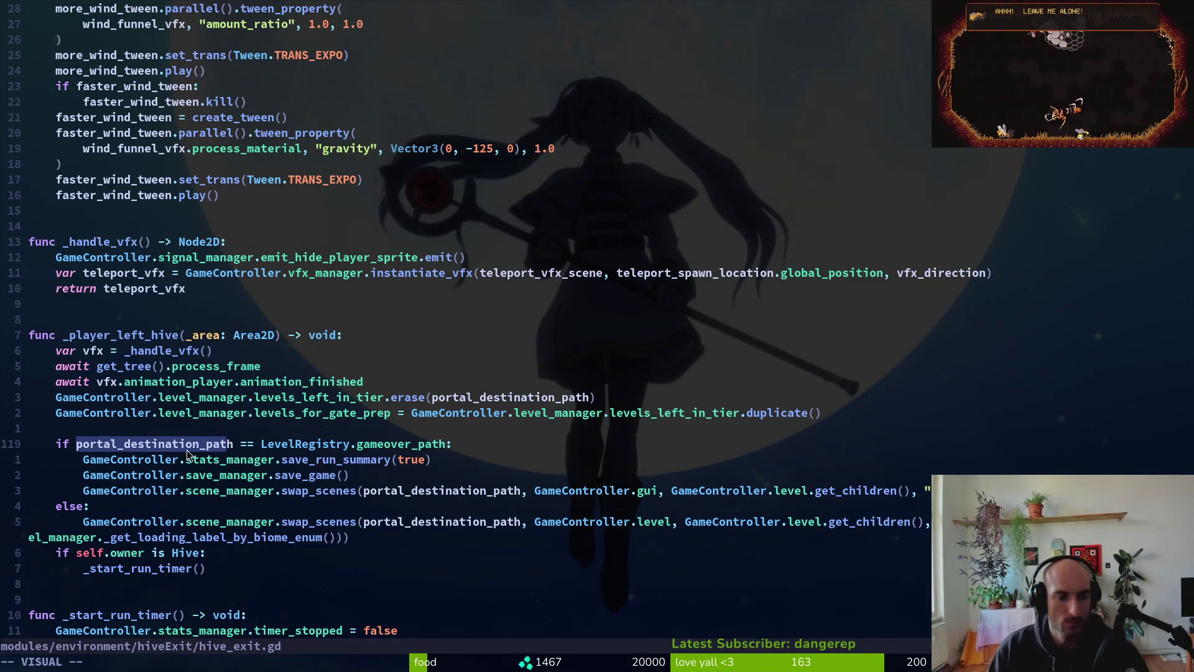
{"action": "key", "text": "alt+Tab"}
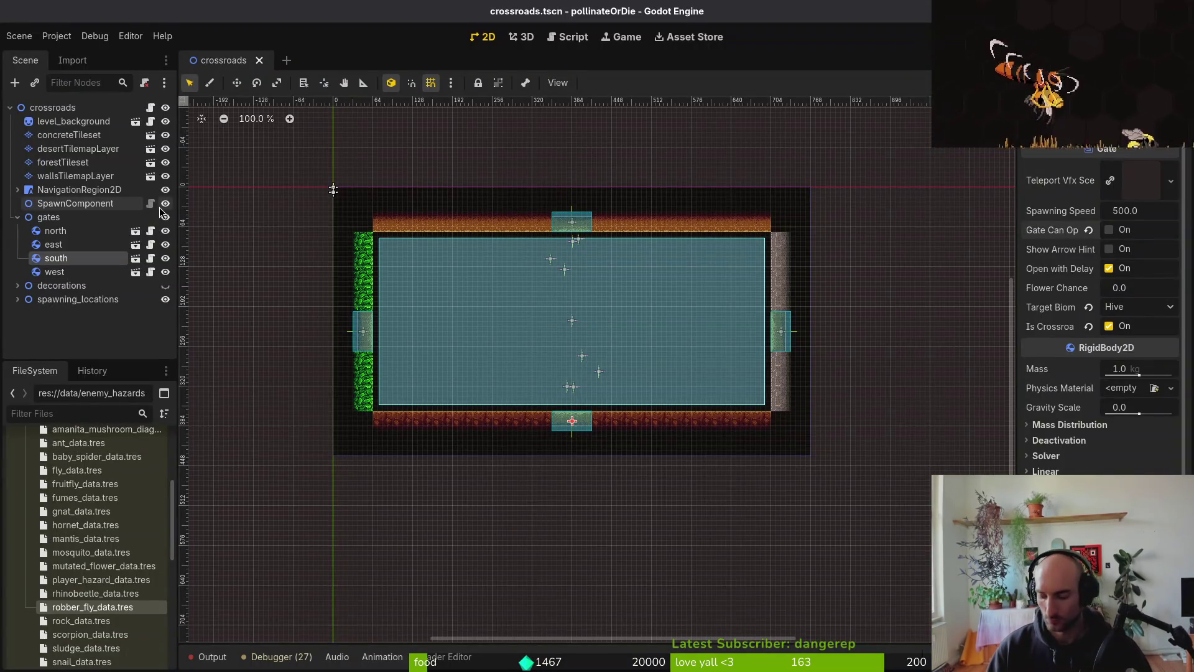
- Open the hive_exit.tscn scene with Quick Open
{"action": "key", "text": "shift+alt+o"}
{"action": "type", "text": "hiveex"}
{"action": "key", "text": "Down"}
{"action": "key", "text": "Down"}
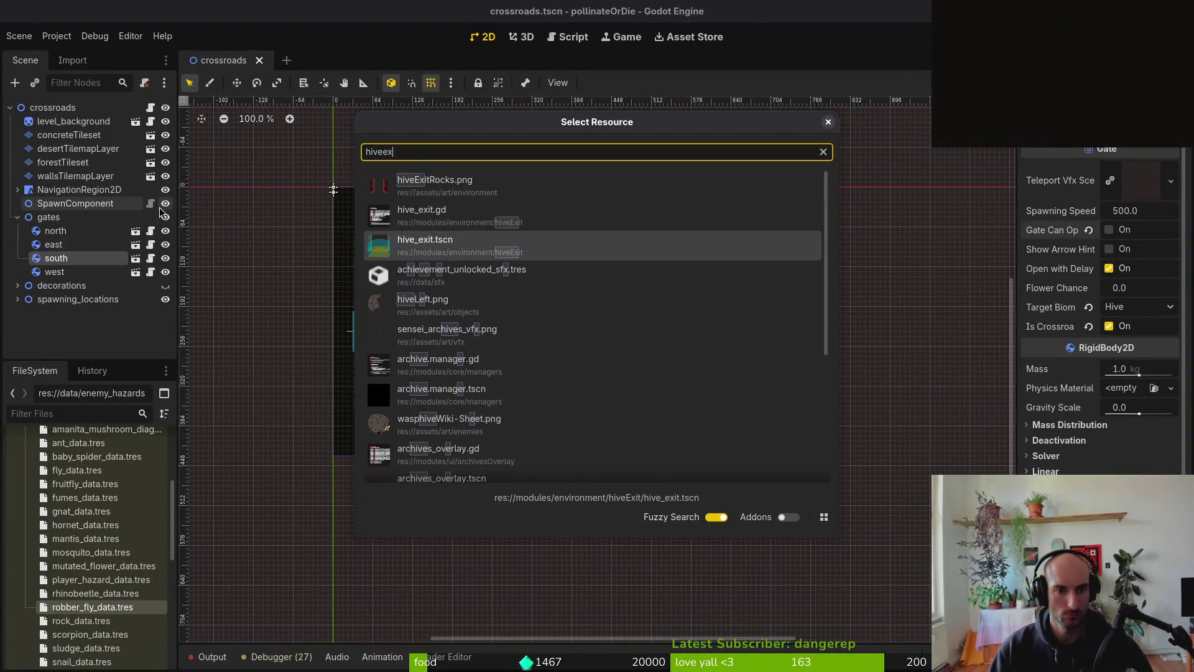
{"action": "key", "text": "Return"}
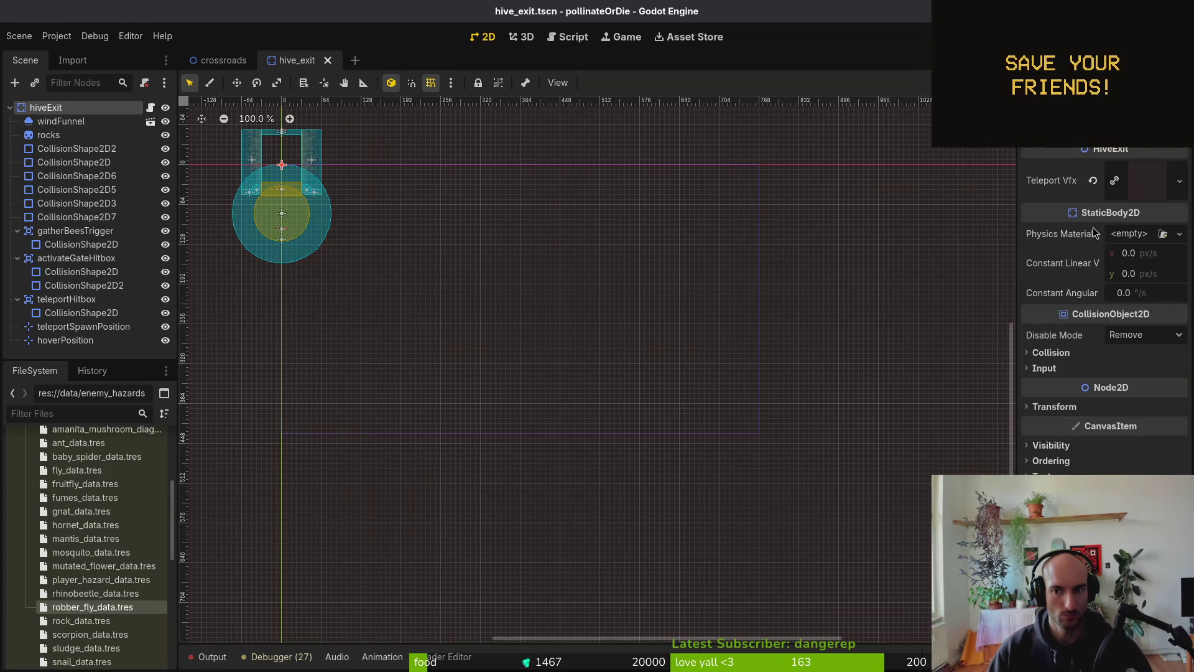
- Open the hive.tscn scene and select its hiveExit node
{"action": "key", "text": "shift+alt+o"}
{"action": "key", "text": "Escape"}
{"action": "key", "text": "shift+alt+o"}
{"action": "type", "text": "hivets"}
{"action": "key", "text": "Return"}
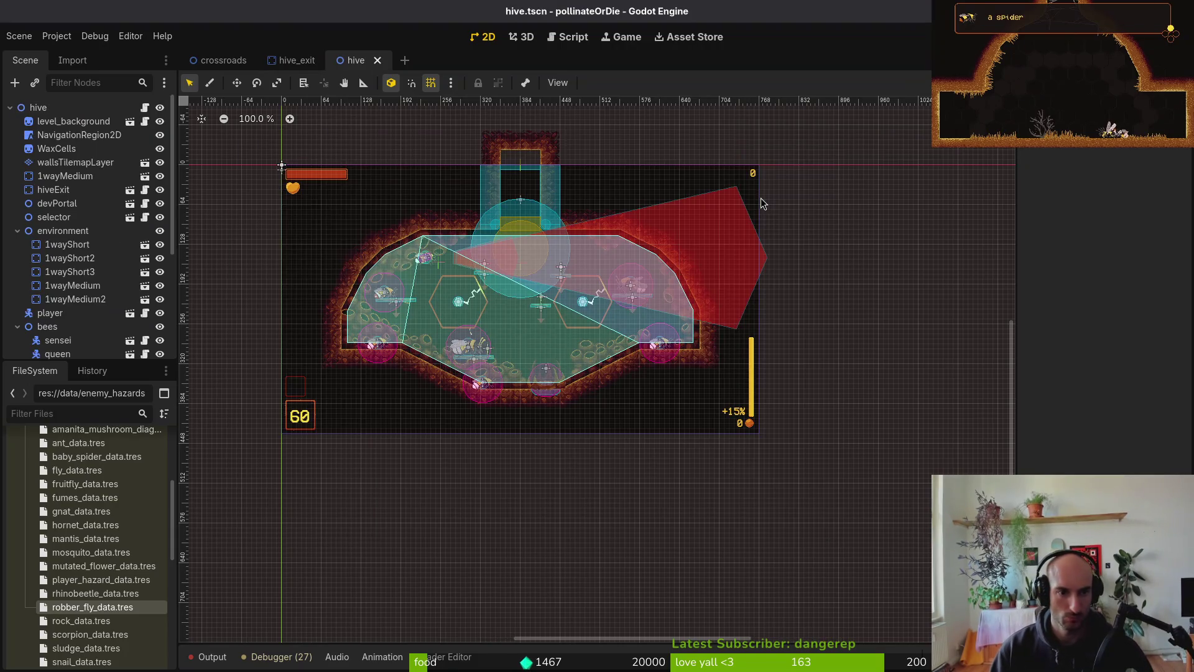
{"action": "left_click", "coordinate": [59, 189]}
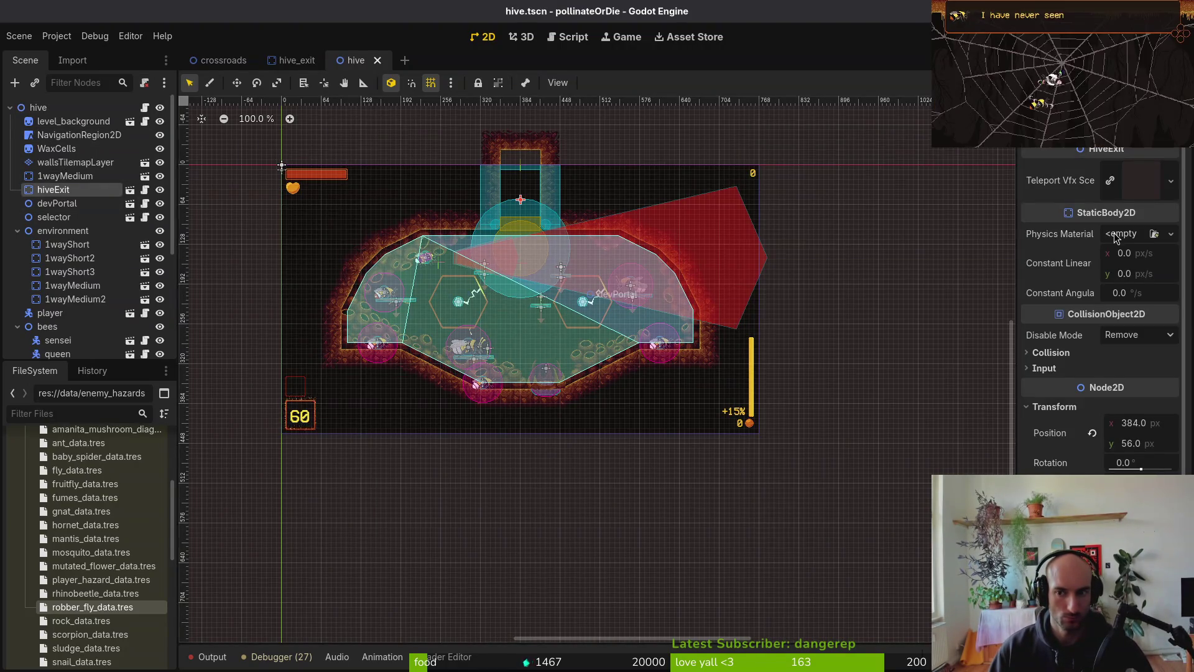
{"action": "key", "text": "alt+Tab"}
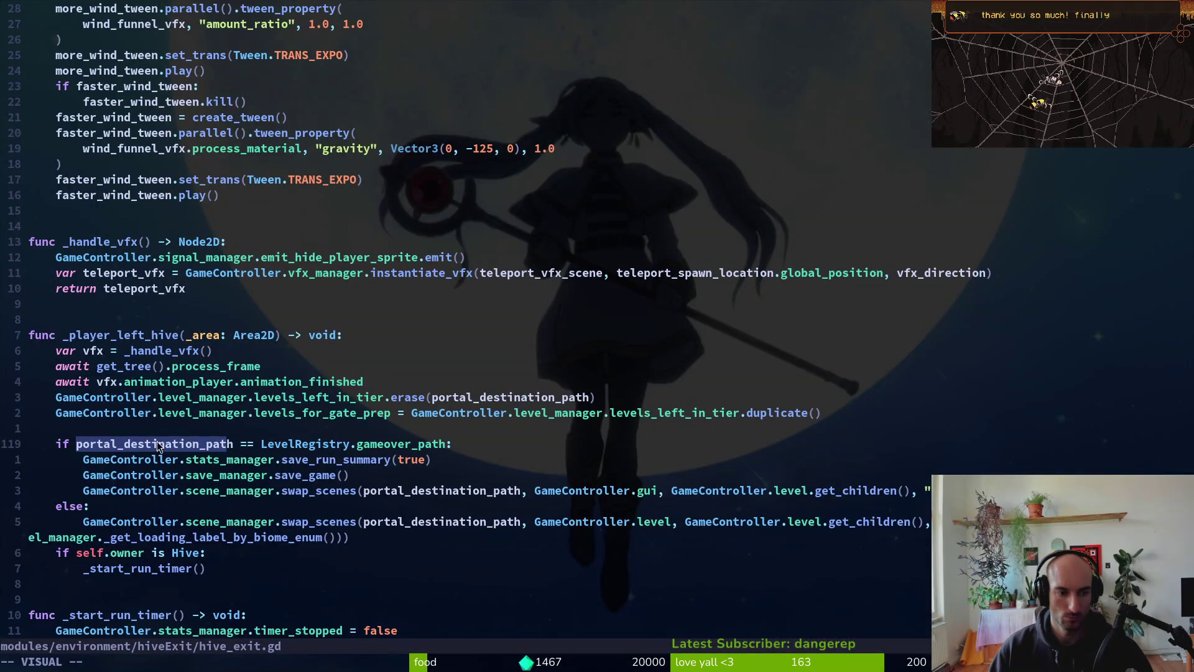
- Copy the word portal_destination_path and grep the project for it
{"action": "key", "text": "Escape"}
{"action": "scroll", "coordinate": [159, 445], "scroll_direction": "up", "scroll_amount": 20}
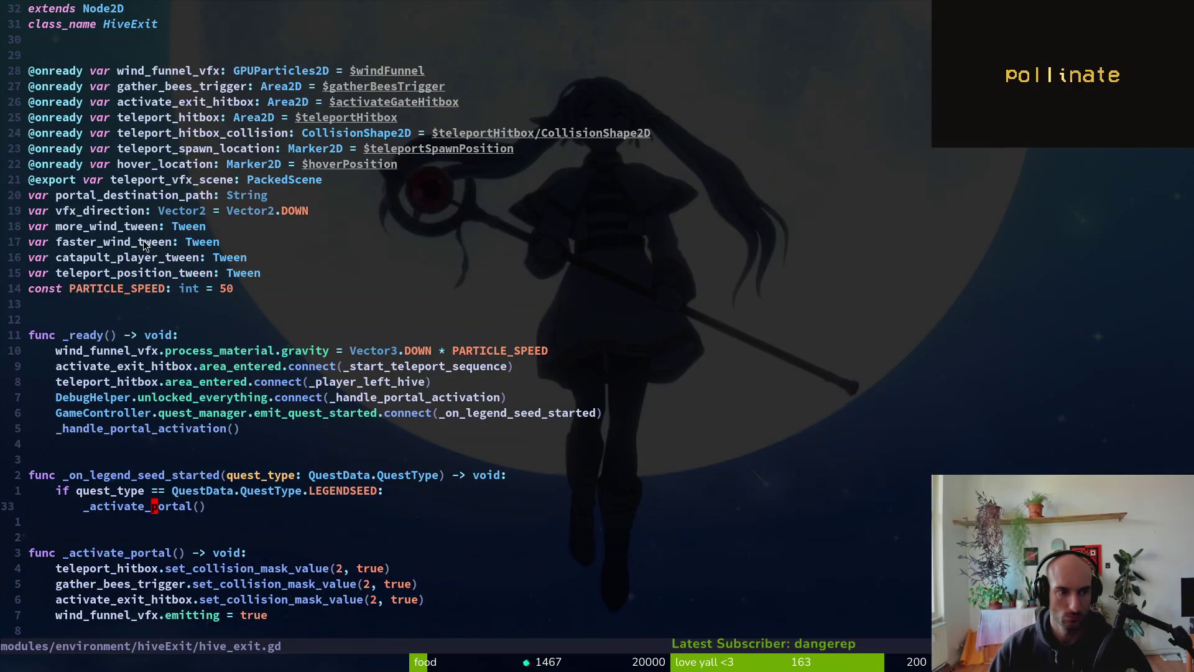
{"action": "left_click", "coordinate": [80, 197]}
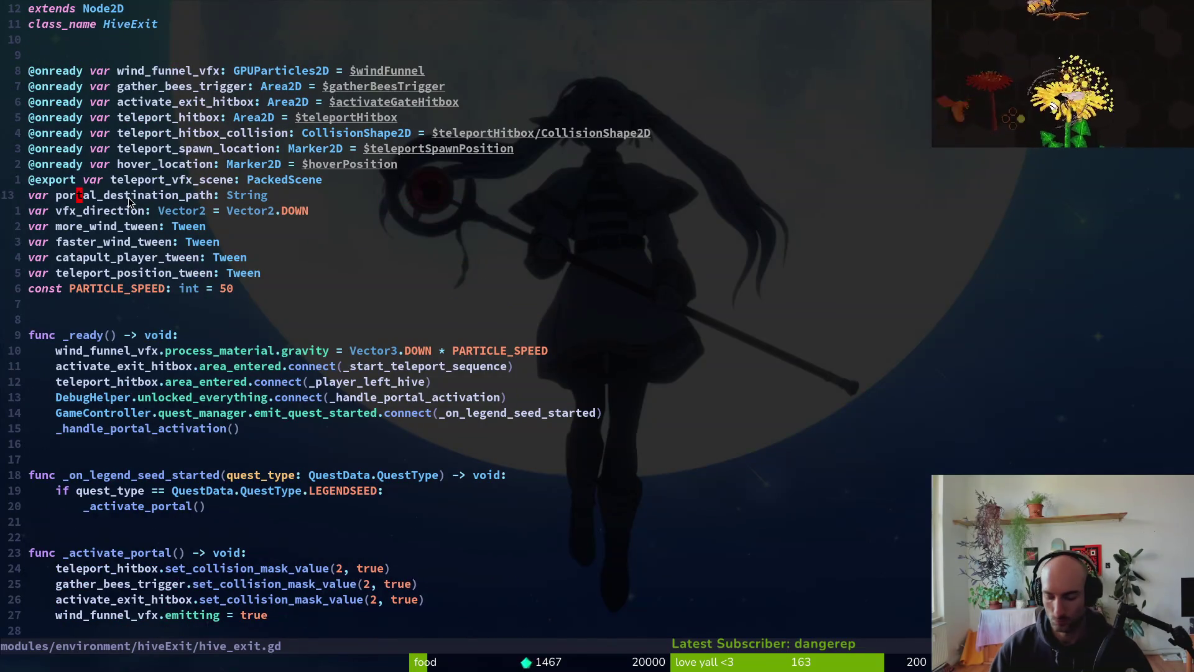
{"action": "key", "text": "y"}
{"action": "key", "text": "i"}
{"action": "key", "text": "w"}
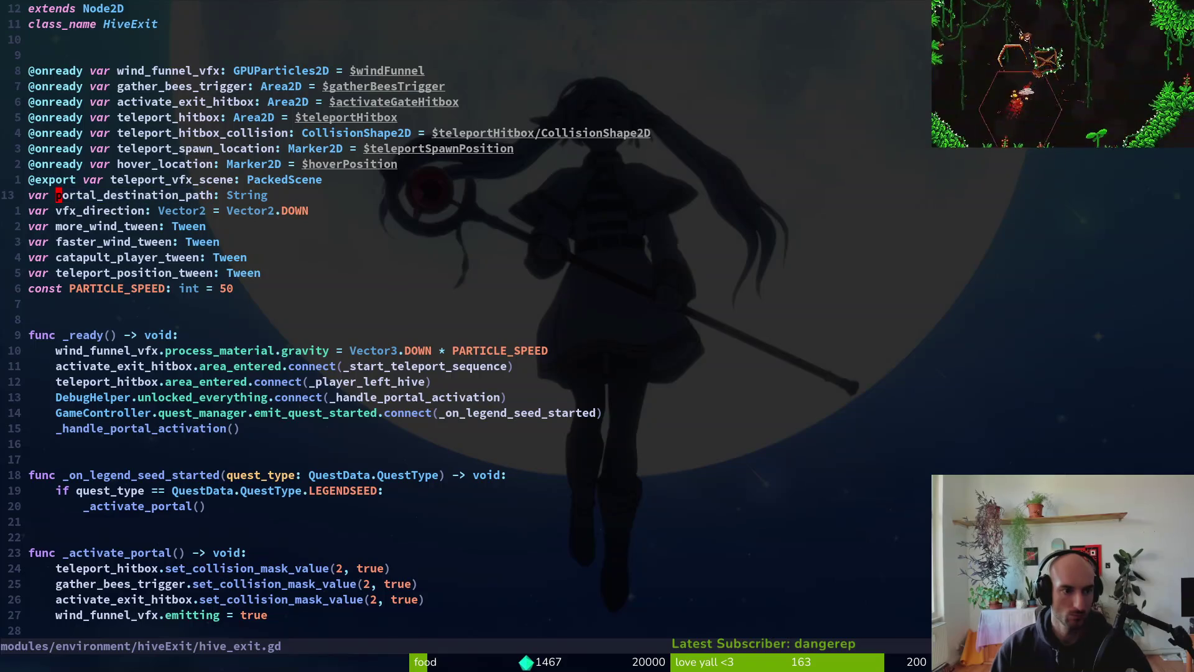
{"action": "key", "text": "space"}
{"action": "key", "text": "f"}
{"action": "key", "text": "g"}
{"action": "key", "text": "Return"}
- Open the hive.gd line 23 match from the 20 search results
{"action": "key", "text": "Up"}
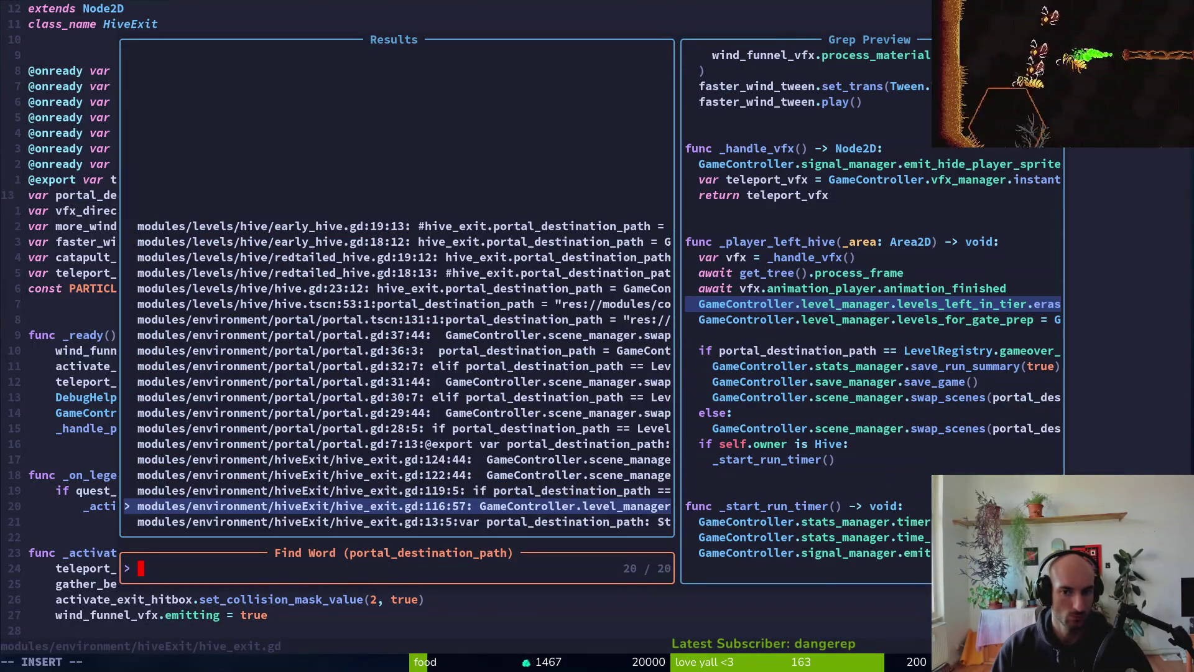
{"action": "key", "text": "Up"}
{"action": "key", "text": "Up"}
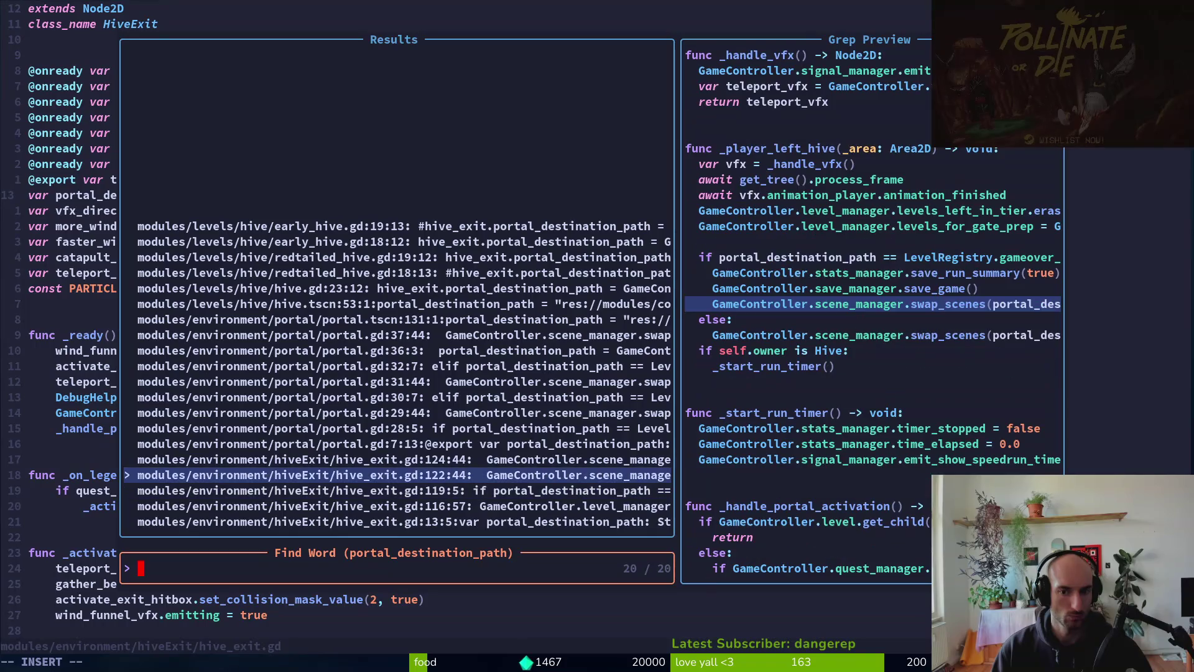
{"action": "key", "text": "Up"}
{"action": "key", "text": "Up"}
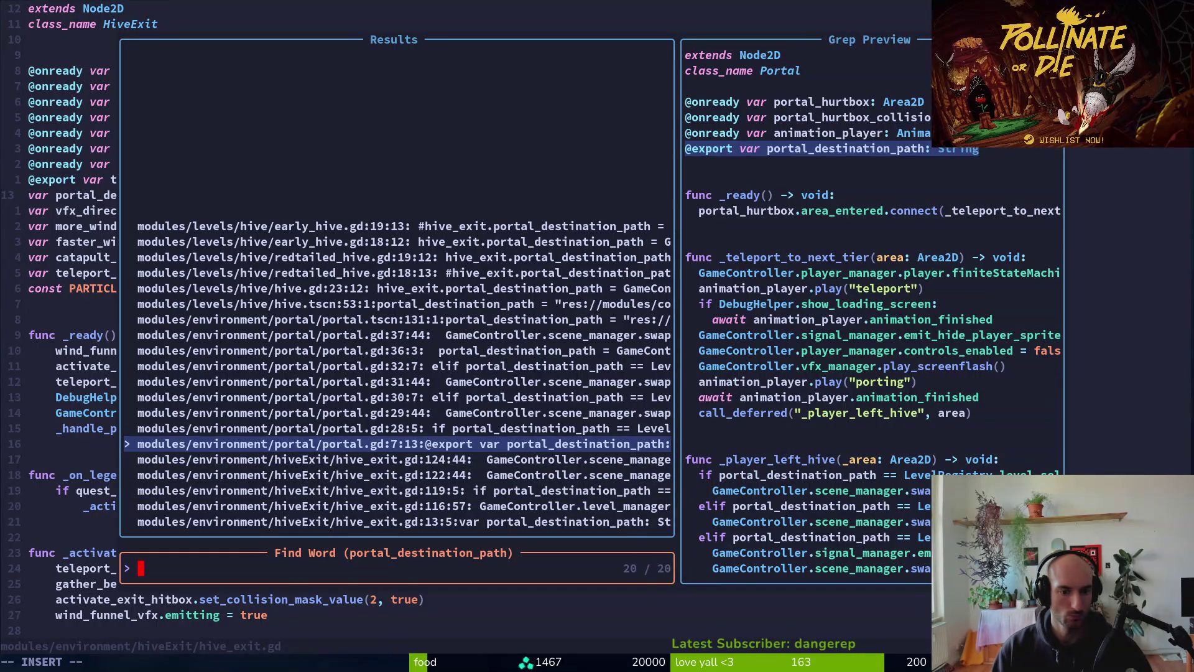
{"action": "key", "text": "Up"}
{"action": "key", "text": "Up"}
{"action": "key", "text": "Up"}
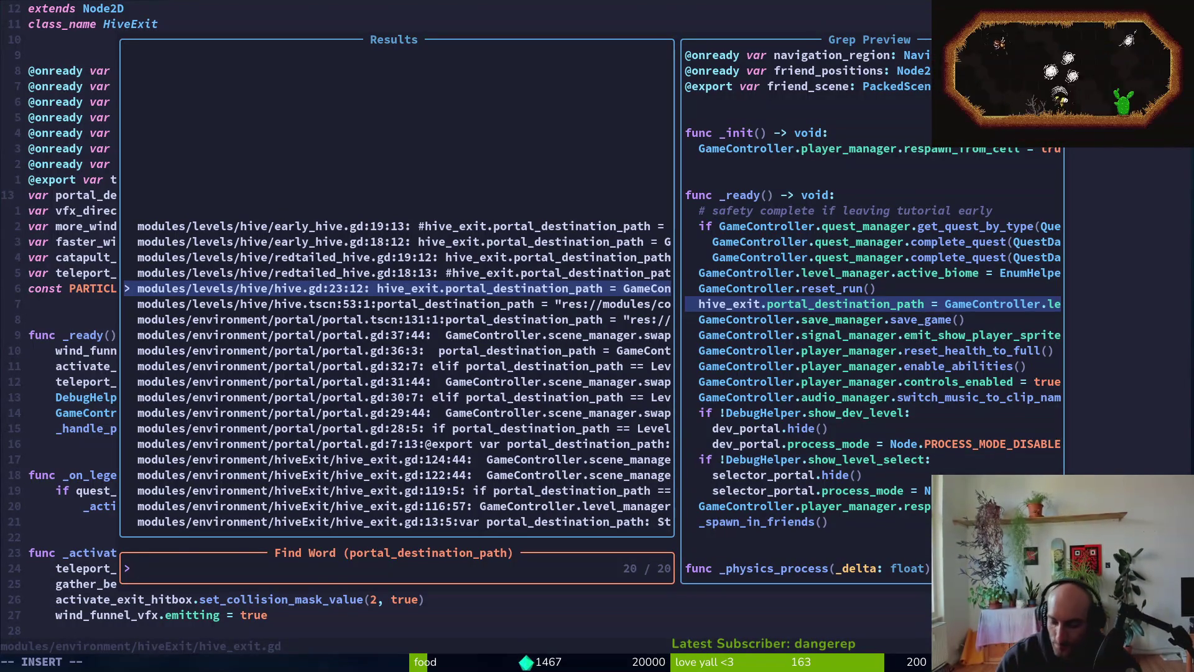
{"action": "key", "text": "Return"}
- Try replacing the choose_random_level_from_tier call, then undo the mistyped edit
{"action": "key", "text": "w"}
{"action": "key", "text": "w"}
{"action": "key", "text": "w"}
{"action": "key", "text": "c"}
{"action": "key", "text": "w"}
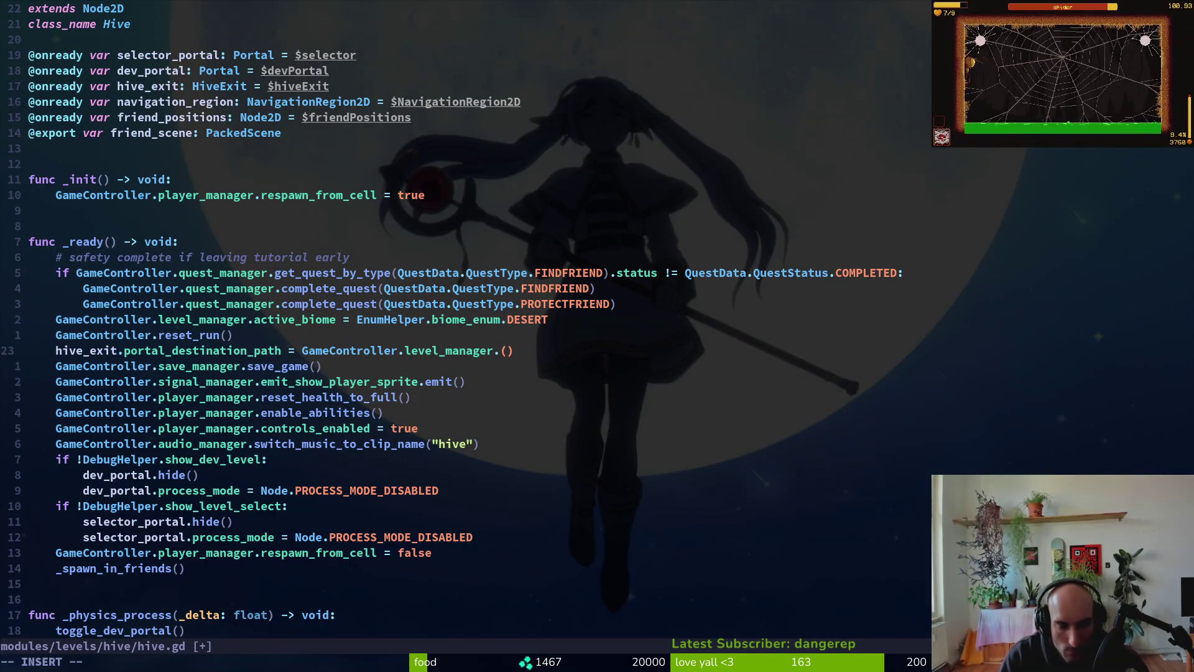
{"action": "type", "text": "cros"}
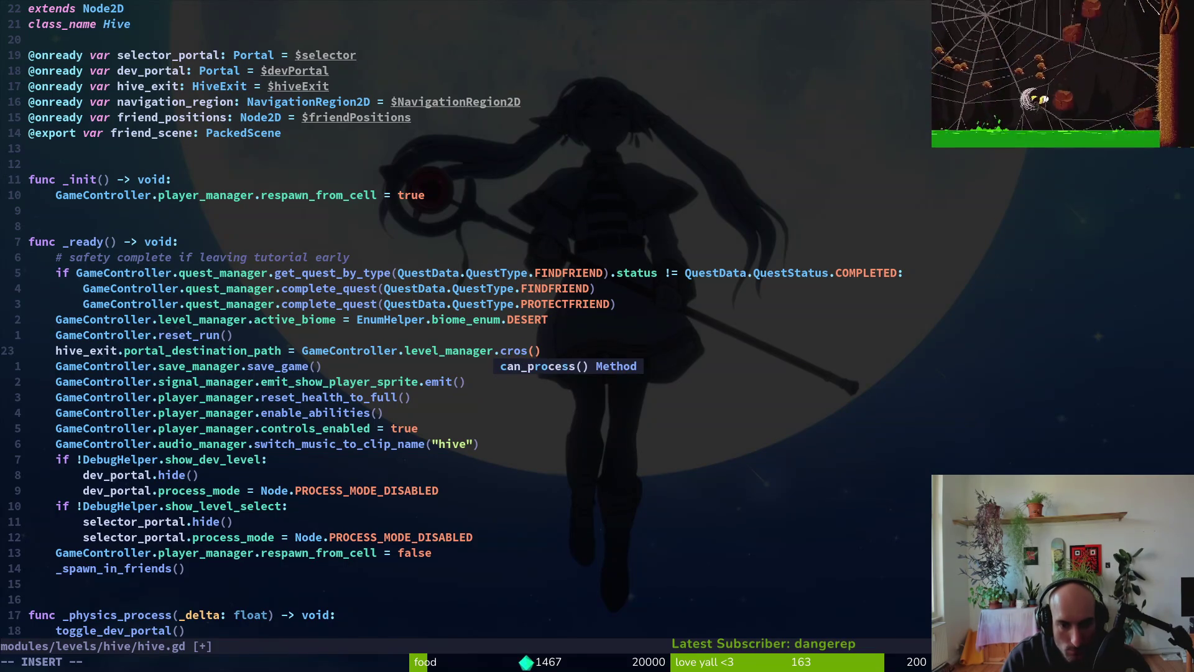
{"action": "key", "text": "BackSpace"}
{"action": "key", "text": "BackSpace"}
{"action": "key", "text": "BackSpace"}
{"action": "key", "text": "Escape"}
{"action": "type", "text": "ucwL"}
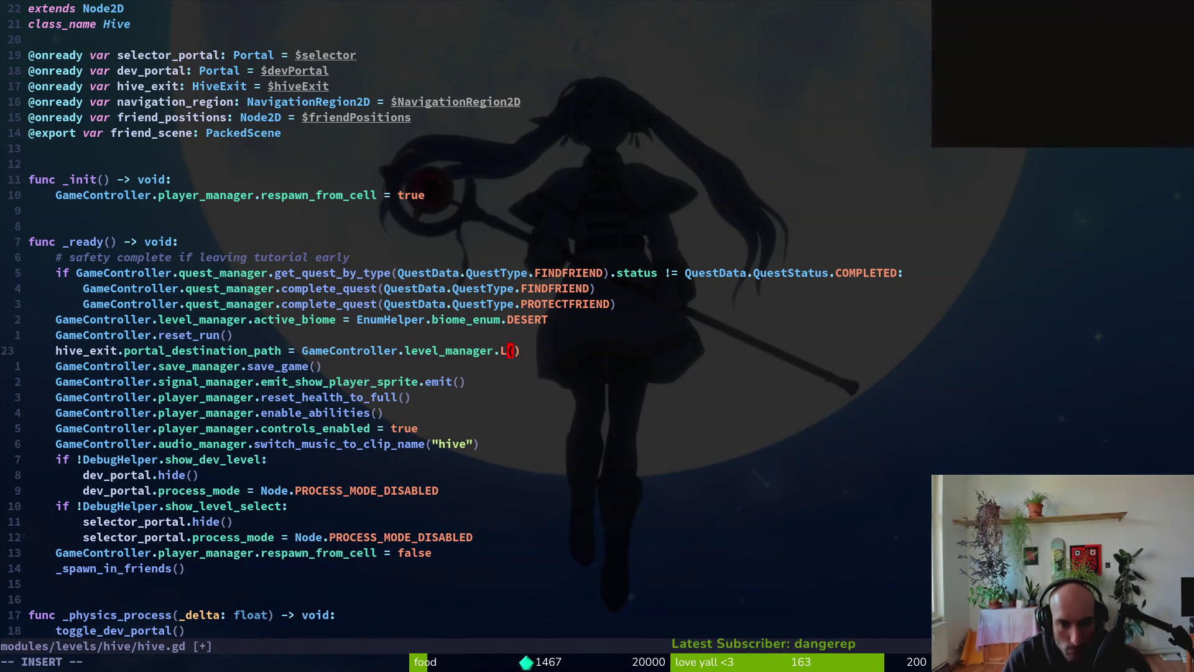
{"action": "type", "text": "eve"}
{"action": "key", "text": "Escape"}
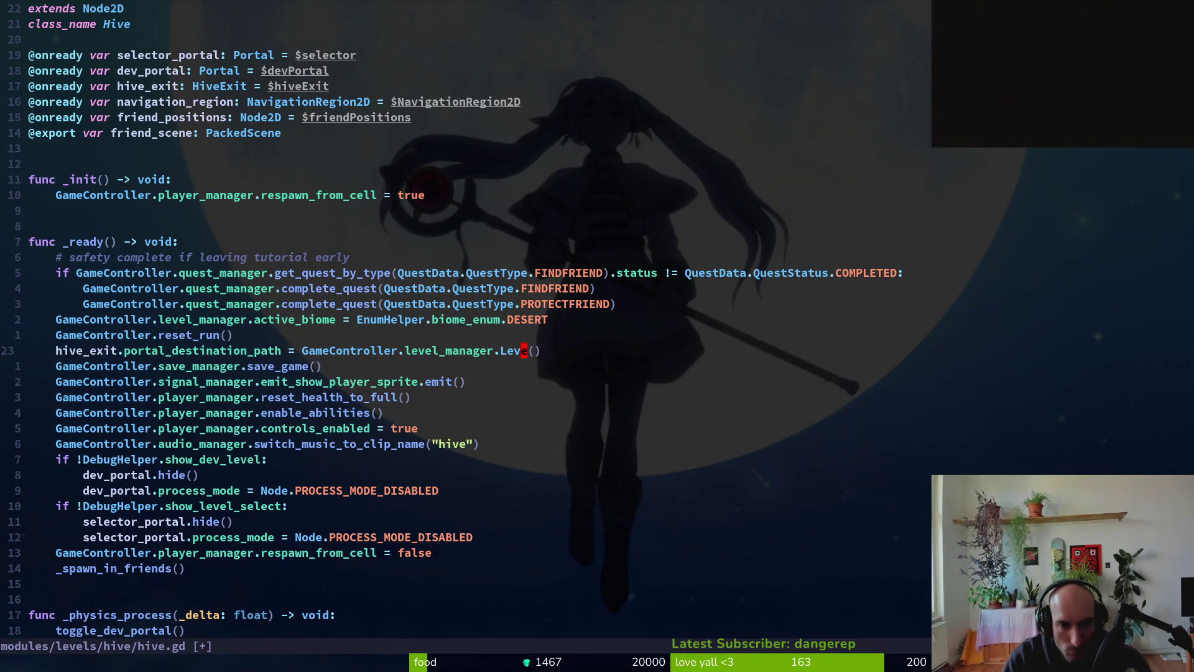
- Replace the level_manager call with LevelRegistry.crossroads_path and save hive.gd
{"action": "key", "text": "v"}
{"action": "key", "text": "dollar"}
{"action": "type", "text": "cL"}
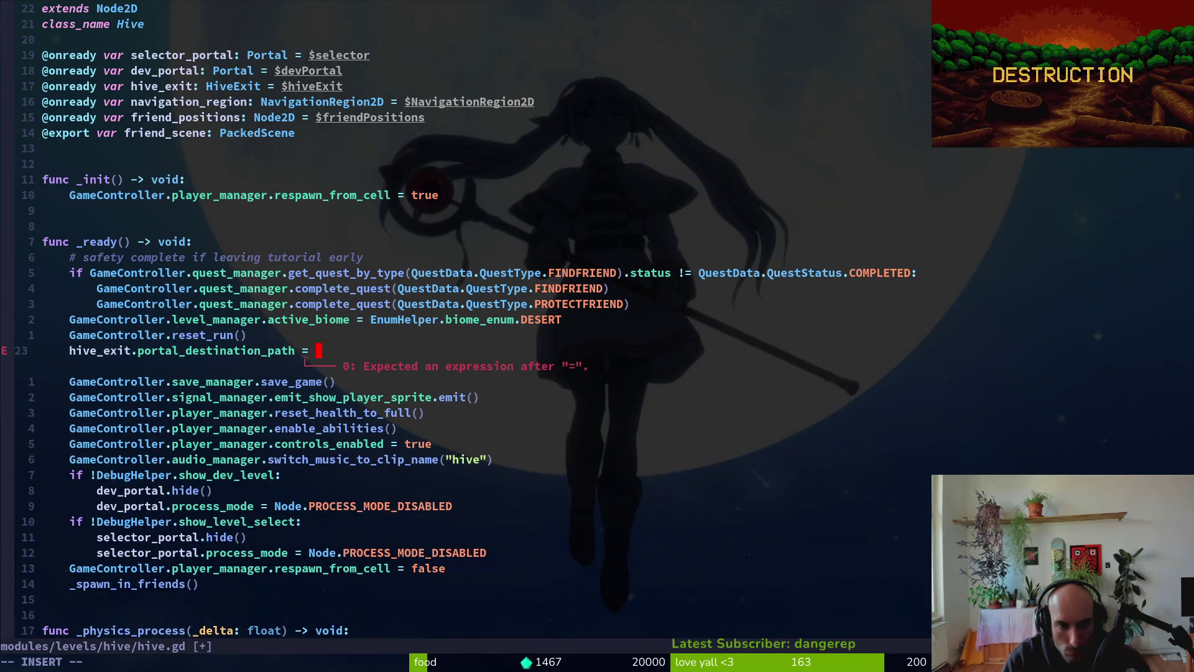
{"action": "type", "text": "g"}
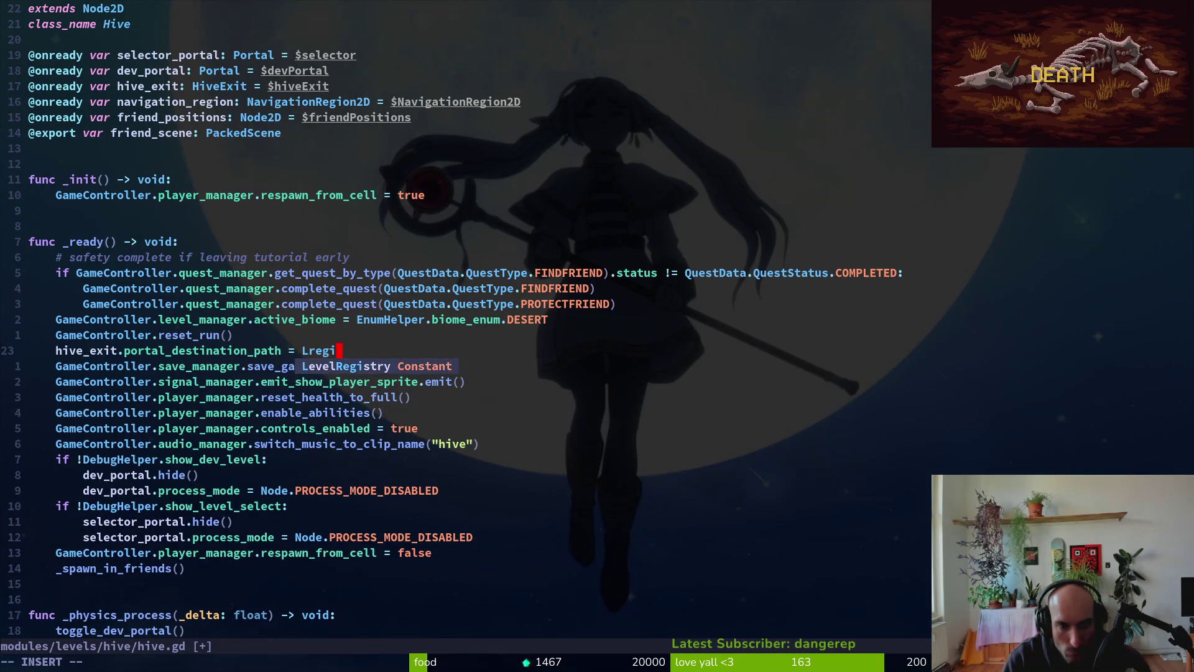
{"action": "key", "text": "Tab"}
{"action": "type", "text": ".cro"}
{"action": "key", "text": "Tab"}
{"action": "key", "text": "Escape"}
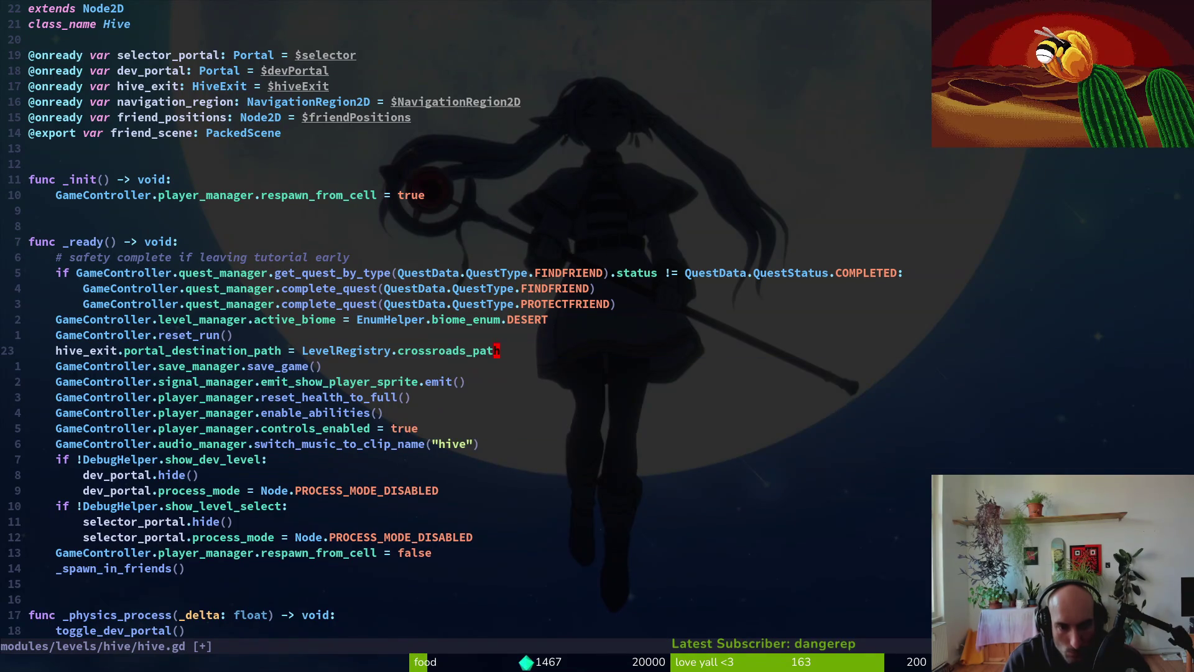
{"action": "key", "text": "ctrl+s"}
- Jump briefly to hive_exit.gd and back, then bring up the file finder
{"action": "key", "text": "ctrl+o"}
{"action": "key", "text": "ctrl+i"}
{"action": "key", "text": "space"}
{"action": "key", "text": "f"}
{"action": "key", "text": "f"}
{"action": "key", "text": "Escape"}
{"action": "key", "text": "space"}
- Open hive_exit.gd and review the if/else branch in _player_left_hive
{"action": "key", "text": "f"}
{"action": "key", "text": "f"}
{"action": "type", "text": "hiveex"}
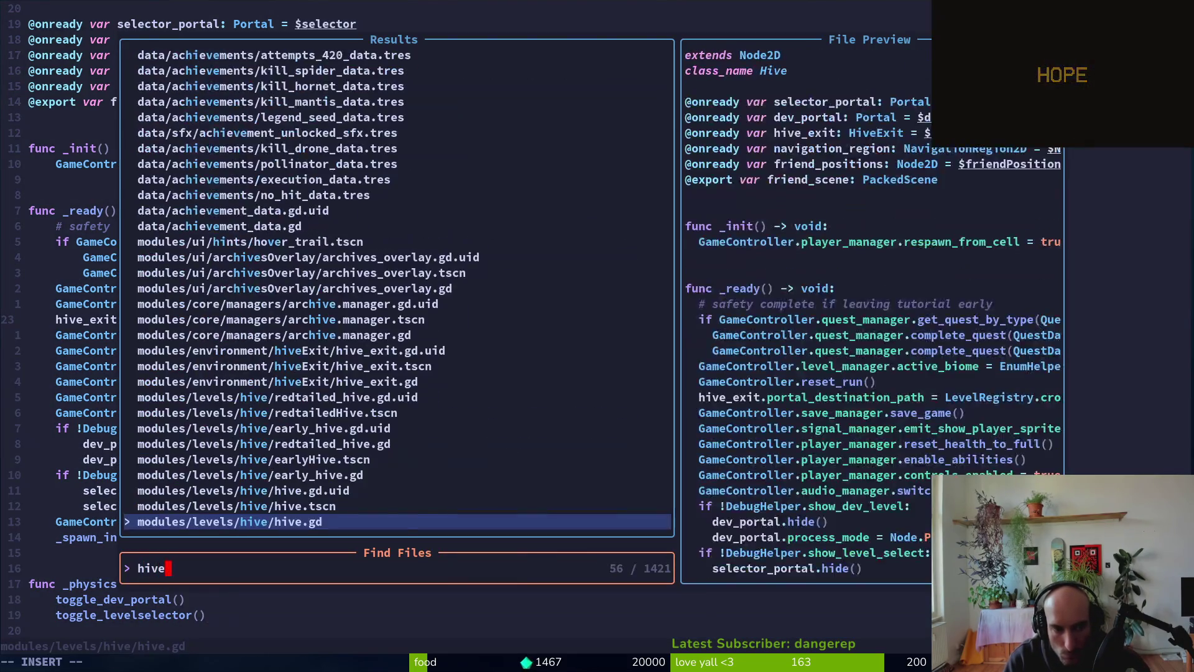
{"action": "key", "text": "Return"}
{"action": "key", "text": "ctrl+o"}
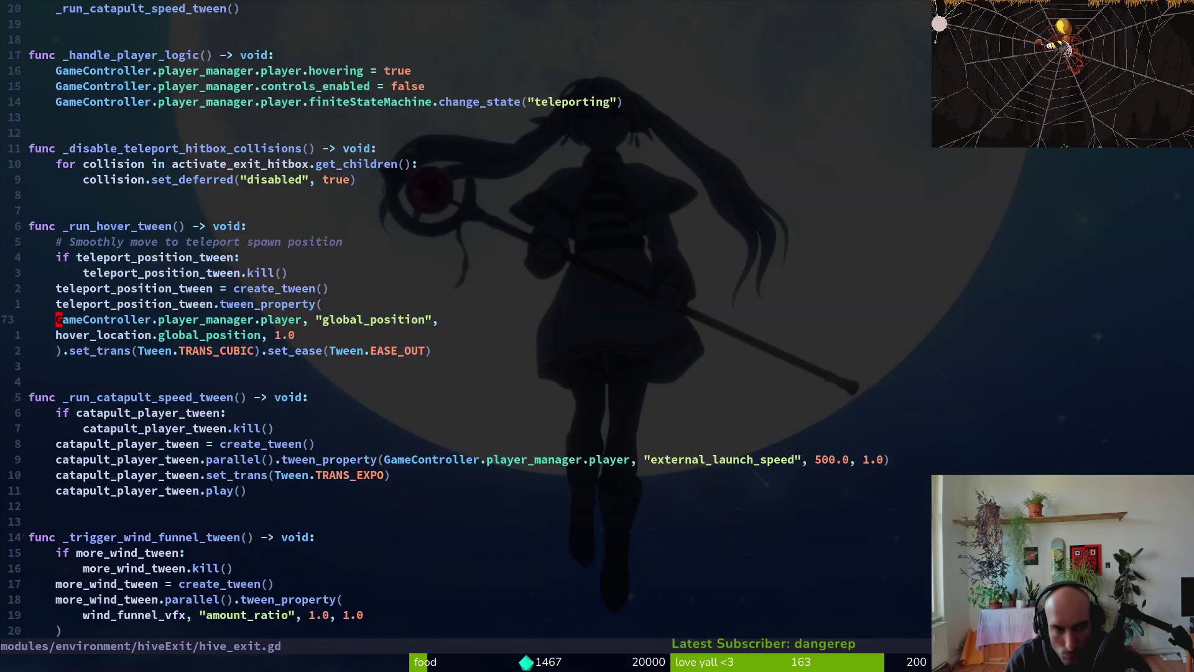
{"action": "key", "text": "j"}
{"action": "key", "text": "j"}
{"action": "key", "text": "j"}
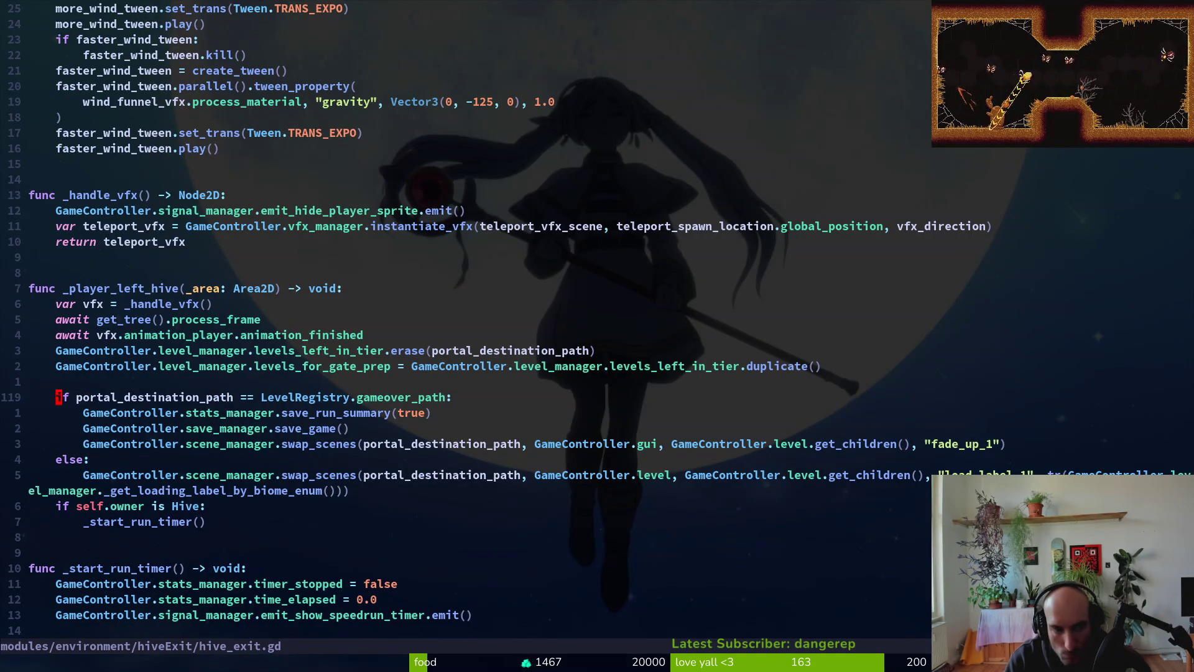
{"action": "key", "text": "shift+v"}
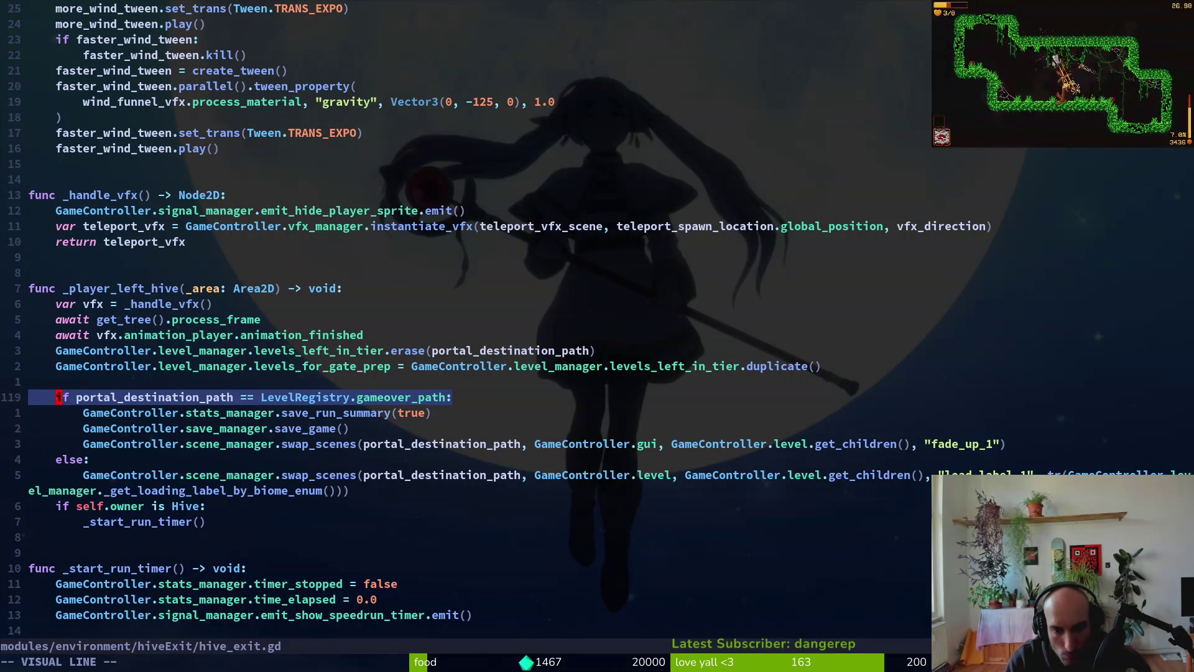
{"action": "key", "text": "Escape"}
{"action": "key", "text": "j"}
{"action": "key", "text": "j"}
{"action": "key", "text": "j"}
{"action": "key", "text": "j"}
{"action": "key", "text": "j"}
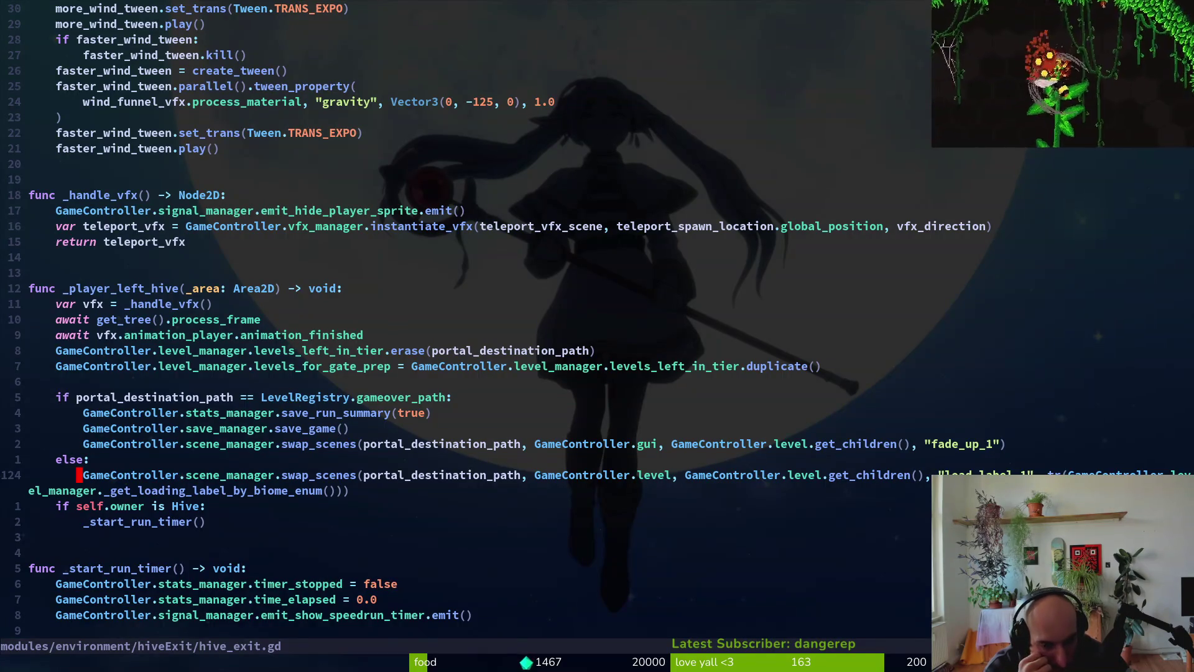
- Copy the whole hive_exit.gd file and start a new project file search
{"action": "key", "text": "alt+Tab"}
{"action": "key", "text": "alt+Tab"}
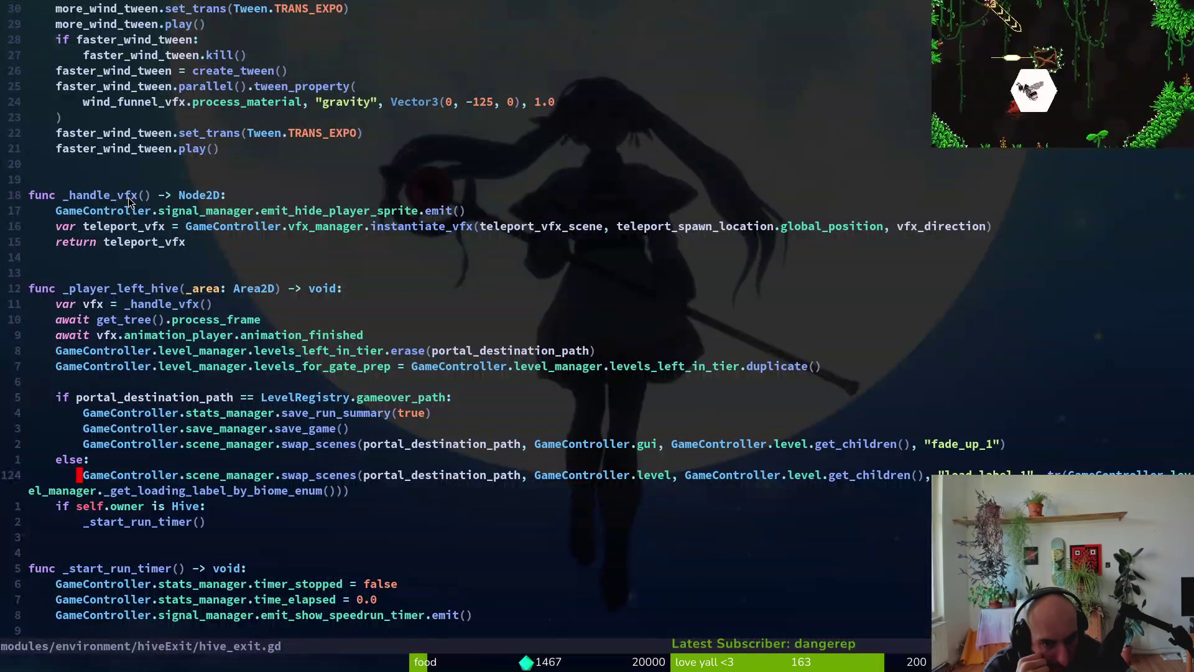
{"action": "key", "text": "g"}
{"action": "key", "text": "g"}
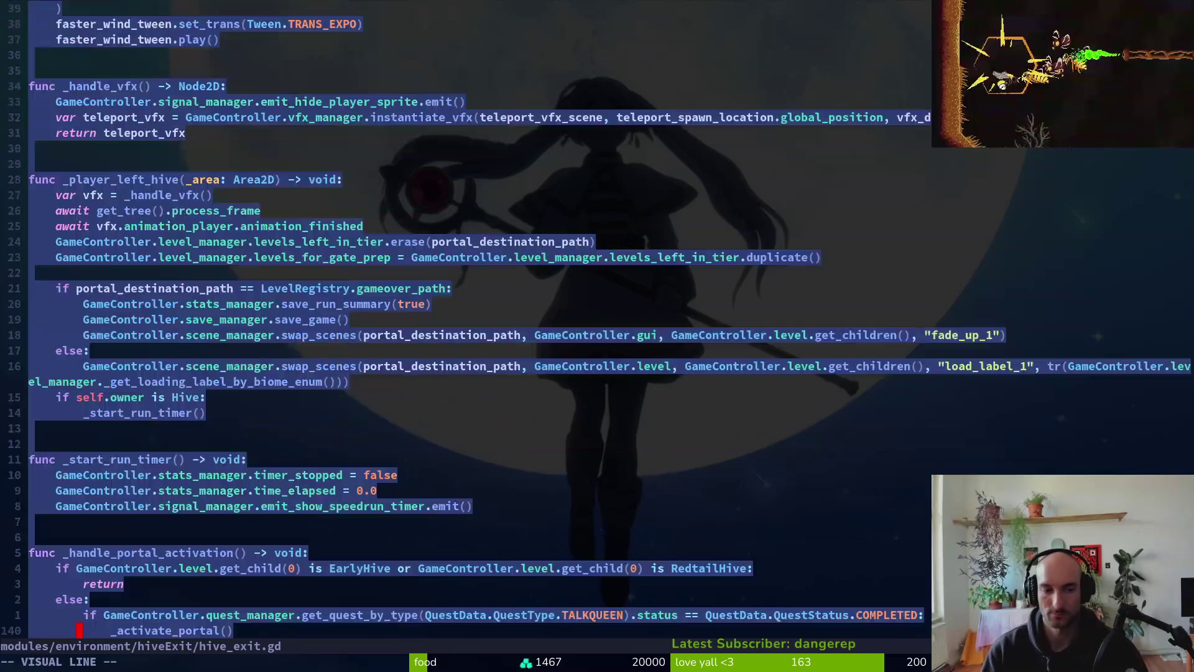
{"action": "key", "text": "alt+Tab"}
{"action": "key", "text": "alt+Tab"}
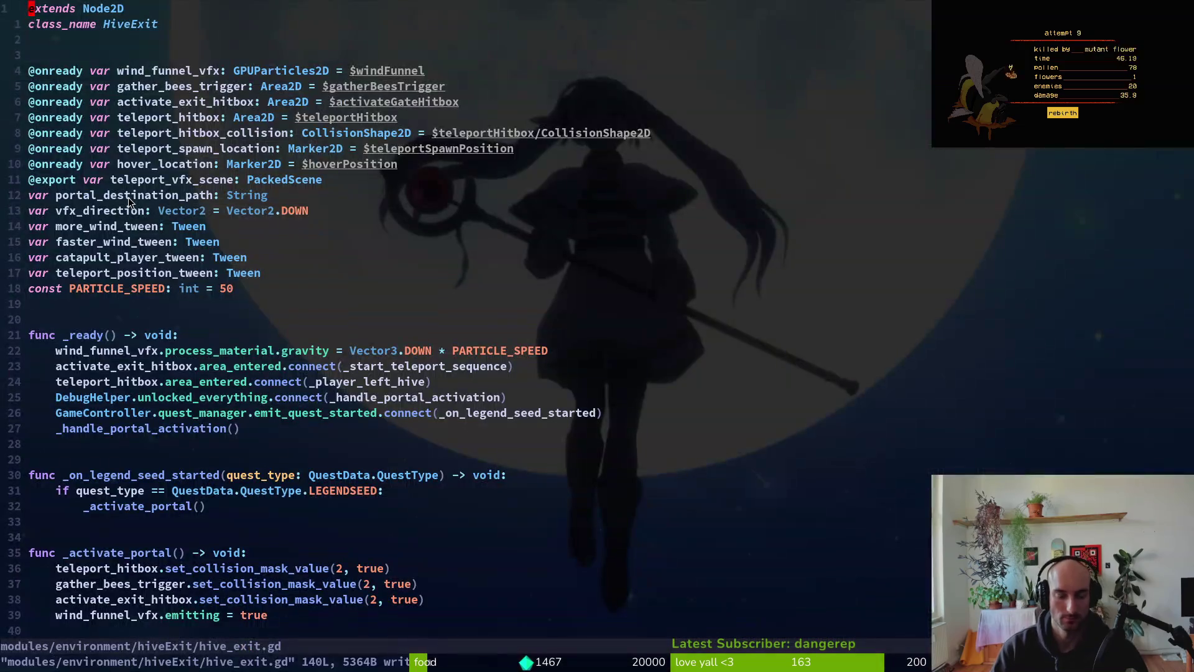
{"action": "key", "text": "space"}
- Open crossroads.gd through the file finder, glance at Godot, and jump to its top
{"action": "key", "text": "f"}
{"action": "key", "text": "f"}
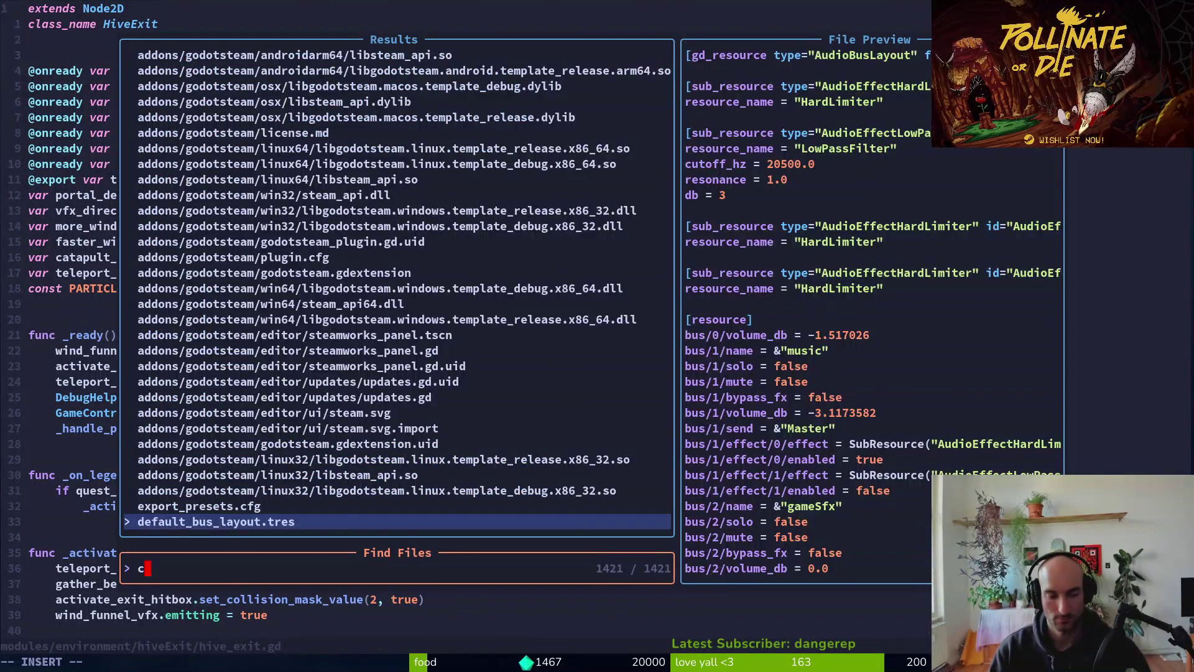
{"action": "type", "text": "ros"}
{"action": "key", "text": "Return"}
{"action": "scroll", "coordinate": [134, 224], "scroll_direction": "down", "scroll_amount": 5}
{"action": "key", "text": "alt+Tab"}
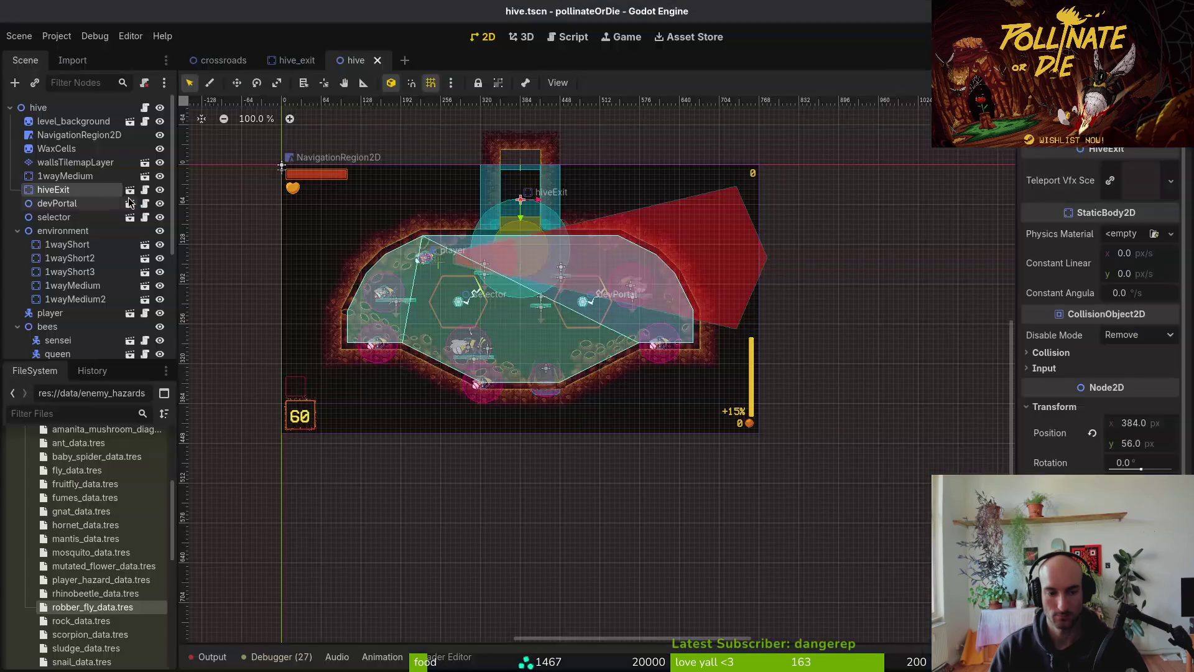
{"action": "key", "text": "alt+Tab"}
{"action": "key", "text": "g"}
{"action": "key", "text": "g"}
- Check Godot and the chat page, then open level_manager.gd by searching 'leman'
{"action": "key", "text": "alt+Tab"}
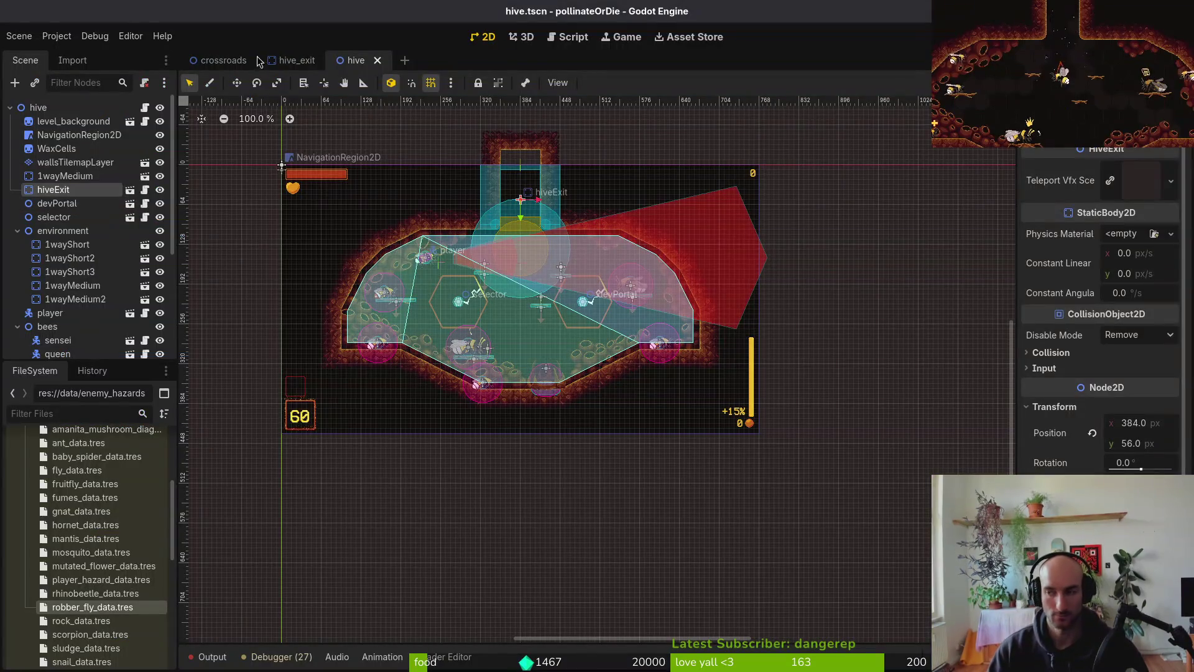
{"action": "key", "text": "alt+Tab"}
{"action": "key", "text": "alt+Tab"}
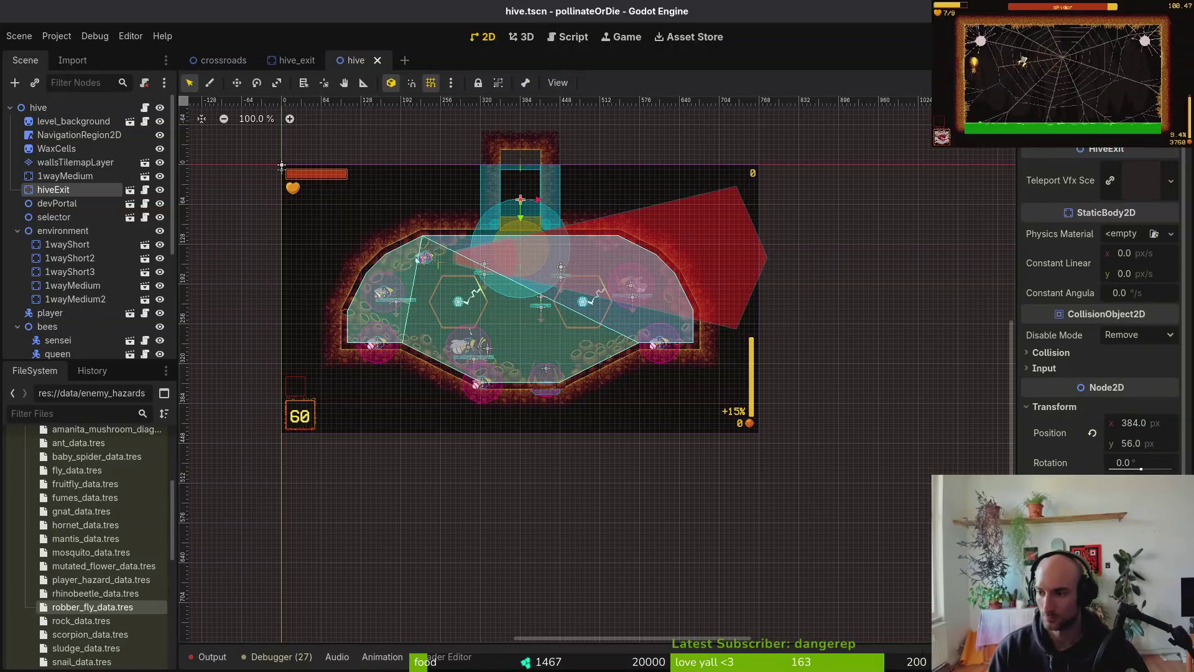
{"action": "key", "text": "alt+Tab"}
{"action": "key", "text": "ctrl+p"}
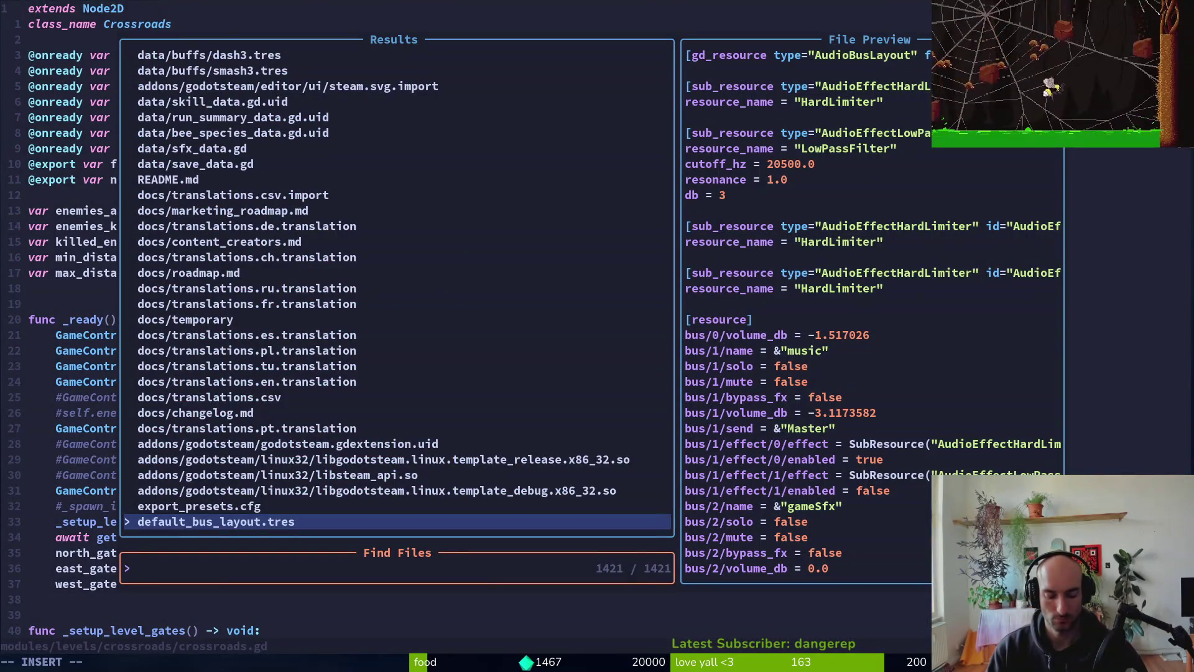
{"action": "type", "text": "leman"}
{"action": "key", "text": "Return"}
- Inspect the selector portal node's destination in Godot, then reopen Neovim's file finder
{"action": "key", "text": "alt+Tab"}
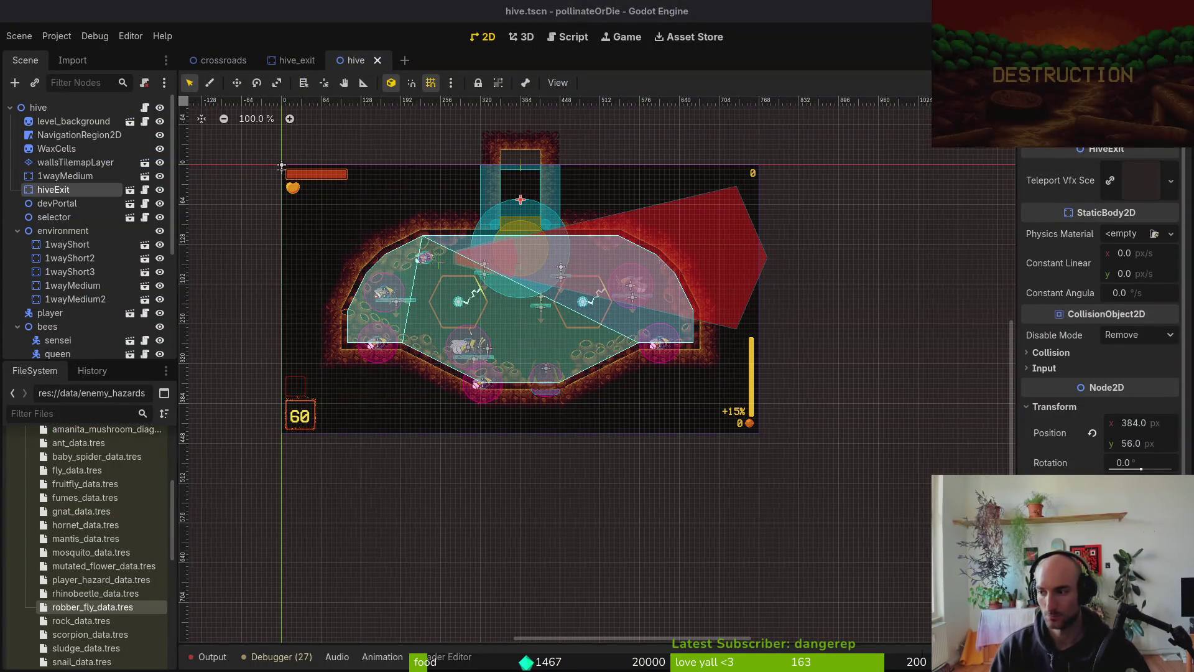
{"action": "key", "text": "Down"}
{"action": "key", "text": "Down"}
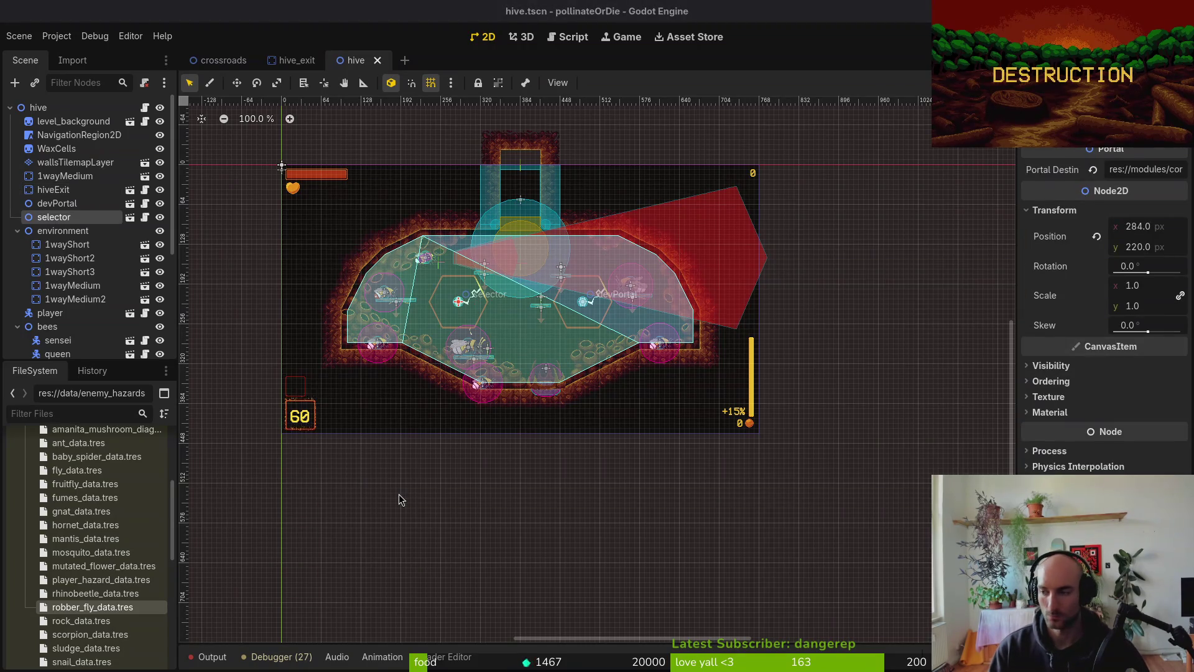
{"action": "key", "text": "alt+Tab"}
{"action": "key", "text": "space"}
- Open gate.gd by searching 'gate' and copy all 207 of its lines
{"action": "key", "text": "f"}
{"action": "key", "text": "f"}
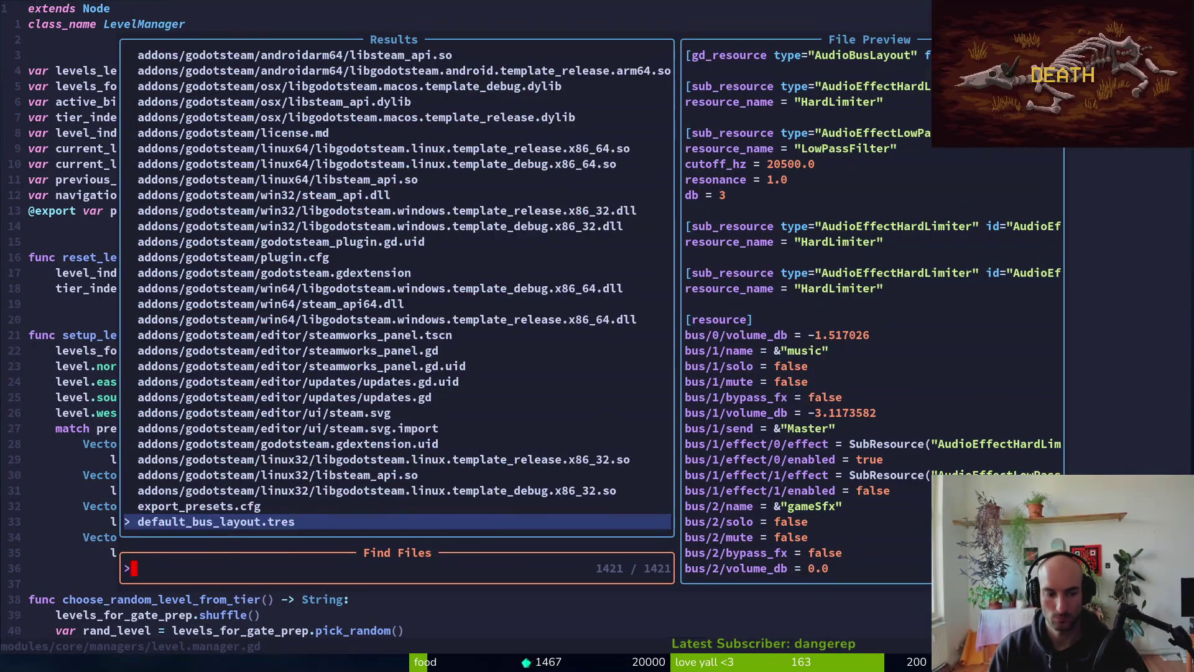
{"action": "type", "text": "gate"}
{"action": "key", "text": "Return"}
{"action": "key", "text": "space"}
{"action": "key", "text": "f"}
{"action": "key", "text": "f"}
{"action": "type", "text": "gate"}
{"action": "key", "text": "Return"}
{"action": "key", "text": "g"}
{"action": "key", "text": "g"}
{"action": "key", "text": "y"}
{"action": "key", "text": "G"}
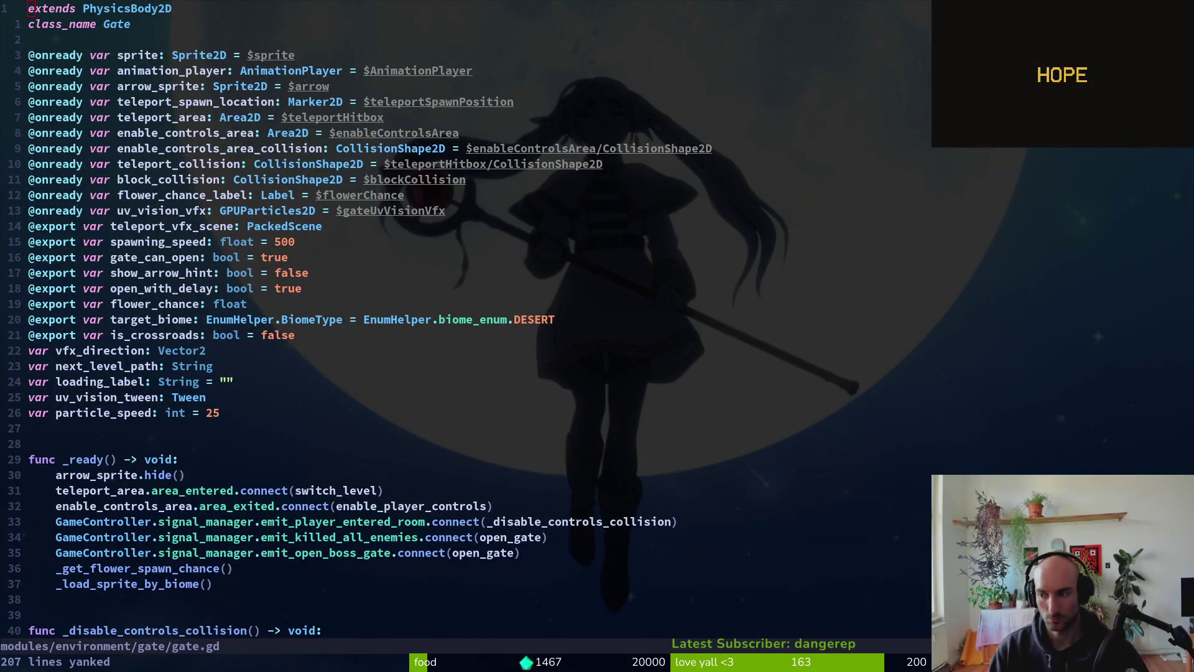
- Open hive_exit.gd by searching 'hiveex' and copy all 140 of its lines
{"action": "key", "text": "space"}
{"action": "key", "text": "f"}
{"action": "key", "text": "f"}
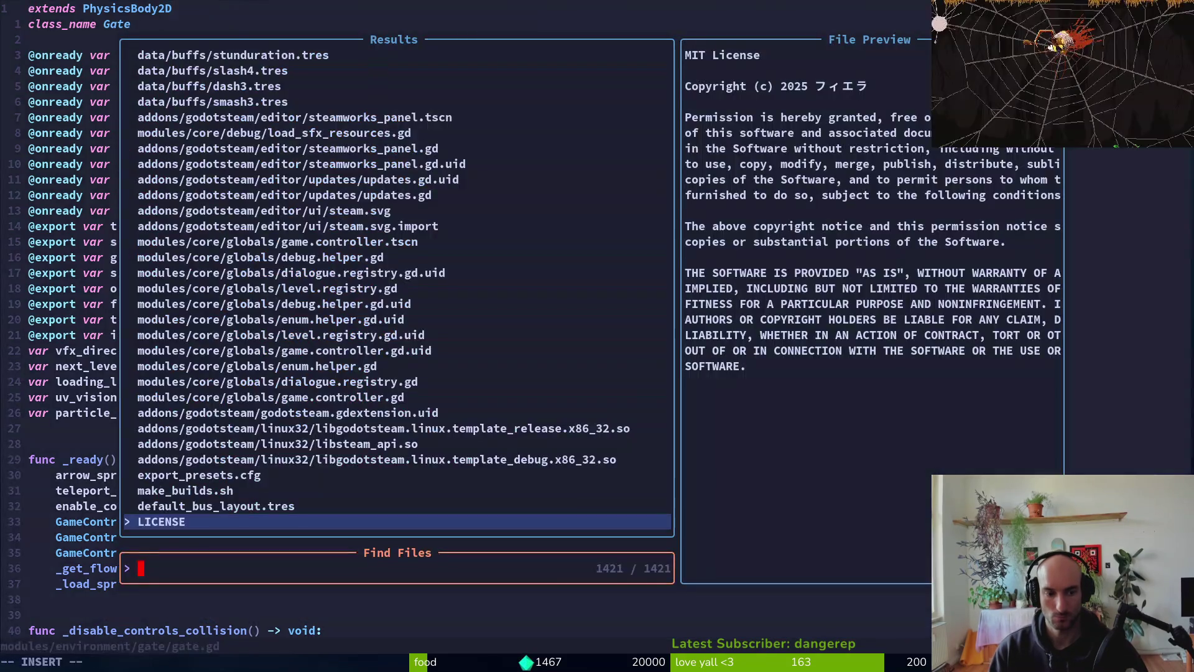
{"action": "type", "text": "hiveex"}
{"action": "key", "text": "Return"}
{"action": "key", "text": "g"}
{"action": "key", "text": "g"}
{"action": "key", "text": "y"}
{"action": "key", "text": "G"}
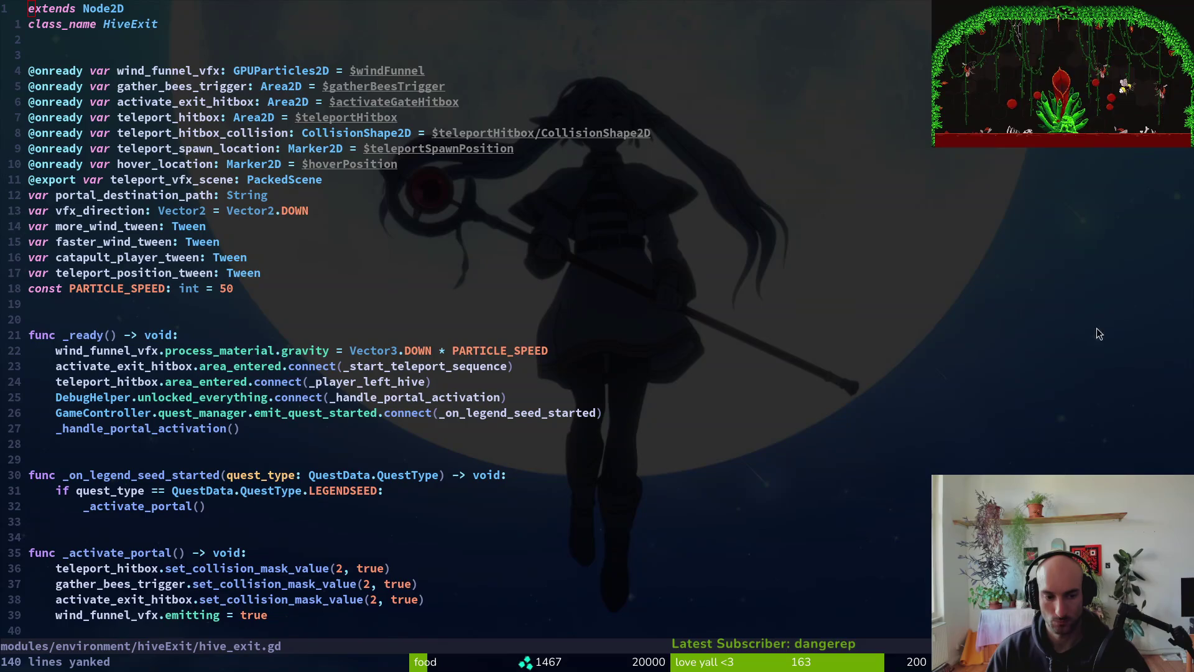
- Jump to line 27 of hive_exit.gd, move to _start_teleport_sequence, and save the file
{"action": "type", "text": "27G"}
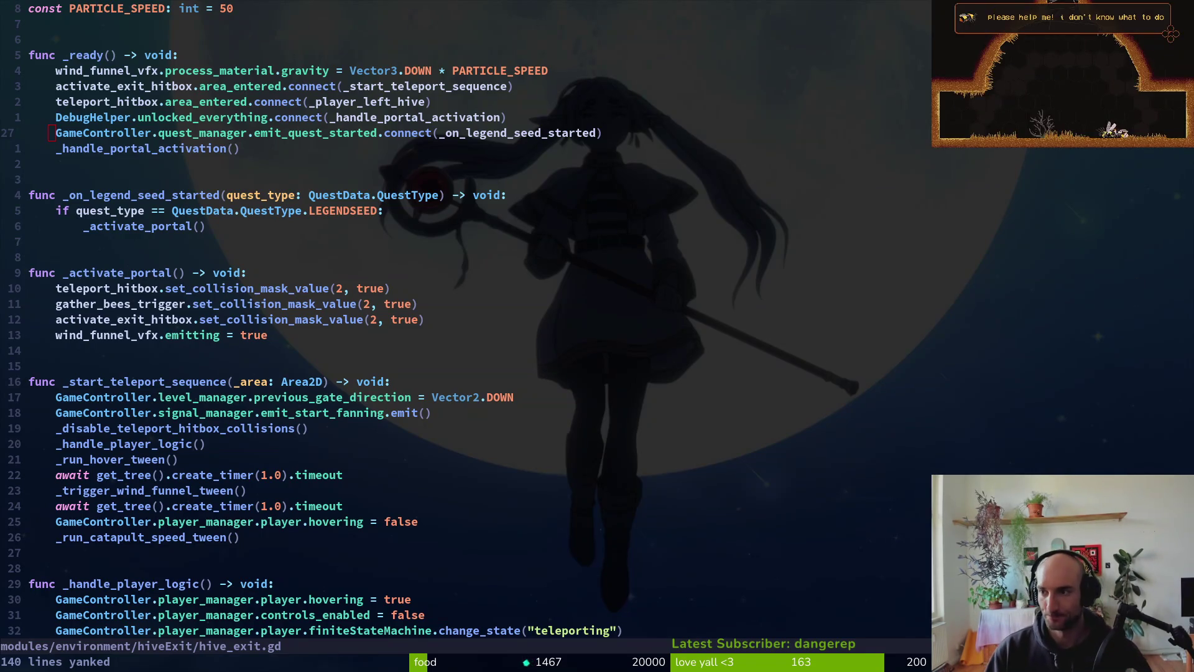
{"action": "left_click", "coordinate": [366, 381]}
{"action": "type", "text": ":write"}
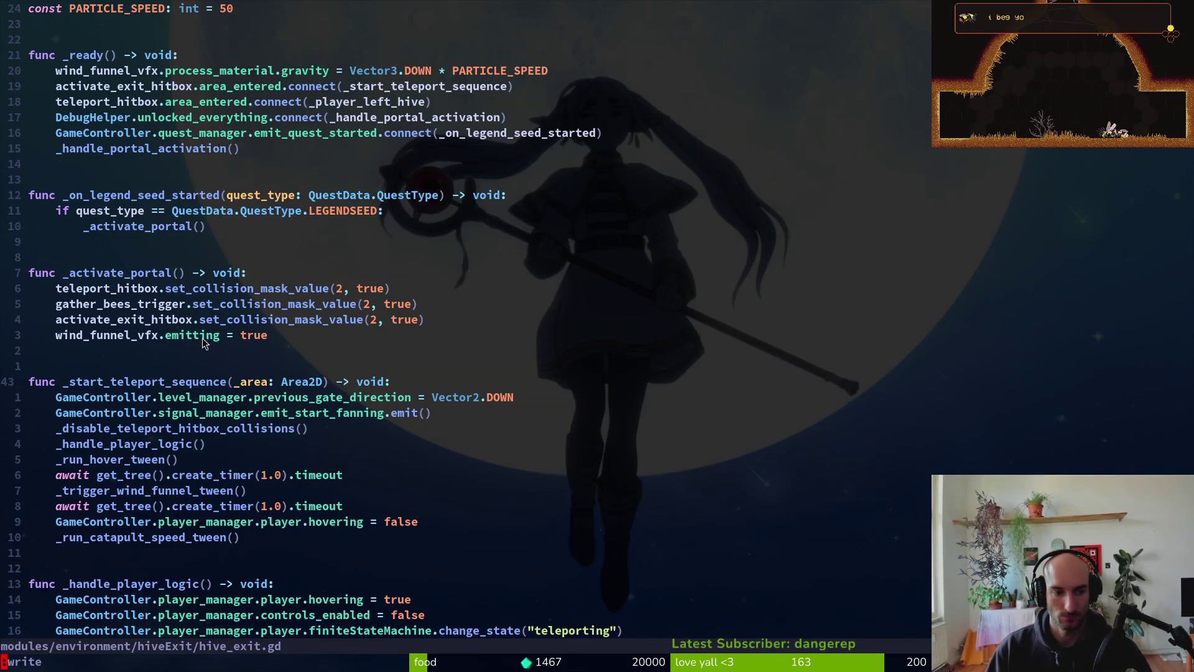
{"action": "key", "text": "Return"}
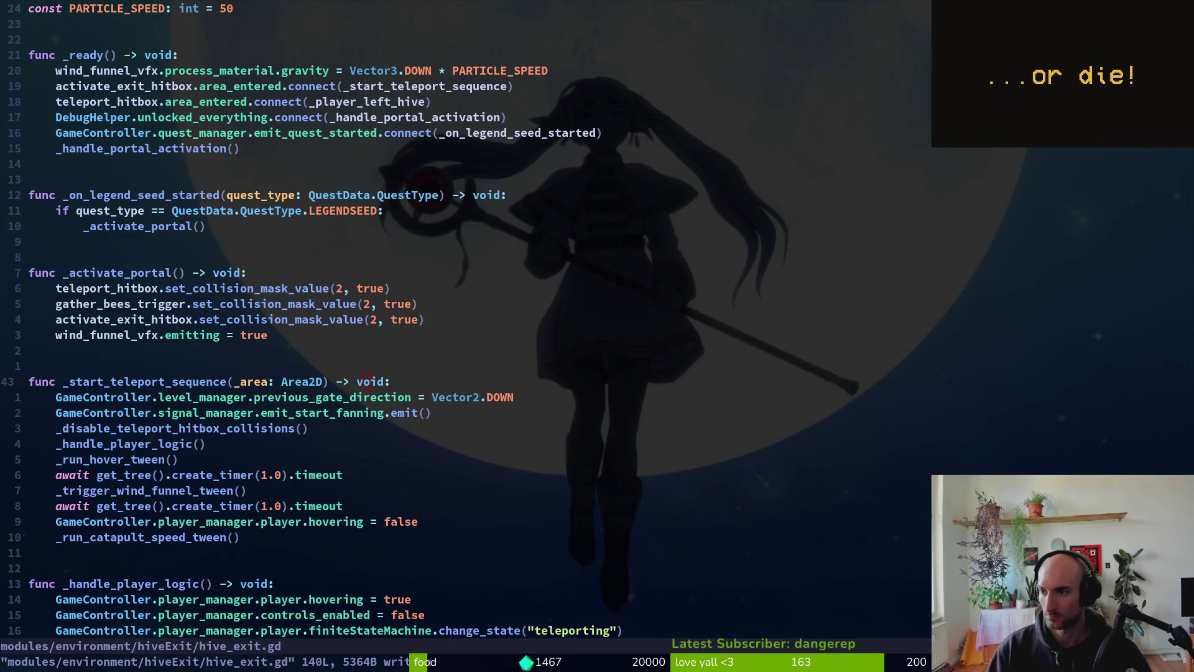
{"action": "key", "text": "j"}
{"action": "key", "text": "j"}
{"action": "key", "text": "j"}
{"action": "type", "text": ":write"}
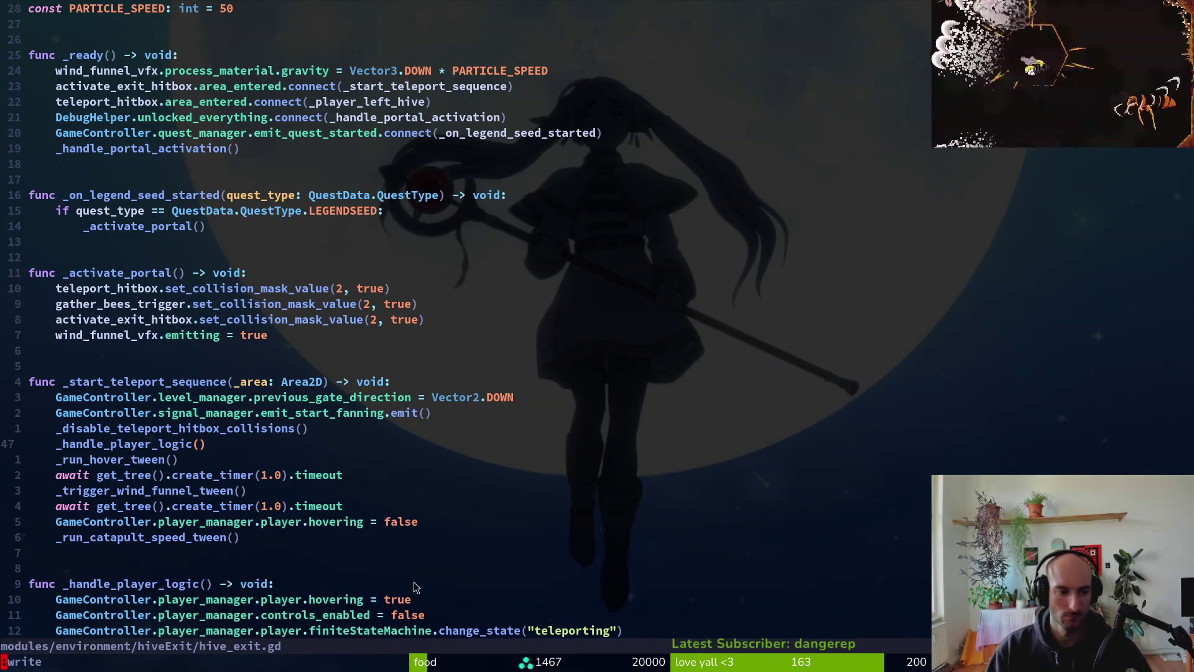
{"action": "key", "text": "Return"}
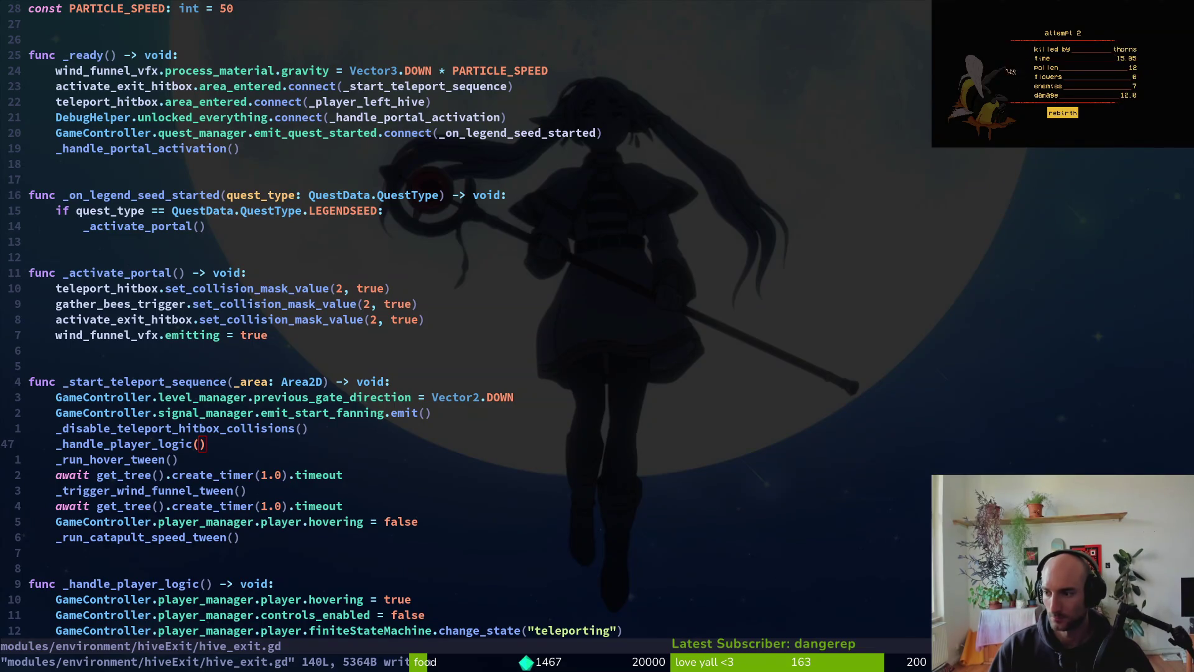
- Run the project in Godot, hitting the biome_enum error at hive.gd:21, then return to Neovim
{"action": "key", "text": "alt+Tab"}
{"action": "key", "text": "F5"}
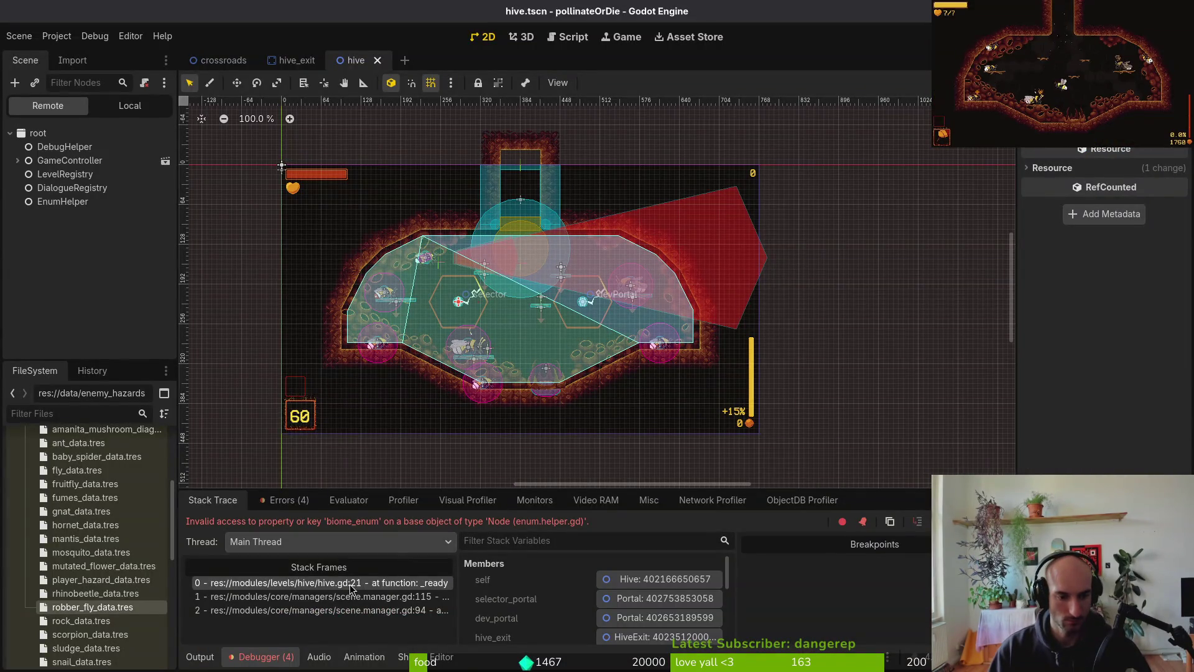
{"action": "key", "text": "alt+Tab"}
- Open hive.gd and change biome_enum to BiomeType on the DESERT reference
{"action": "type", "text": "hive"}
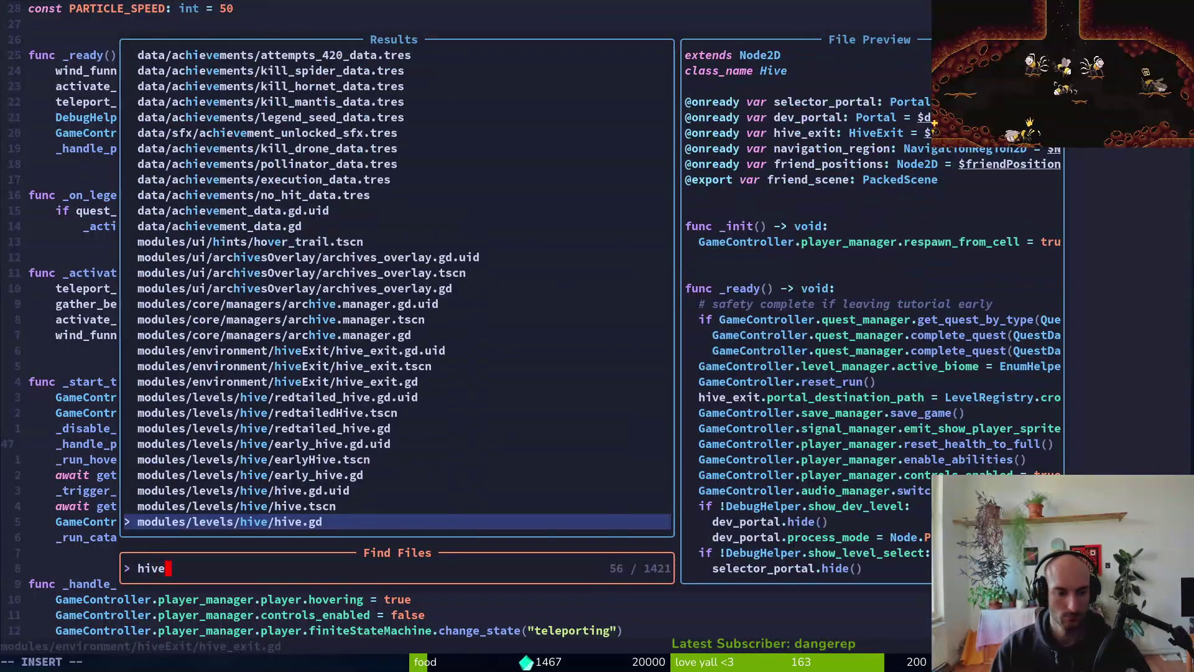
{"action": "key", "text": "Return"}
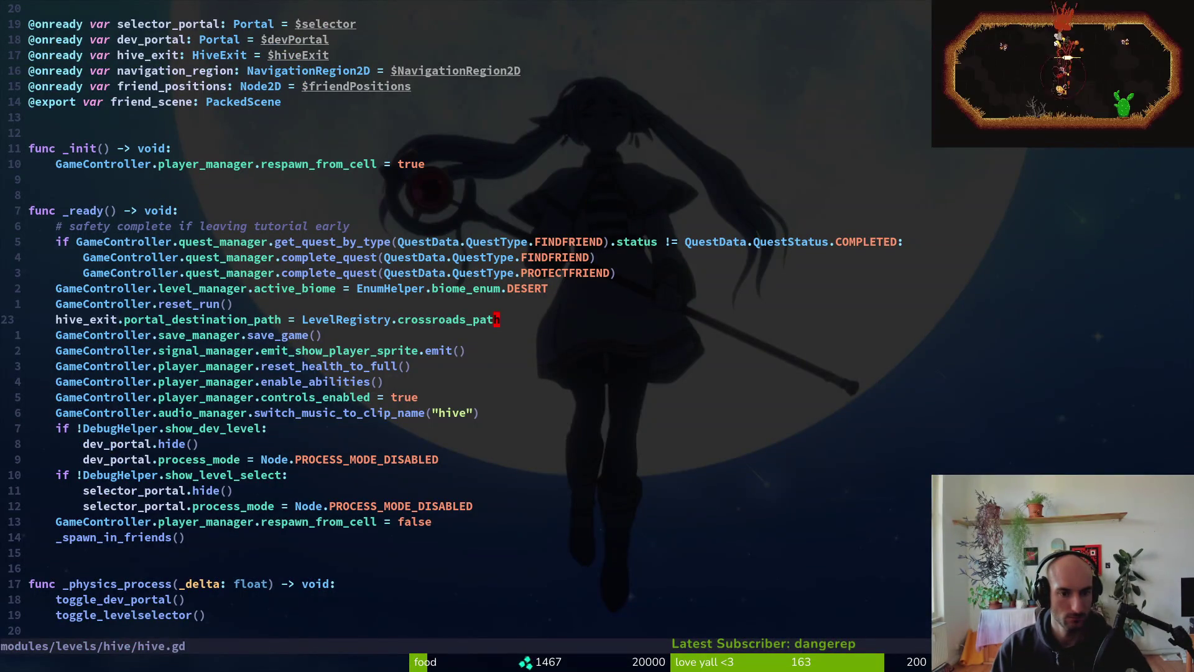
{"action": "key", "text": "c"}
{"action": "key", "text": "i"}
{"action": "key", "text": "w"}
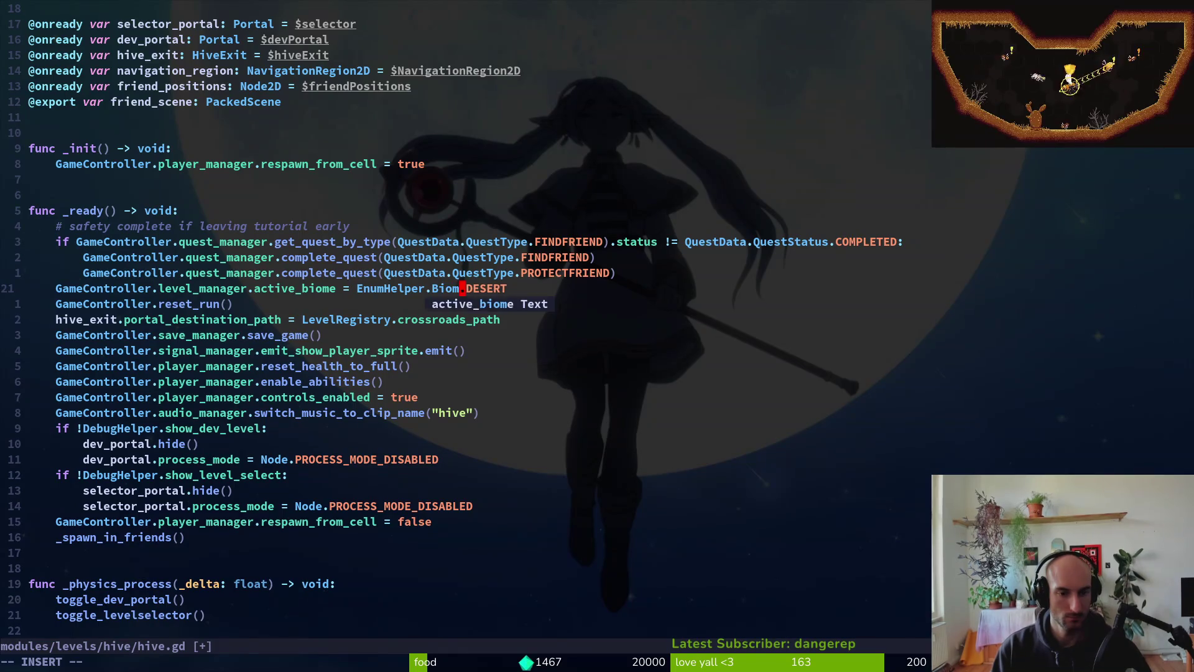
{"action": "type", "text": "eT"}
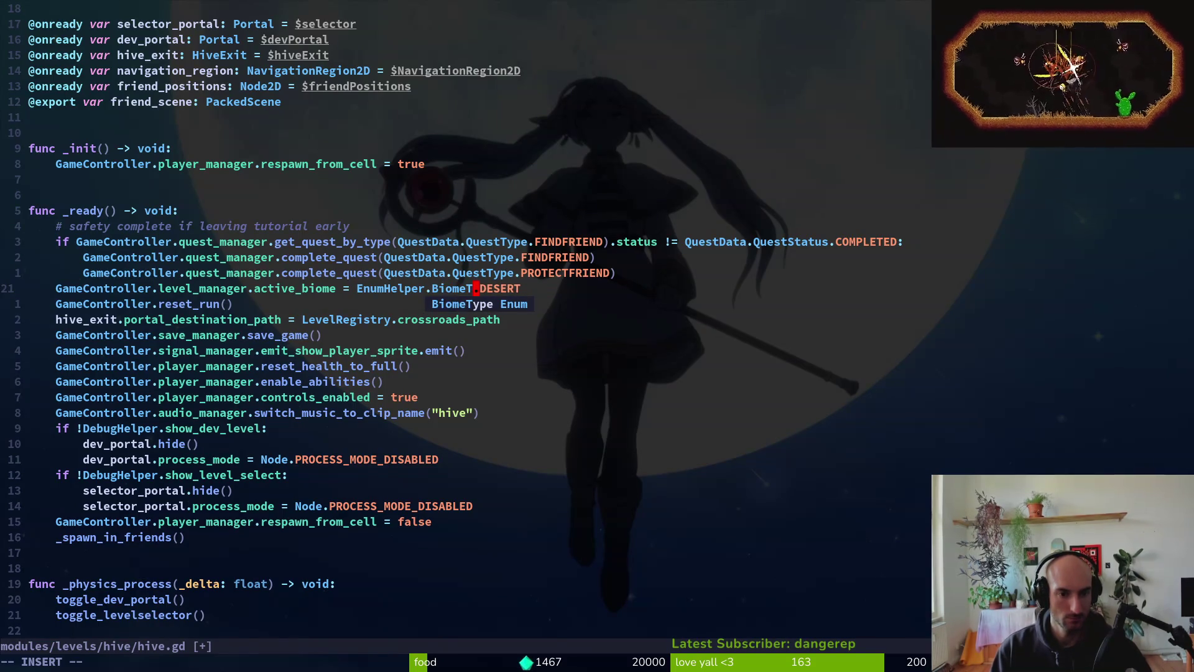
{"action": "key", "text": "Return"}
{"action": "key", "text": "Return"}
{"action": "key", "text": "u"}
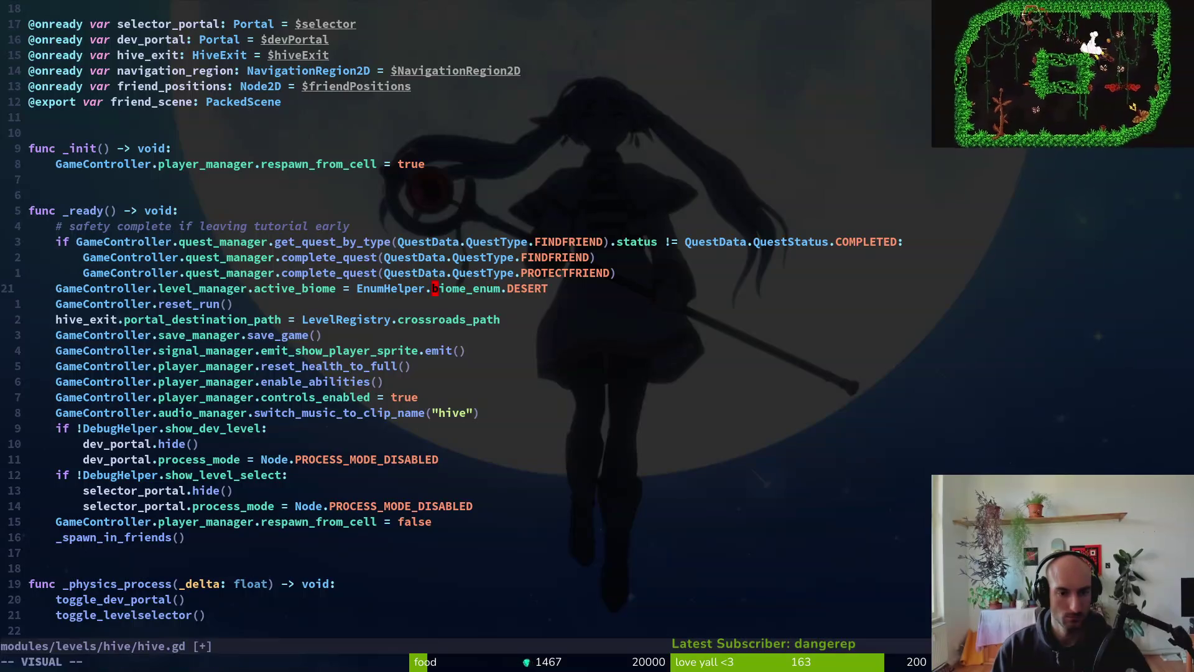
{"action": "key", "text": "ctrl+r"}
{"action": "key", "text": "ctrl+r"}
- In game.controller.gd, rename biome_enum to BiomeType on the HIVE, DESERT and FOREST lines
{"action": "key", "text": "space"}
{"action": "key", "text": "f"}
{"action": "key", "text": "w"}
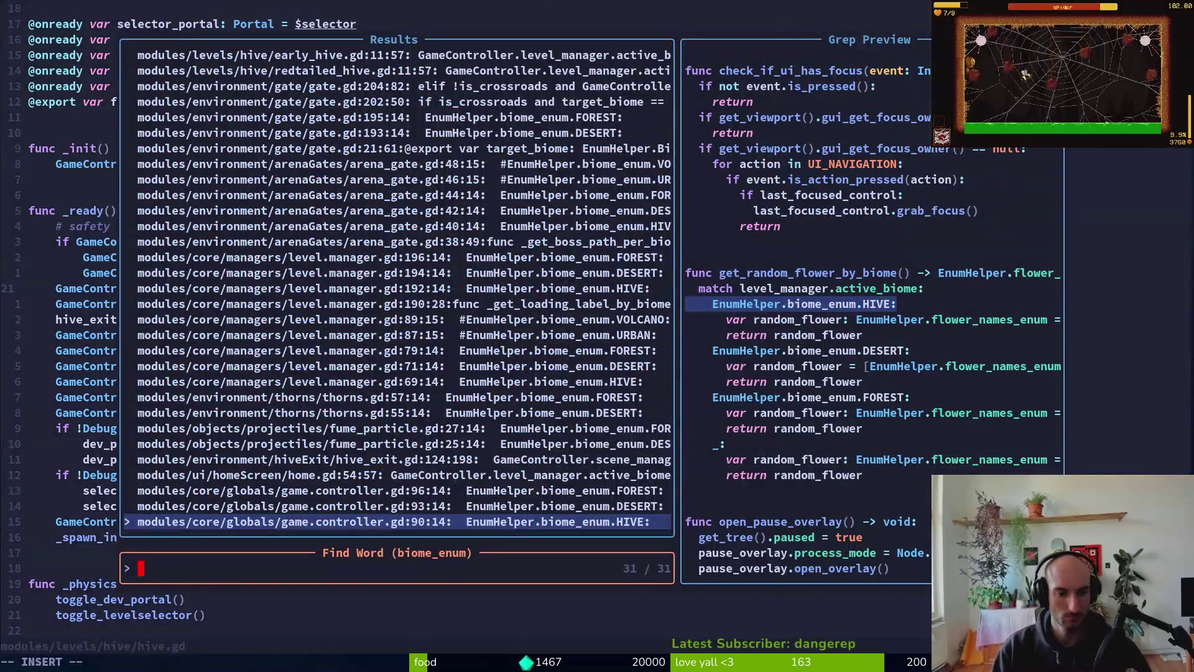
{"action": "key", "text": "Return"}
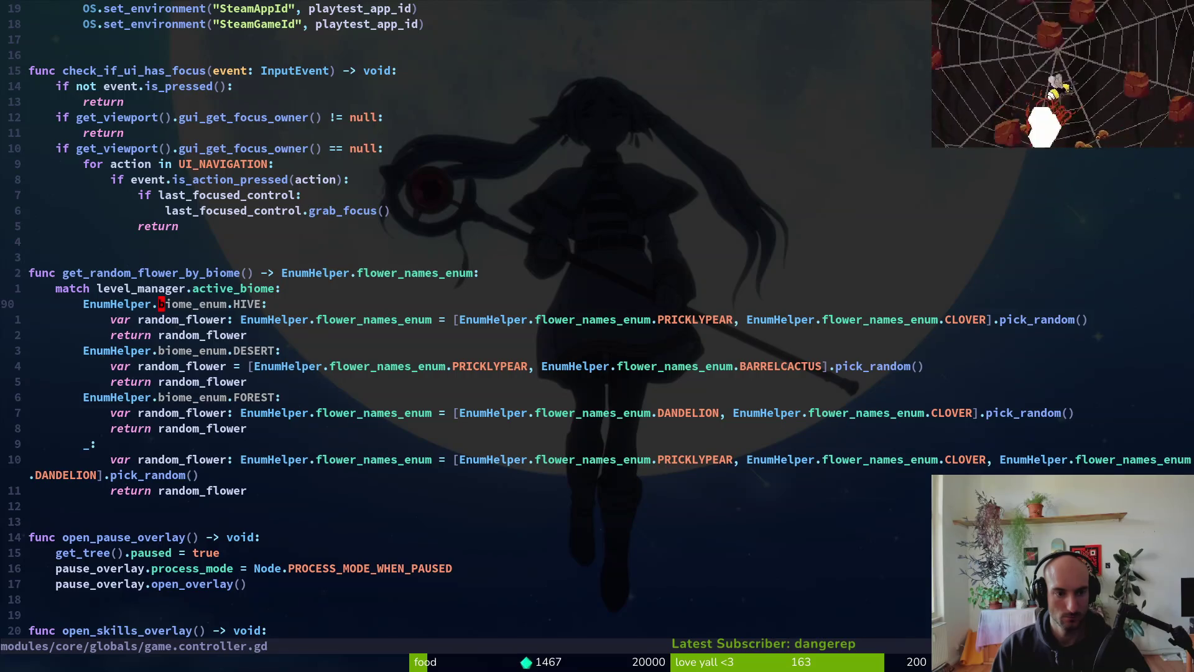
{"action": "key", "text": "Escape"}
{"action": "type", "text": "cw"}
{"action": "type", "text": "BiomeType"}
{"action": "key", "text": "Escape"}
{"action": "key", "text": "j"}
{"action": "key", "text": "j"}
{"action": "key", "text": "j"}
{"action": "key", "text": "."}
{"action": "key", "text": "j"}
{"action": "key", "text": "."}
{"action": "key", "text": "Return"}
- Open level.manager.gd, substitute every biome_enum with BiomeType using :%s, and save
{"action": "key", "text": "super+v"}
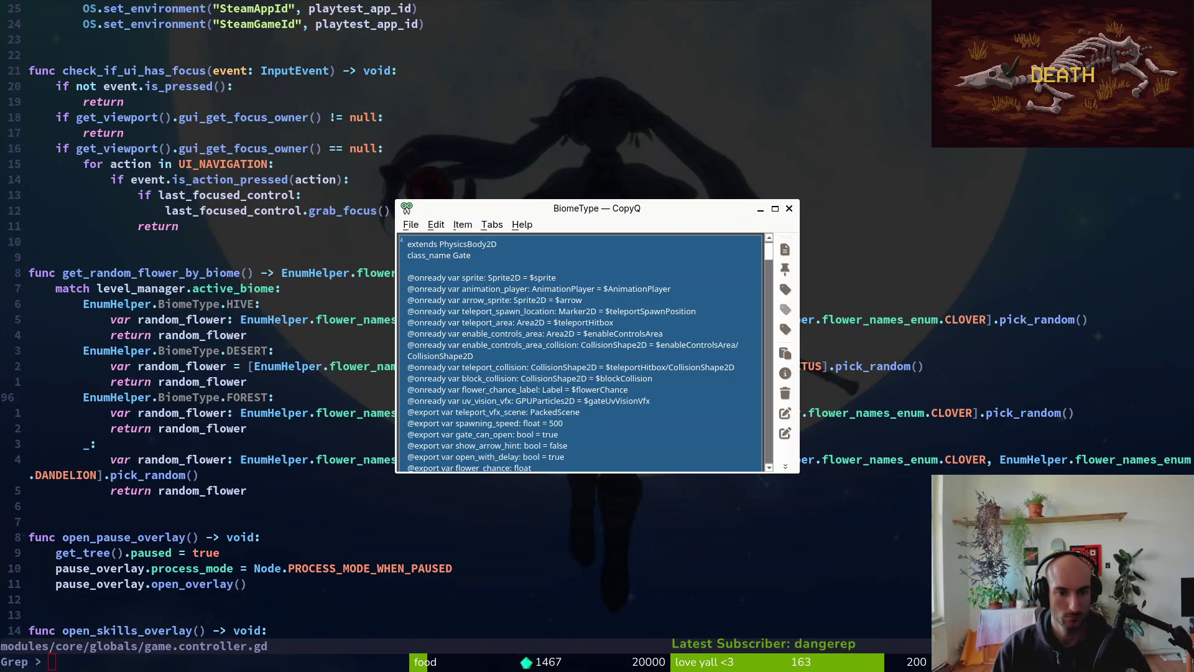
{"action": "key", "text": "Up"}
{"action": "key", "text": "Up"}
{"action": "key", "text": "Up"}
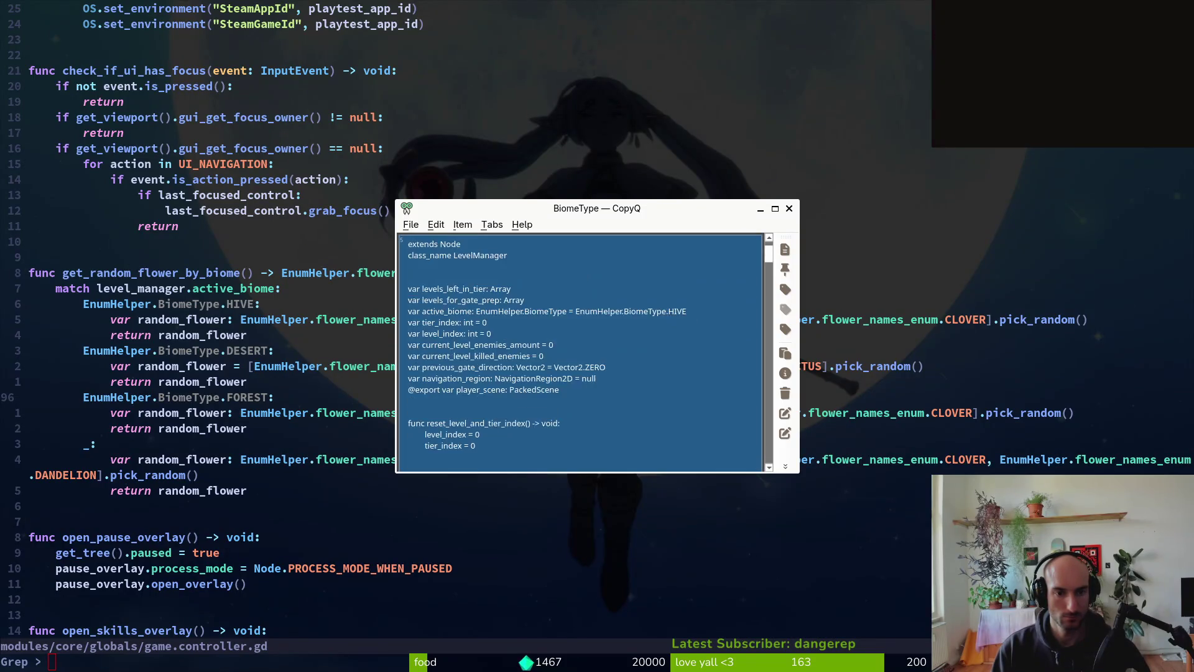
{"action": "key", "text": "Return"}
{"action": "key", "text": "Return"}
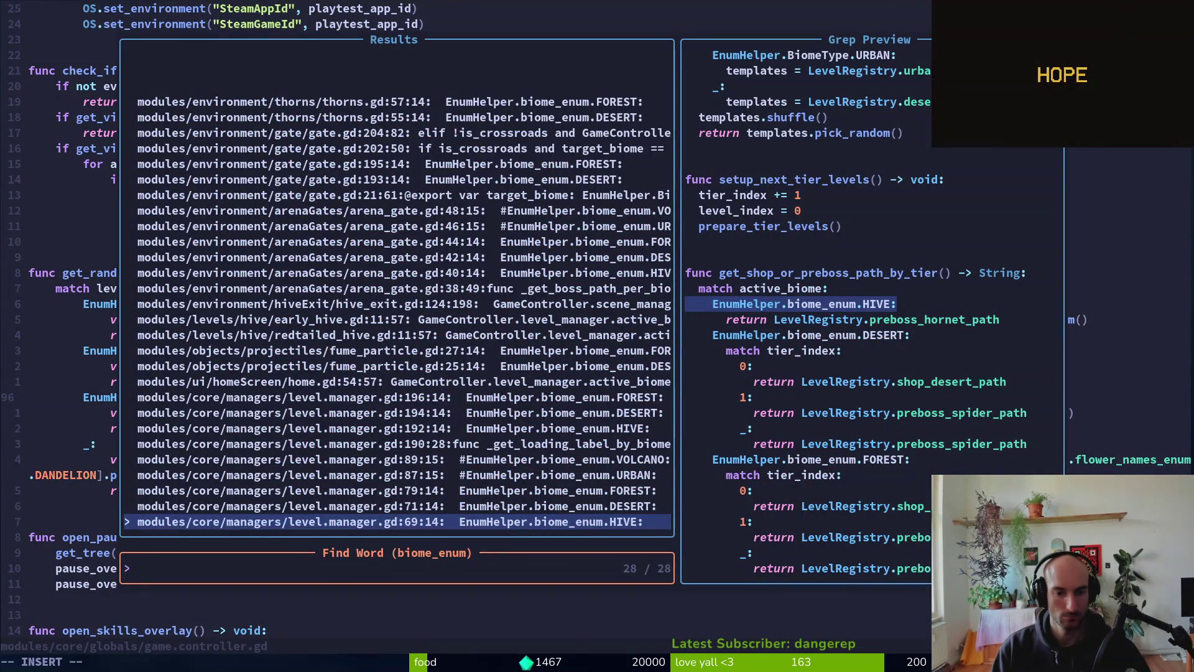
{"action": "type", "text": "k"}
{"action": "key", "text": "BackSpace"}
{"action": "key", "text": "Return"}
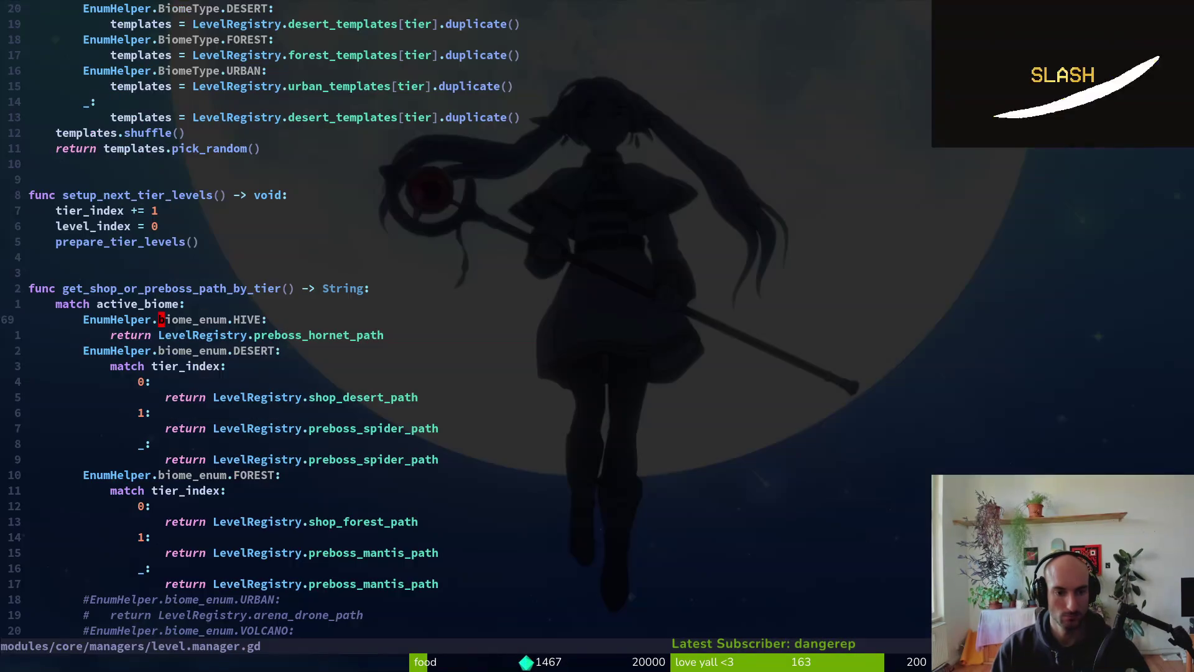
{"action": "key", "text": "Escape"}
{"action": "type", "text": ":"}
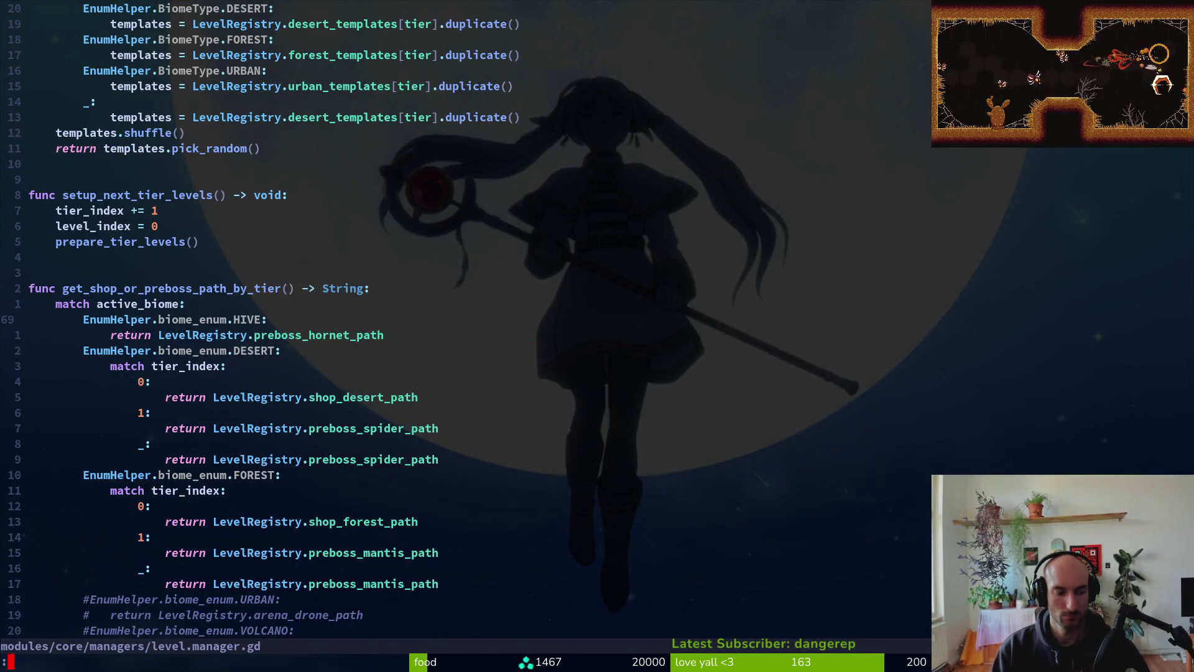
{"action": "type", "text": "%s"}
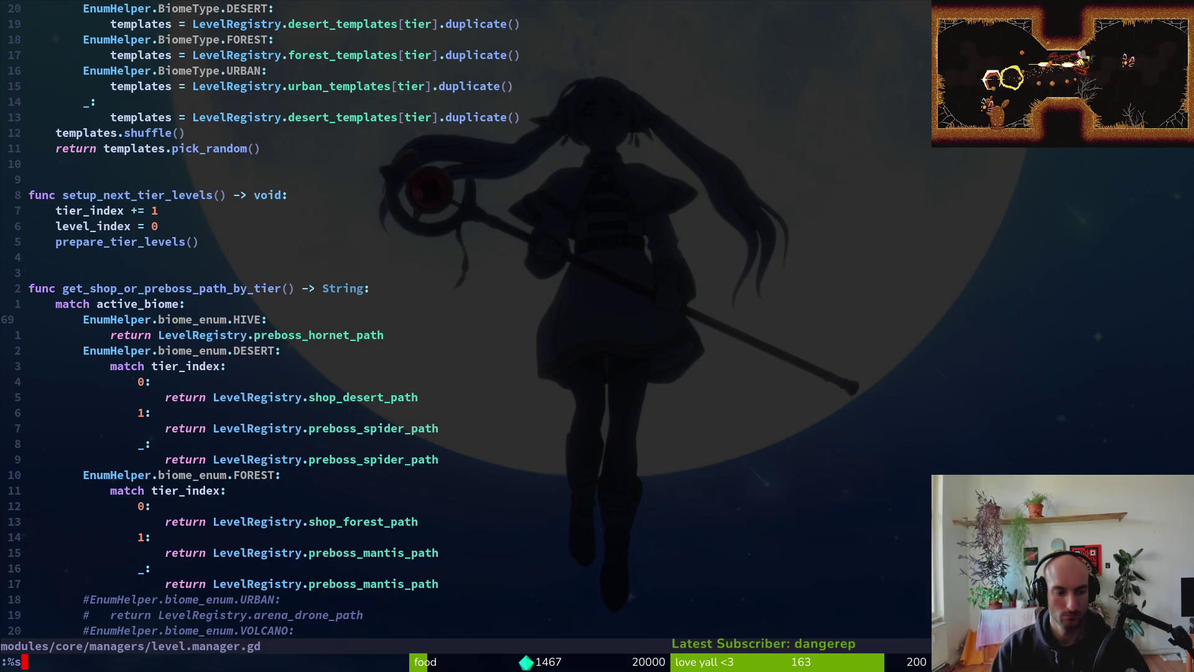
{"action": "type", "text": "/biome_enum/Bio"}
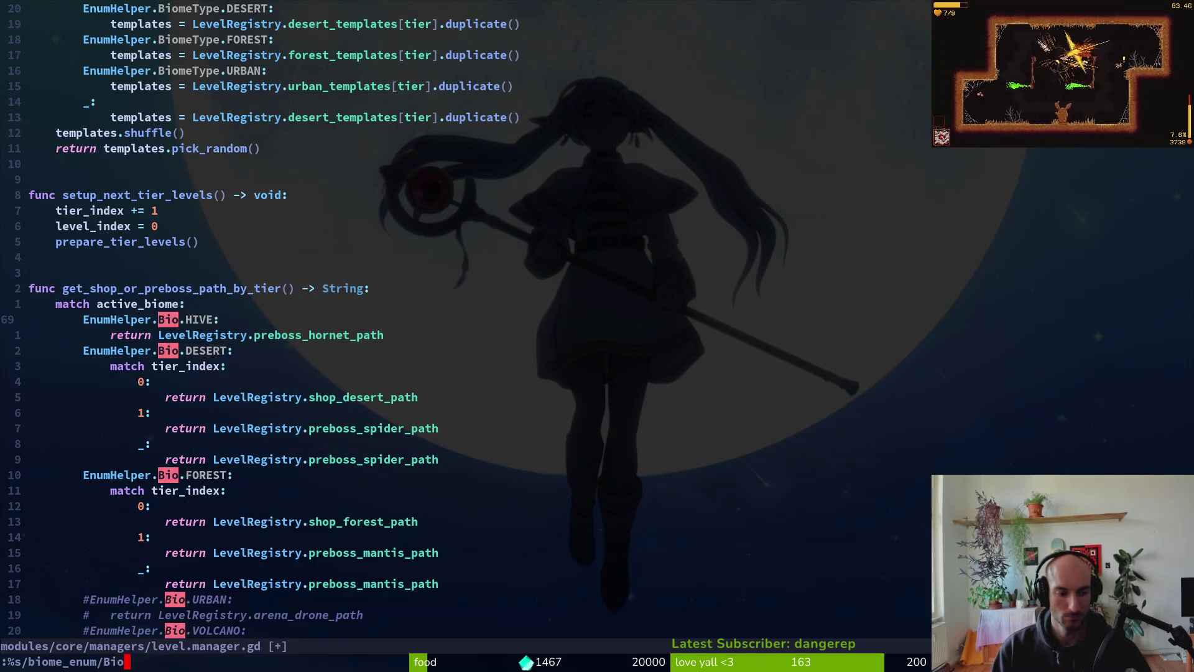
{"action": "type", "text": "meTup"}
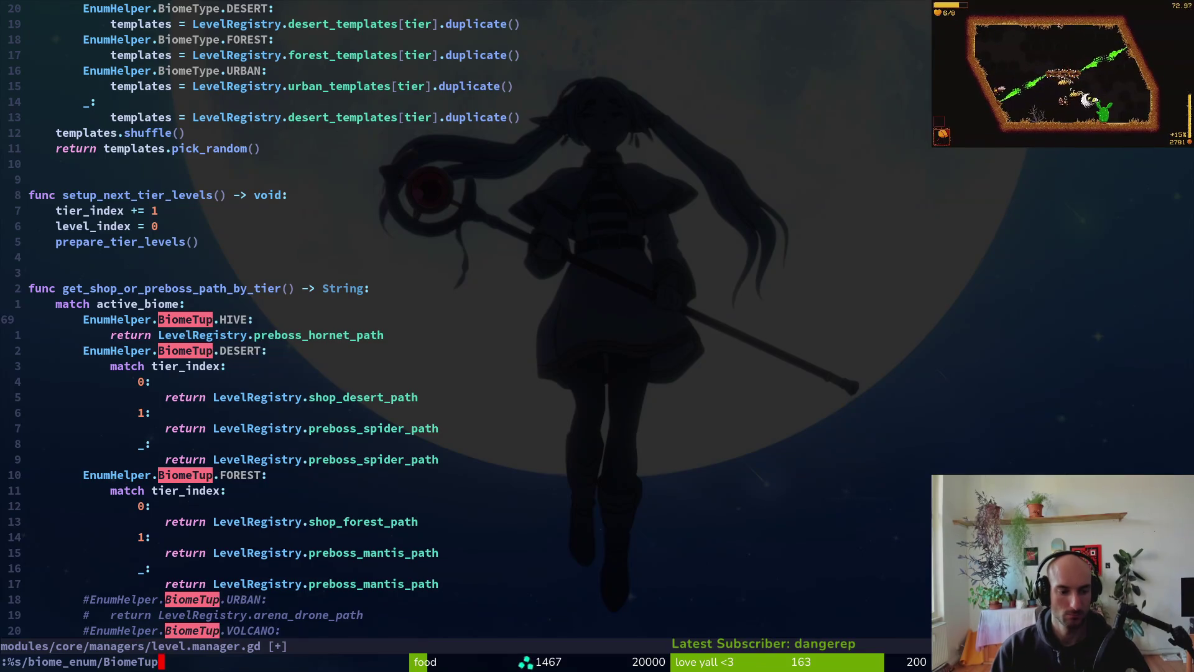
{"action": "key", "text": "BackSpace"}
{"action": "key", "text": "BackSpace"}
{"action": "type", "text": "ype"}
{"action": "key", "text": "Return"}
{"action": "type", "text": ":w"}
{"action": "key", "text": "Return"}
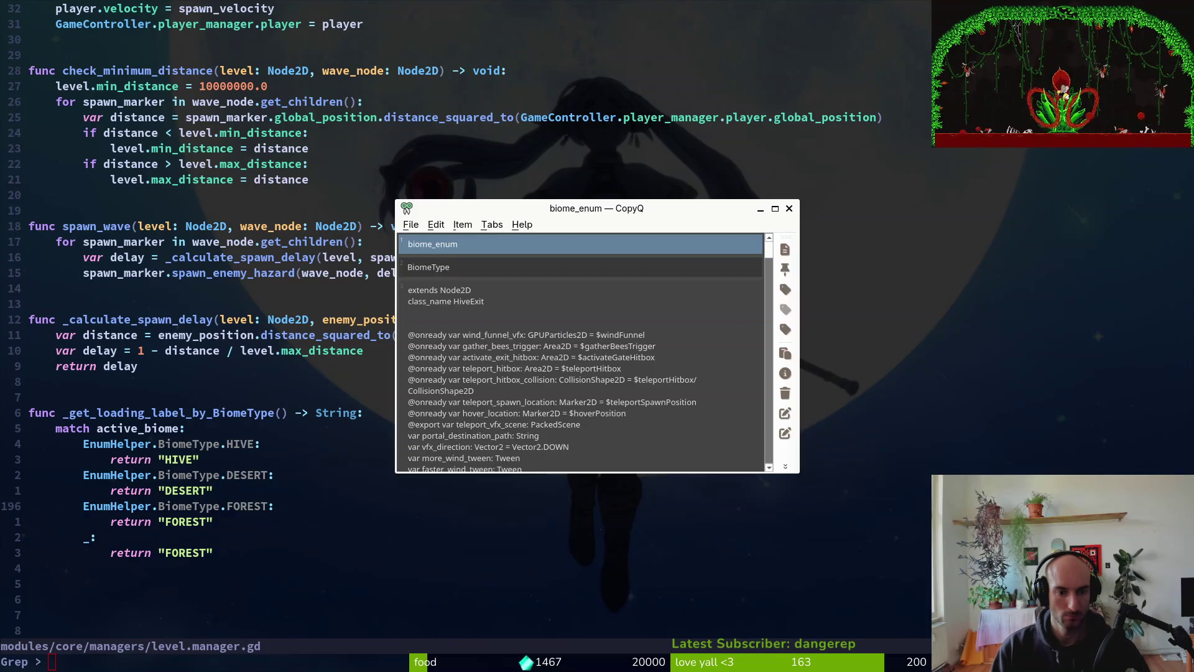
- Open thorns.gd, rename its DESERT and FOREST biome_enum references to BiomeType, and save
{"action": "type", "text": "biome_enum"}
{"action": "key", "text": "Return"}
{"action": "key", "text": "Up"}
{"action": "key", "text": "Up"}
{"action": "key", "text": "Up"}
{"action": "key", "text": "Return"}
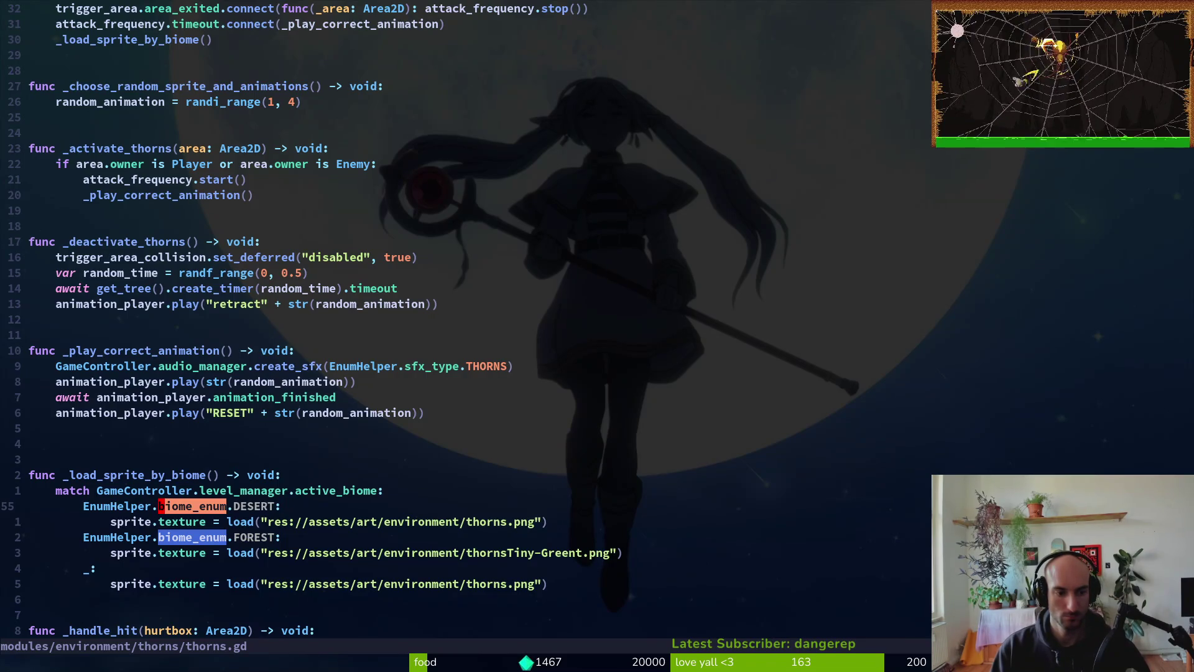
{"action": "type", "text": "c"}
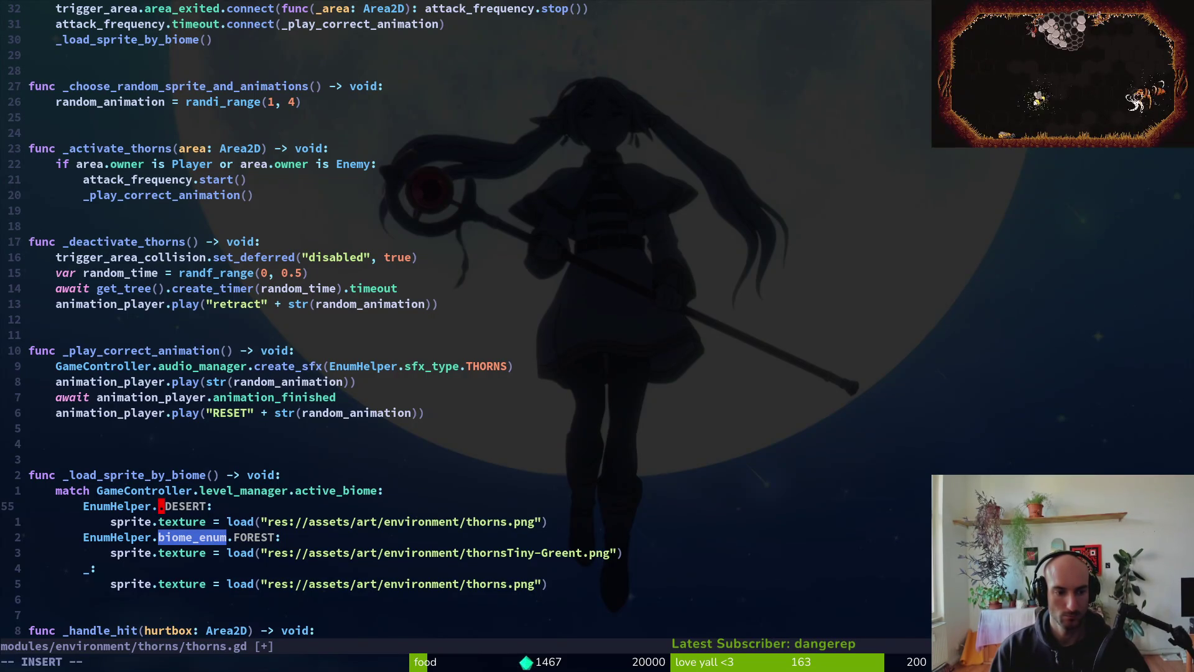
{"action": "type", "text": "meType"}
{"action": "key", "text": "Escape"}
{"action": "key", "text": "j"}
{"action": "key", "text": "j"}
{"action": "key", "text": "period"}
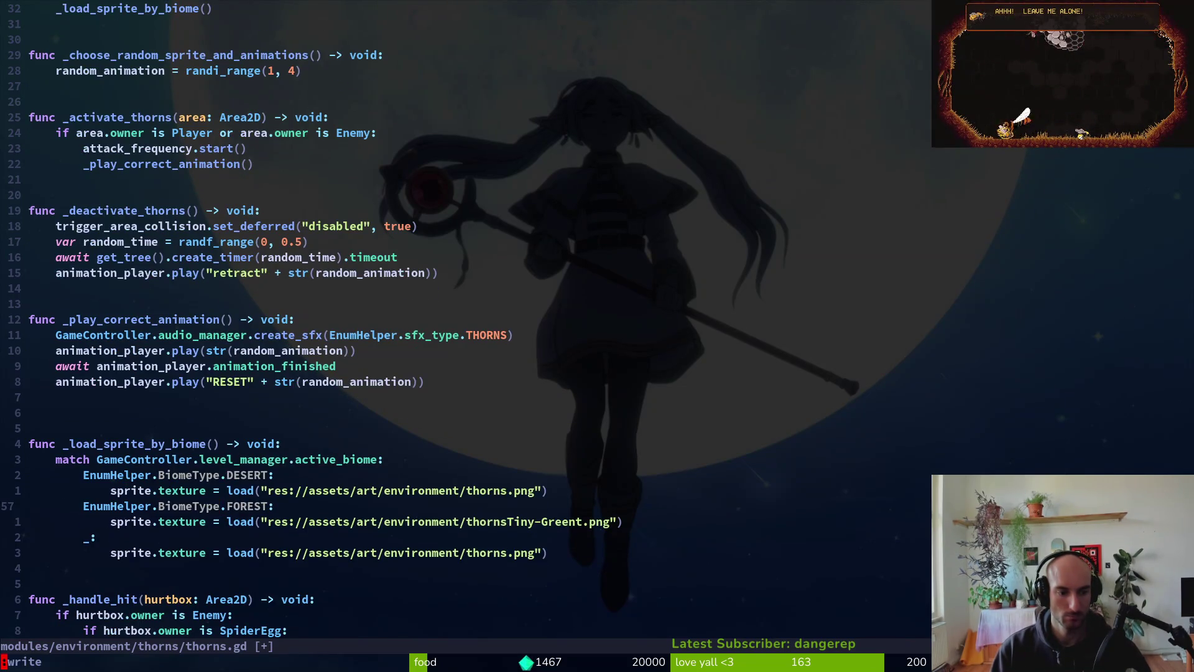
{"action": "type", "text": ":w"}
{"action": "key", "text": "Return"}
- List the remaining biome_enum usages and open the arena_gate.gd match
{"action": "key", "text": "space"}
{"action": "type", "text": "/biome_enum"}
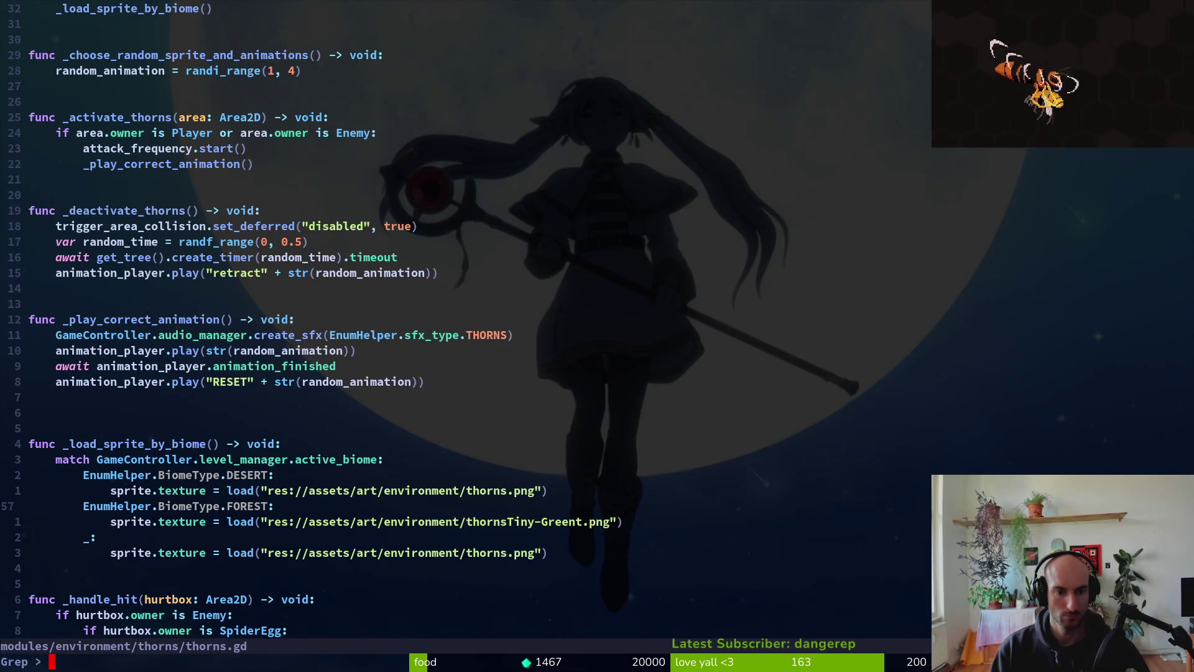
{"action": "key", "text": "Return"}
{"action": "key", "text": "Up"}
{"action": "key", "text": "Up"}
{"action": "key", "text": "Up"}
{"action": "key", "text": "Return"}
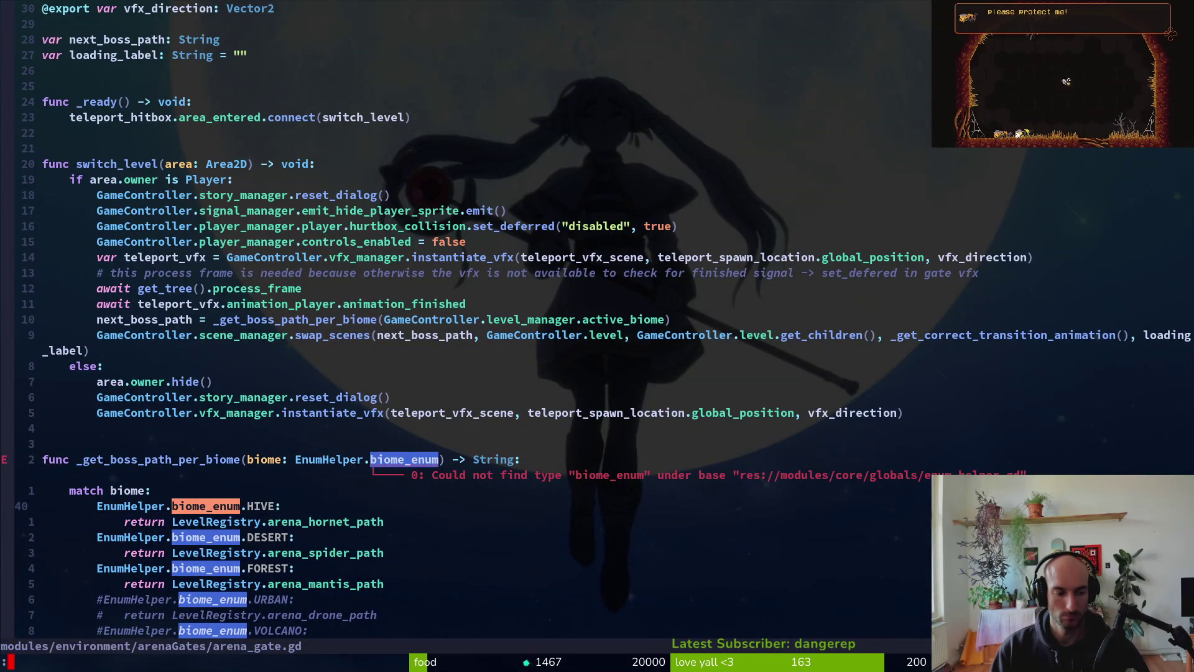
- Replace every biome_enum with BiomeType in arena_gate.gd, undoing the misspelled BiomType, and save
{"action": "type", "text": "%s/biome_enum/BiomType"}
{"action": "key", "text": "Return"}
{"action": "type", "text": ":write"}
{"action": "key", "text": "Return"}
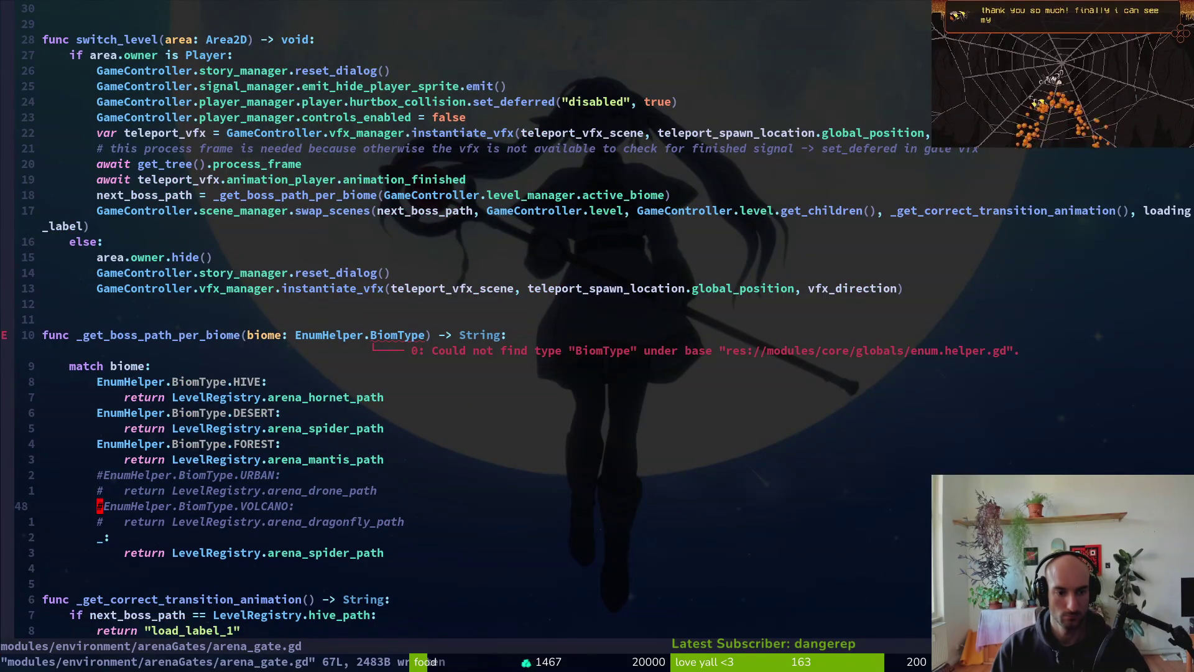
{"action": "key", "text": "u"}
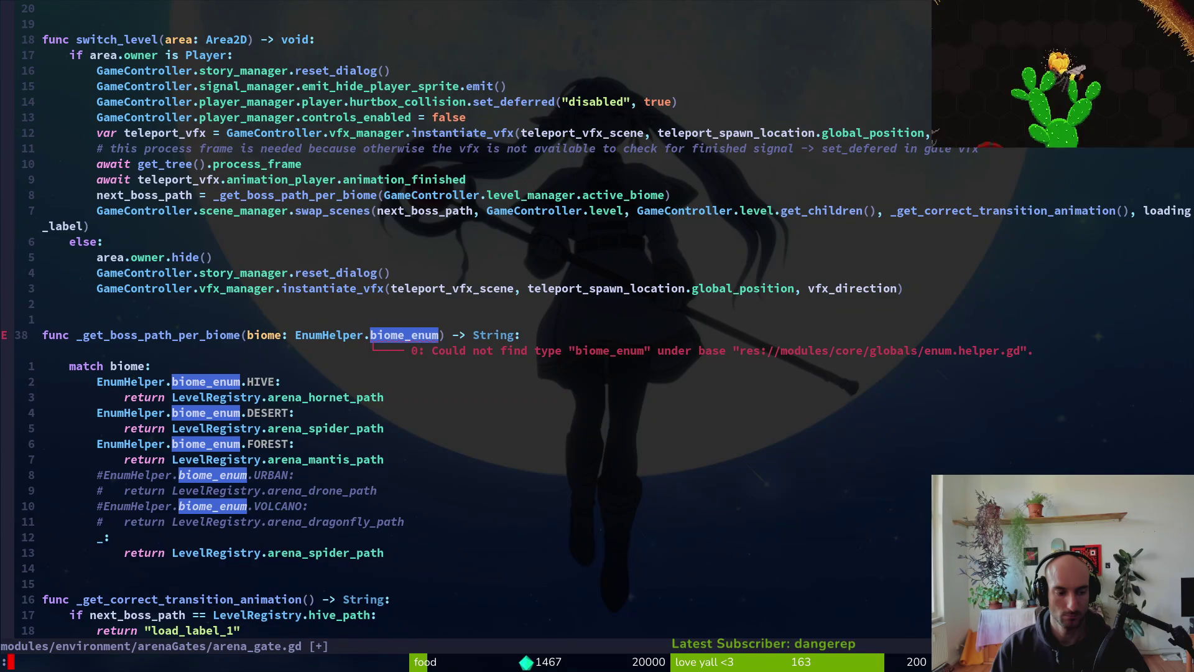
{"action": "type", "text": ":%s/biome_enum"}
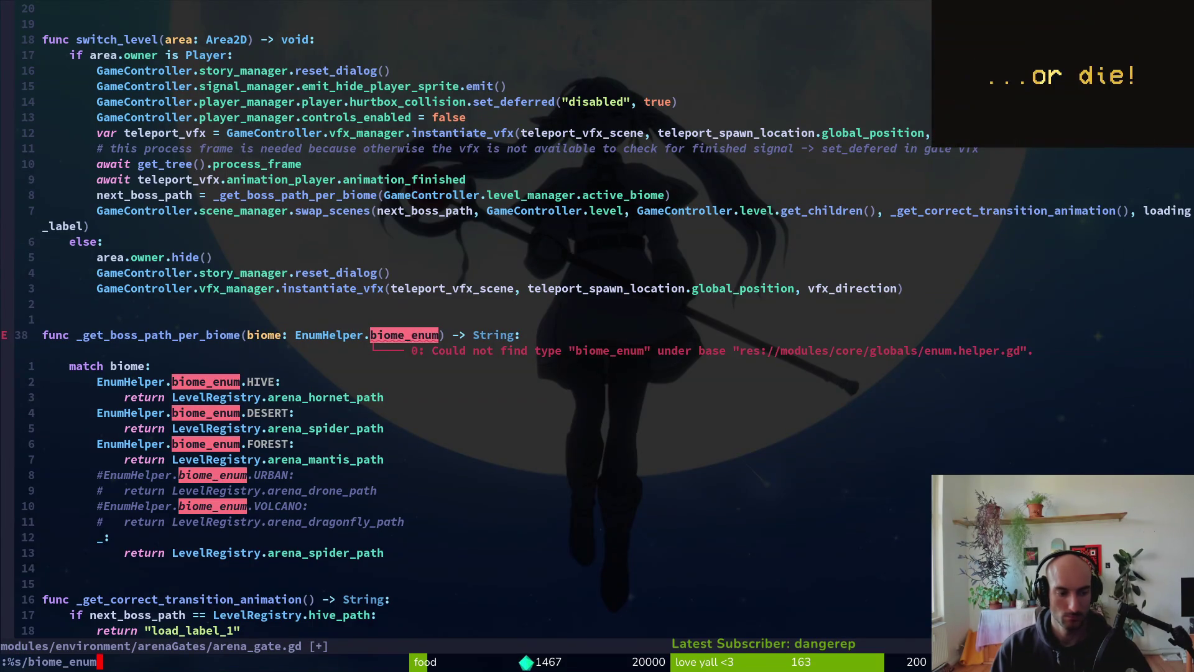
{"action": "type", "text": "/Biome"}
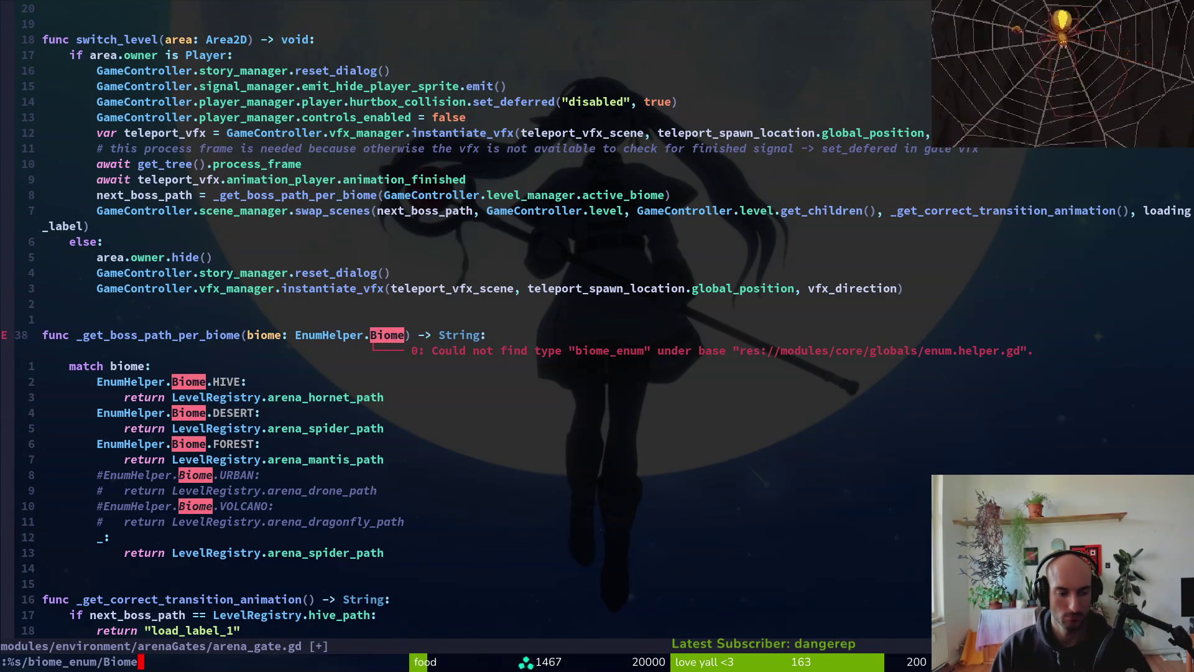
{"action": "type", "text": "Type"}
{"action": "key", "text": "Return"}
{"action": "type", "text": ":w"}
{"action": "key", "text": "Return"}
- Change redtailed_hive.gd's URBAN reference to BiomeType, then search for the remaining biome_enum uses
{"action": "key", "text": "space"}
{"action": "type", "text": "fg"}
{"action": "type", "text": "BiomeType"}
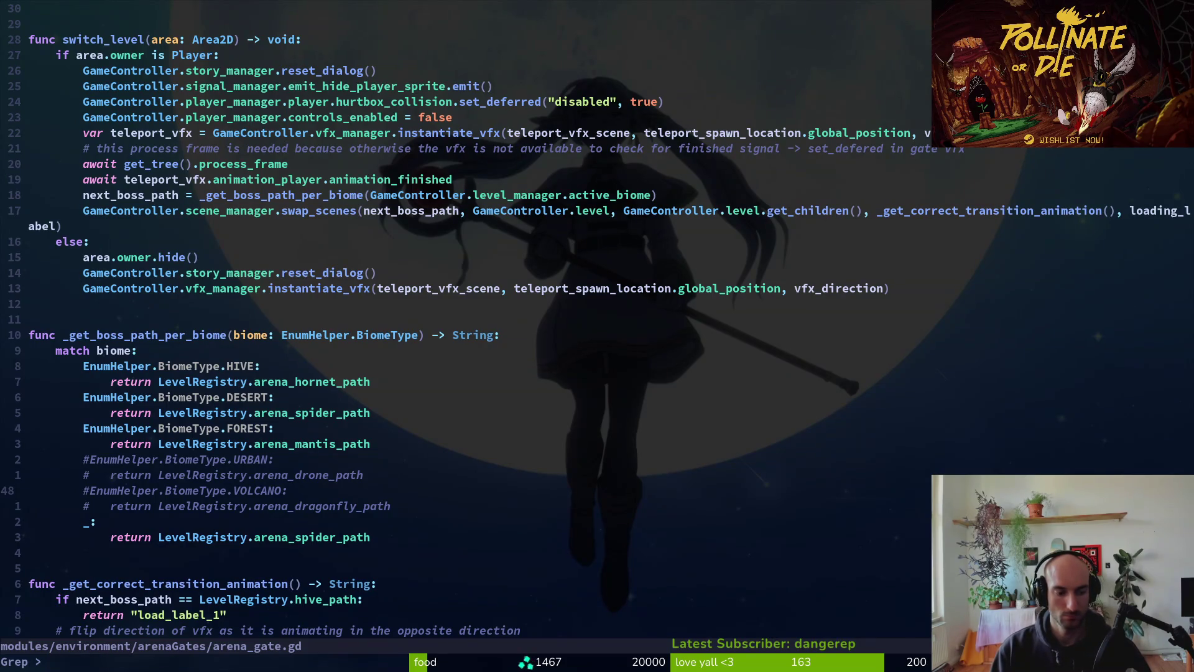
{"action": "key", "text": "super+v"}
{"action": "key", "text": "Down"}
{"action": "key", "text": "Return"}
{"action": "key", "text": "Return"}
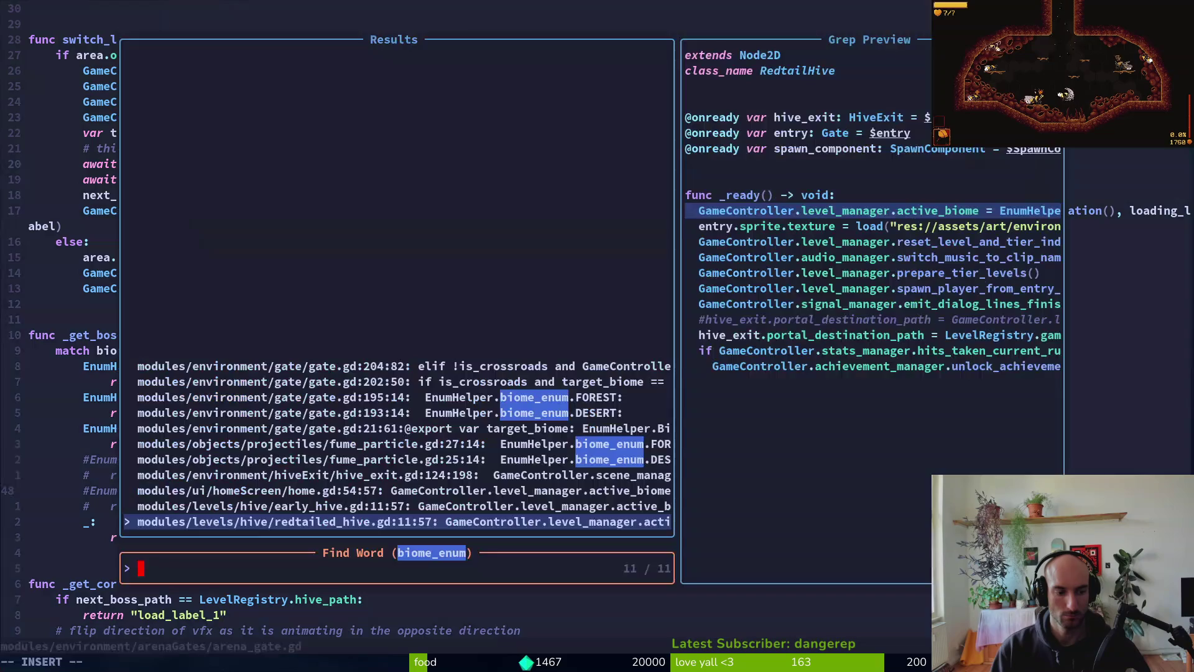
{"action": "key", "text": "Return"}
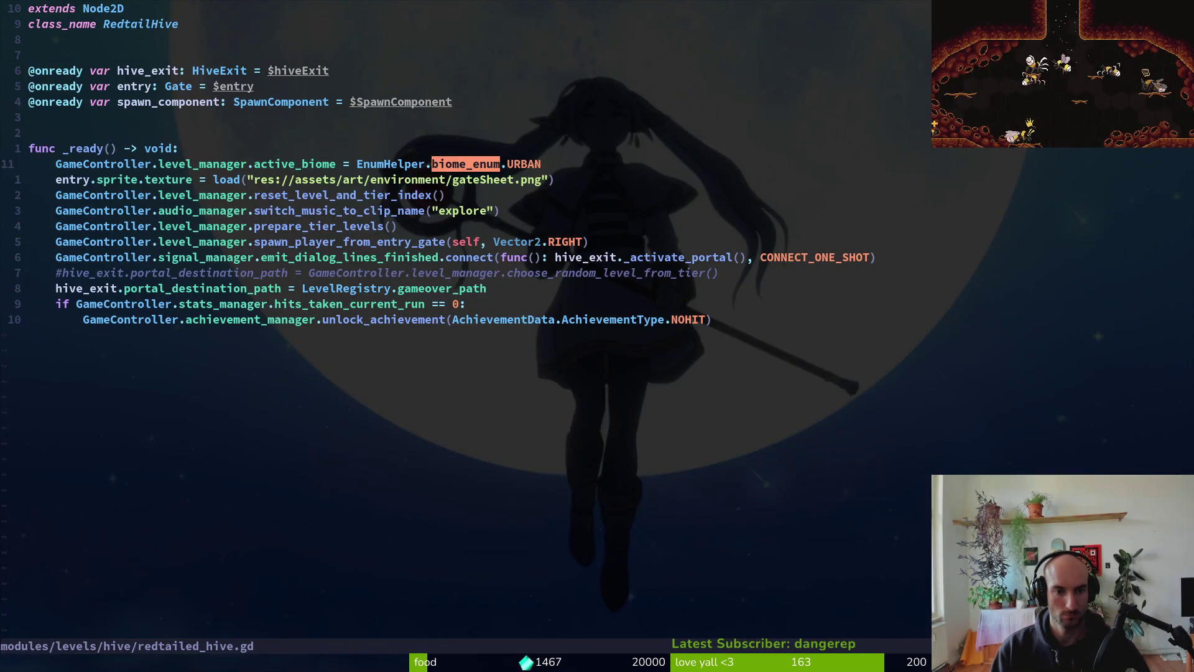
{"action": "type", "text": "ciw"}
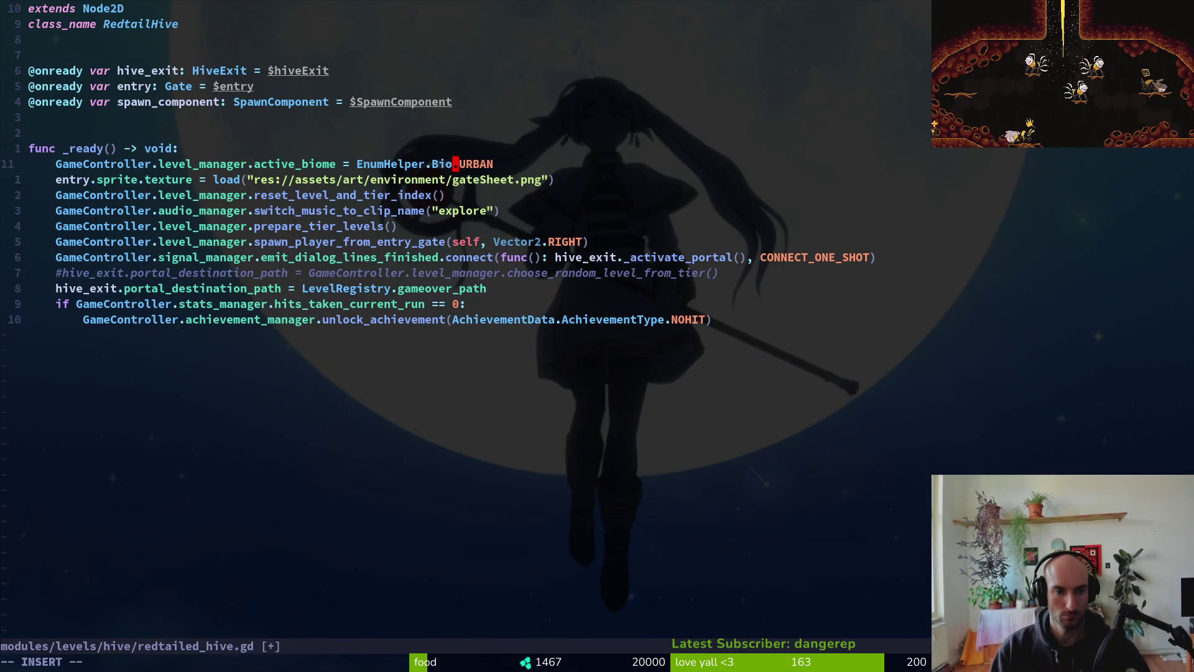
{"action": "type", "text": "meType"}
{"action": "key", "text": "Escape"}
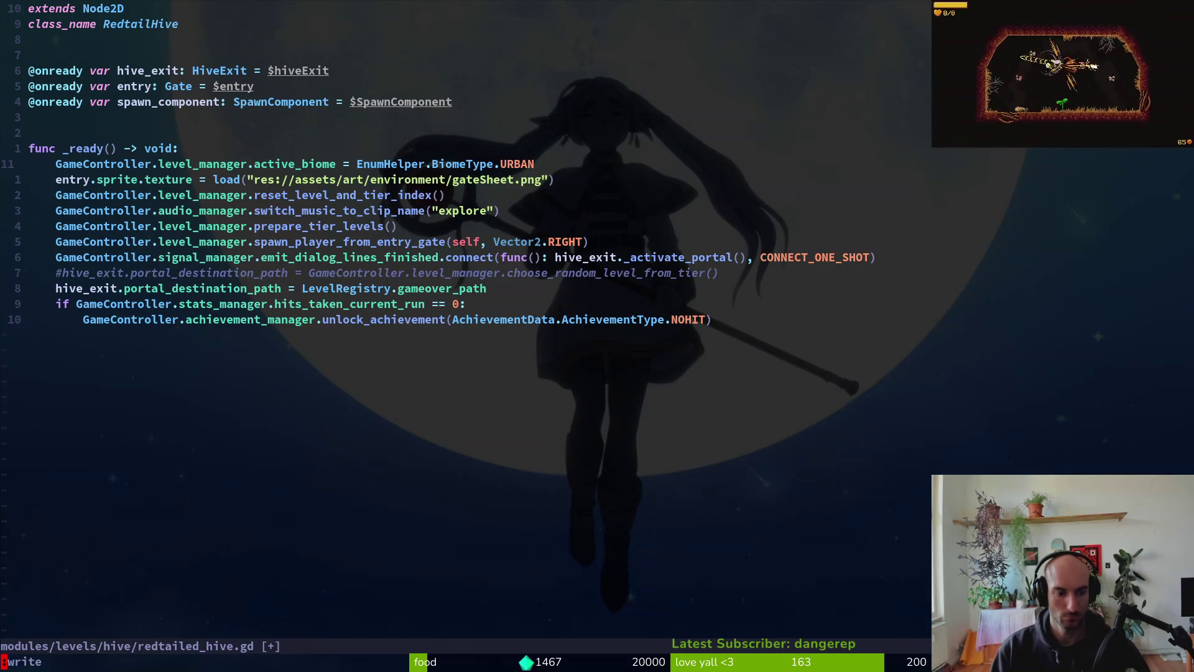
{"action": "type", "text": "biome_enum"}
{"action": "key", "text": "Return"}
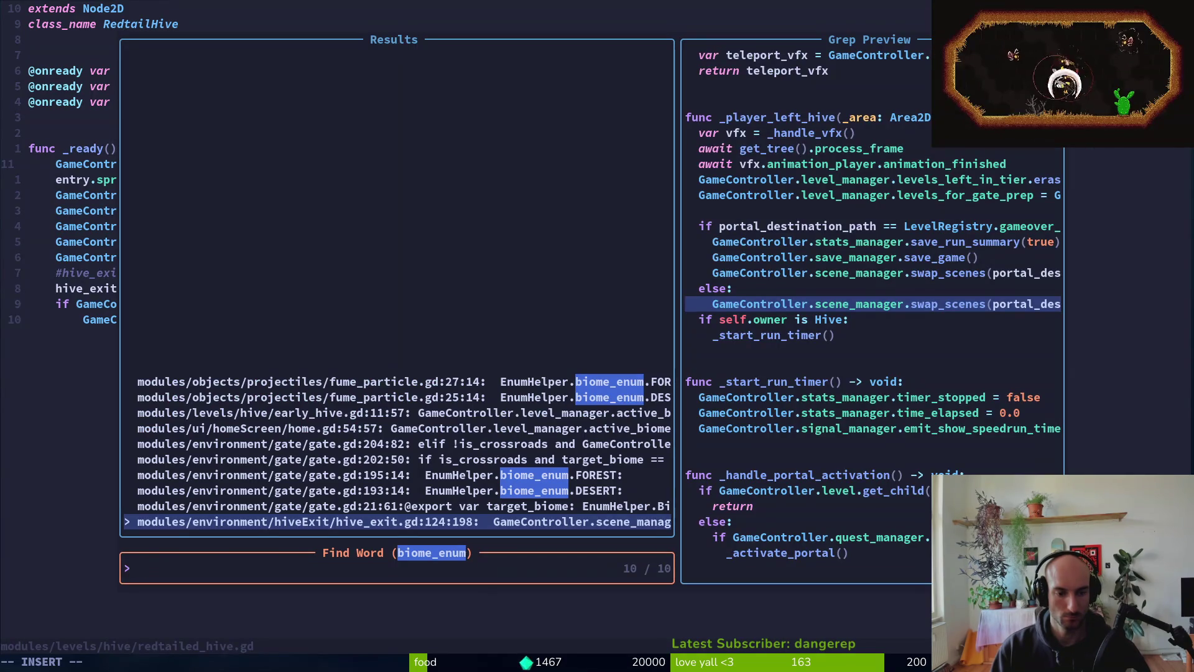
- In hive_exit.gd line 124, edit the loading-label helper call's name and save the file
{"action": "key", "text": "Return"}
{"action": "key", "text": "c"}
{"action": "key", "text": "i"}
{"action": "key", "text": "w"}
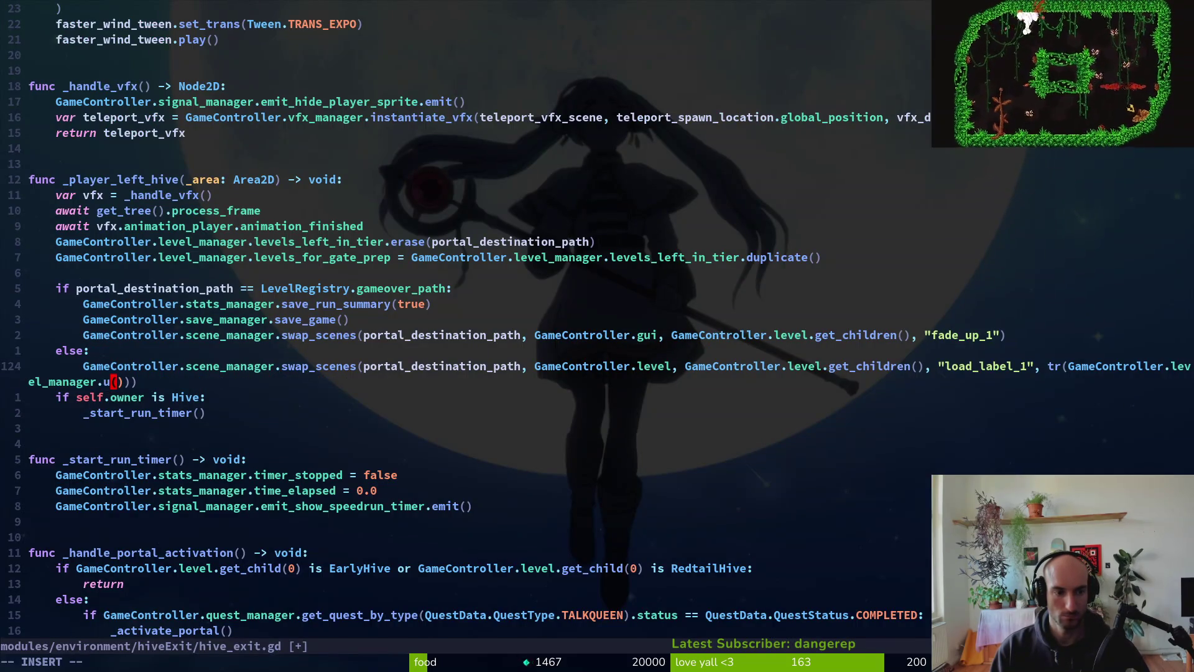
{"action": "key", "text": "Escape"}
{"action": "key", "text": "u"}
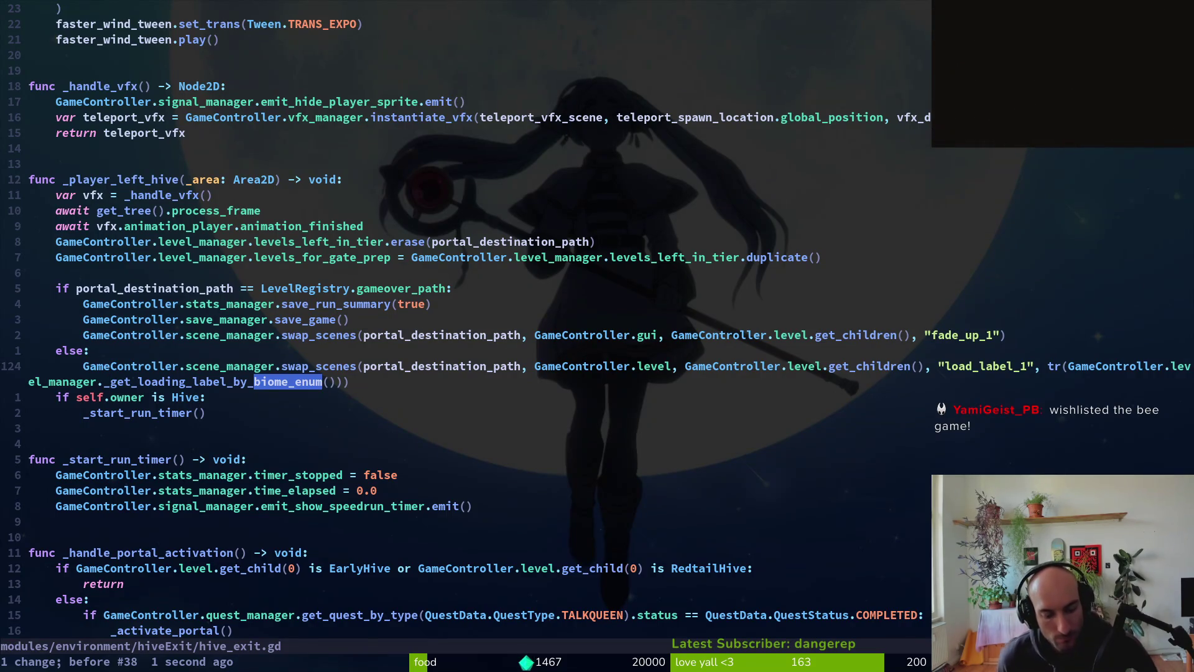
{"action": "key", "text": "x"}
{"action": "key", "text": "i"}
{"action": "key", "text": "BackSpace"}
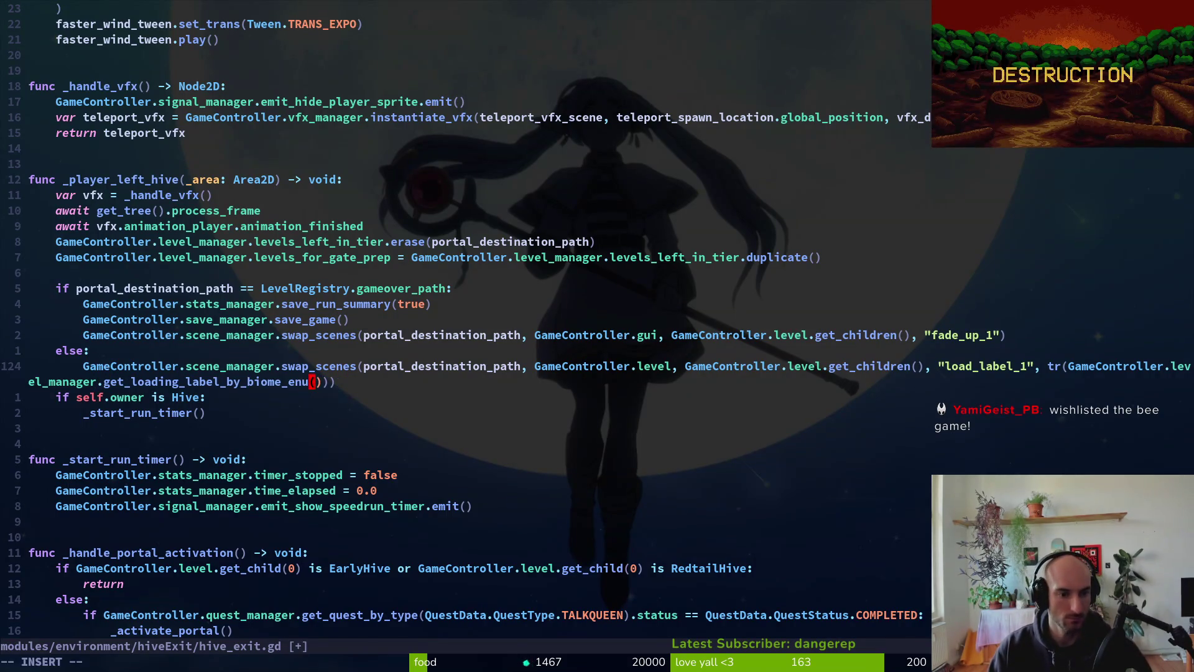
{"action": "type", "text": "tpe"}
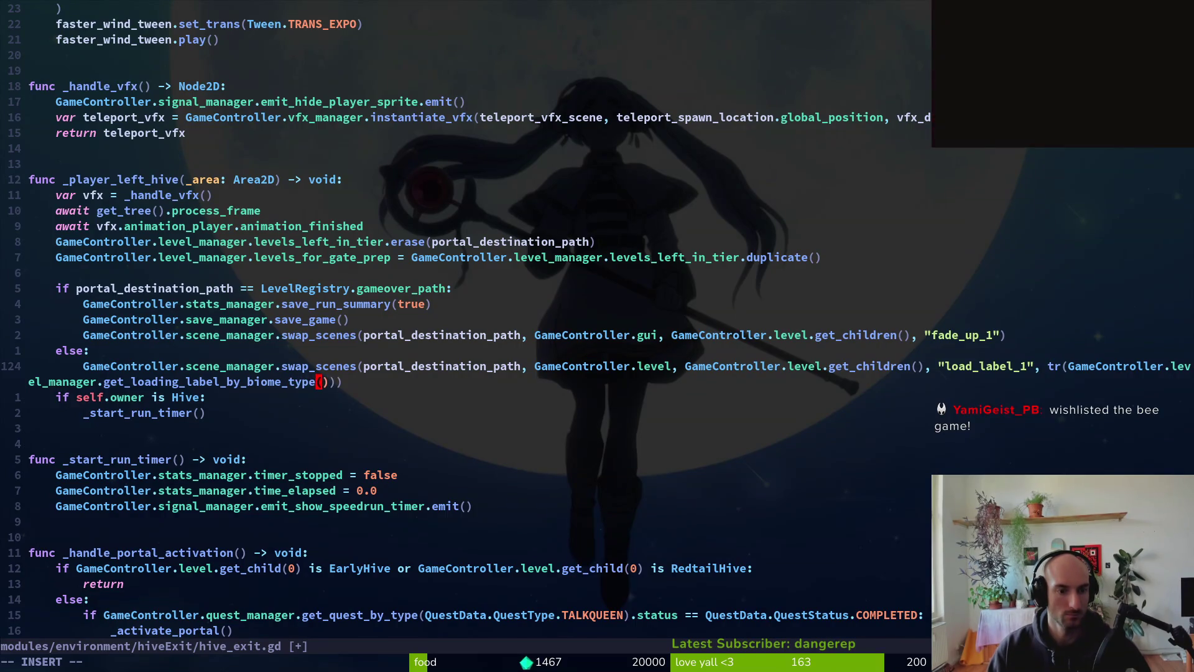
{"action": "key", "text": "Return"}
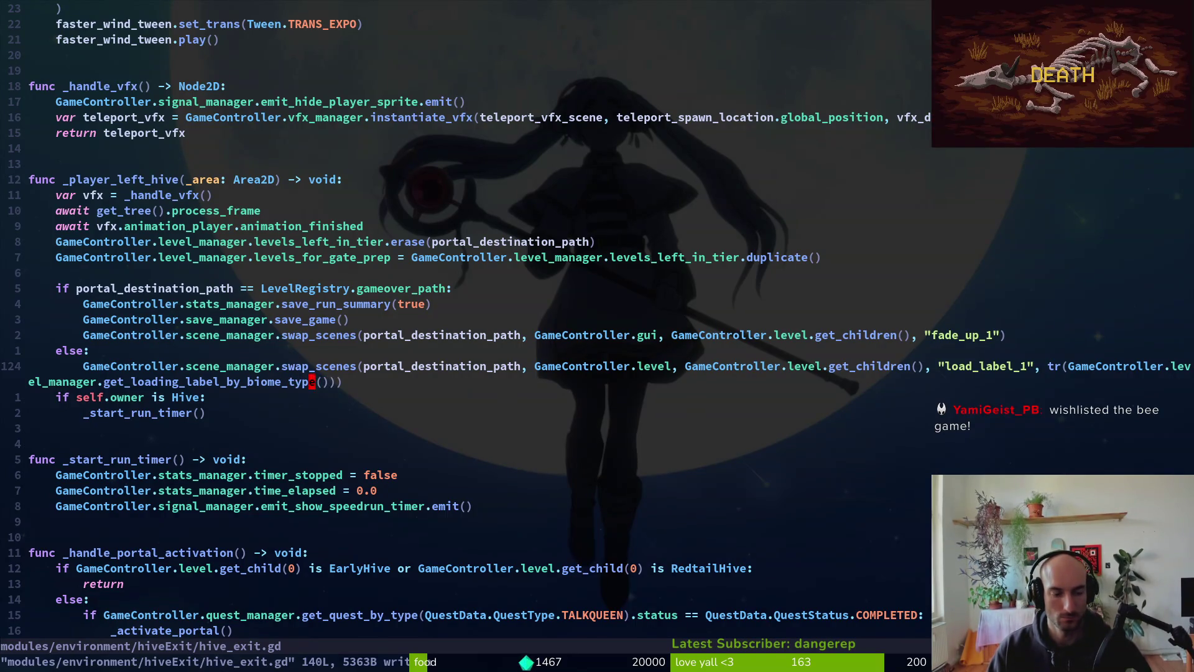
- In level.manager.gd, rename the helper definition to _get_loading_label_by_biome and save
{"action": "key", "text": "ctrl+p"}
{"action": "type", "text": "levmana"}
{"action": "key", "text": "Return"}
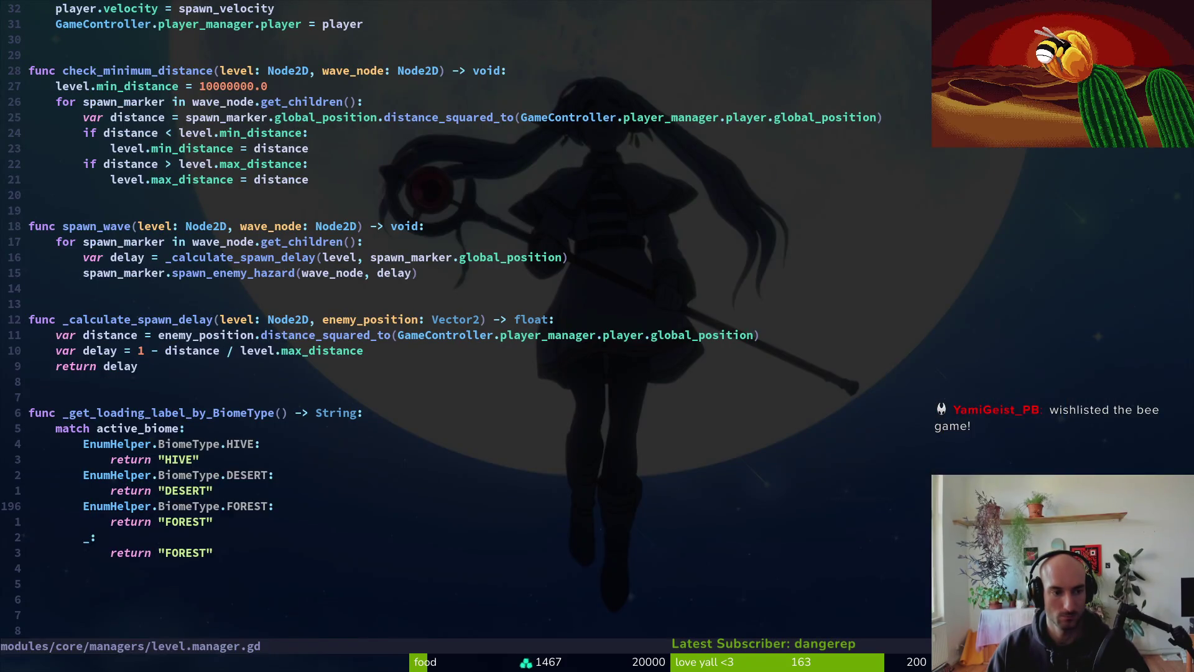
{"action": "key", "text": "k"}
{"action": "key", "text": "k"}
{"action": "key", "text": "k"}
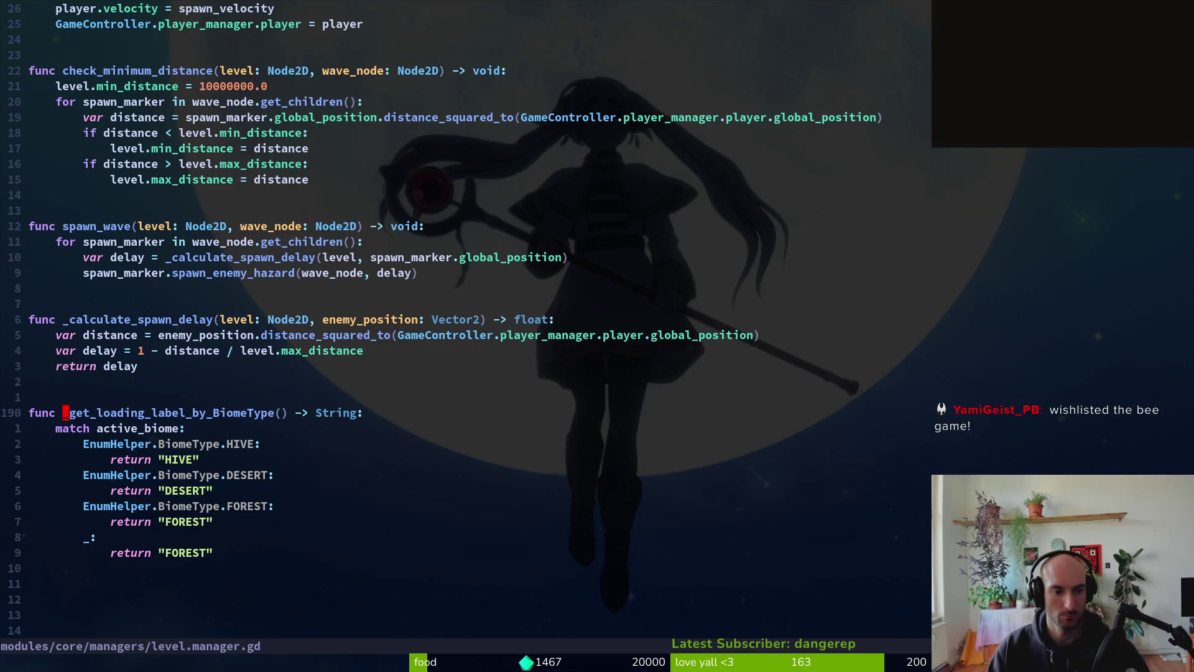
{"action": "key", "text": "BackSpace"}
{"action": "key", "text": "BackSpace"}
{"action": "key", "text": "BackSpace"}
{"action": "type", "text": "biome"}
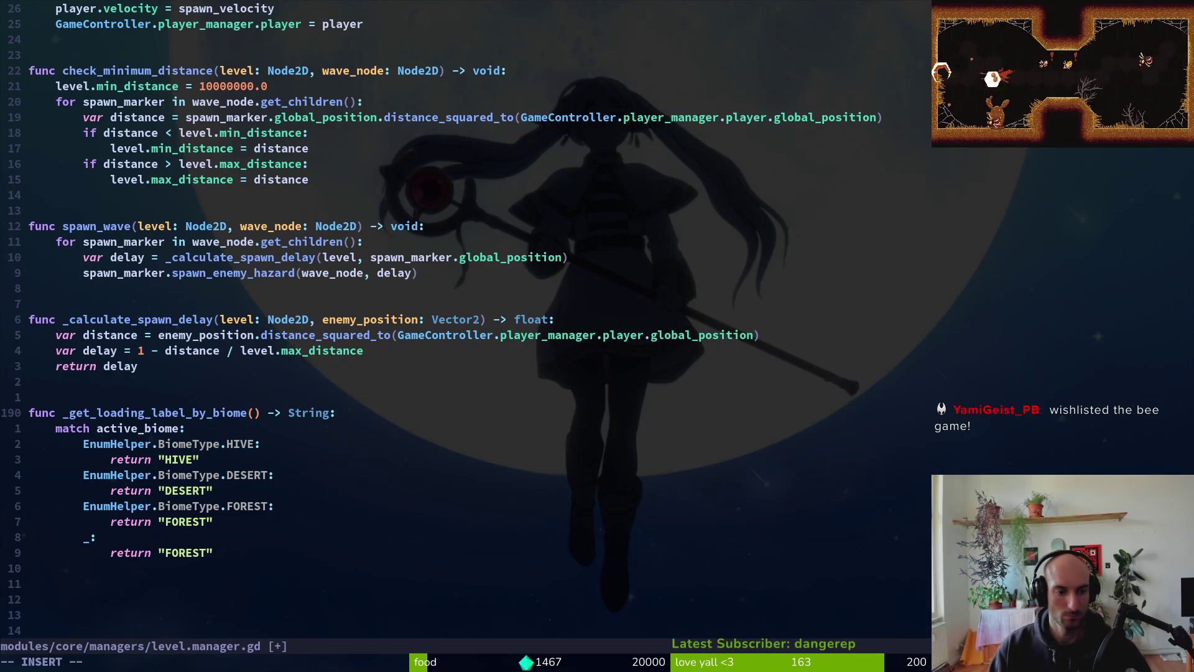
{"action": "key", "text": "Escape"}
{"action": "type", "text": ":w"}
{"action": "key", "text": "Return"}
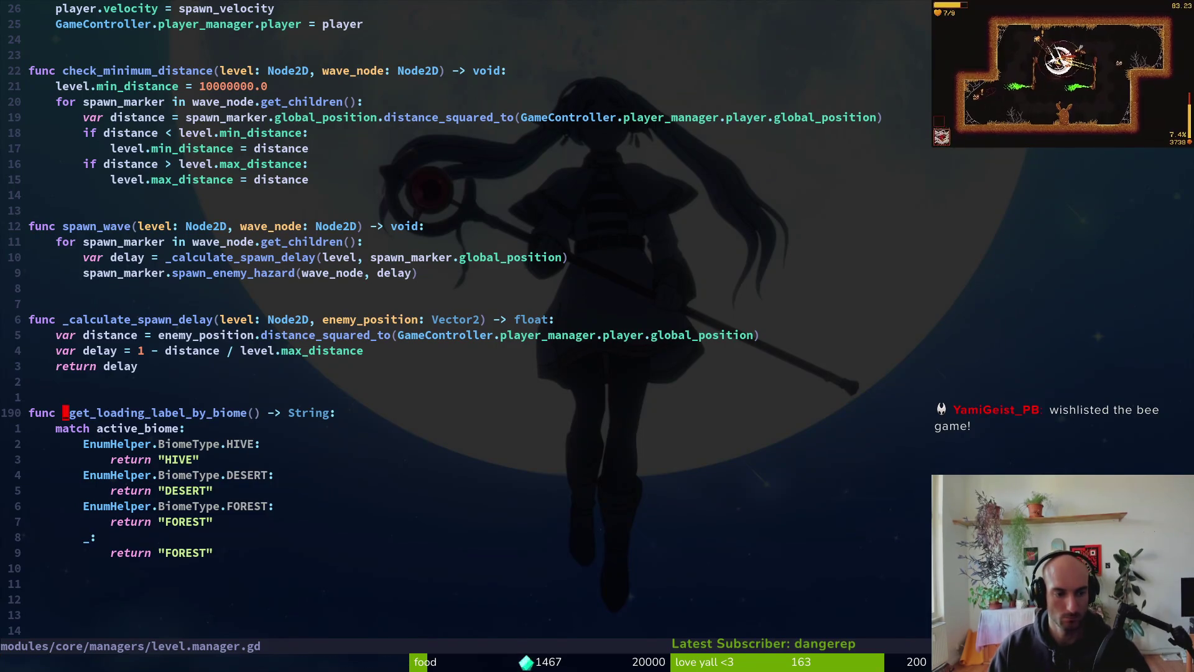
- Back in hive_exit.gd, update the call to use the renamed helper
{"action": "key", "text": "ctrl+6"}
{"action": "key", "text": "v"}
{"action": "key", "text": "i"}
{"action": "key", "text": "w"}
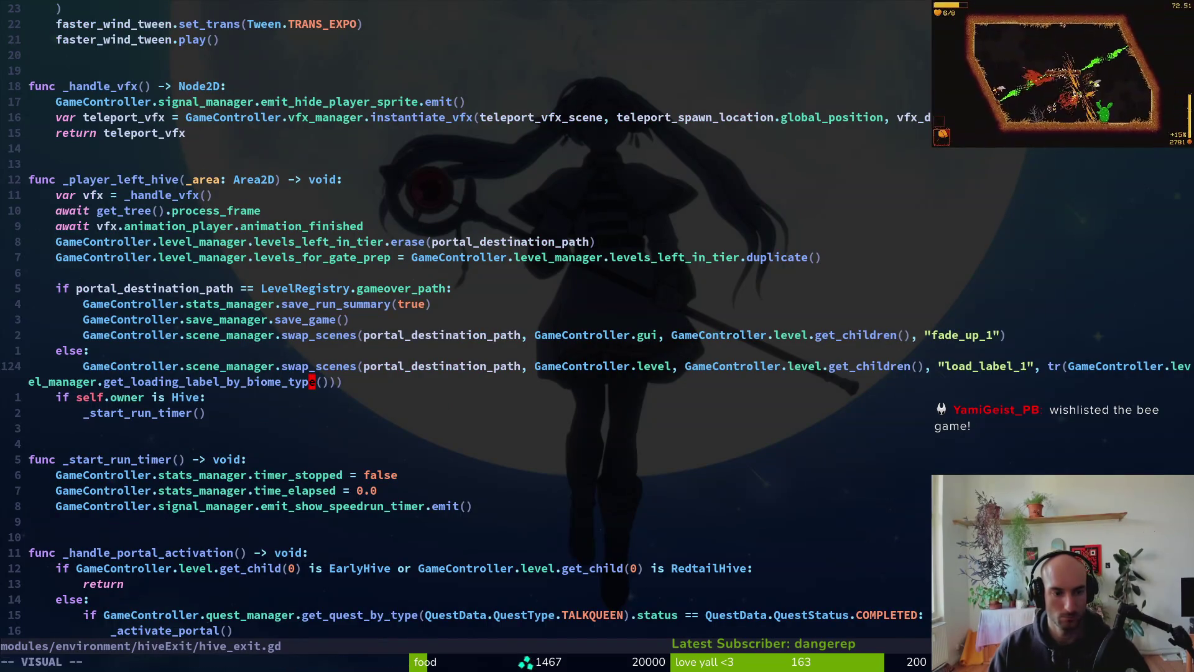
- Grep the project for biome_enum and open gate.gd at its FOREST match
{"action": "key", "text": "p"}
{"action": "key", "text": "ctrl+alt+v"}
{"action": "key", "text": "Down"}
{"action": "key", "text": "Down"}
{"action": "key", "text": "Down"}
{"action": "key", "text": "Return"}
{"action": "key", "text": "Return"}
{"action": "key", "text": "Up"}
{"action": "key", "text": "Up"}
{"action": "key", "text": "Up"}
{"action": "key", "text": "Down"}
{"action": "key", "text": "Return"}
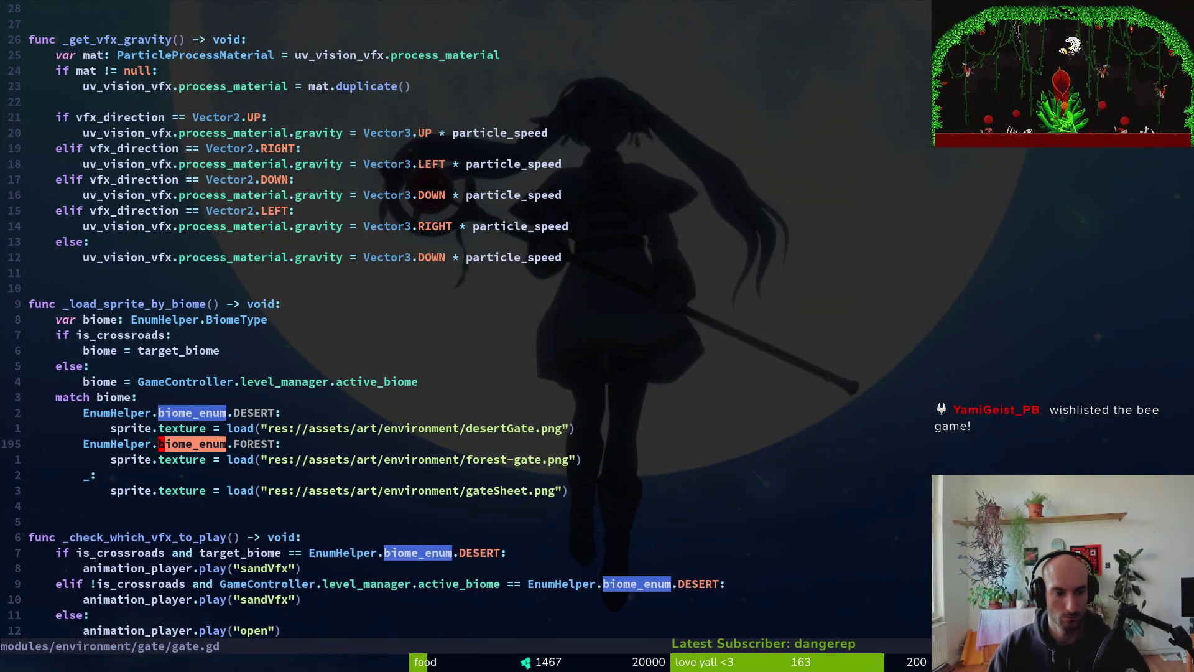
- Replace every biome_enum with BiomeType in gate.gd using :%s and save
{"action": "type", "text": "s/biome_enum/"}
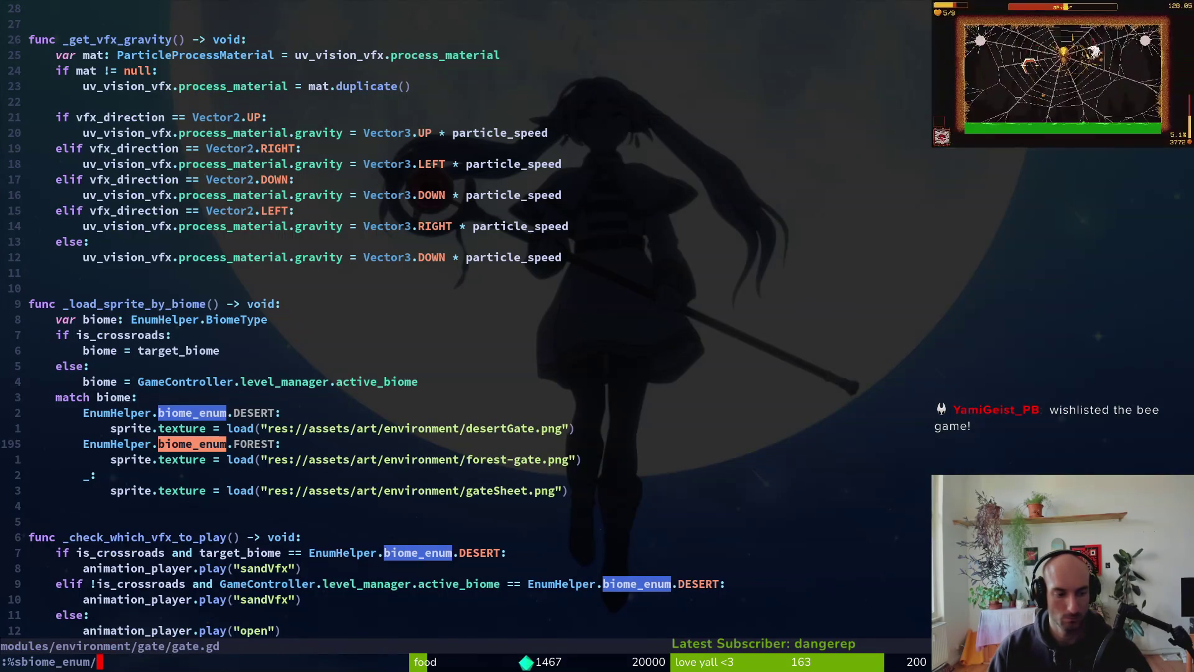
{"action": "key", "text": "BackSpace"}
{"action": "key", "text": "BackSpace"}
{"action": "key", "text": "BackSpace"}
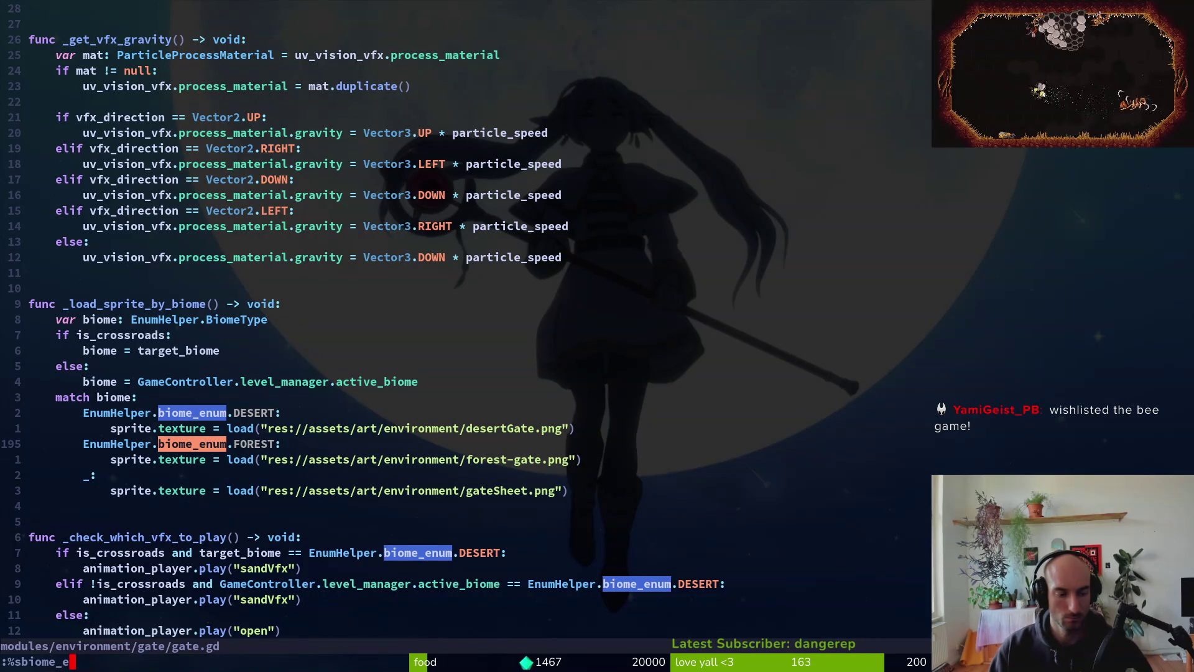
{"action": "type", "text": "/biome_enum/"}
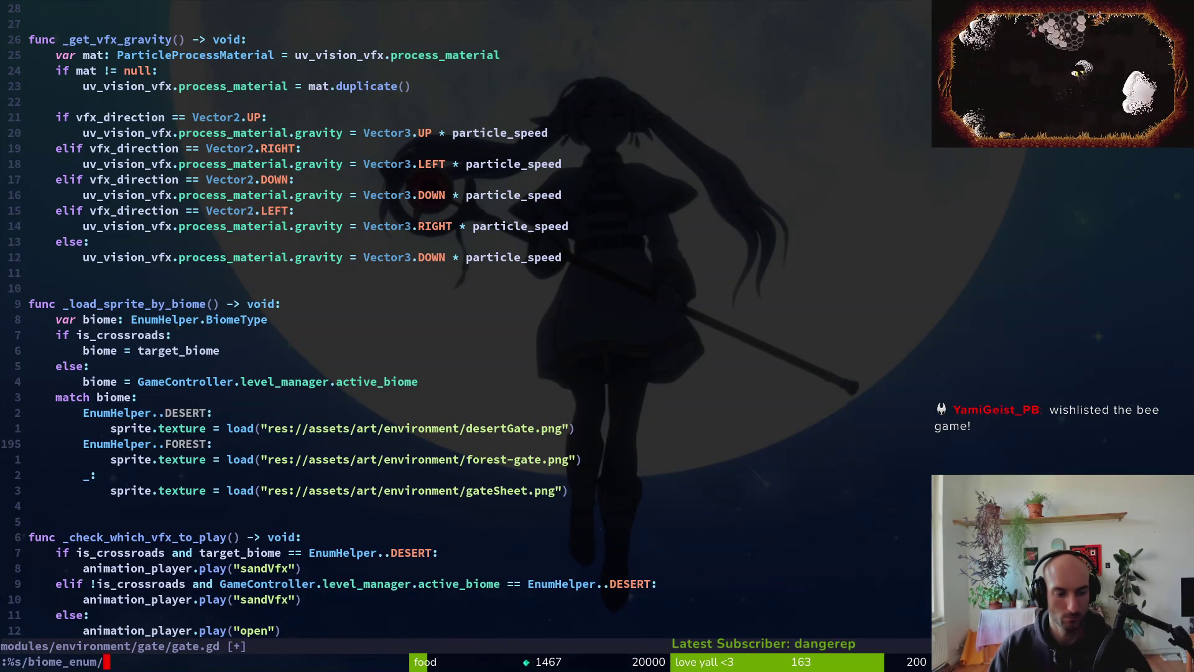
{"action": "type", "text": "BiomeType"}
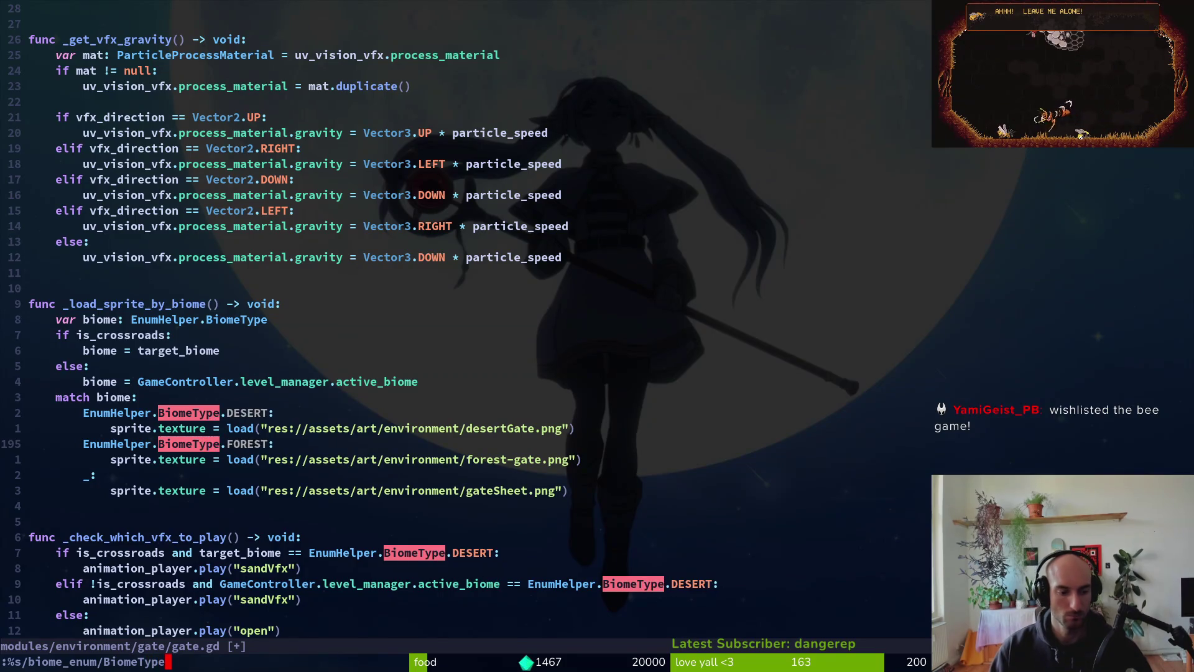
{"action": "key", "text": "Return"}
{"action": "key", "text": "ctrl+s"}
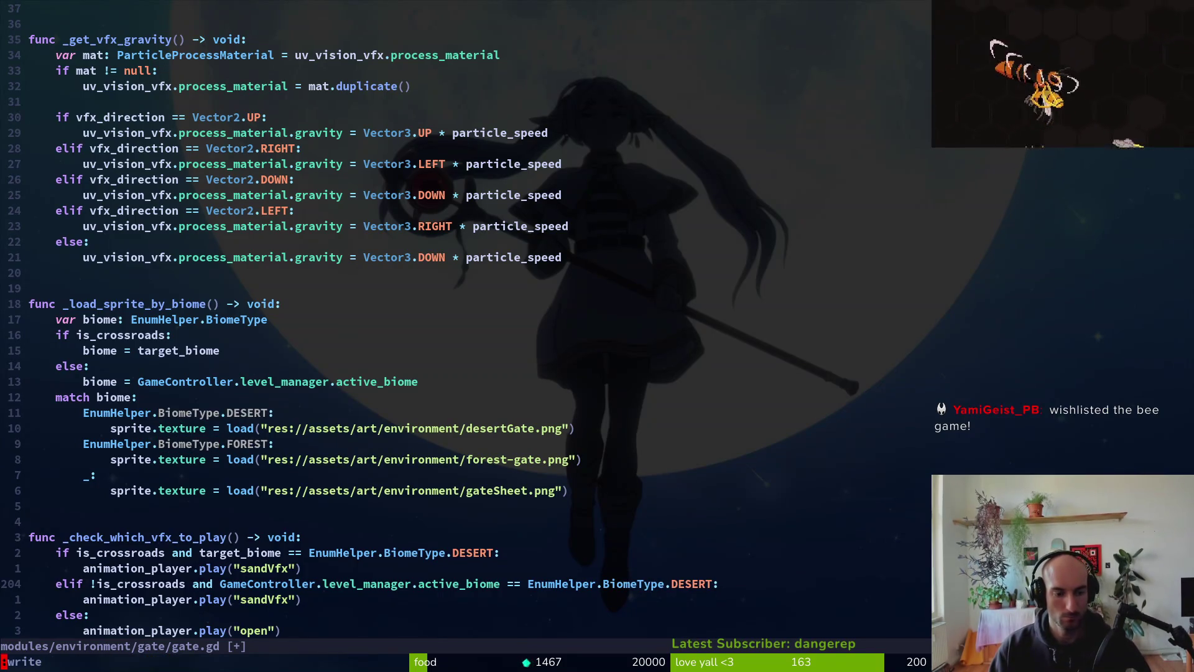
- Search the project for remaining biome_enum matches and pick fume_particle.gd's DESERT match
{"action": "key", "text": "space"}
{"action": "key", "text": "f"}
{"action": "key", "text": "g"}
{"action": "type", "text": "biome_enum"}
{"action": "key", "text": "Return"}
{"action": "key", "text": "Return"}
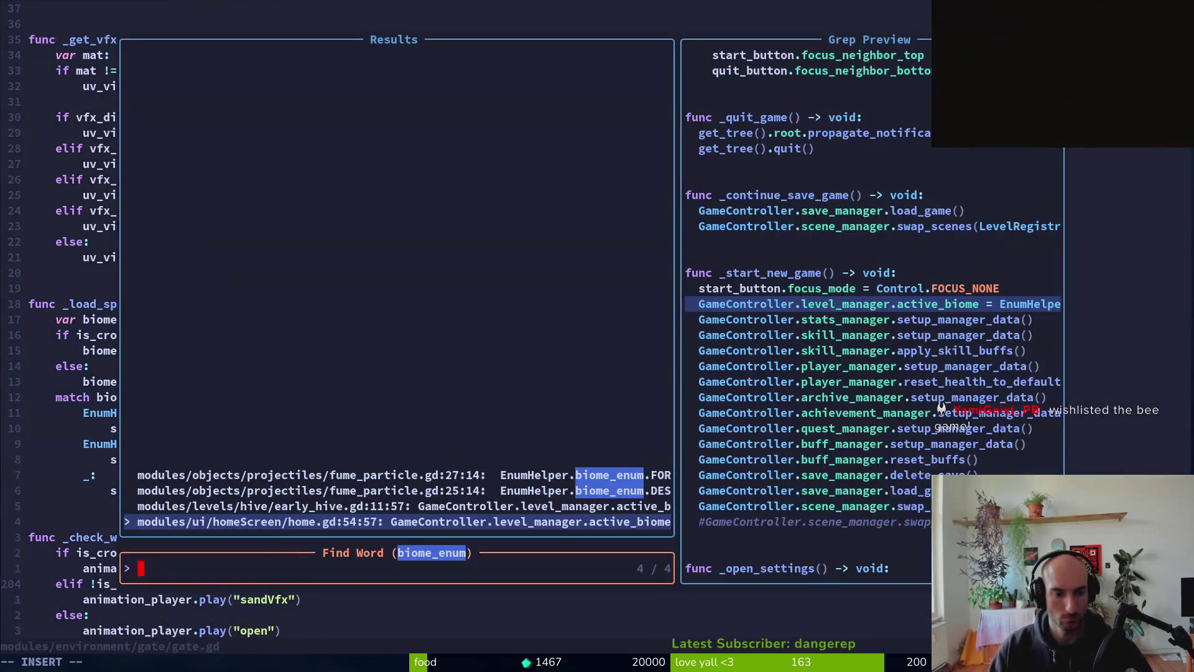
{"action": "key", "text": "Up"}
{"action": "key", "text": "Up"}
- Change biome_enum to BiomeType on fume_particle.gd's DESERT and FOREST lines and save
{"action": "key", "text": "Return"}
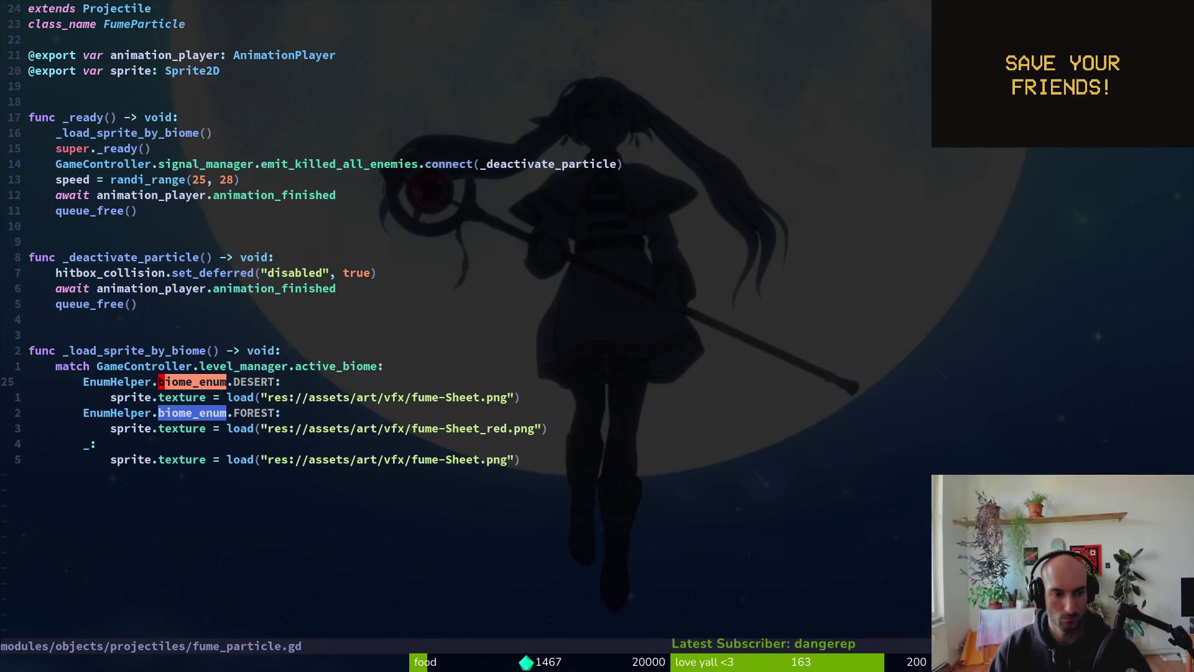
{"action": "type", "text": "ciwB"}
{"action": "key", "text": "Tab"}
{"action": "key", "text": "Escape"}
{"action": "key", "text": "v"}
{"action": "key", "text": "j"}
{"action": "key", "text": "period"}
{"action": "type", "text": ":w"}
{"action": "key", "text": "Return"}
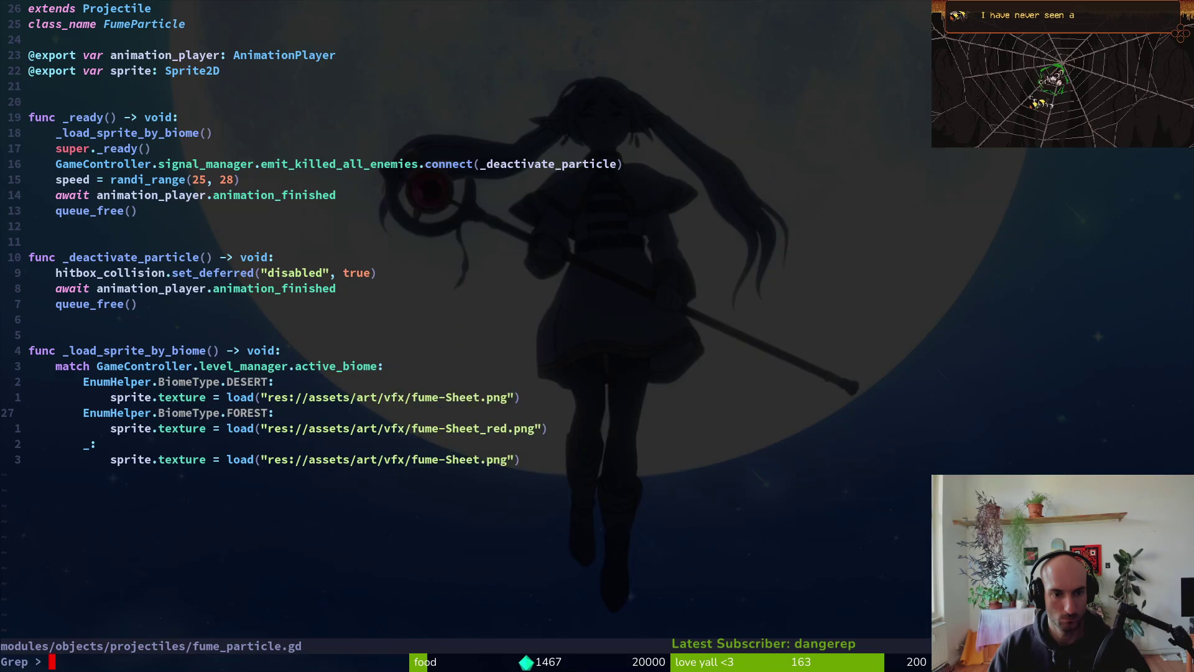
- Make early_hive.gd use EnumHelper.BiomeType.FOREST and save it
{"action": "key", "text": "space"}
{"action": "key", "text": "f"}
{"action": "key", "text": "w"}
{"action": "key", "text": "Return"}
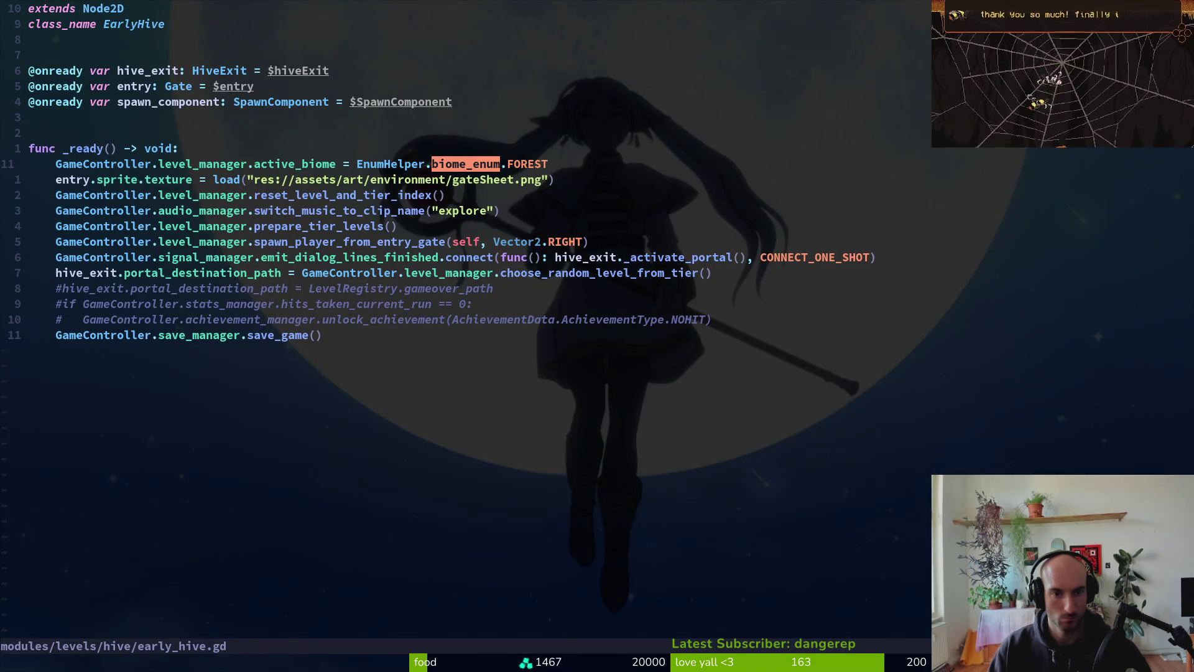
{"action": "type", "text": "ciwBi"}
{"action": "type", "text": "omeType"}
{"action": "key", "text": "Escape"}
{"action": "type", "text": ":write"}
{"action": "key", "text": "Return"}
- Make home.gd use EnumHelper.BiomeType.HIVE and save it
{"action": "key", "text": "space"}
{"action": "key", "text": "s"}
{"action": "key", "text": "R"}
{"action": "key", "text": "Return"}
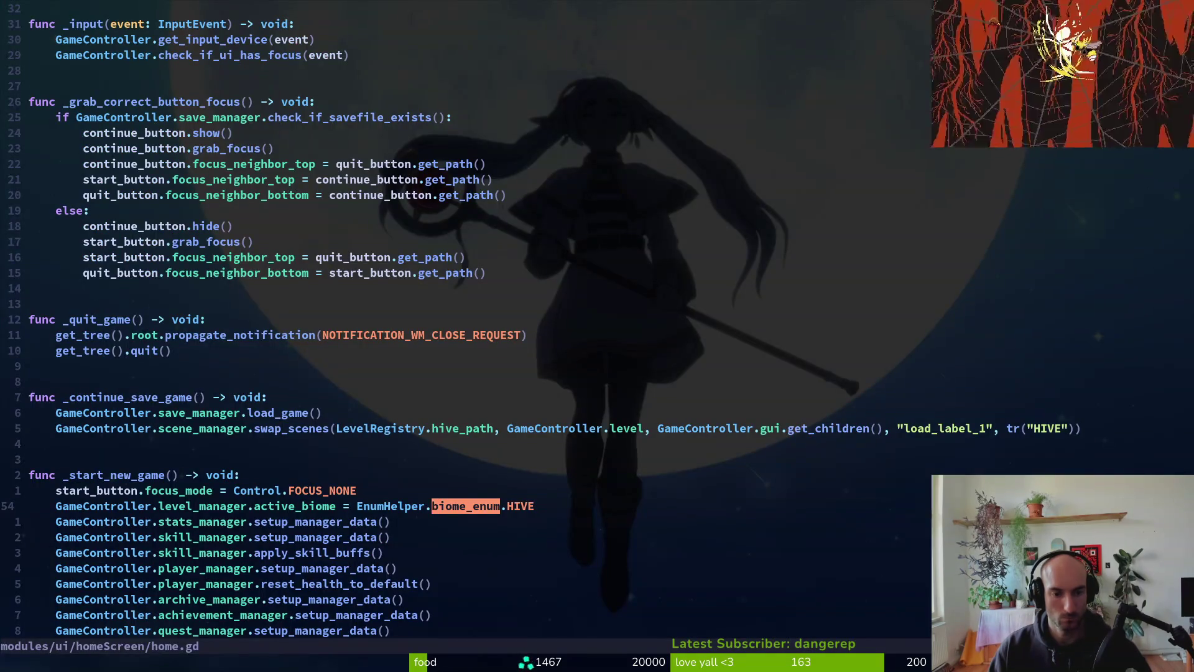
{"action": "type", "text": "ciwactive_biome"}
{"action": "key", "text": "ctrl+w"}
{"action": "type", "text": "iomeType"}
{"action": "key", "text": "Escape"}
{"action": "type", "text": ":write"}
{"action": "key", "text": "Return"}
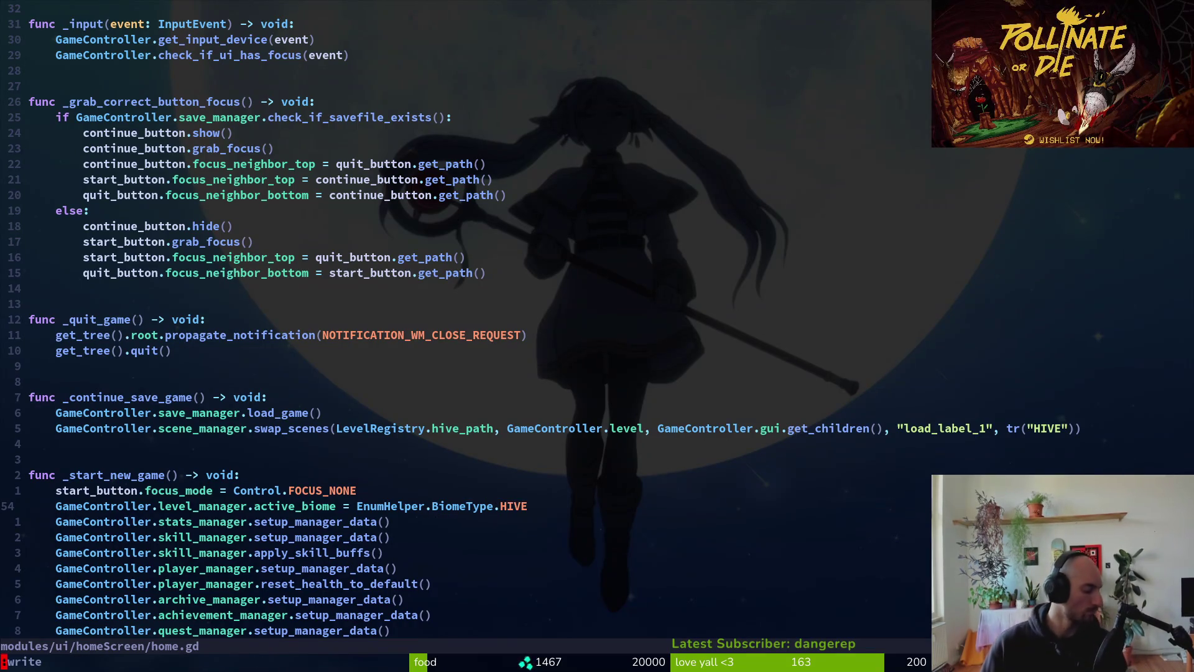
{"action": "key", "text": "Return"}
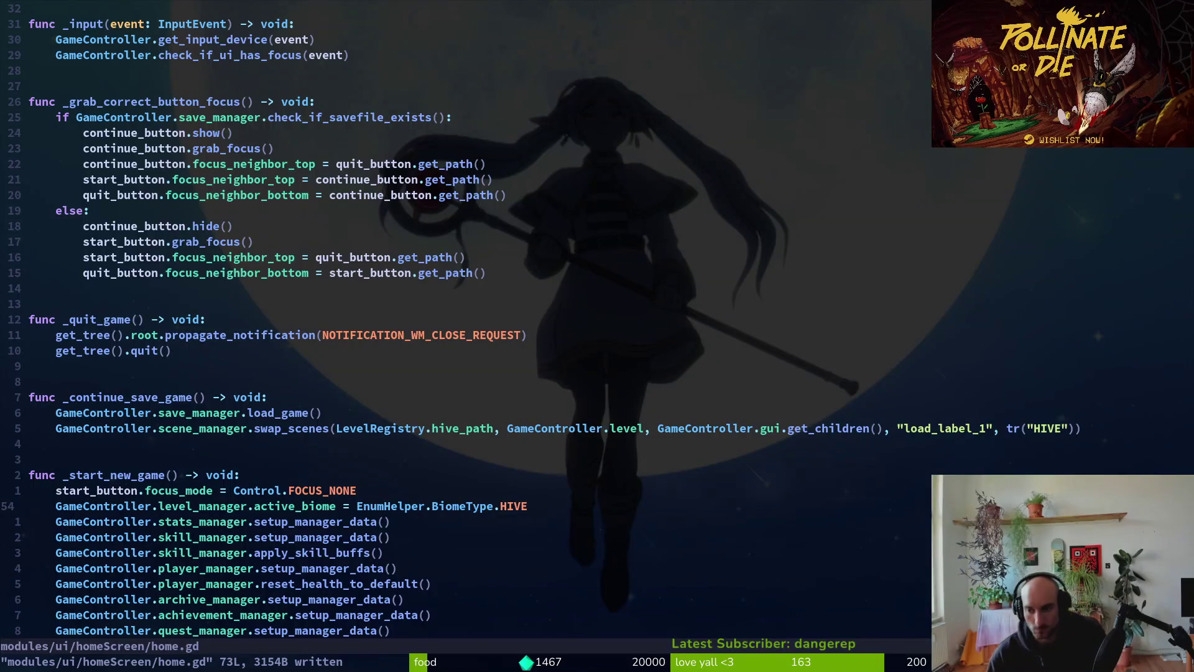
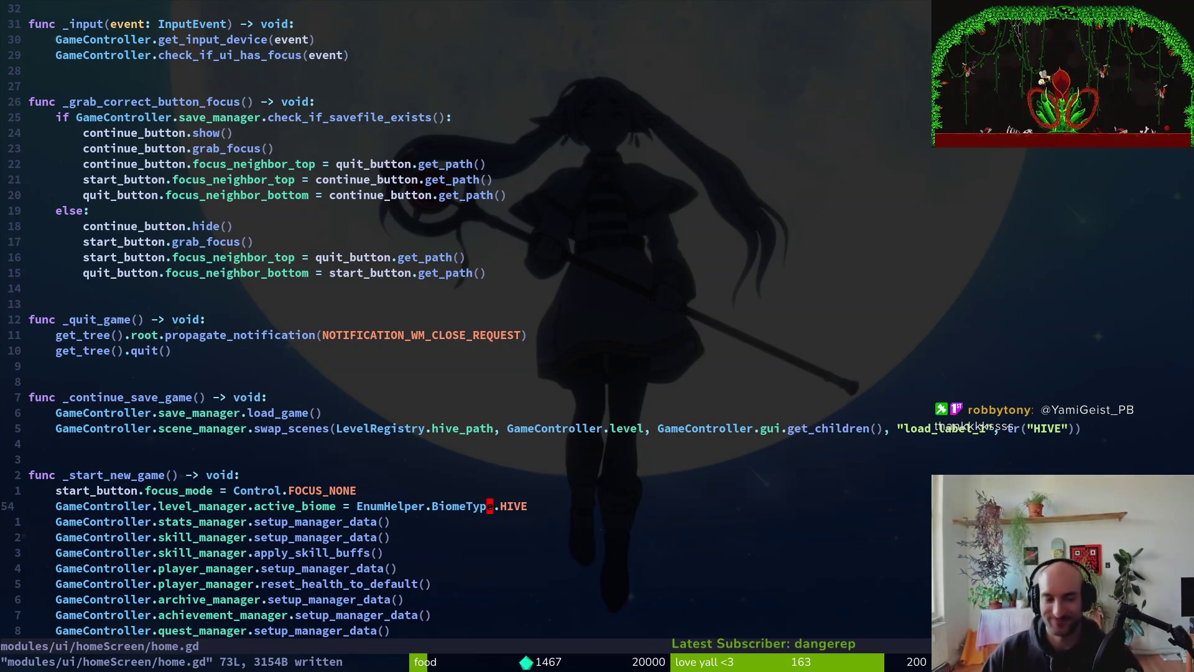
- Search the project for active_biome, clear the query, and bring up CopyQ's clipboard history
{"action": "key", "text": "j"}
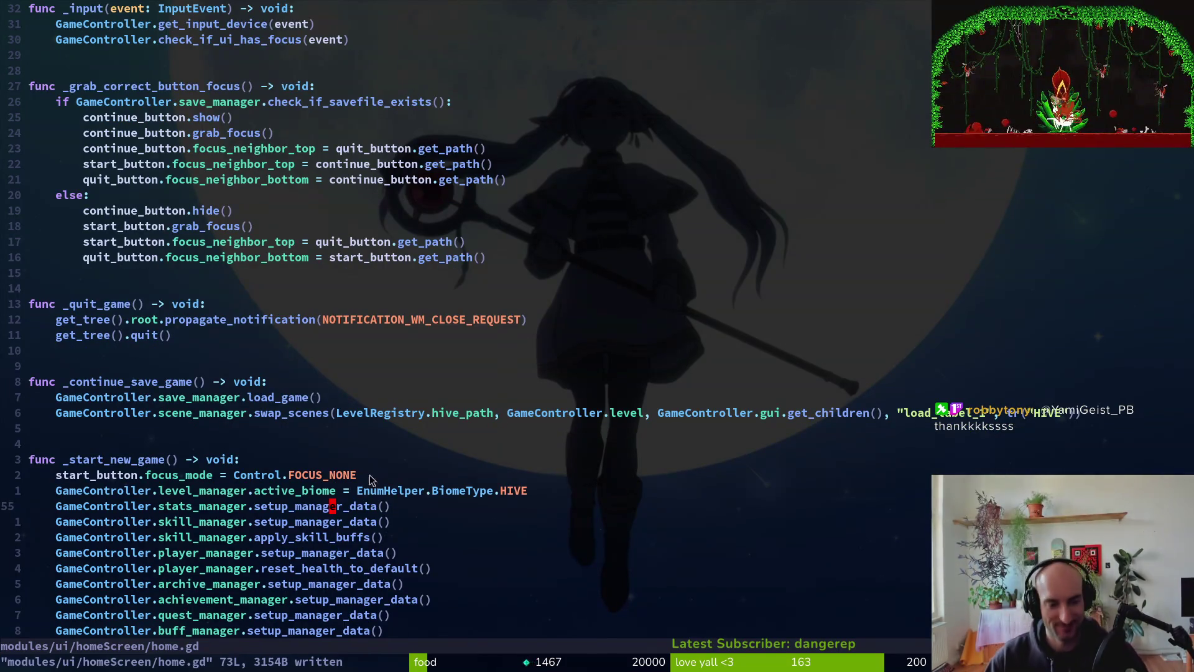
{"action": "scroll", "coordinate": [383, 459], "scroll_direction": "down", "scroll_amount": 5}
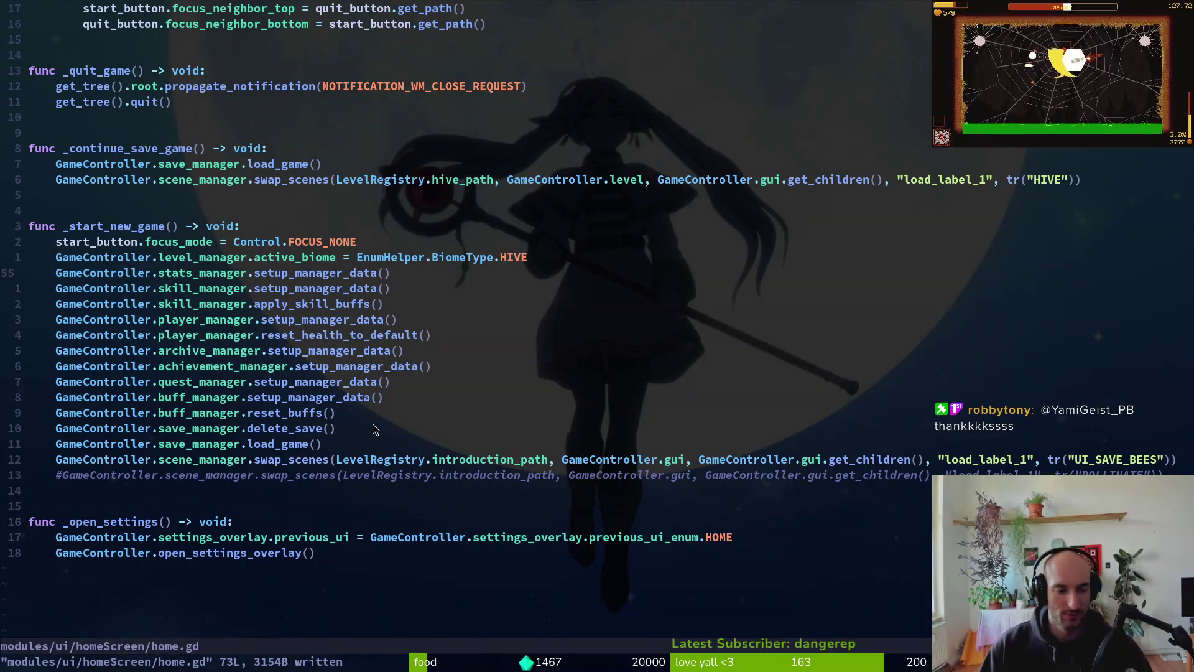
{"action": "key", "text": "space"}
{"action": "type", "text": "fgactive_biome"}
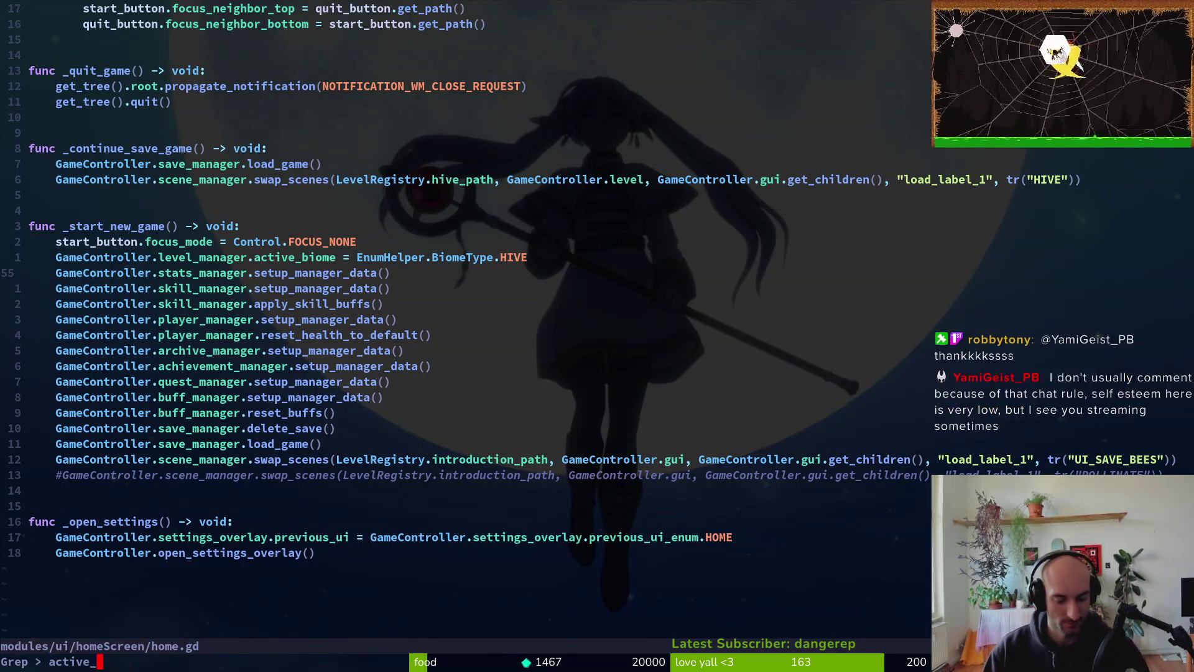
{"action": "key", "text": "ctrl+u"}
{"action": "key", "text": "super+v"}
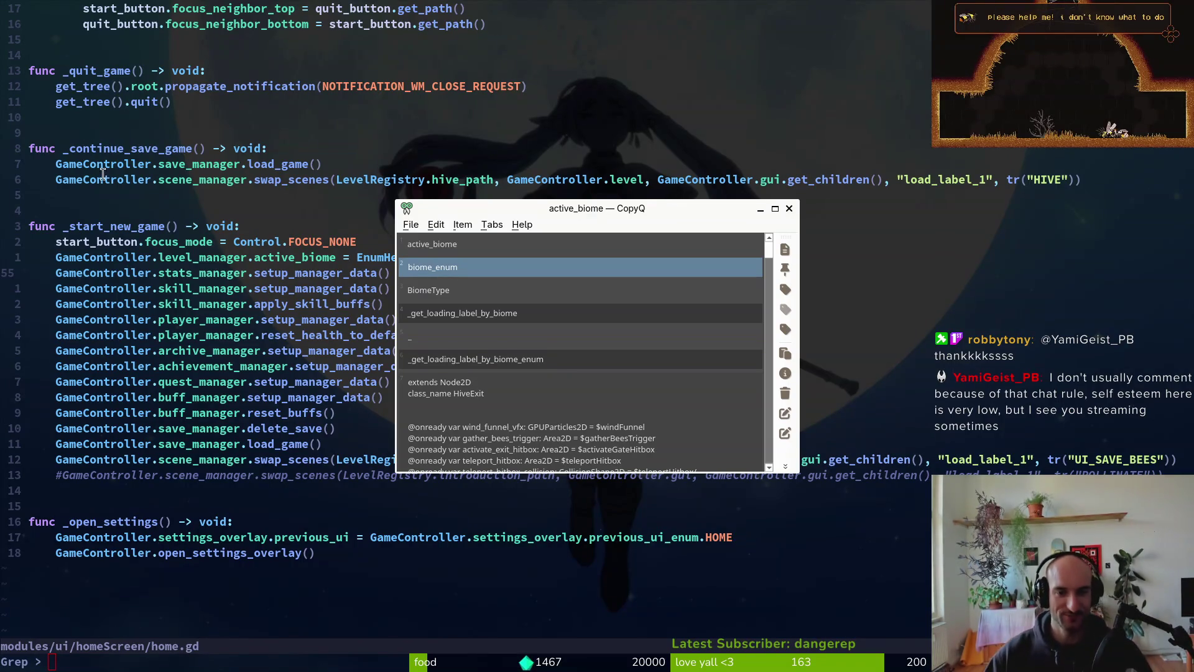
- Close the clipboard history, run and dismiss the project search, then go to the archive_manager setup line
{"action": "key", "text": "Escape"}
{"action": "key", "text": "Return"}
{"action": "key", "text": "Escape"}
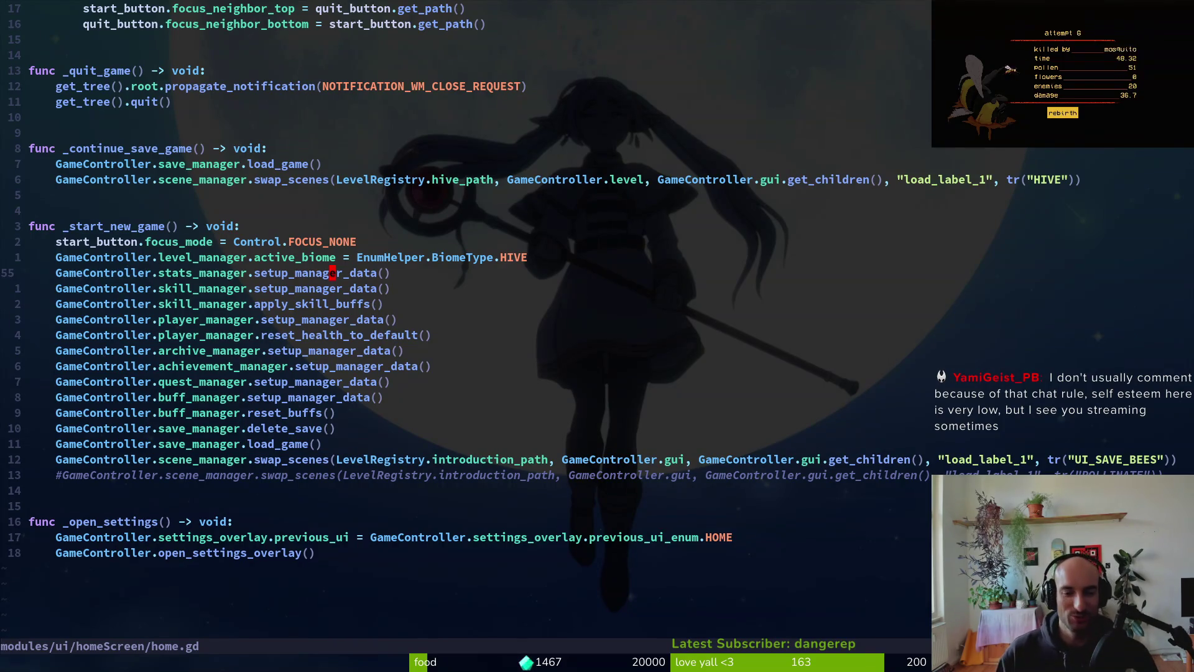
{"action": "left_click", "coordinate": [327, 352]}
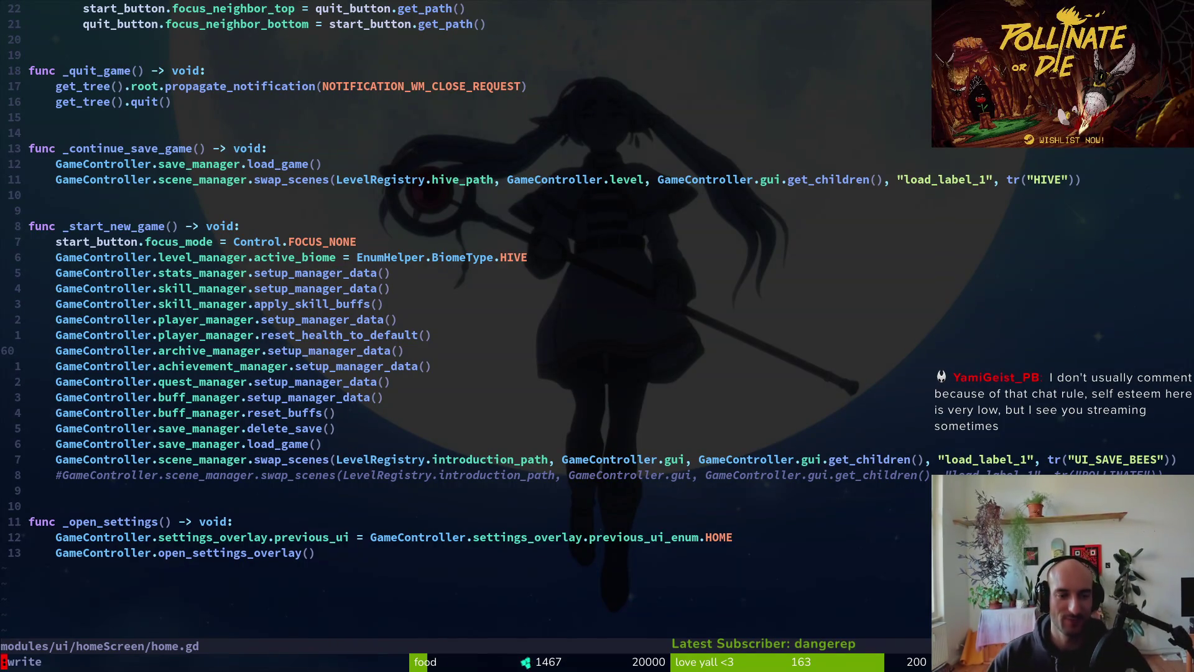
- Save home.gd with :write (73 lines, 3154 bytes)
{"action": "key", "text": "Return"}
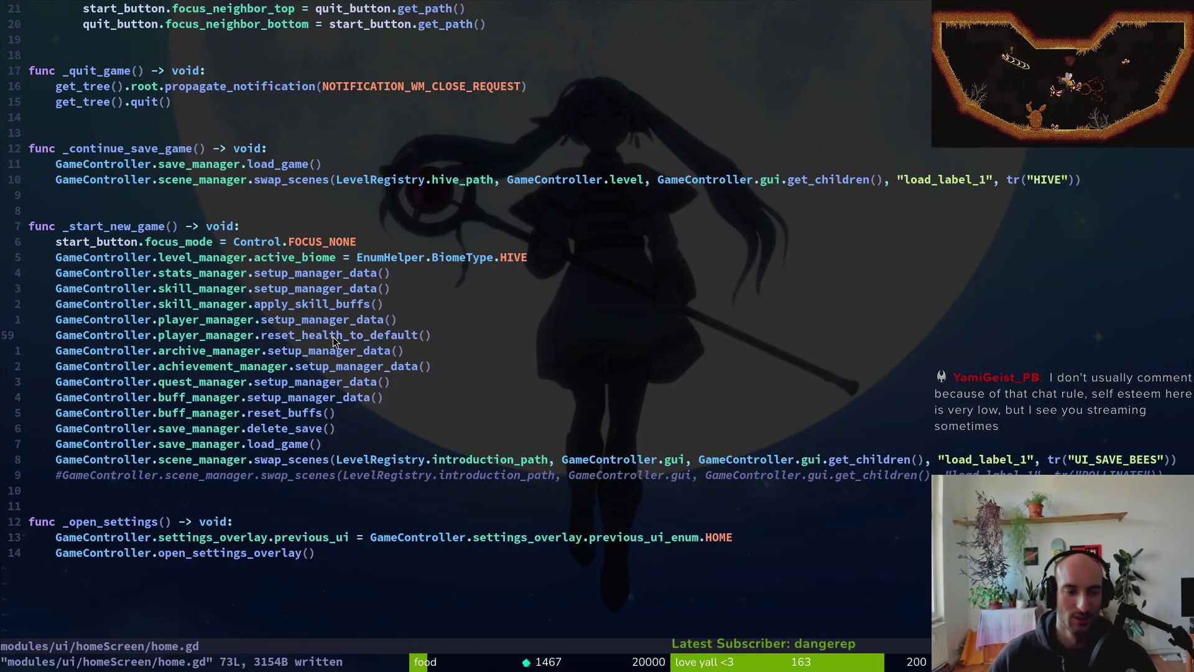
{"action": "type", "text": ":write"}
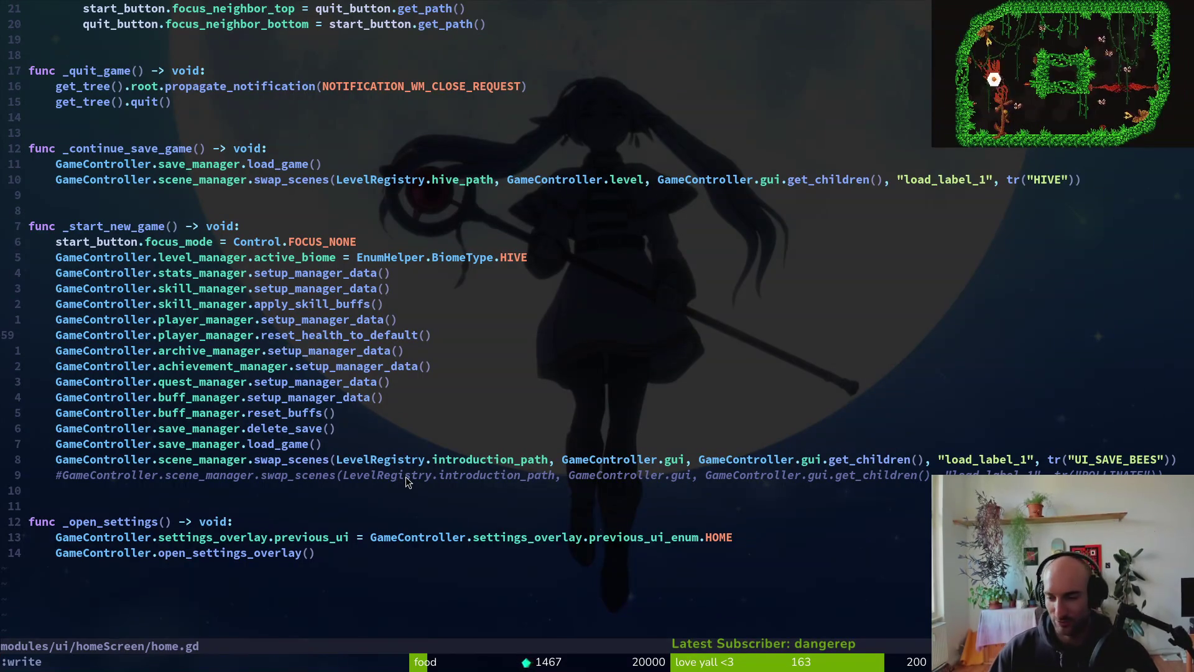
{"action": "key", "text": "Return"}
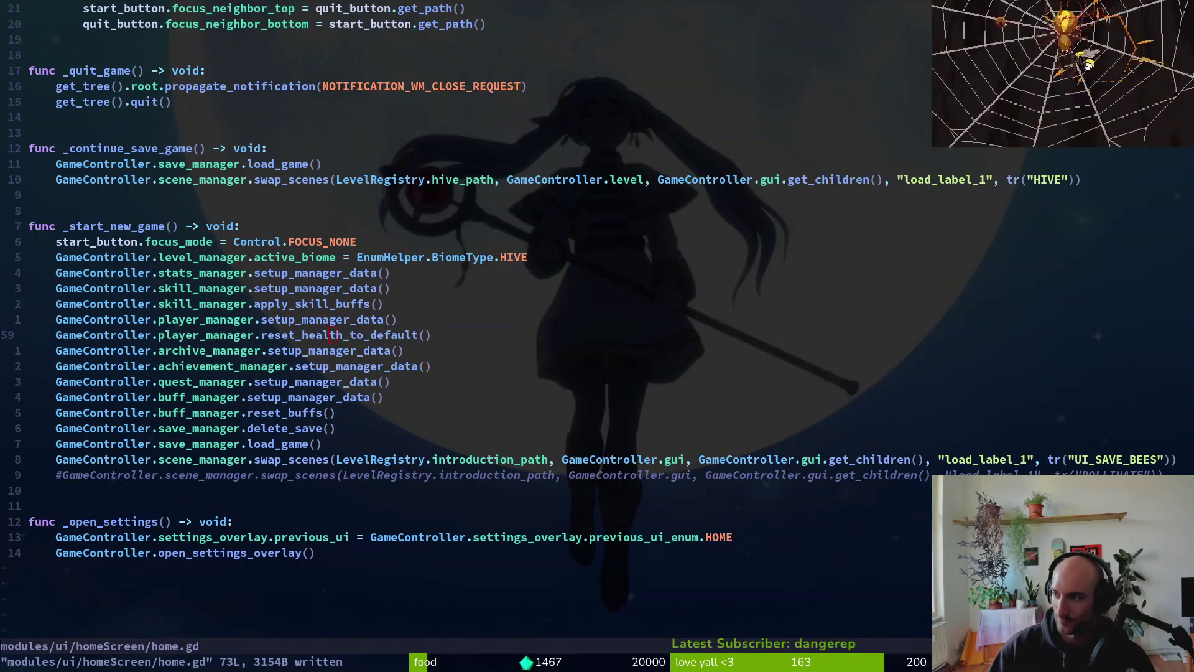
- Move 12 lines down to _open_settings and the commented-out swap_scenes line
{"action": "key", "text": "1"}
{"action": "key", "text": "2"}
{"action": "key", "text": "j"}
{"action": "left_click", "coordinate": [271, 476]}
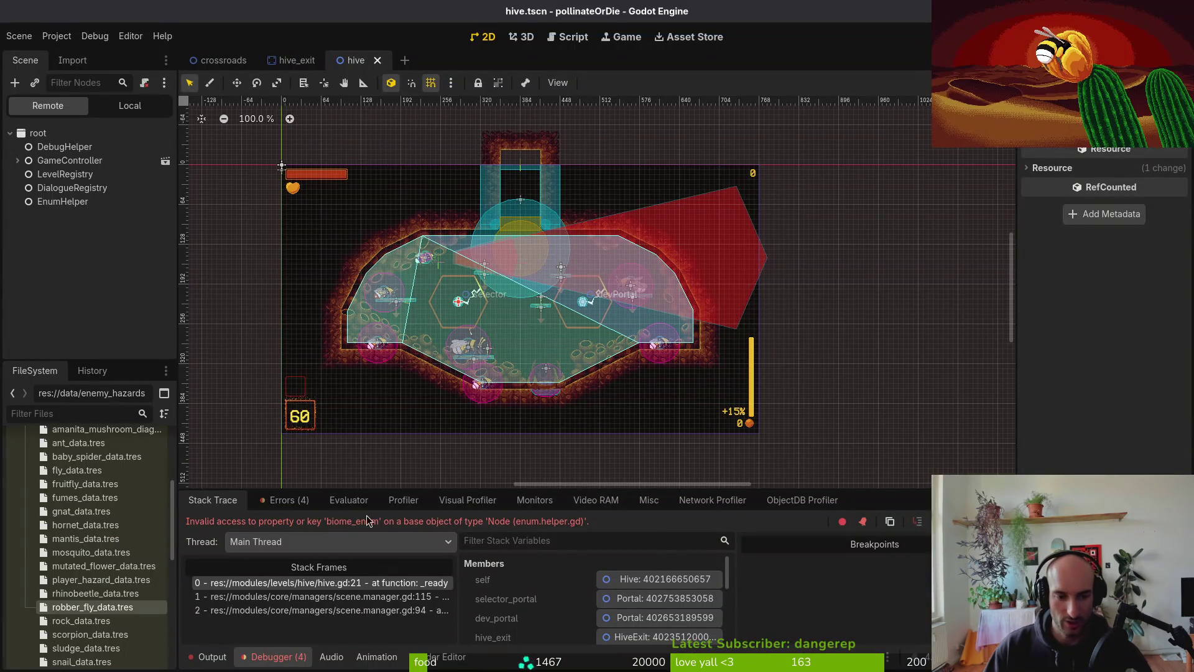
- Rerun the game, continue the saved game, fly the bee out of the hive, and view the debugger errors
{"action": "key", "text": "F5"}
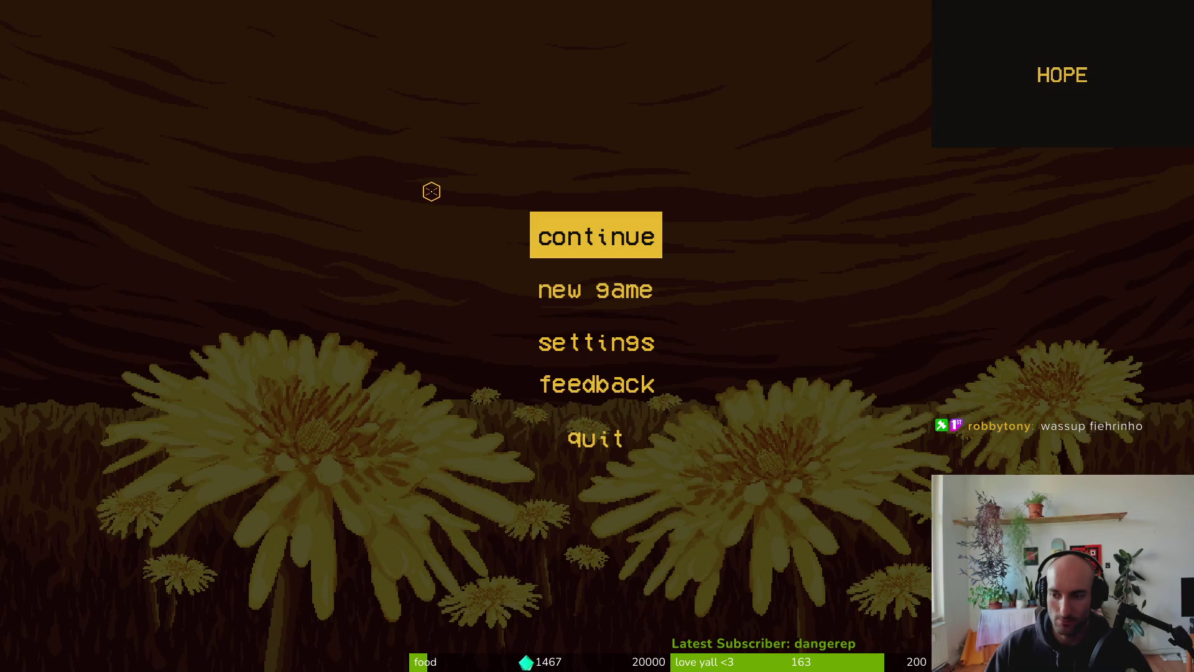
{"action": "left_click", "coordinate": [604, 219]}
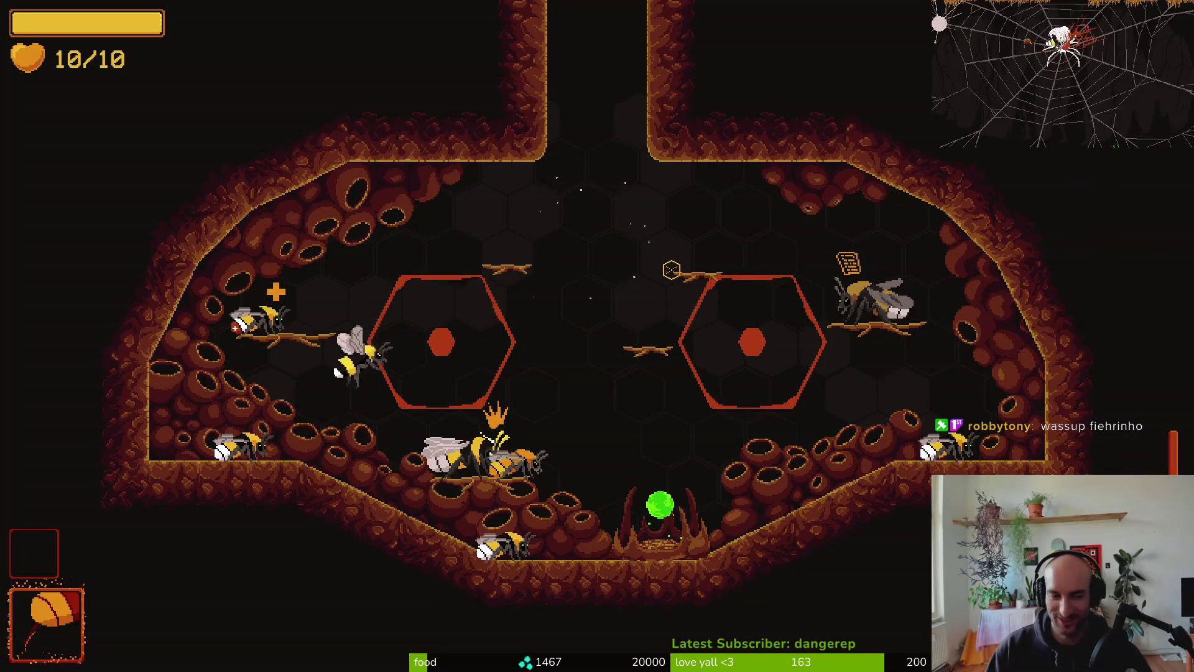
{"action": "key", "text": "w"}
{"action": "key", "text": "w"}
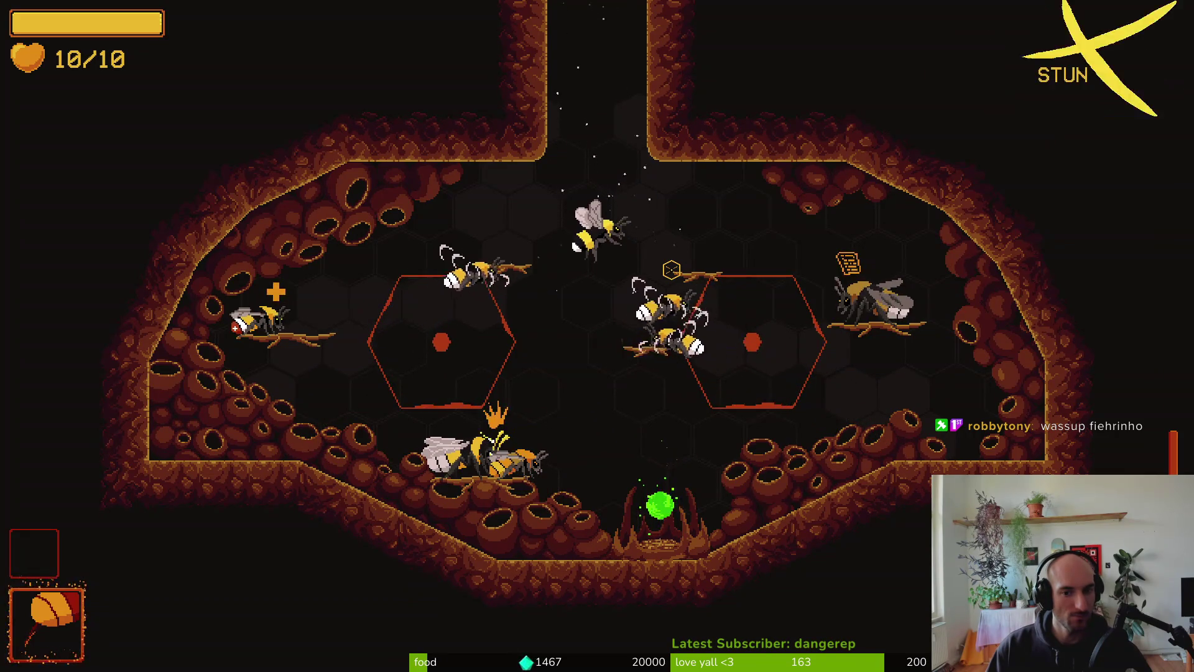
{"action": "key", "text": "w"}
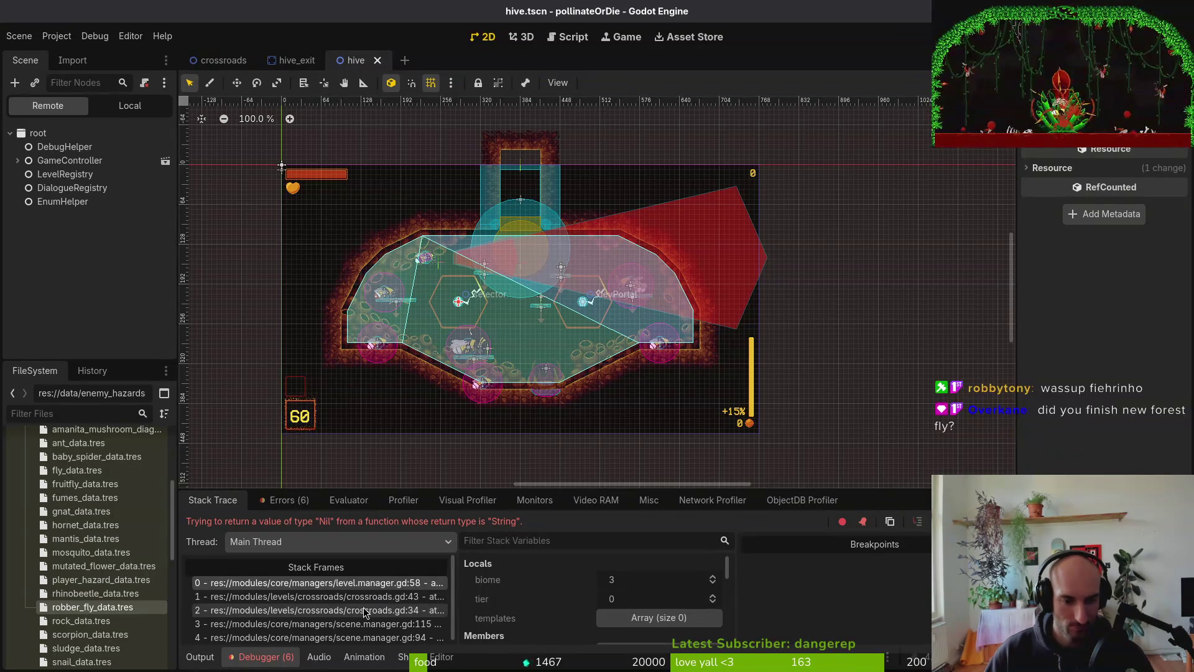
{"action": "left_click", "coordinate": [284, 500]}
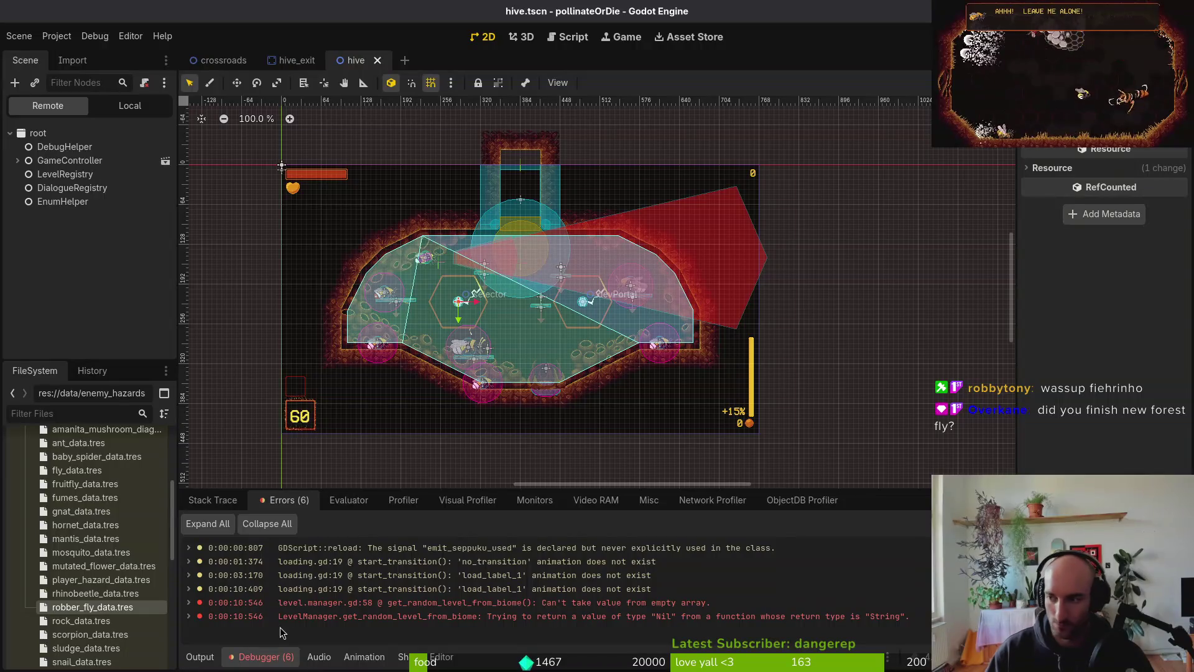
- Open level.manager.gd in Neovim through the project file finder
{"action": "key", "text": "alt+Tab"}
{"action": "type", "text": "lman"}
{"action": "key", "text": "Return"}
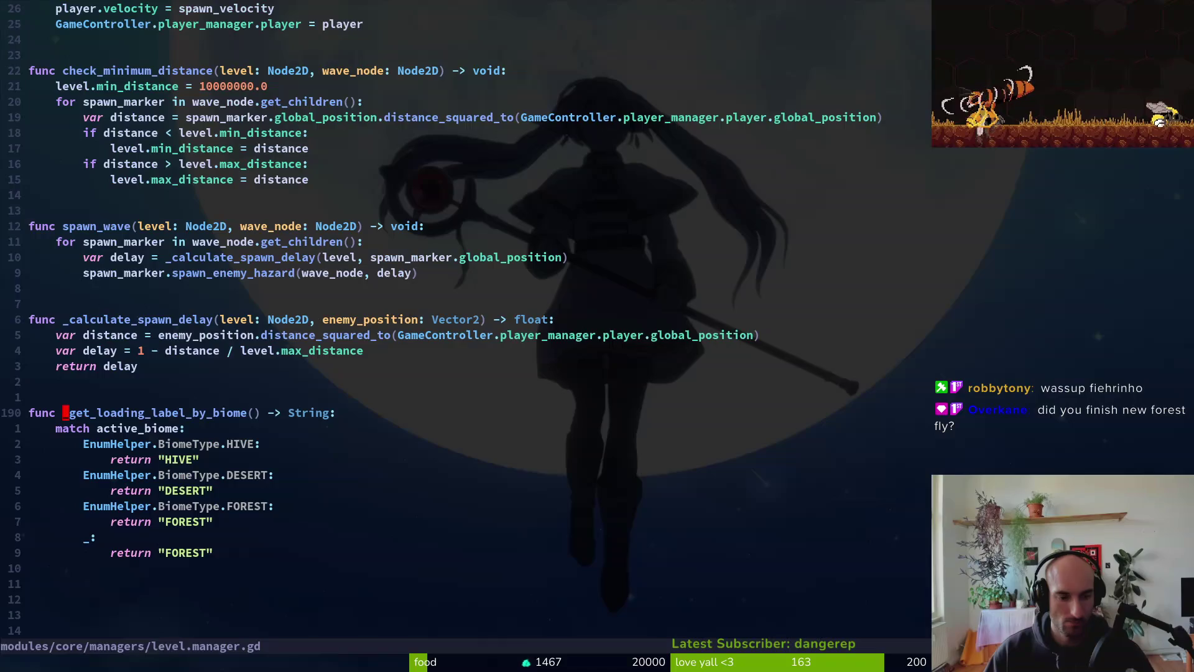
- Scroll up to get_random_level_from_biome and review its biome template lines, ending on DESERT
{"action": "key", "text": "ctrl+u"}
{"action": "key", "text": "ctrl+u"}
{"action": "key", "text": "ctrl+u"}
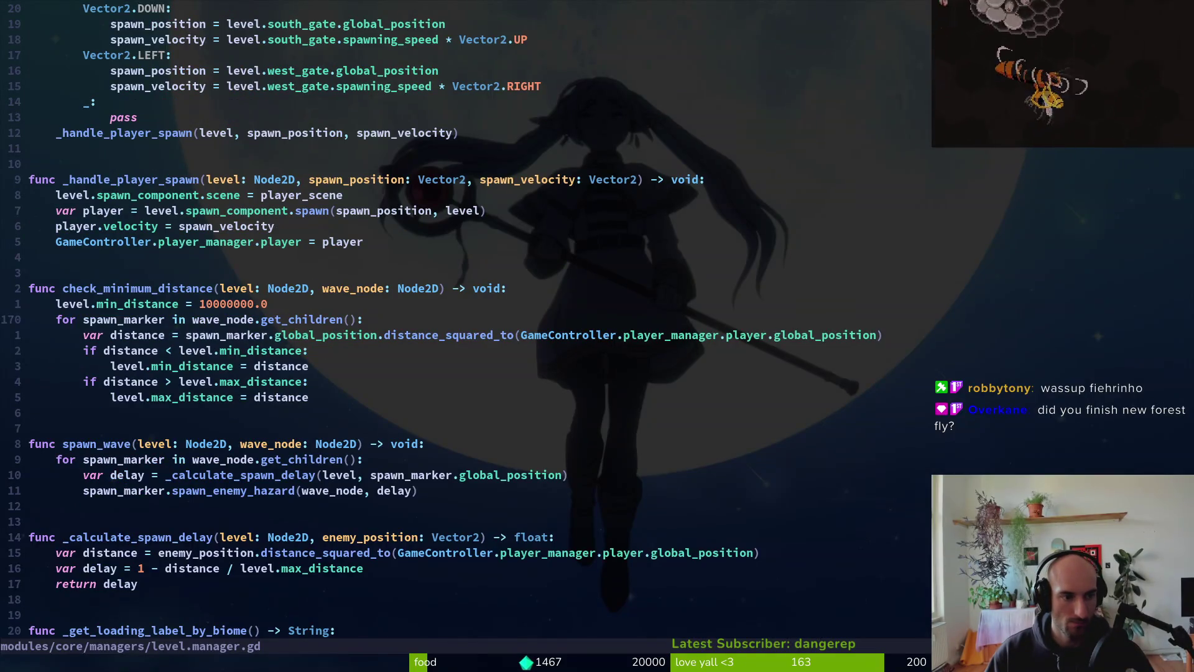
{"action": "key", "text": "ctrl+u"}
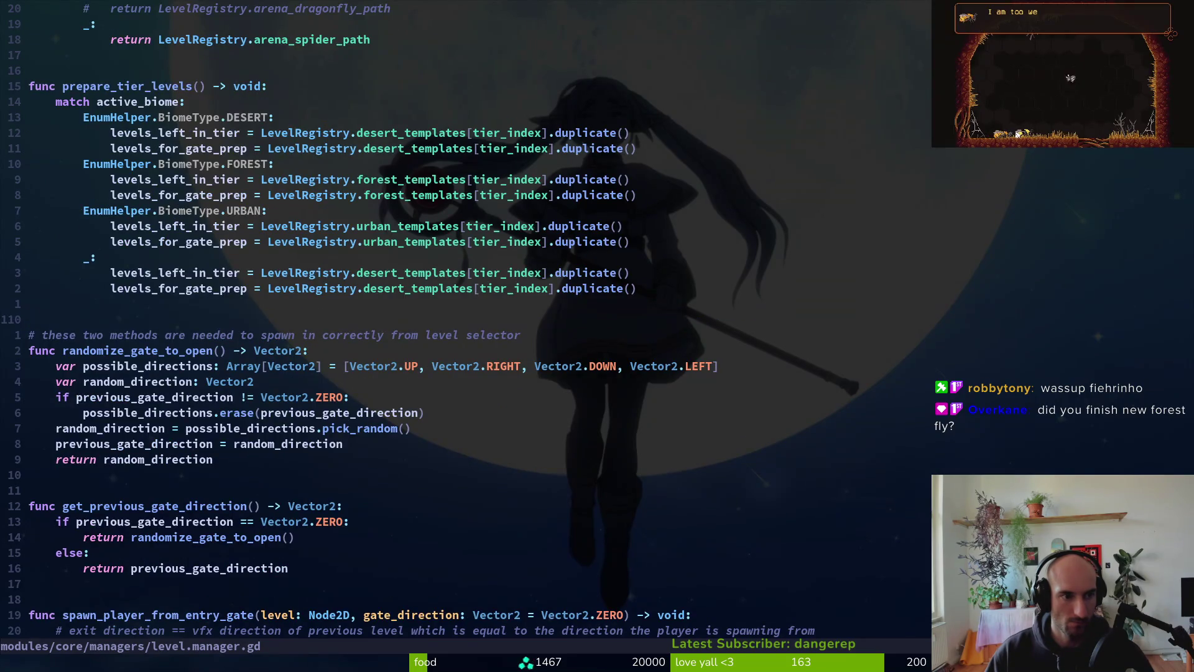
{"action": "key", "text": "ctrl+u"}
{"action": "key", "text": "ctrl+u"}
{"action": "key", "text": "ctrl+u"}
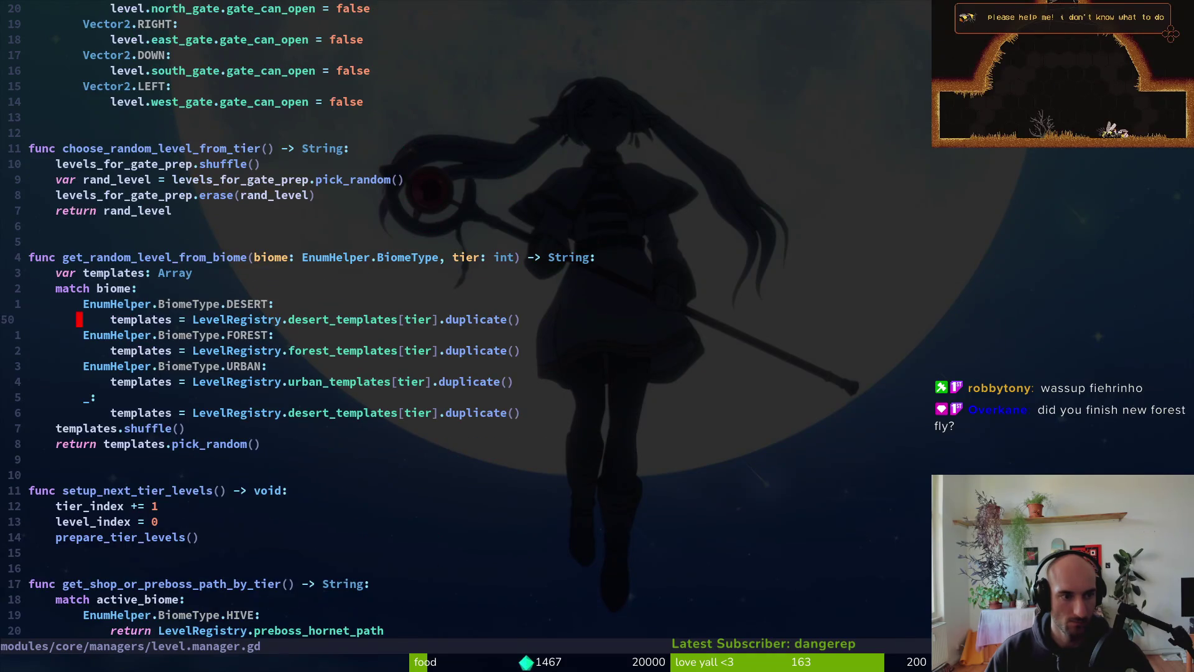
{"action": "key", "text": "k"}
{"action": "key", "text": "k"}
{"action": "key", "text": "j"}
{"action": "key", "text": "j"}
{"action": "key", "text": "j"}
{"action": "key", "text": "j"}
{"action": "key", "text": "j"}
{"action": "key", "text": "k"}
{"action": "key", "text": "k"}
{"action": "key", "text": "k"}
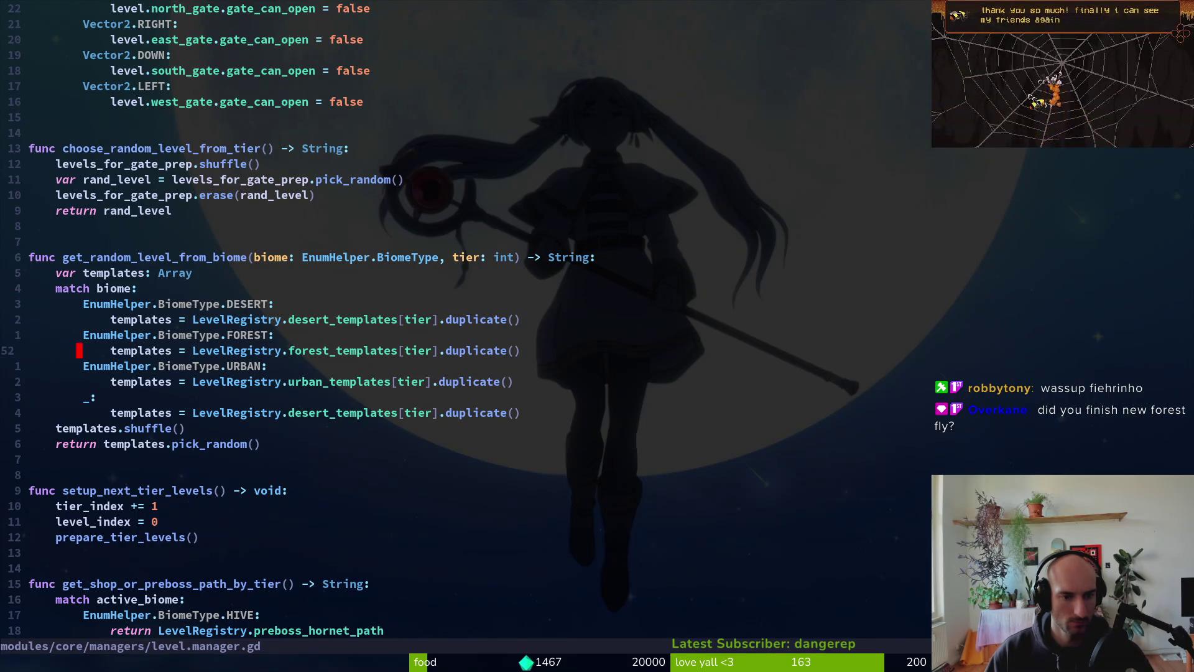
{"action": "key", "text": "j"}
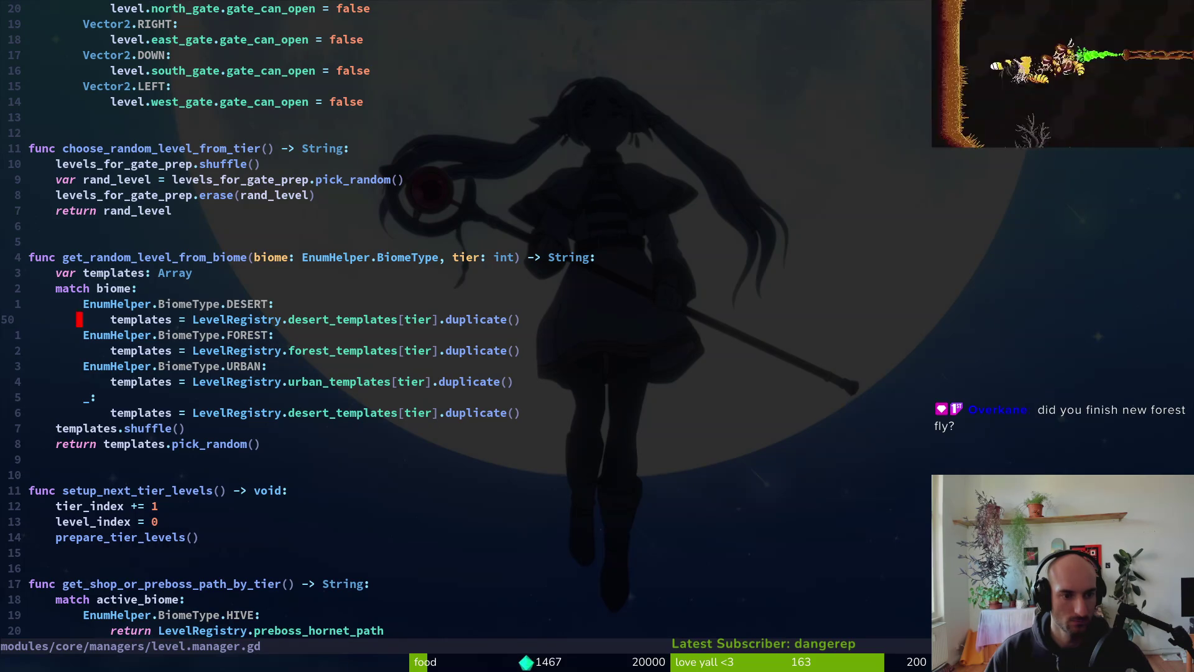
{"action": "key", "text": "g"}
{"action": "key", "text": "g"}
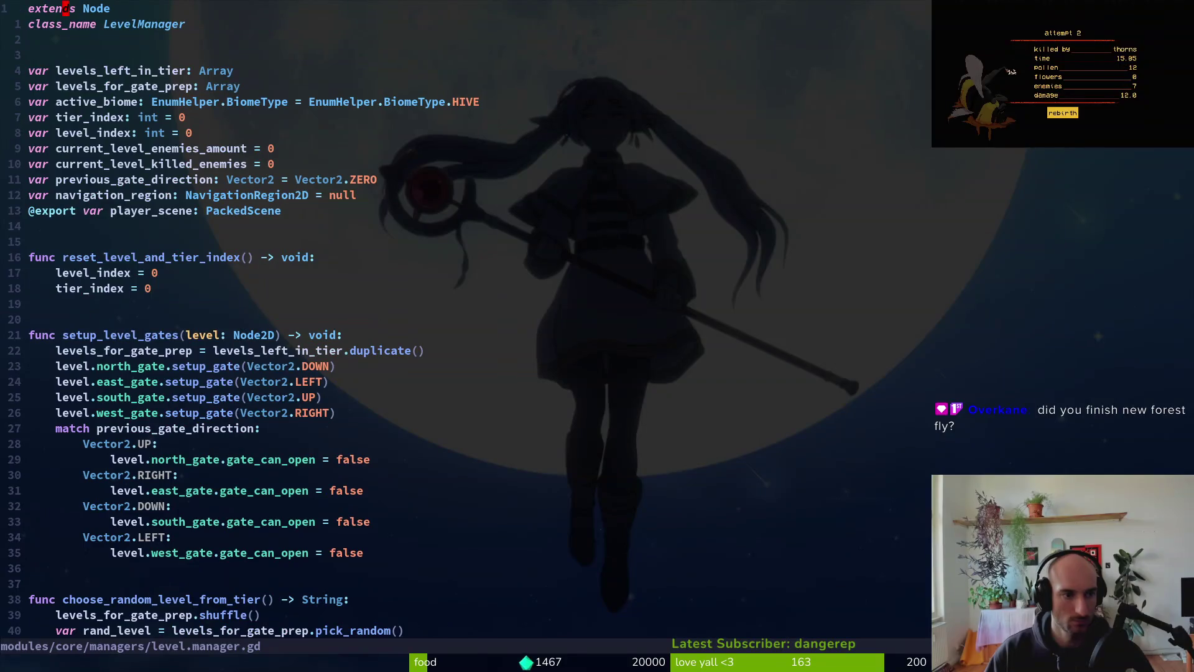
{"action": "key", "text": "ctrl+o"}
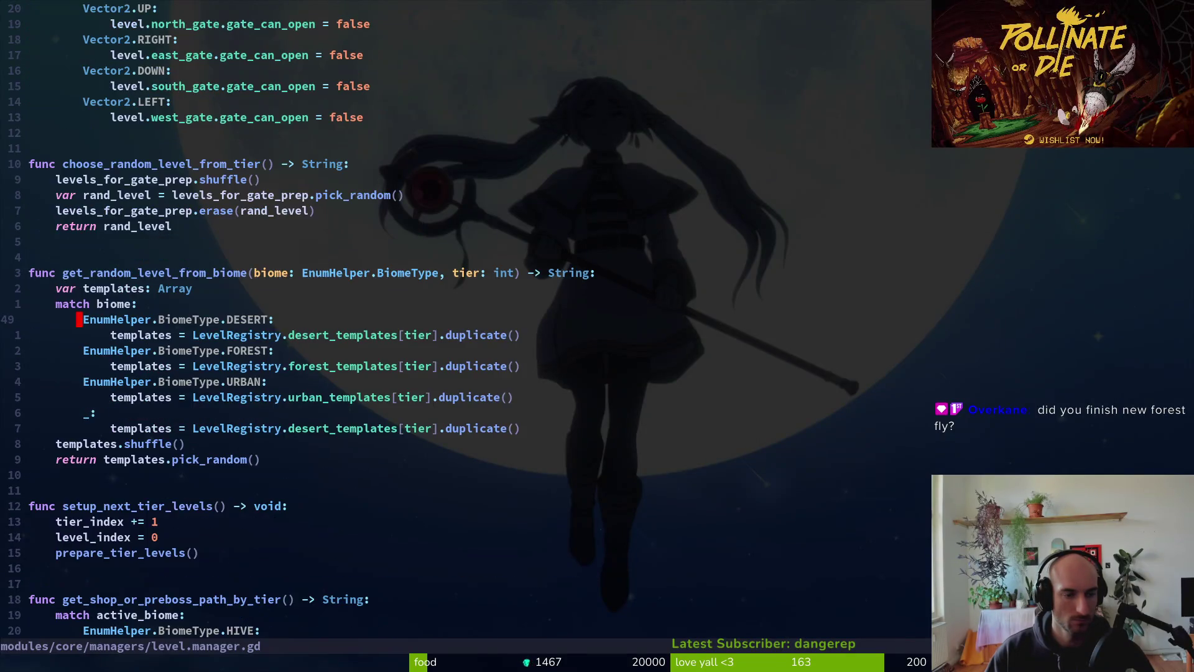
{"action": "key", "text": "space"}
- Open level.registry.gd with the file finder and locate the forest template path lists
{"action": "key", "text": "f"}
{"action": "key", "text": "f"}
{"action": "type", "text": "levregi"}
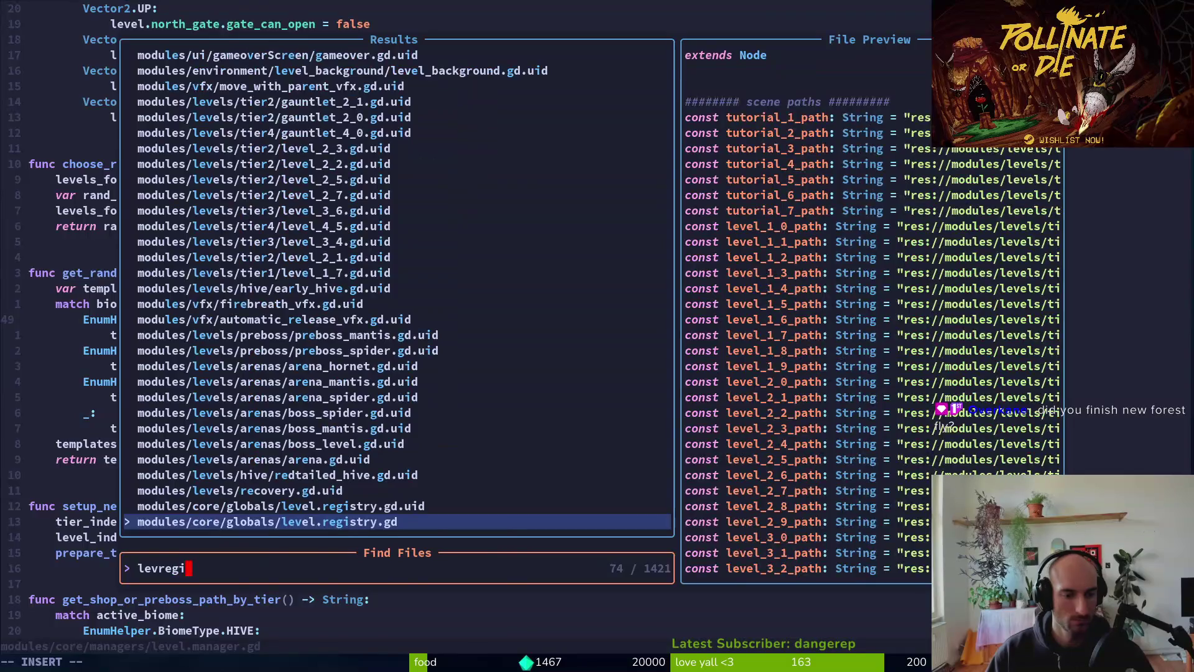
{"action": "key", "text": "Return"}
{"action": "key", "text": "ctrl+d"}
{"action": "key", "text": "ctrl+d"}
{"action": "key", "text": "ctrl+d"}
{"action": "key", "text": "ctrl+d"}
{"action": "key", "text": "ctrl+d"}
{"action": "key", "text": "ctrl+d"}
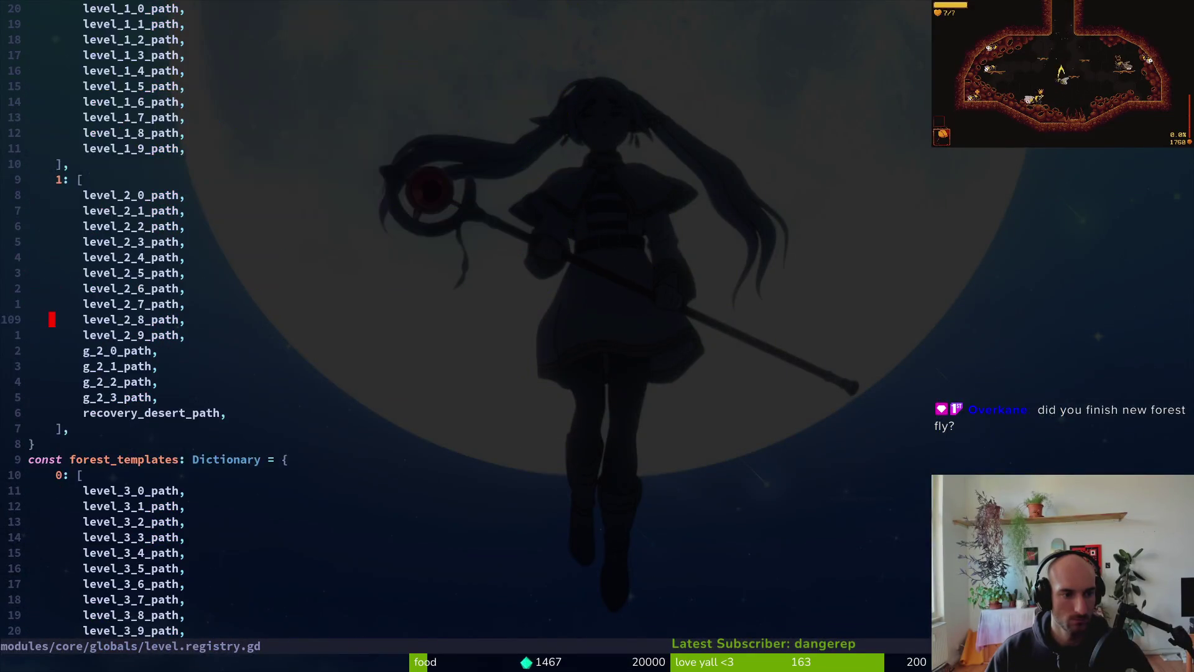
{"action": "key", "text": "ctrl+o"}
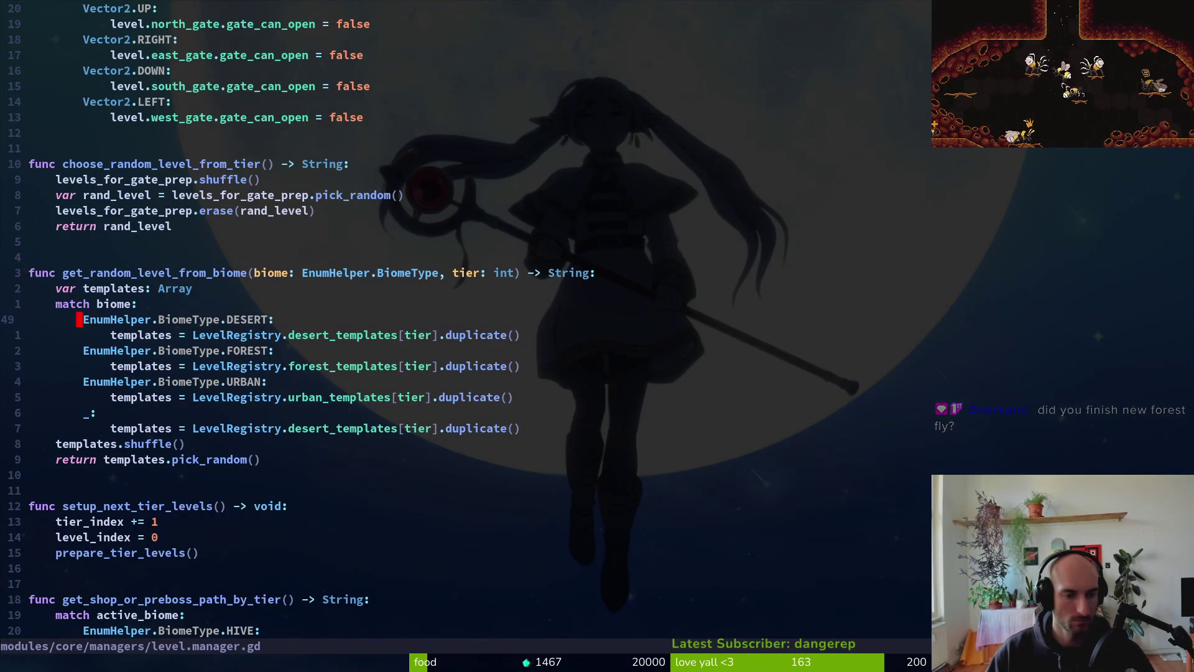
{"action": "key", "text": "ctrl+i"}
{"action": "key", "text": "j"}
{"action": "key", "text": "j"}
{"action": "key", "text": "k"}
{"action": "key", "text": "k"}
{"action": "key", "text": "k"}
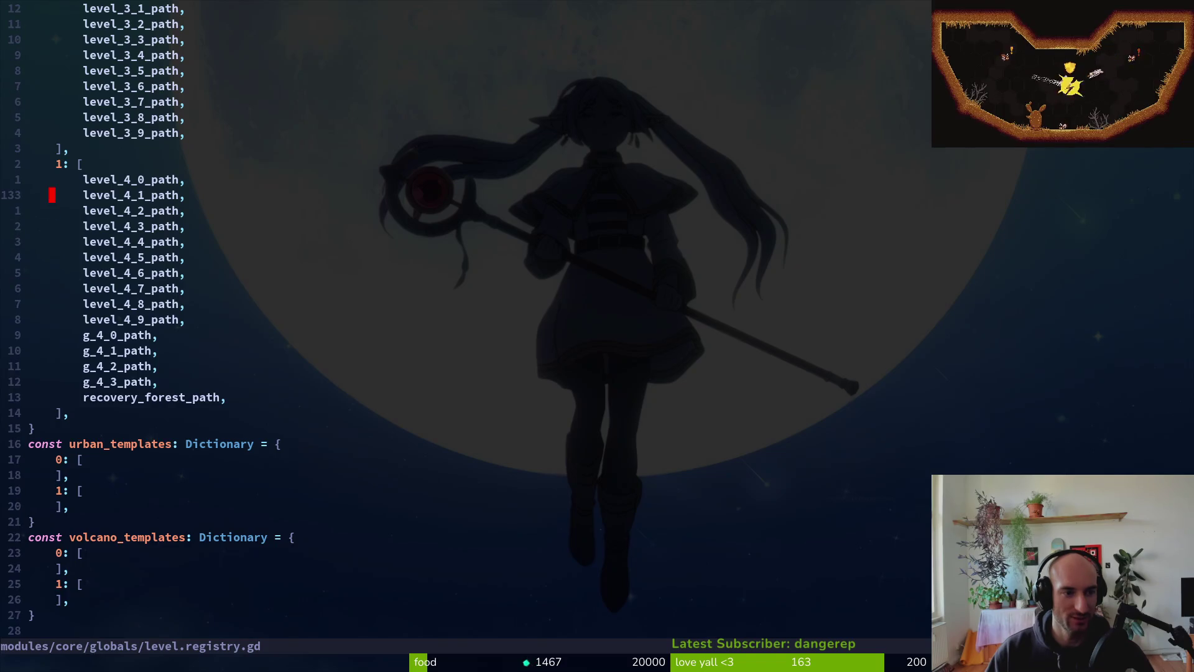
{"action": "key", "text": "k"}
{"action": "key", "text": "k"}
{"action": "key", "text": "k"}
- Copy the four level_3_0–level_3_3 path lines and save the registry
{"action": "key", "text": "V"}
{"action": "key", "text": "j"}
{"action": "key", "text": "j"}
{"action": "key", "text": "j"}
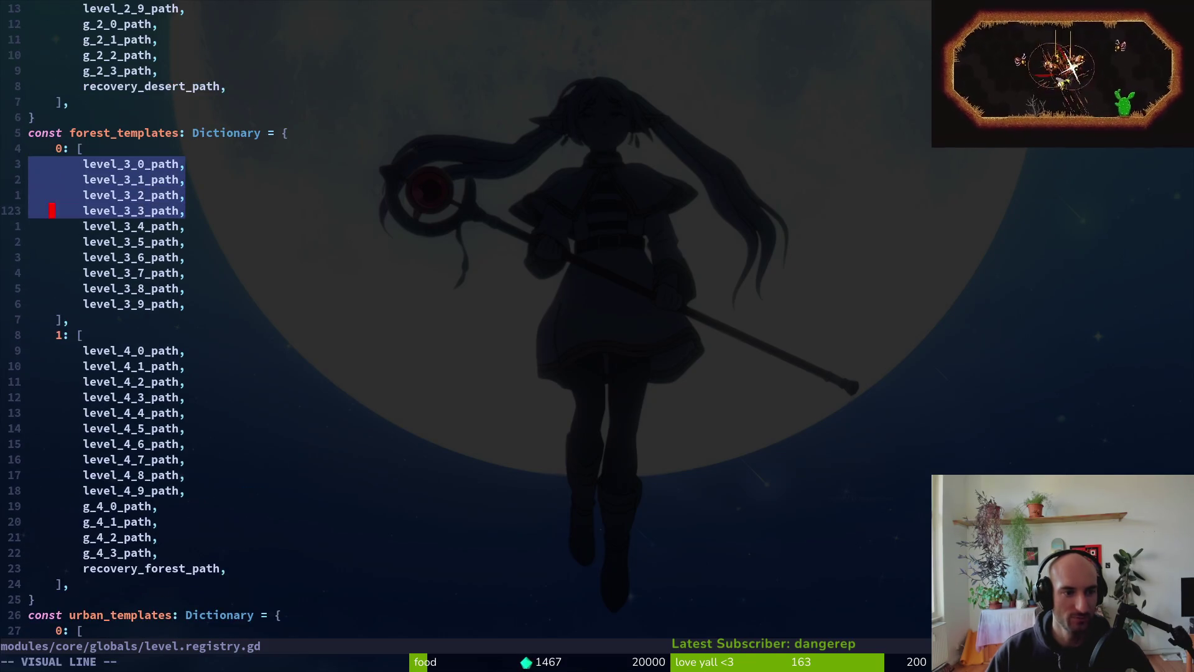
{"action": "key", "text": "Escape"}
{"action": "type", "text": ":write"}
{"action": "key", "text": "Return"}
- Paste the four path lines into both the urban_templates 0 and 1 lists
{"action": "key", "text": "G"}
{"action": "key", "text": "k"}
{"action": "key", "text": "k"}
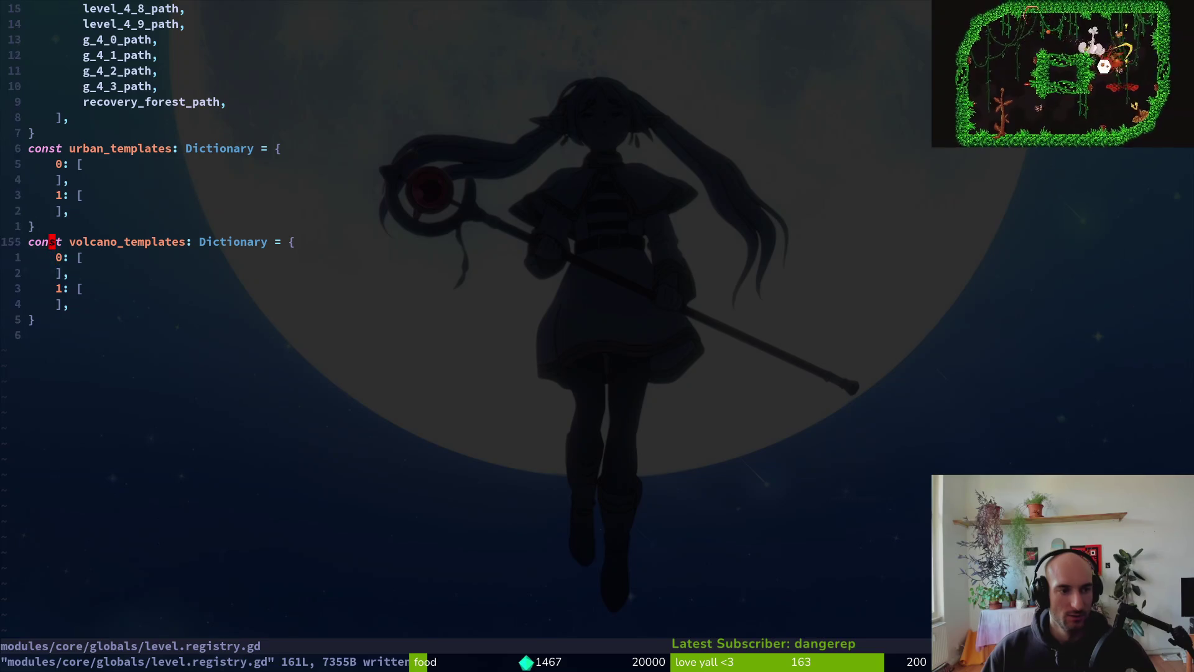
{"action": "key", "text": "k"}
{"action": "key", "text": "k"}
{"action": "key", "text": "k"}
{"action": "key", "text": "P"}
{"action": "key", "text": "j"}
{"action": "key", "text": "k"}
{"action": "key", "text": "V"}
{"action": "key", "text": "j"}
{"action": "key", "text": "j"}
{"action": "key", "text": "j"}
{"action": "key", "text": "y"}
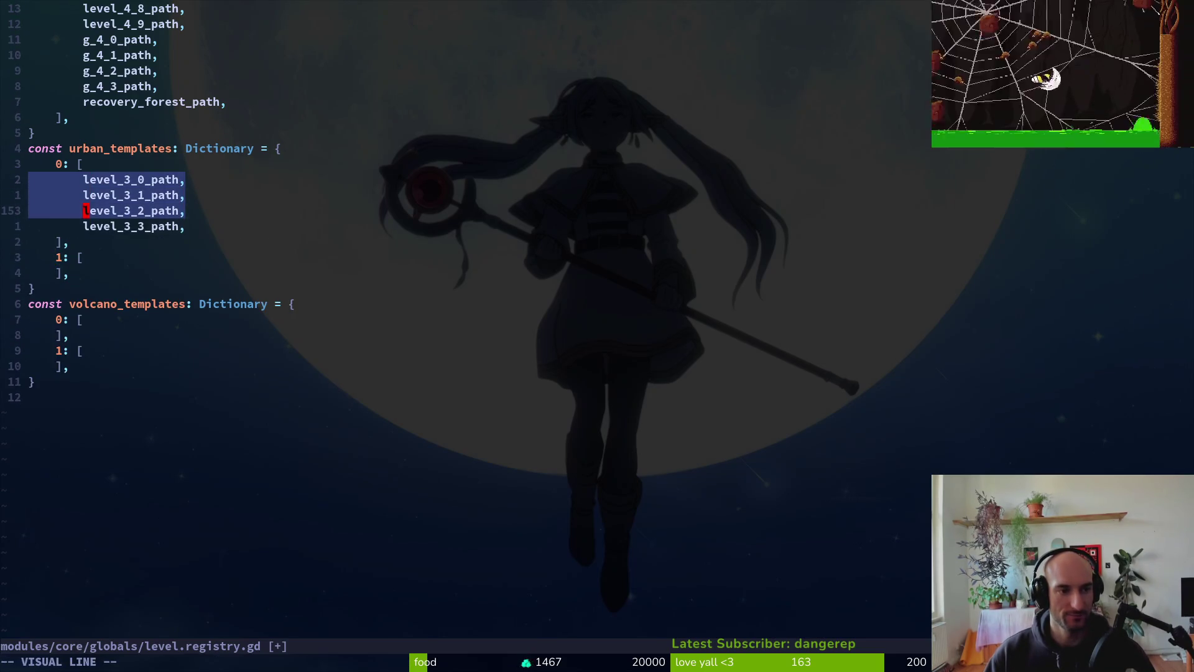
{"action": "key", "text": "j"}
{"action": "key", "text": "j"}
{"action": "key", "text": "j"}
{"action": "key", "text": "j"}
{"action": "key", "text": "p"}
{"action": "key", "text": "$"}
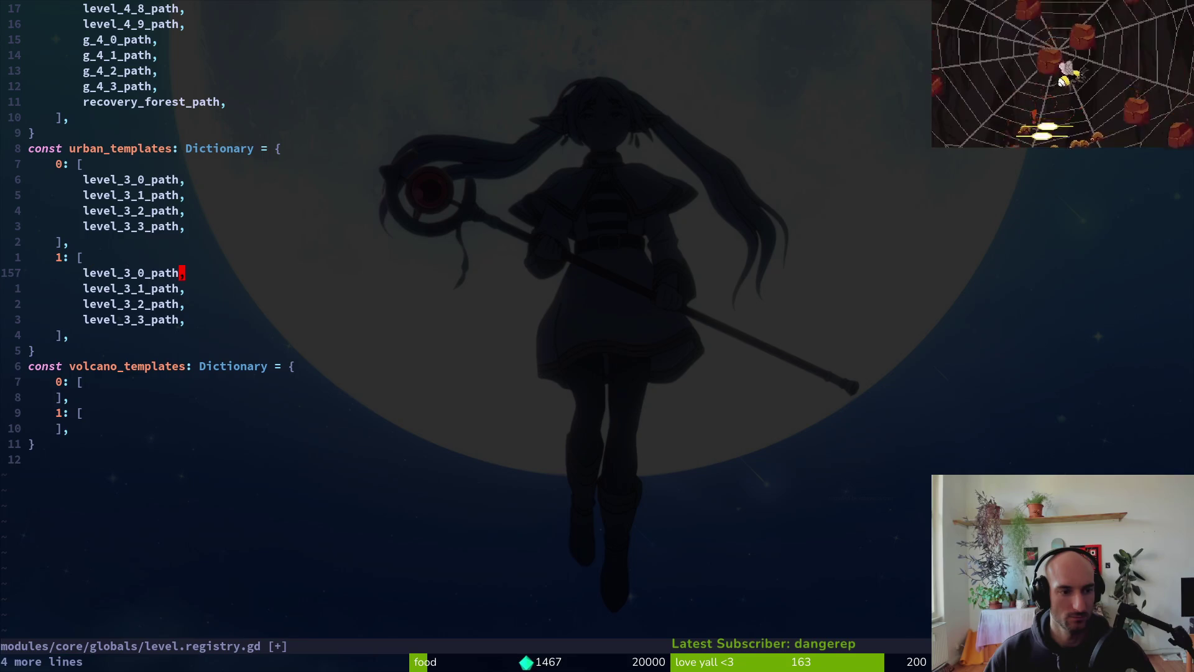
- Column-change the urban 0 tier digits to 5, giving level_5_0–5_3_path
{"action": "key", "text": "ctrl+o"}
{"action": "key", "text": "ctrl+r"}
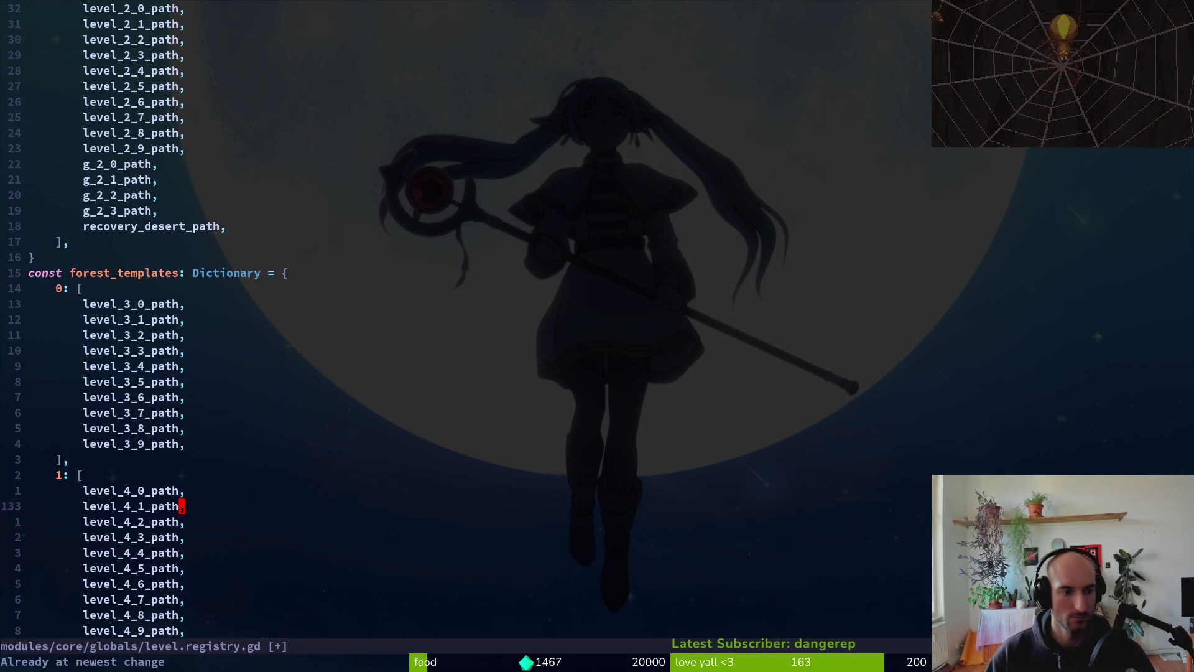
{"action": "key", "text": "2"}
{"action": "key", "text": "0"}
{"action": "key", "text": "j"}
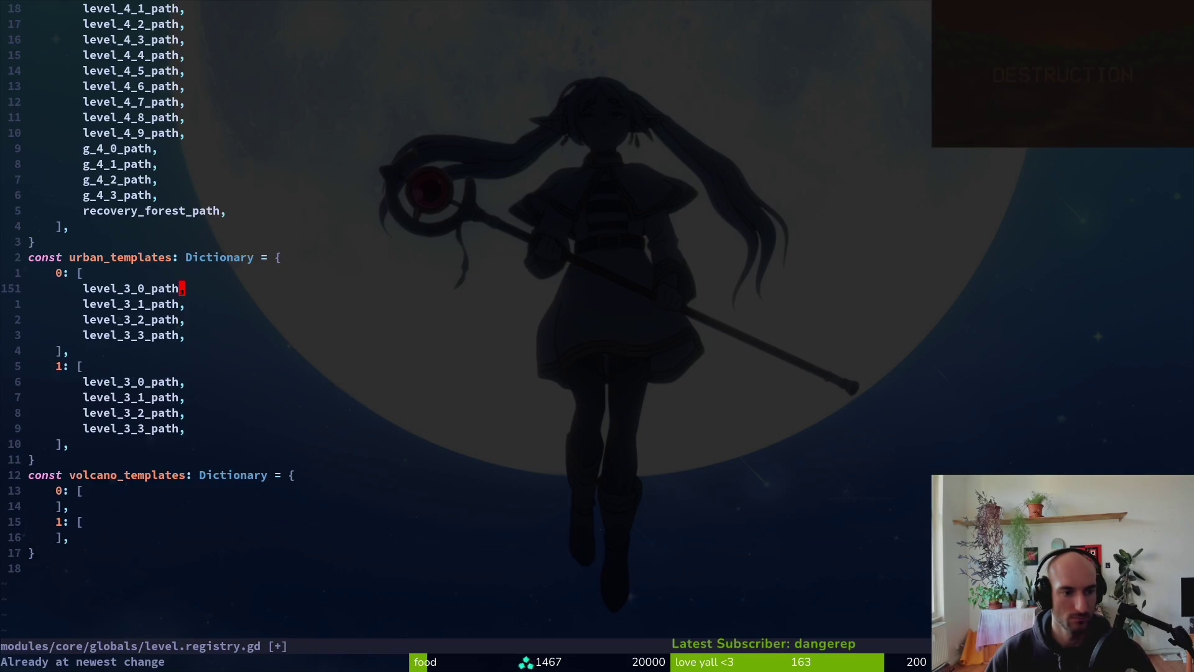
{"action": "key", "text": "ctrl+v"}
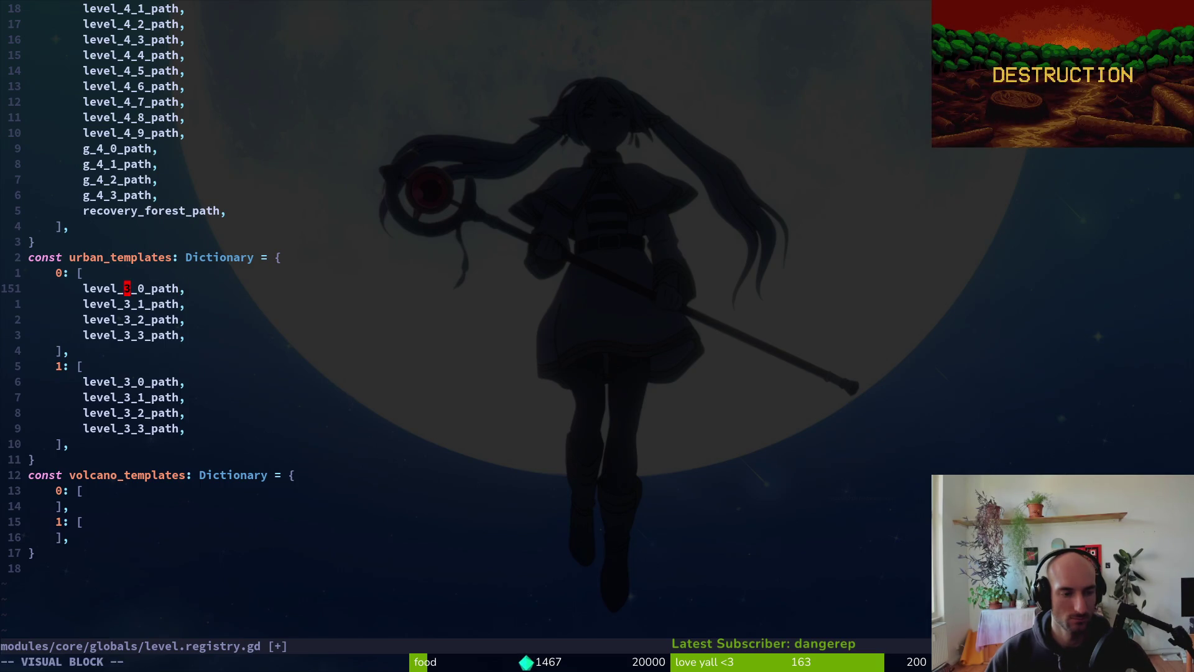
{"action": "key", "text": "c"}
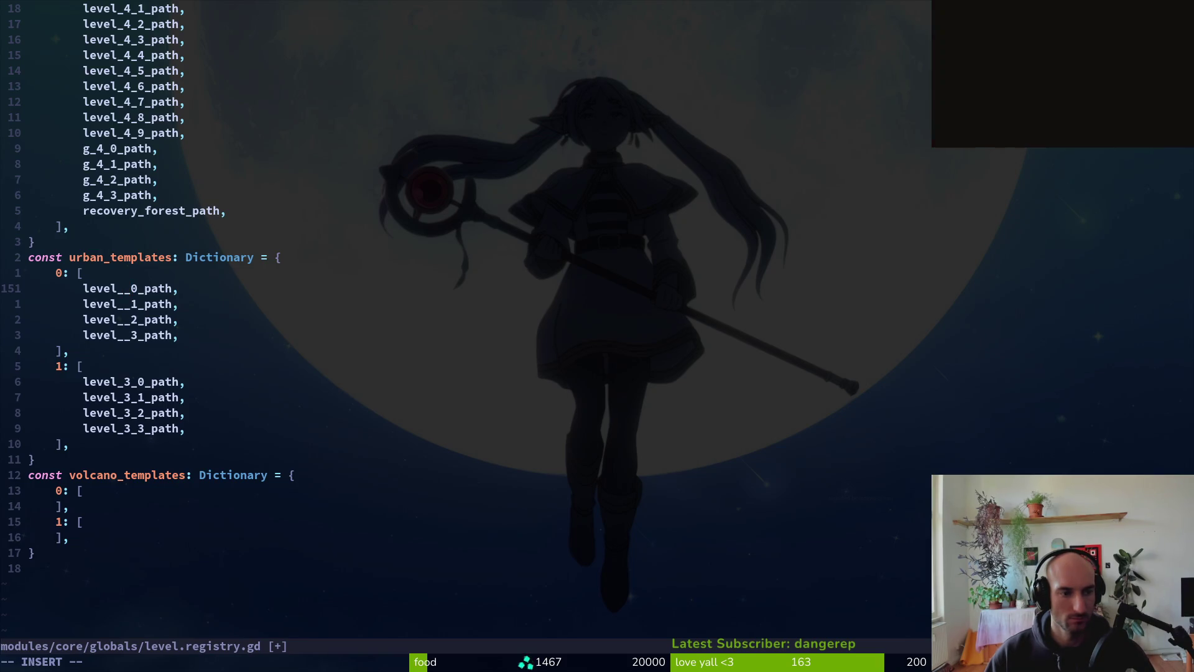
{"action": "type", "text": "5"}
{"action": "key", "text": "Escape"}
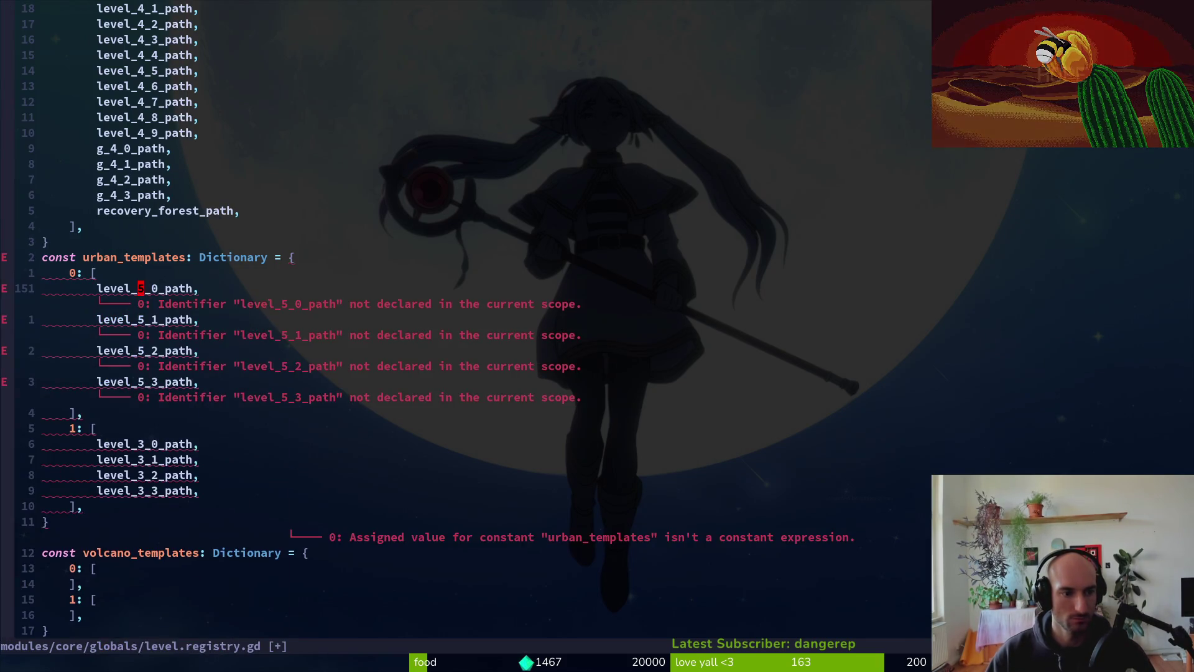
- Change the urban 1 tier digits to 6 (level_6_0–6_3_path) and save the file
{"action": "key", "text": "5"}
{"action": "key", "text": "j"}
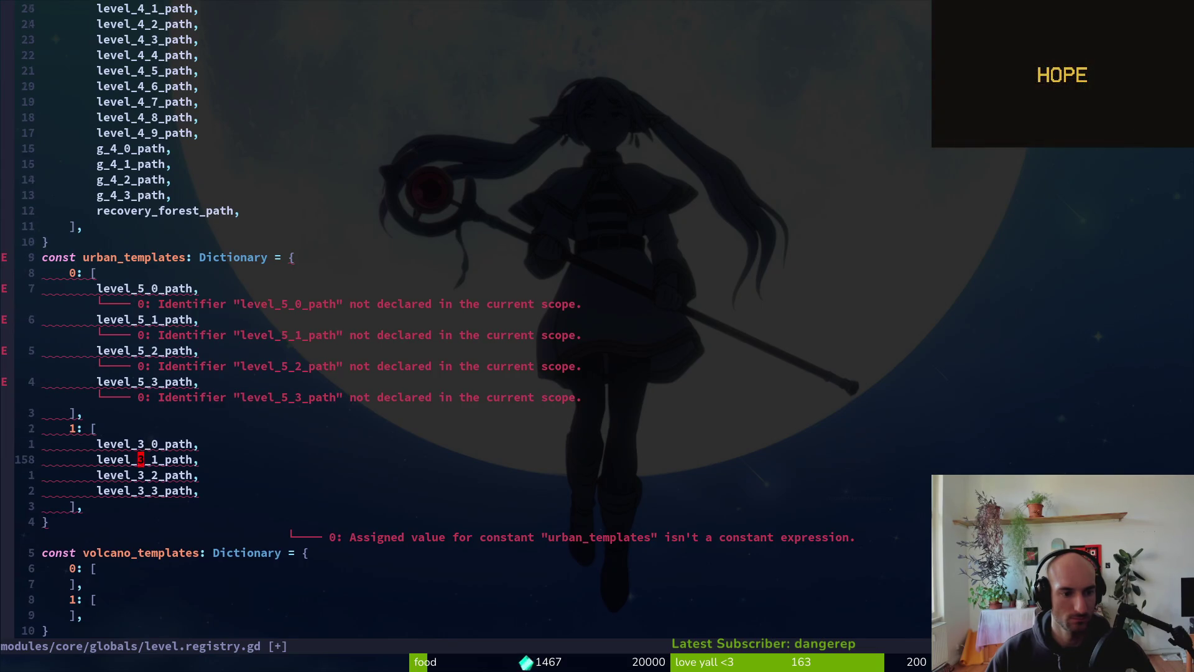
{"action": "type", "text": "c"}
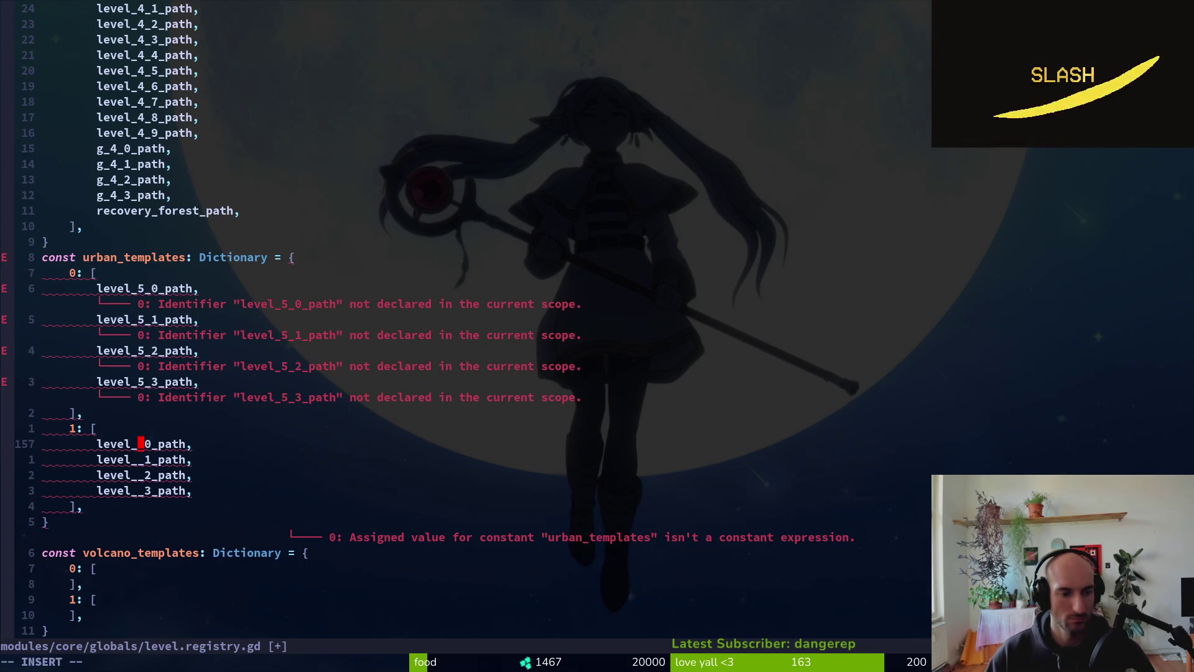
{"action": "type", "text": "6"}
{"action": "key", "text": "Escape"}
{"action": "key", "text": "Return"}
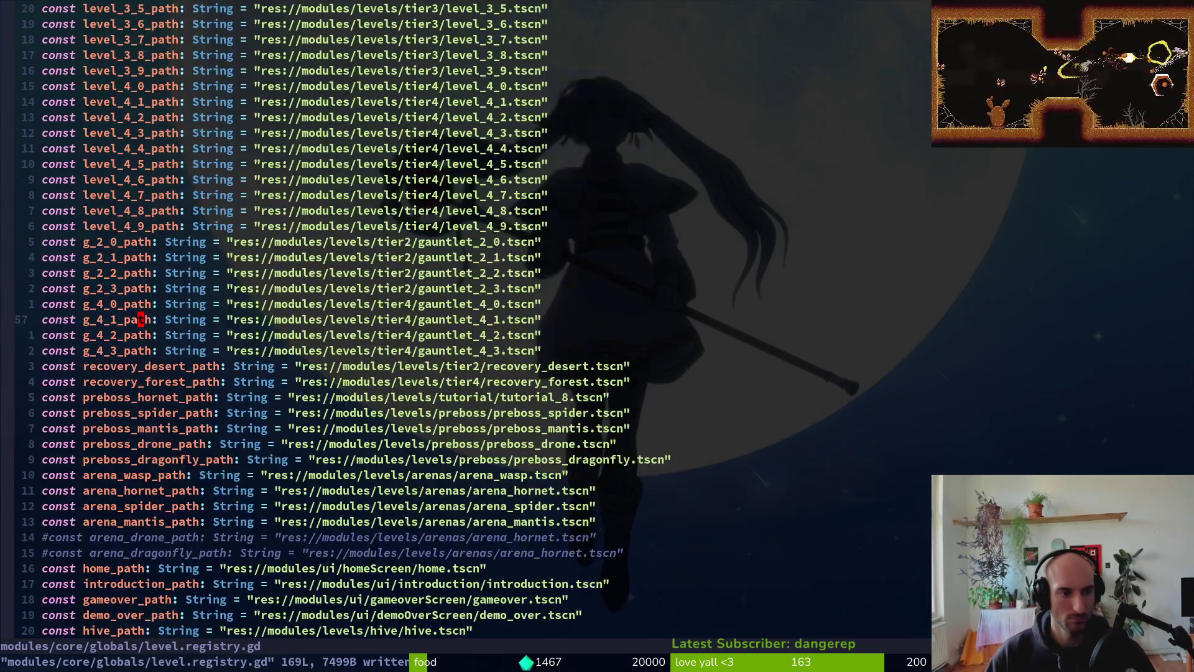
- Duplicate the level_4_9_path constant and rename the first copy to level_5_0_path
{"action": "key", "text": "k"}
{"action": "key", "text": "k"}
{"action": "key", "text": "k"}
{"action": "key", "text": "y"}
{"action": "key", "text": "y"}
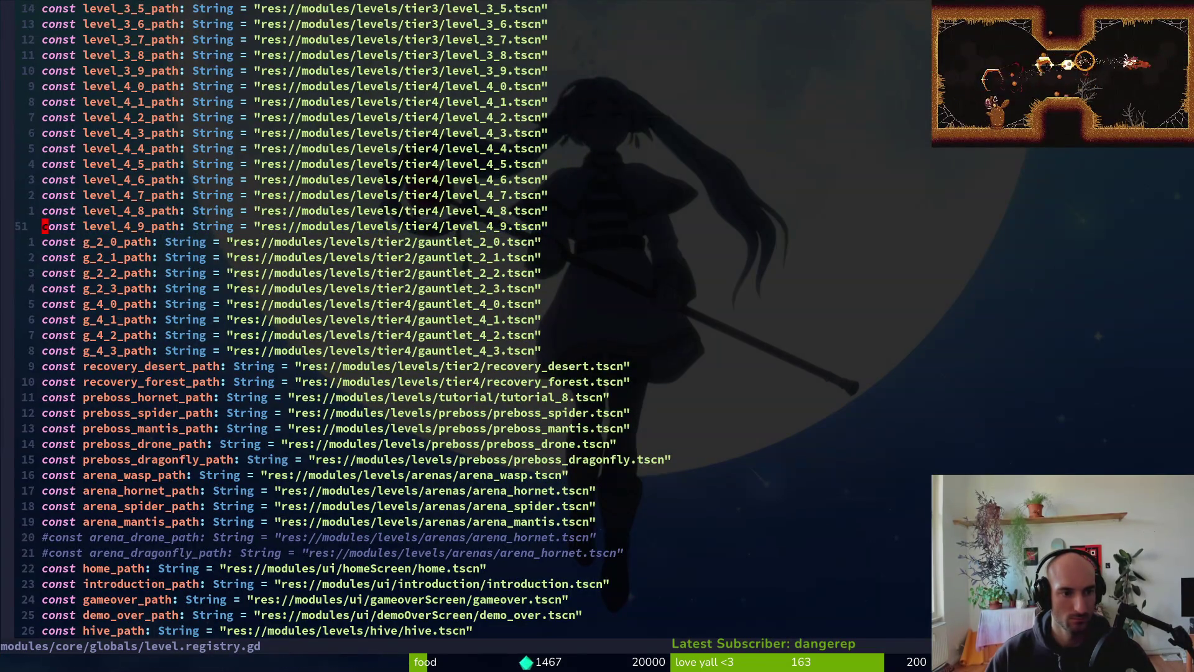
{"action": "key", "text": "p"}
{"action": "key", "text": "p"}
{"action": "key", "text": "p"}
{"action": "key", "text": "P"}
{"action": "key", "text": "k"}
{"action": "key", "text": "k"}
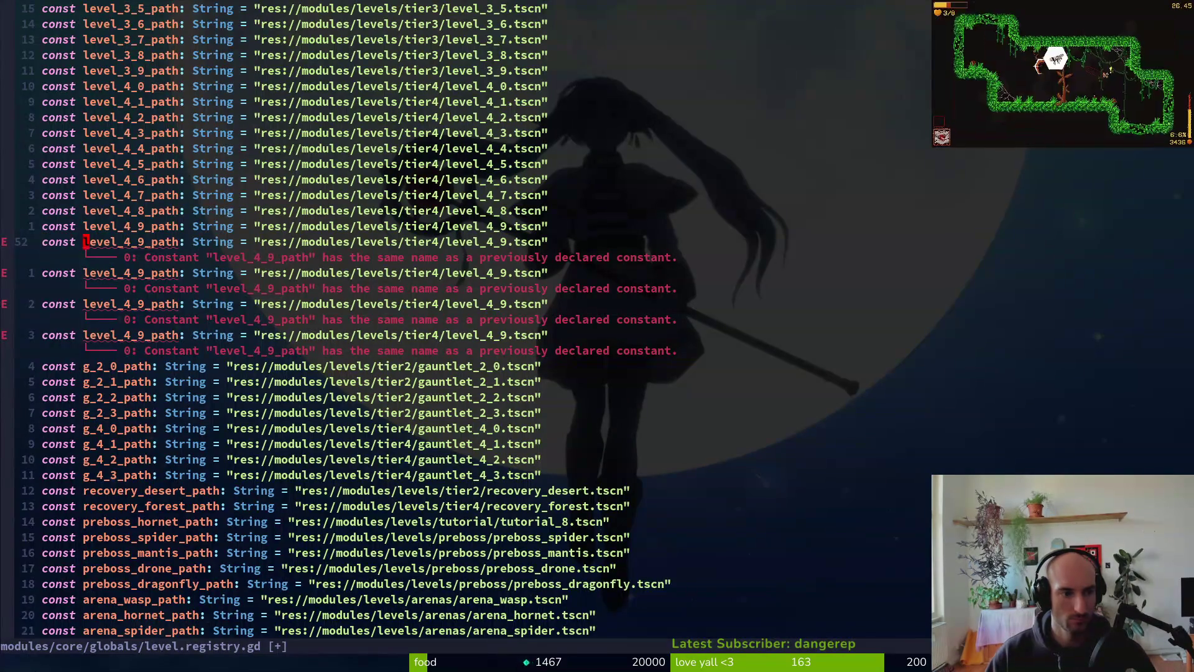
{"action": "type", "text": "cwlevel_"}
{"action": "type", "text": "5_0_p"}
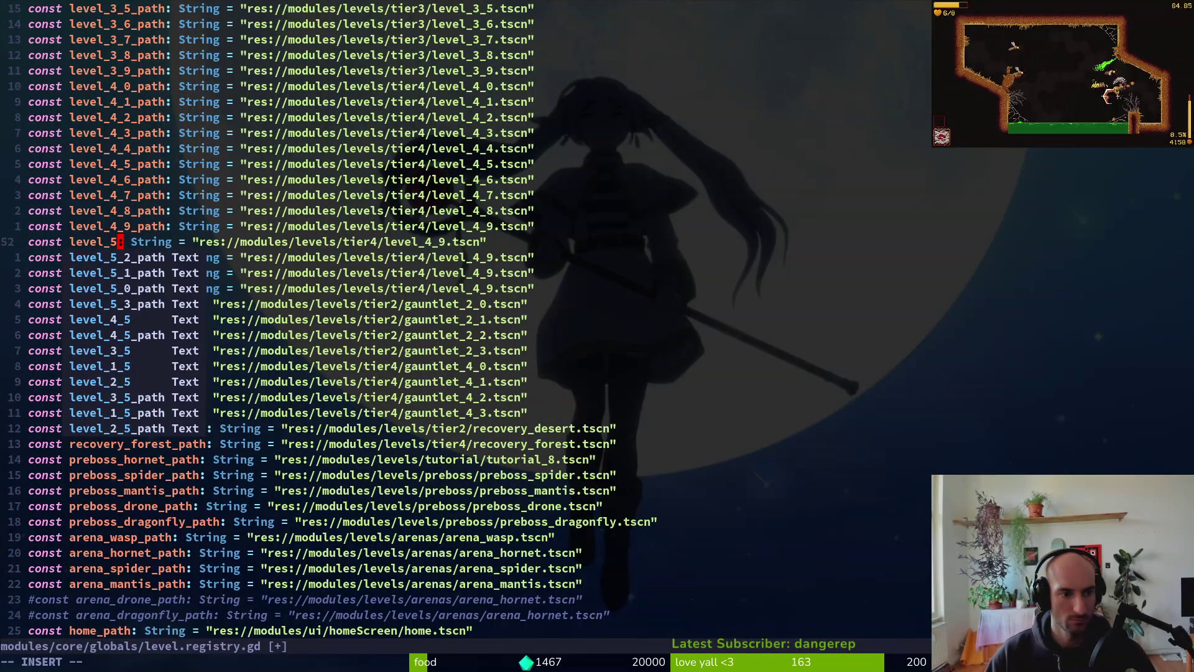
{"action": "type", "text": "ath"}
{"action": "key", "text": "Escape"}
{"action": "key", "text": "V"}
- Make several more copies of the level_5_0_path constant line
{"action": "key", "text": "y"}
{"action": "key", "text": "p"}
{"action": "key", "text": "p"}
{"action": "key", "text": "p"}
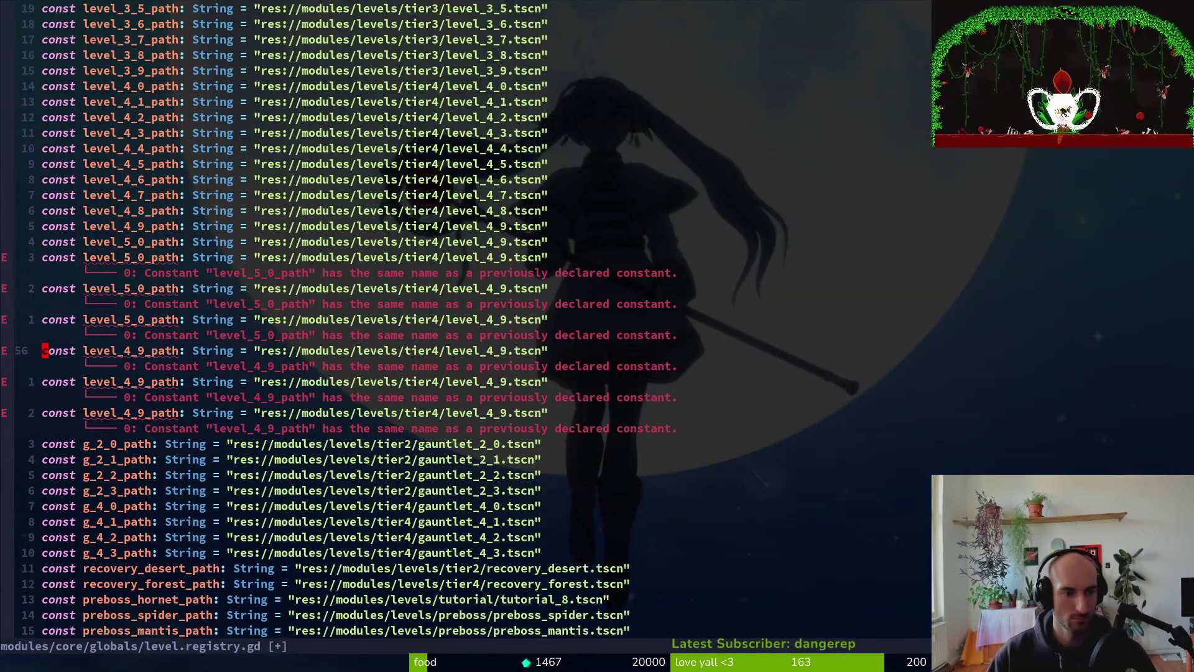
{"action": "key", "text": "j"}
{"action": "key", "text": "p"}
{"action": "key", "text": "p"}
{"action": "key", "text": "p"}
{"action": "key", "text": "k"}
{"action": "key", "text": "k"}
{"action": "key", "text": "w"}
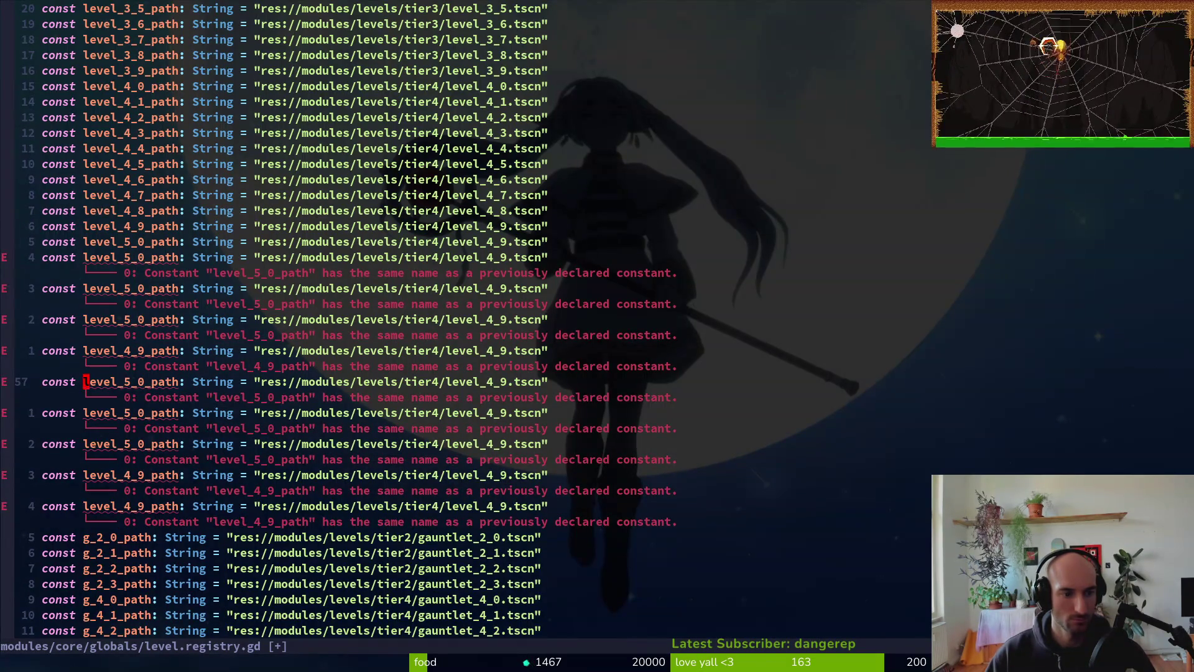
{"action": "key", "text": "f"}
{"action": "key", "text": "4"}
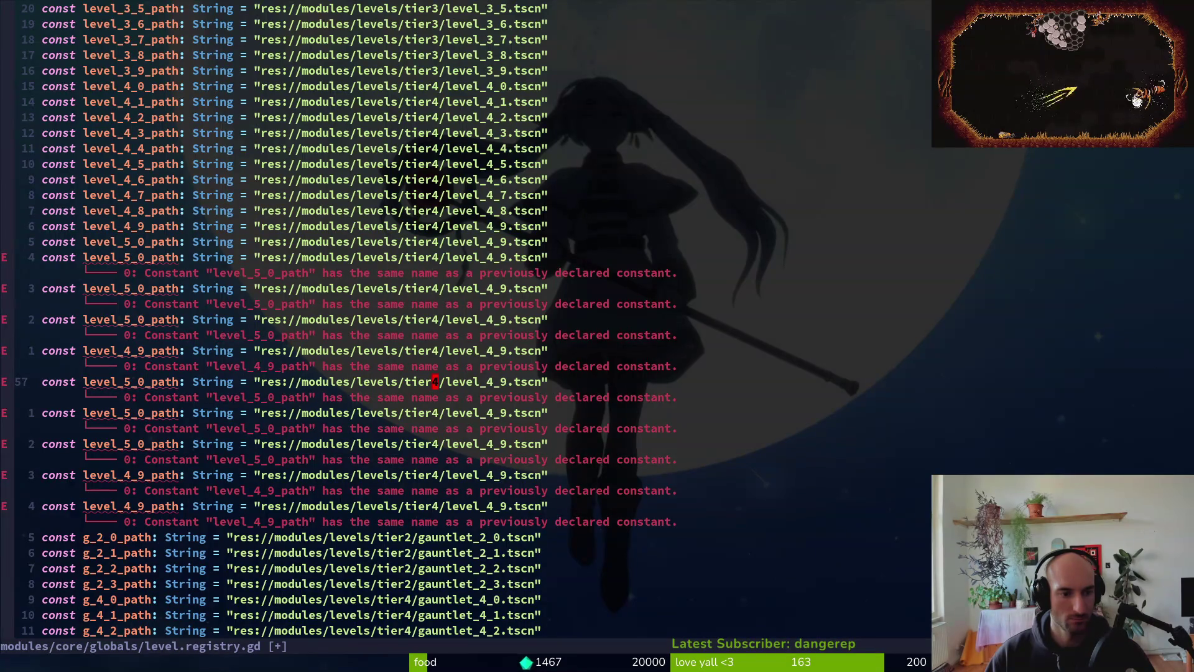
- Column-change the level digit on three of the copies to 6
{"action": "key", "text": "F"}
{"action": "key", "text": "5"}
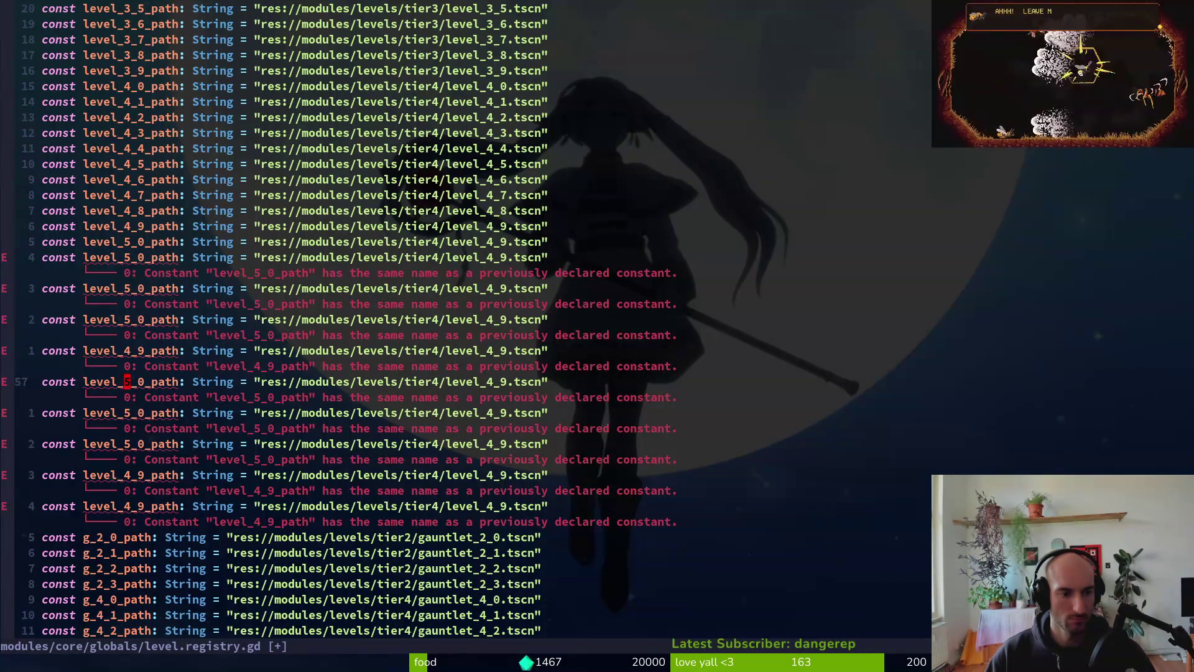
{"action": "key", "text": "ctrl+v"}
{"action": "key", "text": "j"}
{"action": "key", "text": "j"}
{"action": "type", "text": "c"}
{"action": "type", "text": "6"}
{"action": "key", "text": "Escape"}
- Delete the three surplus copies and renumber the remaining ones to level_5_1_path and level_5_2_path
{"action": "key", "text": "j"}
{"action": "key", "text": "j"}
{"action": "key", "text": "j"}
{"action": "key", "text": "j"}
{"action": "key", "text": "V"}
{"action": "key", "text": "k"}
{"action": "key", "text": "k"}
{"action": "key", "text": "d"}
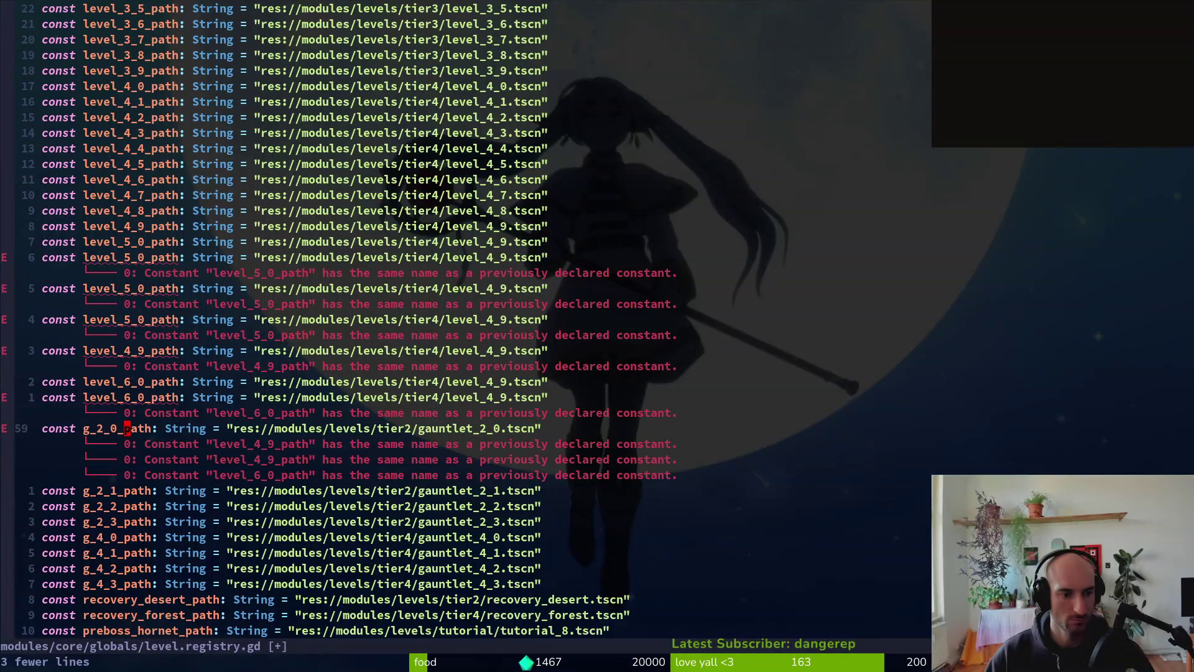
{"action": "key", "text": "k"}
{"action": "key", "text": "k"}
{"action": "key", "text": "k"}
{"action": "key", "text": "l"}
{"action": "key", "text": "l"}
{"action": "key", "text": "r"}
{"action": "key", "text": "1"}
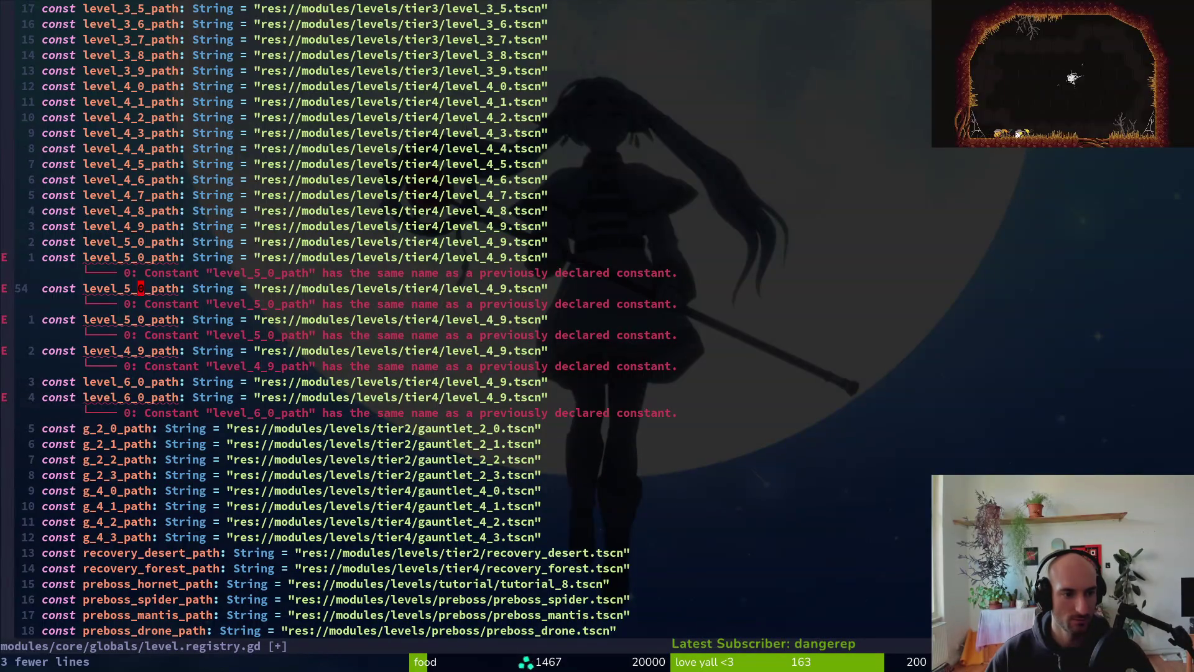
{"action": "key", "text": "j"}
{"action": "key", "text": "j"}
{"action": "key", "text": "j"}
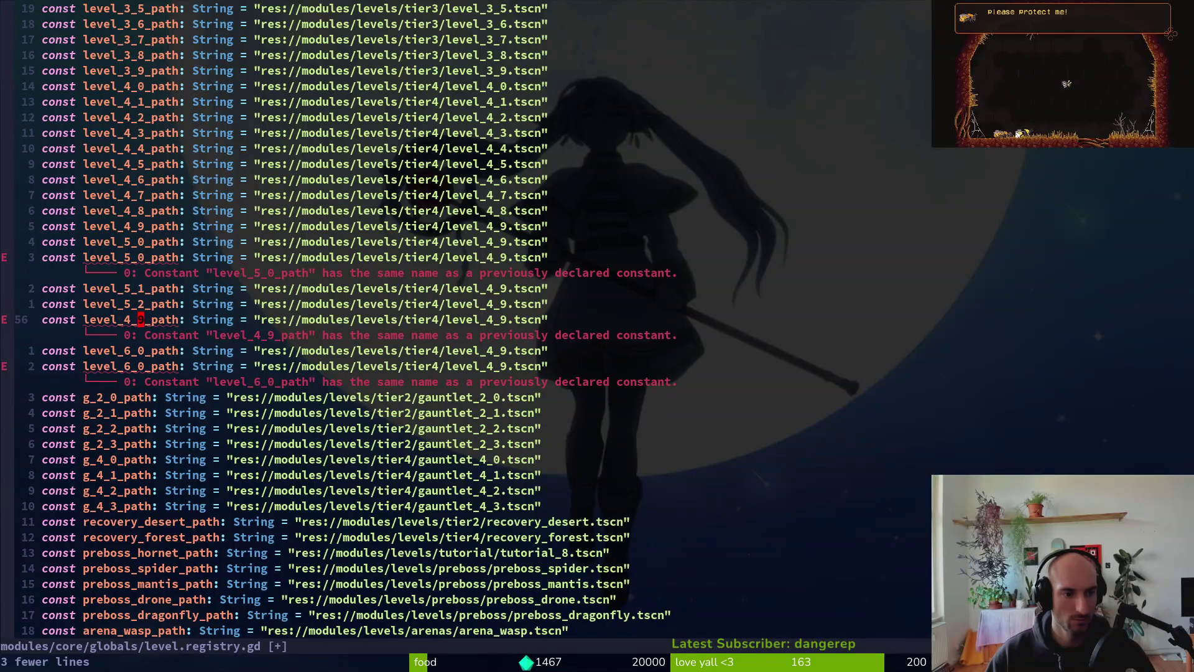
{"action": "key", "text": "ctrl+a"}
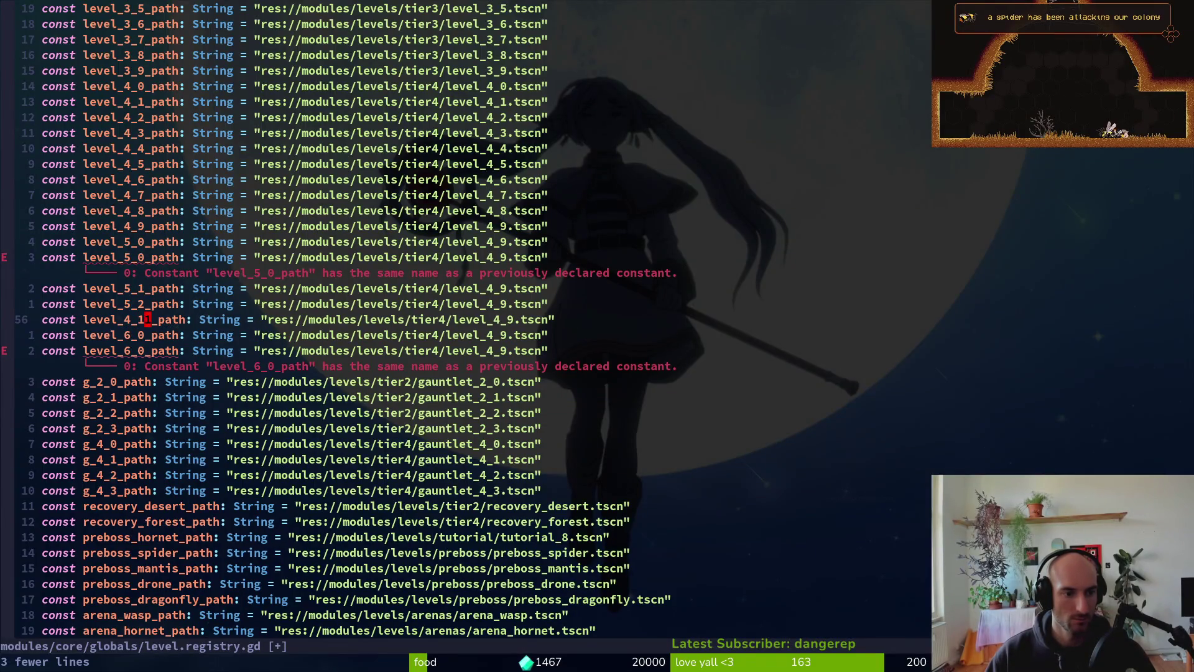
{"action": "key", "text": "u"}
- Add a level_5_3_path constant, delete the leftover duplicate lines, and save the registry
{"action": "key", "text": "k"}
{"action": "key", "text": "V"}
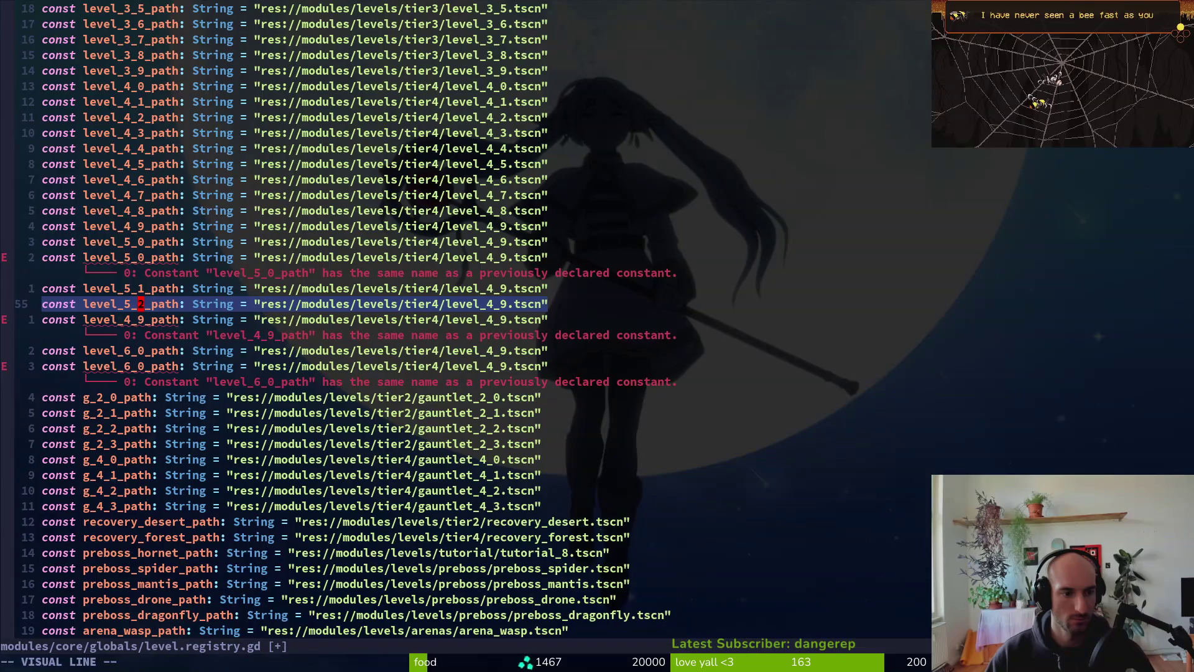
{"action": "key", "text": "y"}
{"action": "key", "text": "p"}
{"action": "key", "text": "ctrl+a"}
{"action": "key", "text": "j"}
{"action": "type", "text": "Vjjd:w"}
{"action": "key", "text": "Return"}
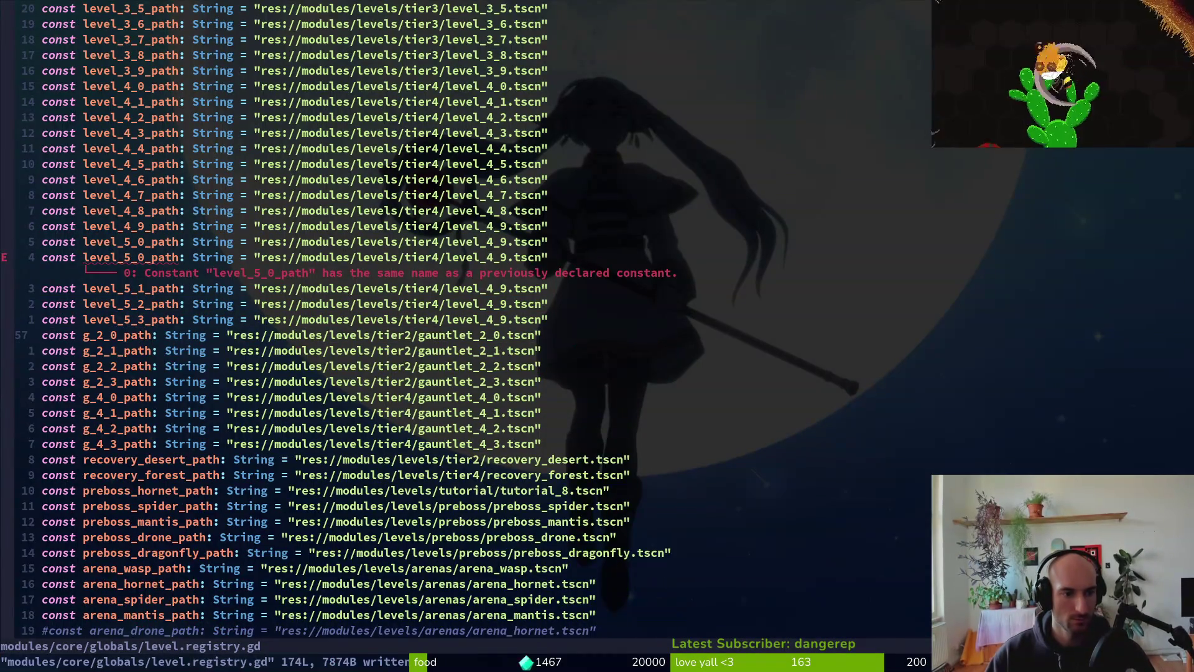
{"action": "key", "text": "k"}
{"action": "key", "text": "k"}
{"action": "key", "text": "k"}
{"action": "key", "text": "d"}
{"action": "key", "text": "d"}
{"action": "type", "text": ":write"}
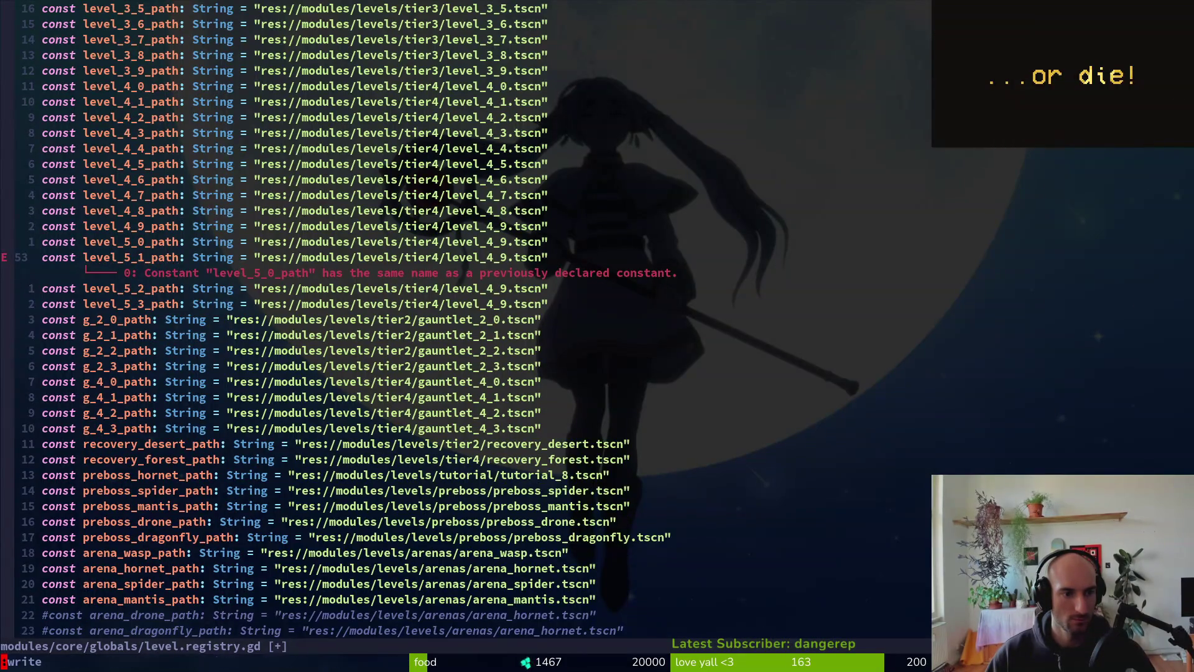
{"action": "key", "text": "Return"}
- Paste the four level 5 constants above g_2_0_path, increment them to level_6_0–6_3_path, and save
{"action": "key", "text": "k"}
{"action": "key", "text": "k"}
{"action": "key", "text": "V"}
{"action": "key", "text": "j"}
{"action": "key", "text": "j"}
{"action": "key", "text": "j"}
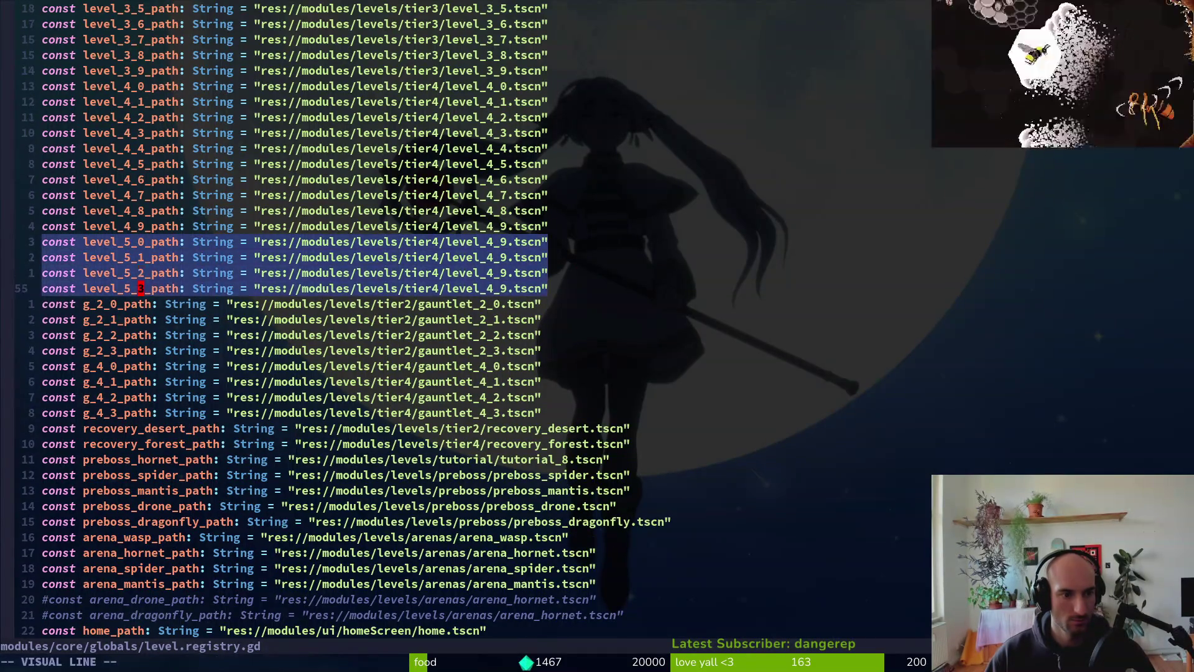
{"action": "key", "text": "y"}
{"action": "key", "text": "j"}
{"action": "key", "text": "j"}
{"action": "key", "text": "p"}
{"action": "key", "text": "u"}
{"action": "key", "text": "P"}
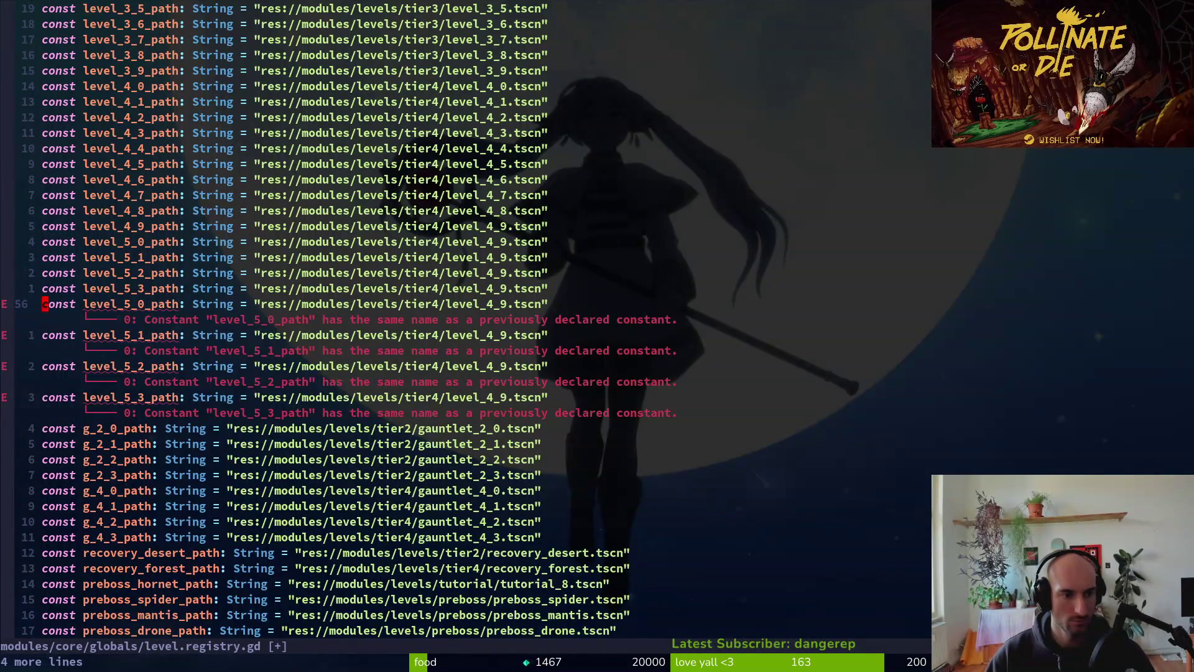
{"action": "key", "text": "ctrl+v"}
{"action": "key", "text": "j"}
{"action": "key", "text": "j"}
{"action": "key", "text": "j"}
{"action": "key", "text": "ctrl+a"}
{"action": "key", "text": "Return"}
{"action": "key", "text": "k"}
{"action": "key", "text": "k"}
{"action": "key", "text": "k"}
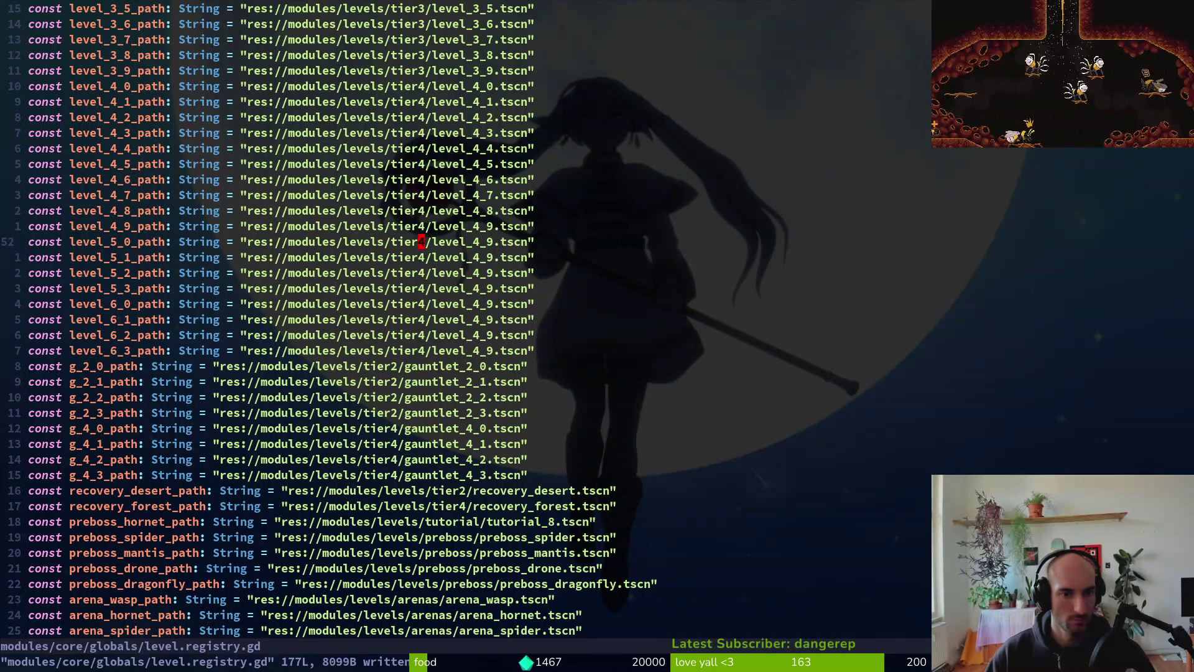
- Block-change the four level_5 paths from tier4 to tier5, with level_5 file names
{"action": "key", "text": "ctrl+v"}
{"action": "type", "text": "c"}
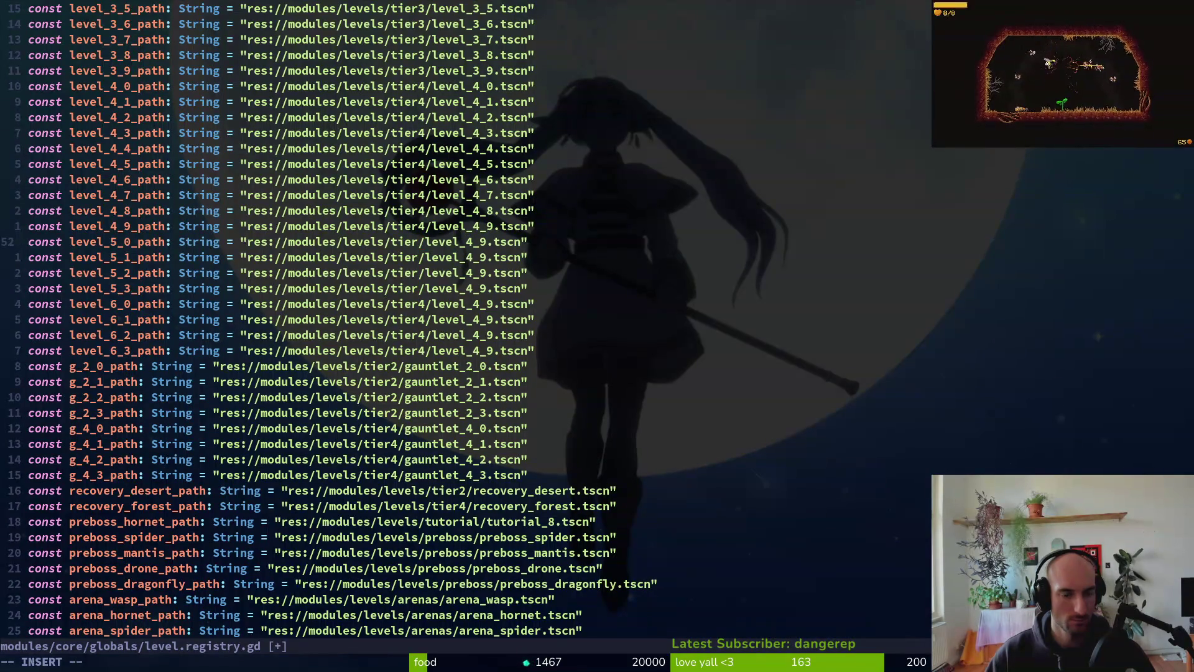
{"action": "type", "text": "5"}
{"action": "key", "text": "Escape"}
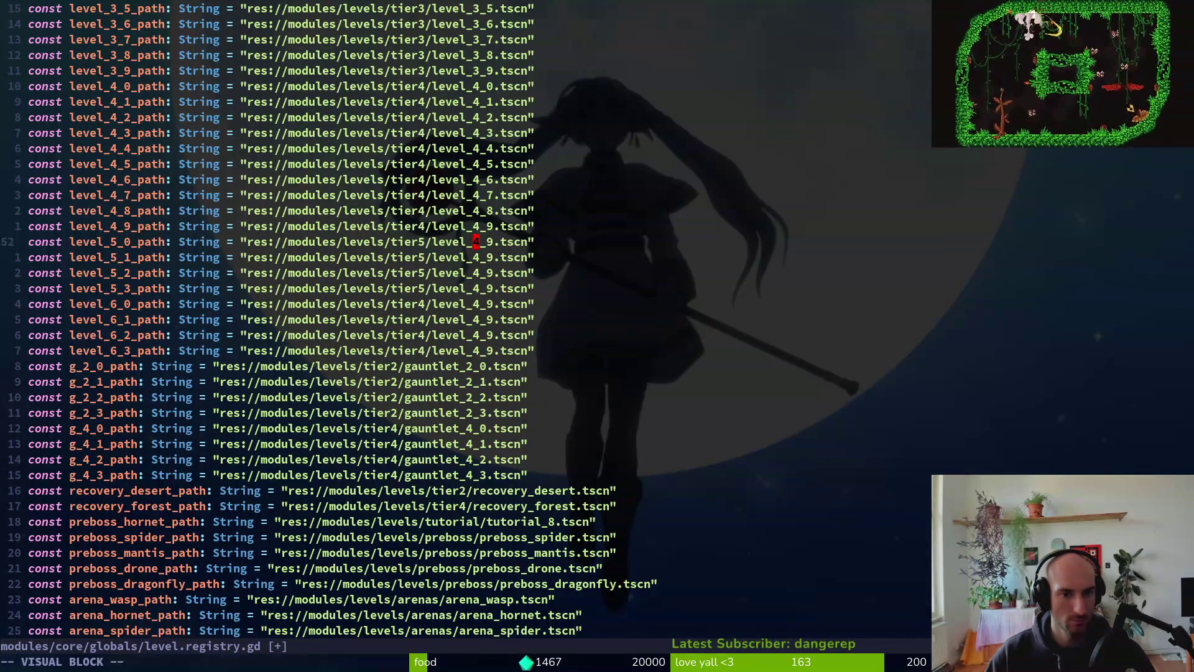
{"action": "key", "text": "j"}
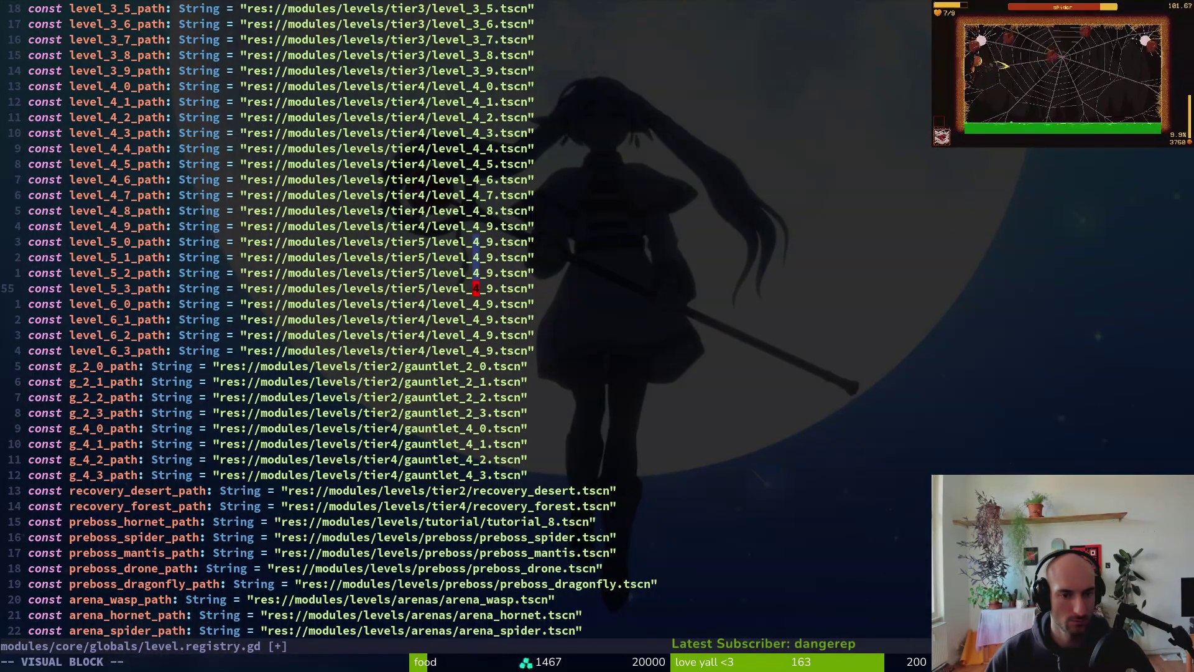
{"action": "type", "text": "c5"}
{"action": "key", "text": "Escape"}
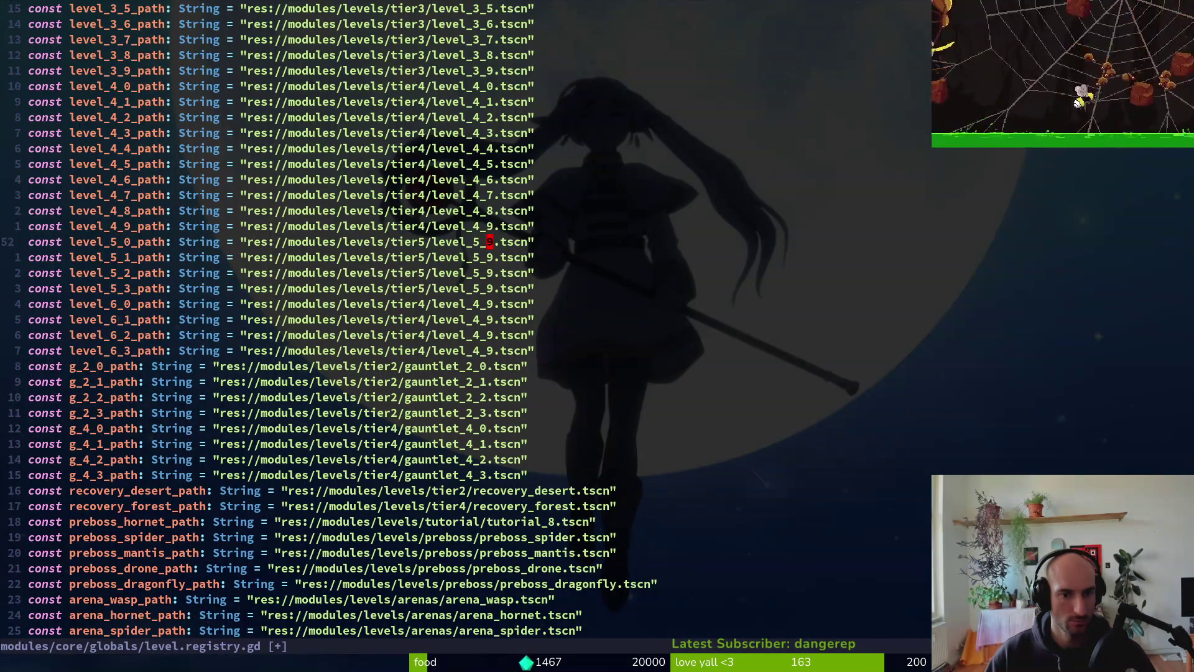
- Renumber the level_5 scene files to level_5_0 through level_5_3
{"action": "key", "text": "r"}
{"action": "key", "text": "0"}
{"action": "key", "text": "j"}
{"action": "key", "text": "."}
{"action": "key", "text": "j"}
{"action": "key", "text": "period"}
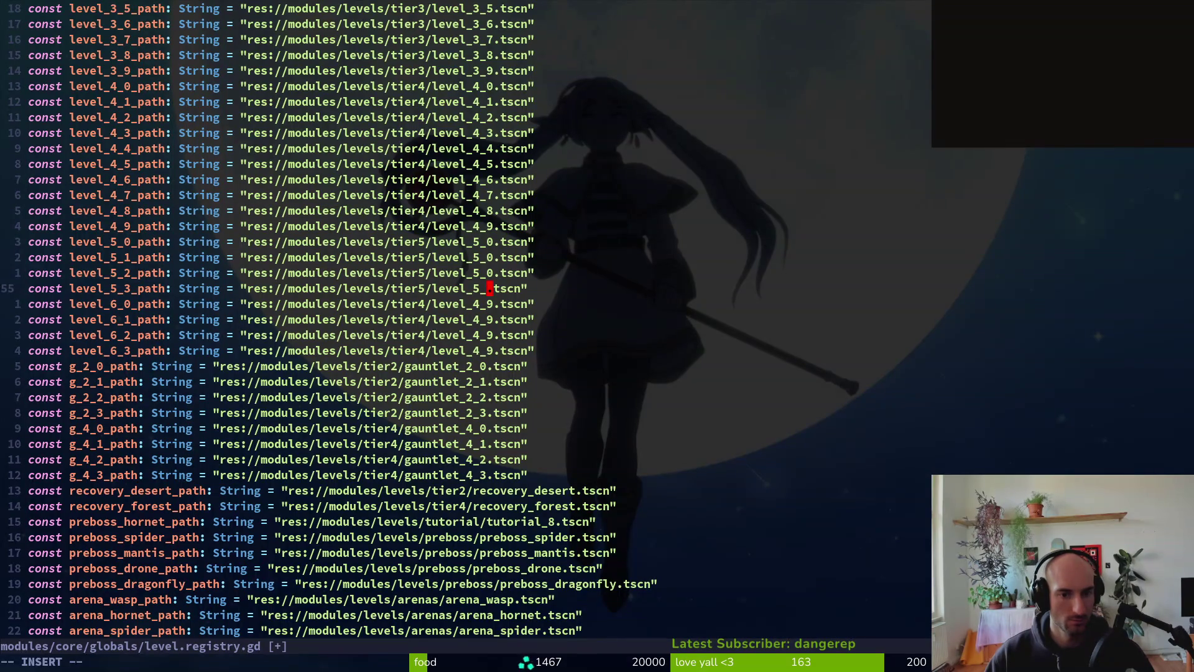
{"action": "type", "text": "3"}
{"action": "key", "text": "Escape"}
{"action": "key", "text": "k"}
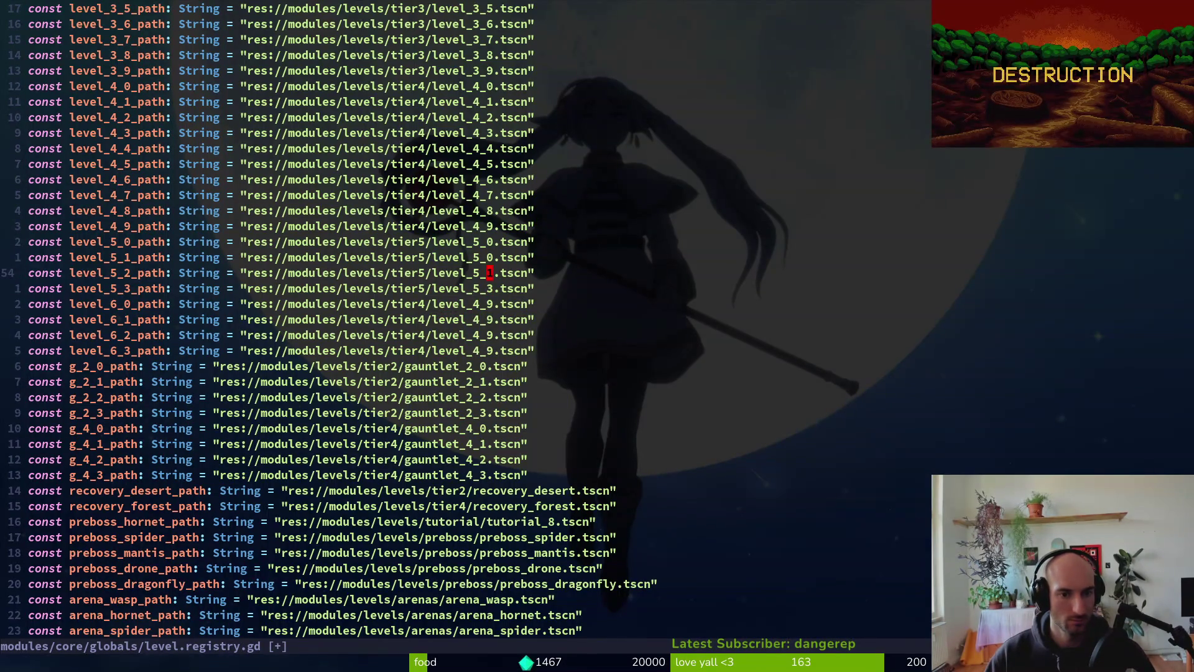
- Save the registry file with :write
{"action": "type", "text": ":write"}
{"action": "key", "text": "Return"}
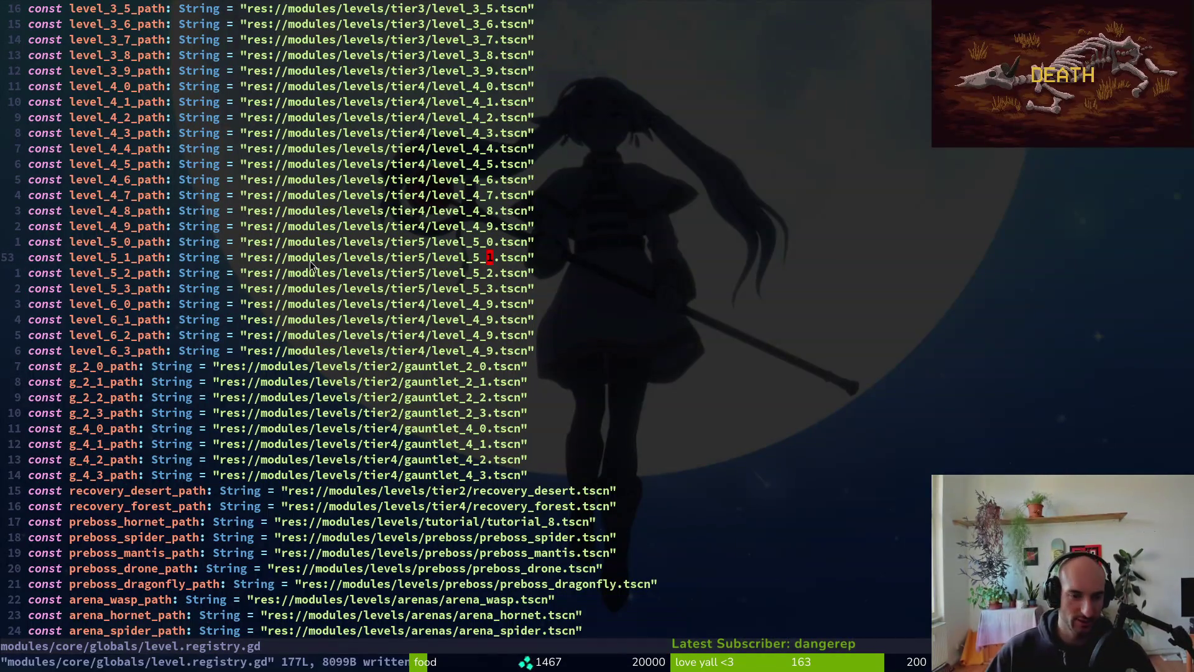
{"action": "type", "text": ":write"}
{"action": "key", "text": "Return"}
- Fix the level_6 file numbers so the paths read level_6_0 through level_6_3
{"action": "key", "text": "3"}
{"action": "key", "text": "j"}
{"action": "type", "text": "6"}
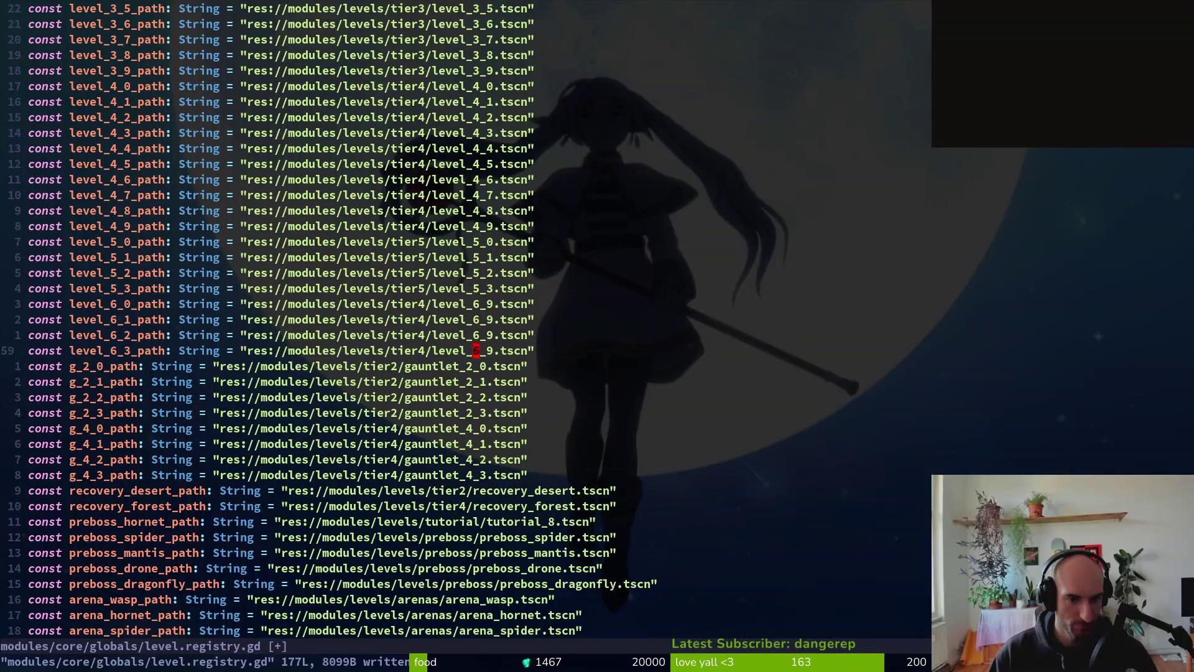
{"action": "key", "text": "ctrl+a"}
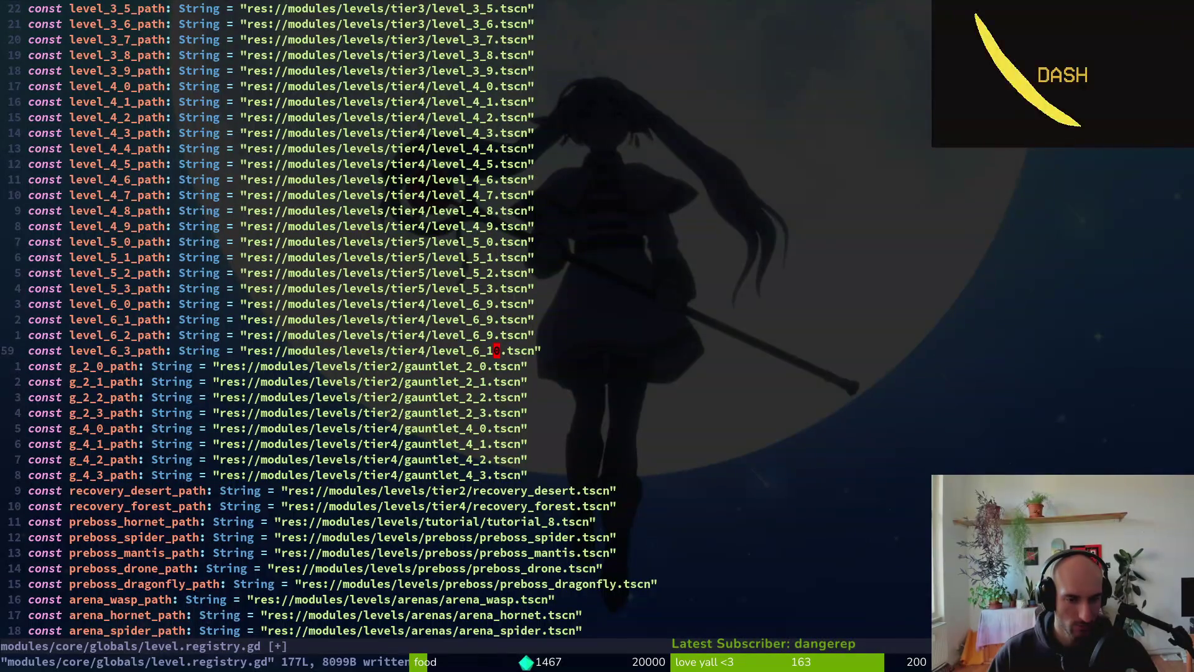
{"action": "key", "text": "u"}
{"action": "key", "text": "r"}
{"action": "key", "text": "0"}
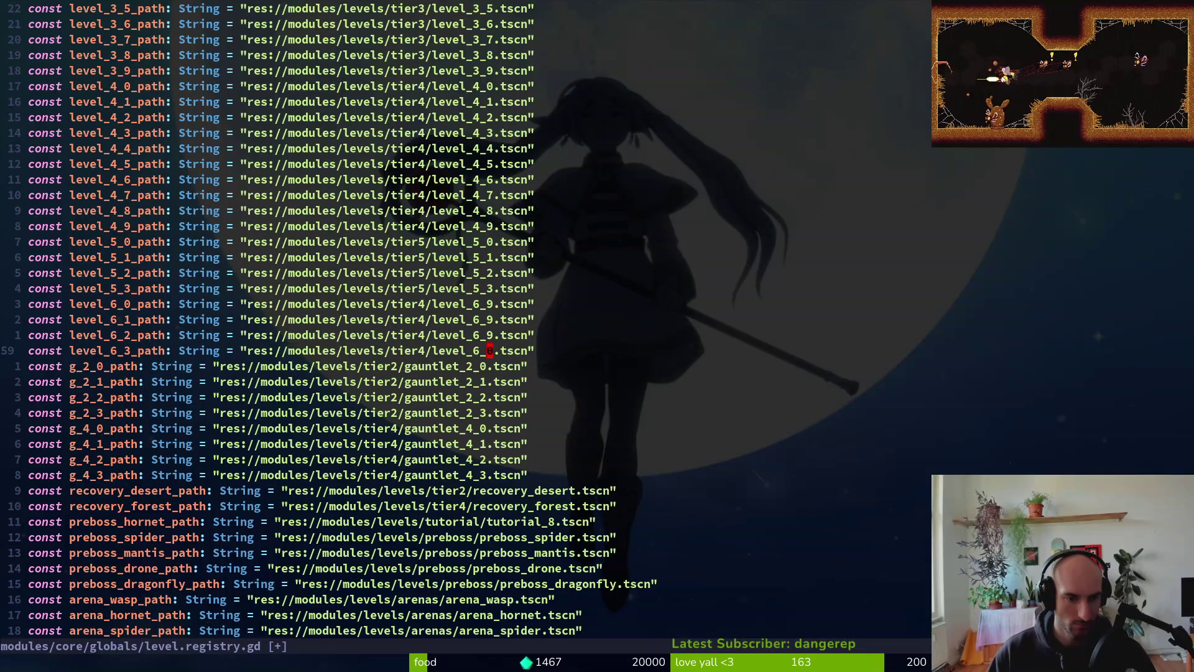
{"action": "key", "text": "r"}
{"action": "key", "text": "2"}
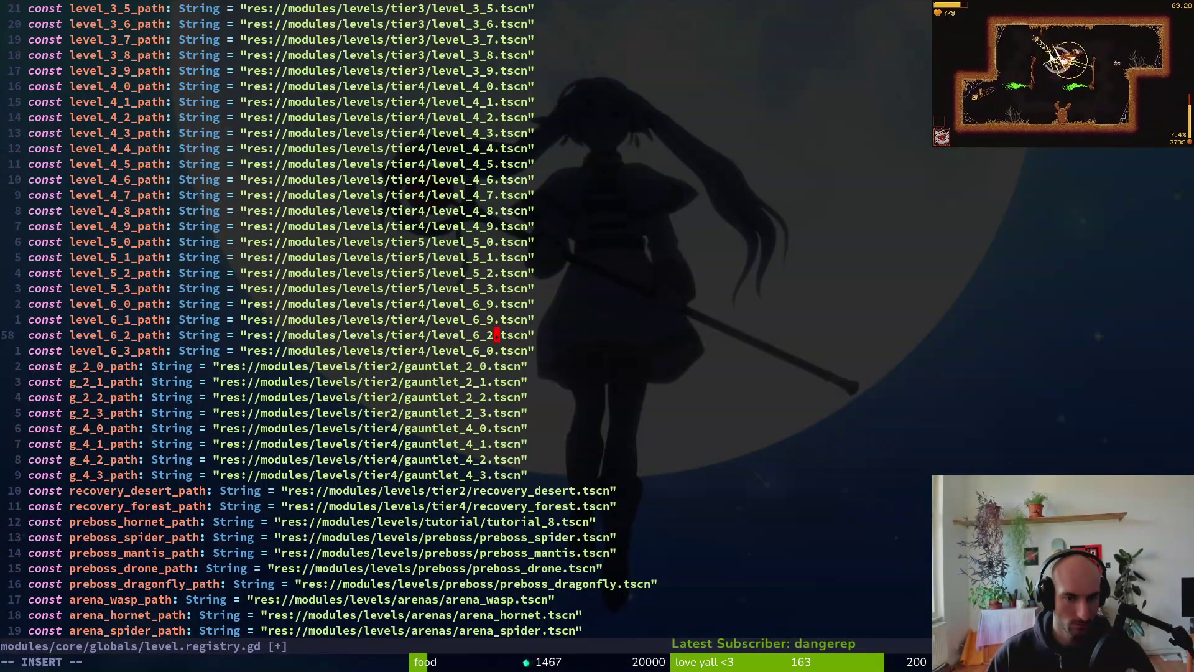
{"action": "key", "text": "k"}
{"action": "key", "text": "r"}
{"action": "key", "text": "1"}
{"action": "key", "text": "j"}
{"action": "key", "text": "j"}
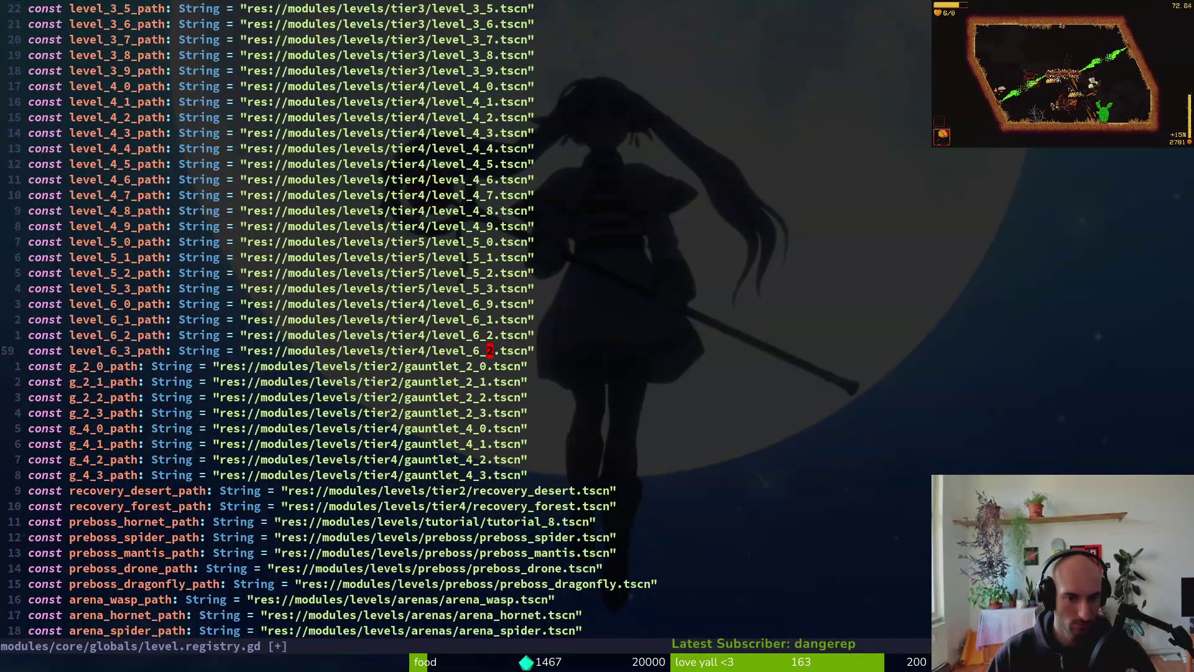
{"action": "left_click", "coordinate": [201, 661]}
{"action": "type", "text": ":write"}
{"action": "key", "text": "Return"}
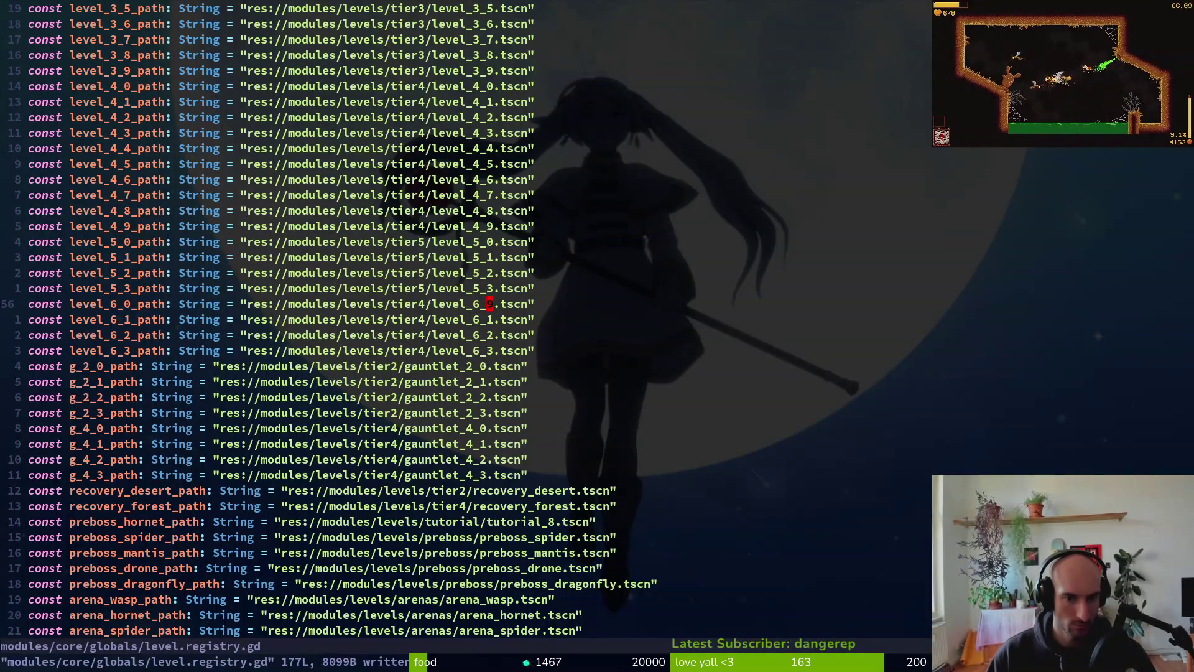
{"action": "key", "text": "k"}
{"action": "key", "text": "k"}
{"action": "key", "text": "k"}
{"action": "key", "text": "Return"}
- Write the finished registry and return to the Godot editor
{"action": "key", "text": "alt+Tab"}
{"action": "key", "text": "alt+Tab"}
{"action": "type", "text": ":write"}
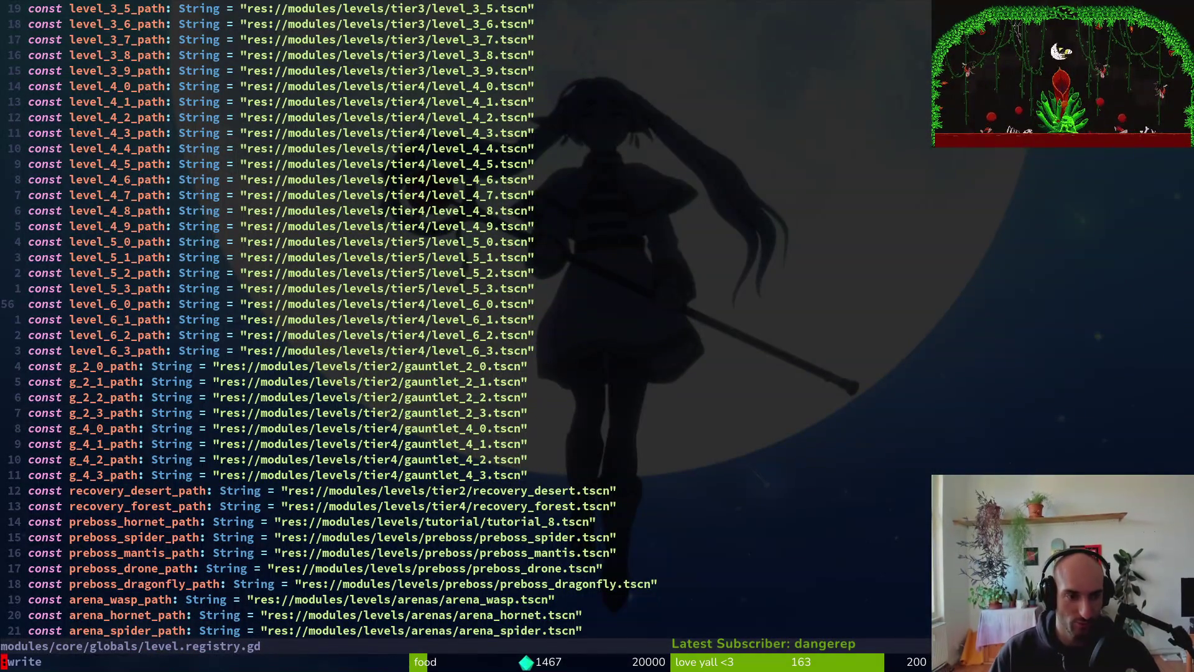
{"action": "key", "text": "Return"}
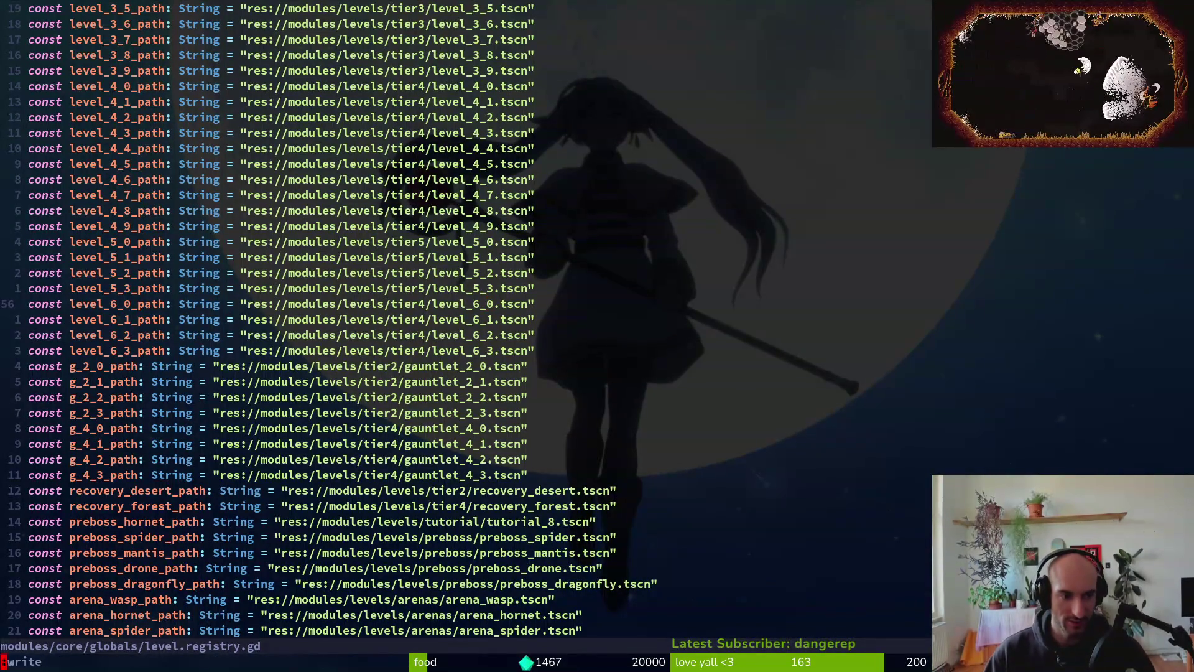
{"action": "key", "text": "alt+Tab"}
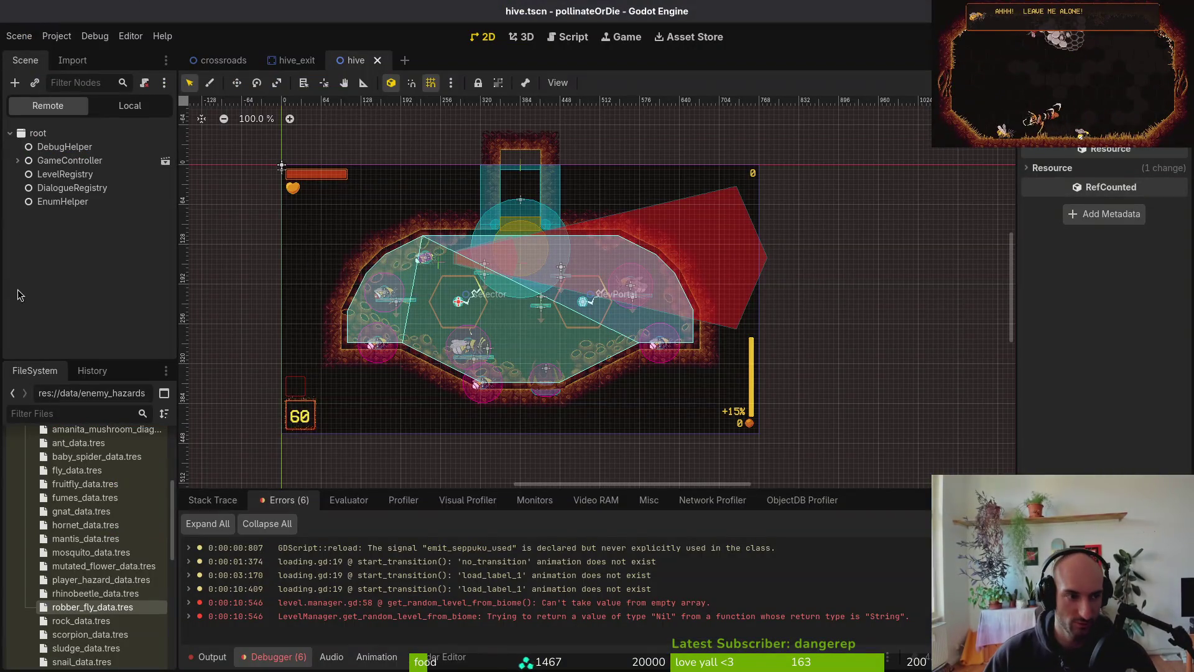
- Close the open level scenes and rename the new scene's Node2D root to level_5_0
{"action": "key", "text": "ctrl+shift+w"}
{"action": "key", "text": "ctrl+shift+w"}
{"action": "key", "text": "ctrl+shift+w"}
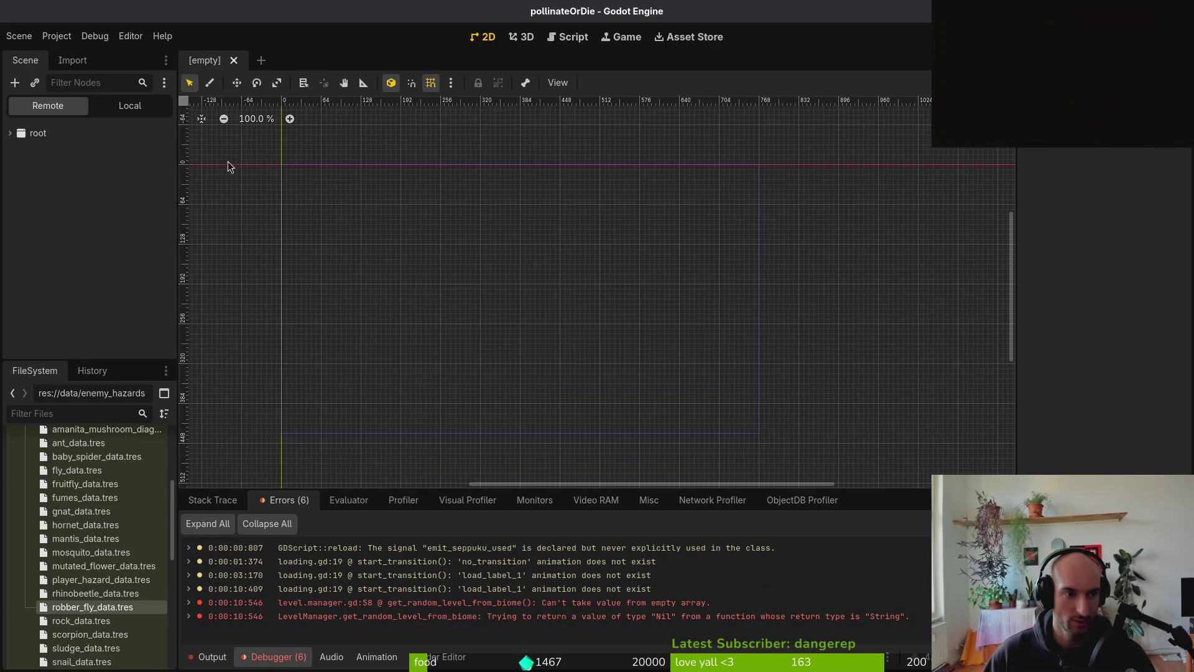
{"action": "left_click", "coordinate": [19, 35]}
{"action": "left_click", "coordinate": [114, 110]}
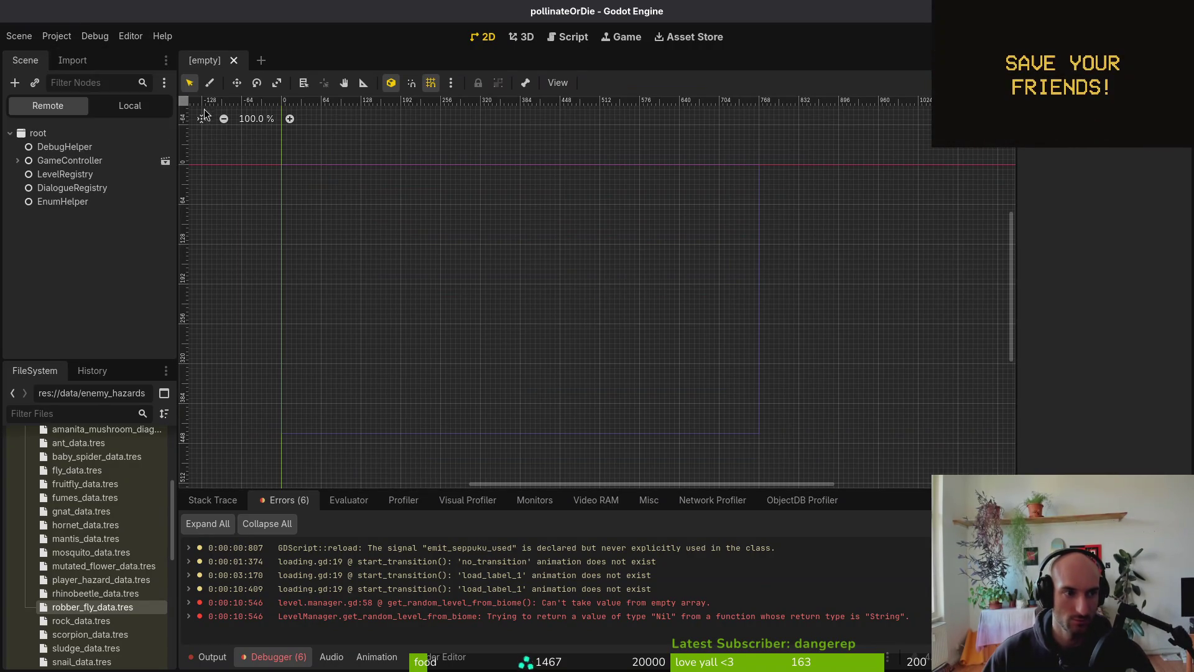
{"action": "left_click", "coordinate": [114, 109]}
{"action": "left_click", "coordinate": [69, 156]}
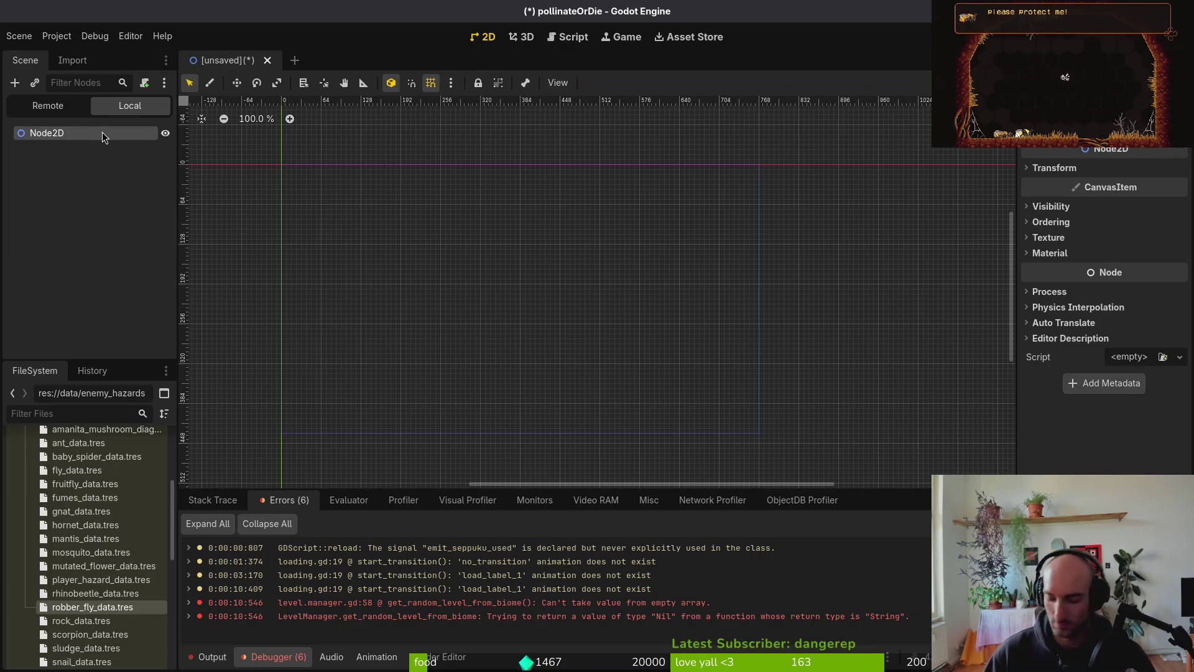
{"action": "double_click", "coordinate": [102, 132]}
{"action": "type", "text": "level_5_0"}
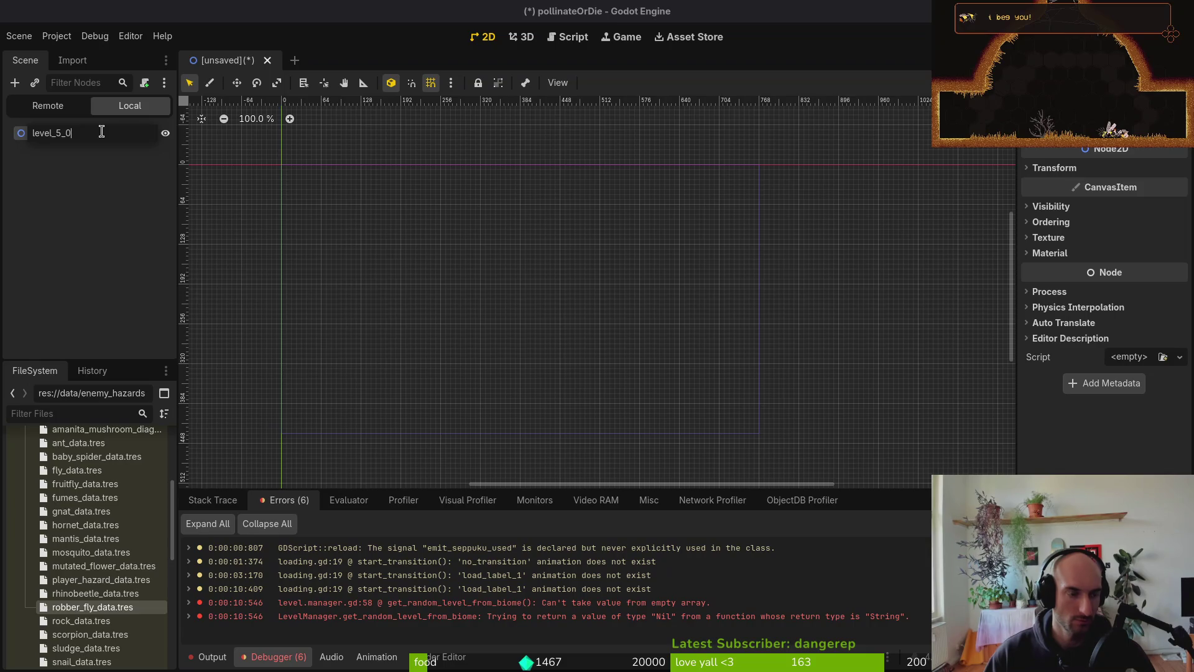
{"action": "key", "text": "Return"}
- Save the scene as level_5_0.tscn inside a newly created tier5 folder
{"action": "key", "text": "ctrl+s"}
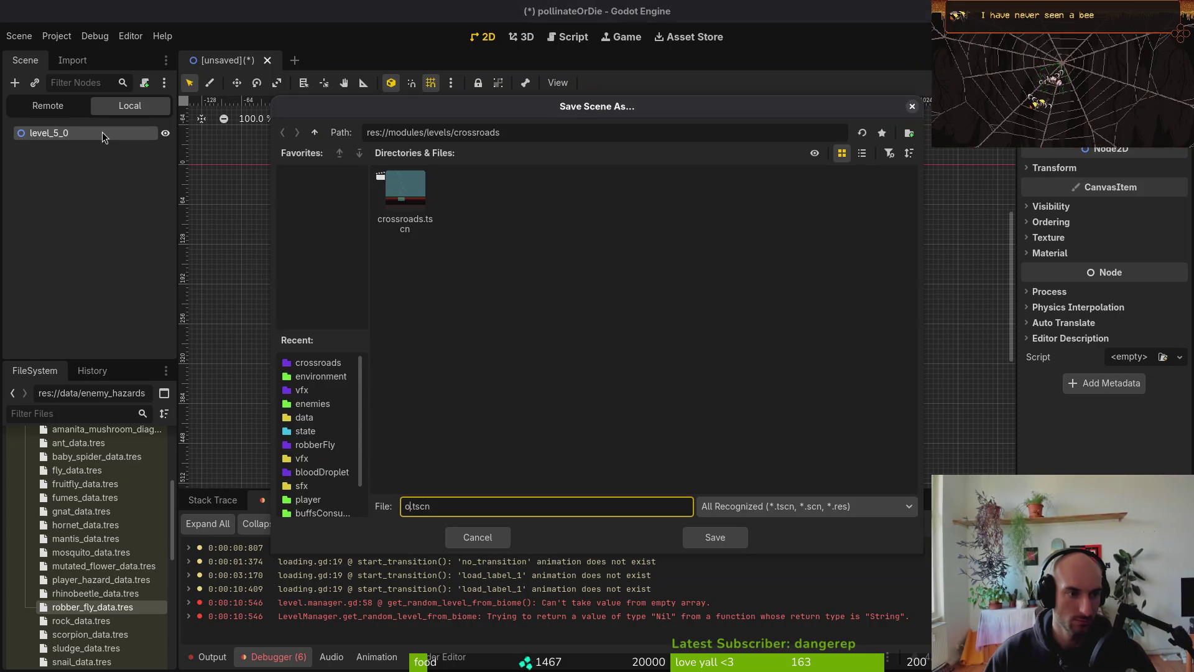
{"action": "key", "text": "Escape"}
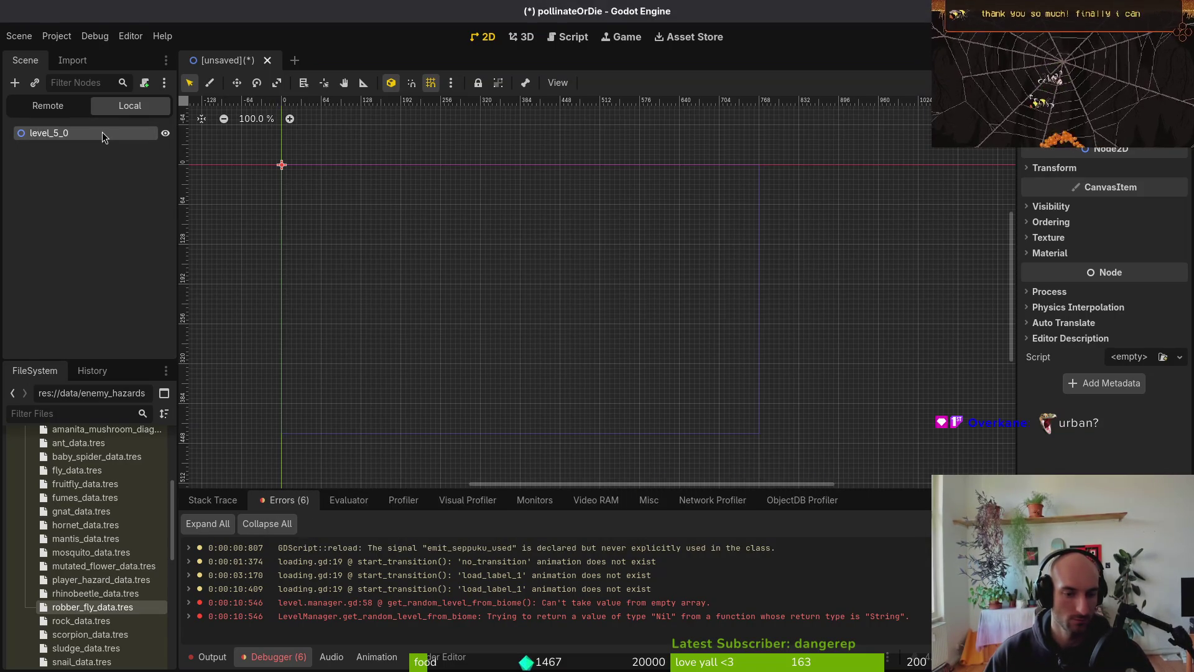
{"action": "key", "text": "ctrl+s"}
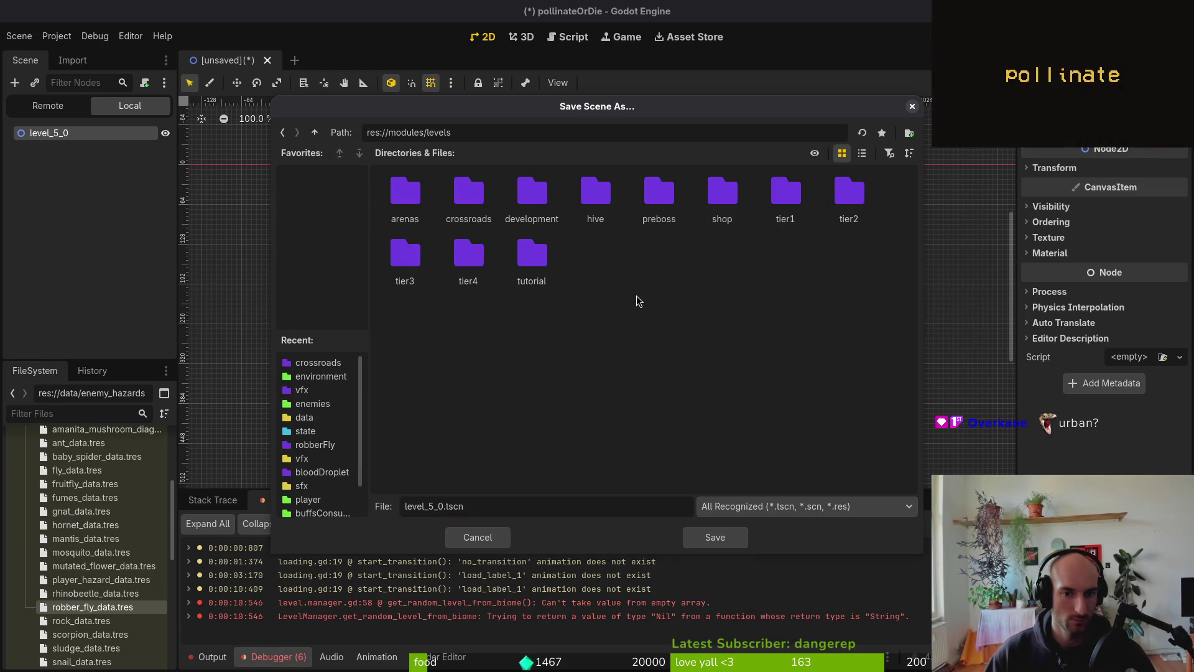
{"action": "right_click", "coordinate": [647, 290]}
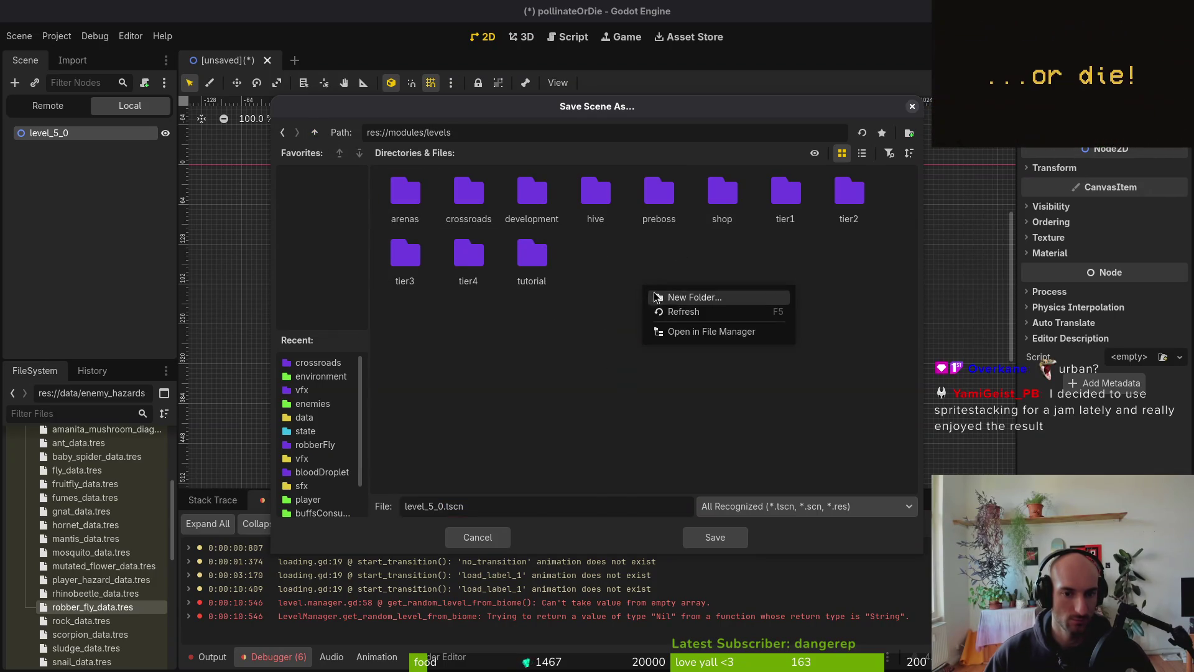
{"action": "left_click", "coordinate": [687, 298]}
{"action": "type", "text": "tier5"}
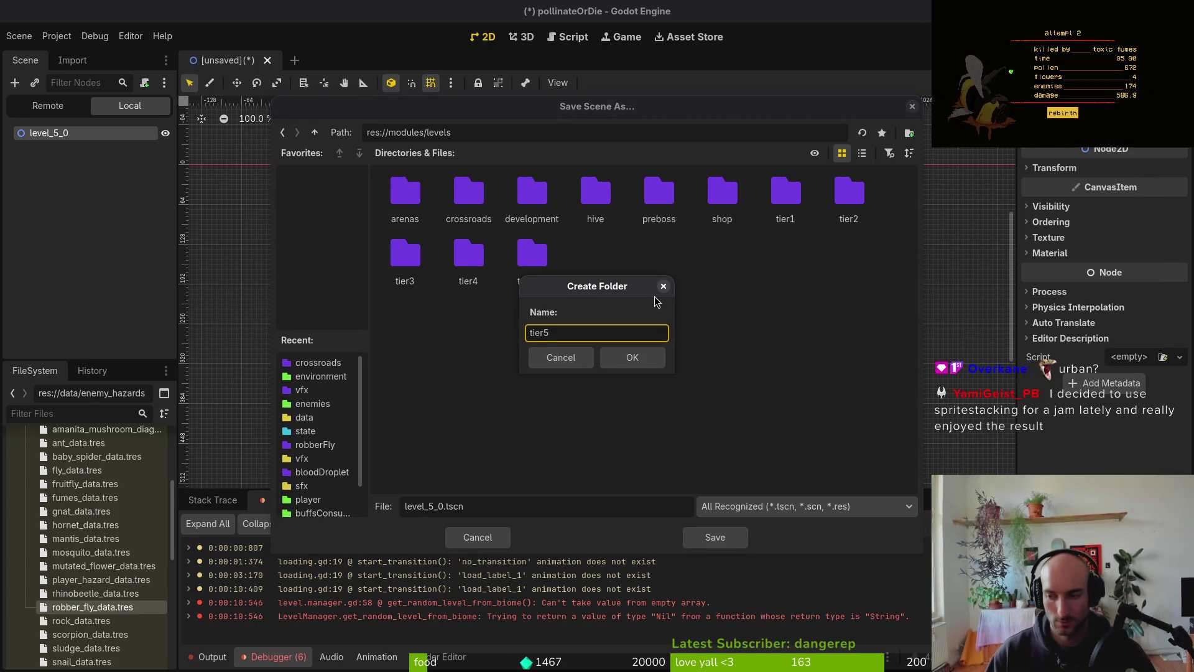
{"action": "key", "text": "Return"}
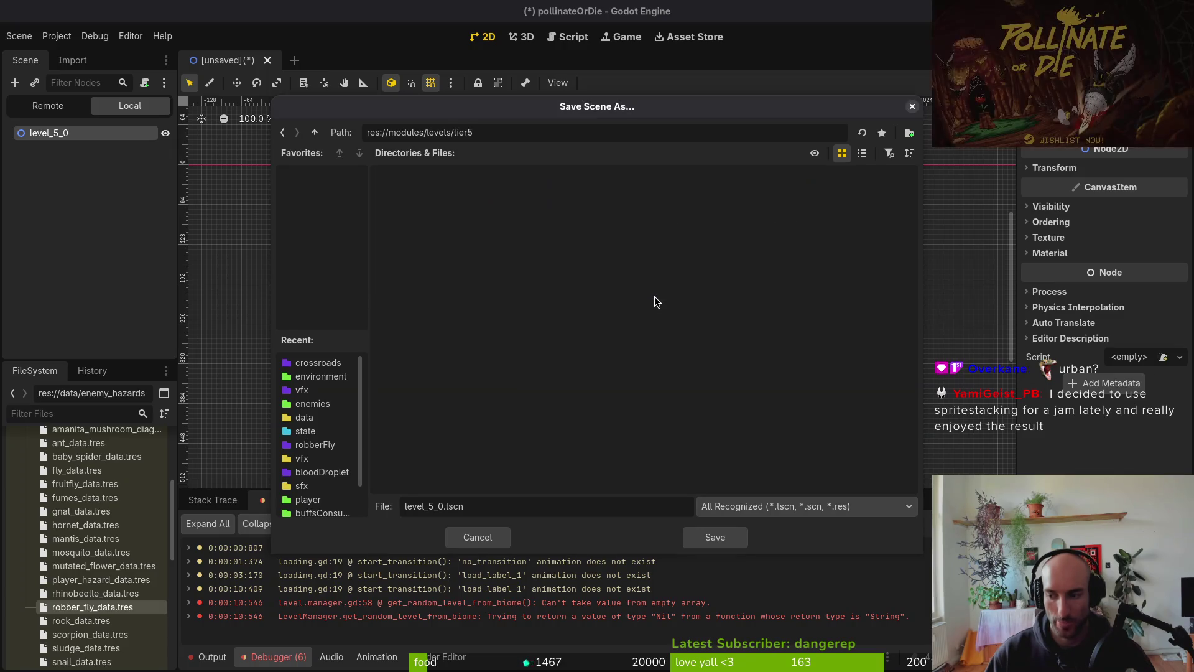
{"action": "left_click", "coordinate": [736, 539]}
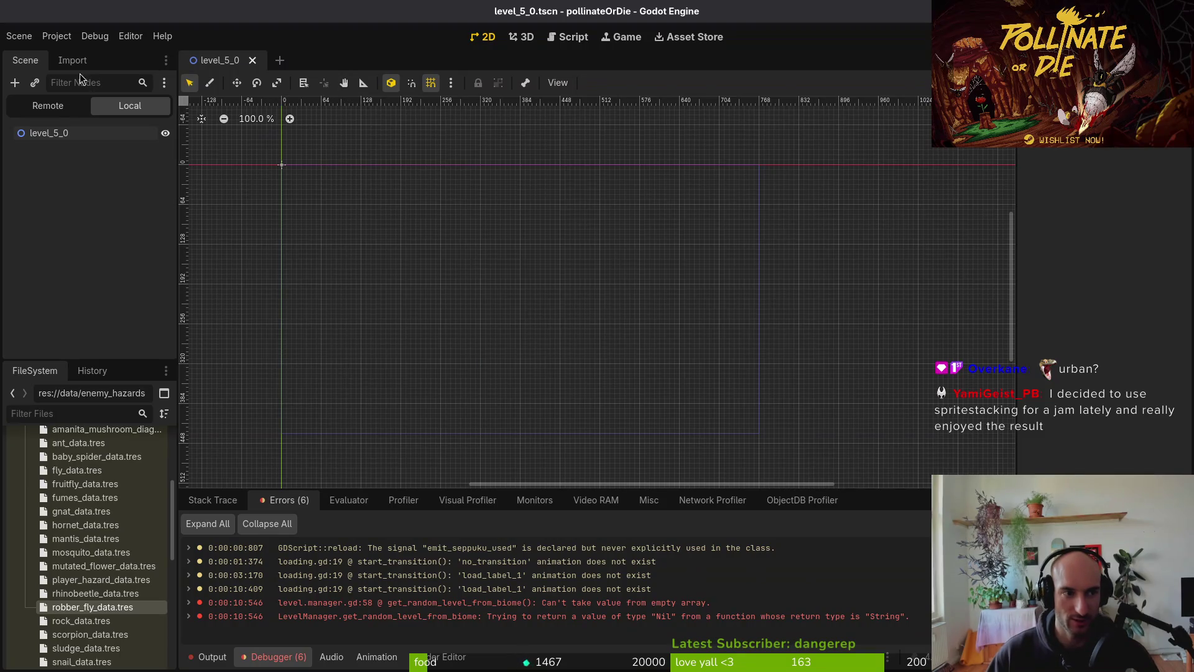
{"action": "left_click", "coordinate": [18, 36]}
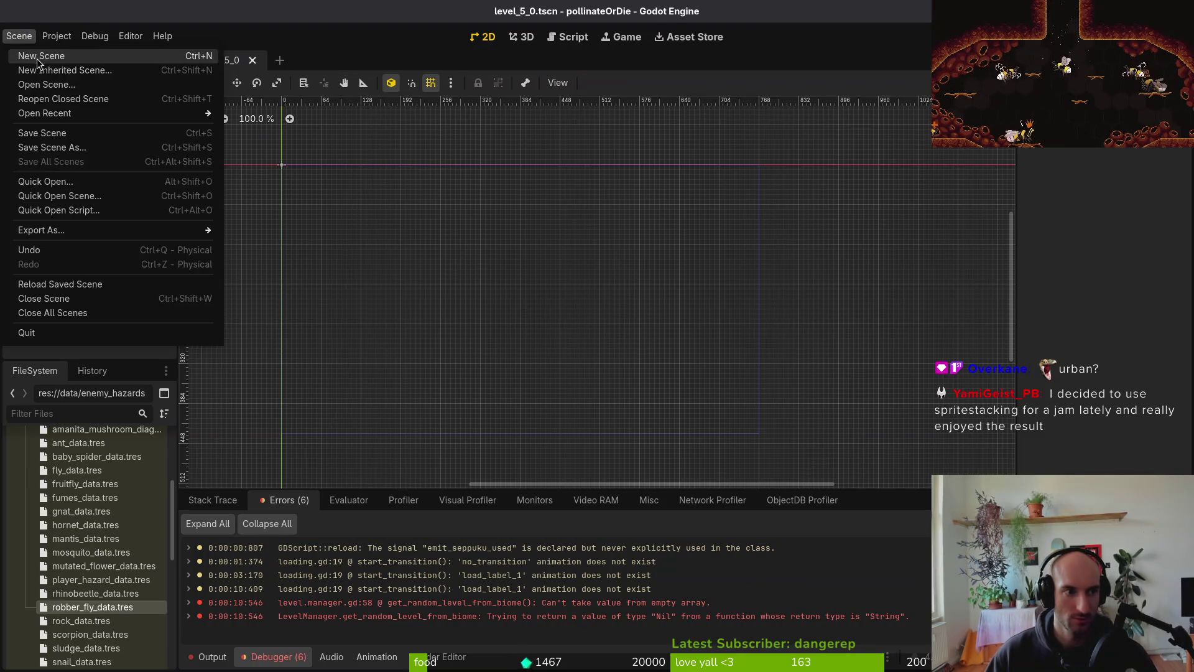
- Create a new 2D scene and rename its root node to level_6_0
{"action": "left_click", "coordinate": [37, 53]}
{"action": "left_click", "coordinate": [120, 152]}
{"action": "double_click", "coordinate": [66, 133]}
{"action": "type", "text": "qlevel_6"}
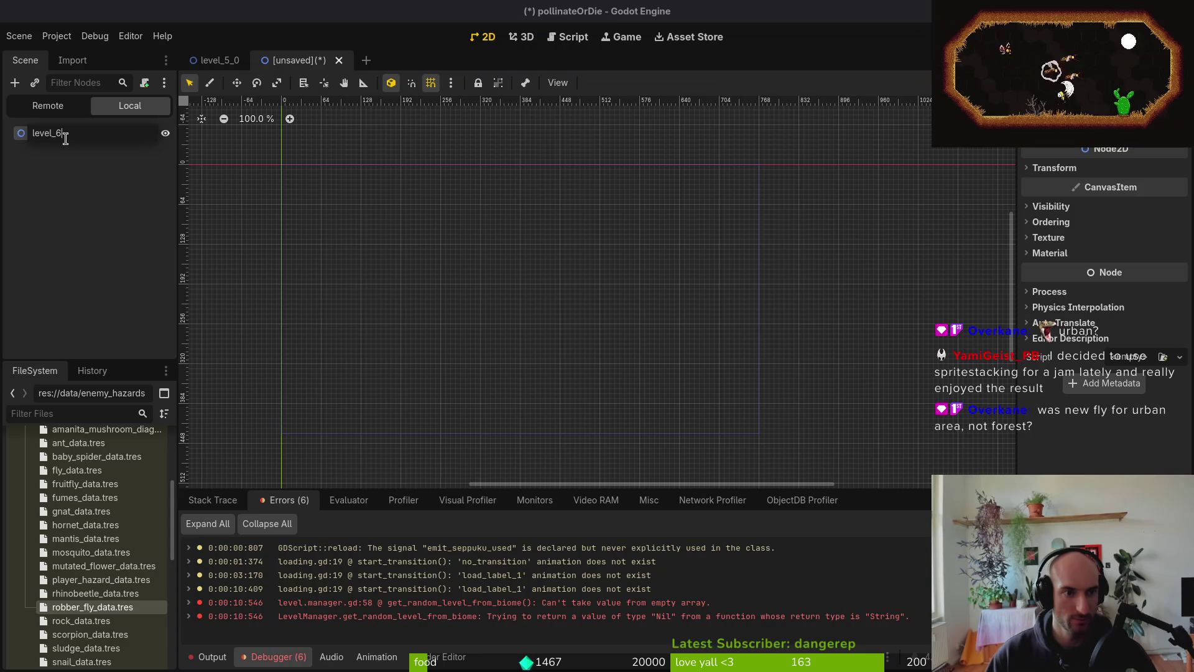
{"action": "type", "text": "0"}
{"action": "key", "text": "Return"}
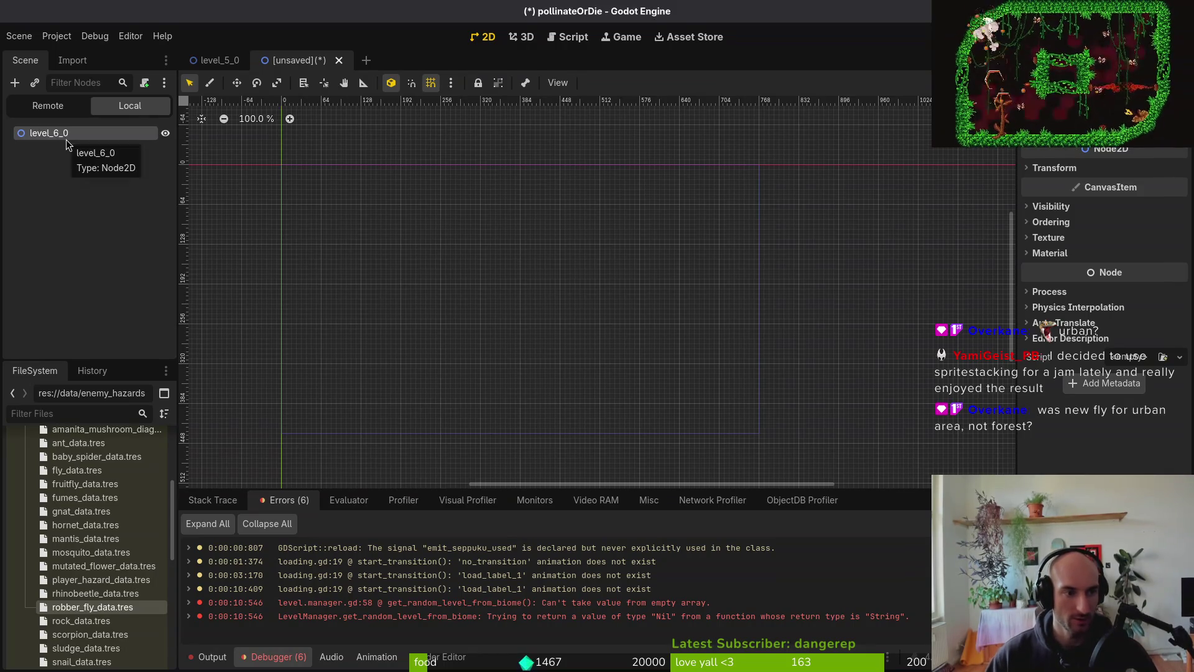
- Save it as level_6_0.tscn in a new tier6 folder under levels
{"action": "key", "text": "ctrl+s"}
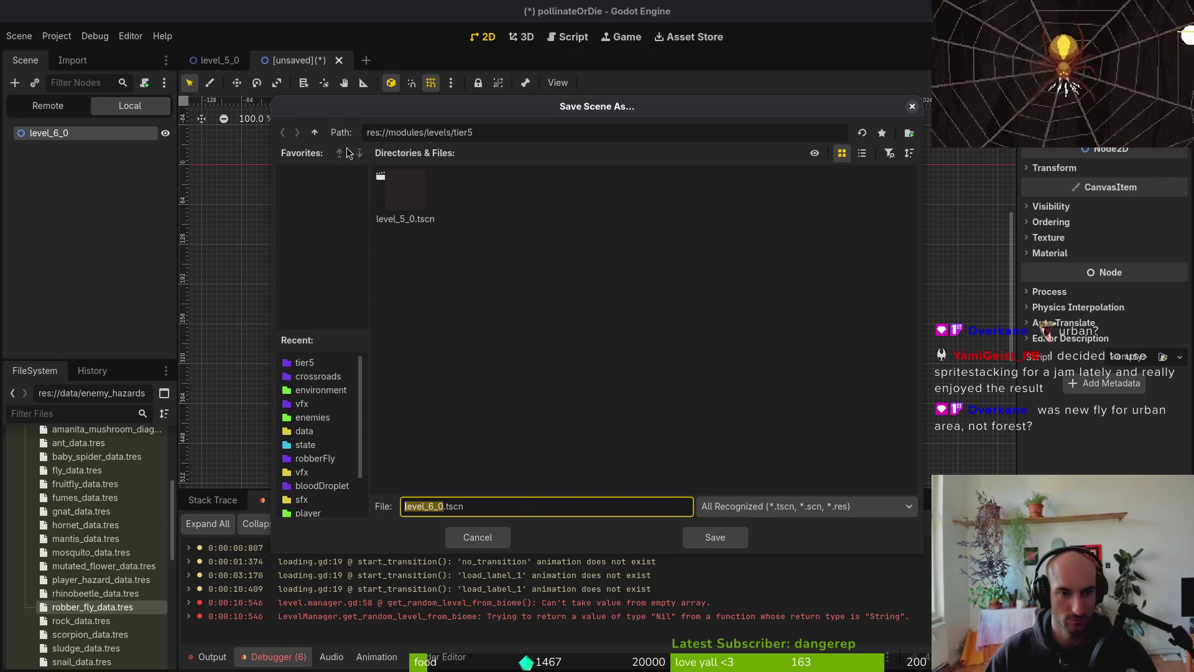
{"action": "left_click", "coordinate": [315, 131]}
{"action": "right_click", "coordinate": [628, 330]}
{"action": "left_click", "coordinate": [661, 342]}
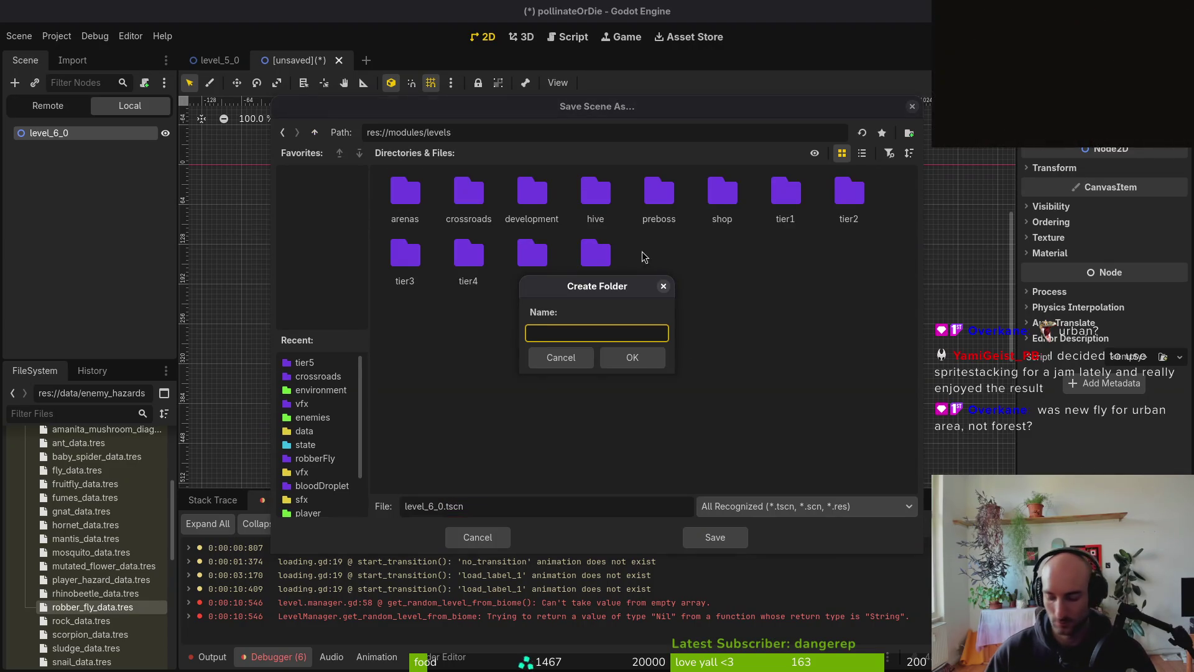
{"action": "type", "text": "tier6"}
{"action": "key", "text": "Return"}
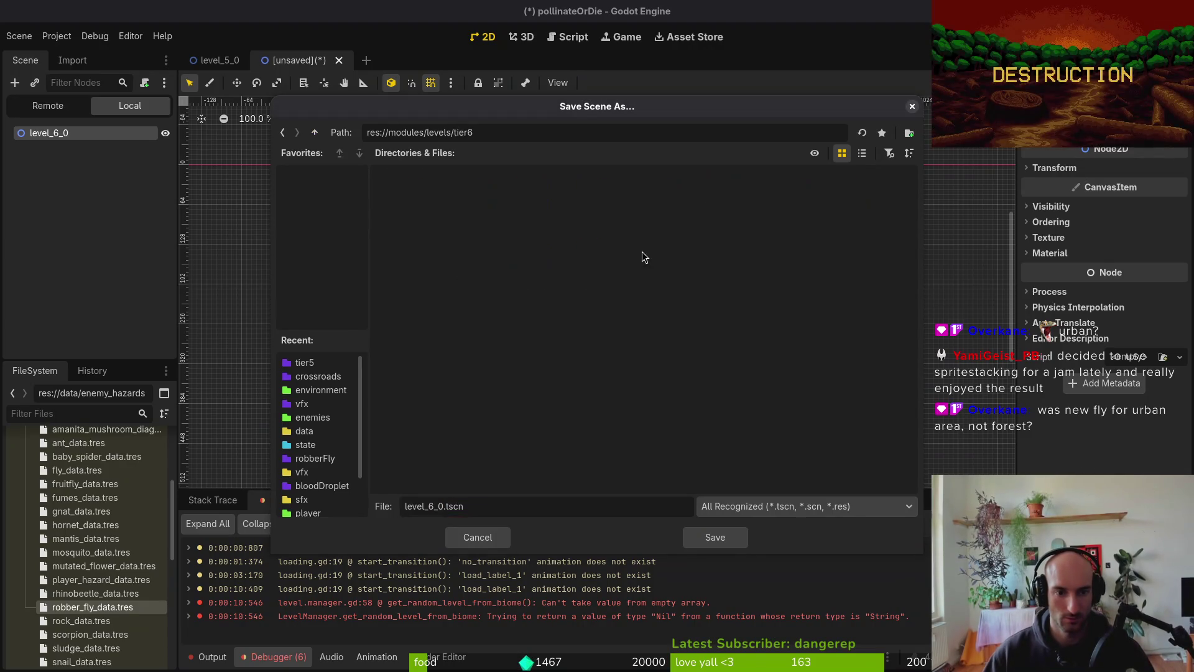
{"action": "left_click", "coordinate": [714, 538]}
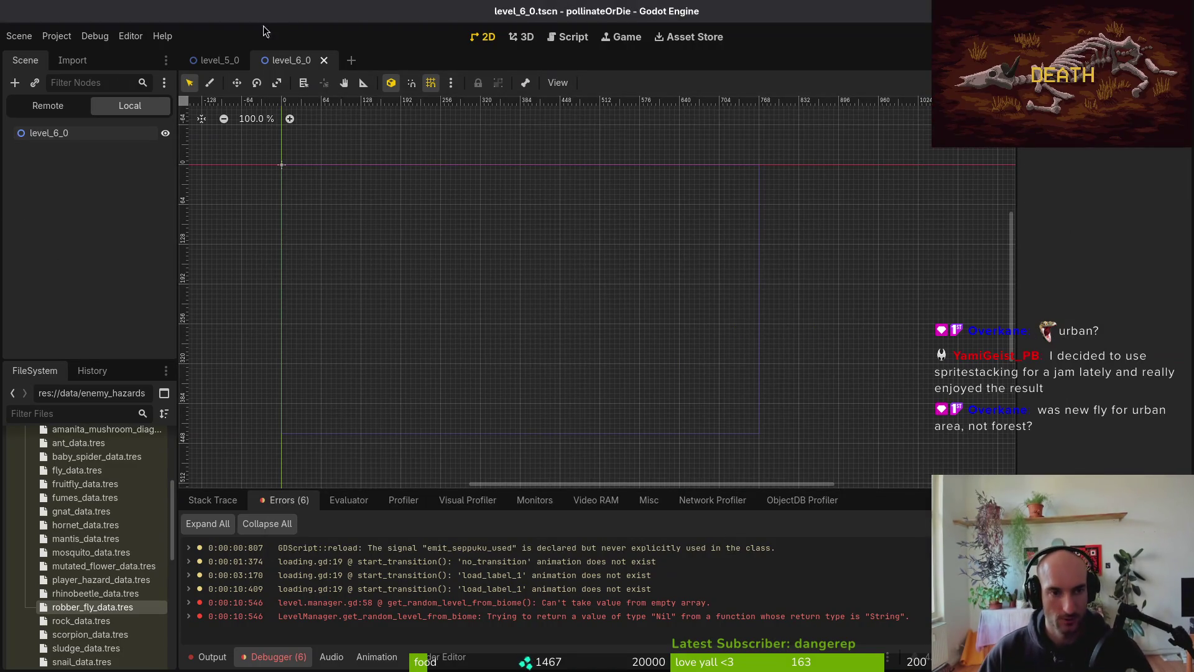
{"action": "left_click", "coordinate": [213, 60]}
- Attach the shared res://modules/levels/level.gd script to the level_5_0 root node
{"action": "right_click", "coordinate": [111, 129]}
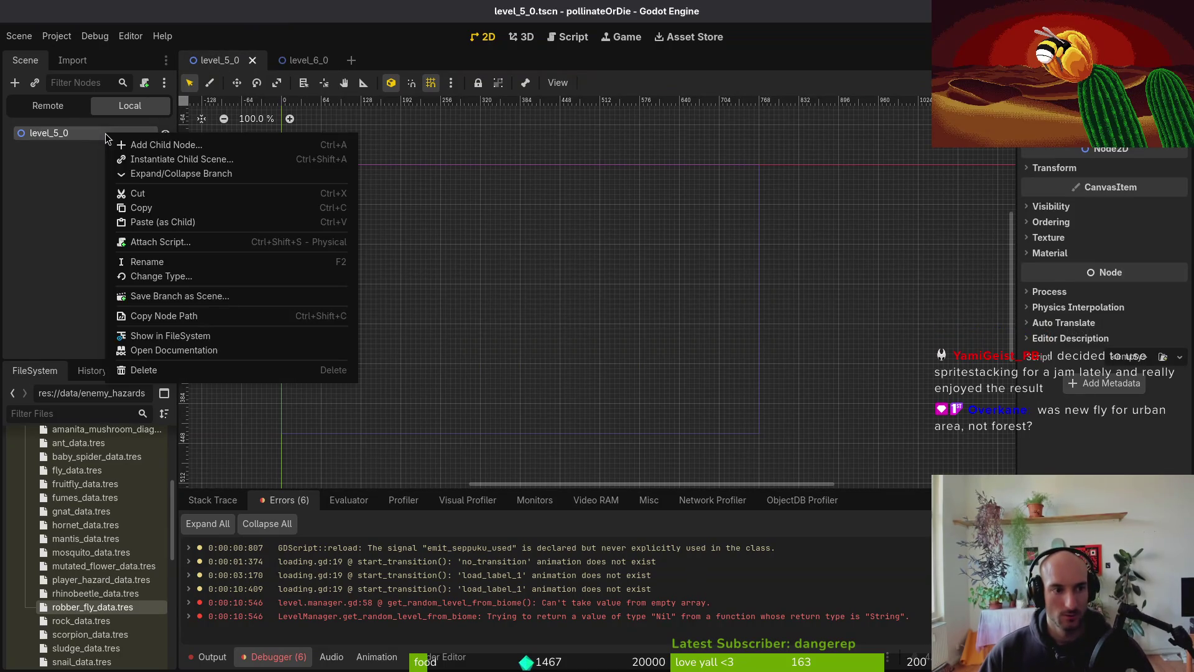
{"action": "left_click", "coordinate": [143, 244]}
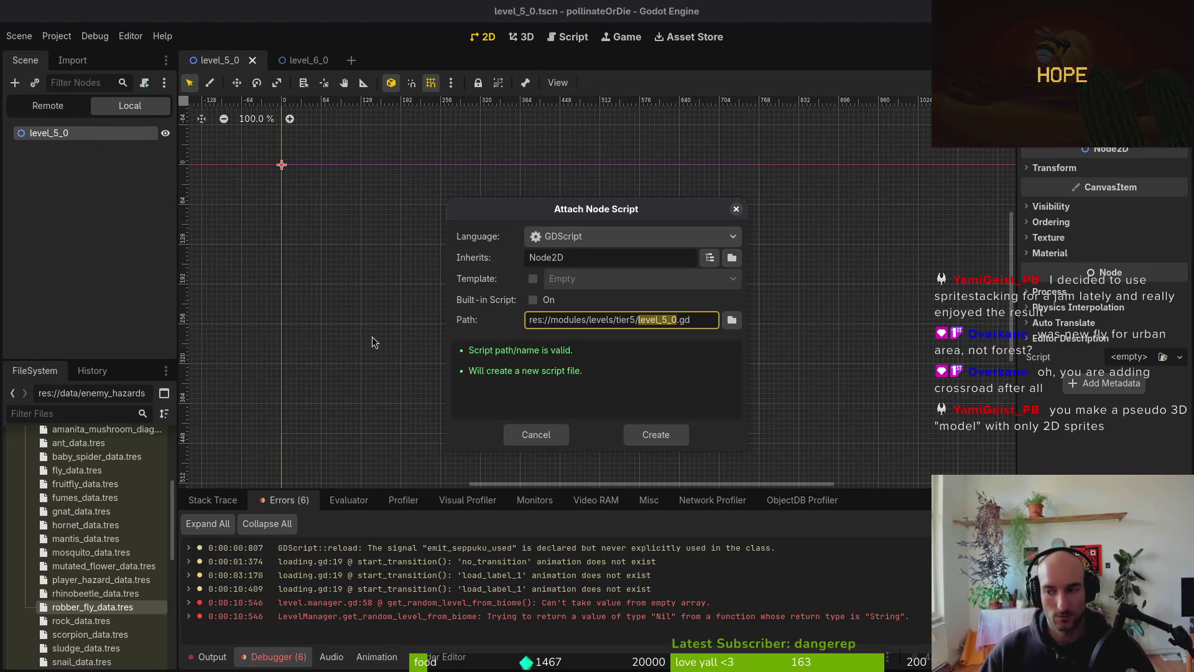
{"action": "left_click", "coordinate": [732, 320]}
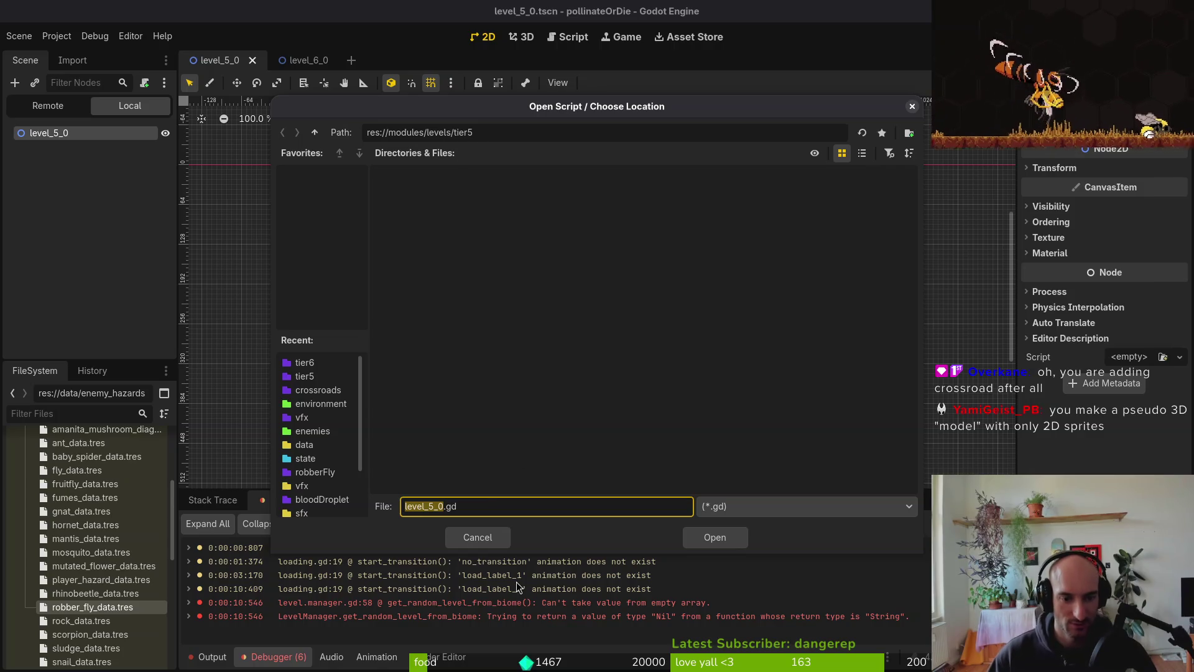
{"action": "left_click", "coordinate": [315, 132]}
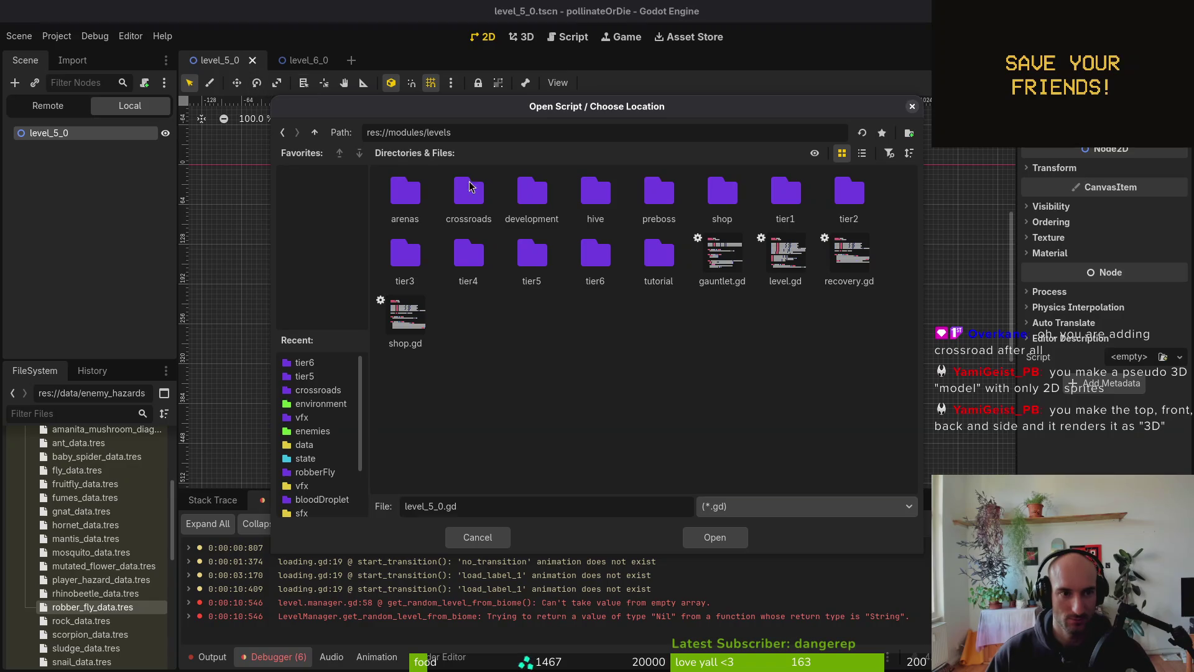
{"action": "left_click", "coordinate": [505, 539]}
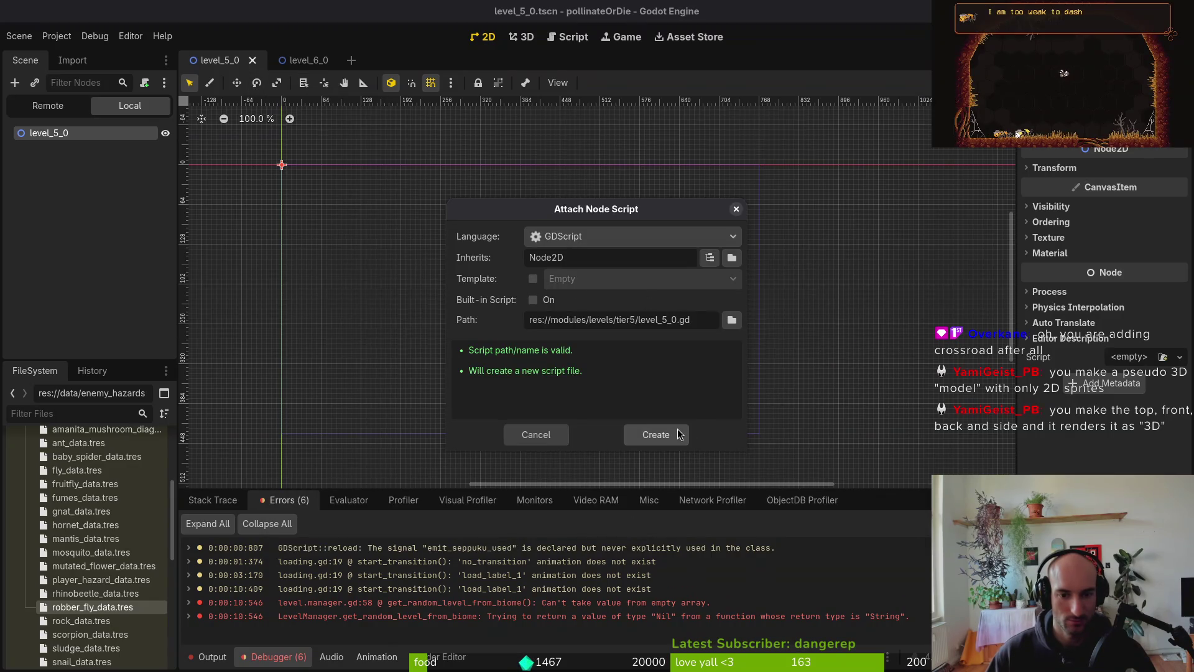
{"action": "left_click", "coordinate": [725, 320]}
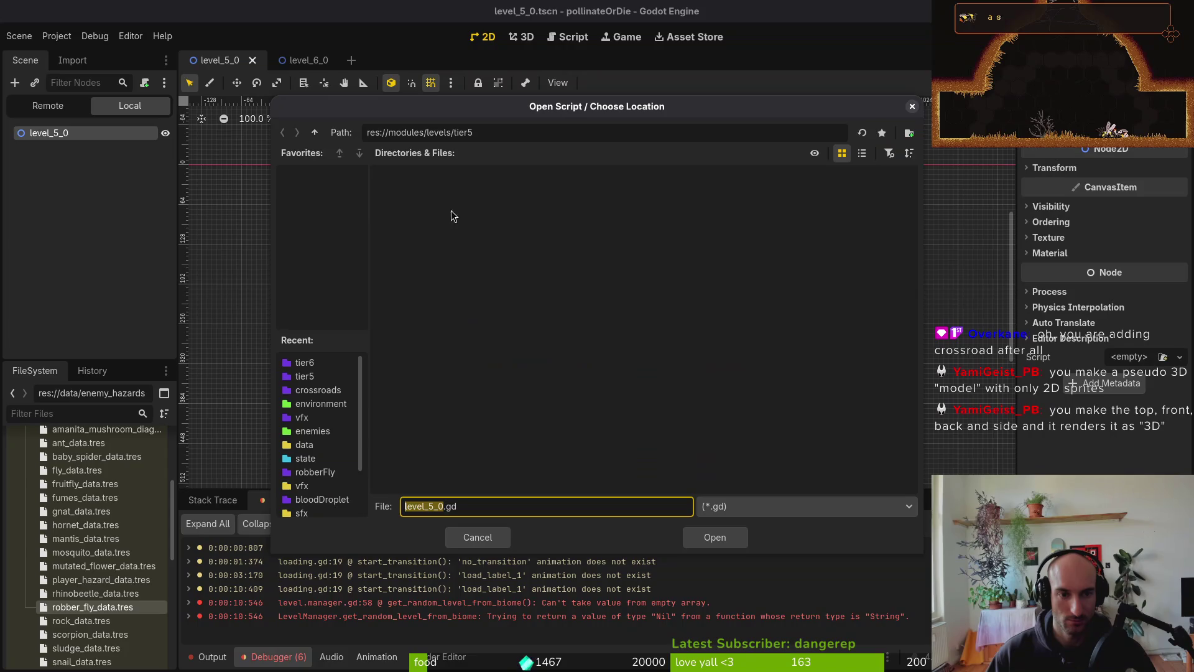
{"action": "left_click", "coordinate": [314, 133]}
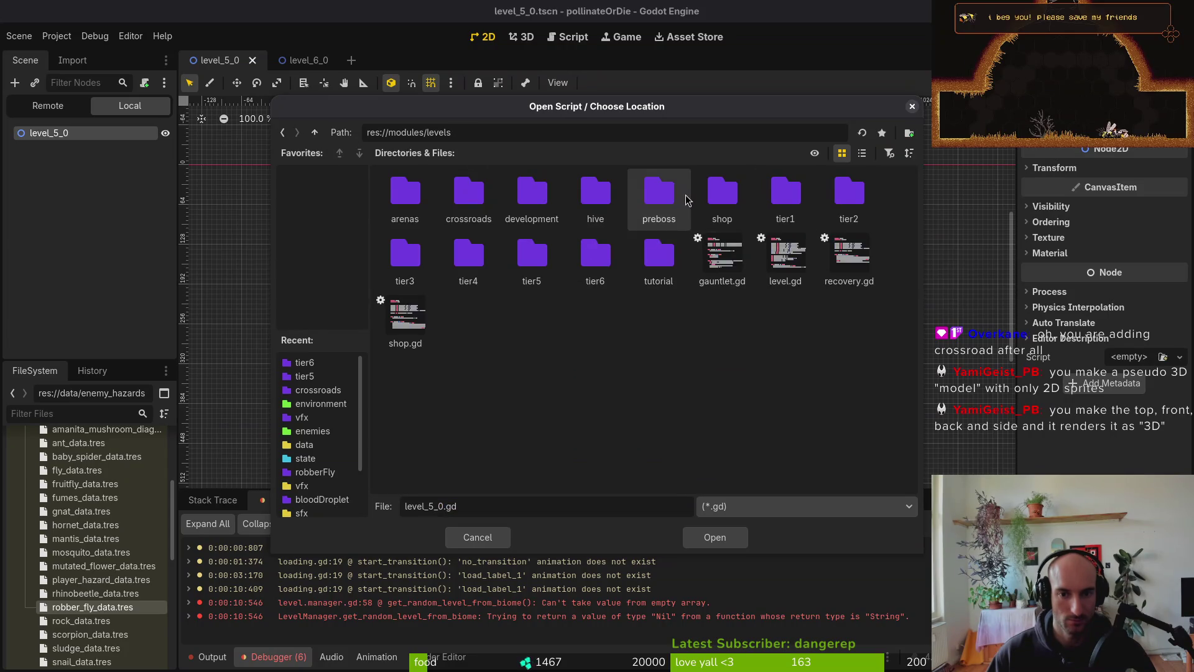
{"action": "left_click", "coordinate": [785, 255]}
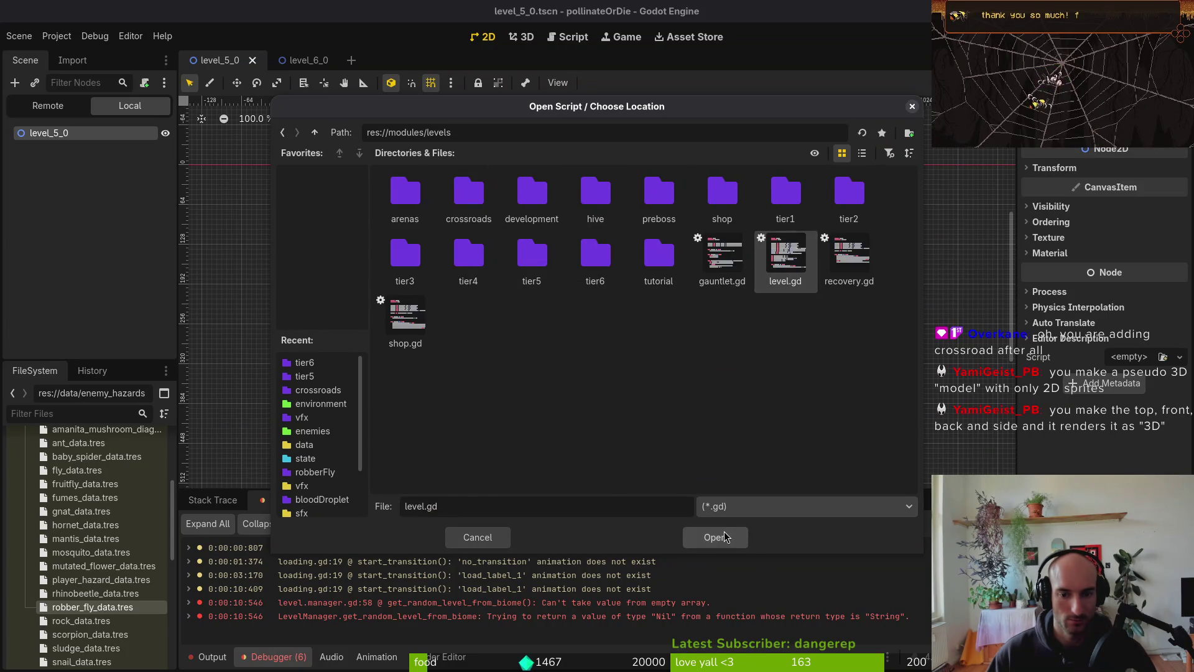
{"action": "left_click", "coordinate": [715, 537]}
{"action": "left_click", "coordinate": [678, 439]}
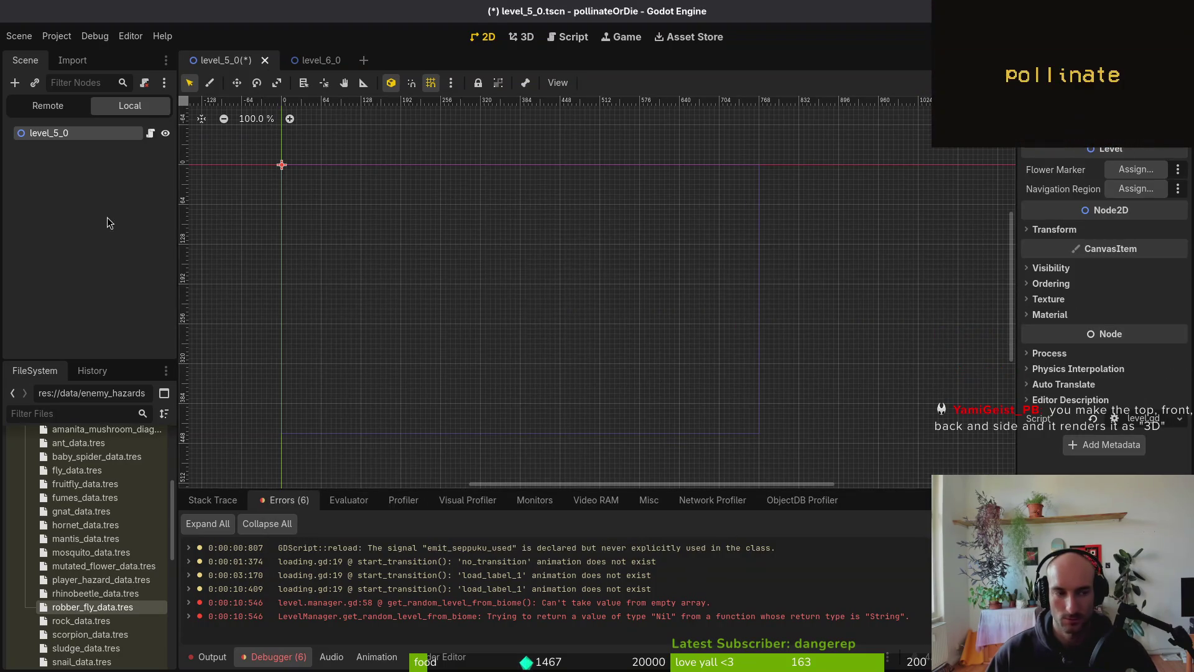
- Attach the same level.gd script to the level_6_0 root node
{"action": "left_click", "coordinate": [296, 59]}
{"action": "left_click", "coordinate": [98, 134]}
{"action": "left_click", "coordinate": [145, 82]}
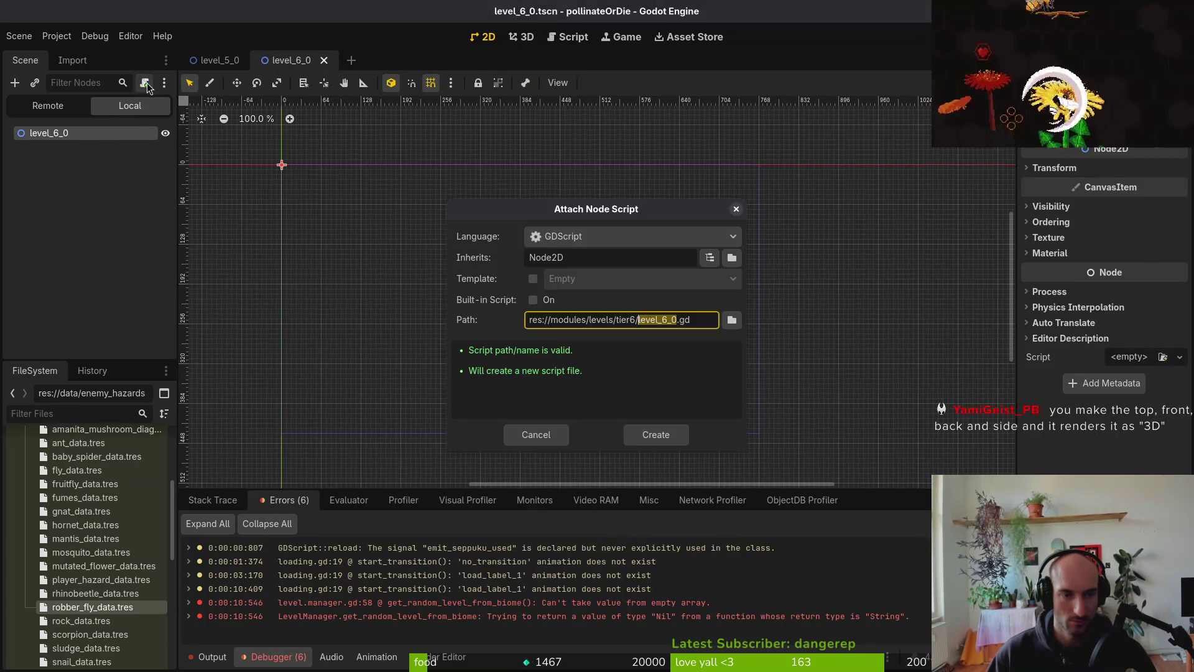
{"action": "left_click", "coordinate": [731, 319]}
{"action": "left_click", "coordinate": [315, 132]}
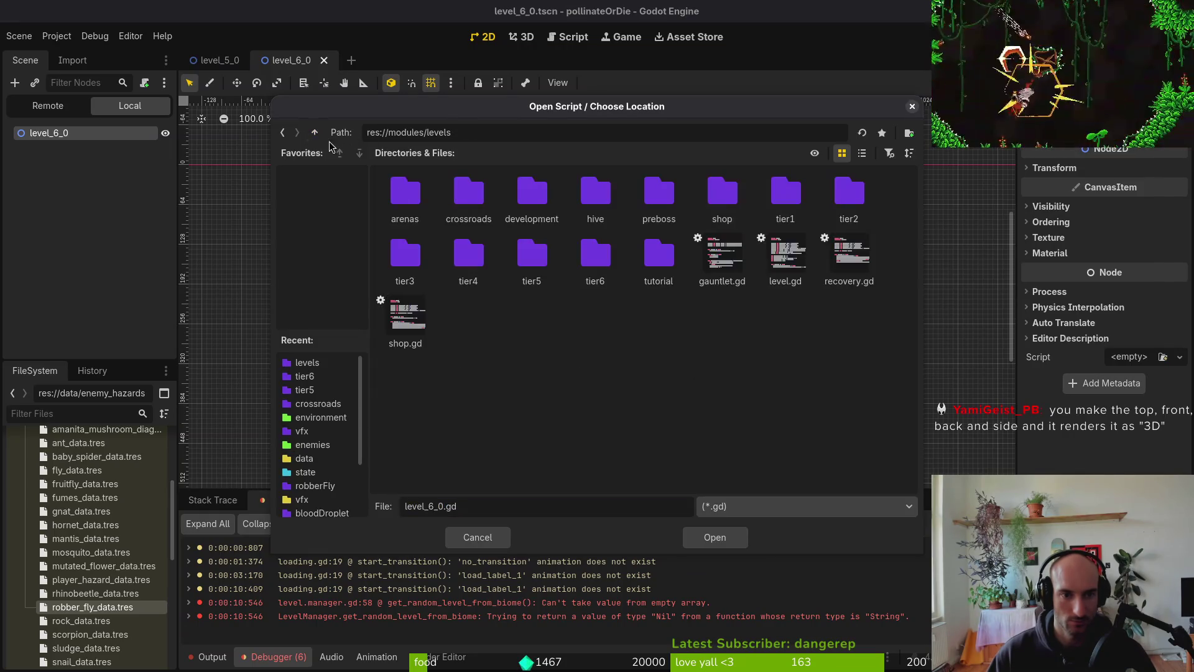
{"action": "left_click", "coordinate": [786, 255]}
{"action": "left_click", "coordinate": [715, 536]}
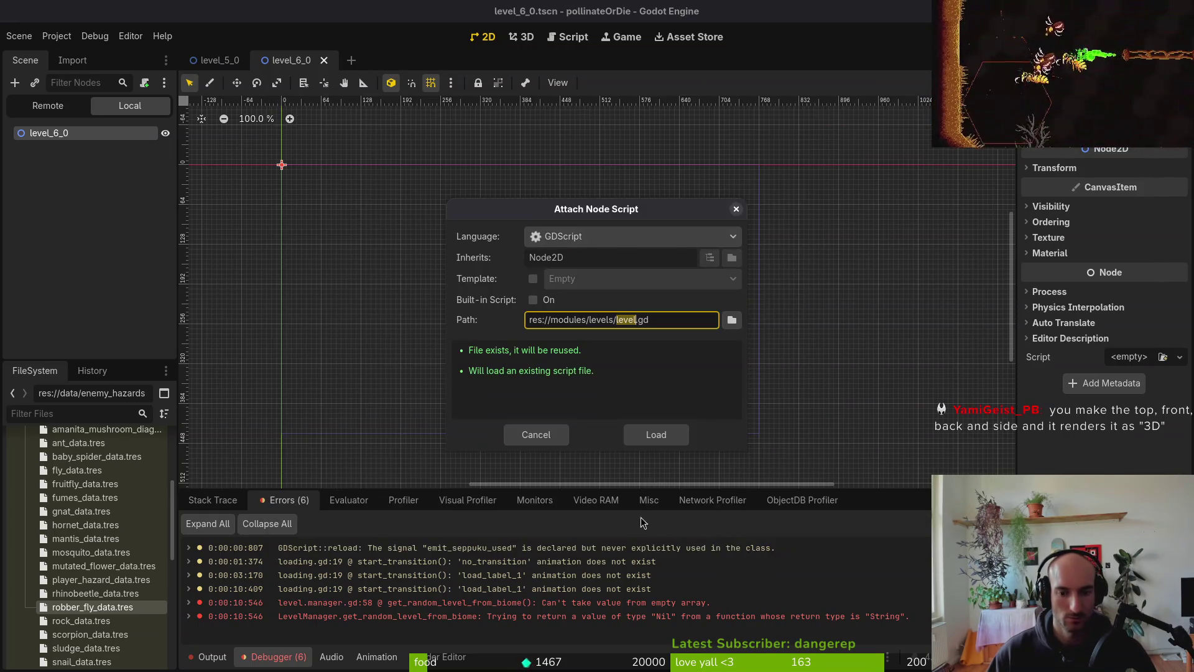
{"action": "left_click", "coordinate": [650, 433]}
{"action": "left_click", "coordinate": [223, 61]}
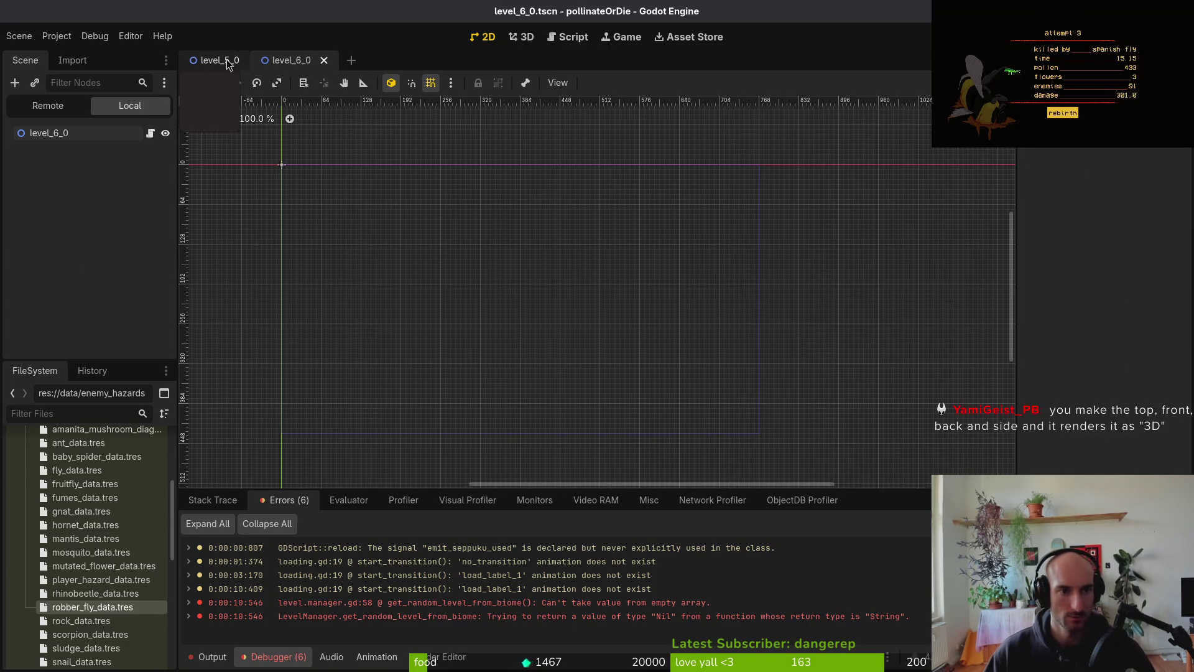
- Quick-open level_3_4, browse its decorations and spawning_locations, then return to the level_5_0 tab
{"action": "key", "text": "shift+alt+o"}
{"action": "type", "text": "level_3_4"}
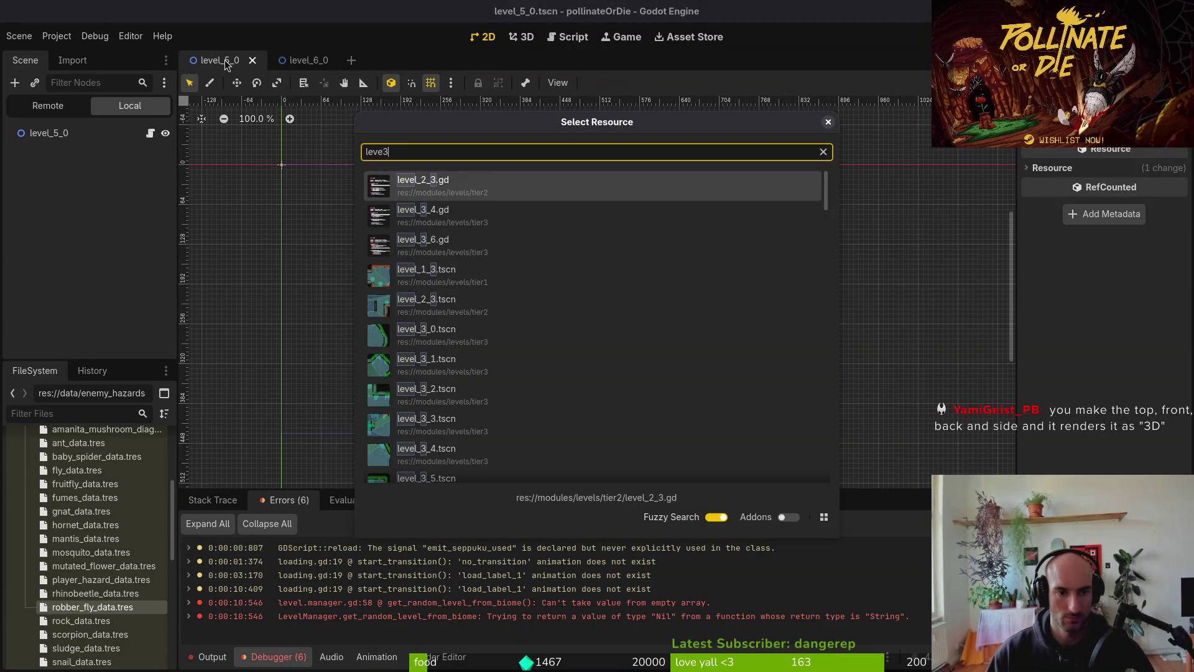
{"action": "key", "text": "Return"}
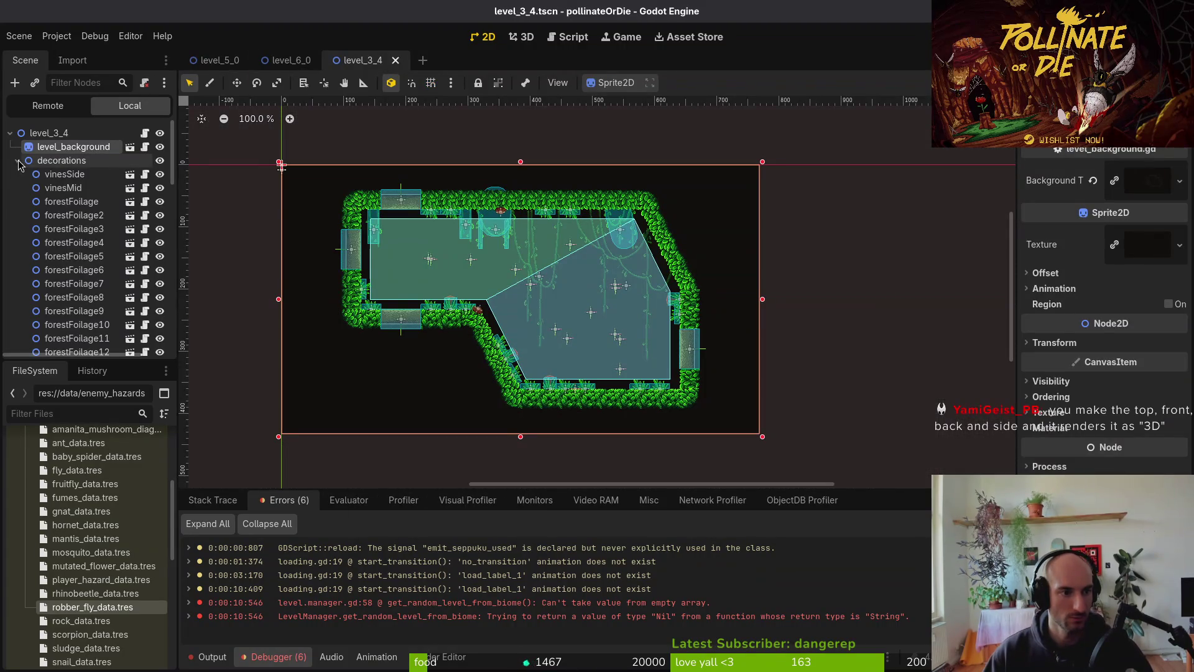
{"action": "left_click", "coordinate": [17, 161]}
{"action": "left_click", "coordinate": [17, 257]}
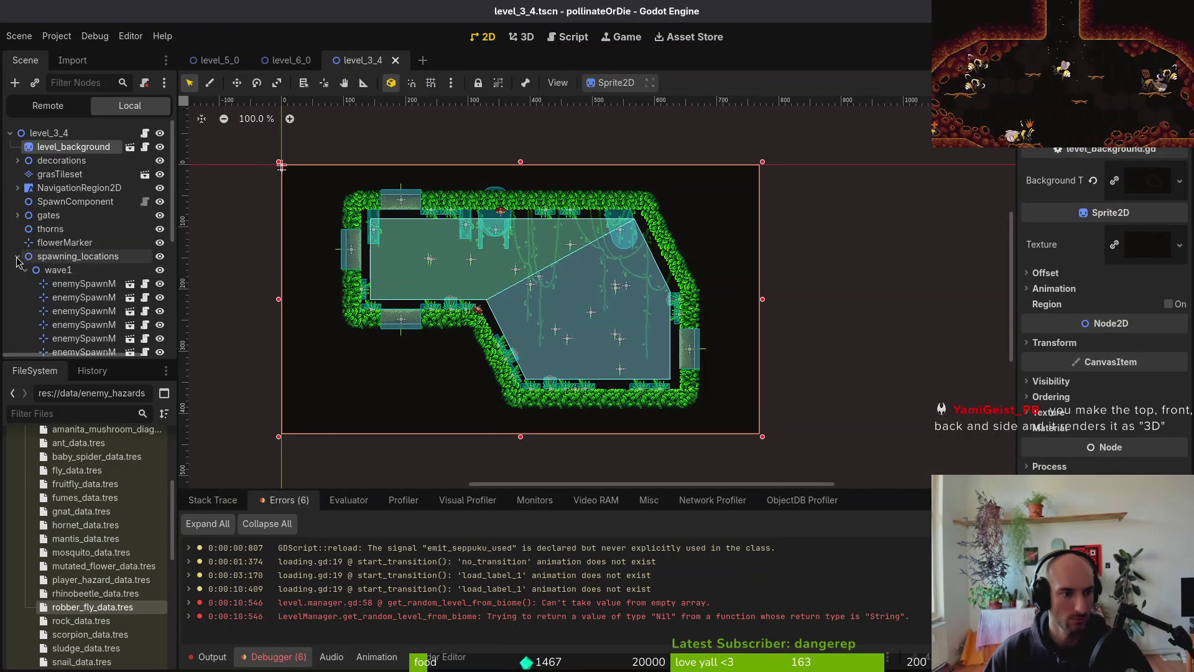
{"action": "left_click", "coordinate": [18, 256]}
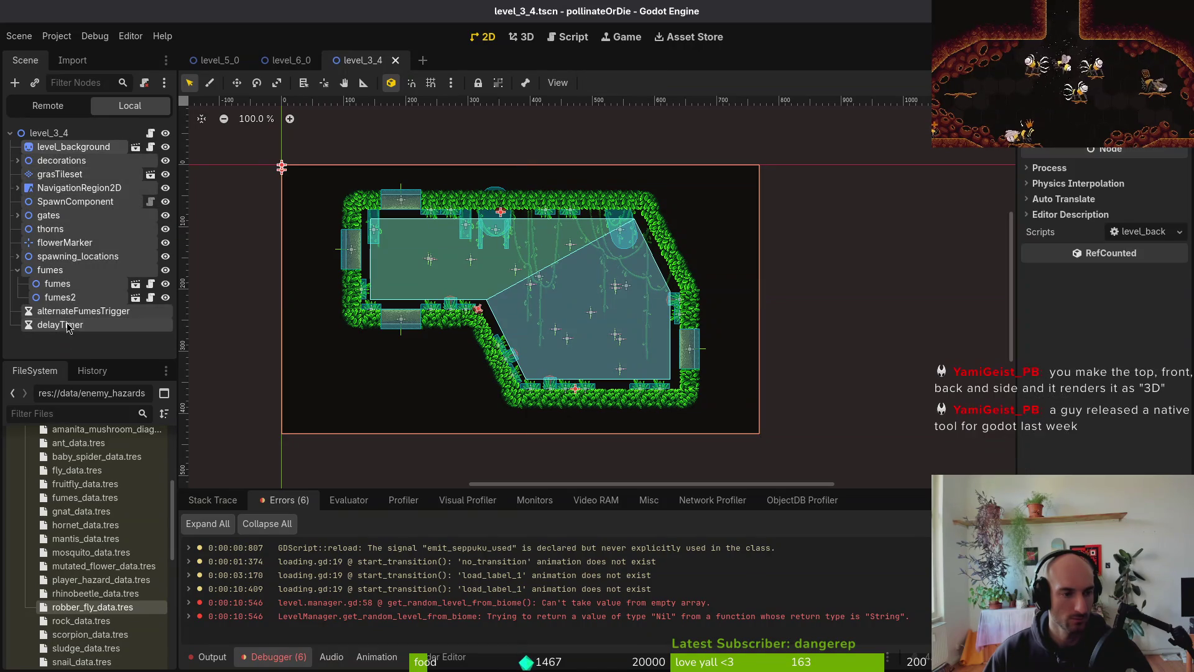
{"action": "left_click", "coordinate": [212, 59]}
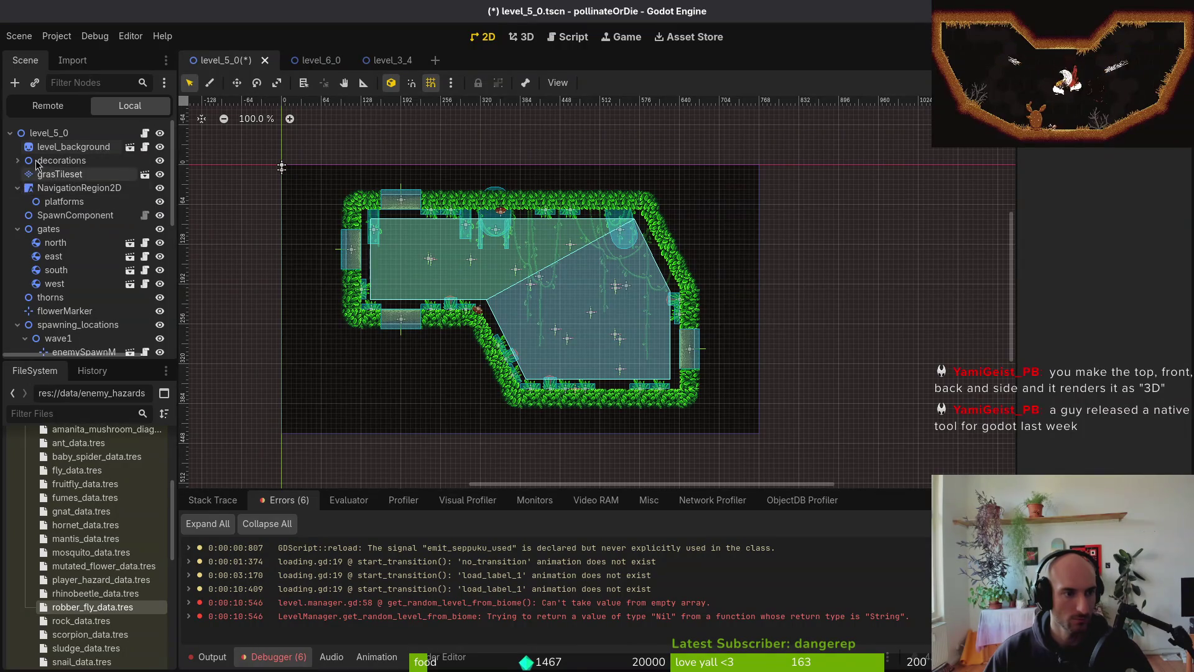
- Delete the foliage and vine nodes inside level_5_0's decorations group
{"action": "left_click", "coordinate": [17, 160]}
{"action": "scroll", "coordinate": [75, 236], "scroll_direction": "down", "scroll_amount": 5}
{"action": "left_click", "coordinate": [68, 230]}
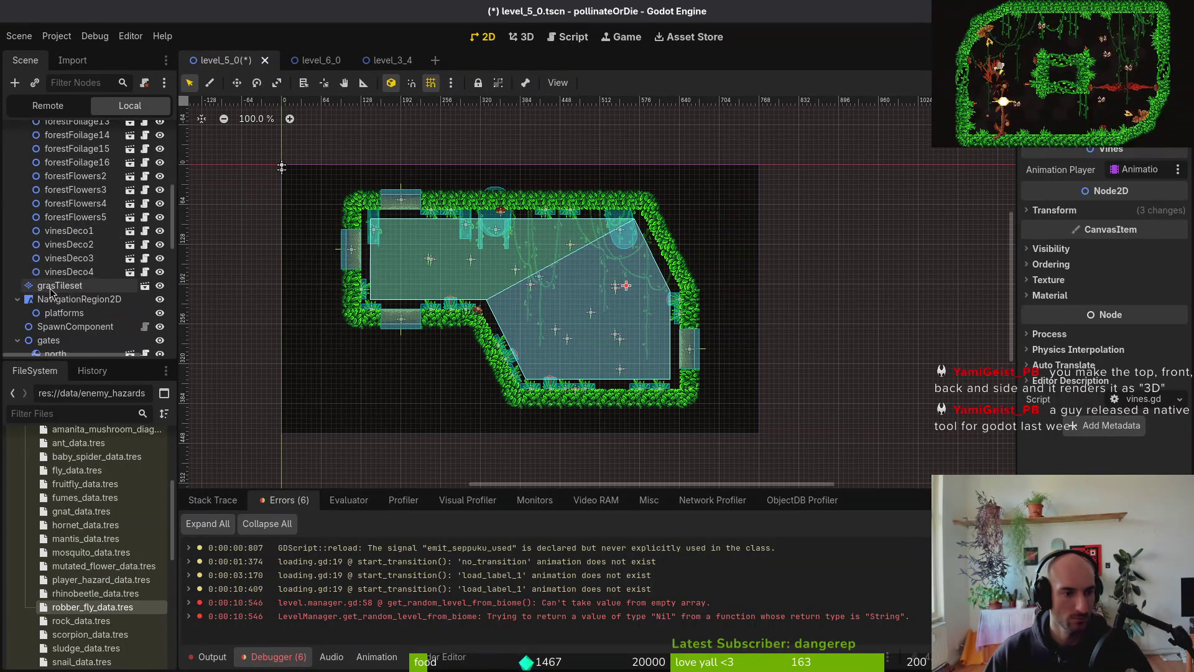
{"action": "scroll", "coordinate": [74, 249], "scroll_direction": "down", "scroll_amount": 10}
{"action": "key", "text": "Delete"}
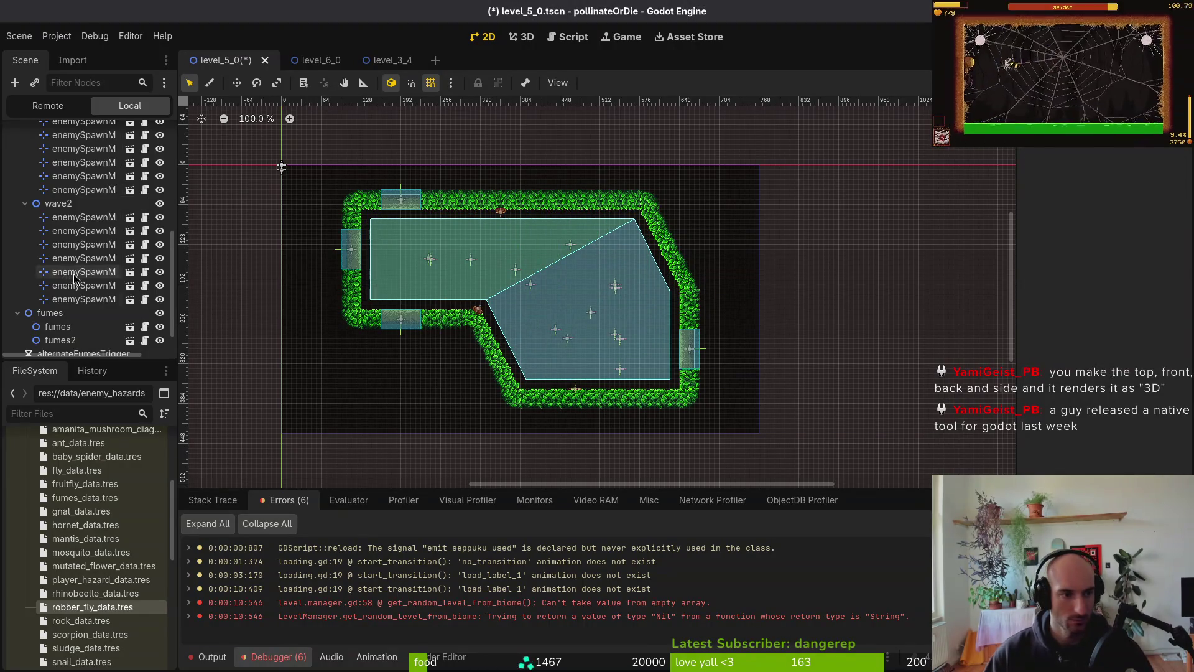
{"action": "scroll", "coordinate": [61, 276], "scroll_direction": "up", "scroll_amount": 10}
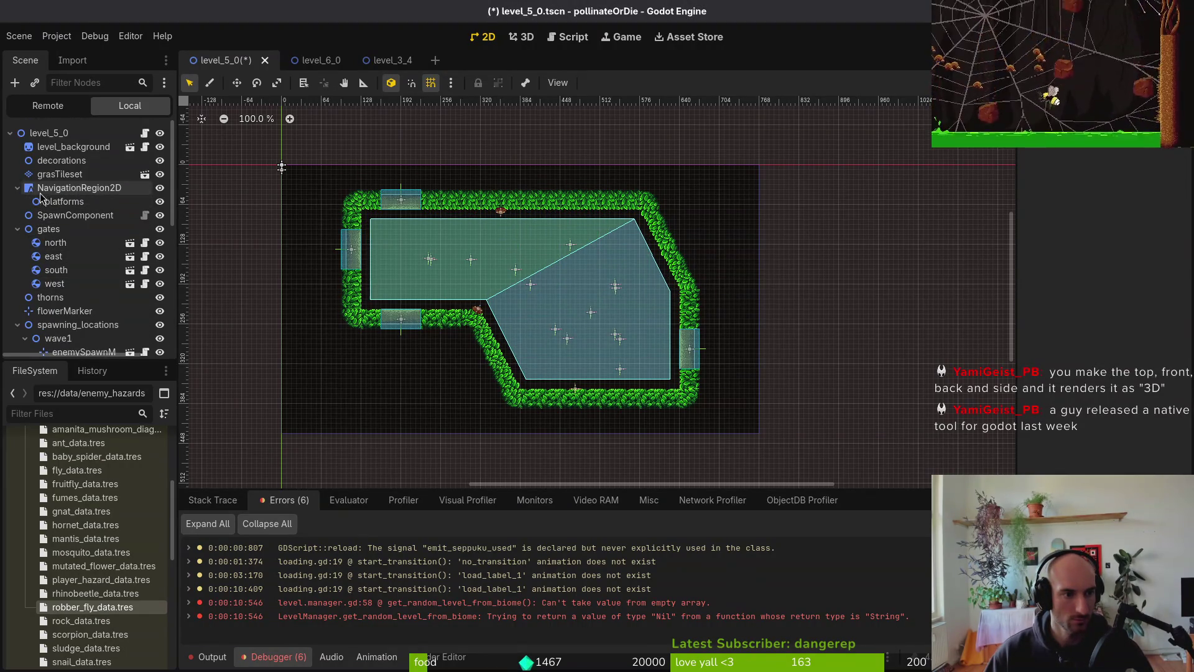
- Delete the grasTileset layer, keeping the thorns node by cancelling its deletion
{"action": "left_click", "coordinate": [17, 188]}
{"action": "left_click", "coordinate": [59, 174]}
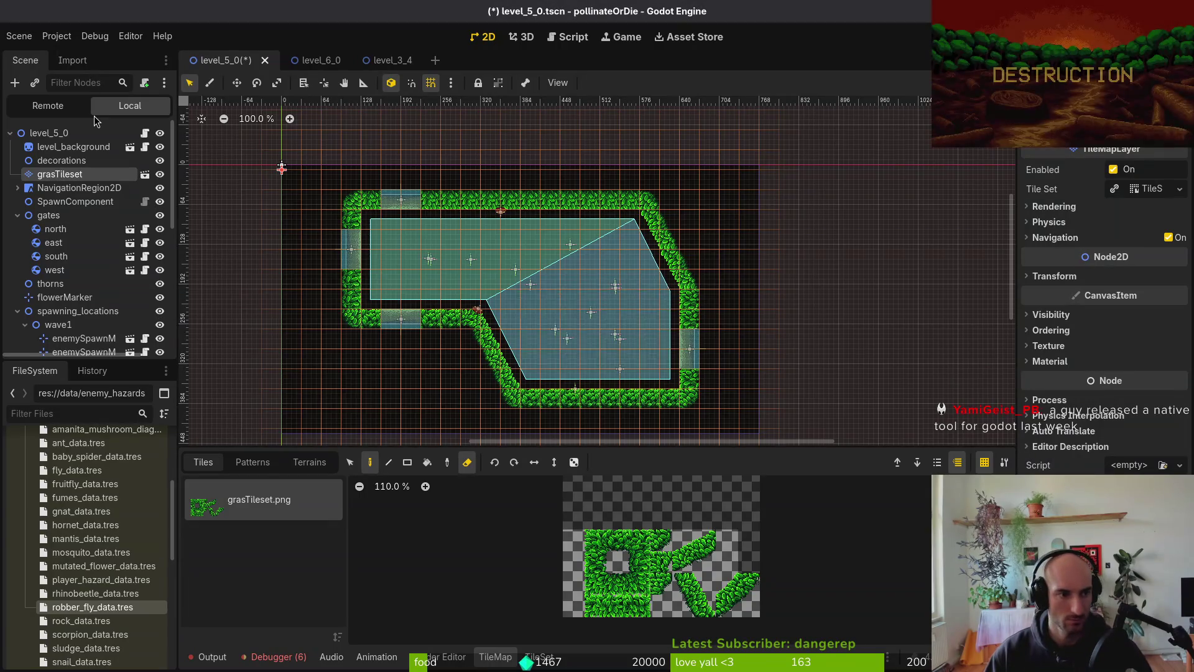
{"action": "key", "text": "Delete"}
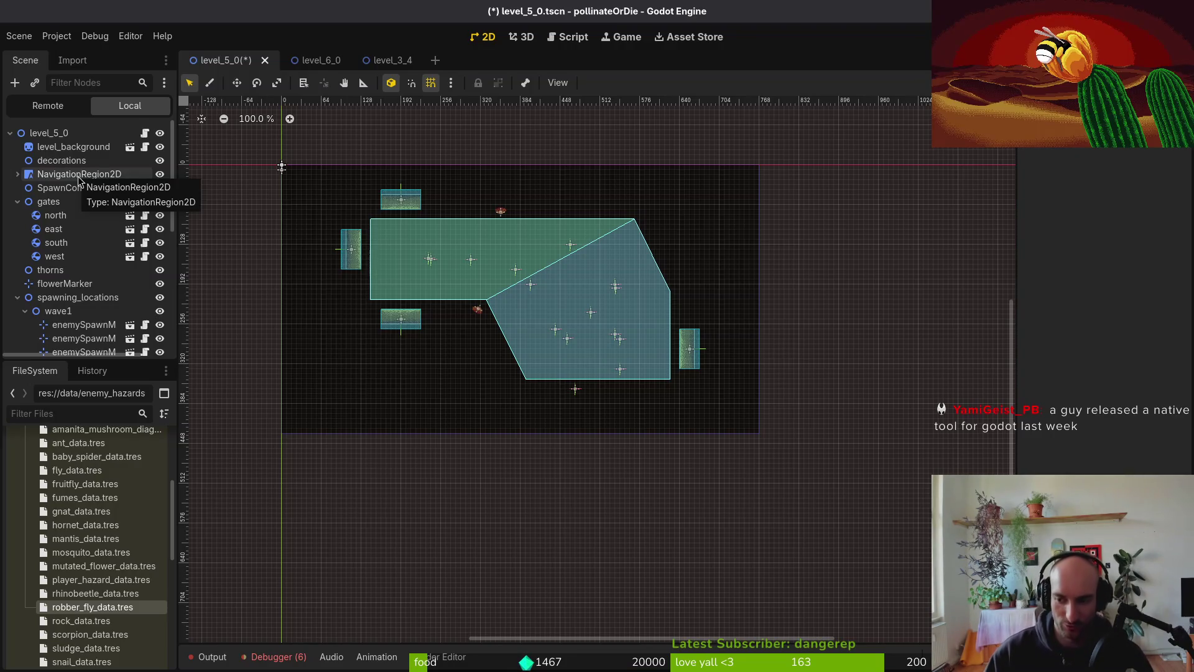
{"action": "left_click", "coordinate": [17, 202]}
{"action": "left_click", "coordinate": [37, 217]}
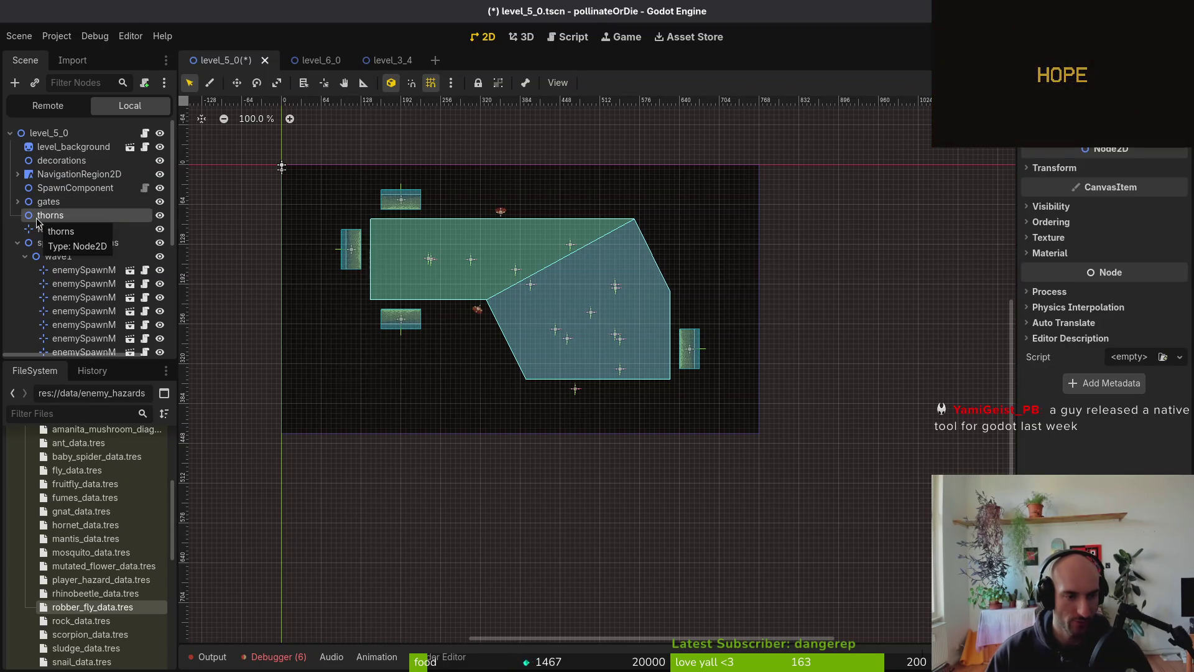
{"action": "key", "text": "Delete"}
{"action": "key", "text": "Escape"}
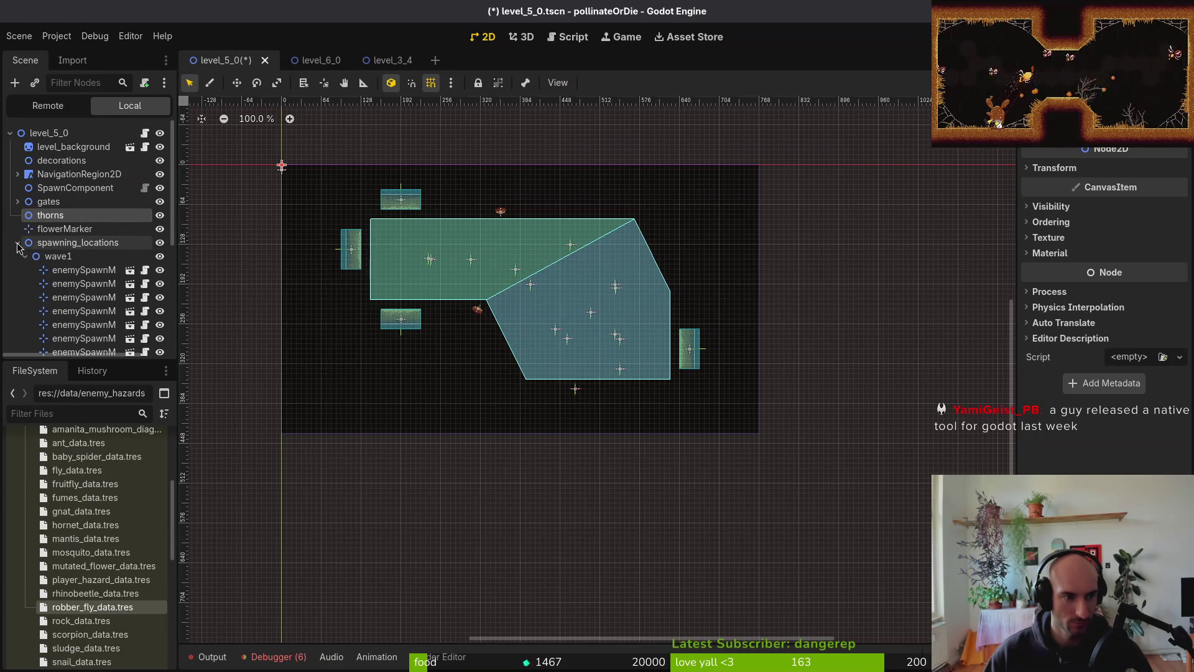
- Delete the six extra wave1 spawn markers and the extra wave2 markers
{"action": "left_click", "coordinate": [18, 243]}
{"action": "left_click", "coordinate": [18, 257]}
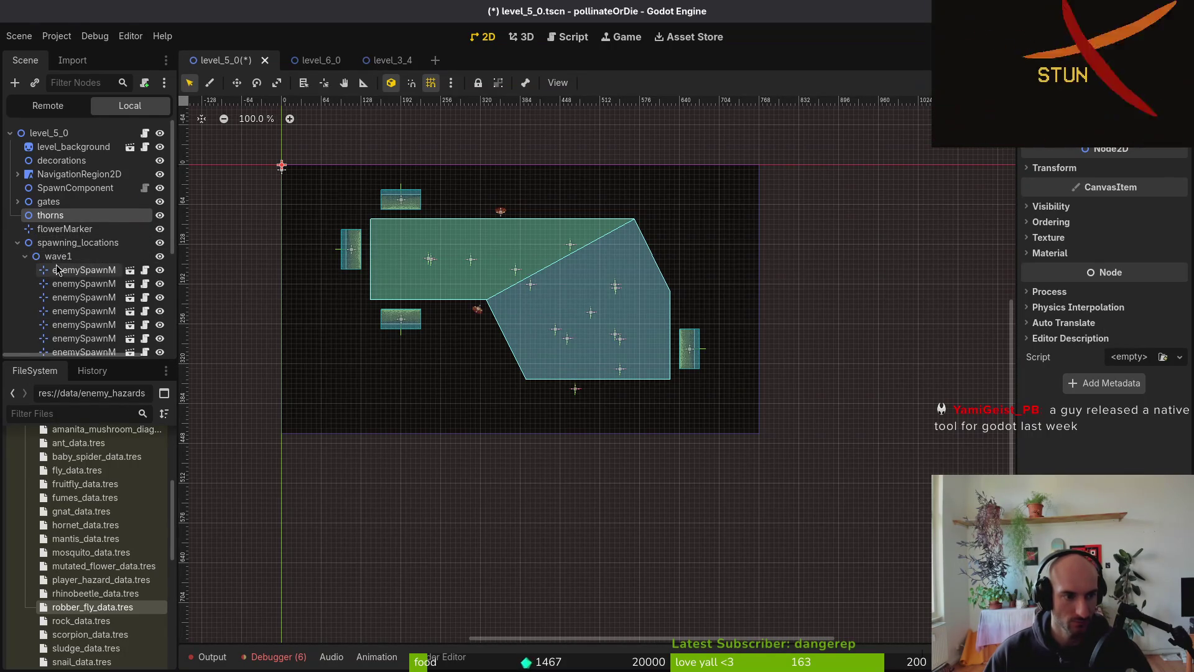
{"action": "left_click", "coordinate": [56, 283]}
{"action": "scroll", "coordinate": [52, 261], "scroll_direction": "down", "scroll_amount": 3}
{"action": "left_click", "coordinate": [66, 244], "text": "shift"}
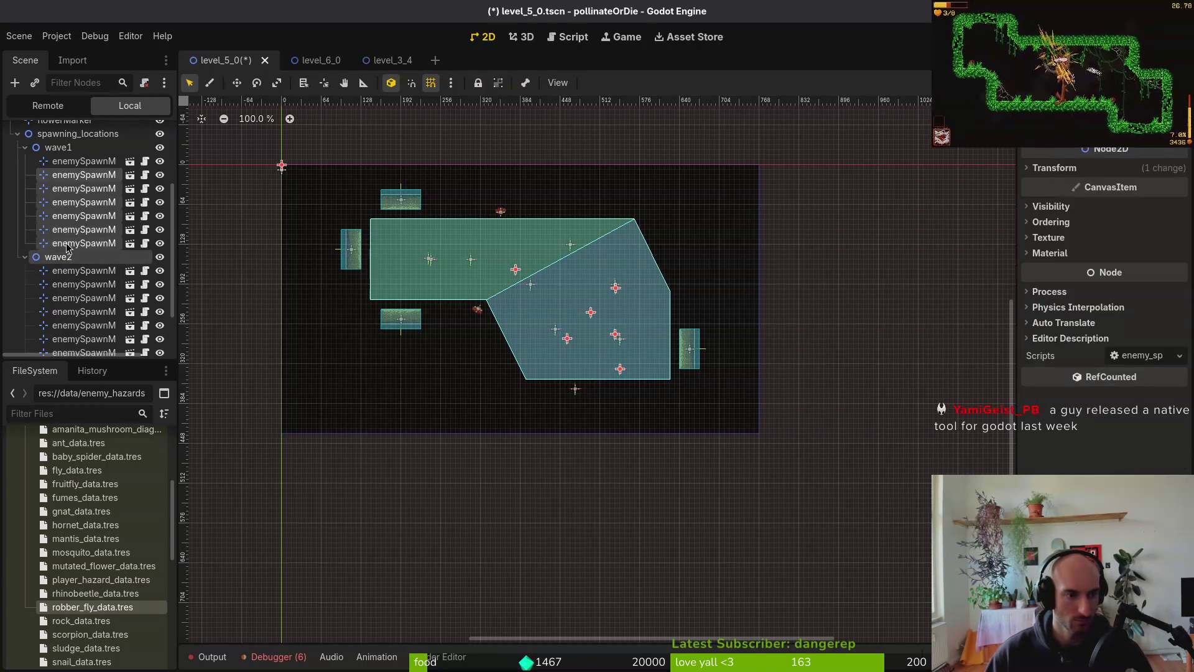
{"action": "key", "text": "Delete"}
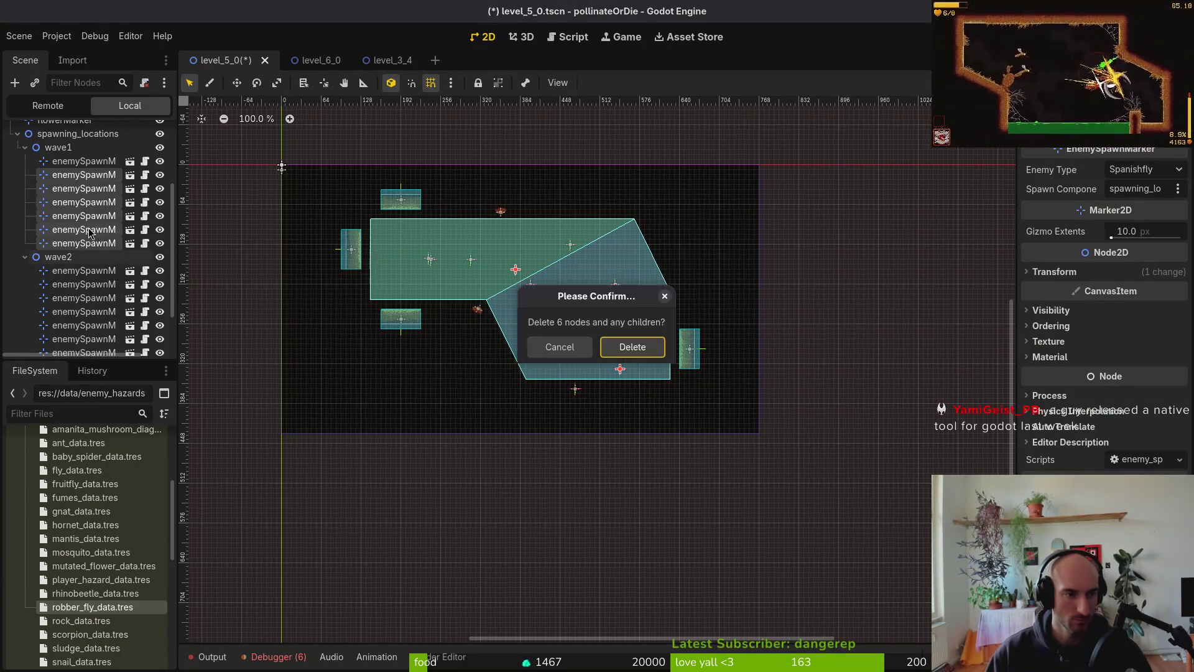
{"action": "key", "text": "Return"}
{"action": "left_click", "coordinate": [84, 296], "text": "shift"}
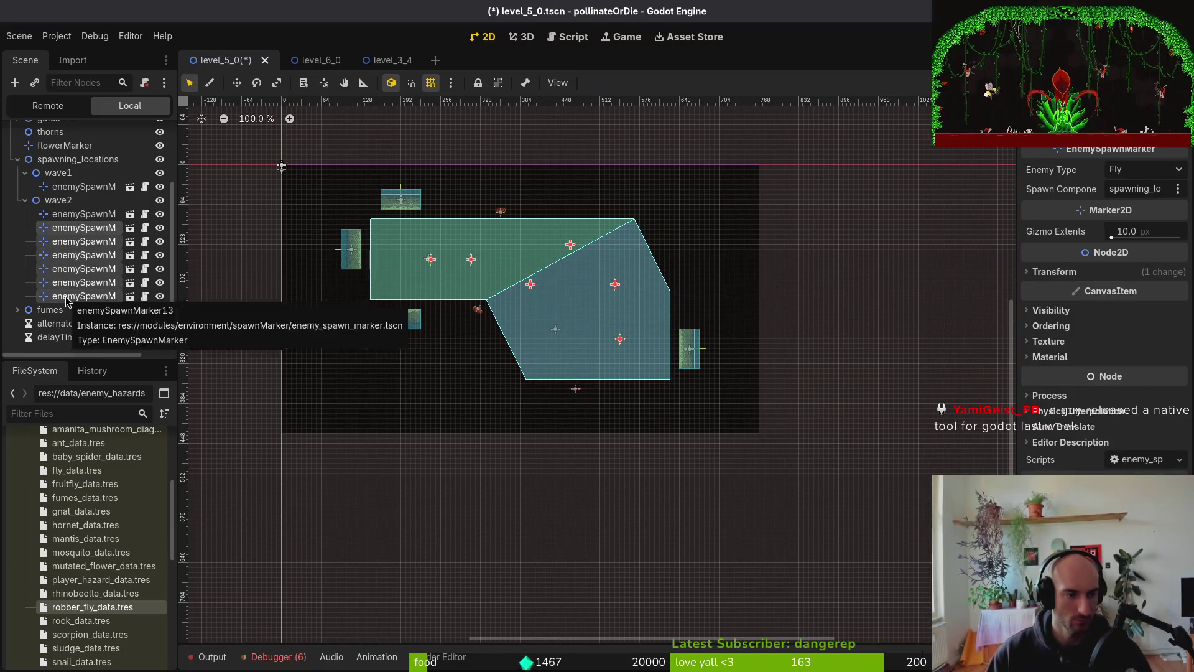
{"action": "key", "text": "Delete"}
{"action": "key", "text": "Return"}
- Delete the fumes and fumes2 nodes and save the level_5_0 scene
{"action": "left_click", "coordinate": [18, 309]}
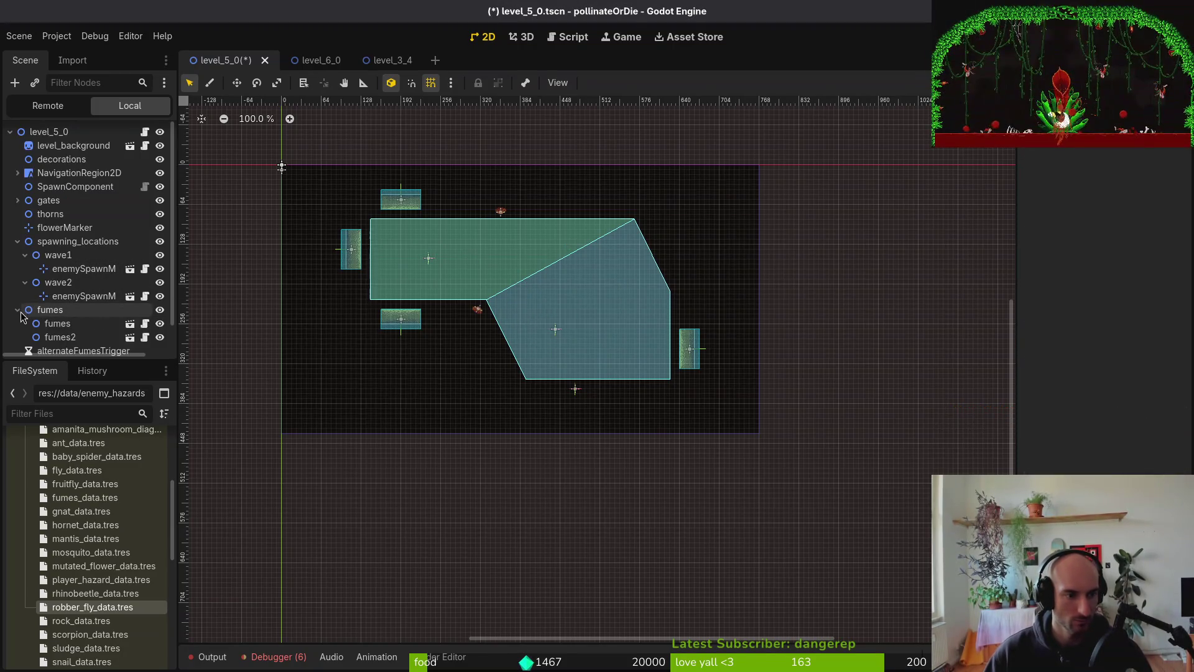
{"action": "left_click", "coordinate": [57, 324]}
{"action": "left_click", "coordinate": [69, 339], "text": "shift"}
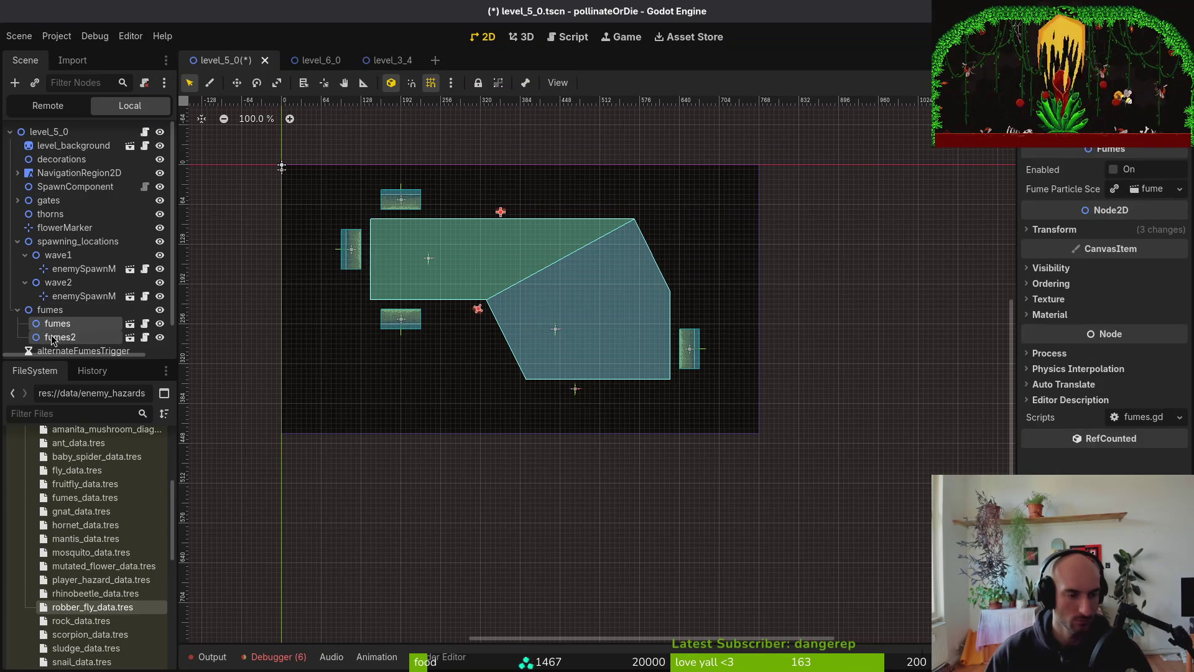
{"action": "key", "text": "Delete"}
{"action": "key", "text": "Return"}
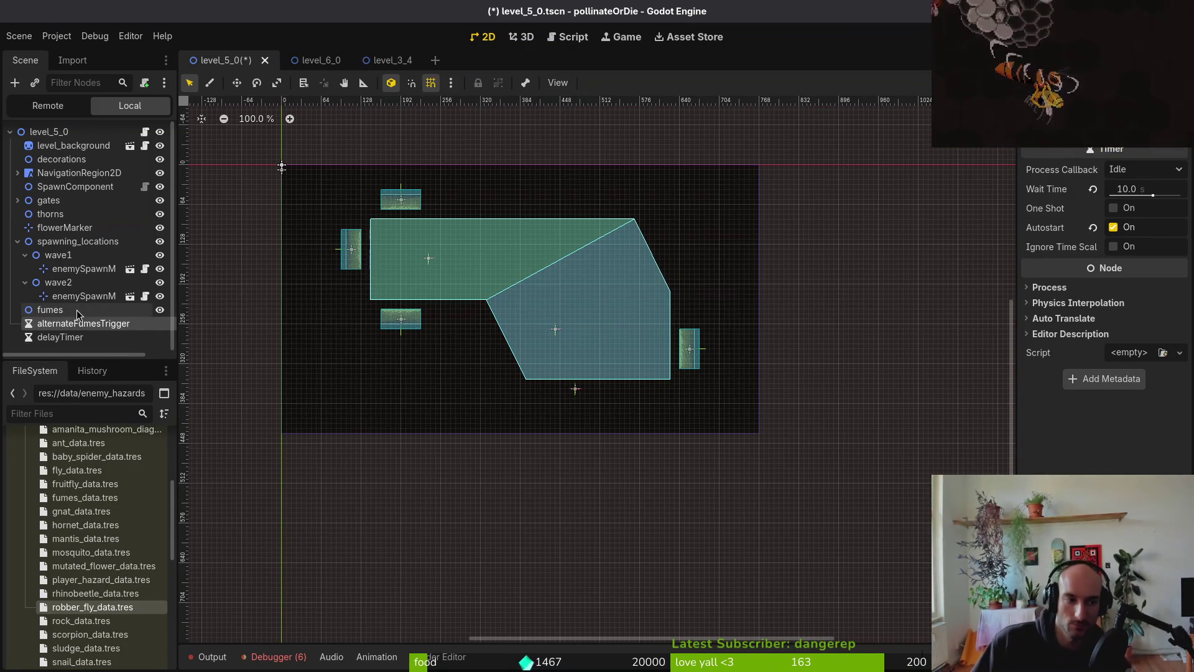
{"action": "left_click", "coordinate": [17, 309]}
{"action": "key", "text": "ctrl+s"}
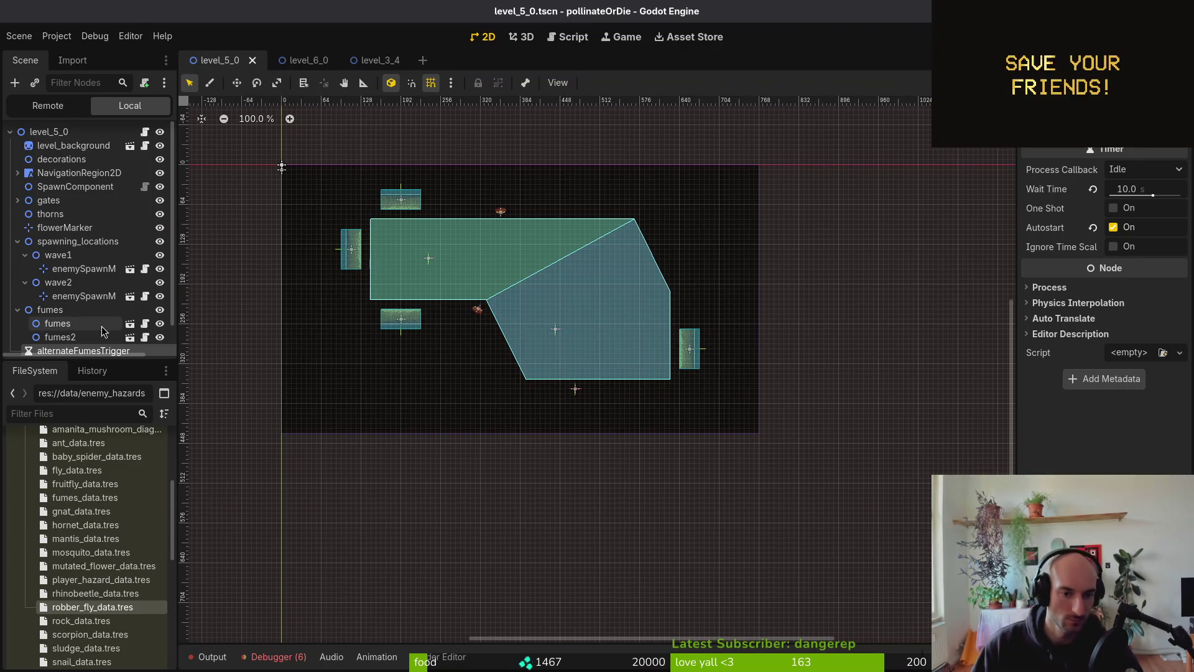
{"action": "left_click", "coordinate": [18, 310]}
{"action": "key", "text": "ctrl+s"}
- Fold the wave1, wave2, spawning_locations and gates groups and reset the FileSystem list
{"action": "left_click", "coordinate": [25, 282]}
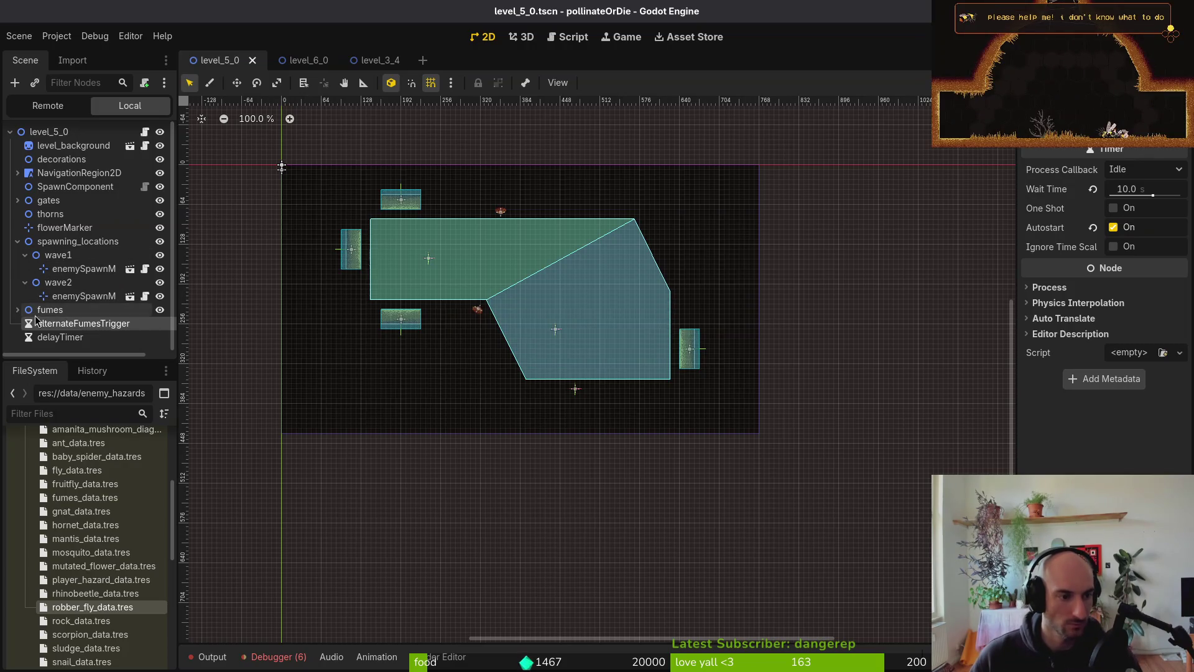
{"action": "left_click", "coordinate": [25, 257]}
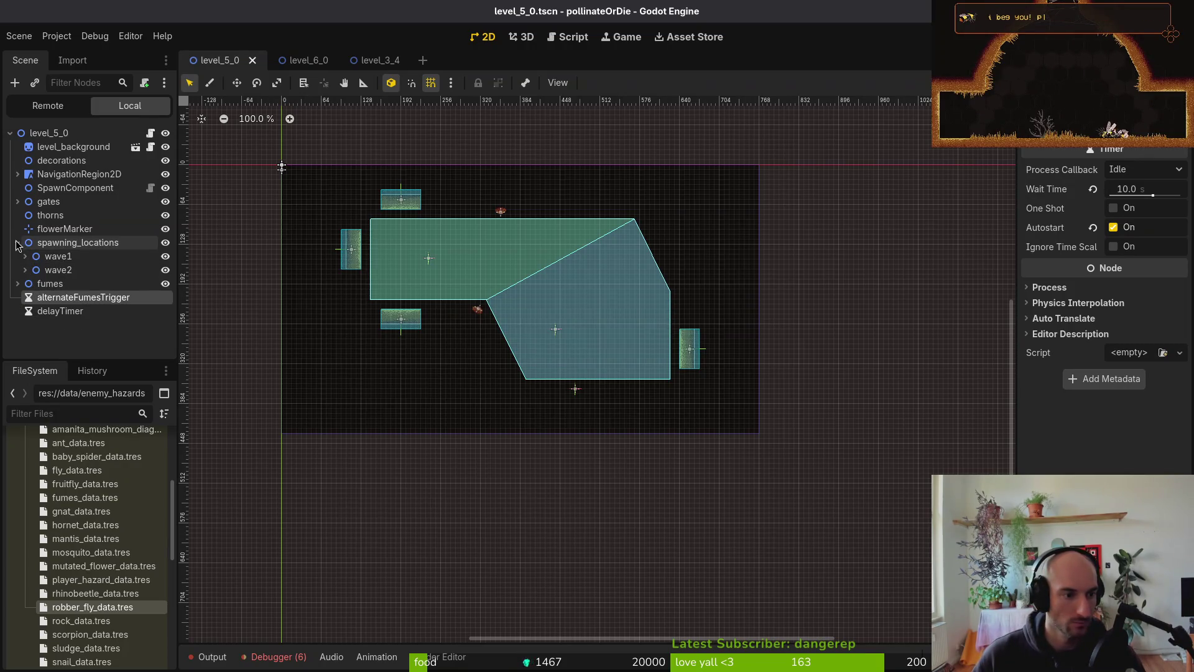
{"action": "left_click", "coordinate": [18, 242]}
{"action": "left_click", "coordinate": [17, 202]}
{"action": "left_click", "coordinate": [16, 202]}
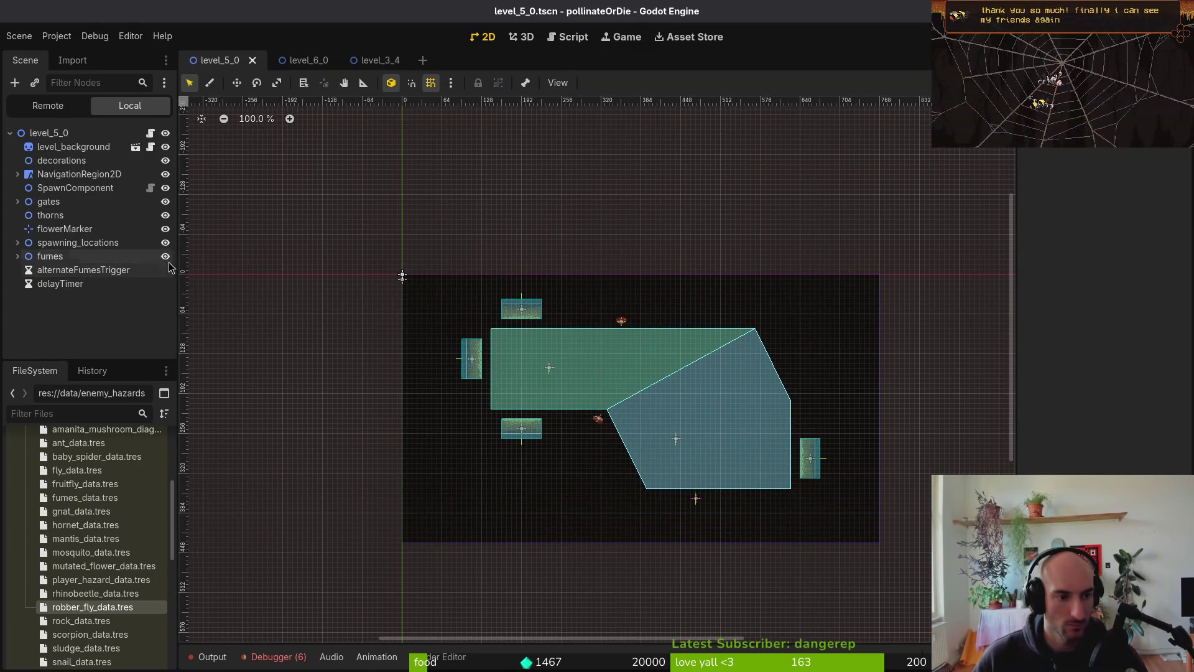
{"action": "scroll", "coordinate": [691, 358], "scroll_direction": "down", "scroll_amount": 2}
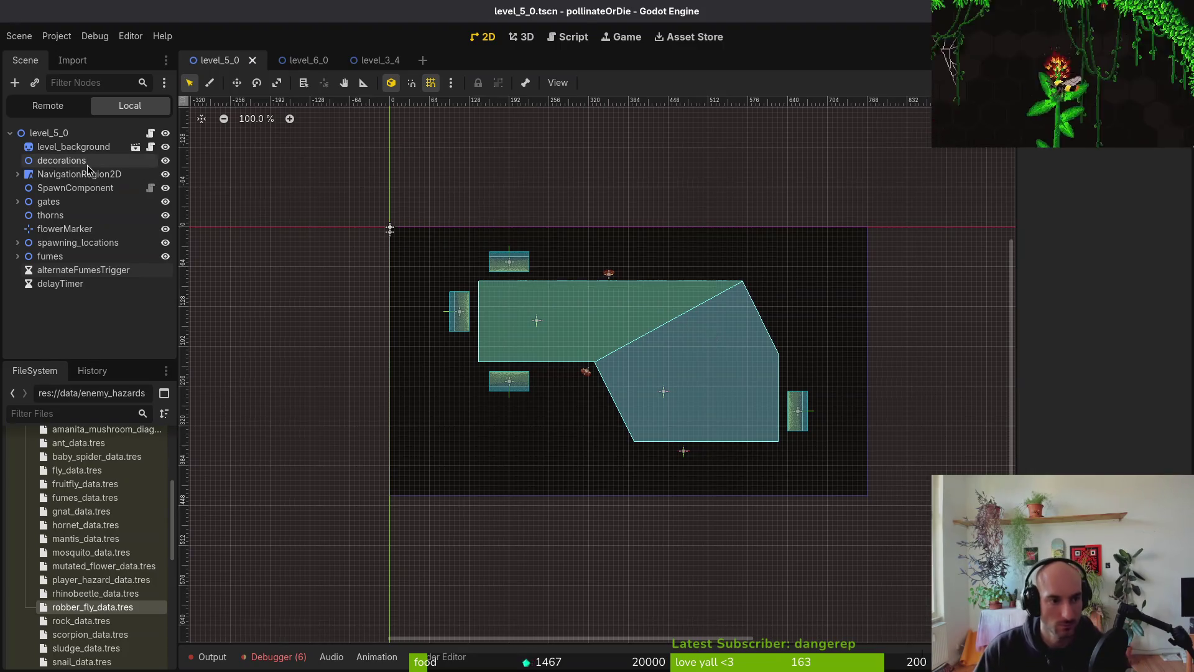
{"action": "scroll", "coordinate": [73, 537], "scroll_direction": "up", "scroll_amount": 5}
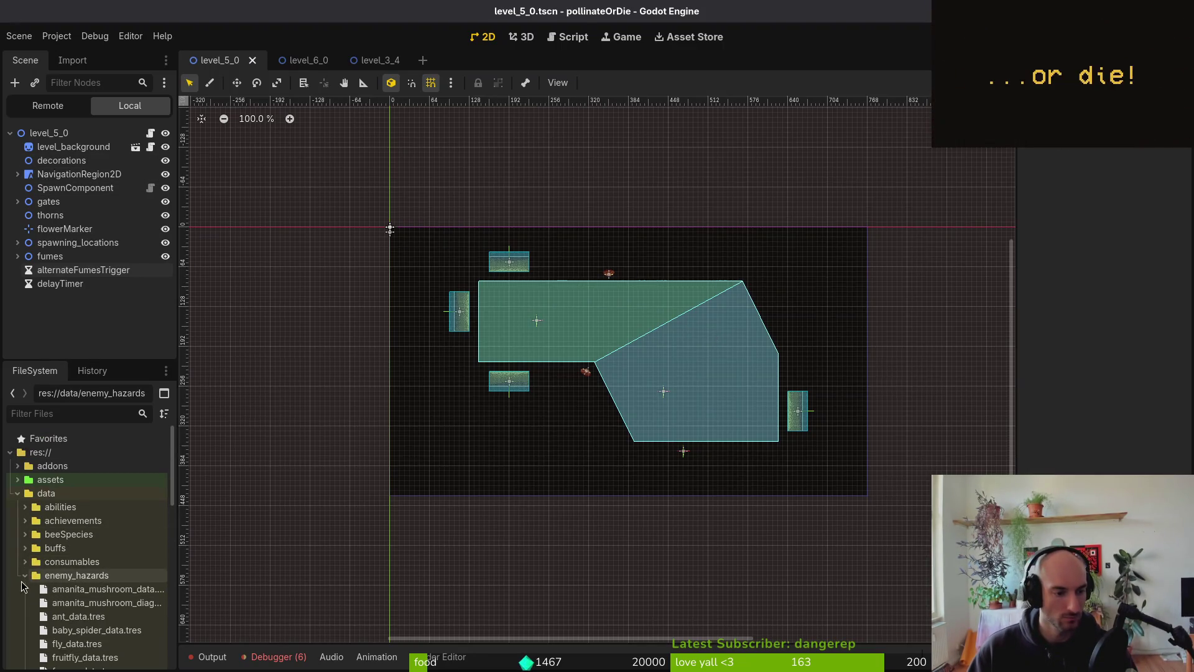
- Instance concreteTilemapLayer.tscn from modules/environment/tilesets into level_5_0 as a concreteTileset node
{"action": "left_click", "coordinate": [18, 493]}
{"action": "left_click", "coordinate": [17, 535]}
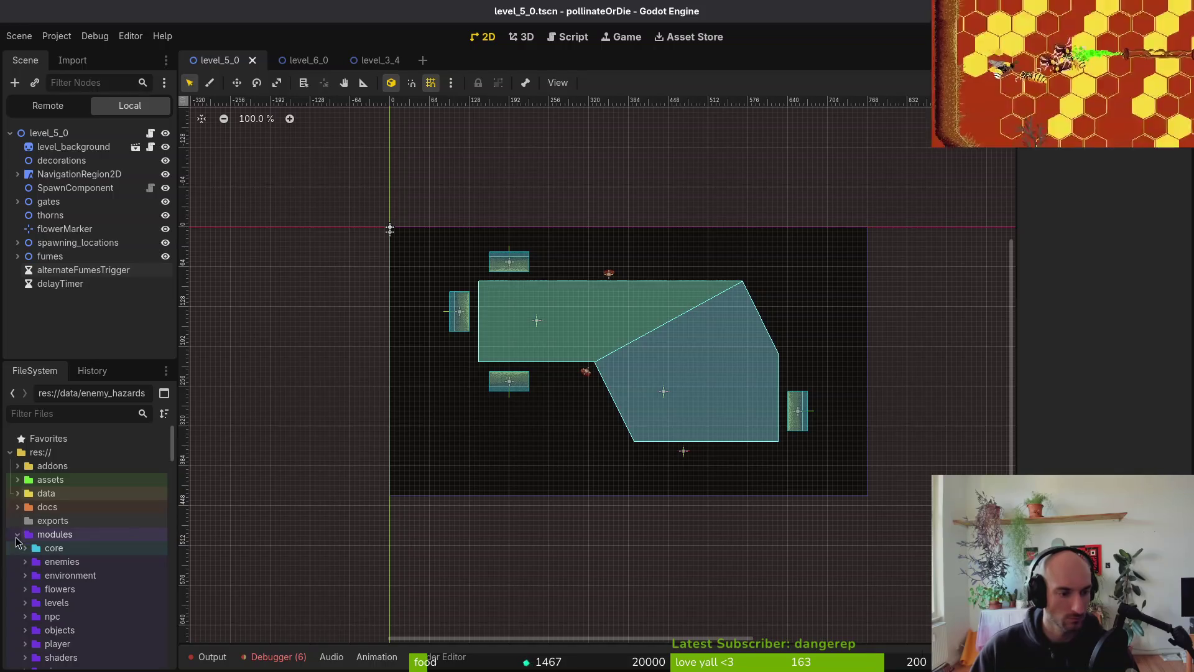
{"action": "left_click", "coordinate": [25, 561]}
{"action": "scroll", "coordinate": [74, 580], "scroll_direction": "down", "scroll_amount": 5}
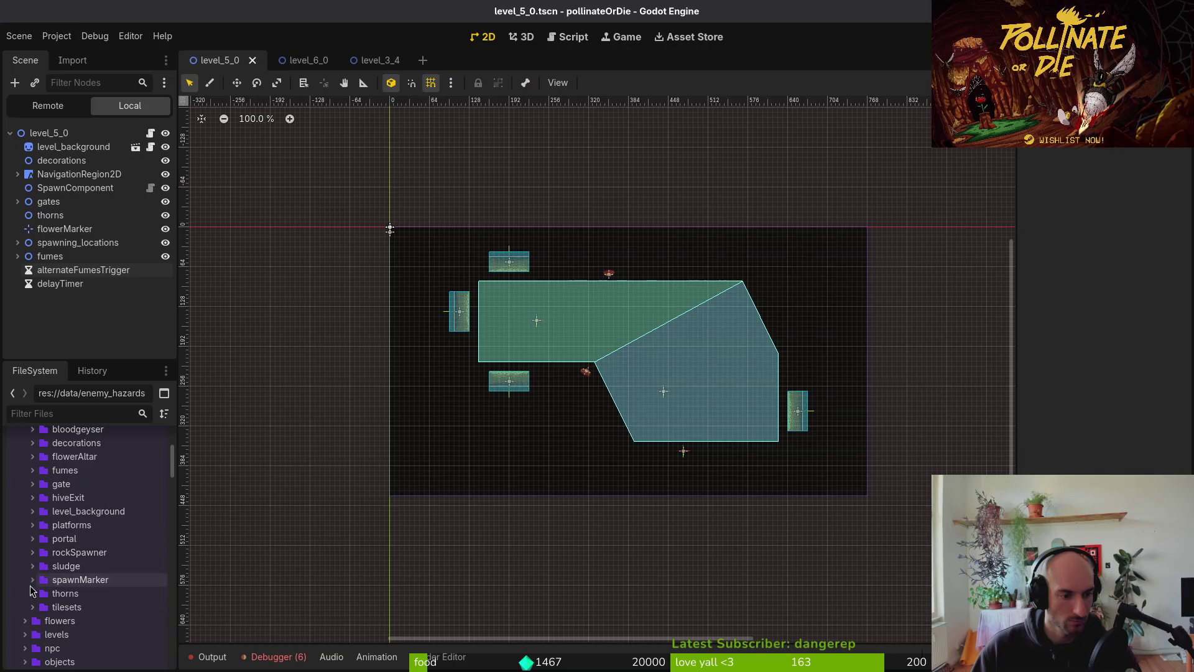
{"action": "left_click", "coordinate": [33, 607]}
{"action": "scroll", "coordinate": [73, 601], "scroll_direction": "down", "scroll_amount": 2}
{"action": "left_click_drag", "start_coordinate": [94, 576], "coordinate": [124, 155]}
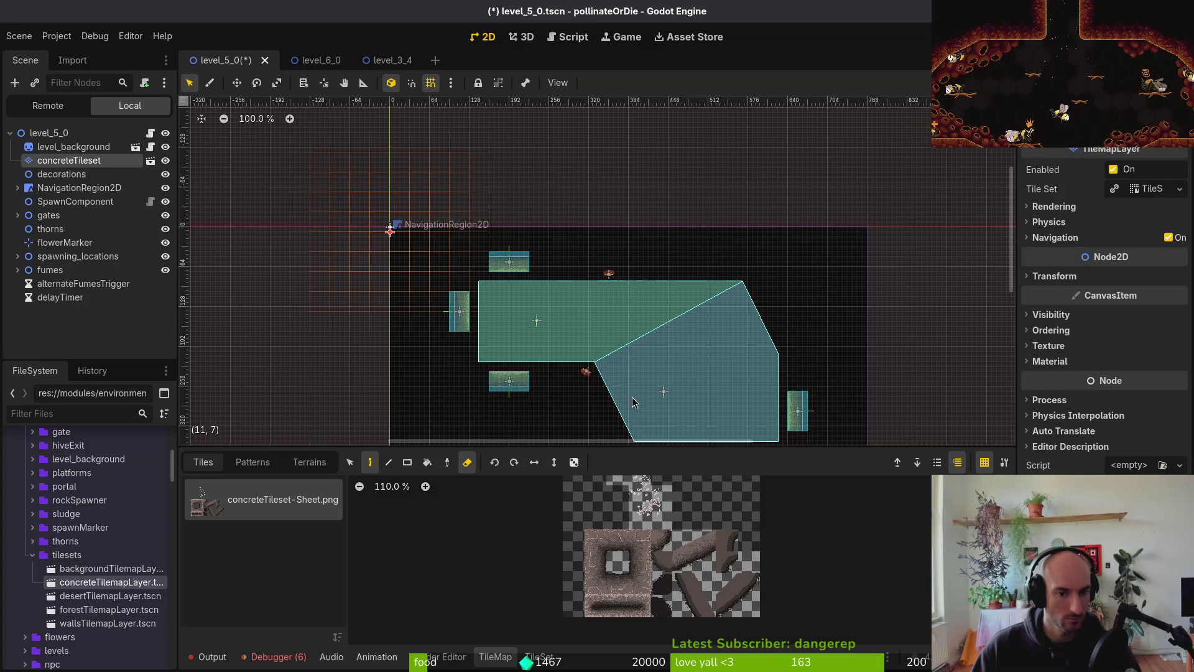
{"action": "left_click_drag", "start_coordinate": [439, 187], "coordinate": [393, 100]}
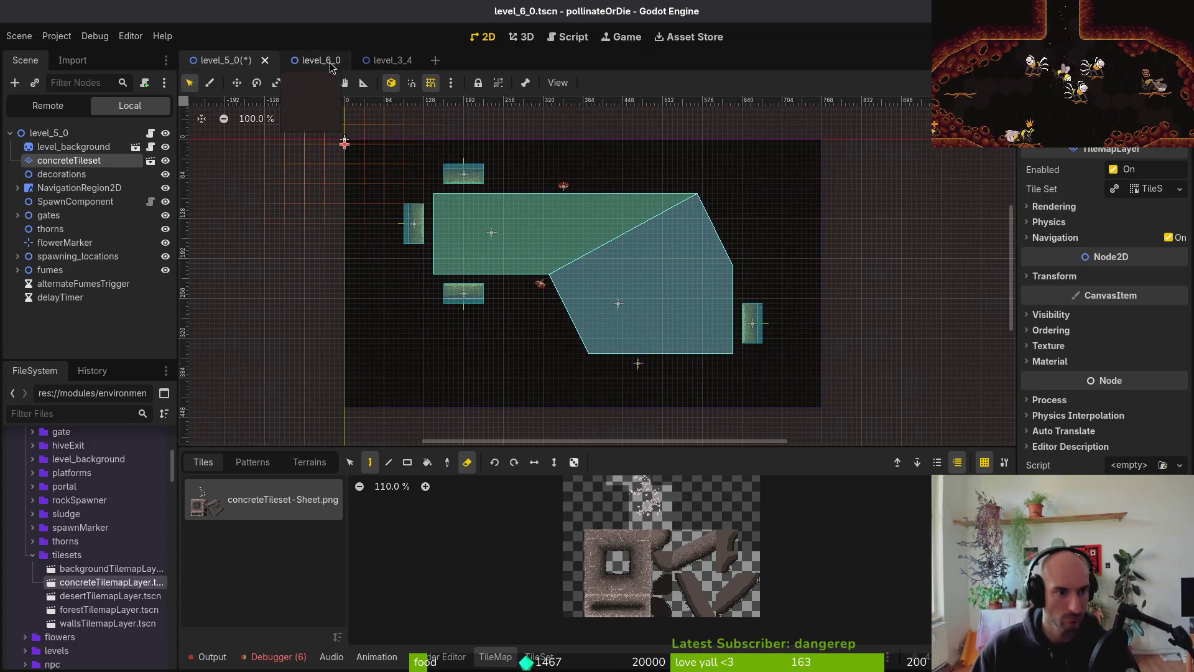
- Compare the level_6_0 and level_3_4 scenes, then return to level_5_0
{"action": "left_click", "coordinate": [328, 61]}
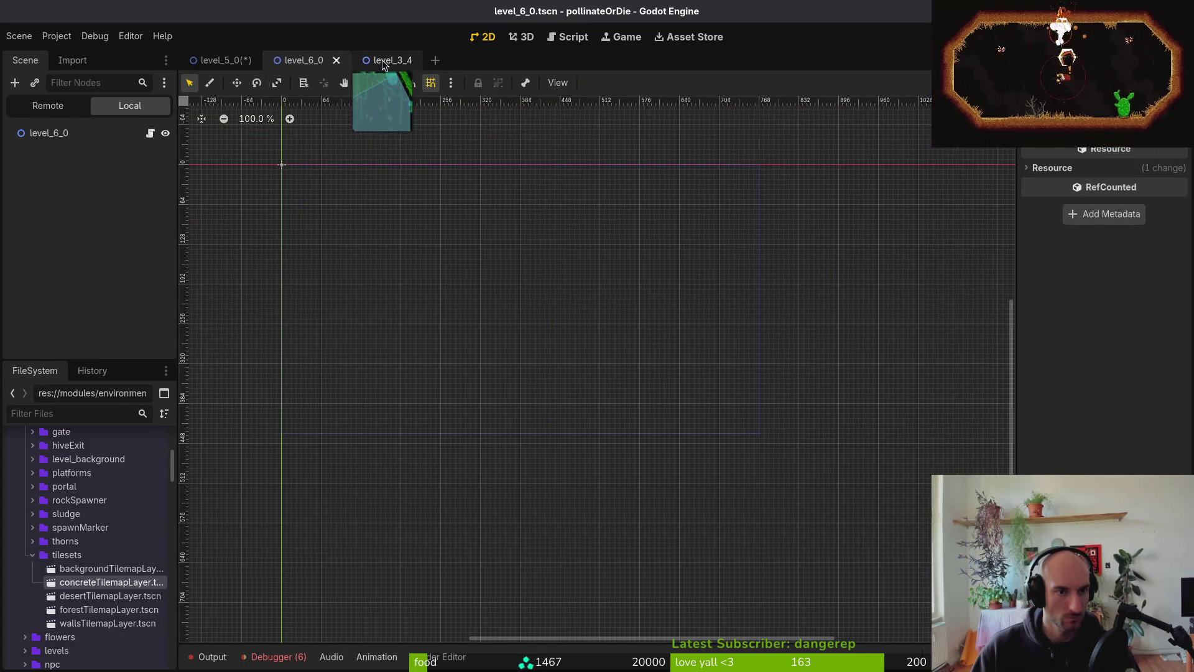
{"action": "left_click", "coordinate": [382, 59]}
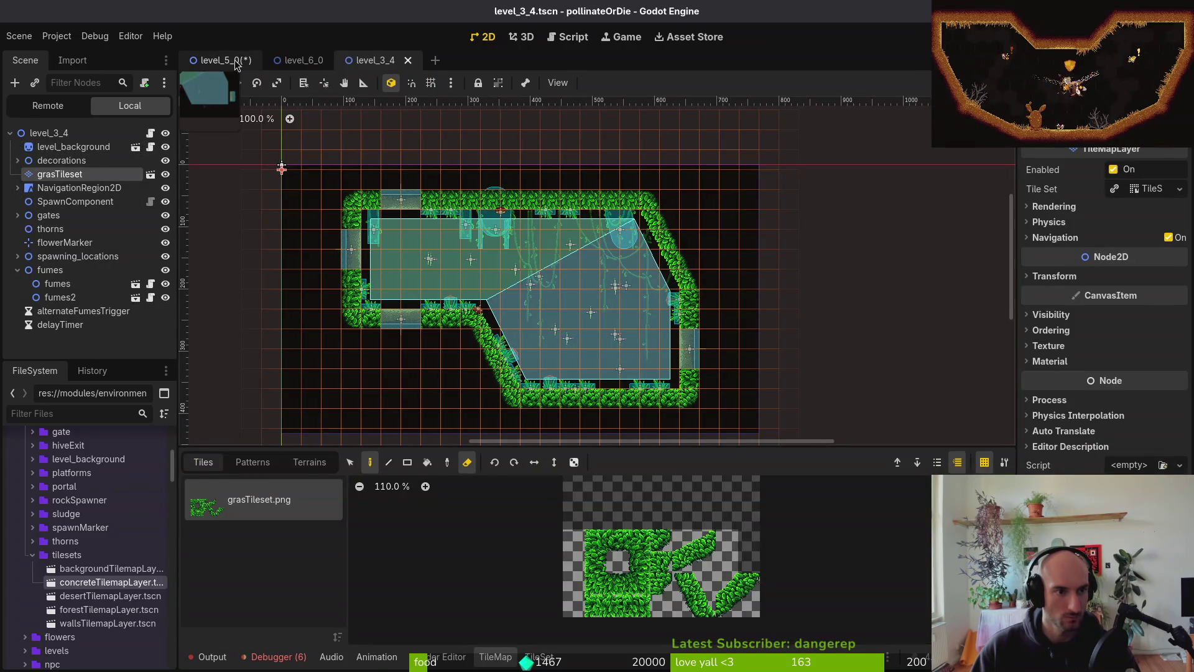
{"action": "left_click", "coordinate": [223, 60]}
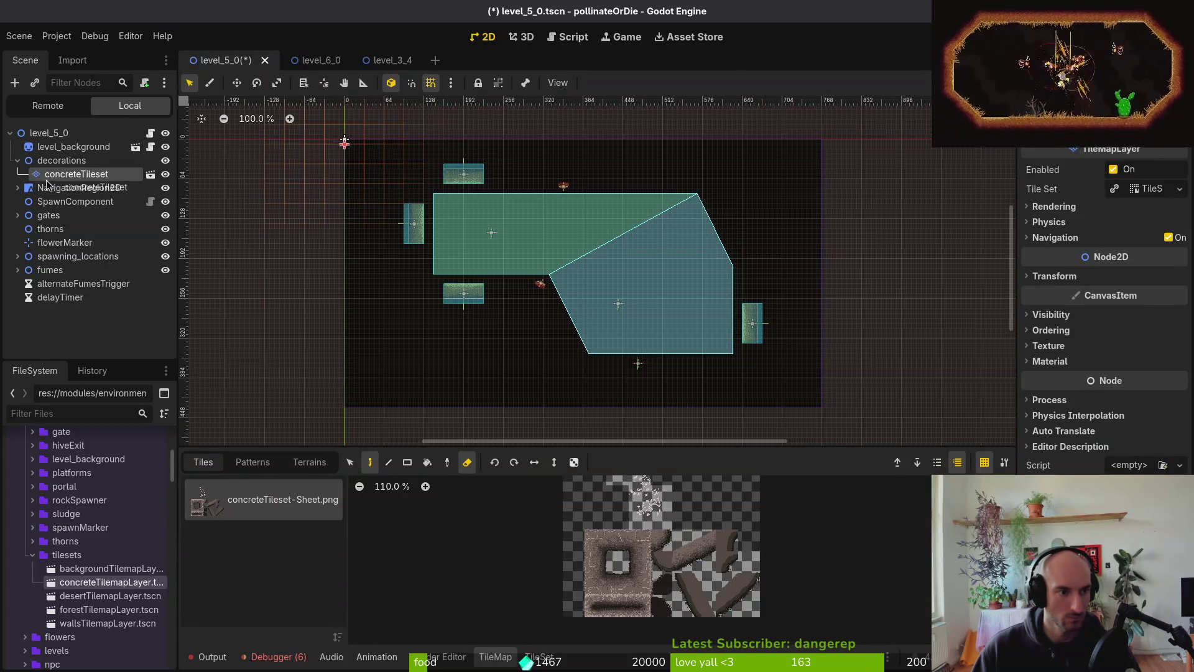
- Move concreteTileset out of decorations to the scene root, save, and reselect it for painting
{"action": "left_click_drag", "start_coordinate": [48, 184], "coordinate": [49, 182]}
{"action": "left_click", "coordinate": [261, 275]}
{"action": "key", "text": "ctrl+s"}
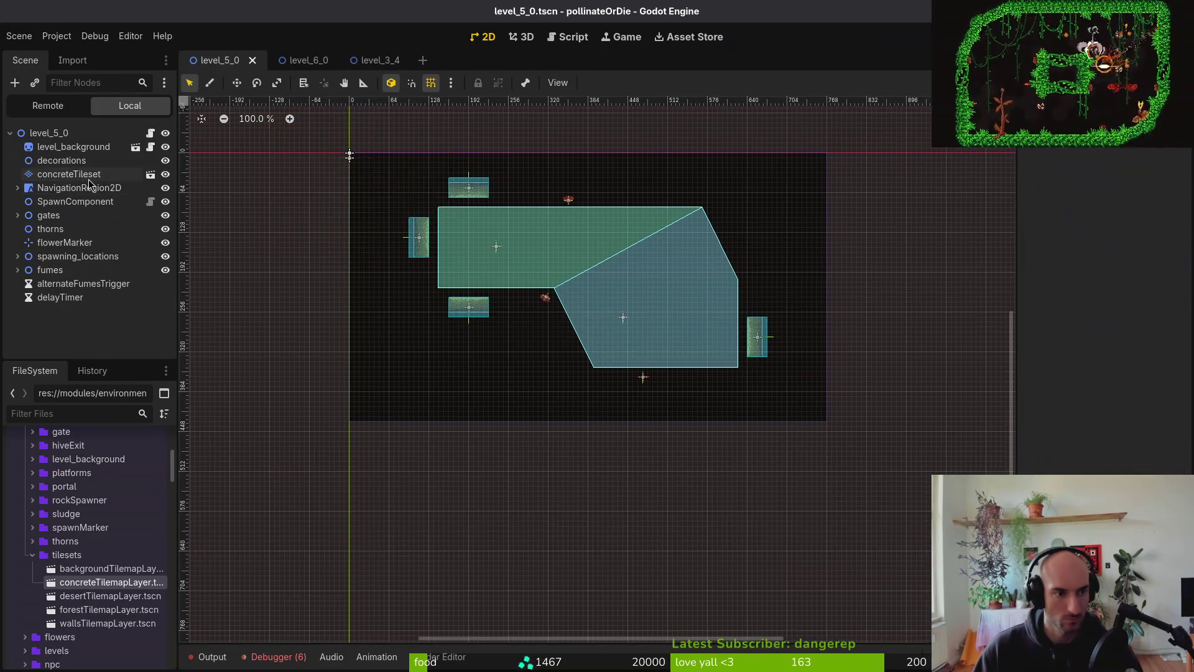
{"action": "left_click", "coordinate": [89, 179]}
{"action": "key", "text": "e"}
{"action": "scroll", "coordinate": [682, 336], "scroll_direction": "up", "scroll_amount": 3}
- Paint a row of concrete floor tiles and add concrete tiles at its left end
{"action": "left_click_drag", "start_coordinate": [683, 336], "coordinate": [695, 319]}
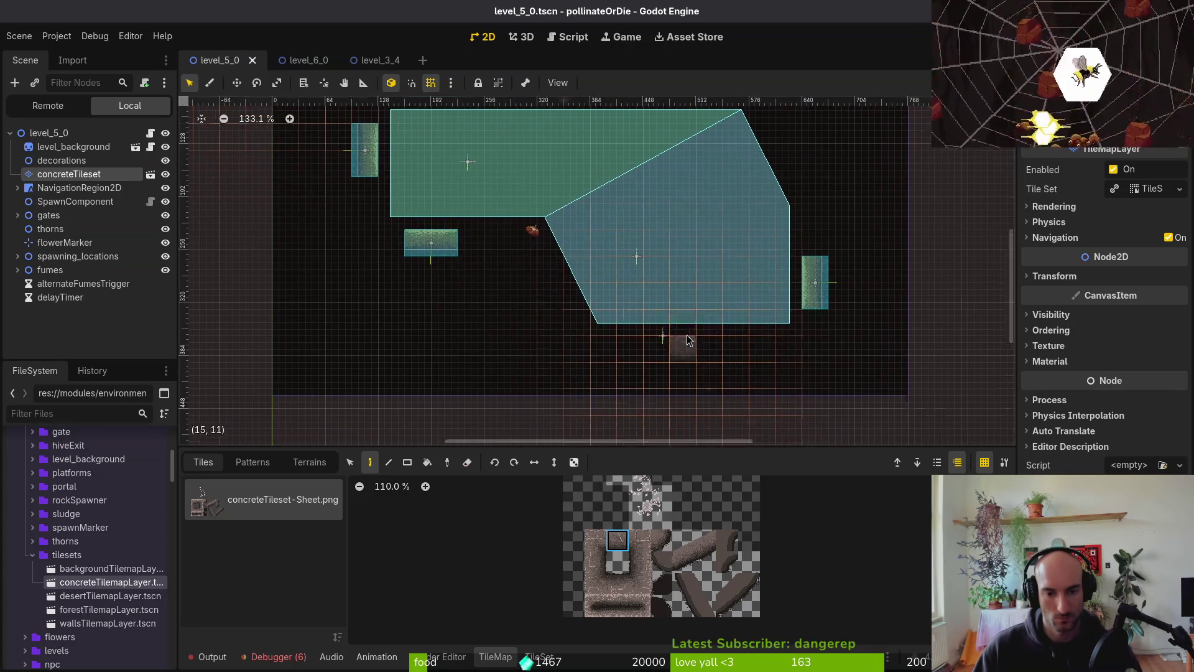
{"action": "left_click_drag", "start_coordinate": [604, 321], "coordinate": [500, 322]}
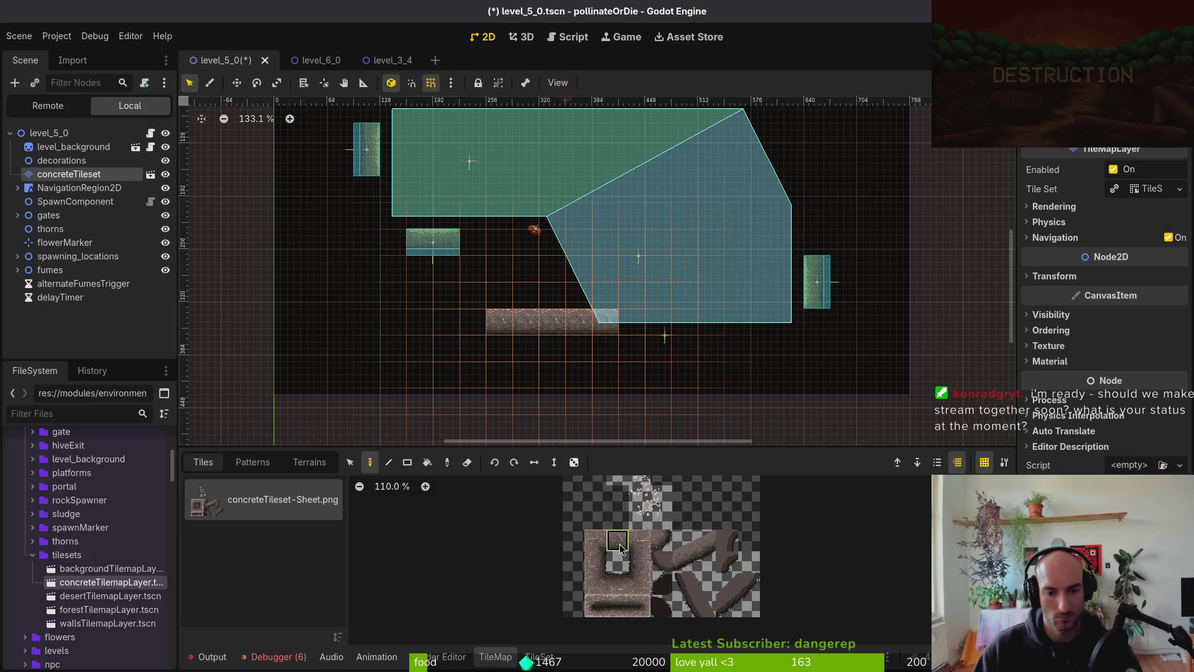
{"action": "left_click", "coordinate": [639, 540]}
{"action": "left_click", "coordinate": [476, 298]}
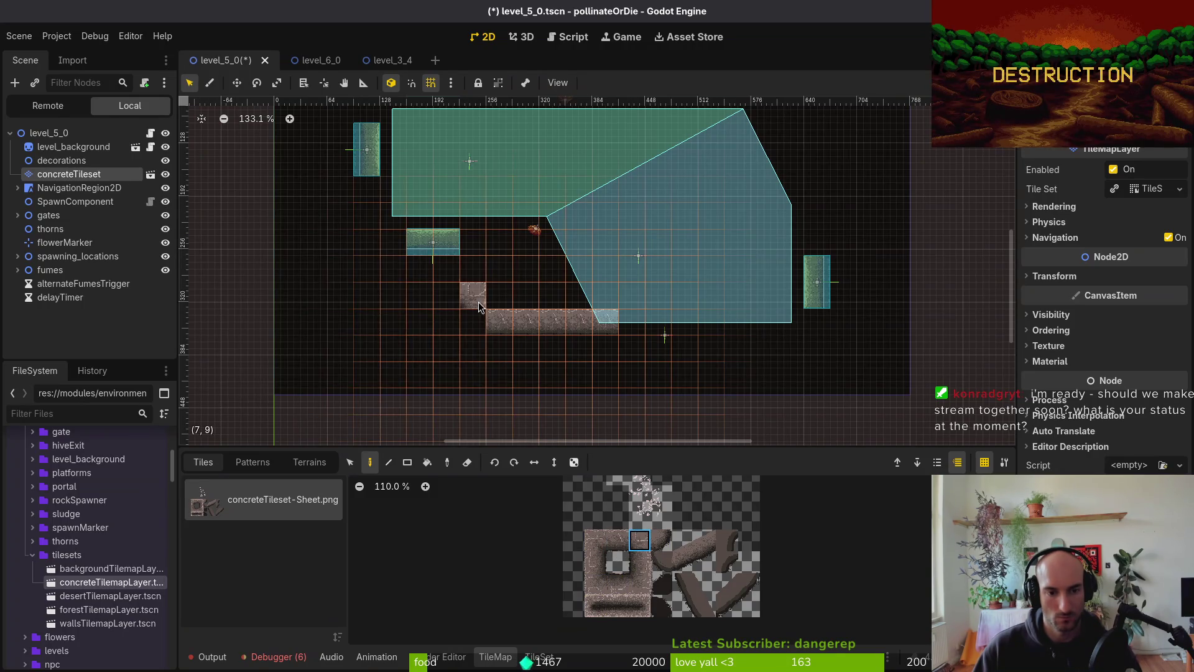
{"action": "left_click", "coordinate": [669, 548]}
{"action": "left_click", "coordinate": [472, 320]}
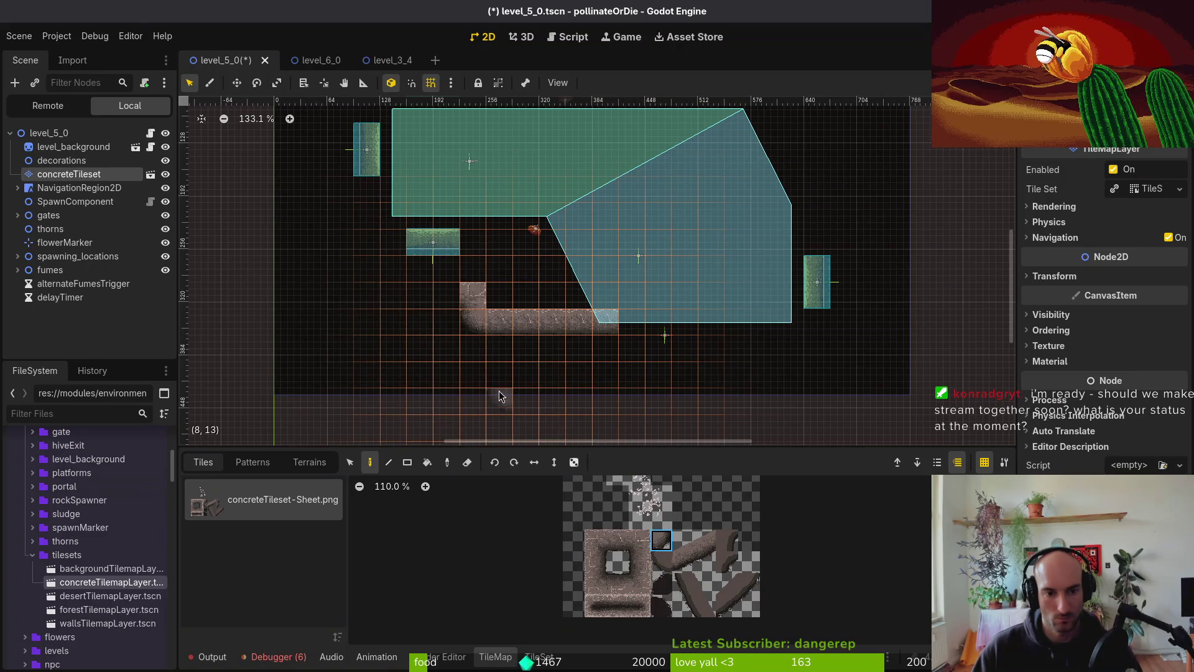
- Paint the vertical concrete walls on the right and left sides of the room
{"action": "key", "text": "Escape"}
{"action": "left_click", "coordinate": [62, 174]}
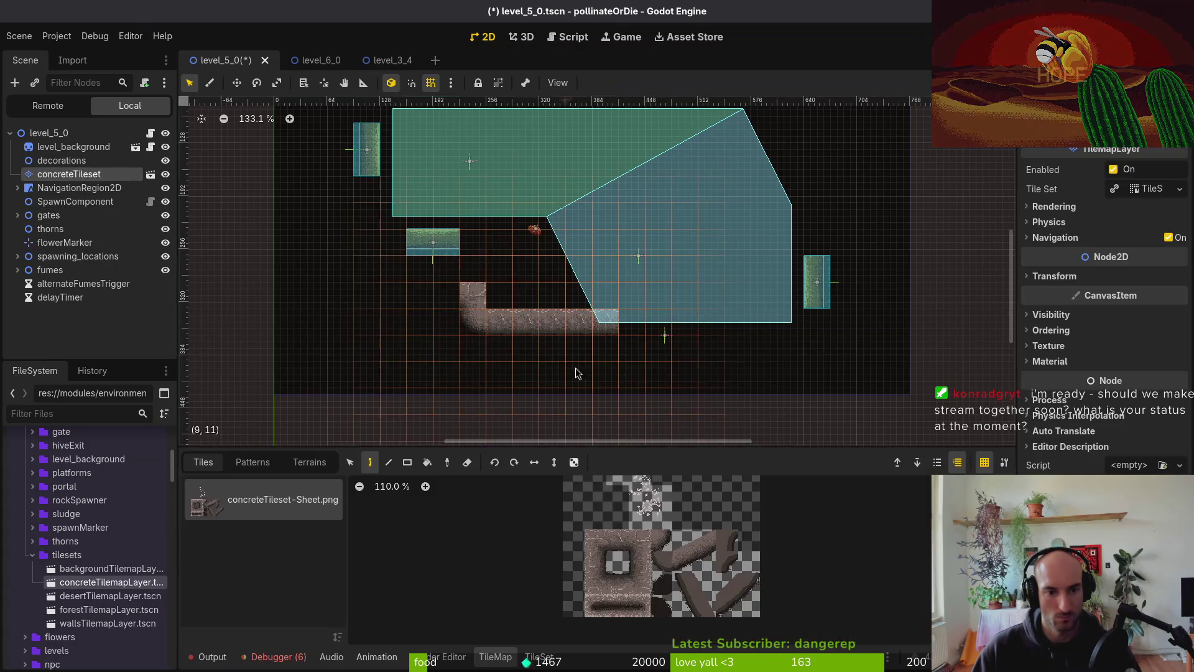
{"action": "scroll", "coordinate": [565, 358], "scroll_direction": "up", "scroll_amount": 8}
{"action": "scroll", "coordinate": [681, 345], "scroll_direction": "down", "scroll_amount": 3}
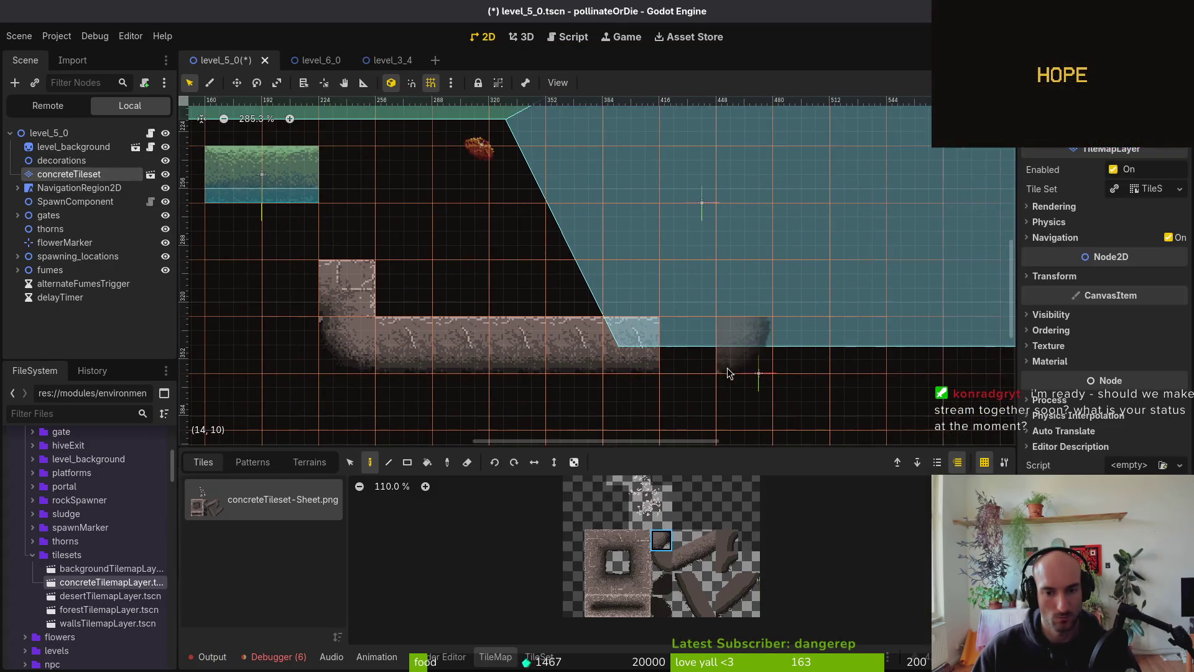
{"action": "scroll", "coordinate": [681, 345], "scroll_direction": "down", "scroll_amount": 4}
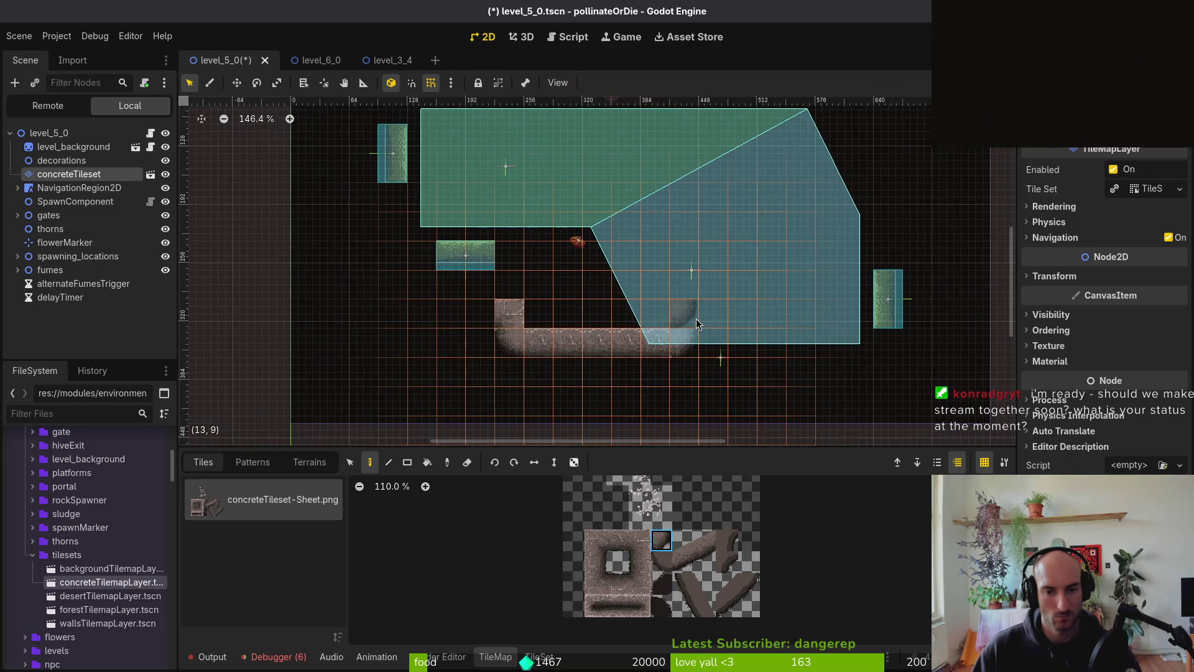
{"action": "scroll", "coordinate": [696, 318], "scroll_direction": "up", "scroll_amount": 1}
{"action": "left_click", "coordinate": [595, 561]}
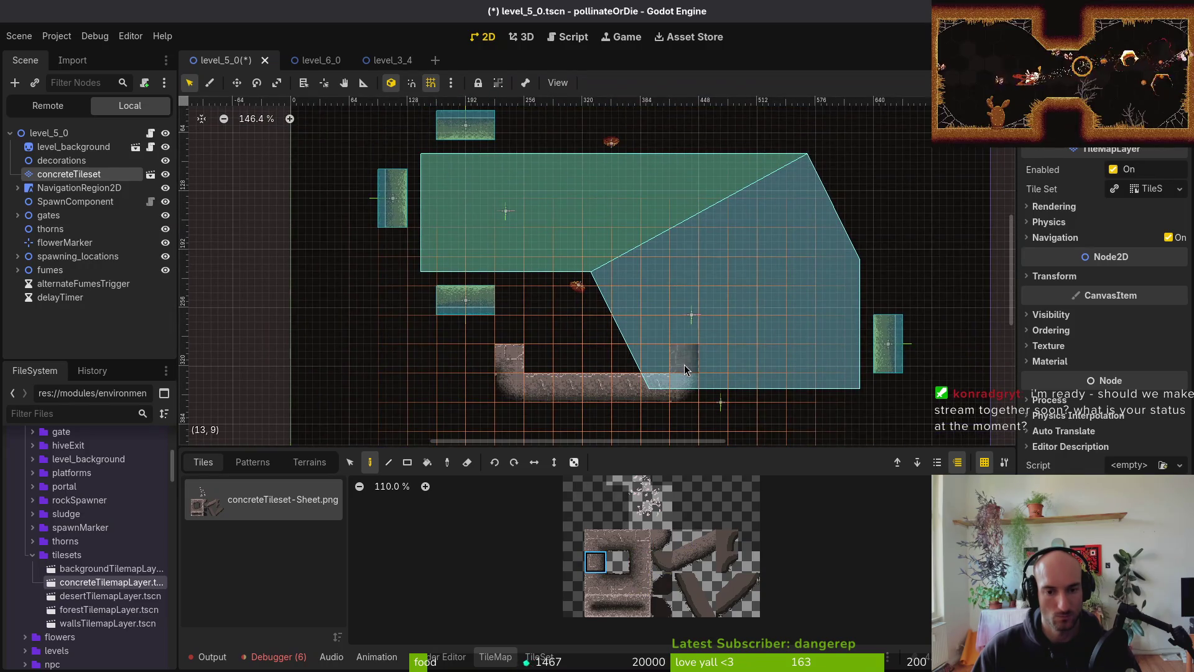
{"action": "left_click_drag", "start_coordinate": [682, 360], "coordinate": [689, 275]}
{"action": "left_click", "coordinate": [638, 561]}
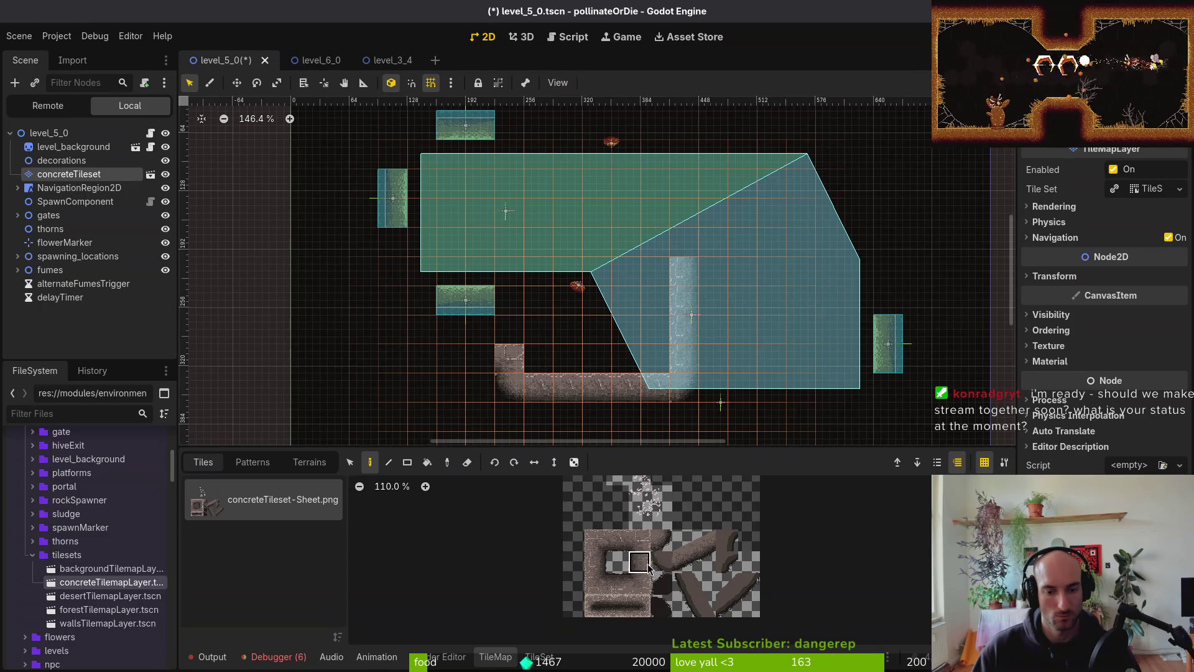
{"action": "left_click", "coordinate": [402, 337]}
{"action": "left_click_drag", "start_coordinate": [395, 304], "coordinate": [393, 250]}
- Paint the top concrete wall row and extend the right wall by two tiles
{"action": "scroll", "coordinate": [393, 250], "scroll_direction": "up", "scroll_amount": 1}
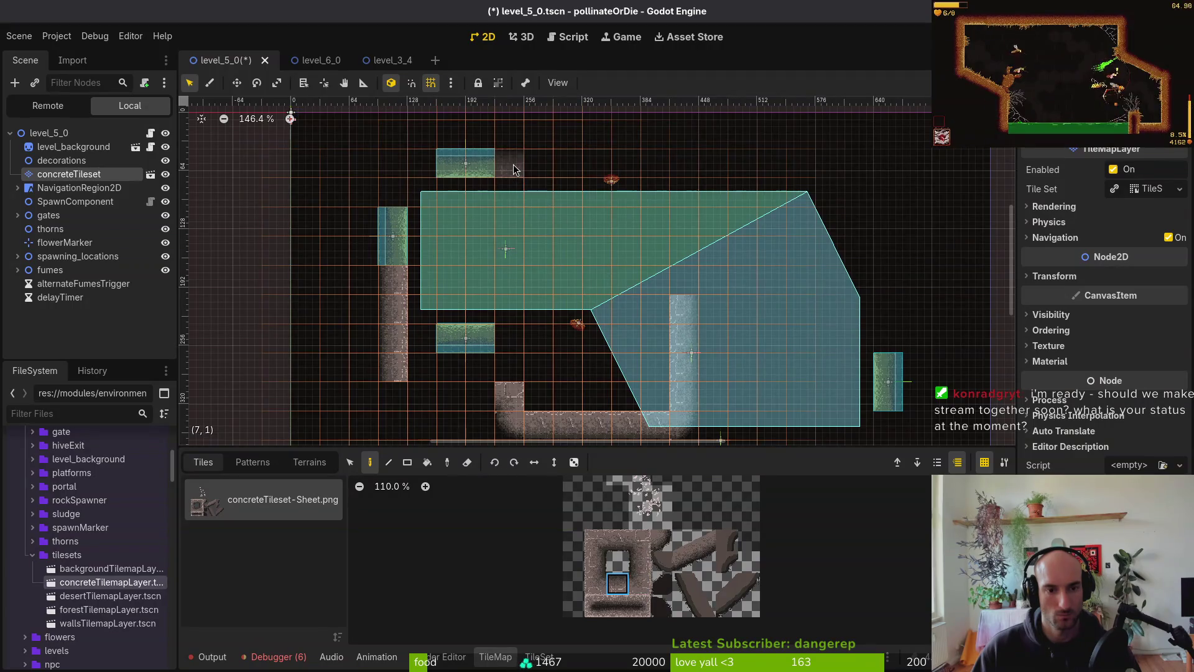
{"action": "left_click_drag", "start_coordinate": [513, 171], "coordinate": [661, 165]}
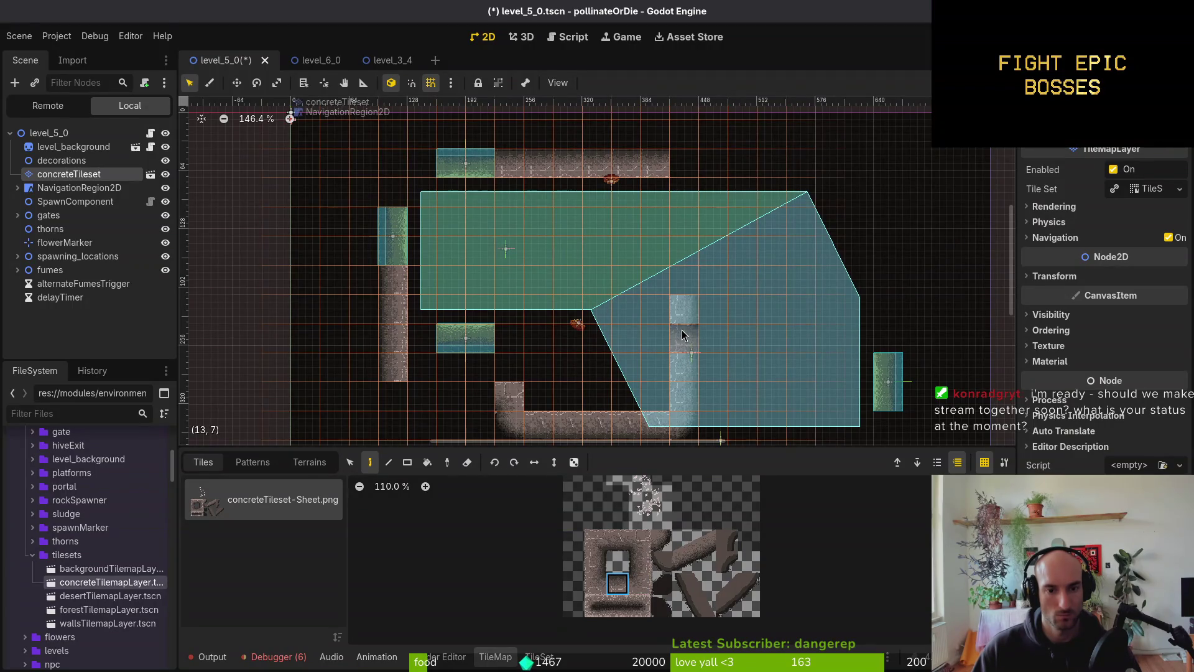
{"action": "left_click", "coordinate": [595, 561]}
{"action": "left_click_drag", "start_coordinate": [685, 194], "coordinate": [686, 215]}
- Cap the top row ends and fill the corners with rounded concrete corner tiles
{"action": "left_click", "coordinate": [617, 540]}
{"action": "left_click", "coordinate": [422, 163]}
{"action": "left_click", "coordinate": [480, 424]}
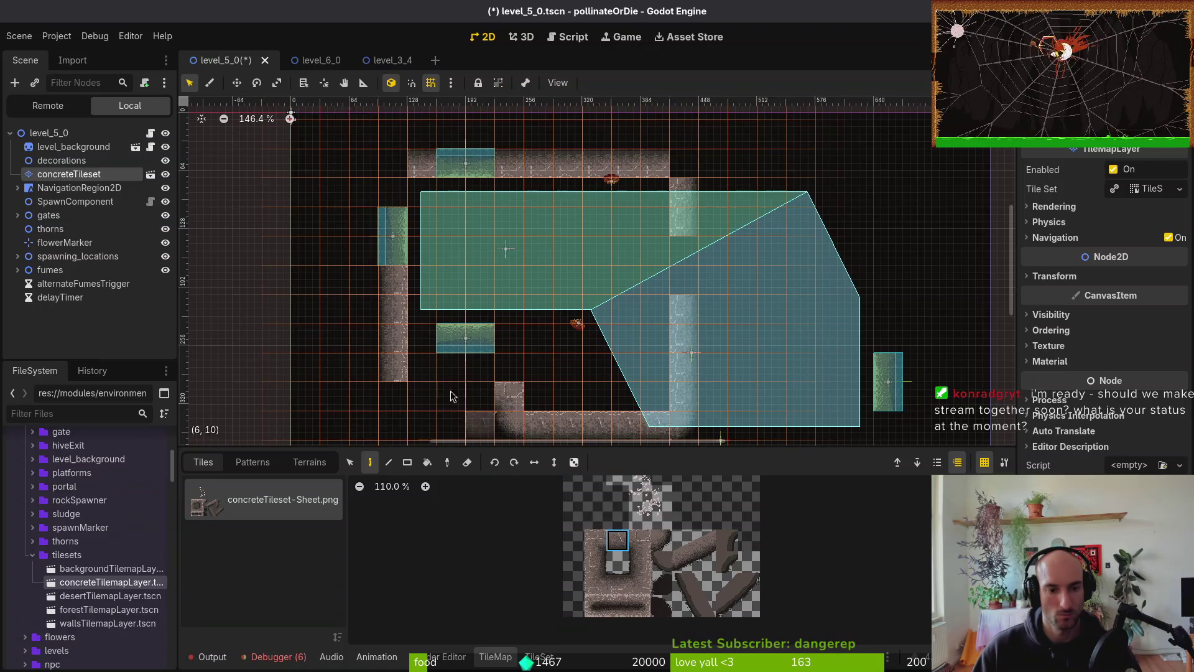
{"action": "left_click", "coordinate": [424, 364]}
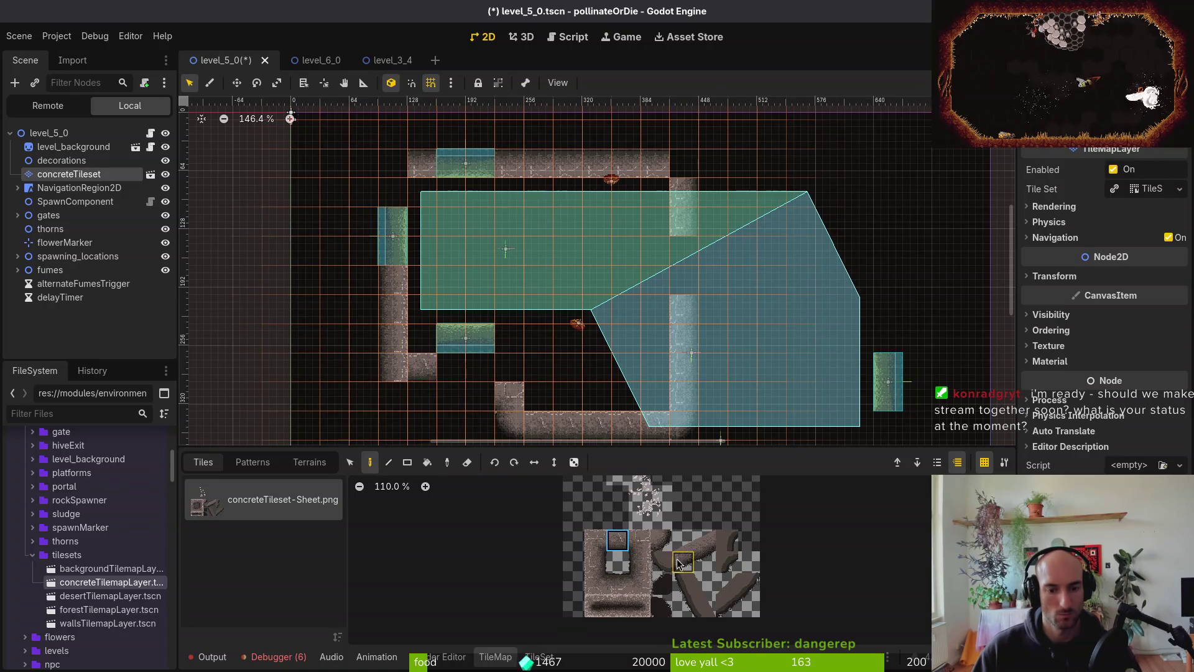
{"action": "left_click", "coordinate": [668, 543]}
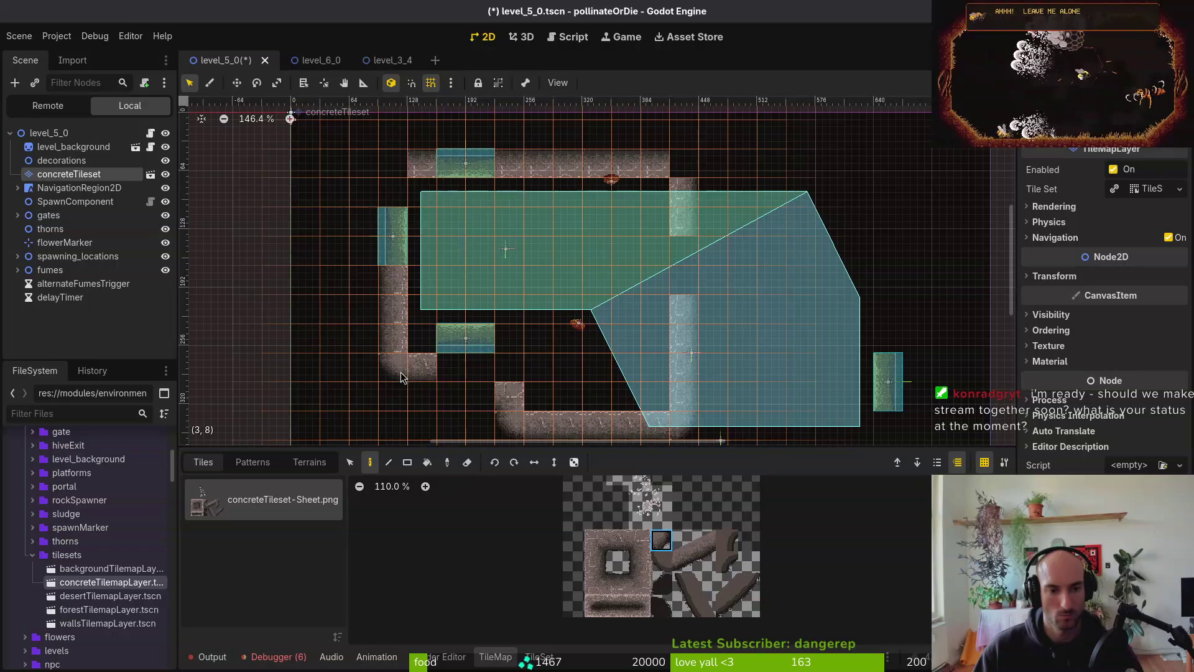
{"action": "left_click", "coordinate": [387, 164]}
{"action": "left_click", "coordinate": [693, 179]}
{"action": "left_click", "coordinate": [635, 536]}
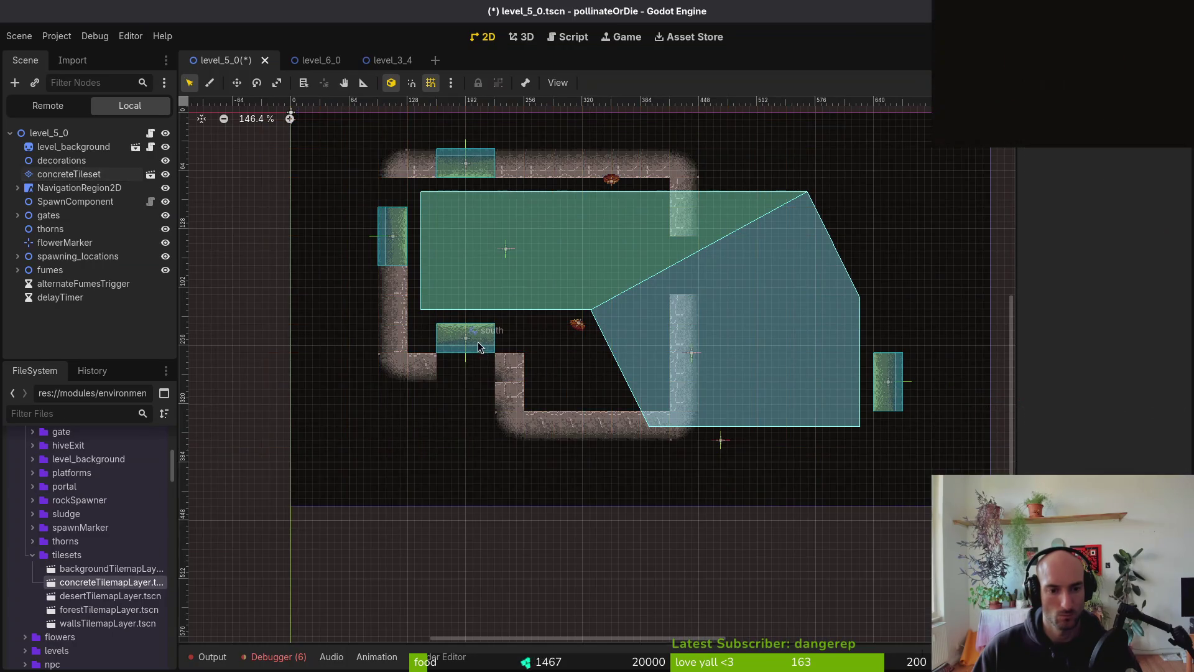
- Lower the south gate 24 px and touch up the wall tile beside the west gate
{"action": "left_click_drag", "start_coordinate": [479, 343], "coordinate": [479, 369]}
{"action": "left_click", "coordinate": [393, 235]}
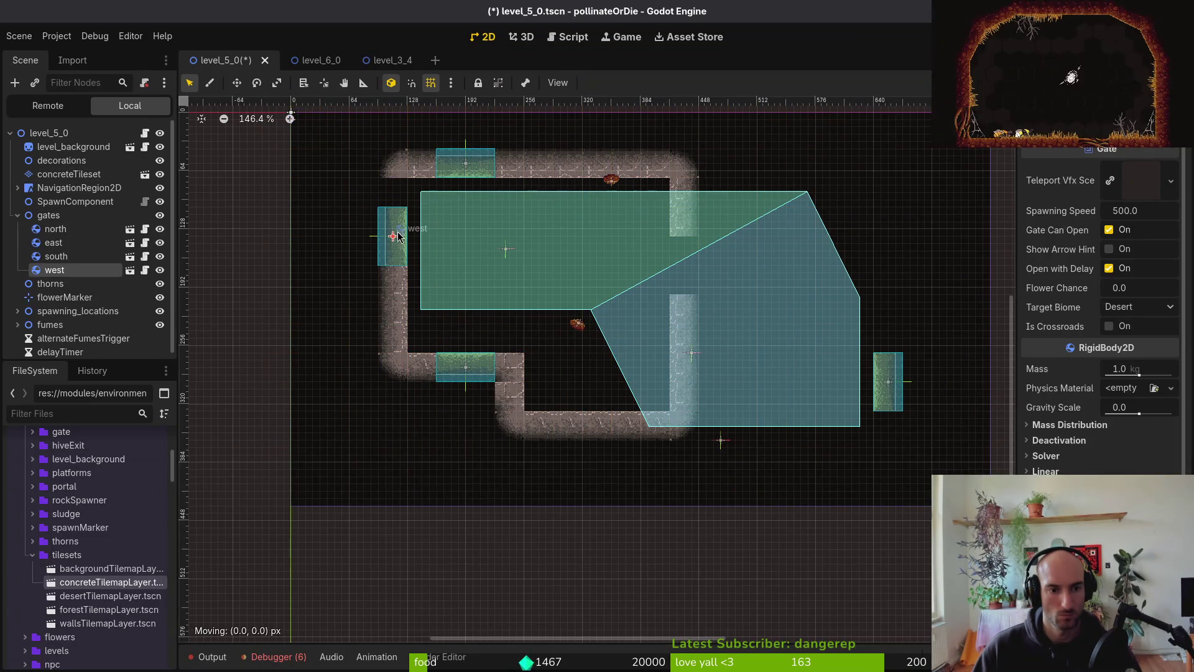
{"action": "left_click", "coordinate": [76, 176]}
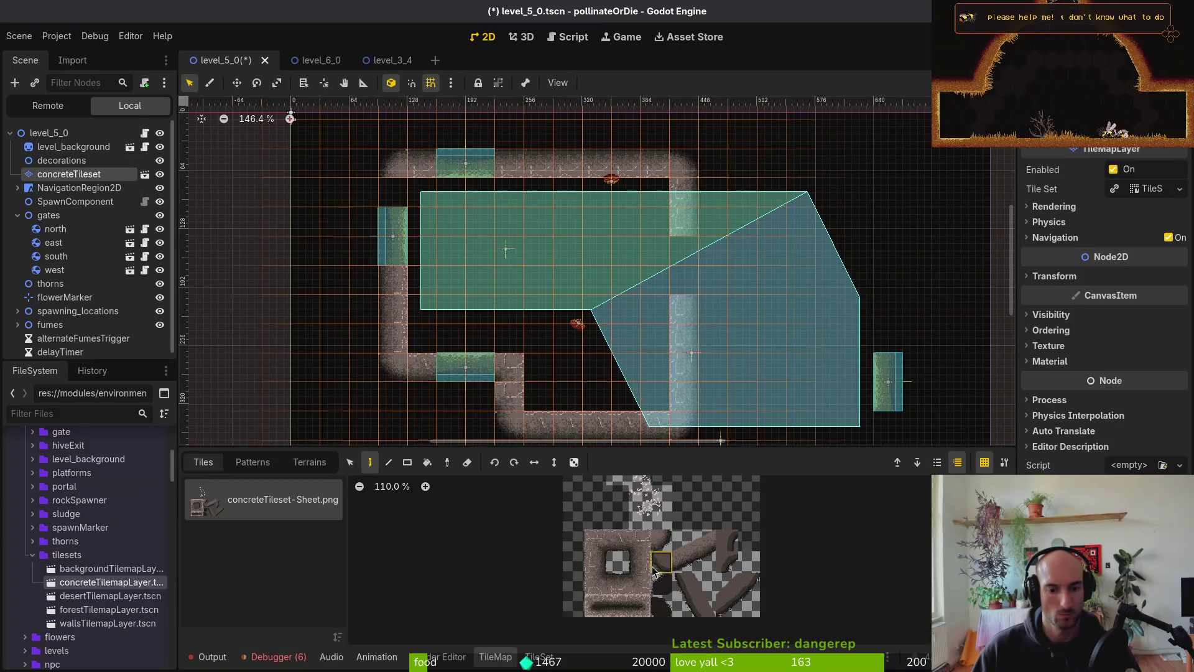
{"action": "left_click", "coordinate": [394, 203], "text": "ctrl"}
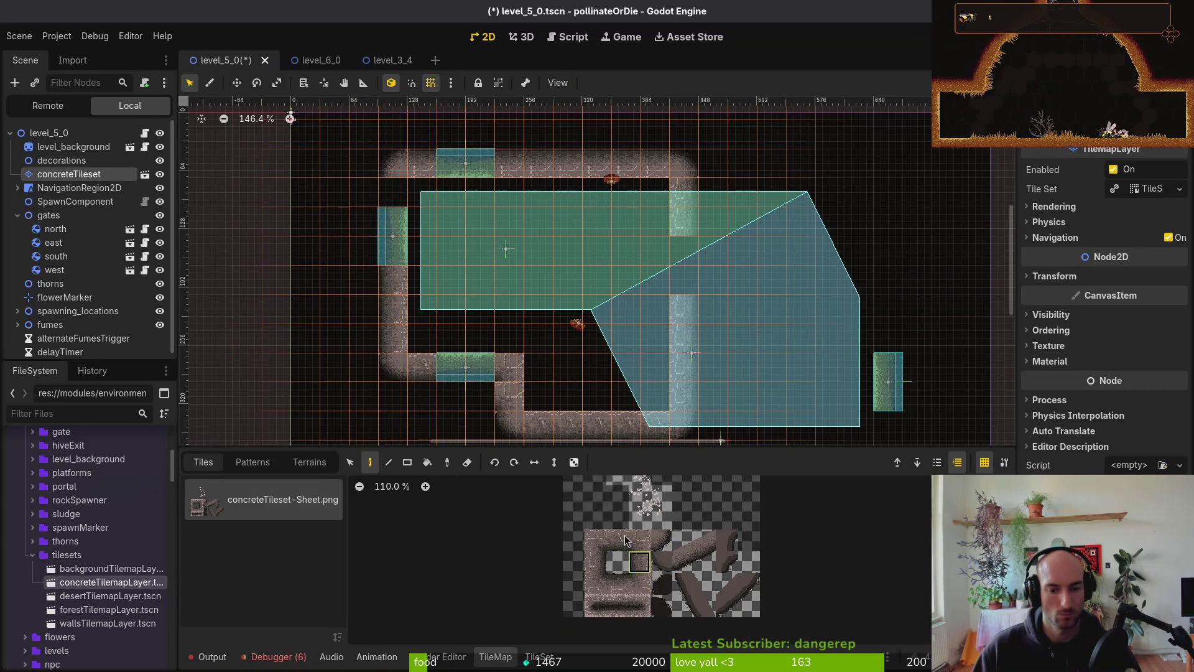
- Move the east gate inward onto the room's right wall
{"action": "left_click", "coordinate": [476, 214]}
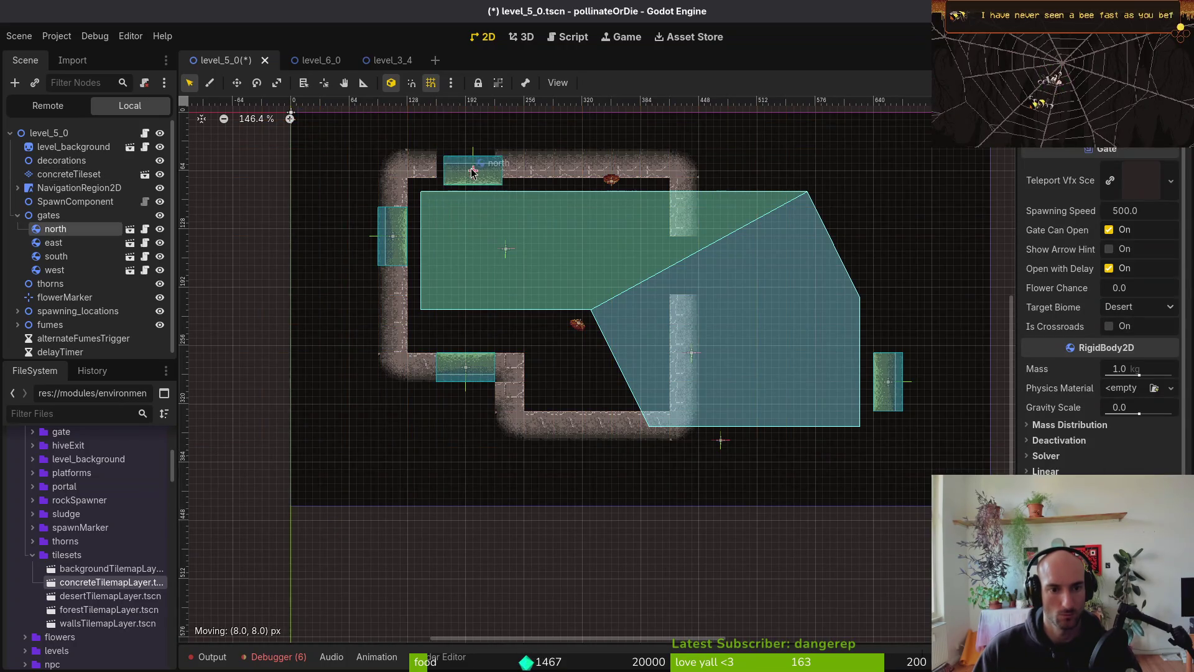
{"action": "left_click_drag", "start_coordinate": [892, 403], "coordinate": [694, 284]}
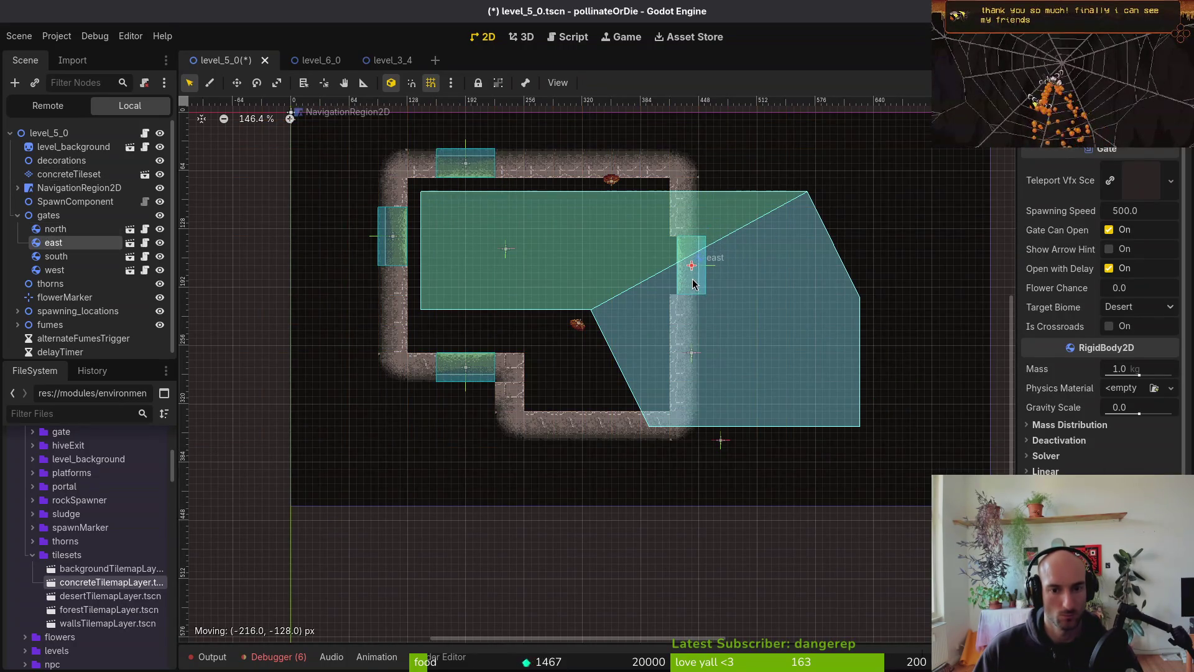
{"action": "left_click", "coordinate": [736, 309]}
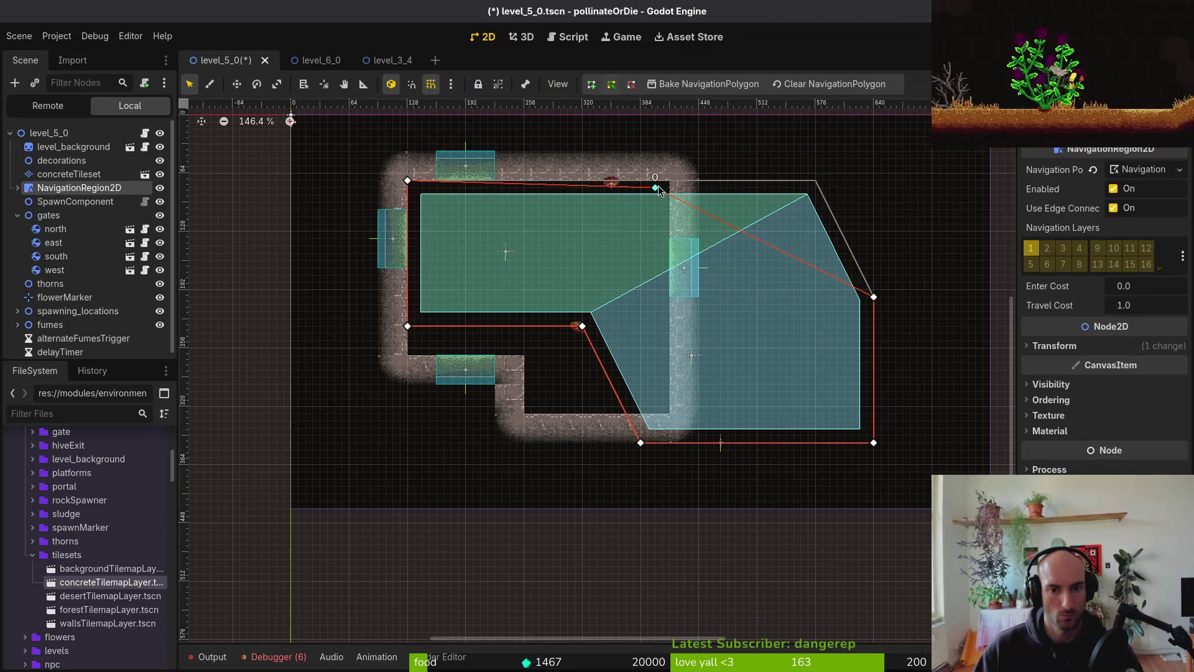
- Drag the navigation polygon's points to the inner wall corners and delete the extra right-side point
{"action": "left_click_drag", "start_coordinate": [815, 180], "coordinate": [670, 180]}
{"action": "right_click", "coordinate": [873, 297]}
{"action": "left_click_drag", "start_coordinate": [640, 443], "coordinate": [524, 414]}
{"action": "left_click_drag", "start_coordinate": [583, 326], "coordinate": [524, 355]}
{"action": "left_click_drag", "start_coordinate": [408, 326], "coordinate": [409, 358]}
{"action": "mouse_move", "coordinate": [877, 446]}
{"action": "left_mouse_down"}
{"action": "mouse_move", "coordinate": [638, 412]}
{"action": "mouse_move", "coordinate": [670, 416]}
{"action": "left_mouse_up"}
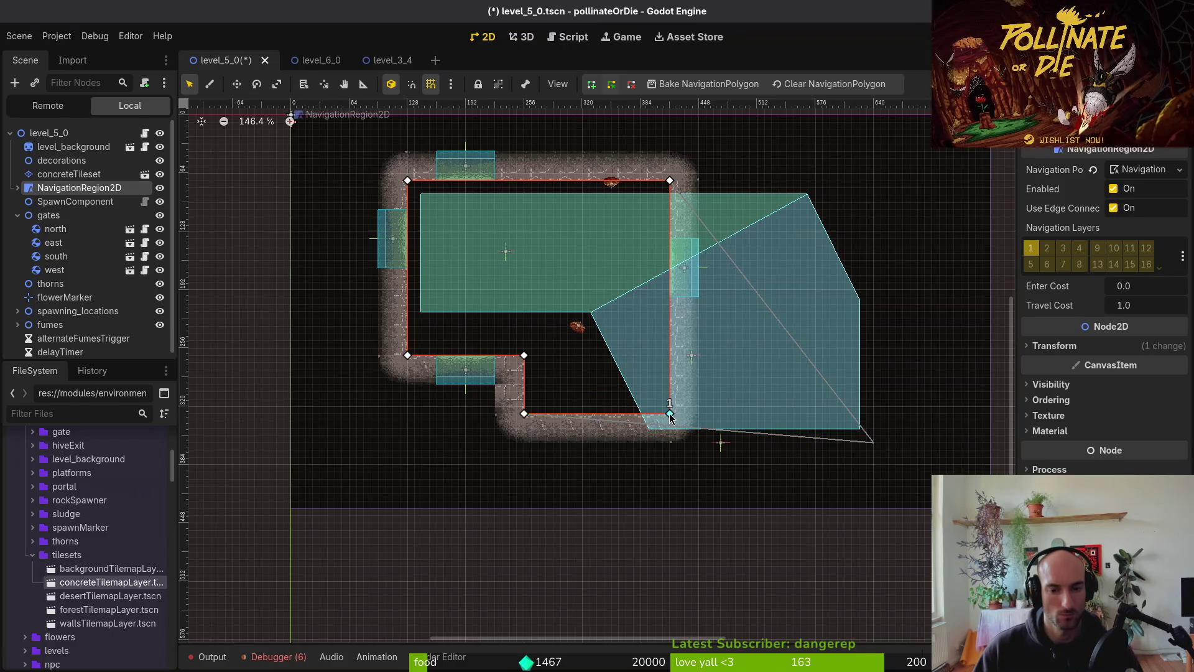
{"action": "scroll", "coordinate": [667, 396], "scroll_direction": "down", "scroll_amount": 2}
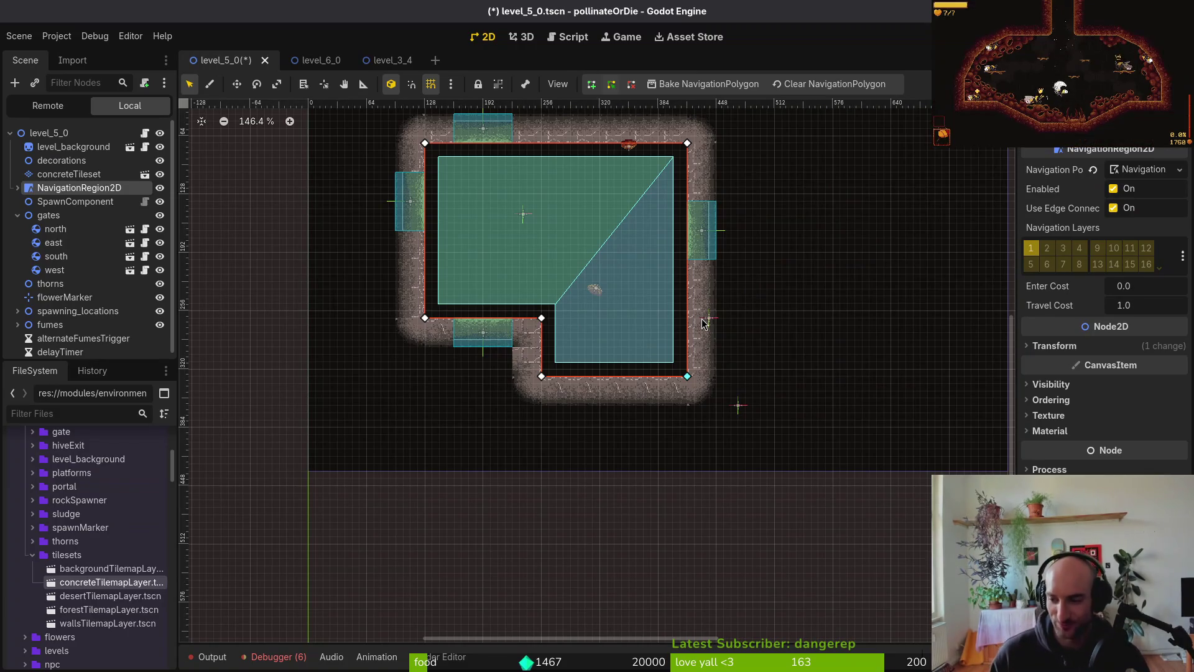
- Save level_5_0, shift the fumes object left and down, and collapse the fumes and gates groups
{"action": "left_click", "coordinate": [676, 386]}
{"action": "key", "text": "ctrl+s"}
{"action": "left_click_drag", "start_coordinate": [631, 347], "coordinate": [568, 384]}
{"action": "scroll", "coordinate": [568, 384], "scroll_direction": "up", "scroll_amount": 2}
{"action": "scroll", "coordinate": [568, 384], "scroll_direction": "up", "scroll_amount": 2}
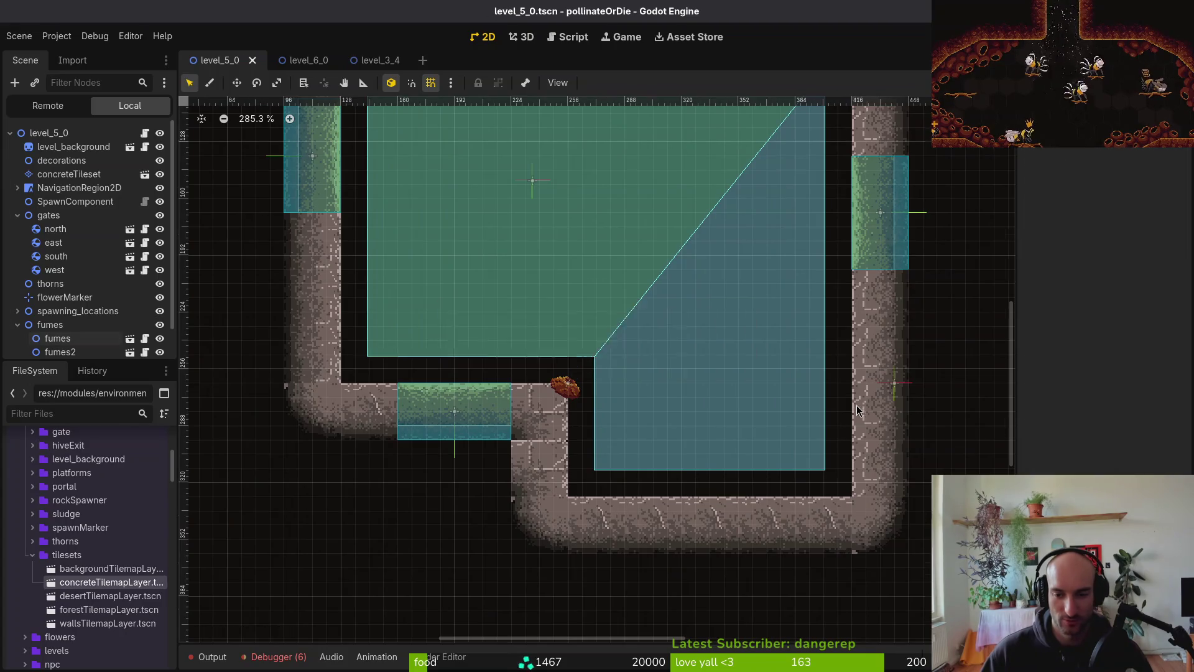
{"action": "left_click", "coordinate": [884, 551]}
{"action": "scroll", "coordinate": [883, 550], "scroll_direction": "down", "scroll_amount": 3}
{"action": "left_click", "coordinate": [17, 325]}
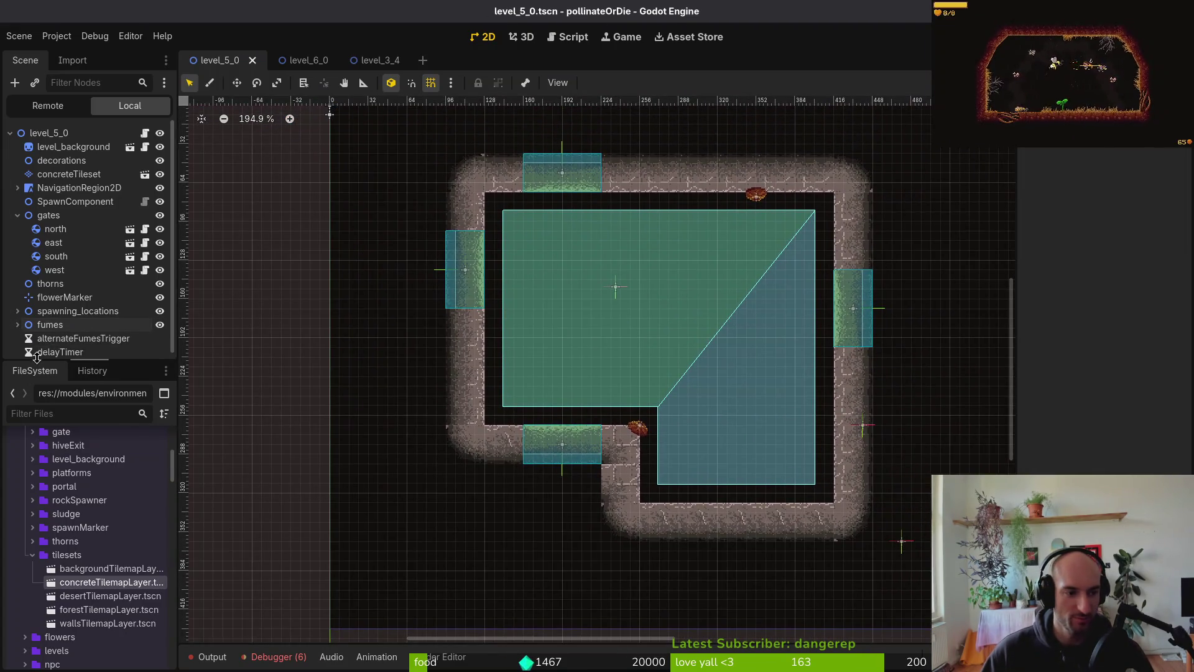
{"action": "left_click", "coordinate": [18, 215]}
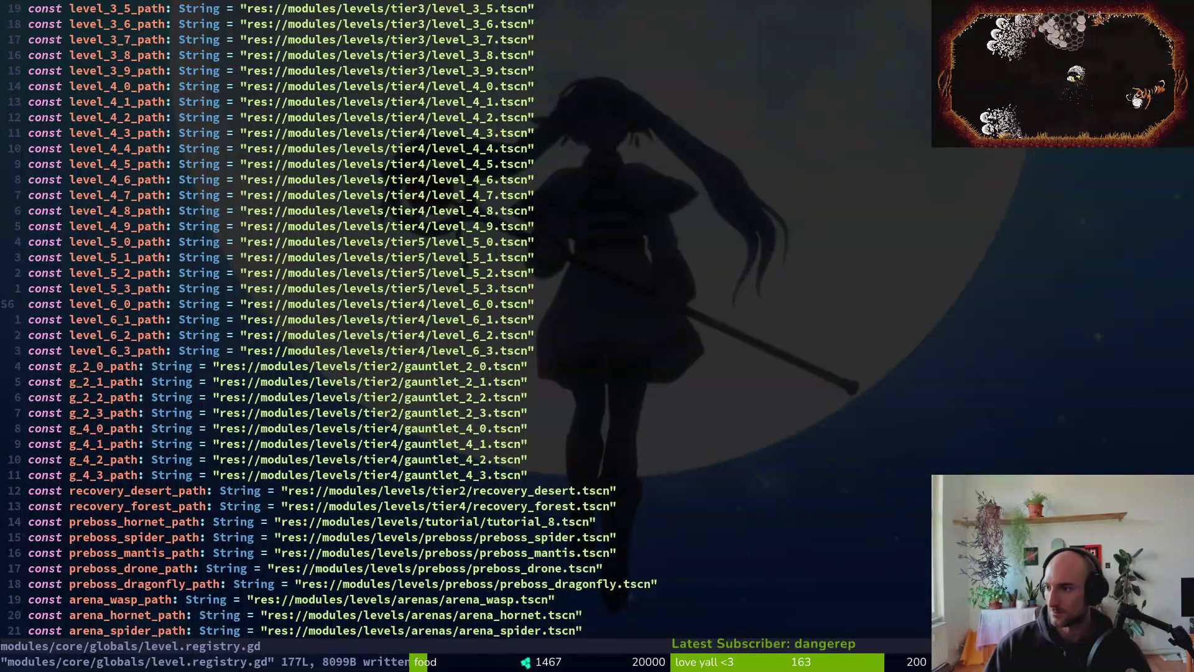
- Quit Vim with :q, leaving the saved level.registry.gd
{"action": "type", "text": ":q"}
{"action": "key", "text": "Return"}
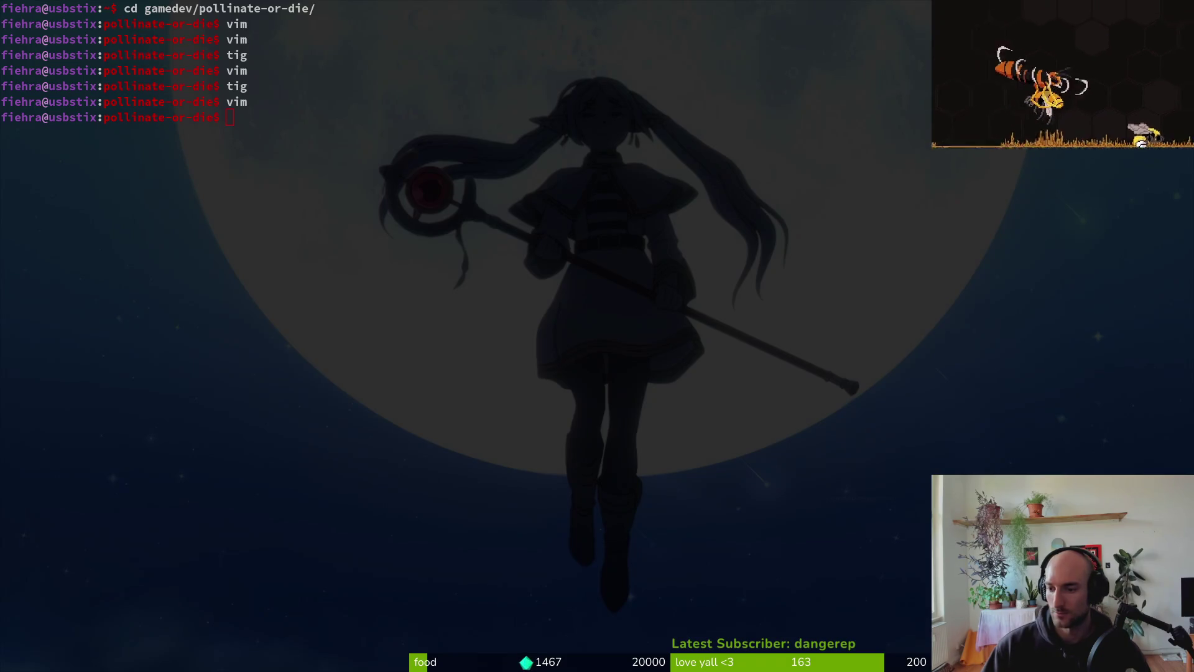
- Return the terminal's shell to the home directory with cd
{"action": "left_click", "coordinate": [592, 413]}
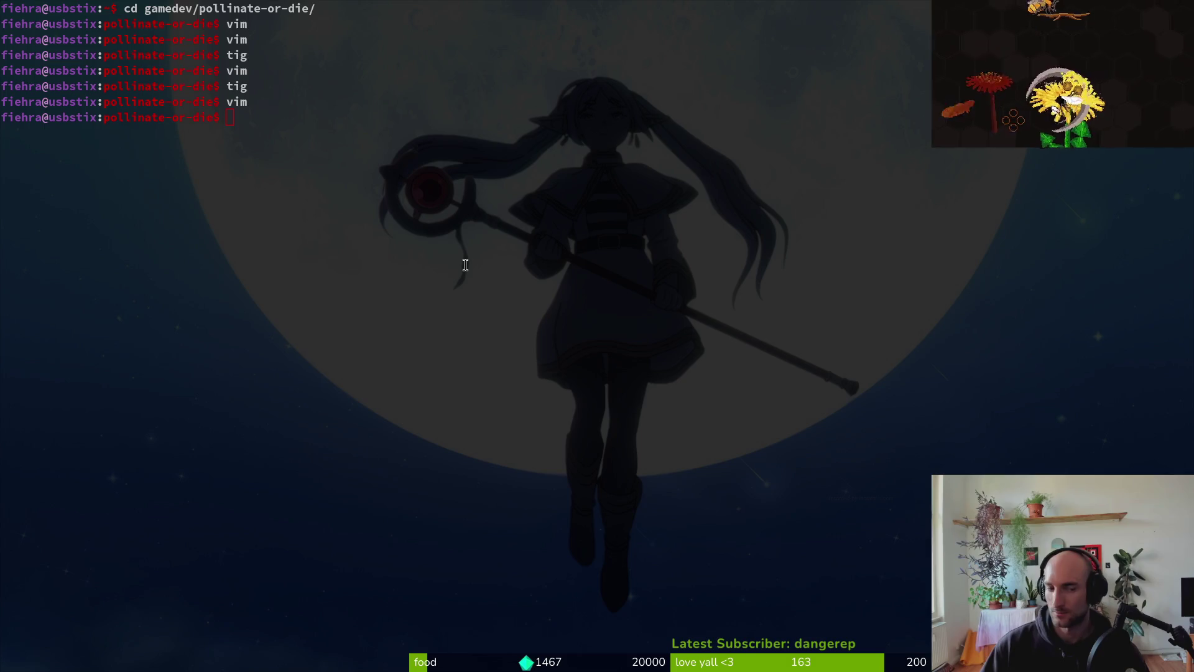
{"action": "type", "text": "cd"}
{"action": "key", "text": "Return"}
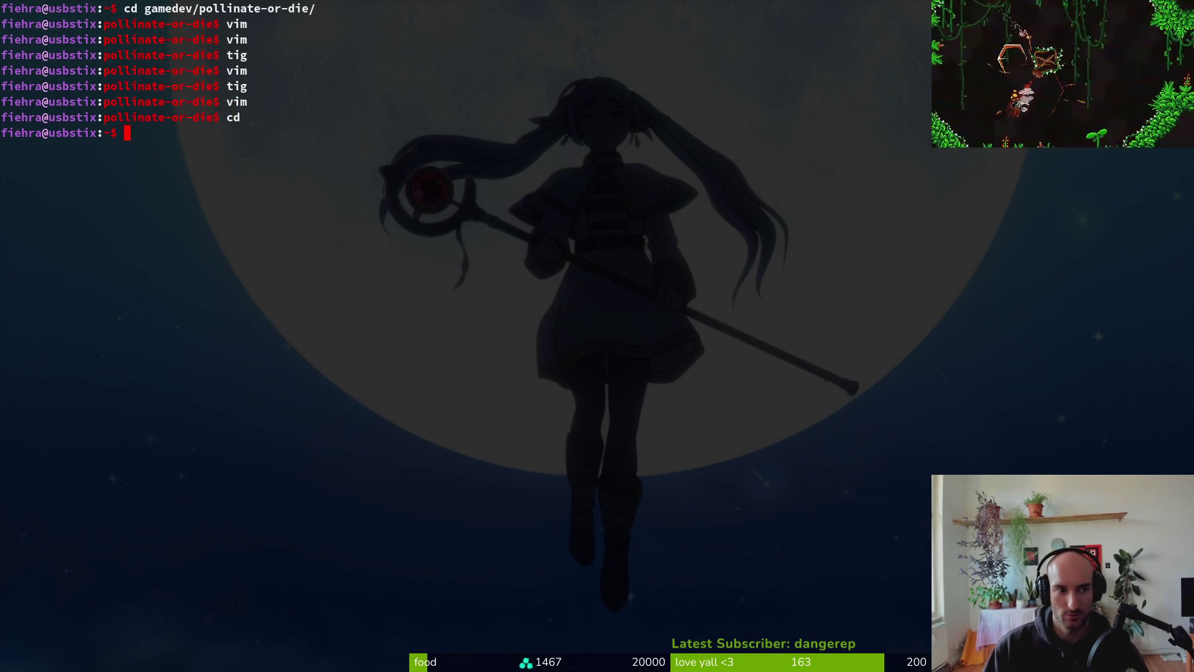
- Change into the programs folder
{"action": "type", "text": "cd pro"}
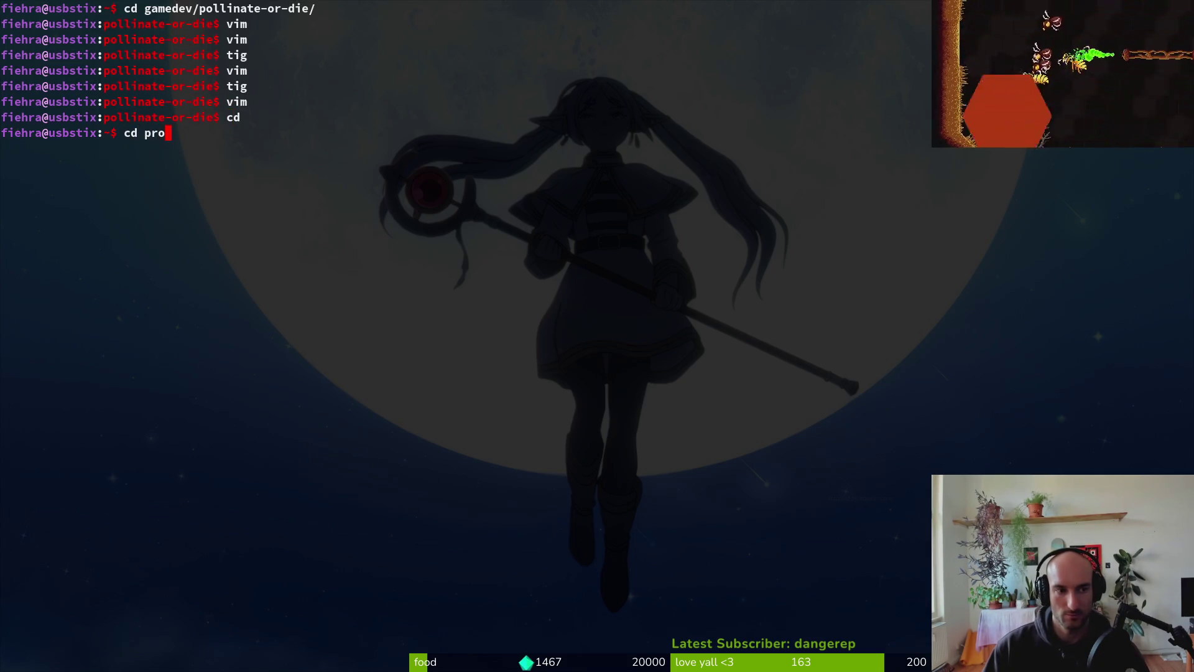
{"action": "key", "text": "Tab"}
{"action": "key", "text": "Return"}
- Clone the AUR google-chrome repository and move into its google-chrome folder
{"action": "type", "text": "git clone"}
{"action": "type", "text": "https://aur.archlinux.org/google-chrome.git"}
{"action": "key", "text": "Return"}
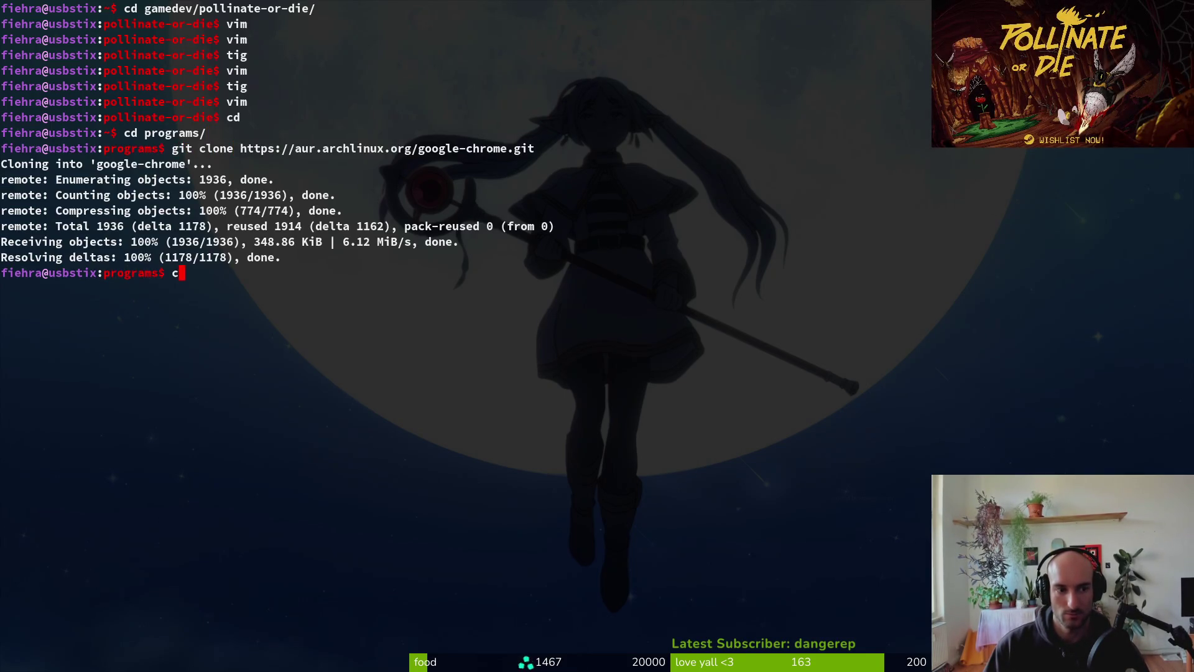
{"action": "type", "text": "d go"}
{"action": "key", "text": "Tab"}
{"action": "key", "text": "Return"}
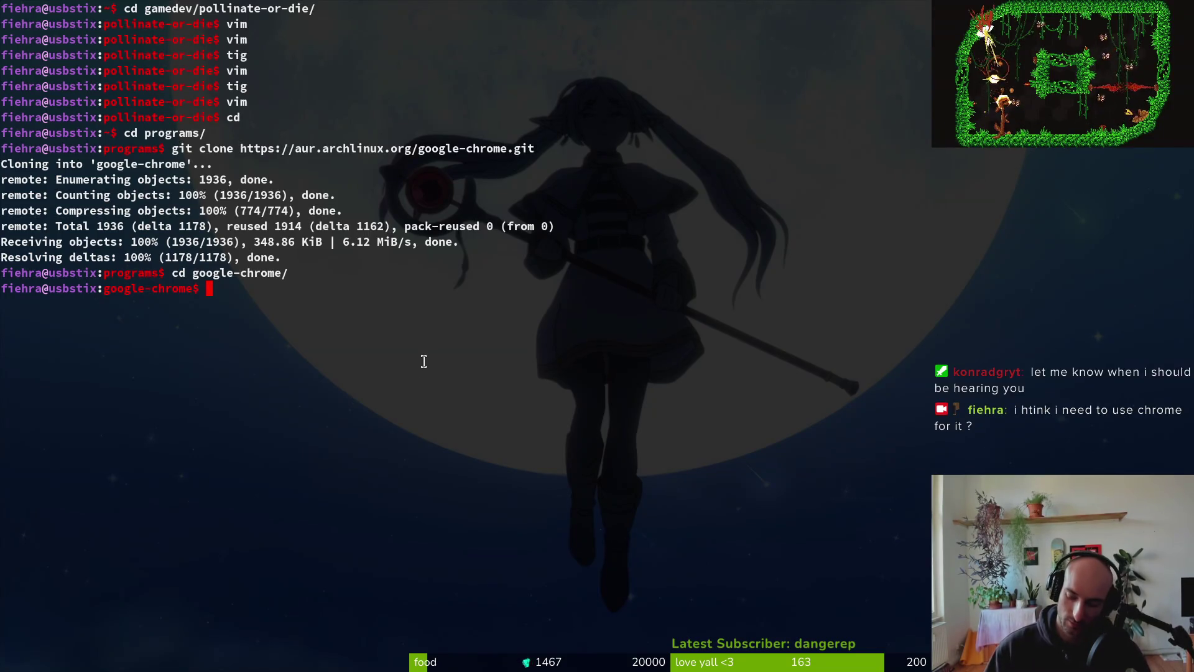
- Run makepkg -si to build and install Google Chrome, then switch away from the terminal
{"action": "type", "text": "makepk"}
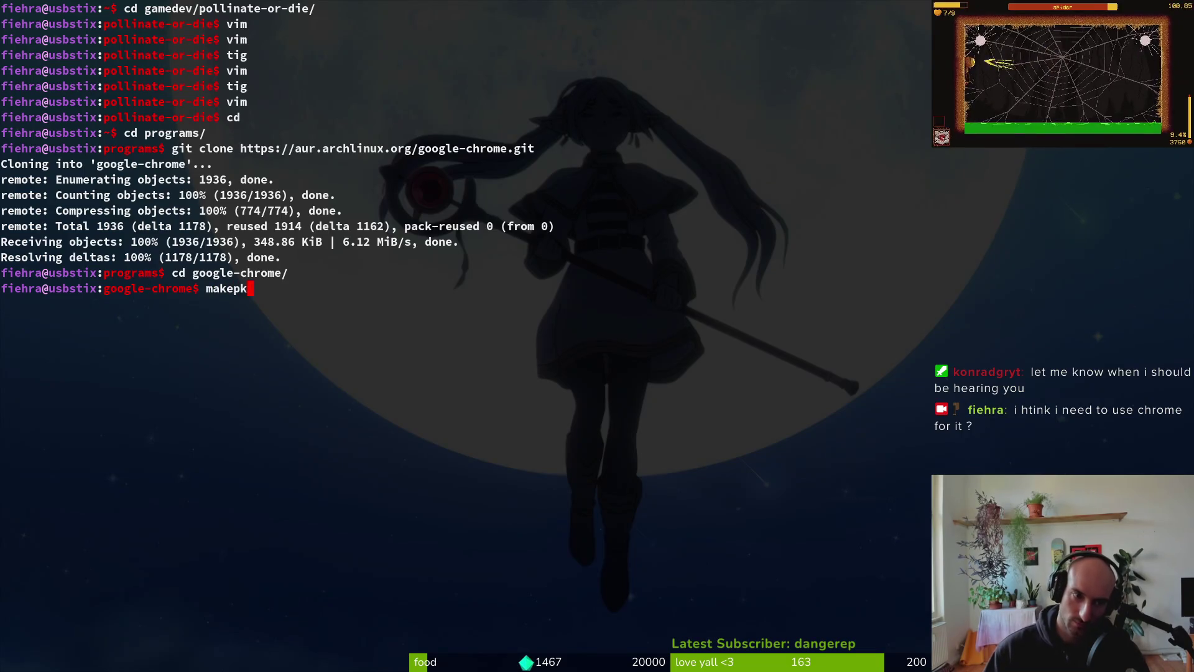
{"action": "type", "text": "g -si"}
{"action": "key", "text": "Return"}
{"action": "key", "text": "super"}
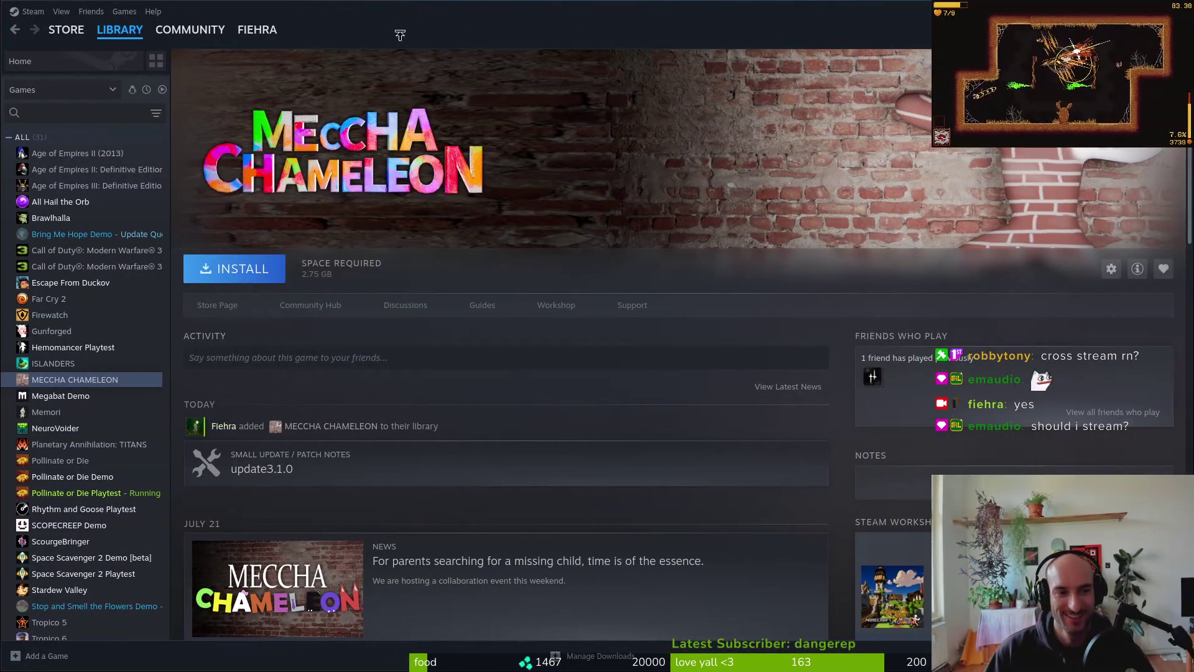
- Install Meccha Chameleon to the local drive, accepting its licence agreement, then return to Godot
{"action": "left_click", "coordinate": [236, 269]}
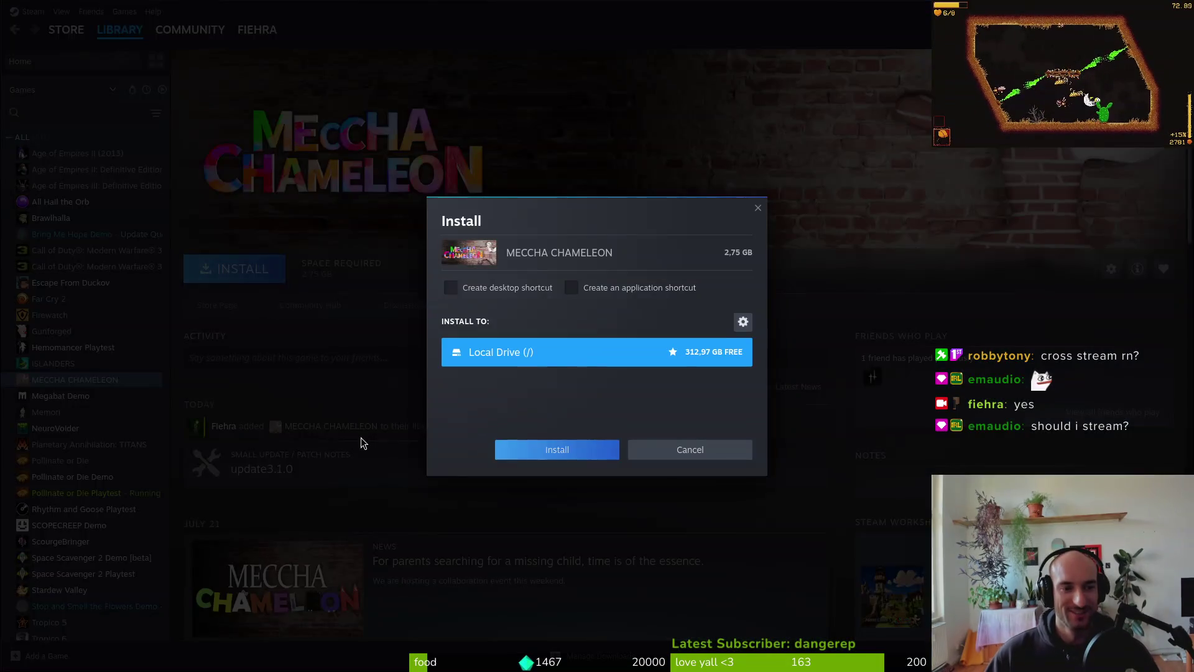
{"action": "left_click", "coordinate": [553, 452]}
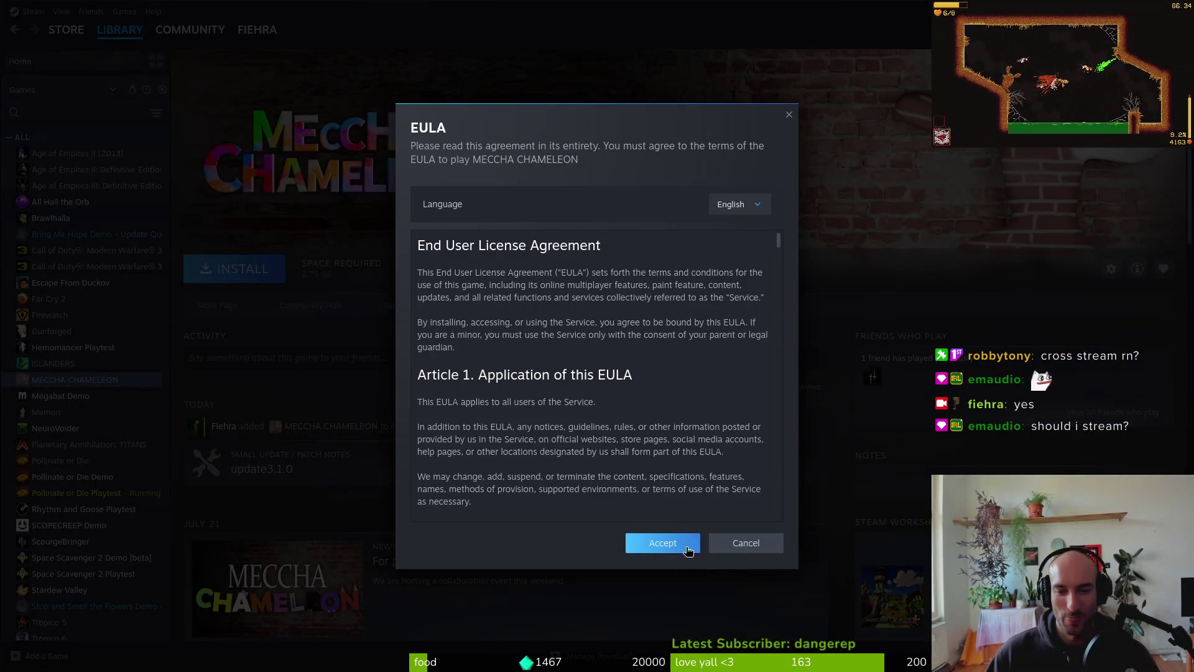
{"action": "left_click", "coordinate": [630, 539]}
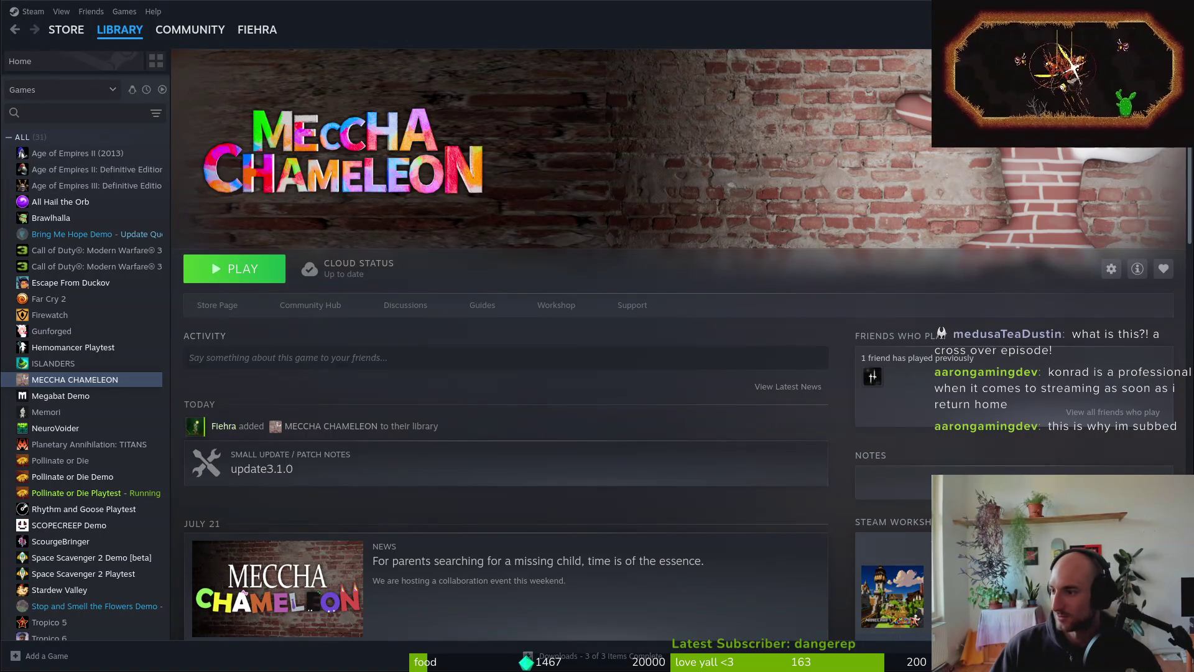
{"action": "key", "text": "alt+Tab"}
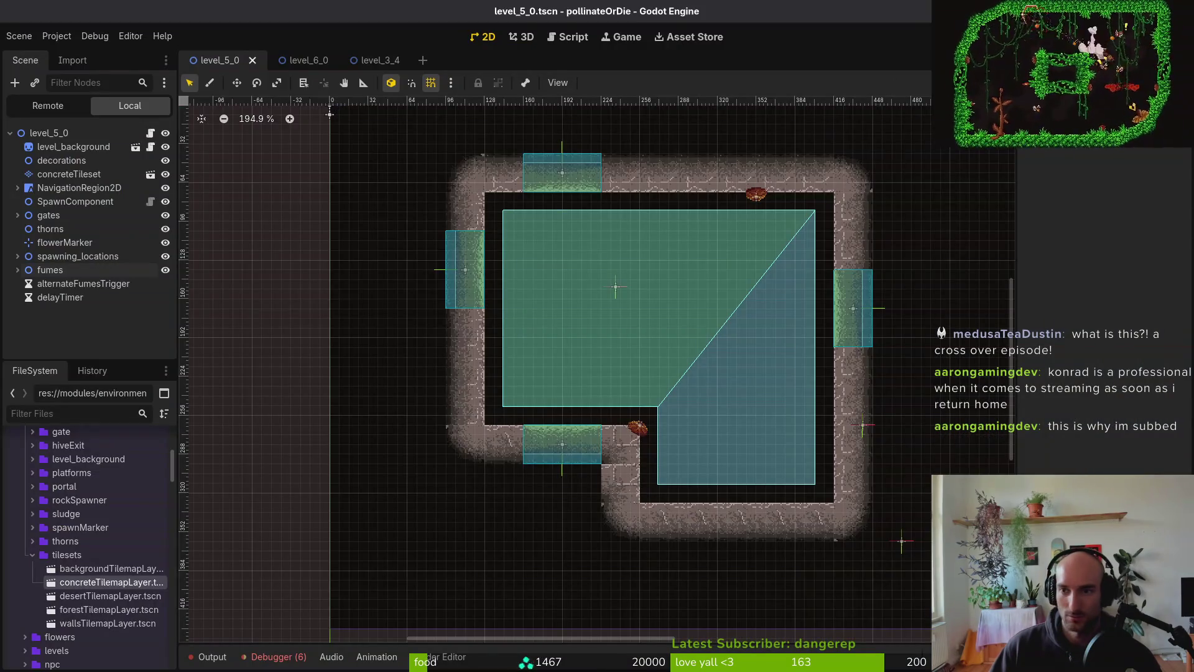
- Stop the running project and quit Godot, then launch MECCHA CHAMELEON from the Steam library
{"action": "key", "text": "ctrl+q"}
{"action": "left_click", "coordinate": [659, 353]}
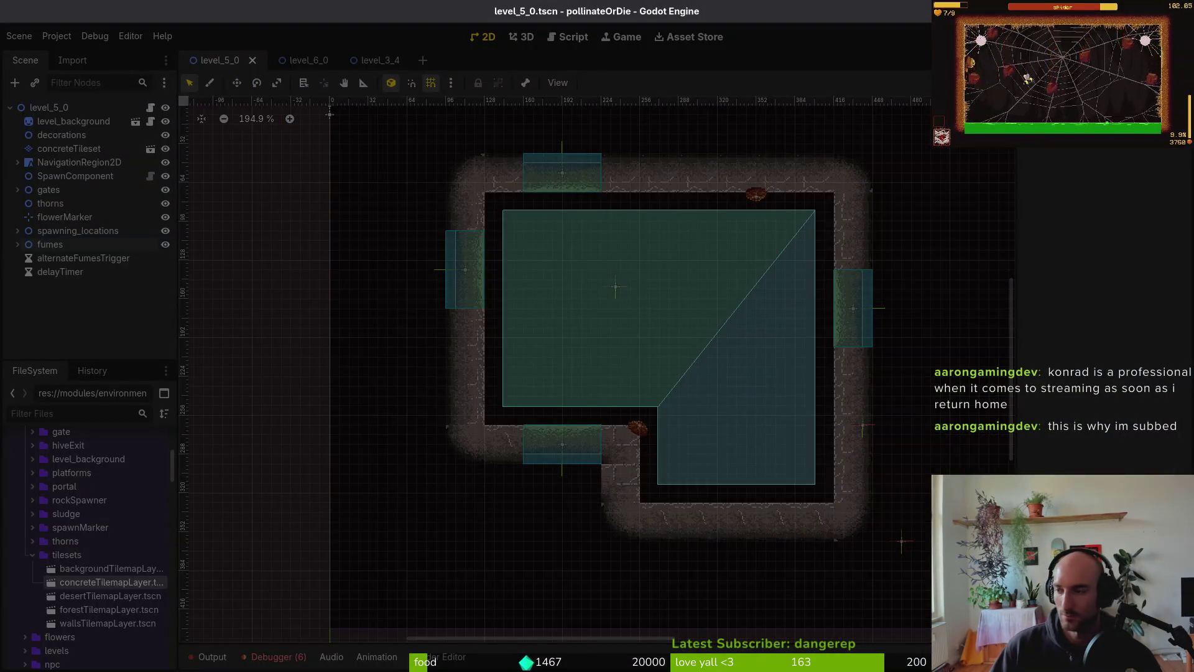
{"action": "key", "text": "alt+Tab"}
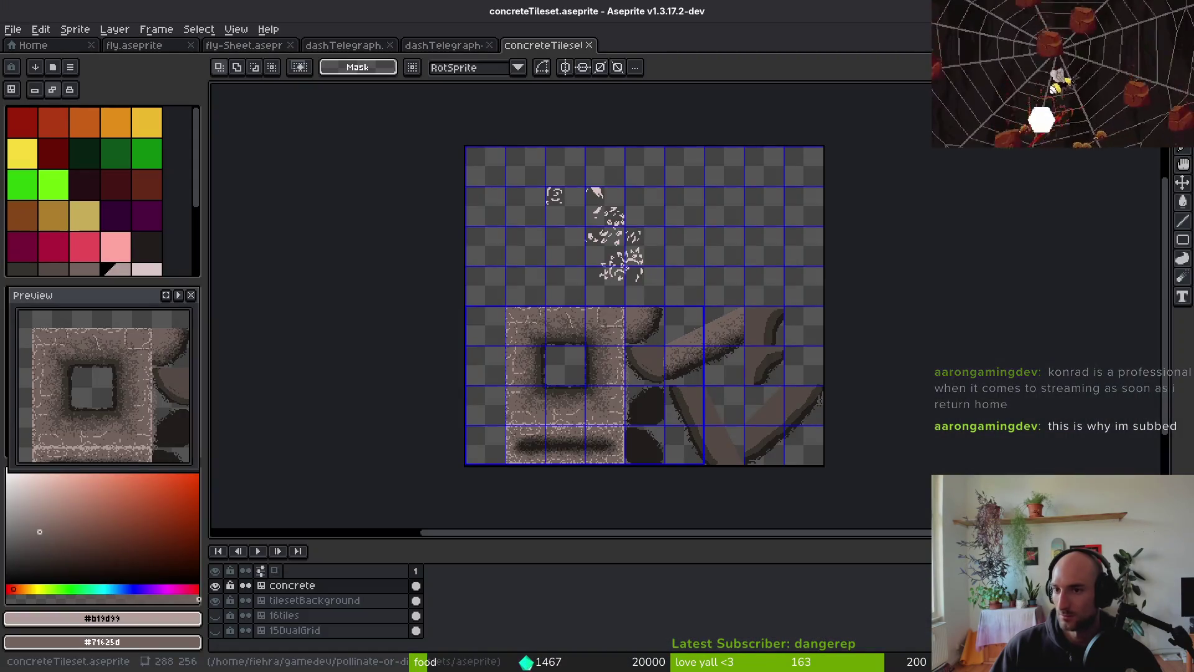
{"action": "key", "text": "alt+Tab"}
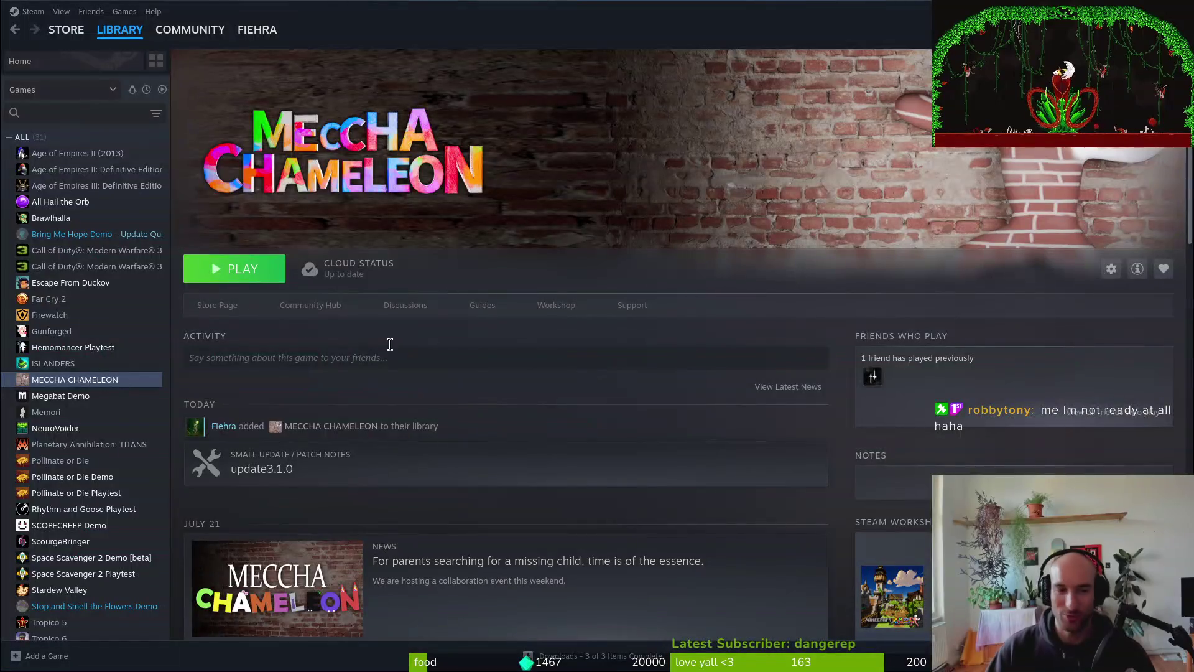
{"action": "left_click", "coordinate": [258, 271]}
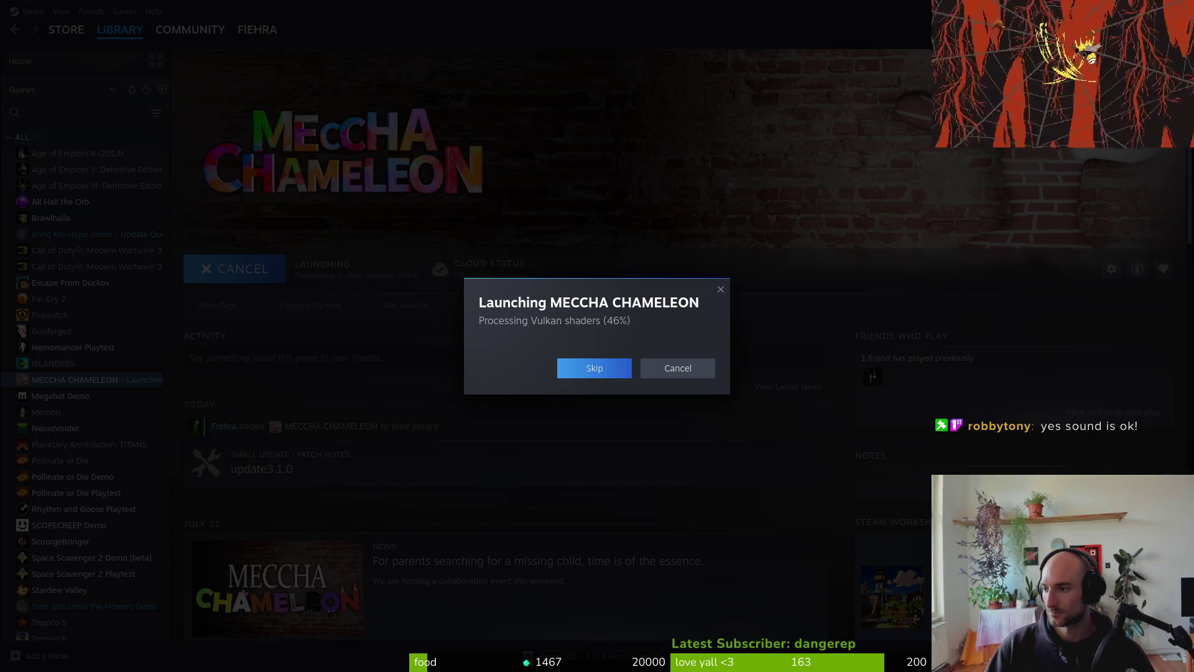
{"action": "key", "text": "alt+Tab"}
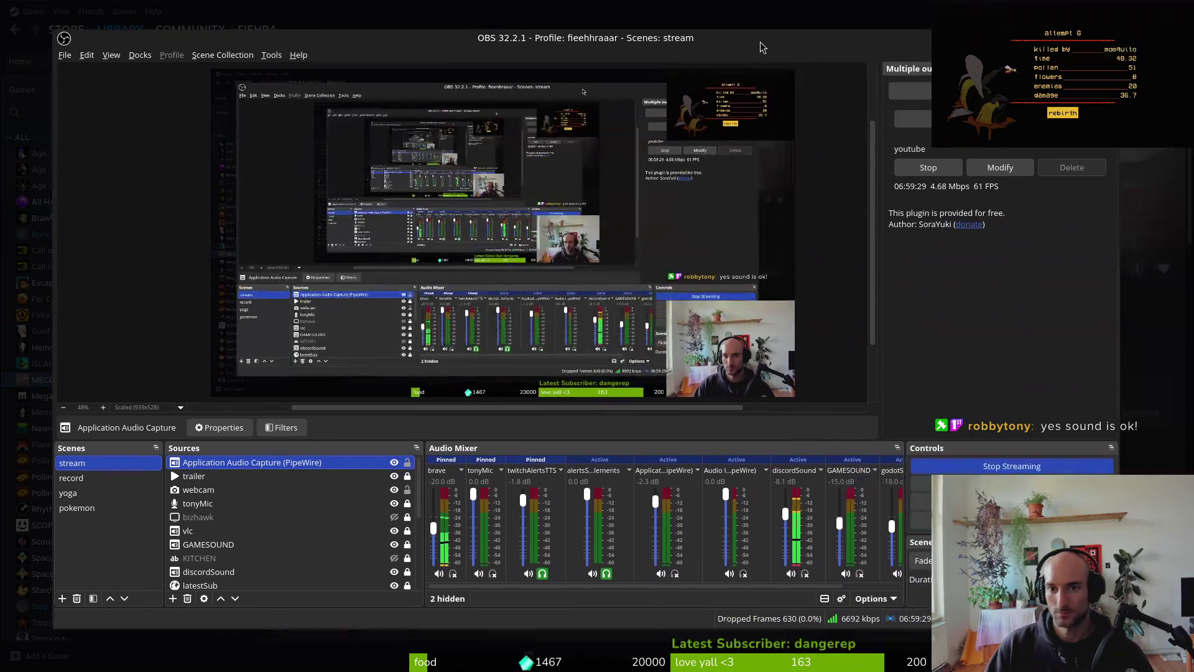
{"action": "left_click_drag", "start_coordinate": [900, 77], "coordinate": [765, 41]}
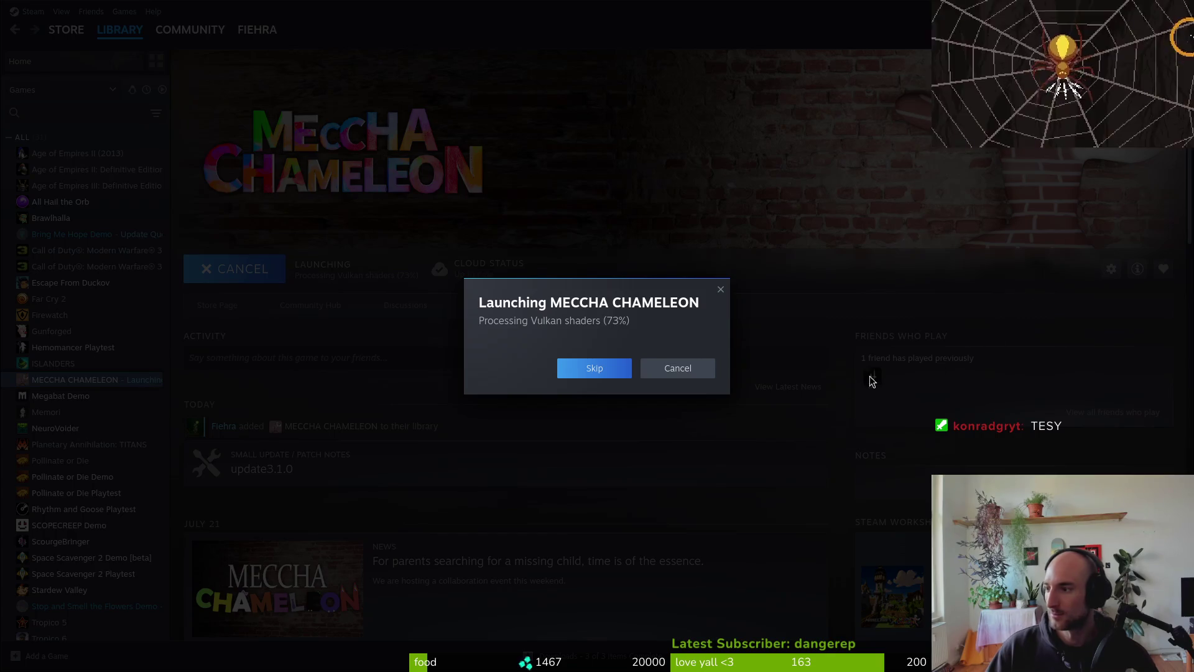
{"action": "left_click", "coordinate": [594, 372]}
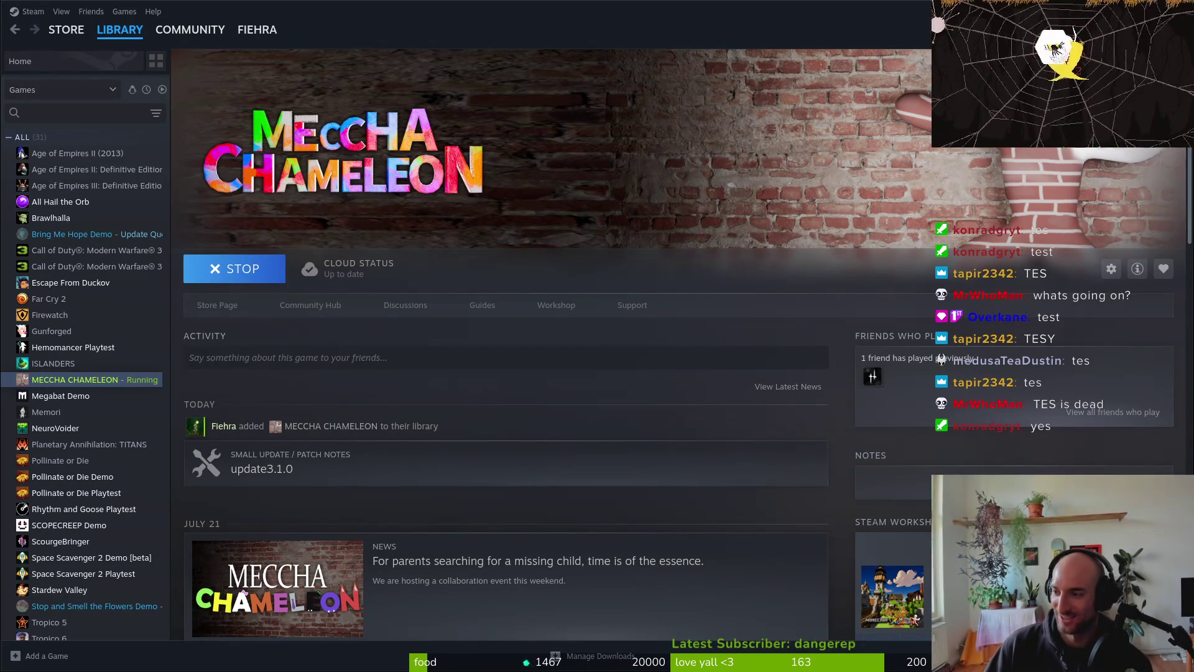
- Restore and re-maximize the Steam window, then launch MECCHA CHAMELEON again
{"action": "key", "text": "super+Down"}
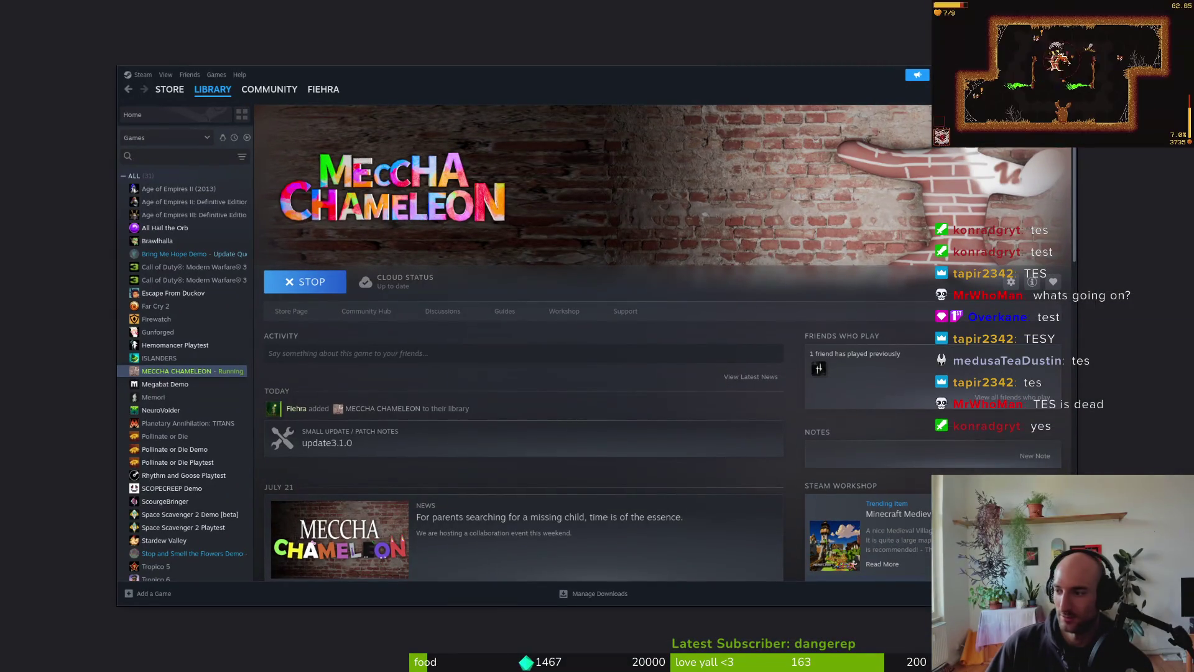
{"action": "key", "text": "super+Up"}
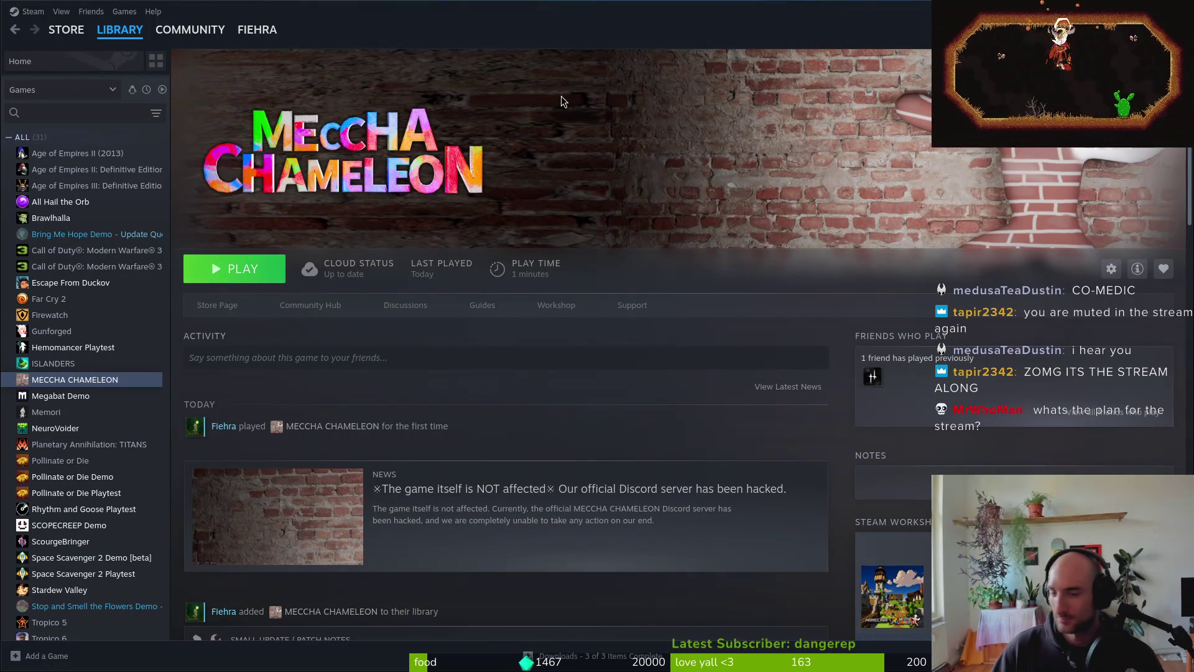
{"action": "left_click", "coordinate": [246, 269]}
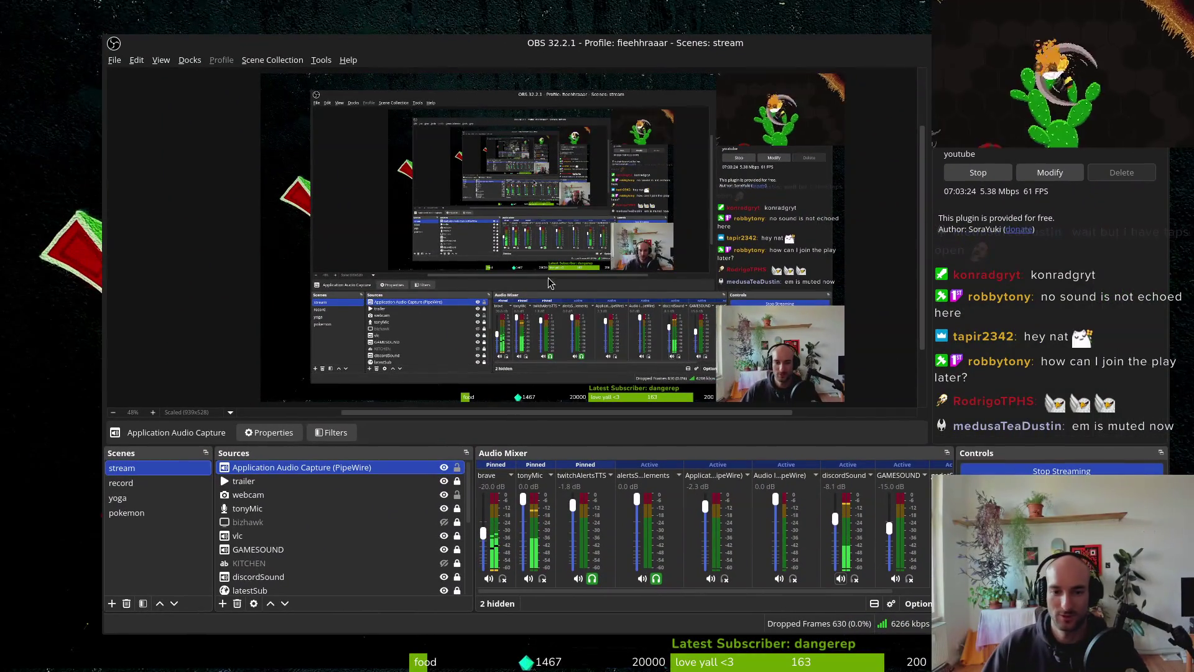
- Open the mainScreen source's properties in OBS and pick a new capture target
{"action": "scroll", "coordinate": [289, 538], "scroll_direction": "down", "scroll_amount": 2}
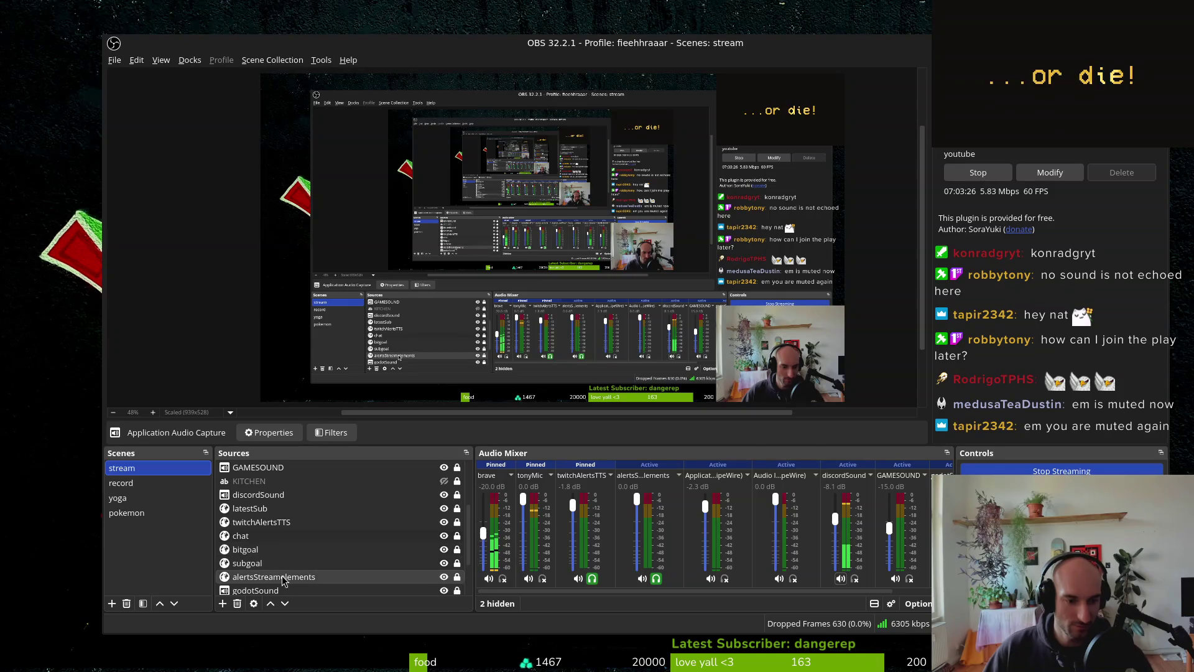
{"action": "scroll", "coordinate": [311, 541], "scroll_direction": "down", "scroll_amount": 2}
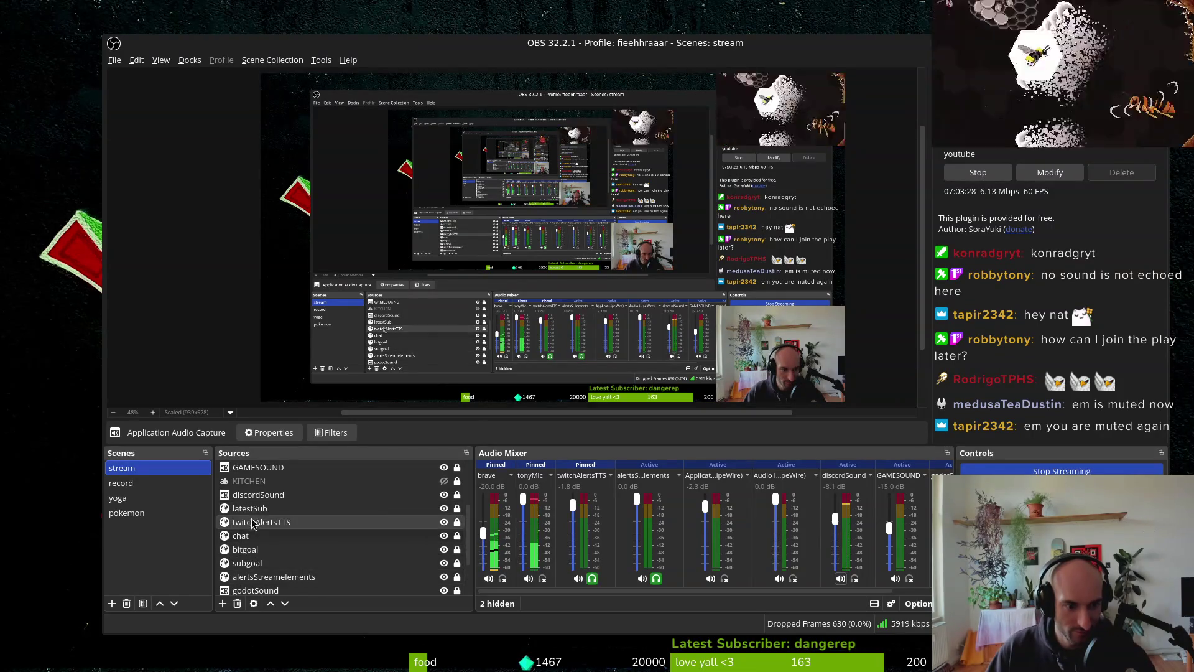
{"action": "right_click", "coordinate": [264, 564]}
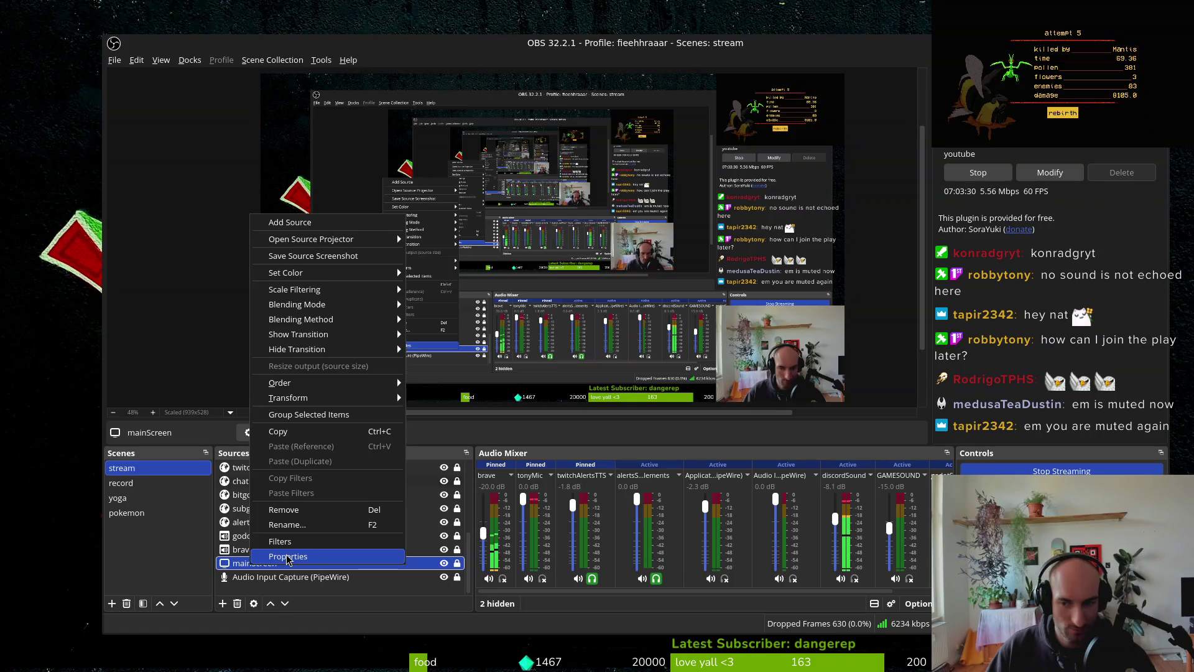
{"action": "left_click", "coordinate": [273, 555]}
{"action": "left_click", "coordinate": [465, 311]}
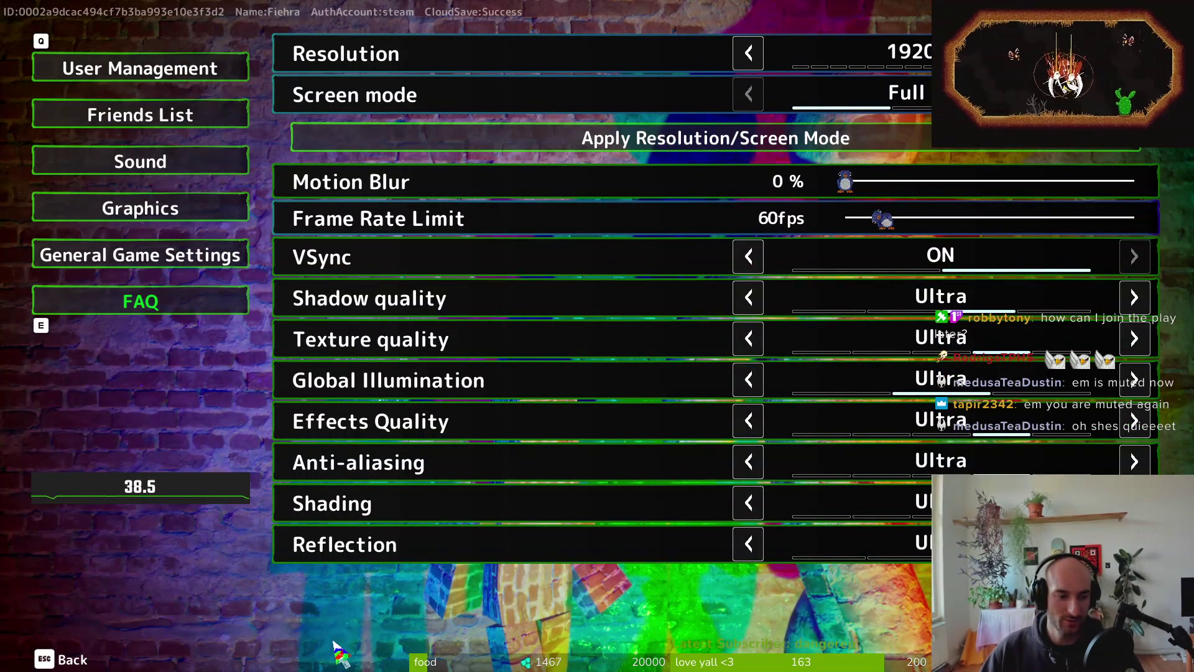
- Return to Meccha Chameleon and change Screen mode from Full to Window
{"action": "key", "text": "alt+Tab"}
{"action": "key", "text": "alt+Tab"}
{"action": "key", "text": "alt+Tab"}
{"action": "key", "text": "alt+Tab"}
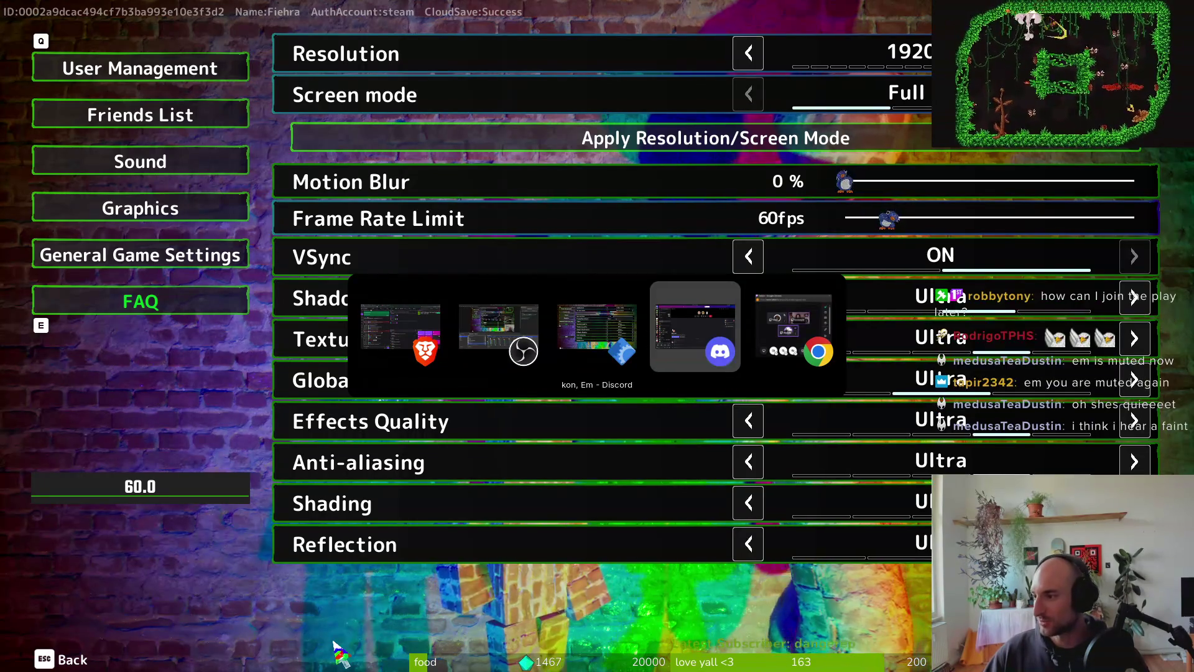
{"action": "key", "text": "alt+Tab"}
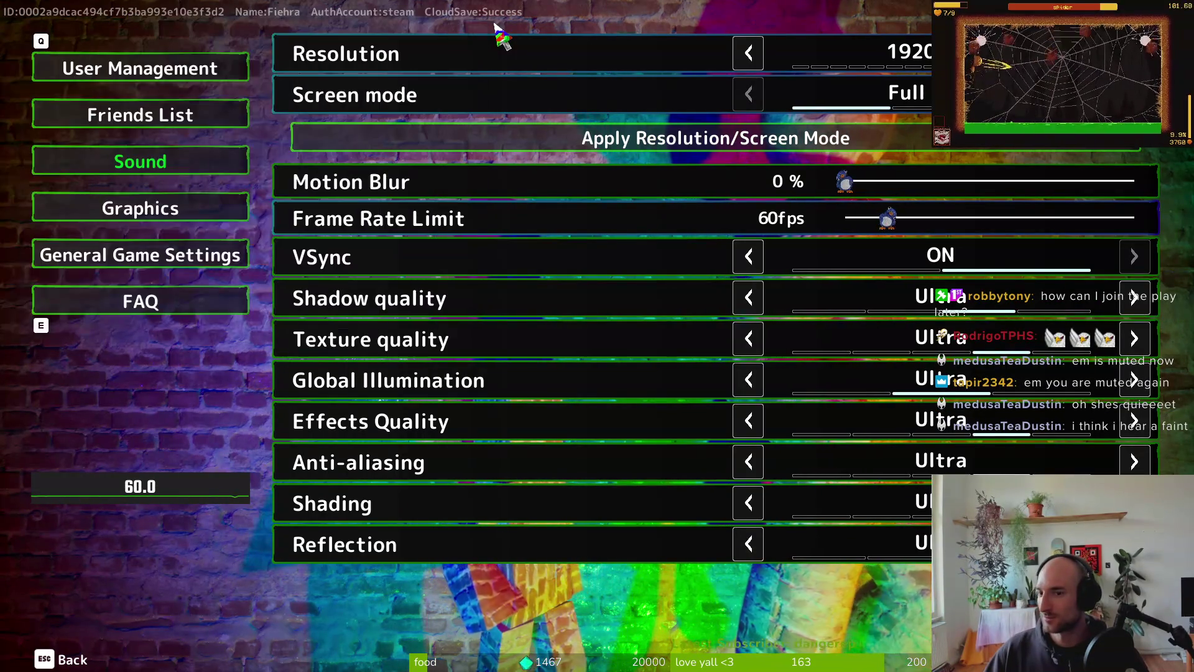
{"action": "key", "text": "alt+Tab"}
{"action": "key", "text": "alt+Tab"}
{"action": "key", "text": "alt+Tab"}
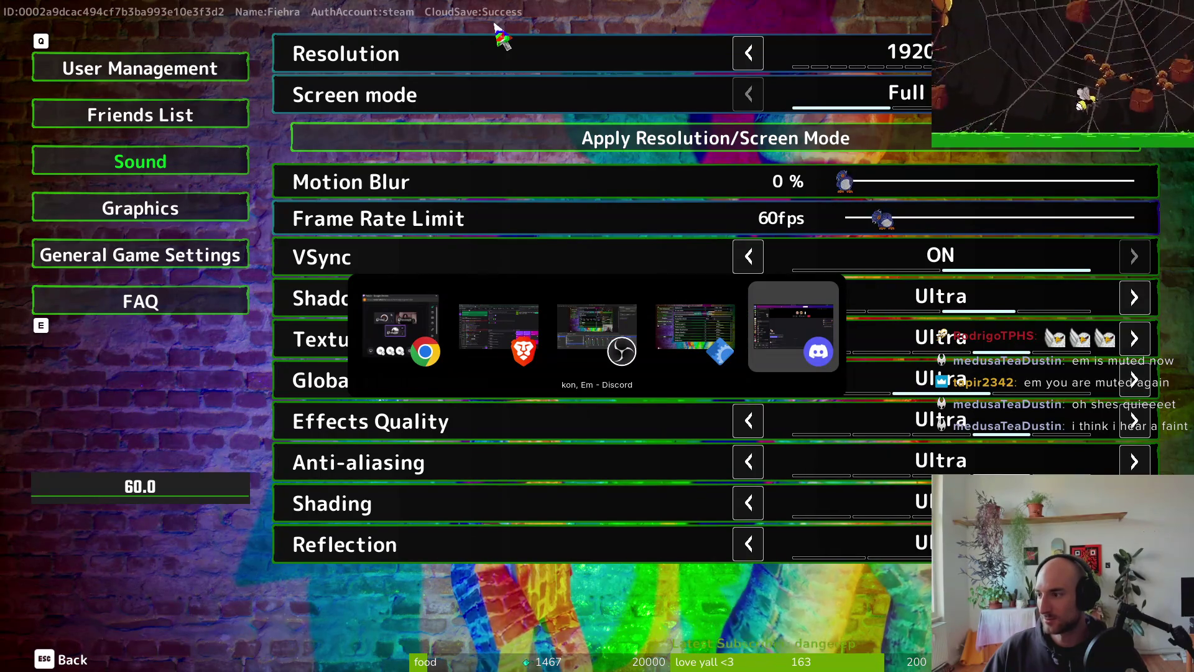
{"action": "key", "text": "alt+Tab"}
{"action": "key", "text": "alt+Tab"}
{"action": "key", "text": "alt+Tab"}
{"action": "key", "text": "alt+Tab"}
{"action": "key", "text": "alt+Tab"}
{"action": "key", "text": "alt+Tab"}
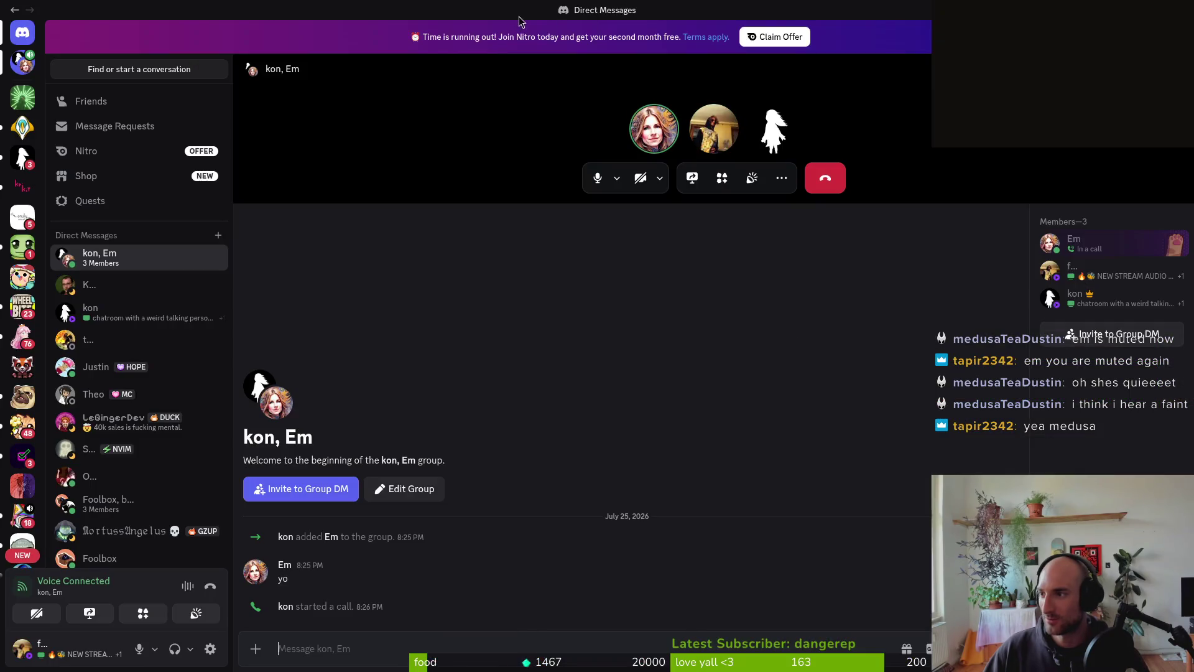
{"action": "key", "text": "alt+Tab"}
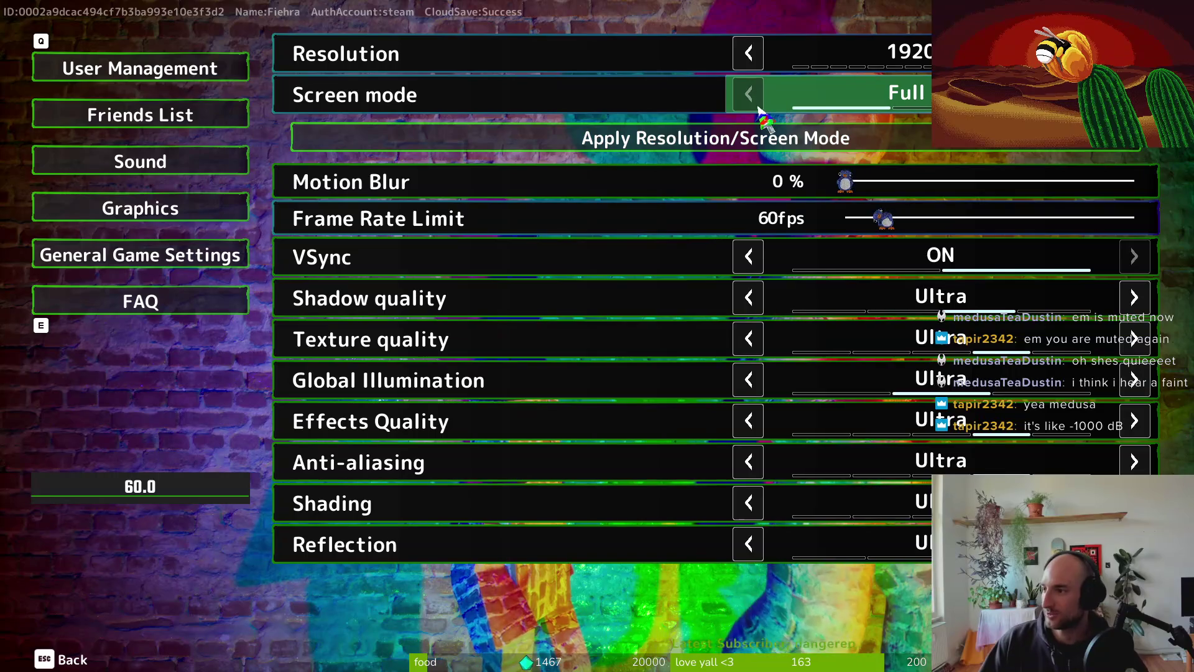
{"action": "left_click", "coordinate": [1135, 94]}
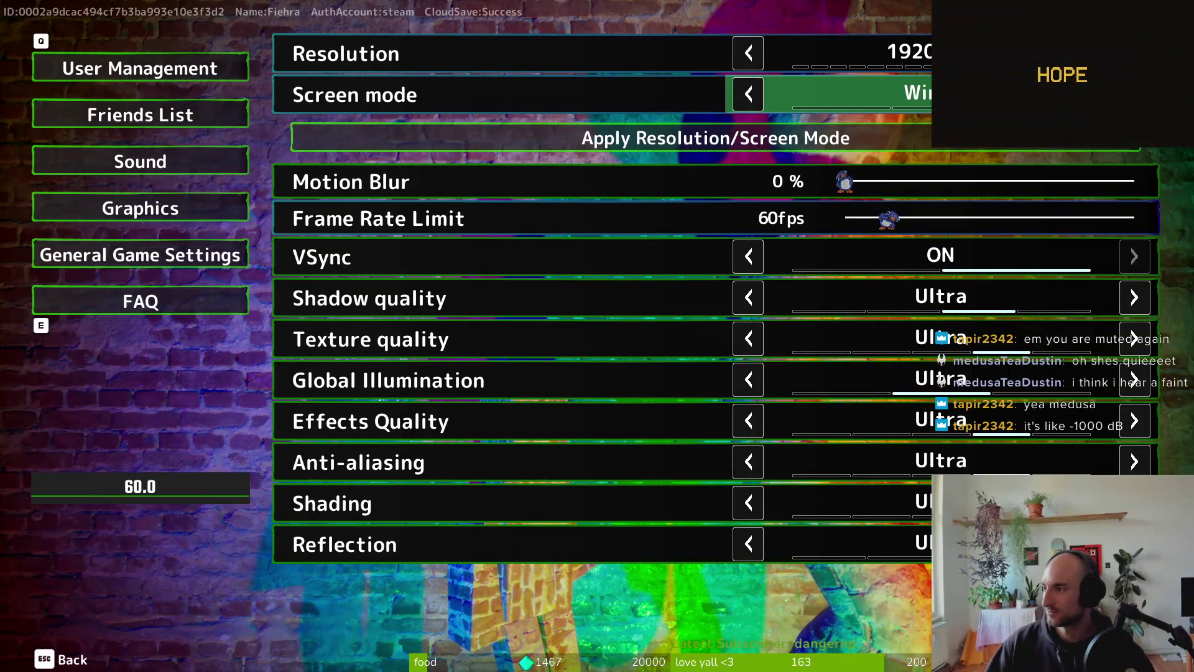